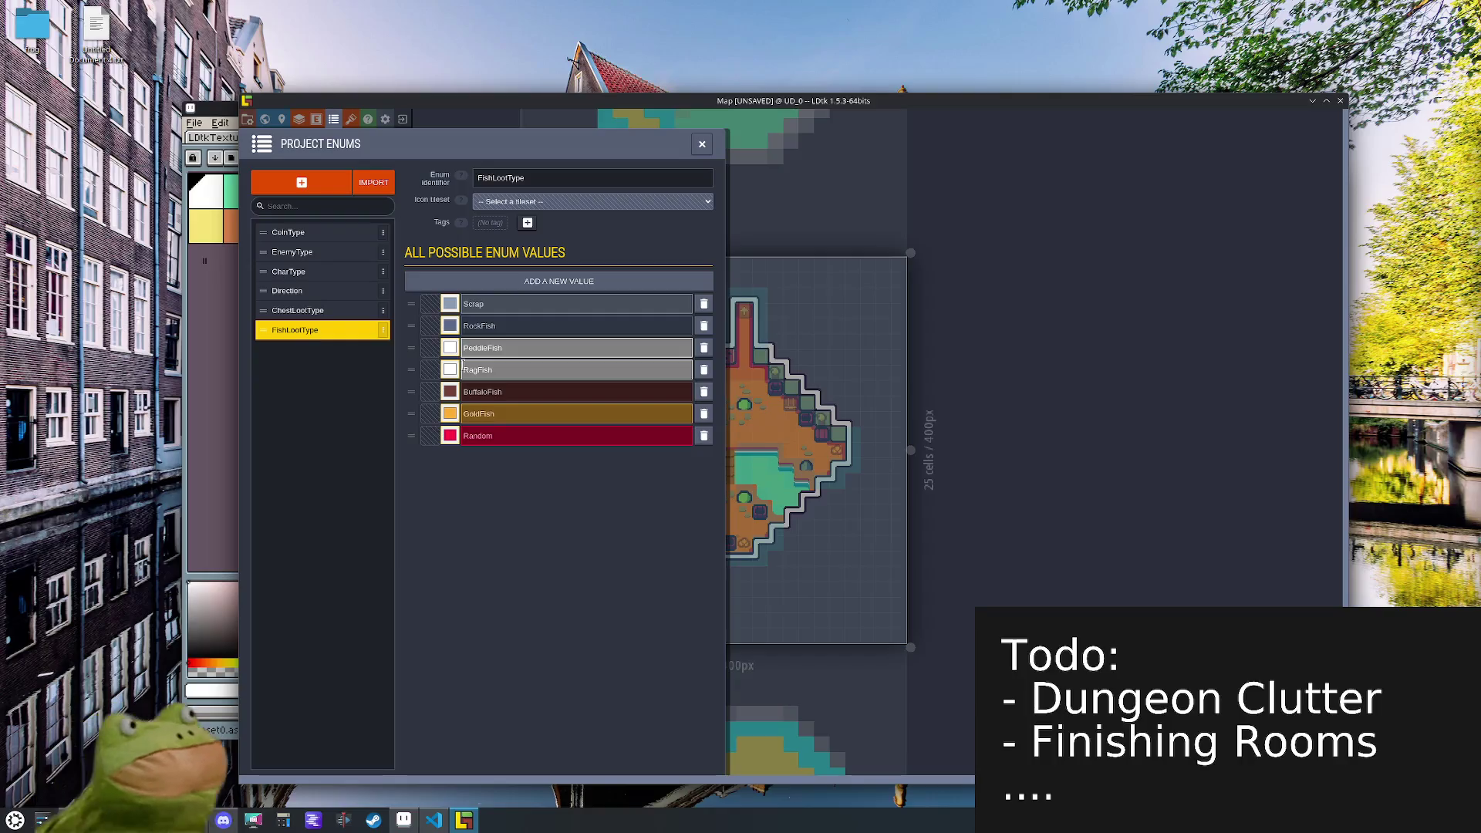
# - Make PeddleFish peach in the FishLootType enum
pyautogui.click(449, 369)
pyautogui.click(499, 506)
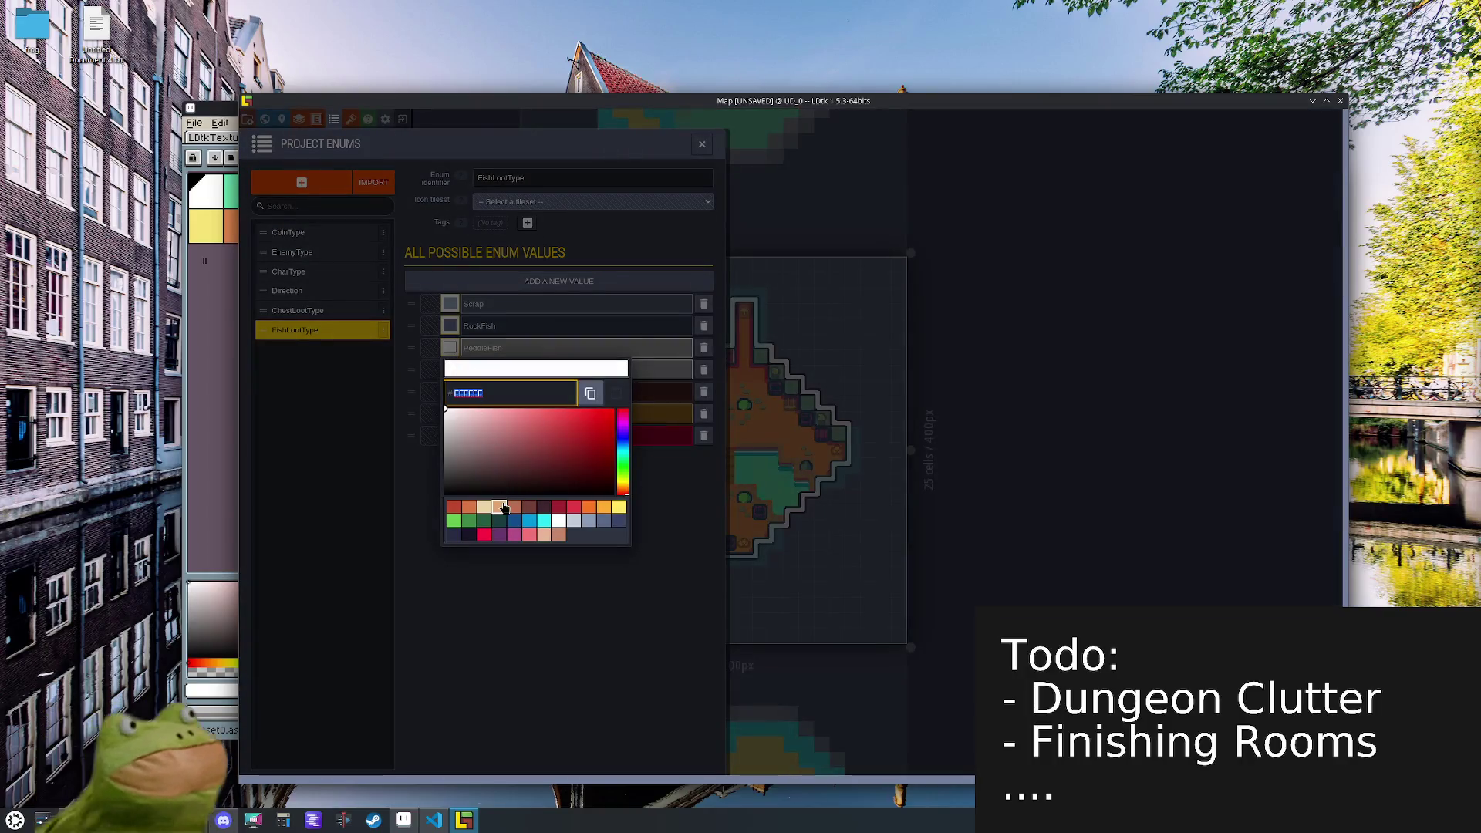
pyautogui.click(544, 640)
# - Make BuffaloFish orange, save the project, and open the EnemyType enum
pyautogui.click(450, 391)
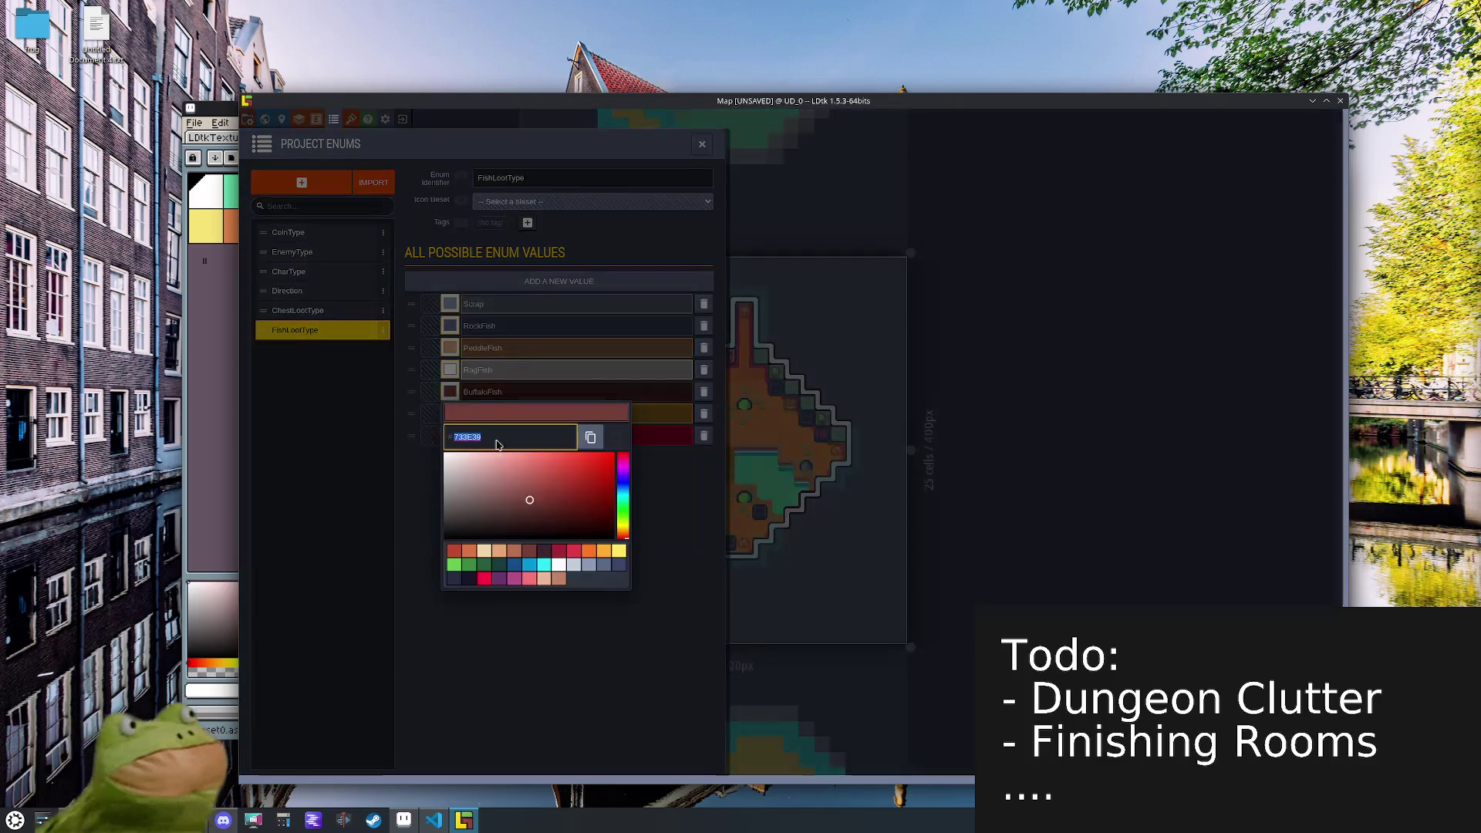
pyautogui.click(574, 550)
pyautogui.click(559, 661)
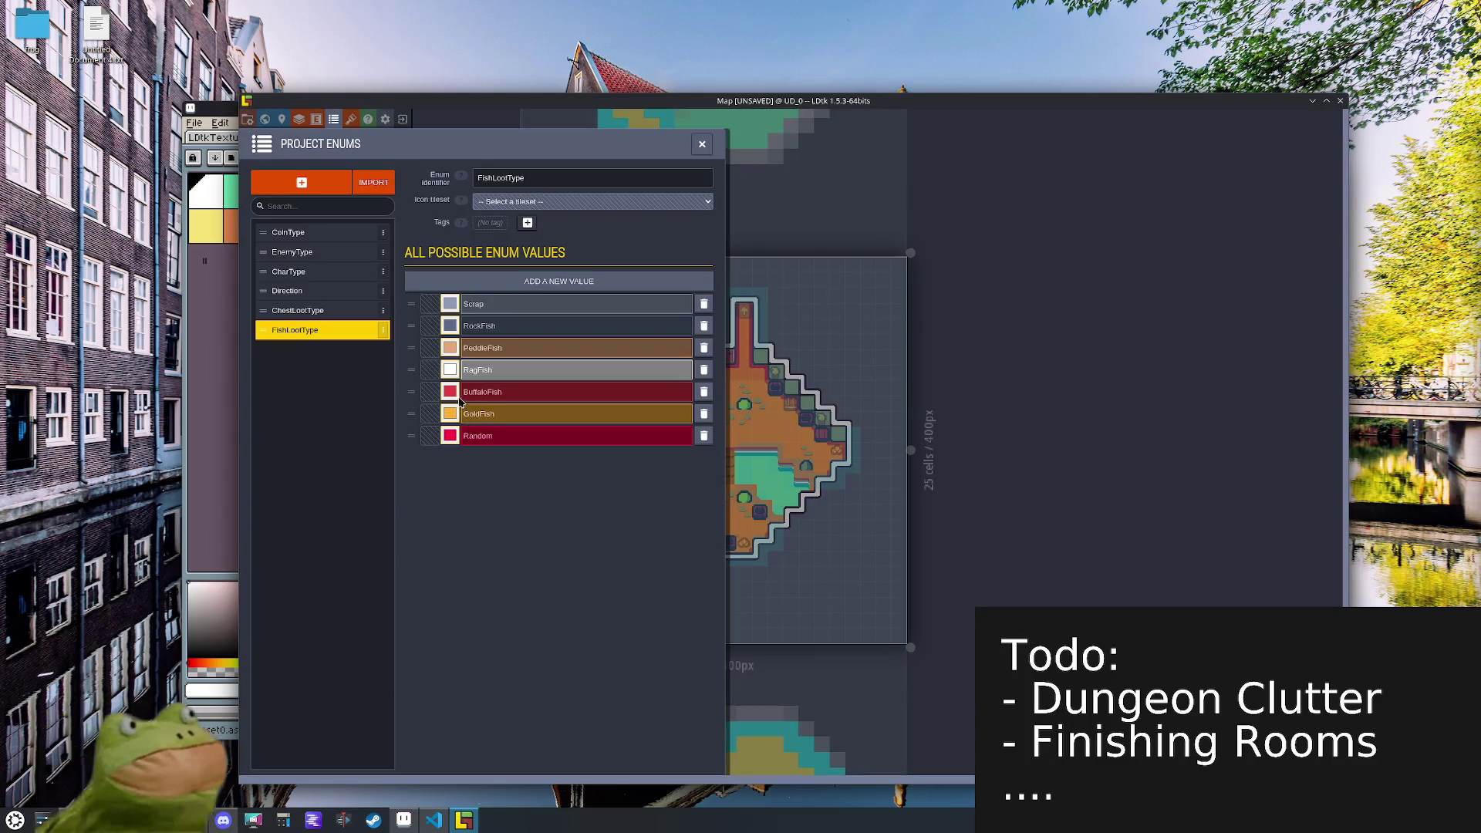
pyautogui.click(449, 390)
pyautogui.click(589, 550)
pyautogui.click(534, 603)
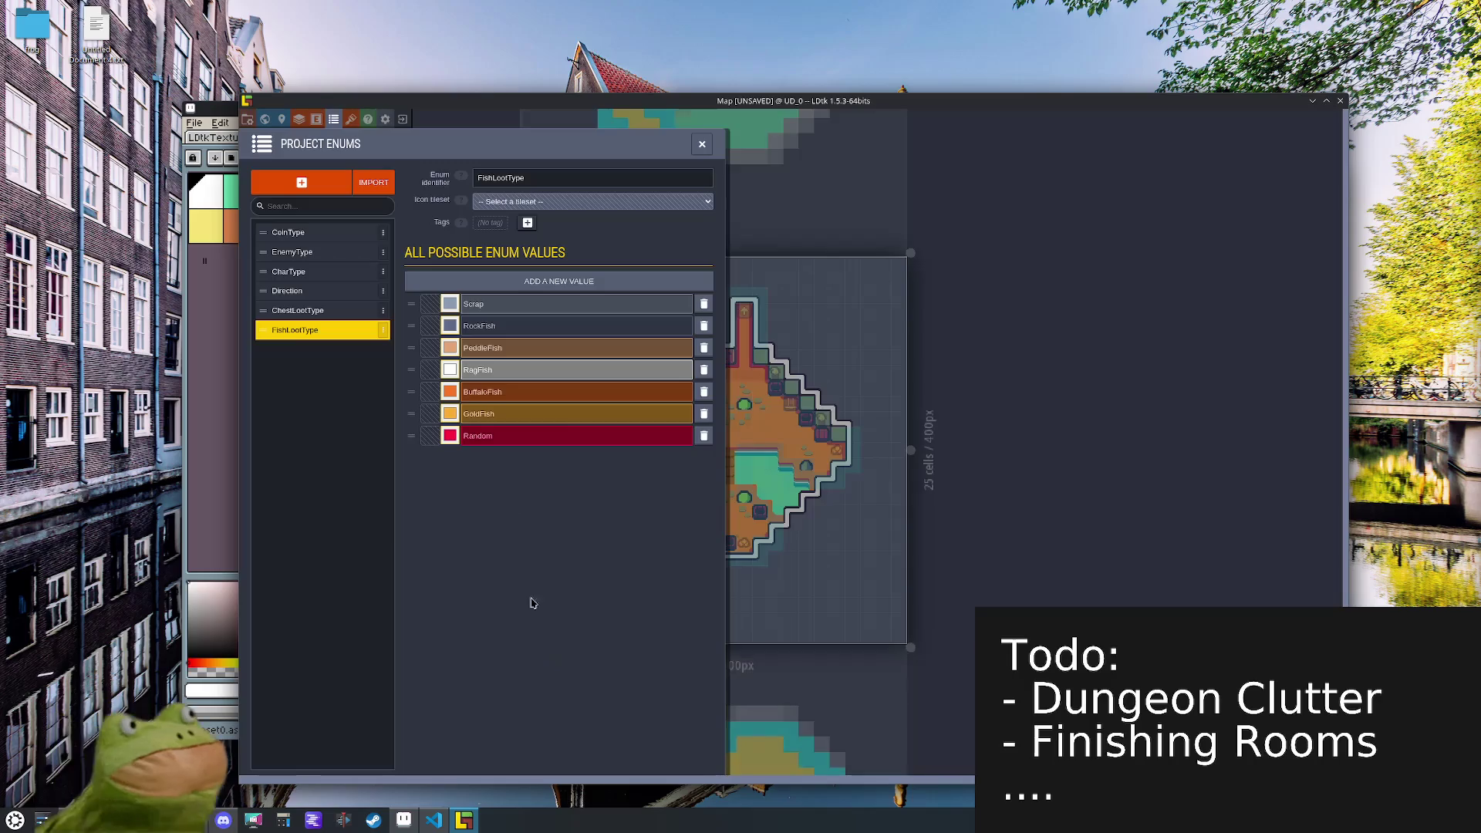
pyautogui.hotkey('ctrl', 's')
pyautogui.click(312, 252)
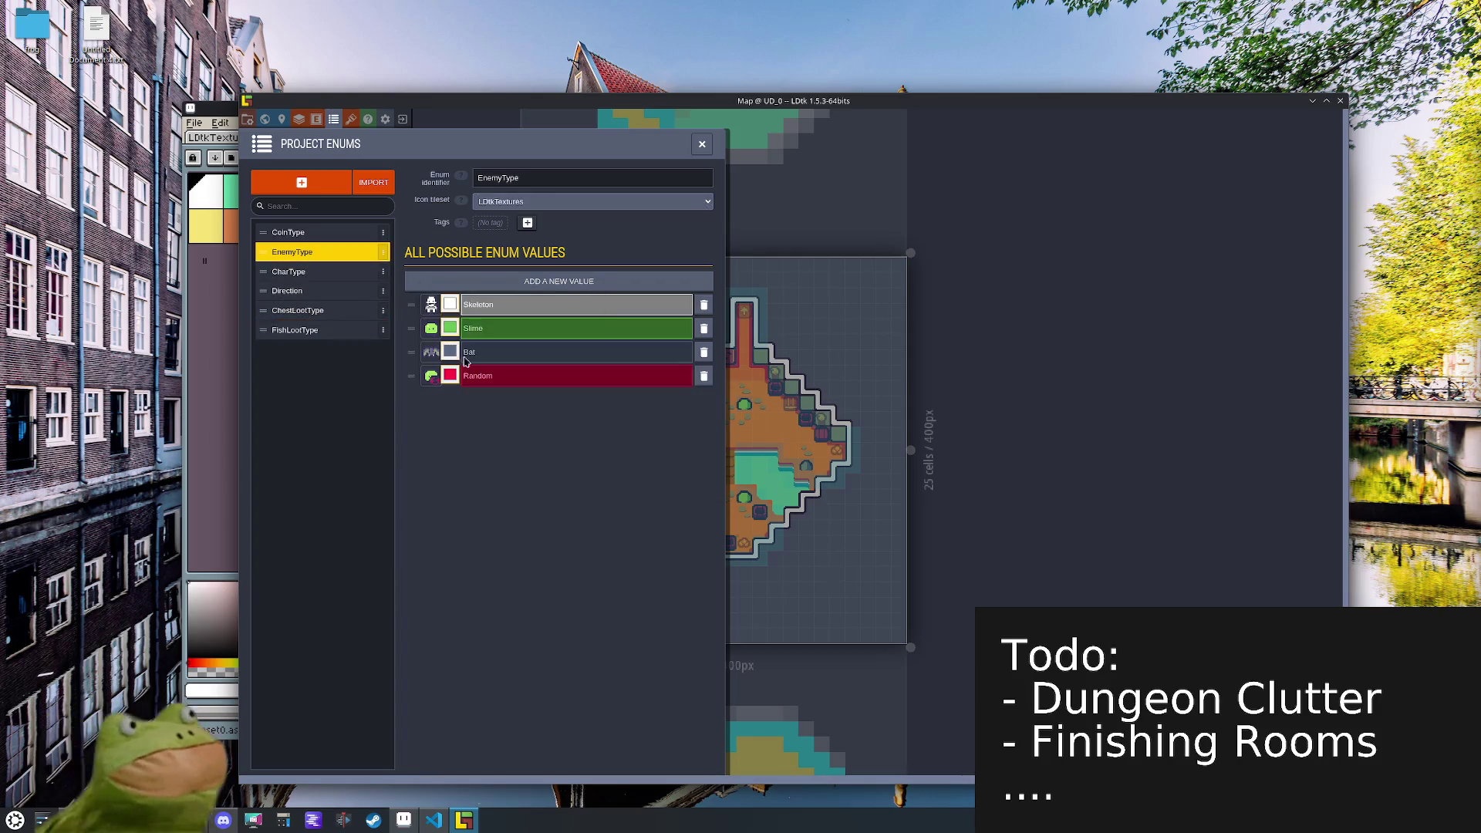
# - Add new EnemyType values and move Random to the bottom of the list
pyautogui.click(539, 280)
pyautogui.click(540, 280)
pyautogui.click(540, 280)
pyautogui.click(539, 280)
pyautogui.click(540, 280)
pyautogui.click(539, 280)
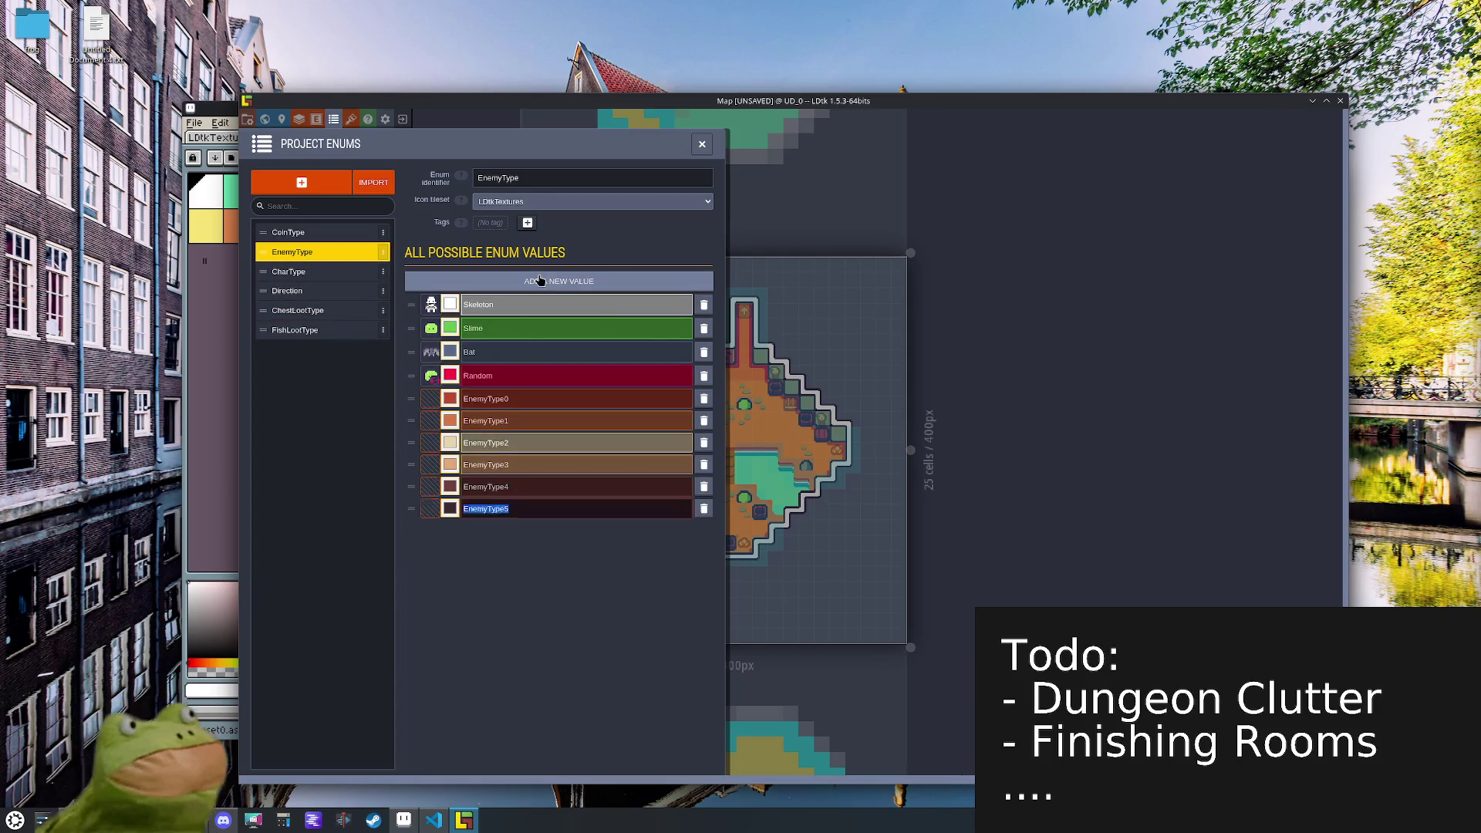
pyautogui.click(540, 280)
pyautogui.click(540, 280)
pyautogui.click(540, 279)
pyautogui.moveTo(411, 376); pyautogui.dragTo(407, 575)
pyautogui.click(431, 375)
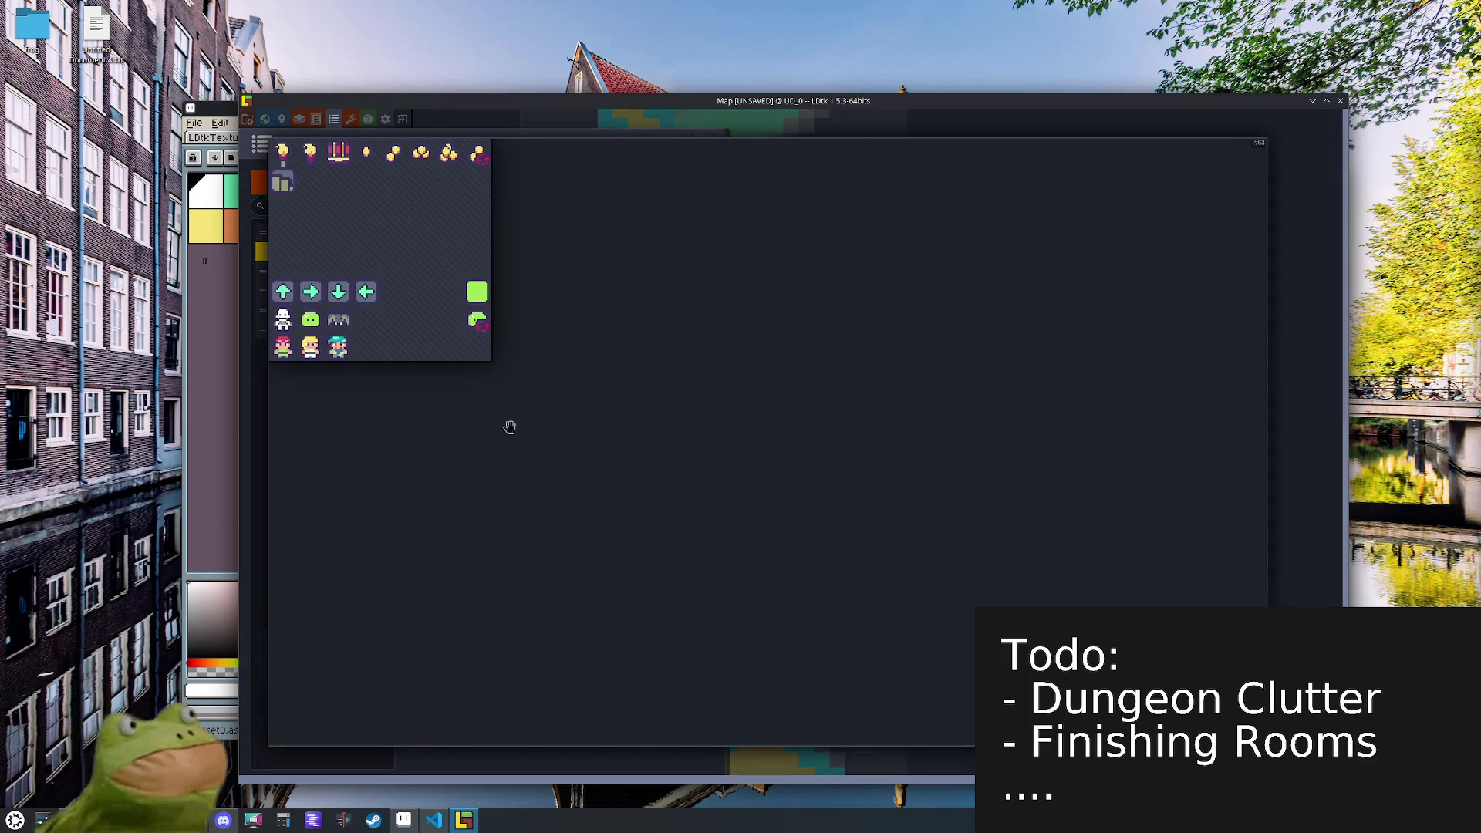
pyautogui.click(365, 638)
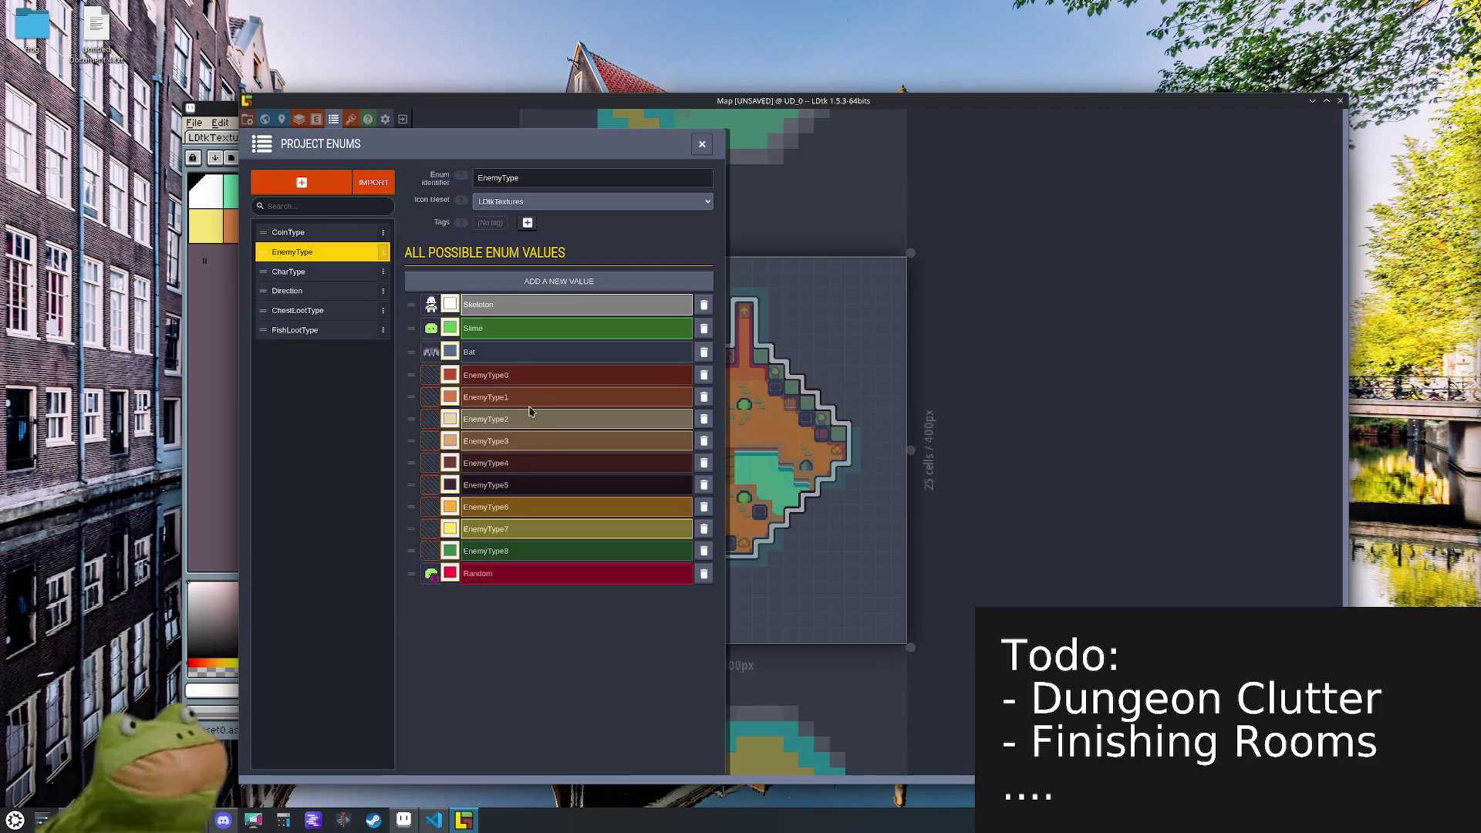
# - Rename EnemyType0 to Cube and EnemyType1 to Necro, then save the project
pyautogui.doubleClick(518, 374)
pyautogui.write('Cube')
pyautogui.doubleClick(483, 398)
pyautogui.write('Necro')
pyautogui.doubleClick(485, 423)
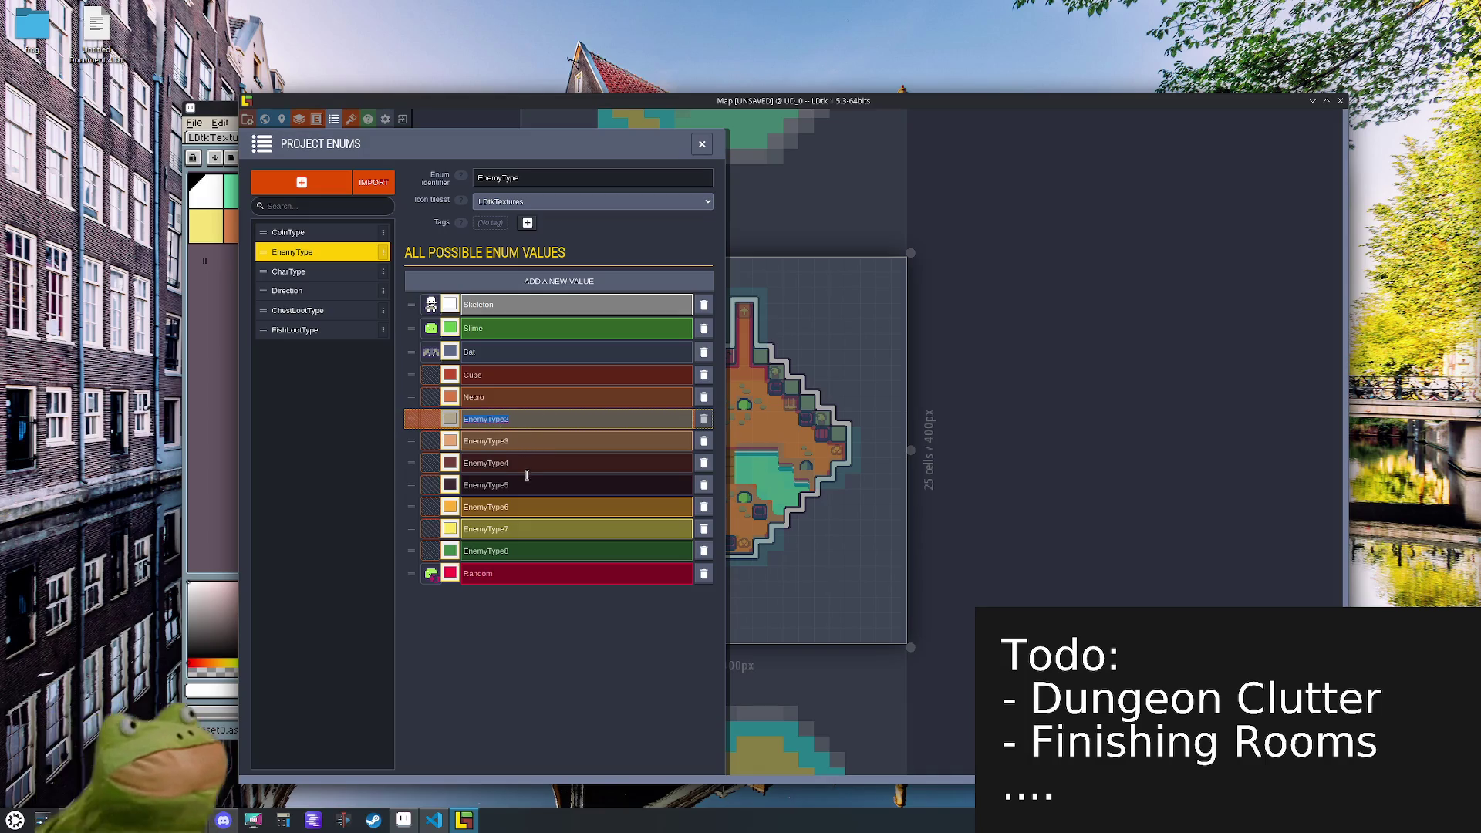
pyautogui.doubleClick(711, 101)
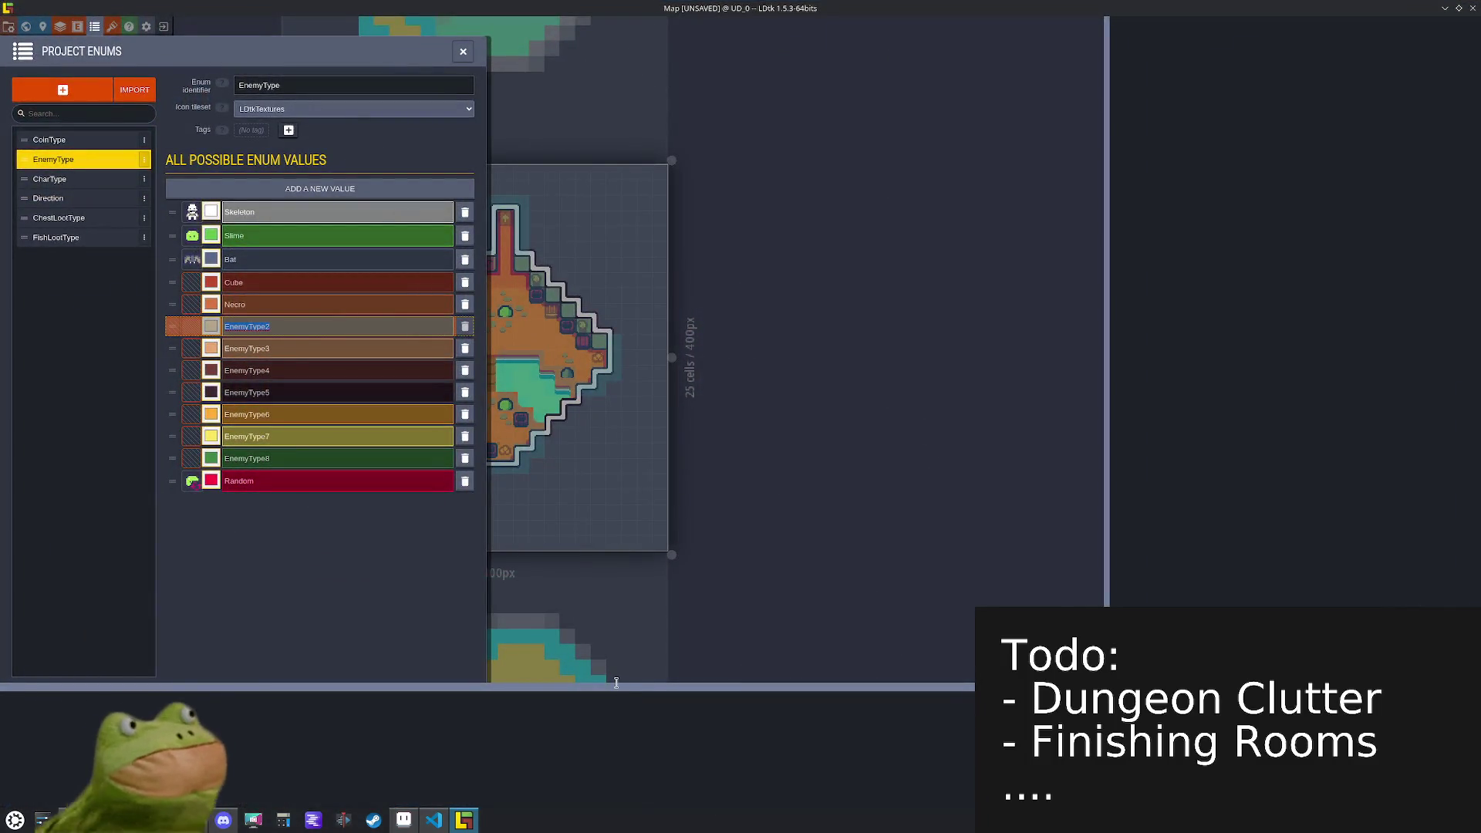
pyautogui.doubleClick(745, 8)
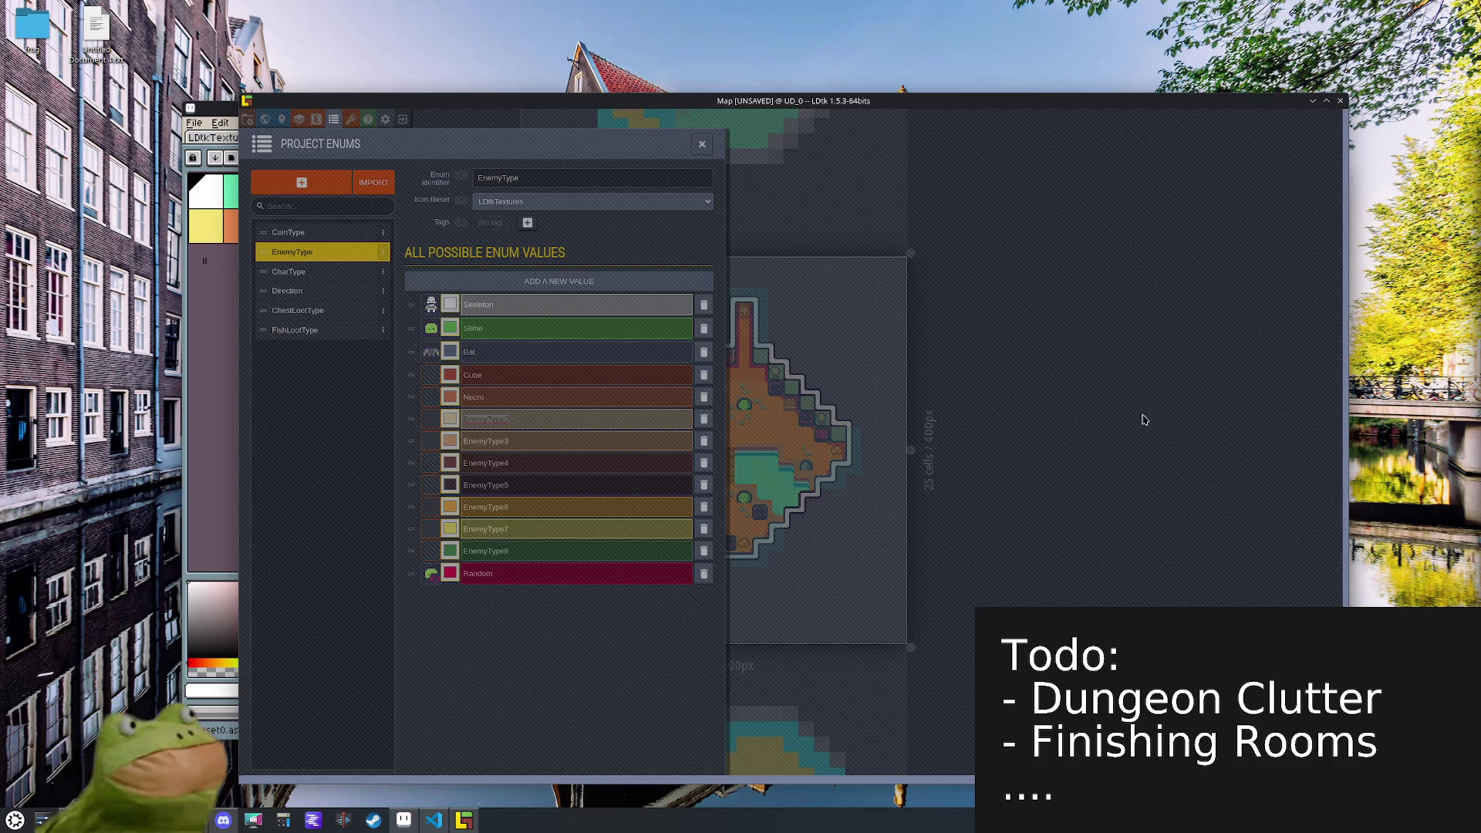
pyautogui.hotkey('ctrl', 's')
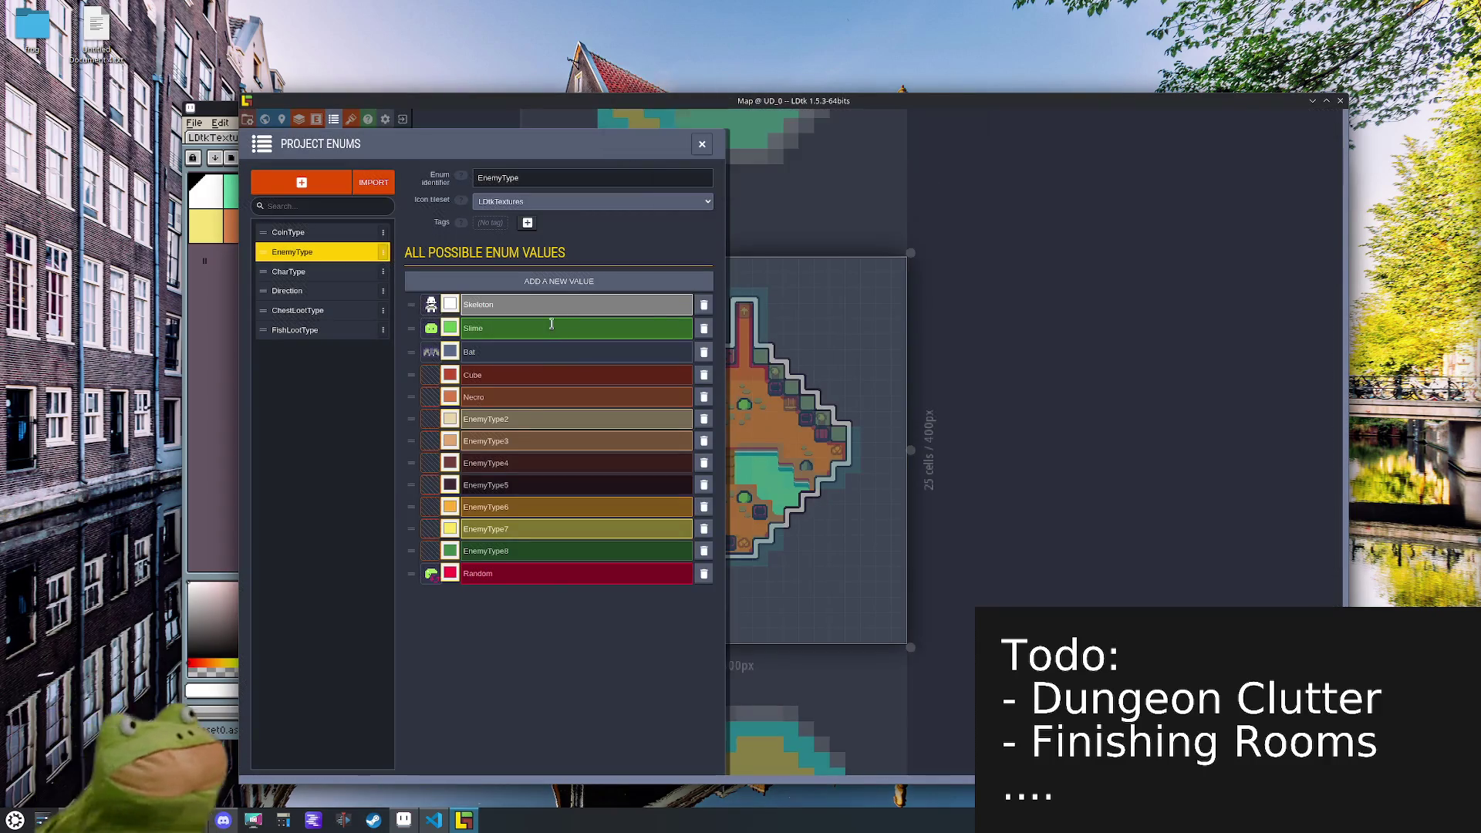
# - Rename EnemyType2 to Rat and EnemyType3 to Spider
pyautogui.doubleClick(505, 396)
pyautogui.doubleClick(525, 420)
pyautogui.write('R')
pyautogui.doubleClick(545, 441)
pyautogui.write('Spider')
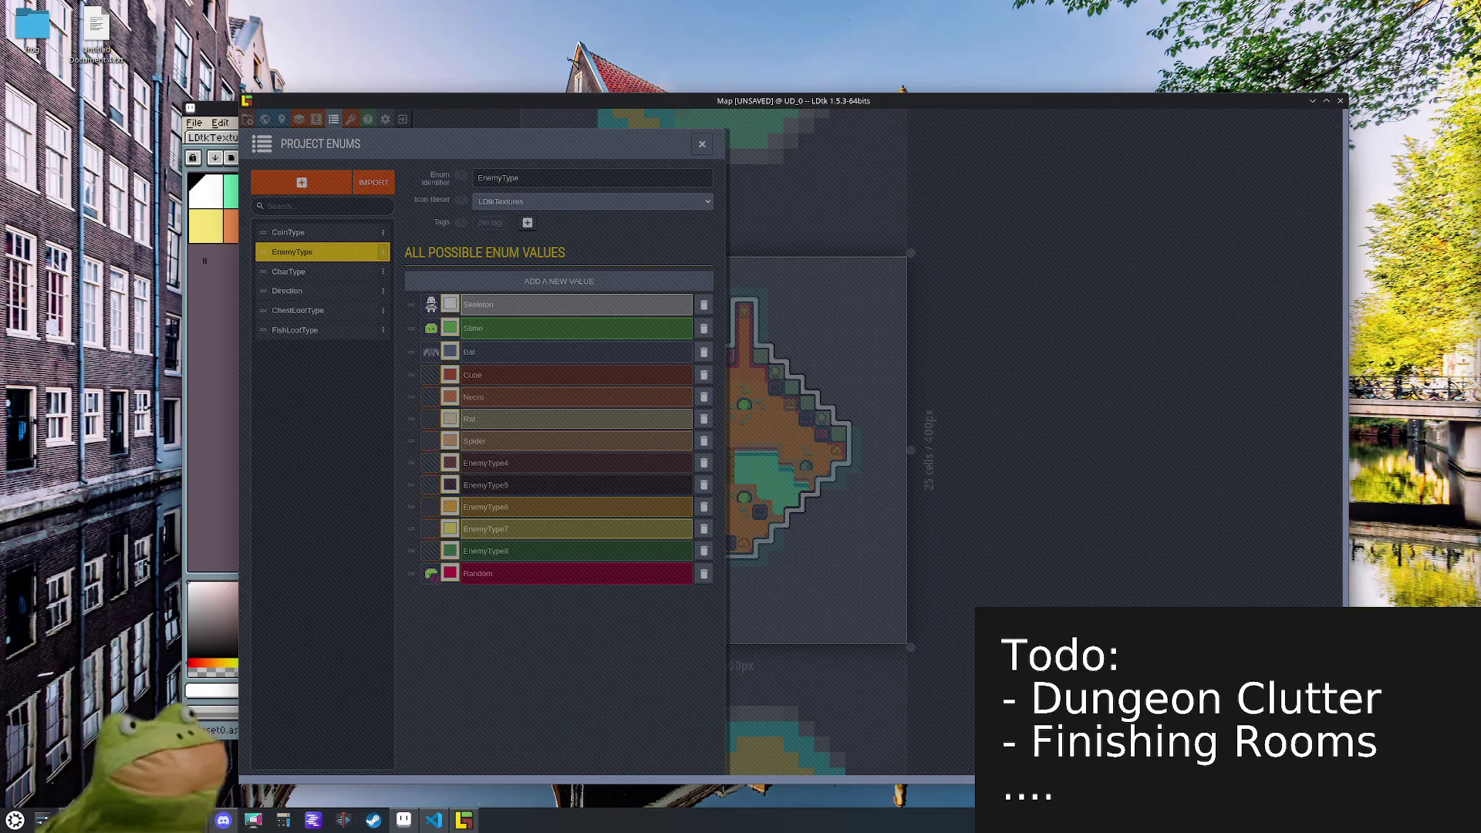
# - Rename EnemyType4 to Cyclops and save the project
pyautogui.click(509, 460)
pyautogui.write('Cyclops')
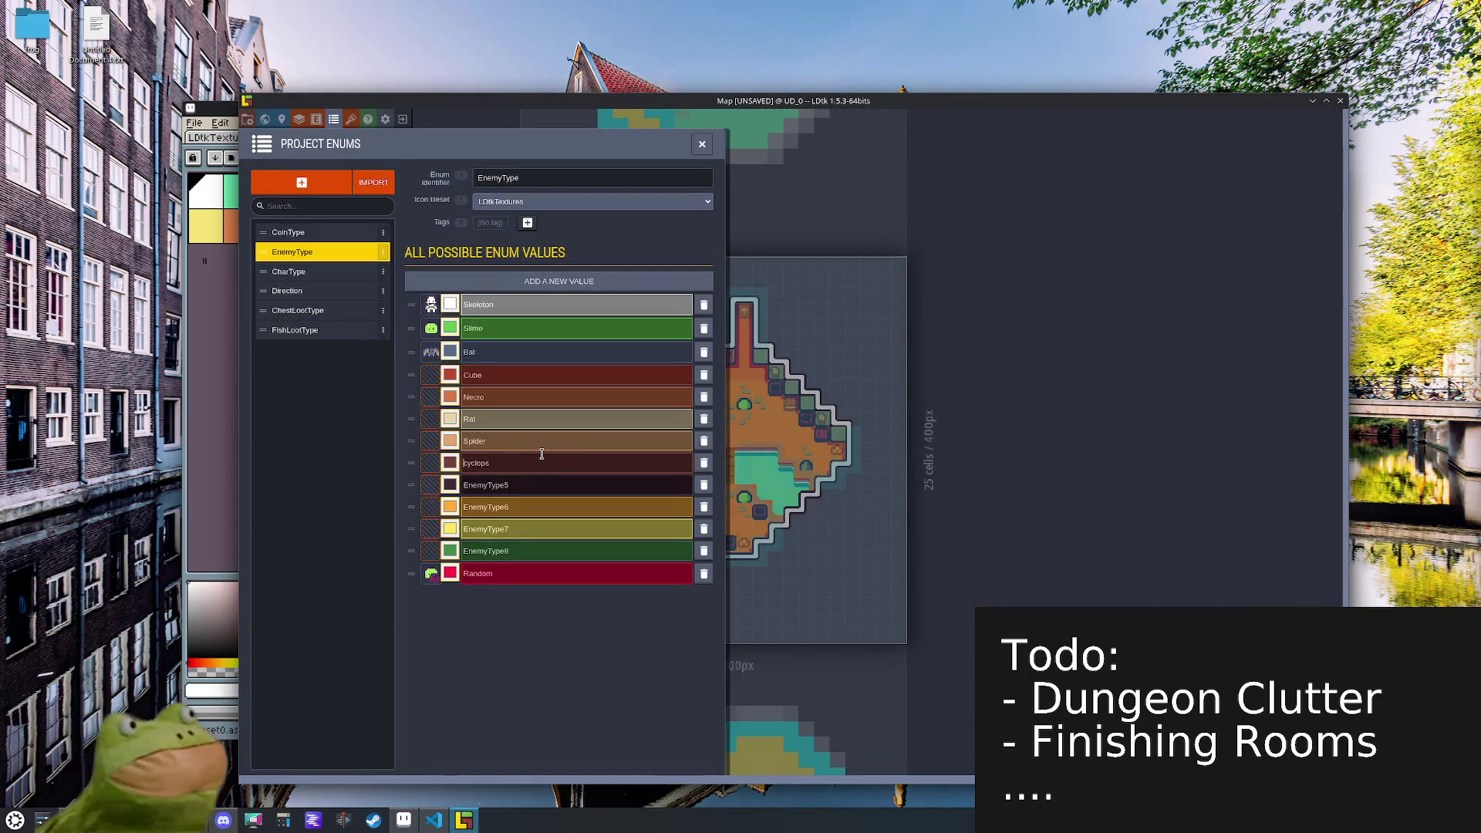
pyautogui.press('Return')
pyautogui.hotkey('ctrl', 's')
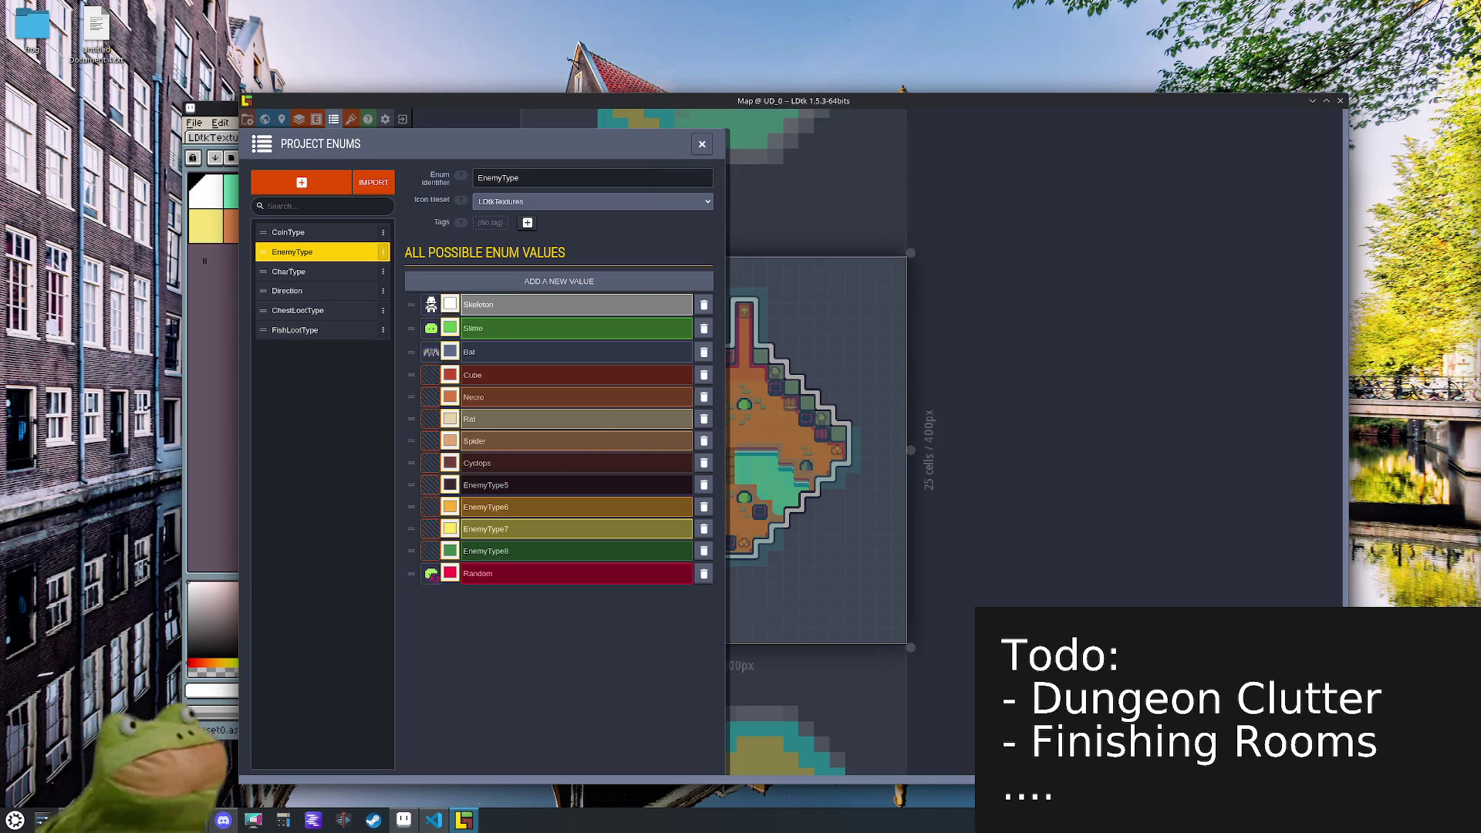
pyautogui.hotkey('alt', 'Tab')
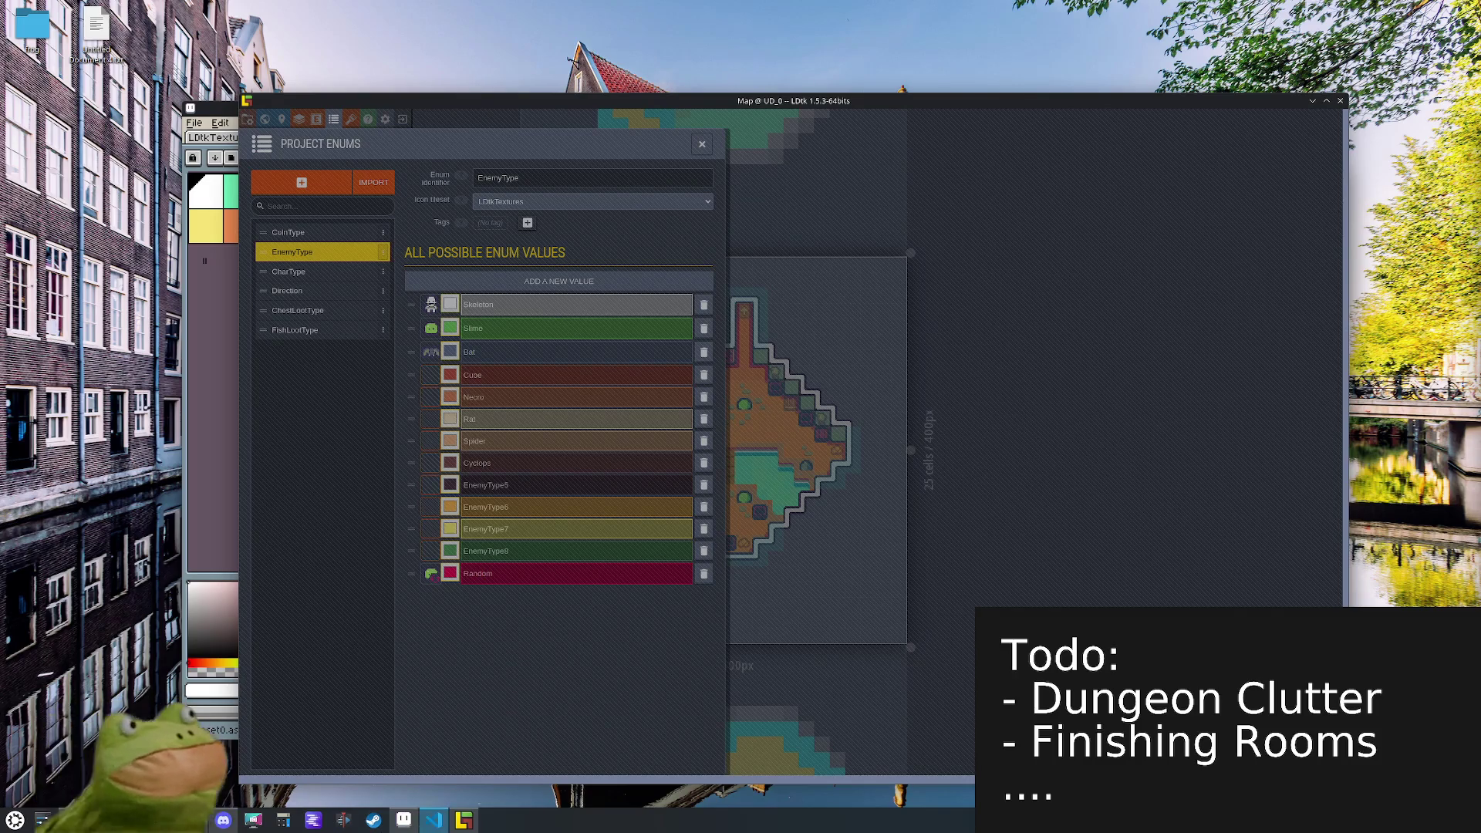
# - Rename EnemyType5 to Thief and EnemyType6 to Shadow
pyautogui.click(514, 446)
pyautogui.doubleClick(480, 465)
pyautogui.click(504, 497)
pyautogui.doubleClick(503, 487)
pyautogui.write('Thief')
pyautogui.click(505, 507)
pyautogui.doubleClick(502, 506)
pyautogui.write('Shadow')
pyautogui.press('Return')
# - Rename EnemyType7 to Mimic, delete the spare EnemyType8, and save
pyautogui.click(482, 529)
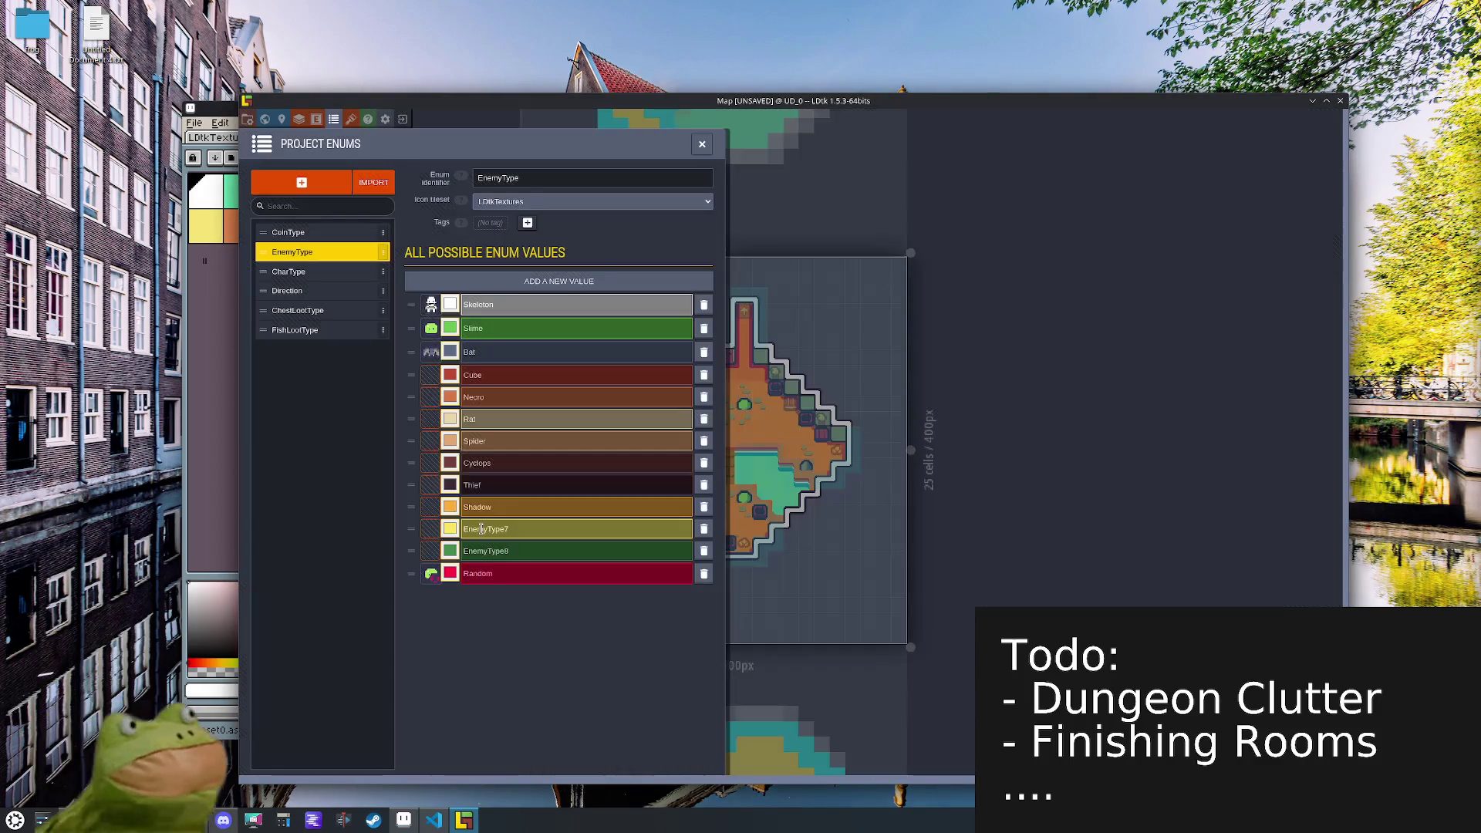
pyautogui.write('Mimic')
pyautogui.click(703, 551)
pyautogui.hotkey('ctrl', 's')
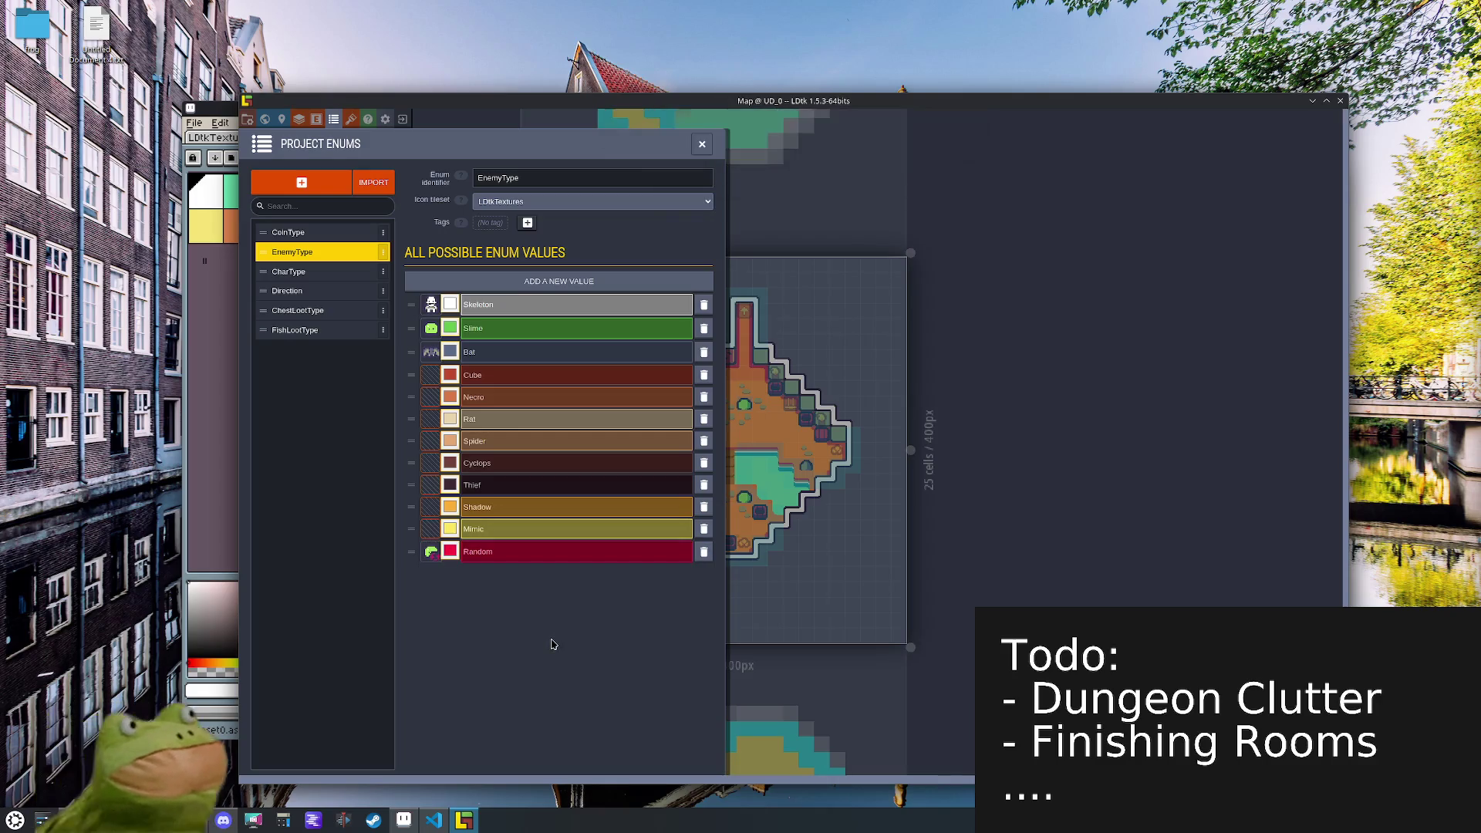
# - Colour Cube magenta, Necro slate blue, Rat tan and Spider dark reddish-brown
pyautogui.click(447, 378)
pyautogui.click(513, 561)
pyautogui.click(509, 613)
pyautogui.click(451, 397)
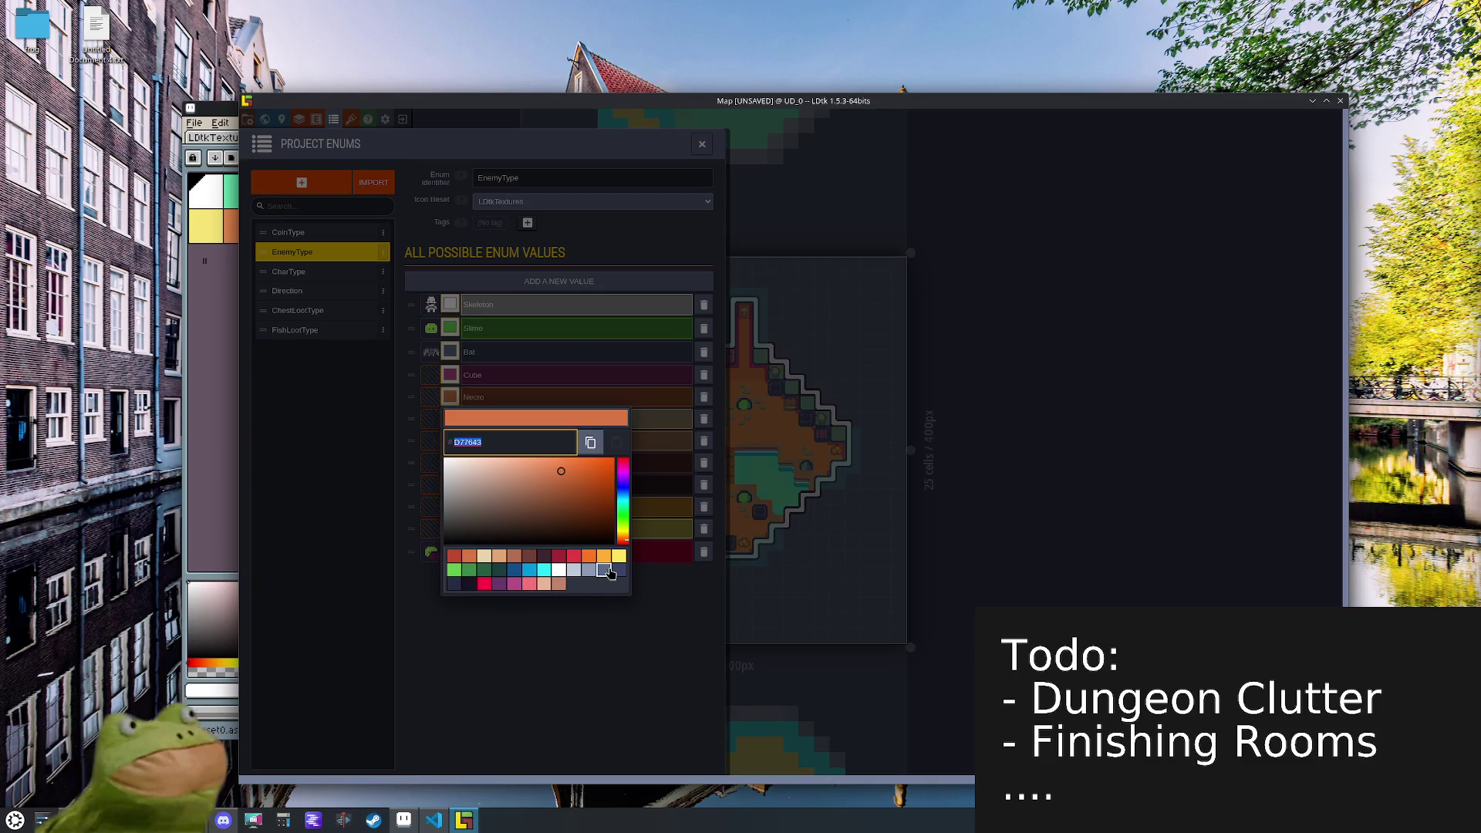
pyautogui.click(604, 569)
pyautogui.click(450, 419)
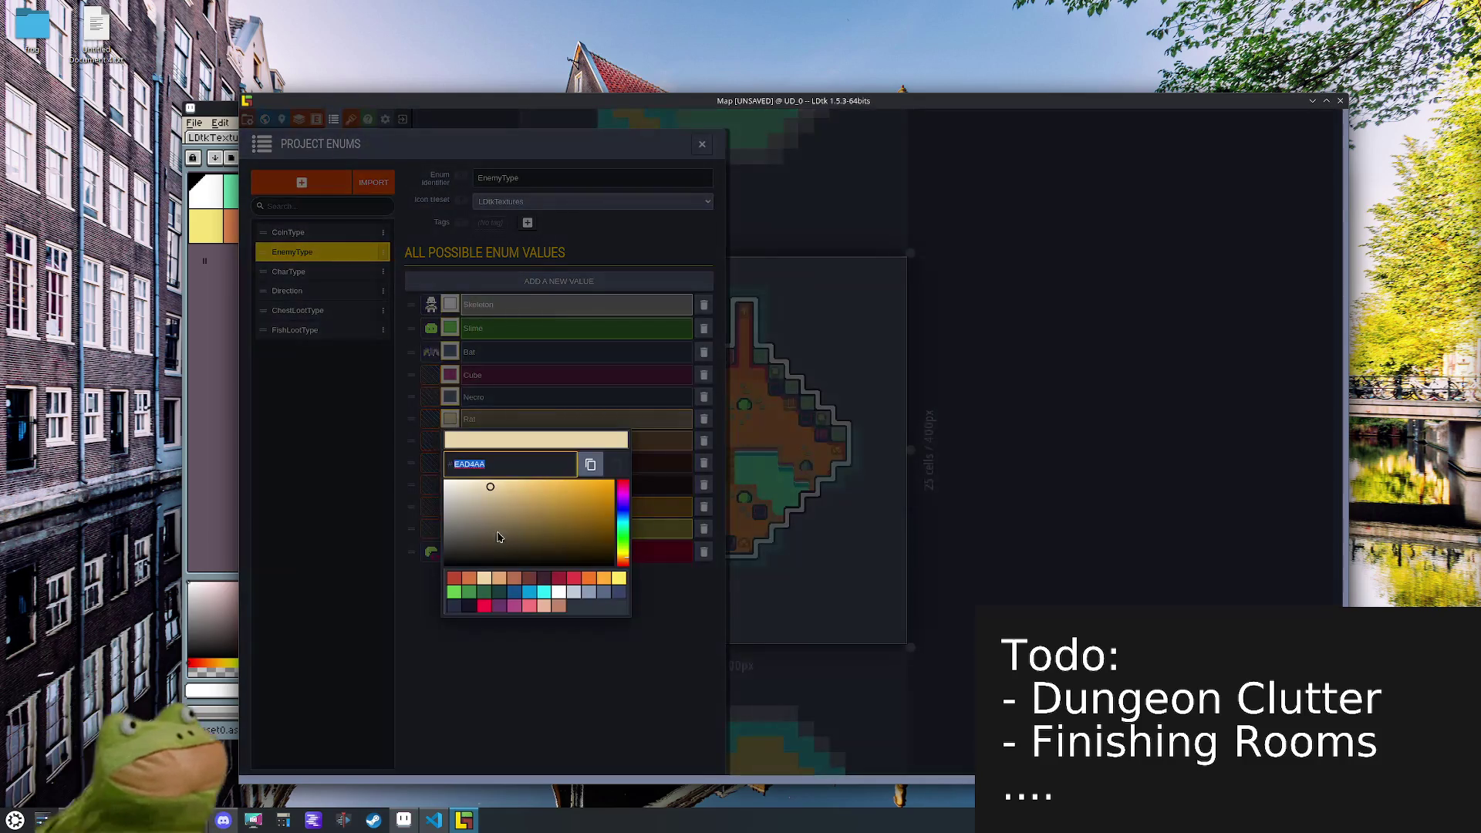
pyautogui.click(497, 578)
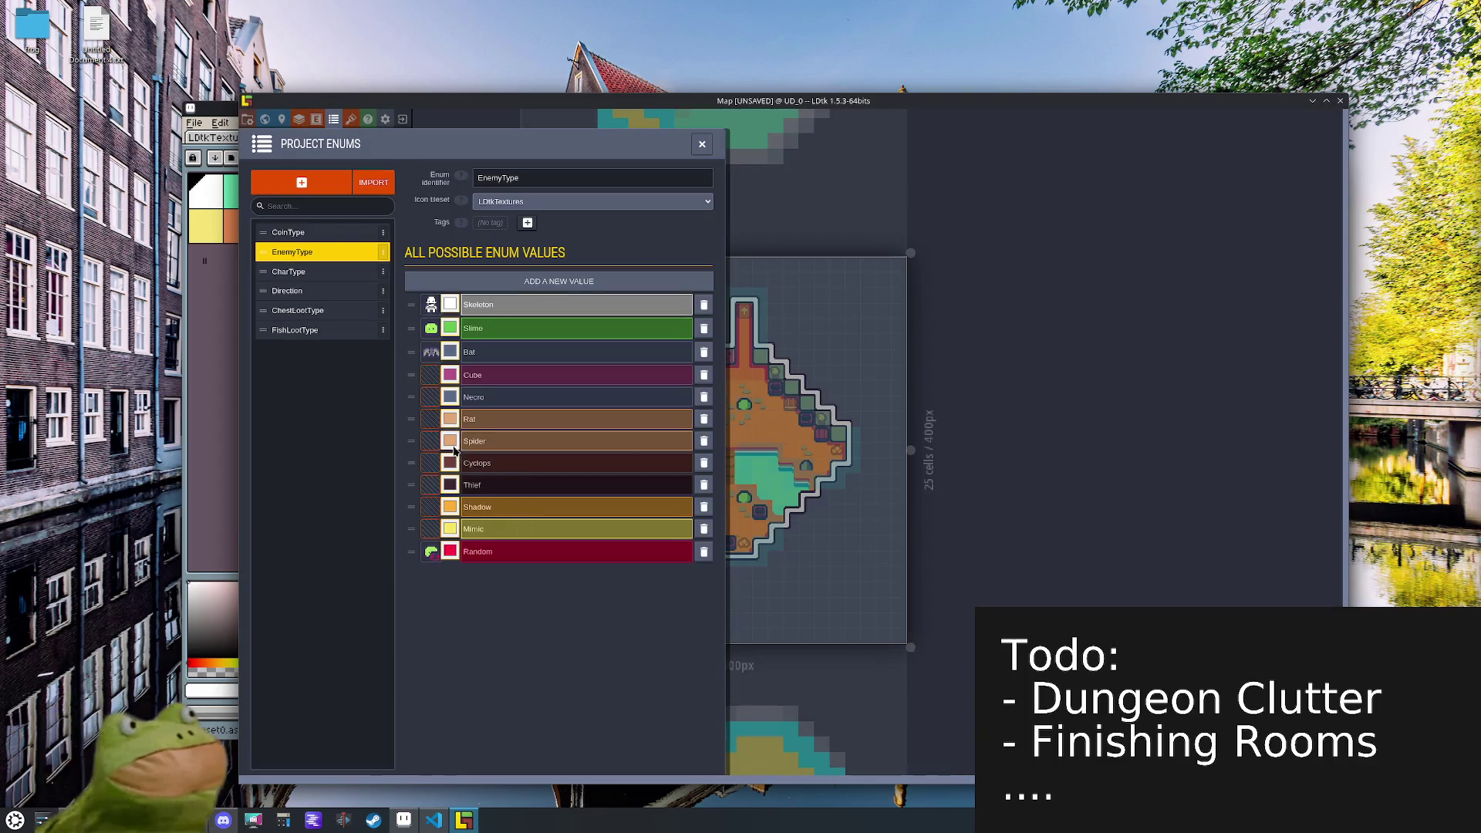
pyautogui.click(450, 440)
pyautogui.click(529, 600)
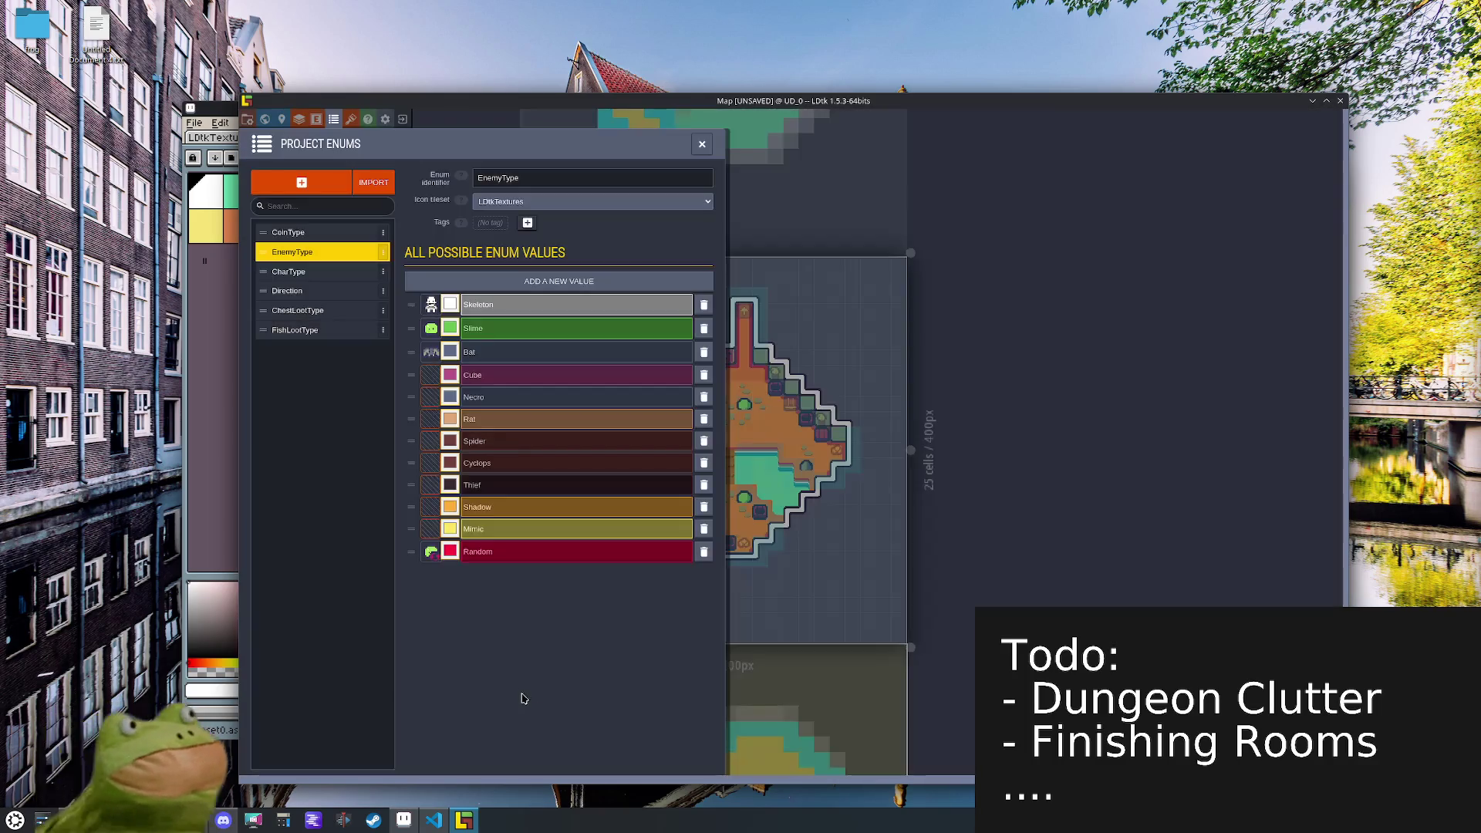
# - Make Thief peach and Cyclops pale yellow
pyautogui.click(450, 484)
pyautogui.click(543, 649)
pyautogui.click(544, 710)
pyautogui.click(451, 463)
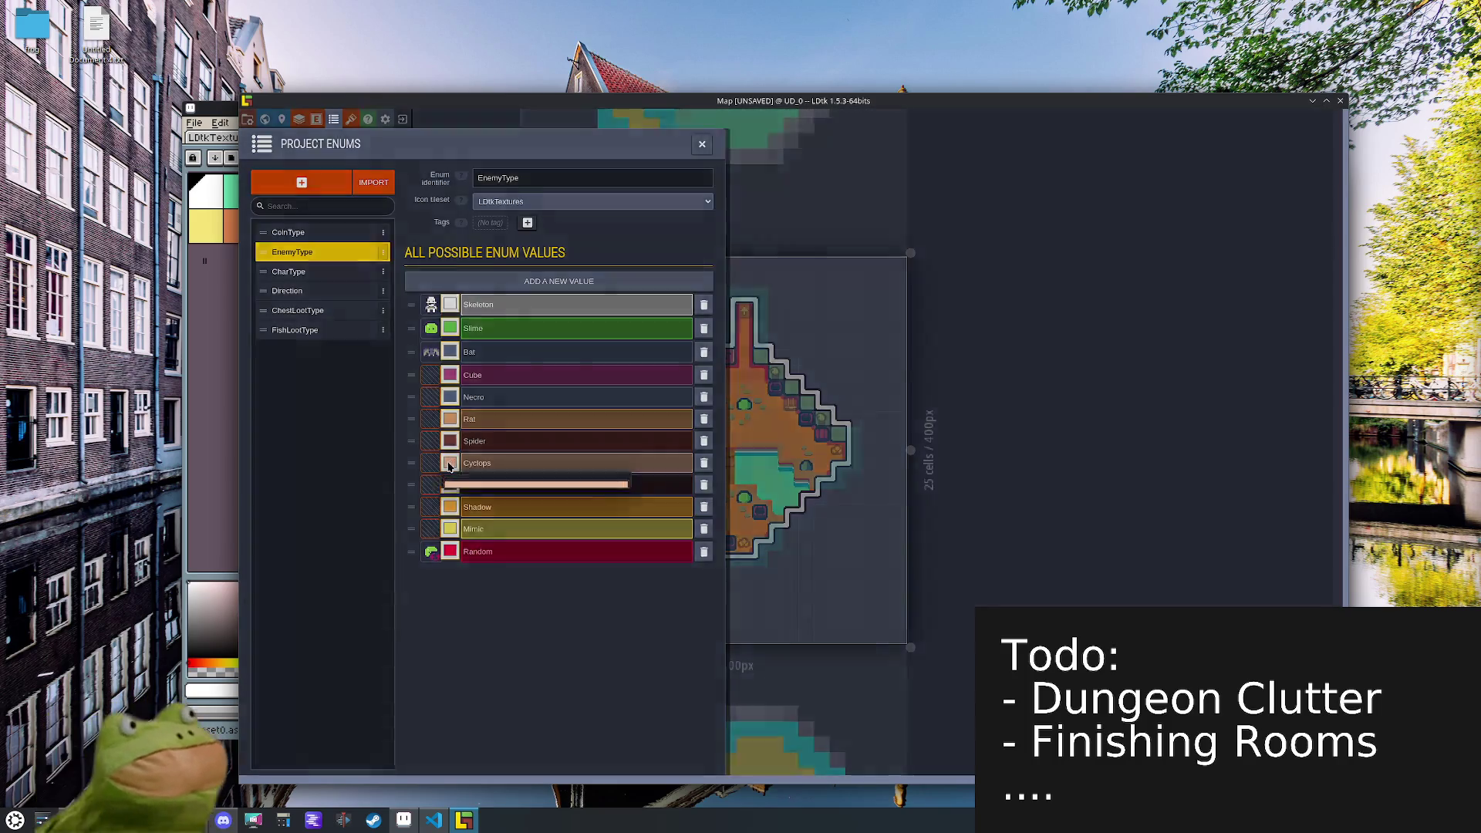
pyautogui.click(617, 619)
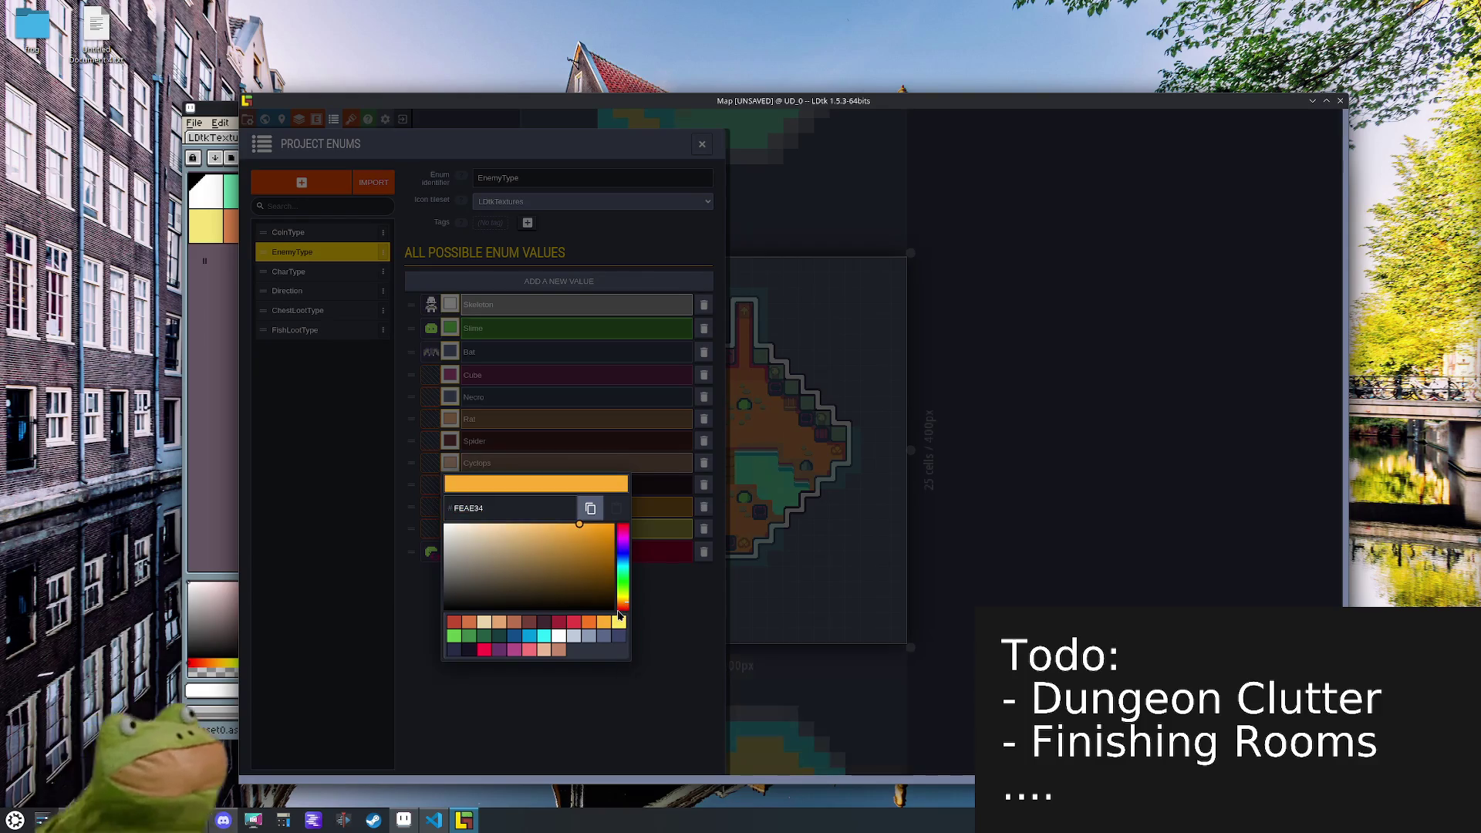
pyautogui.click(619, 623)
pyautogui.click(621, 694)
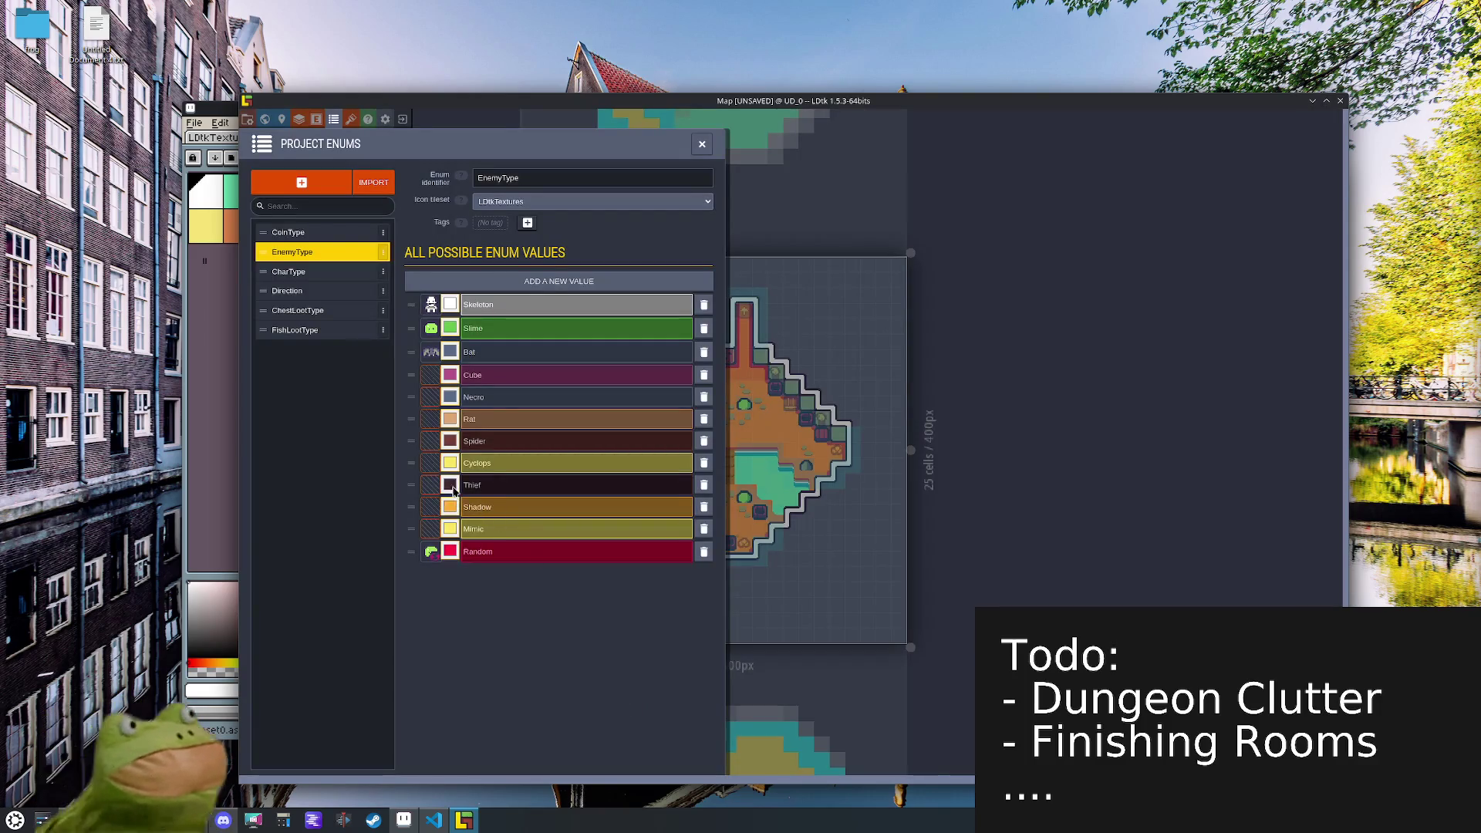
# - Change Cube to orange and give Necro a new colour
pyautogui.click(449, 376)
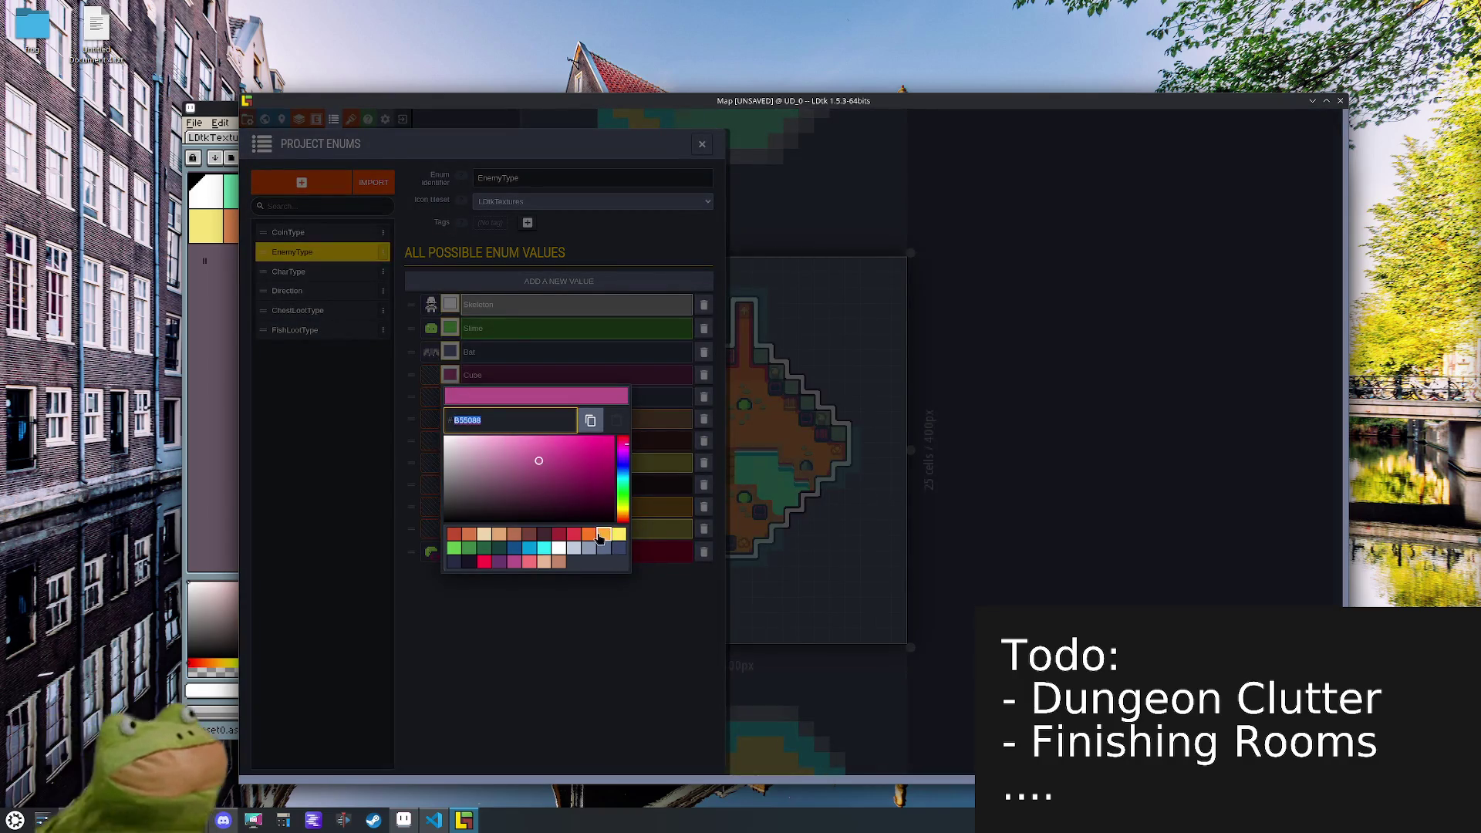
pyautogui.click(603, 534)
pyautogui.click(601, 704)
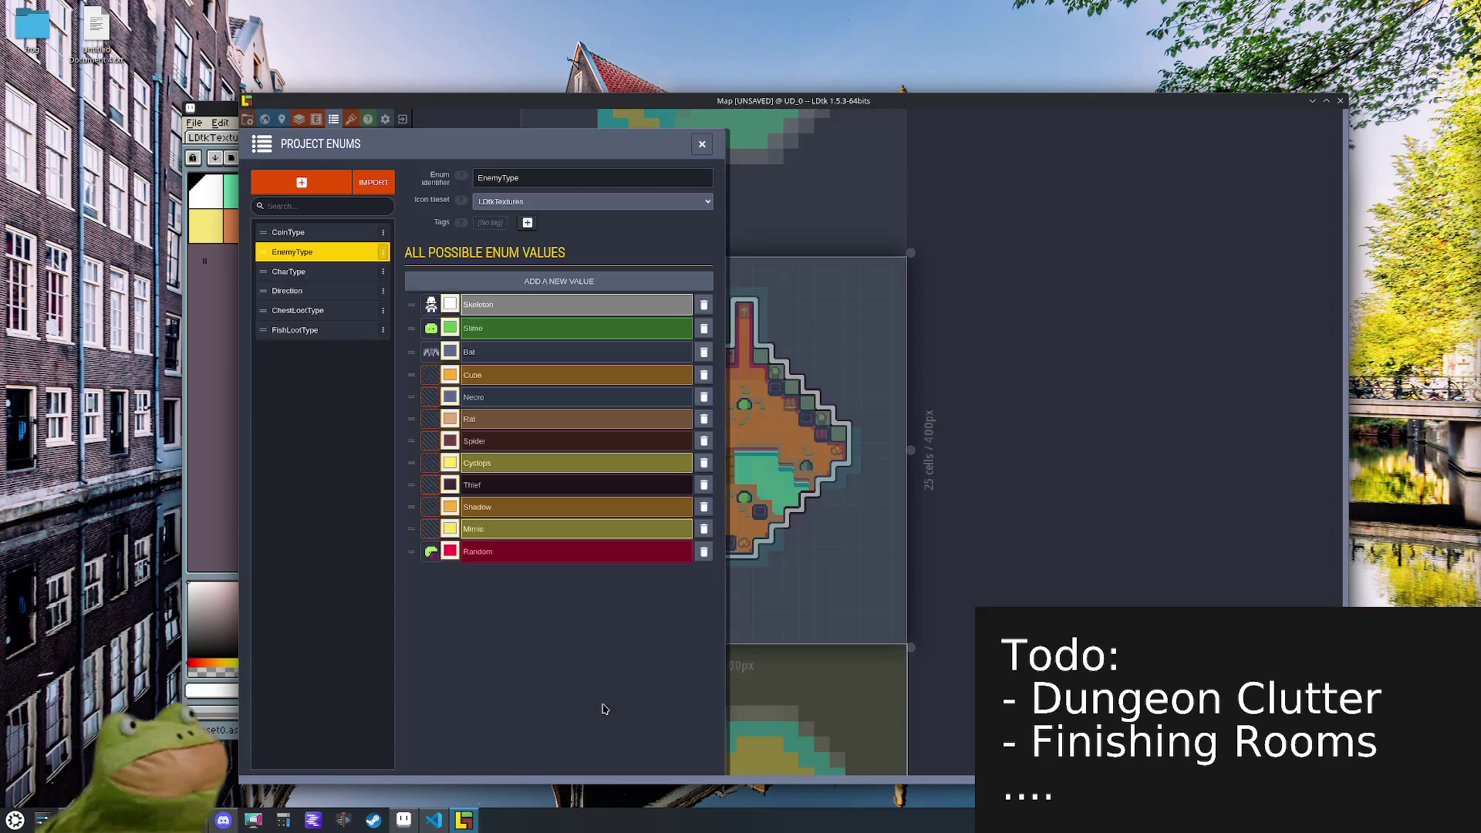
pyautogui.click(446, 401)
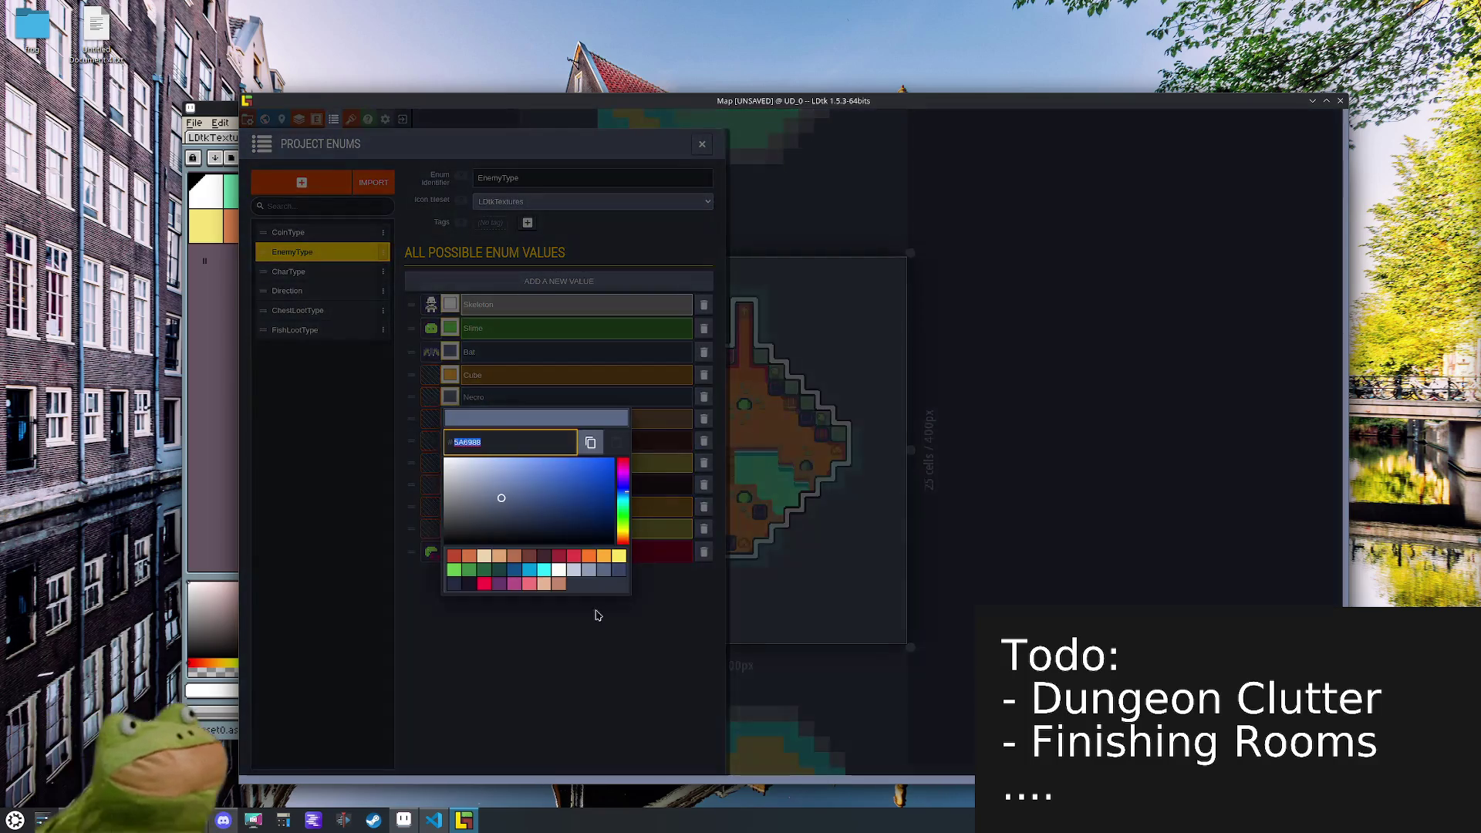
pyautogui.click(529, 587)
pyautogui.click(564, 689)
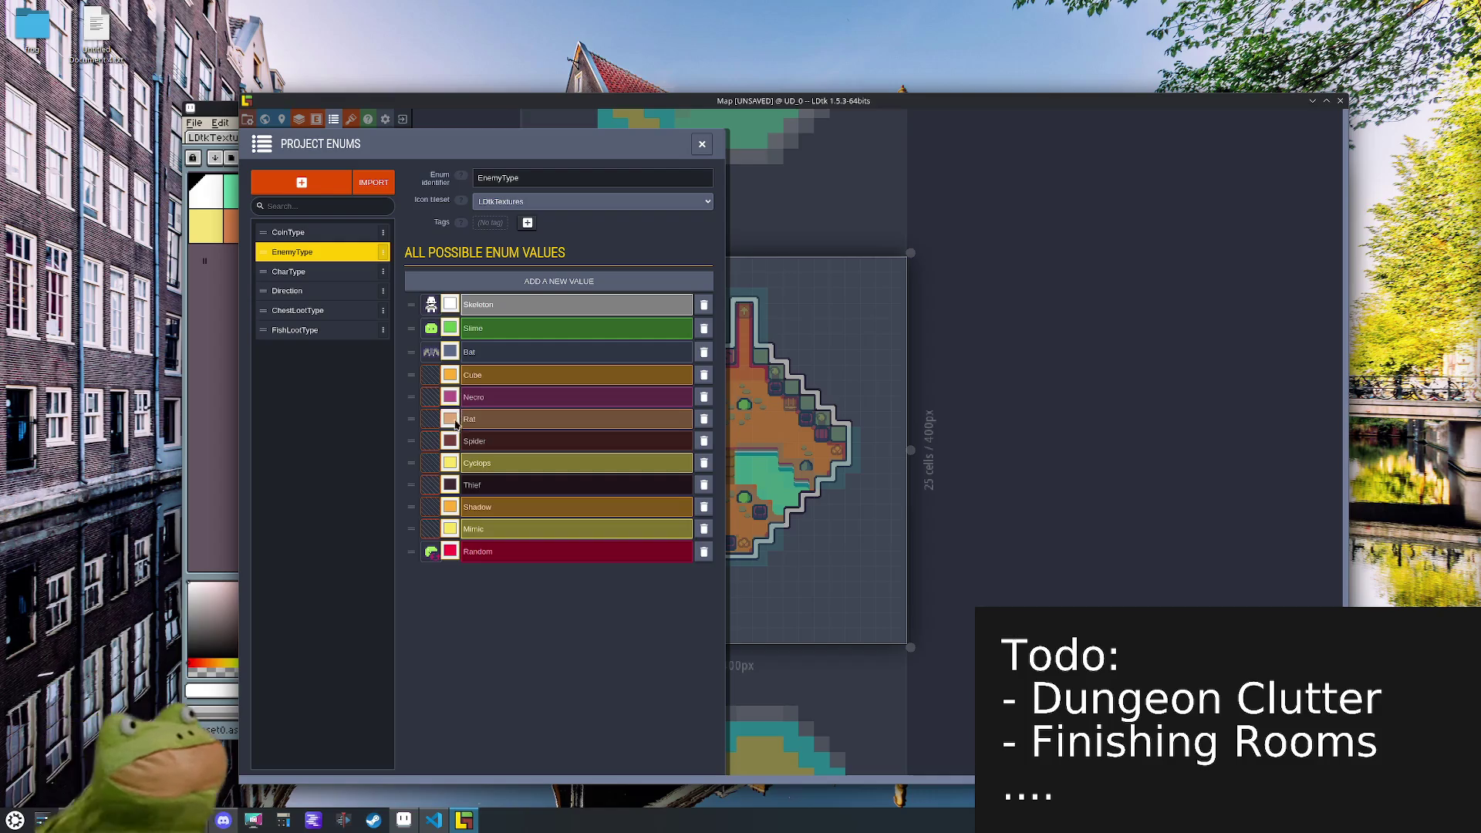
# - Make Thief green, Shadow dark navy and Mimic pink F6757A
pyautogui.click(450, 485)
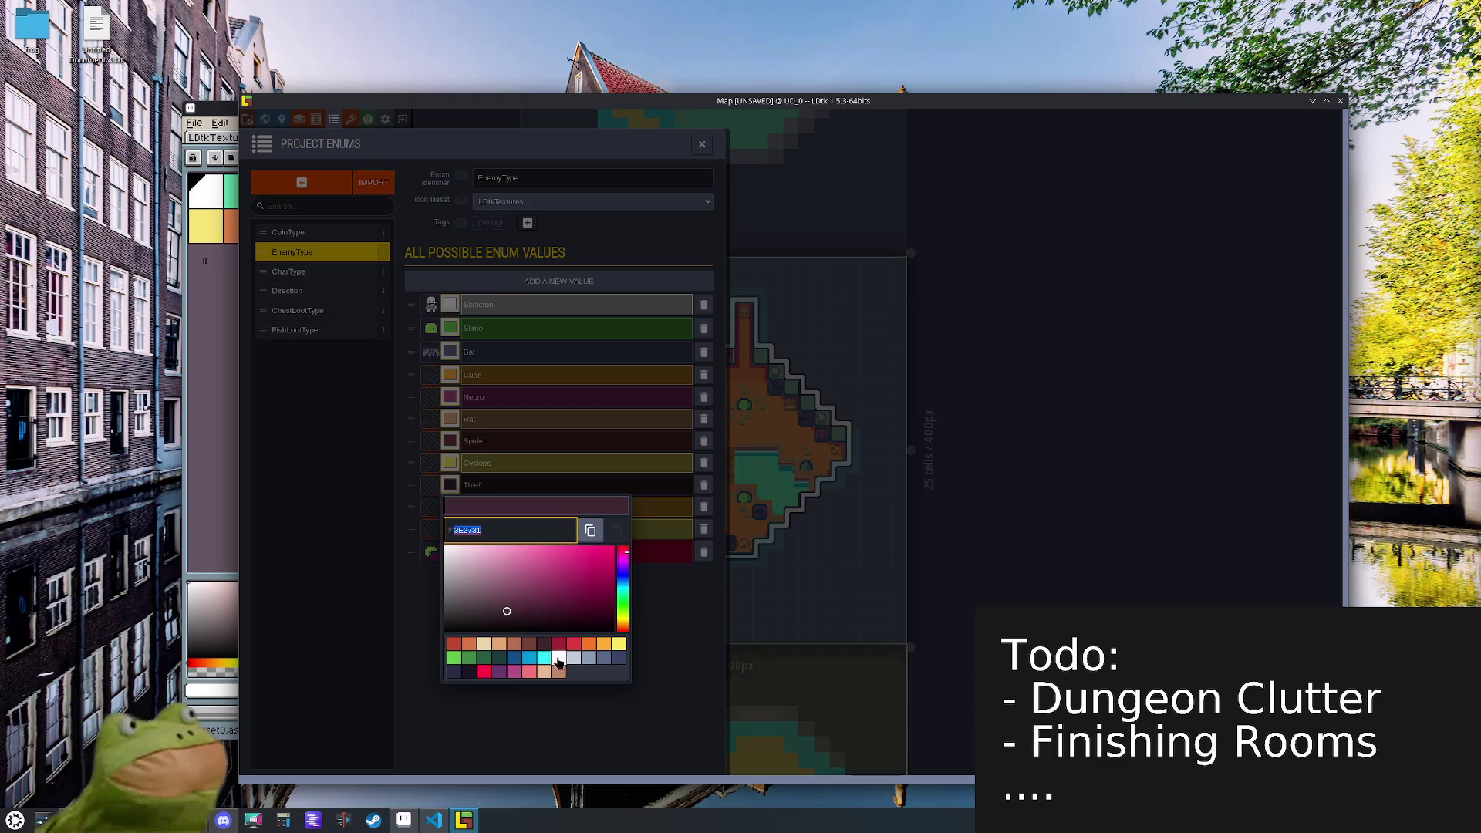
pyautogui.click(468, 658)
pyautogui.click(394, 691)
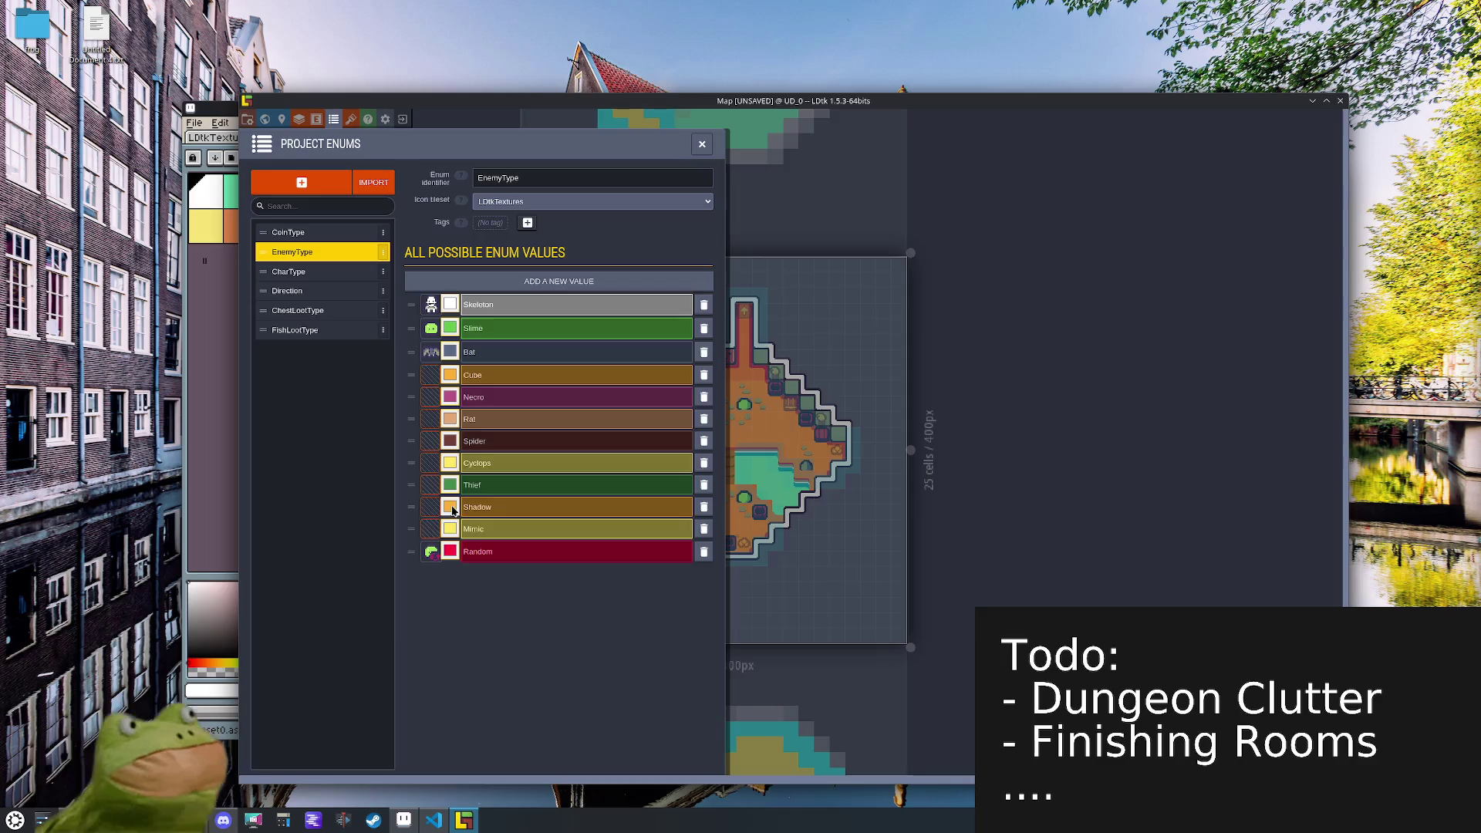
pyautogui.click(452, 510)
pyautogui.click(452, 696)
pyautogui.click(434, 736)
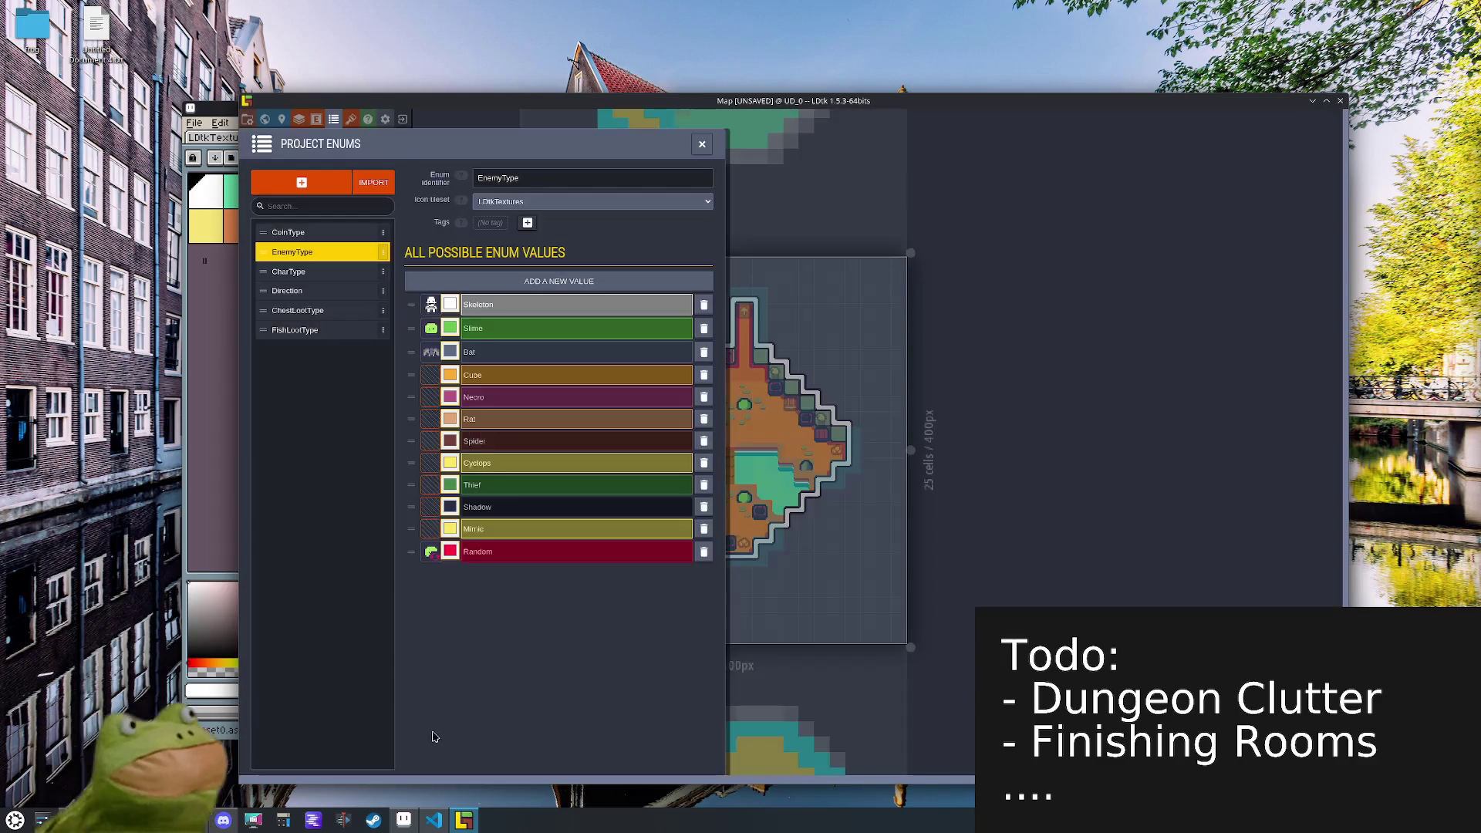
pyautogui.click(451, 532)
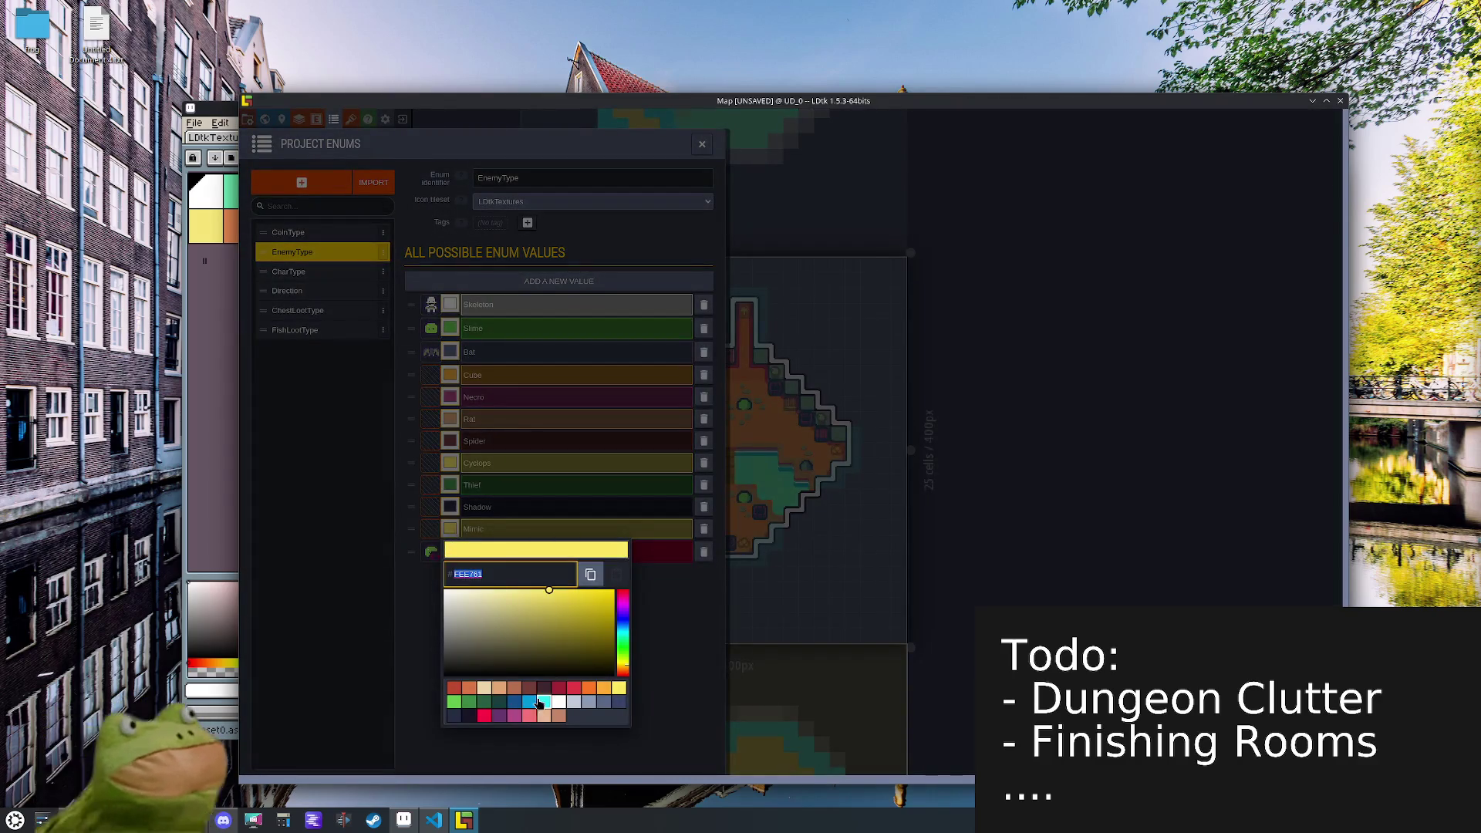
pyautogui.click(529, 715)
pyautogui.click(651, 711)
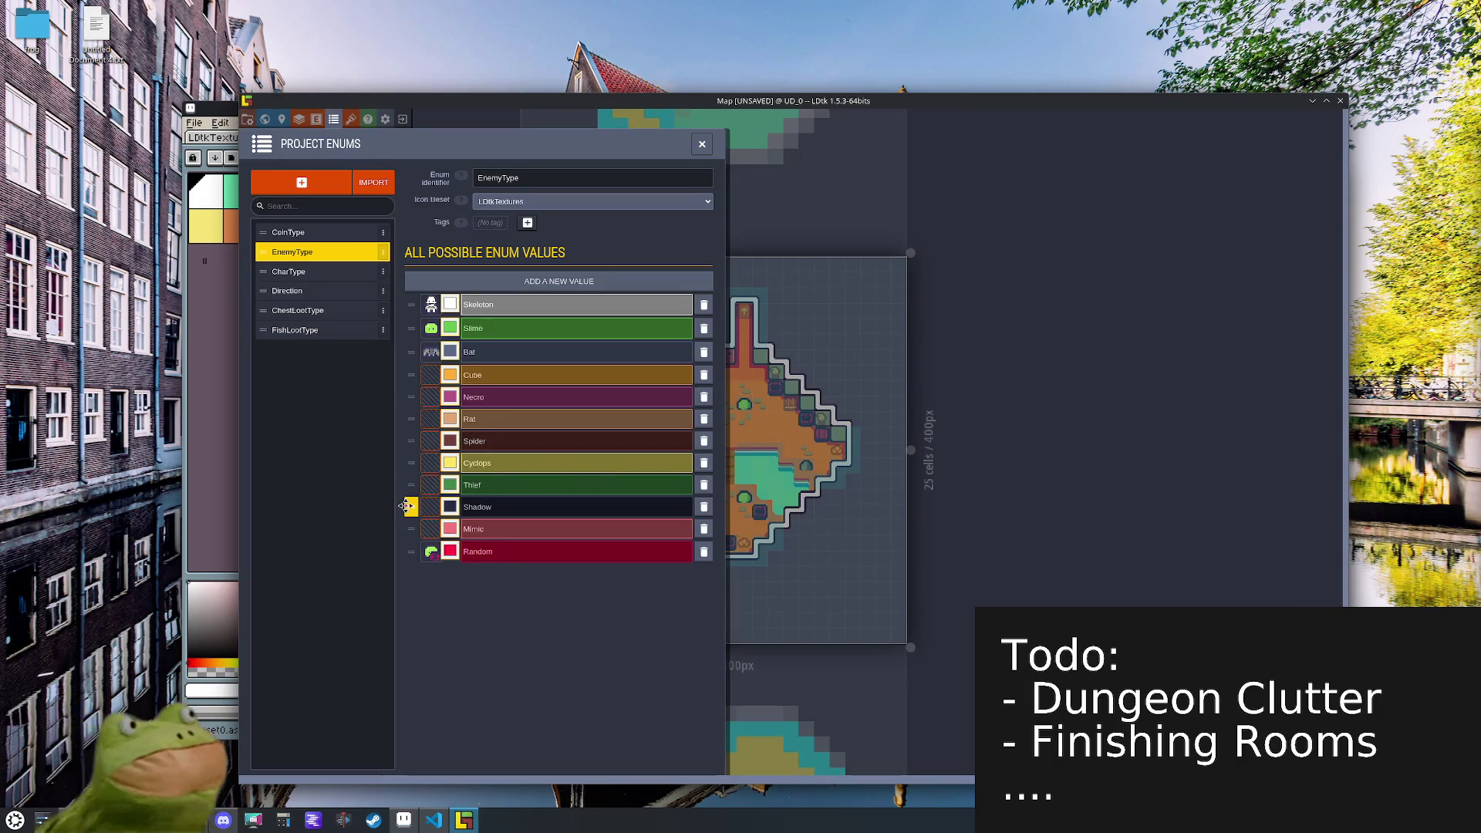
# - Move Shadow below Bat, Necro above Cube, and Spider just below Shadow
pyautogui.moveTo(407, 506); pyautogui.dragTo(417, 374)
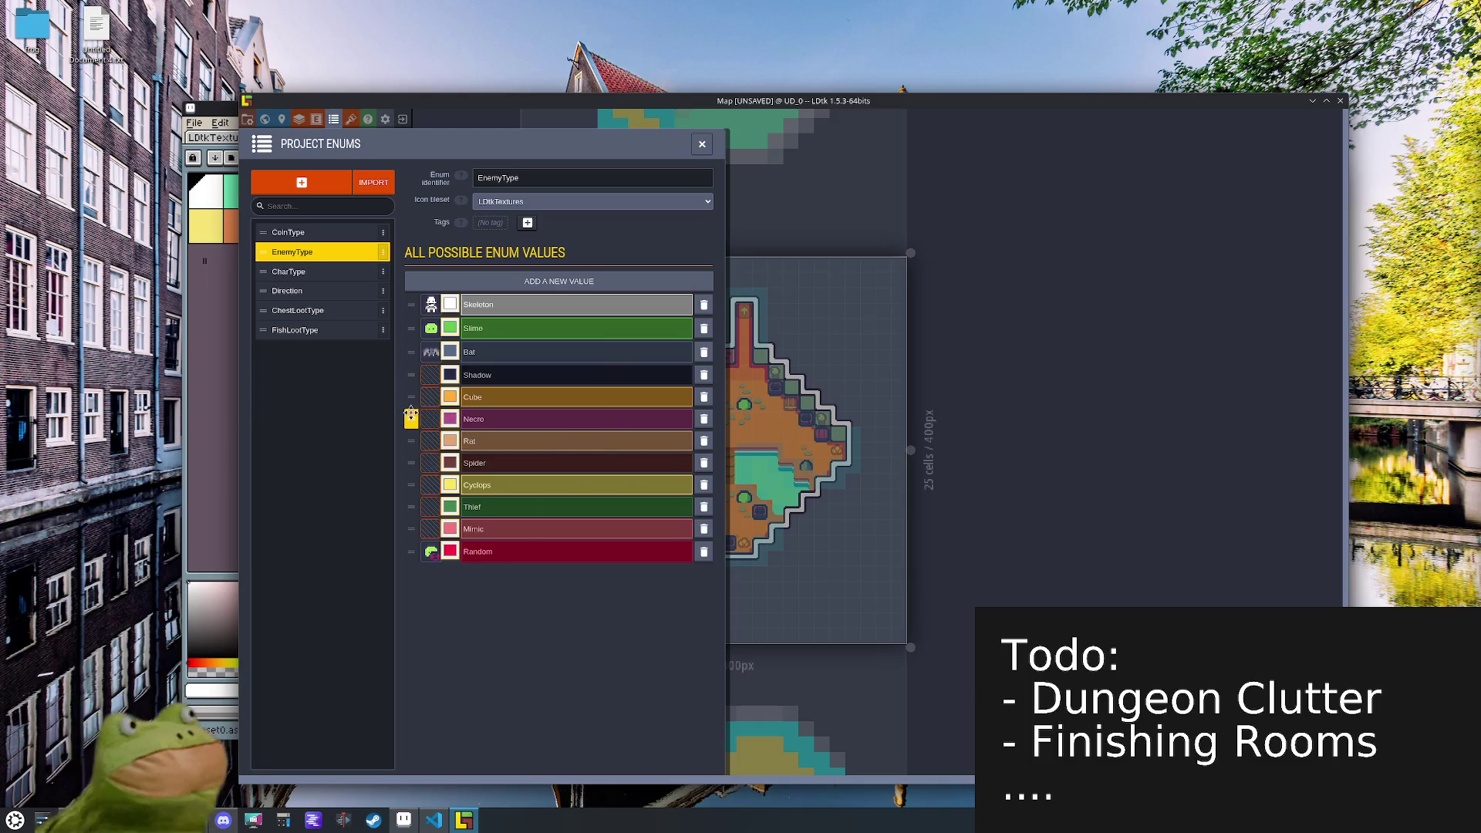
pyautogui.moveTo(411, 416); pyautogui.dragTo(411, 396)
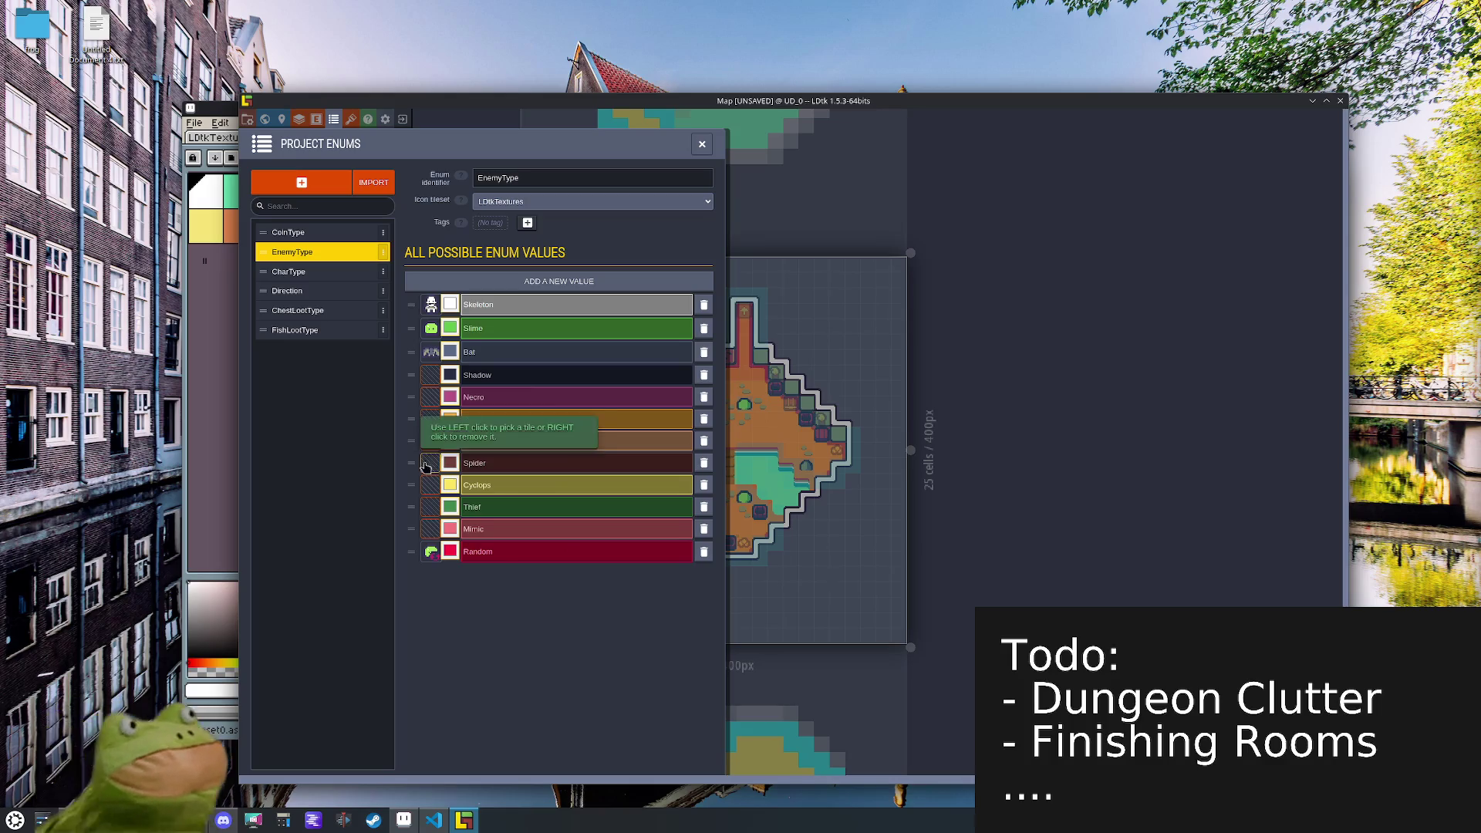
pyautogui.moveTo(407, 462); pyautogui.dragTo(411, 395)
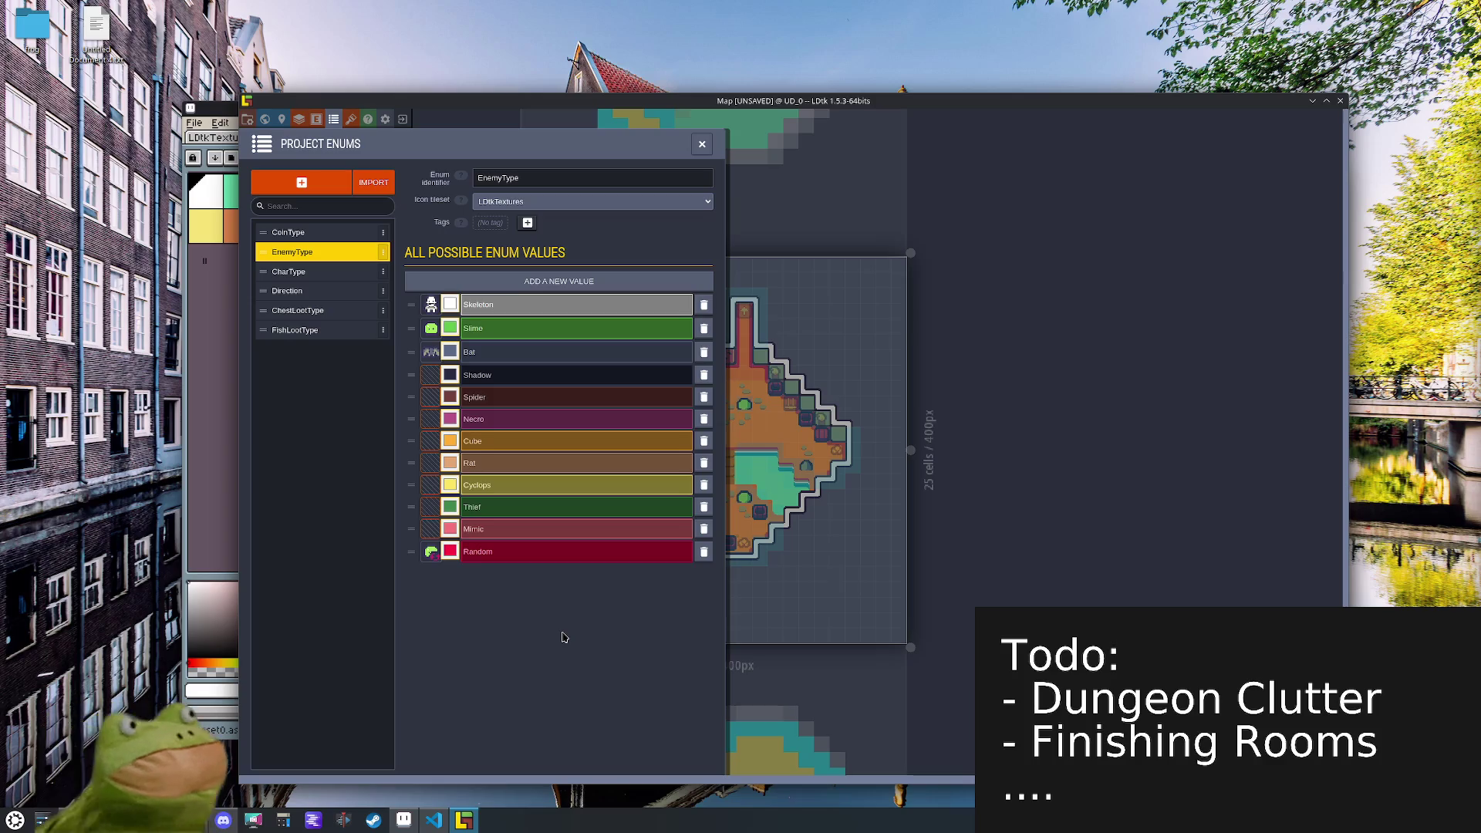
# - Save the project and open the CharType enum
pyautogui.press('super')
pyautogui.hotkey('ctrl', 's')
pyautogui.click(322, 275)
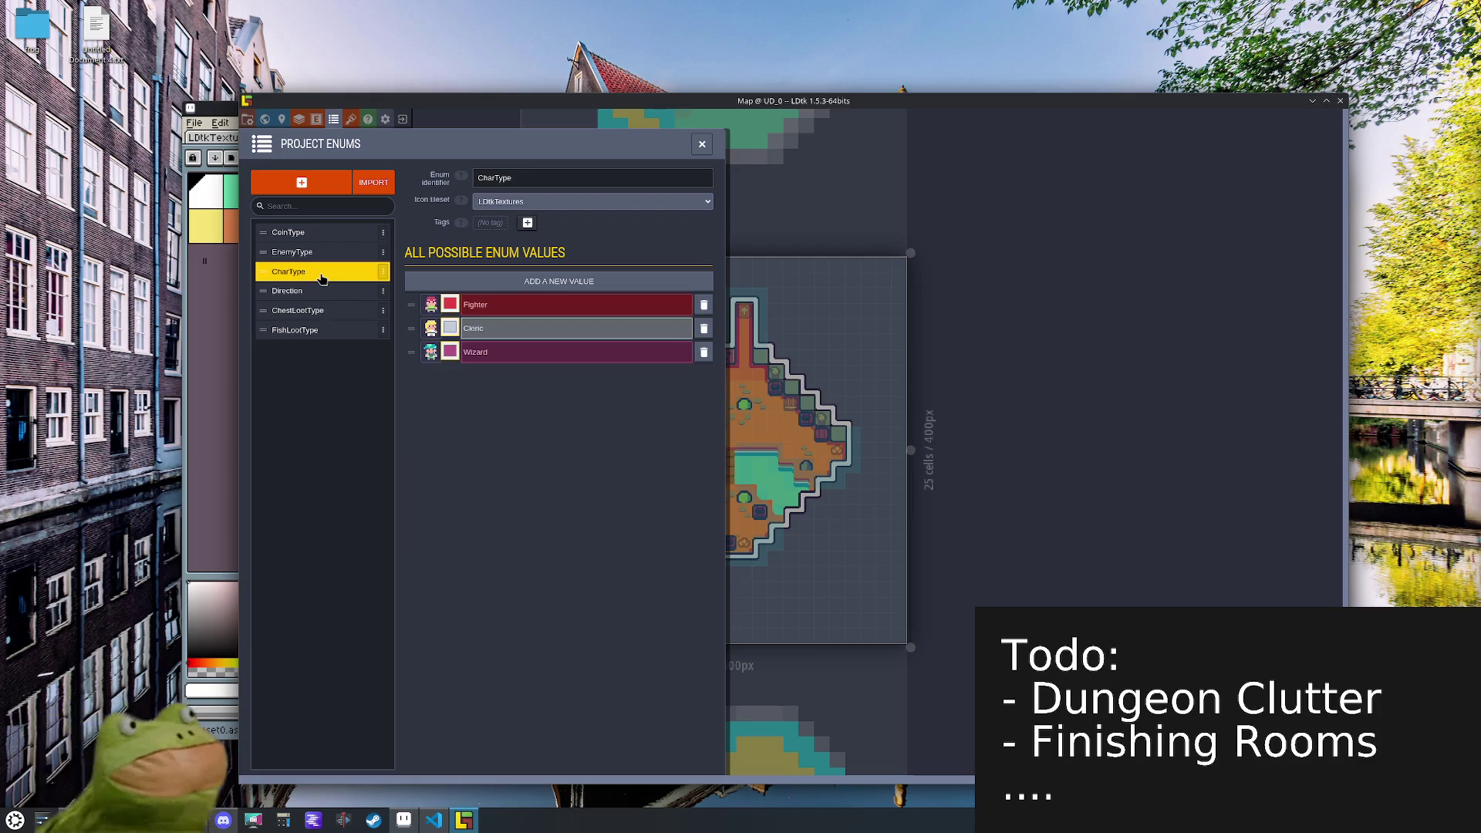
# - Keep LDtkTextures as the CharType icon tileset and add new CharType values
pyautogui.click(567, 202)
pyautogui.click(559, 208)
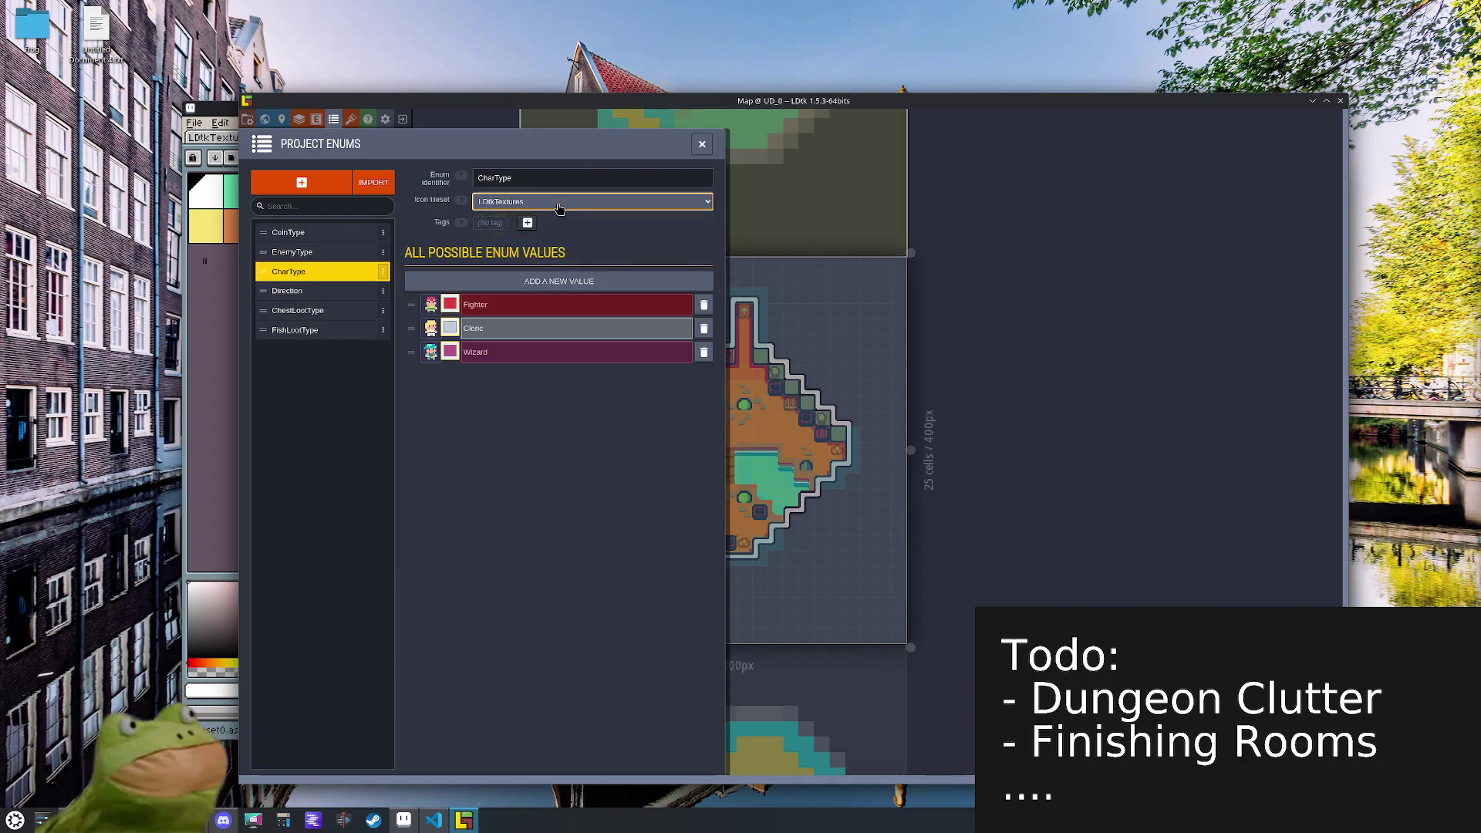
pyautogui.click(559, 281)
pyautogui.click(559, 281)
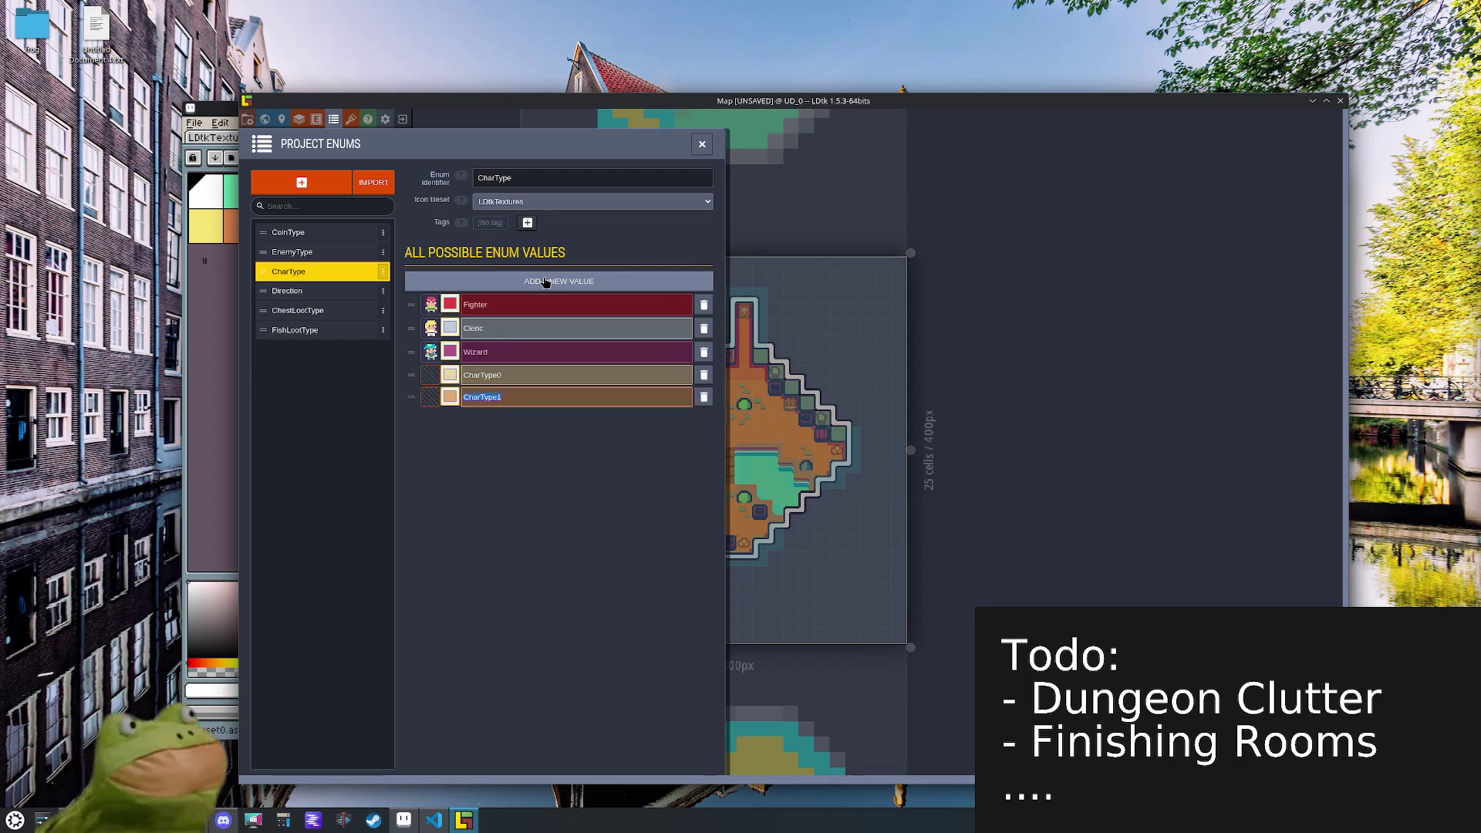
pyautogui.click(559, 280)
pyautogui.click(559, 281)
pyautogui.click(559, 281)
pyautogui.click(559, 281)
pyautogui.click(500, 307)
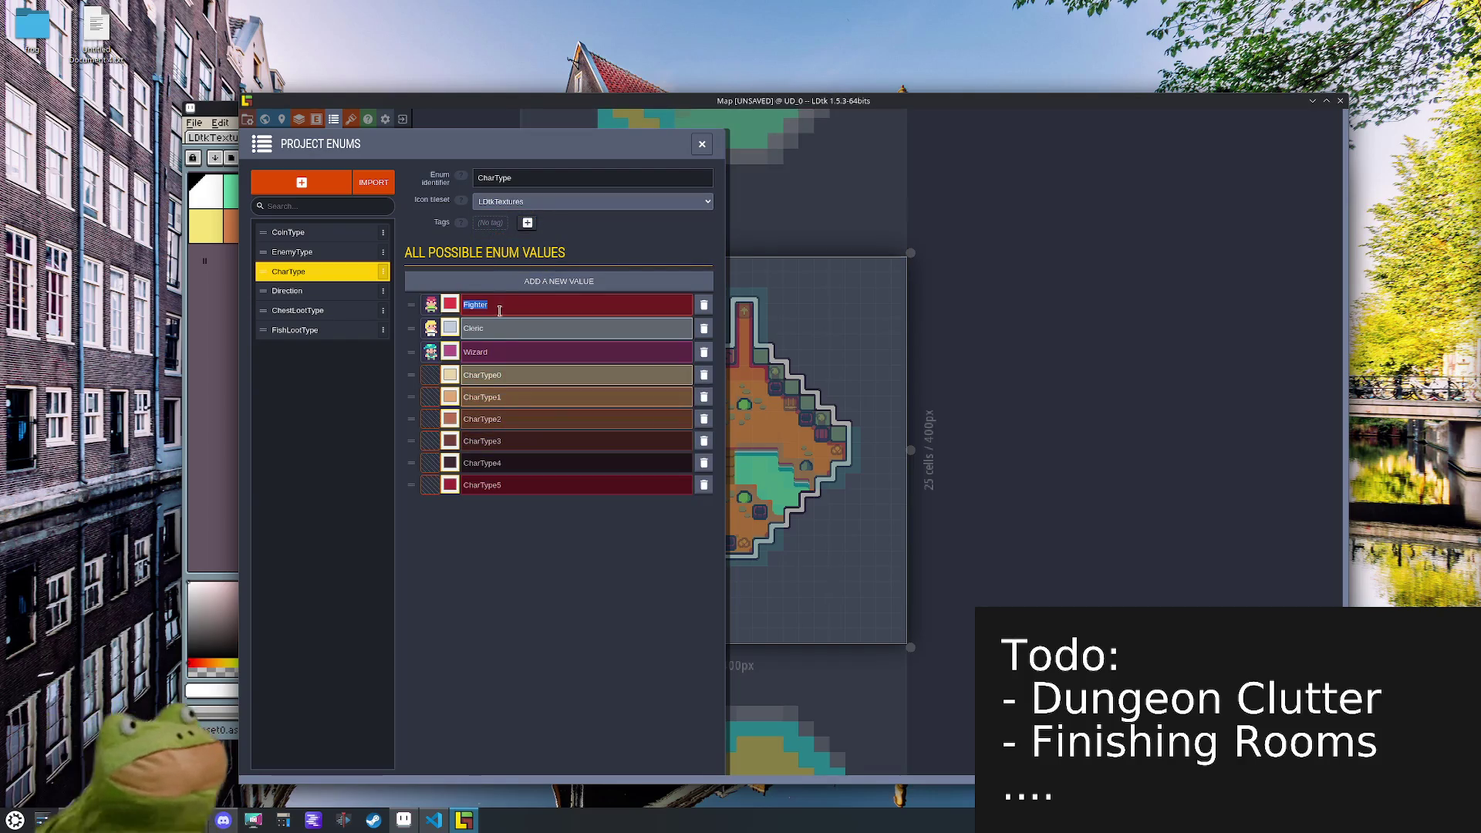
# - Rename CharType0, CharType1 and CharType2 to Paladin, Rogue and Ranger
pyautogui.click(485, 372)
pyautogui.write('Paladin')
pyautogui.click(490, 395)
pyautogui.write('RO')
pyautogui.write('ue')
pyautogui.click(489, 418)
pyautogui.write('Ranger')
# - Rename CharType3 to Summoner, replacing the duplicate Wizard2 name
pyautogui.click(482, 438)
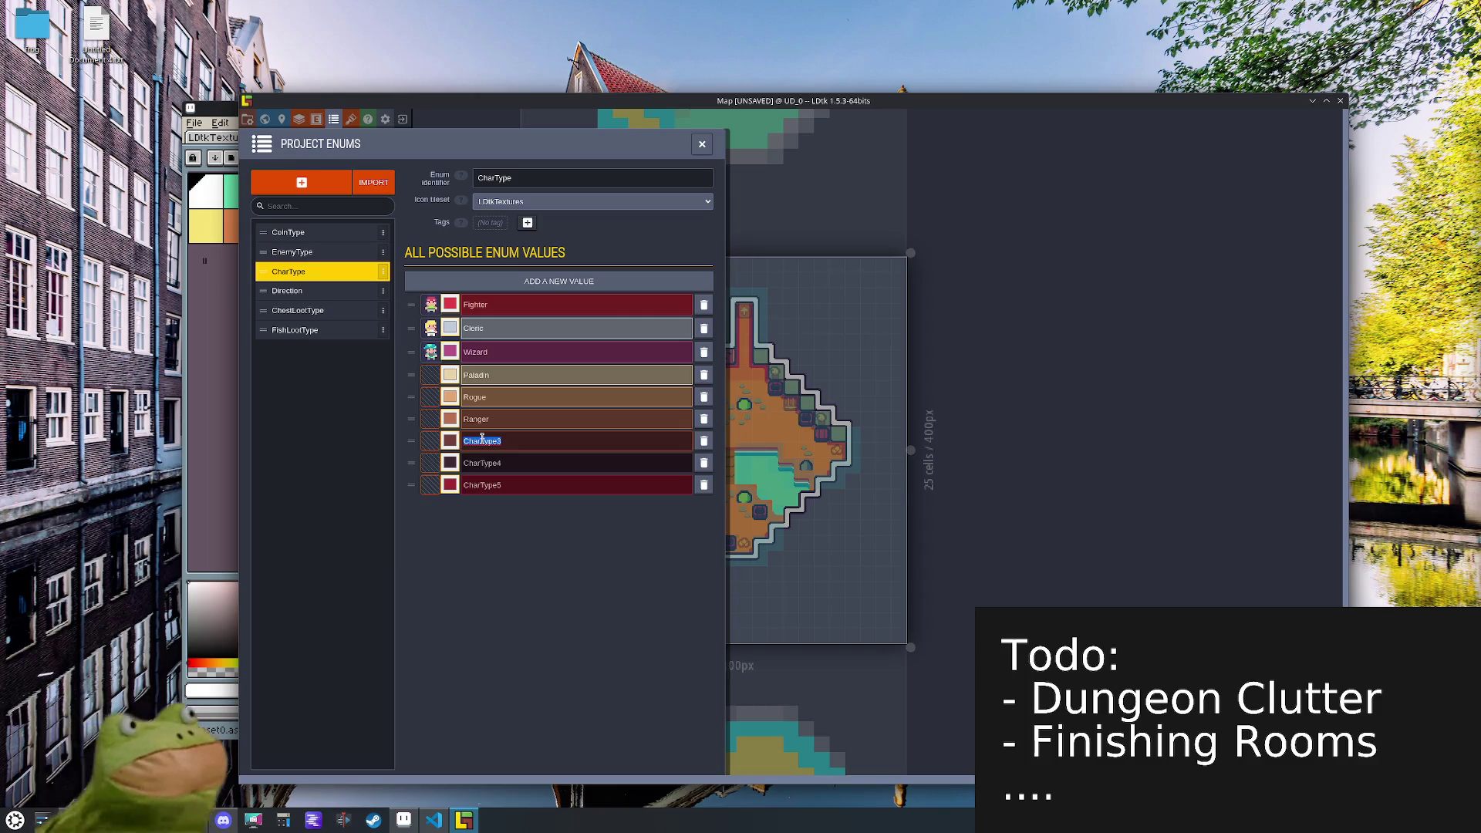
pyautogui.write('Wizard2')
pyautogui.click(483, 440)
pyautogui.write('Summoner')
pyautogui.doubleClick(495, 485)
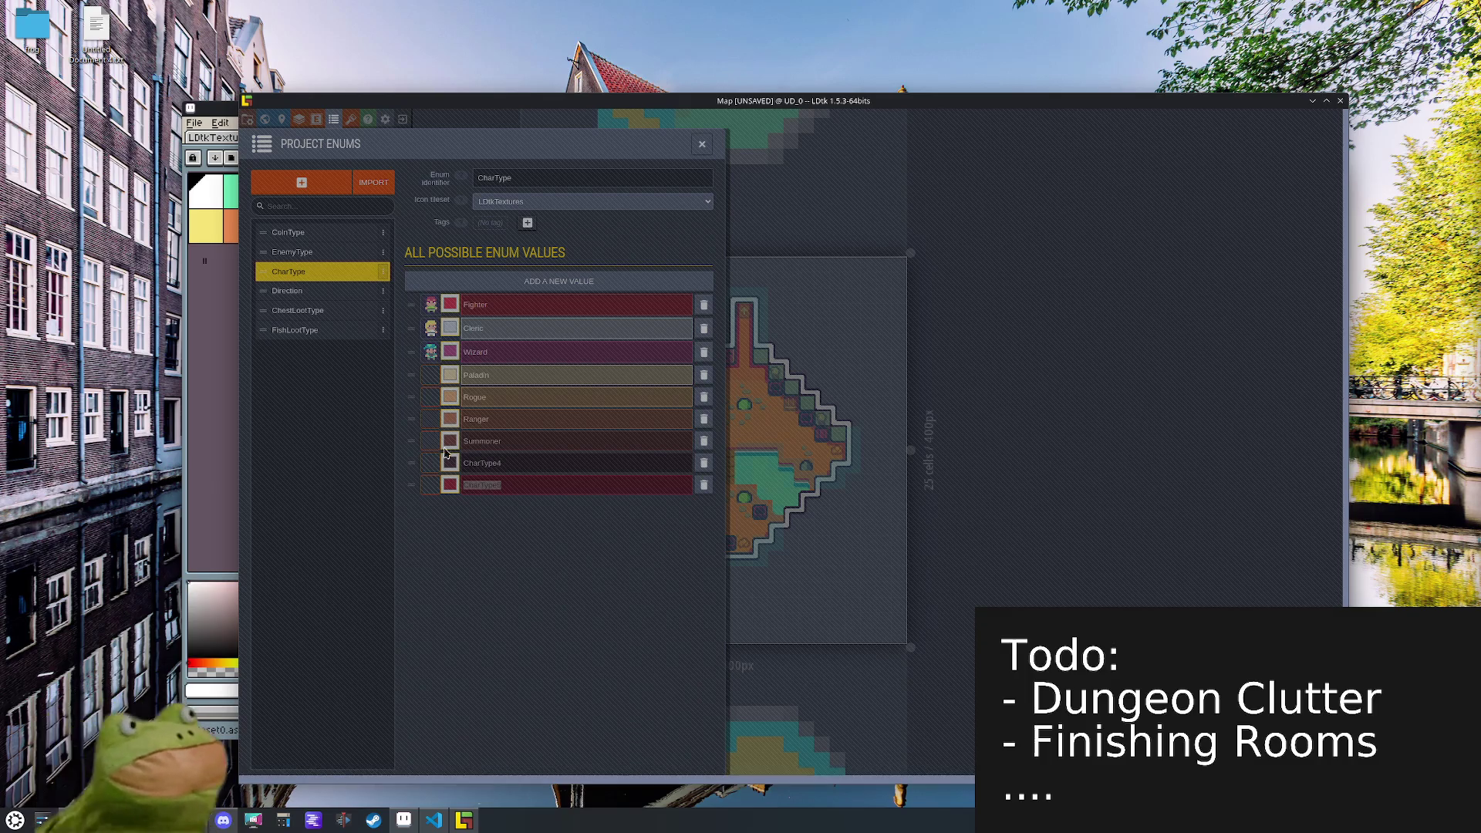
# - Rename Summoner to Warlock and CharType4 to BladeDancer
pyautogui.click(477, 438)
pyautogui.press('BackSpace')
pyautogui.write('Warlock')
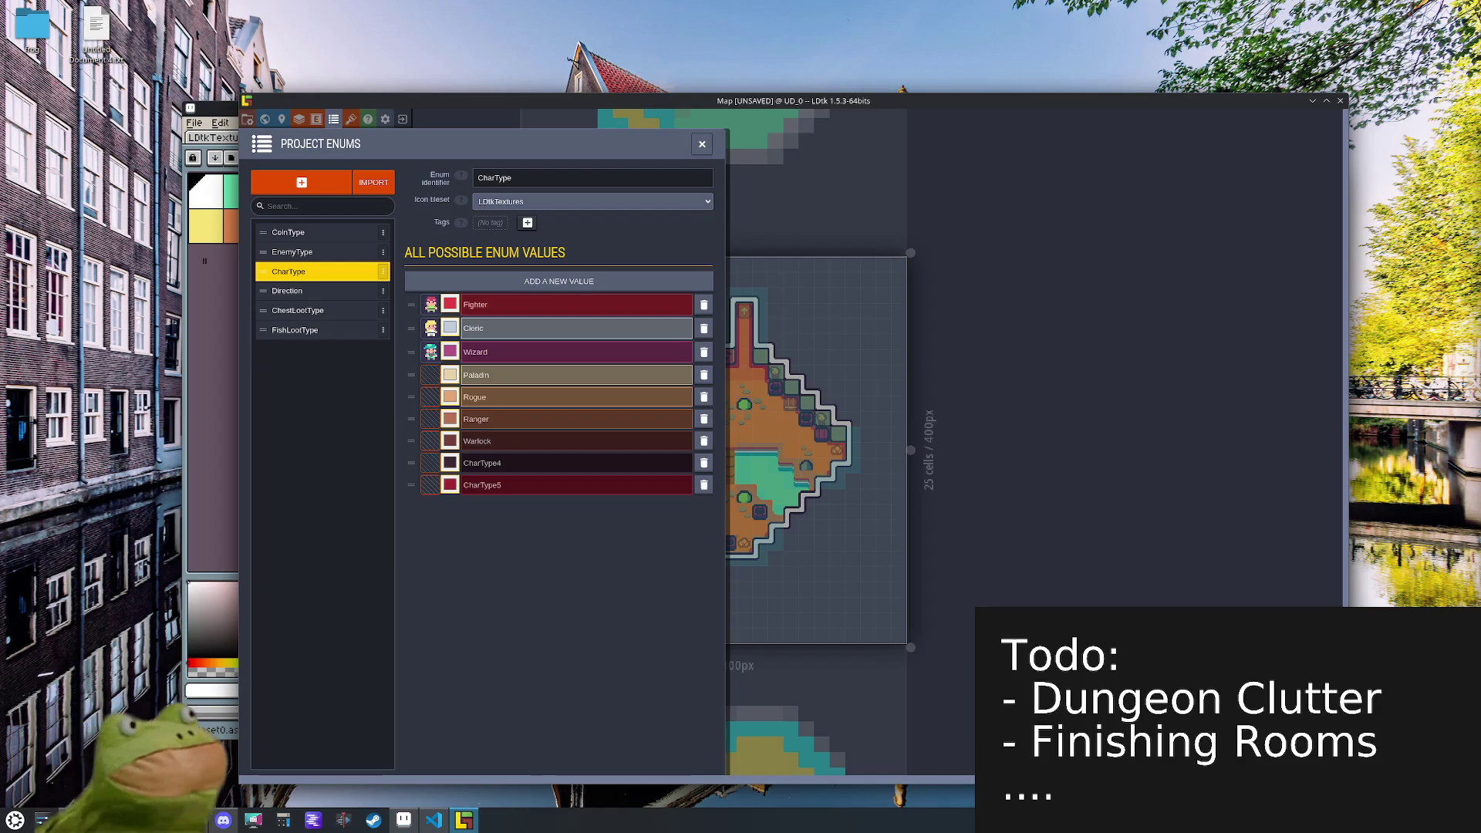
pyautogui.doubleClick(488, 468)
pyautogui.write('B')
pyautogui.write('Dar')
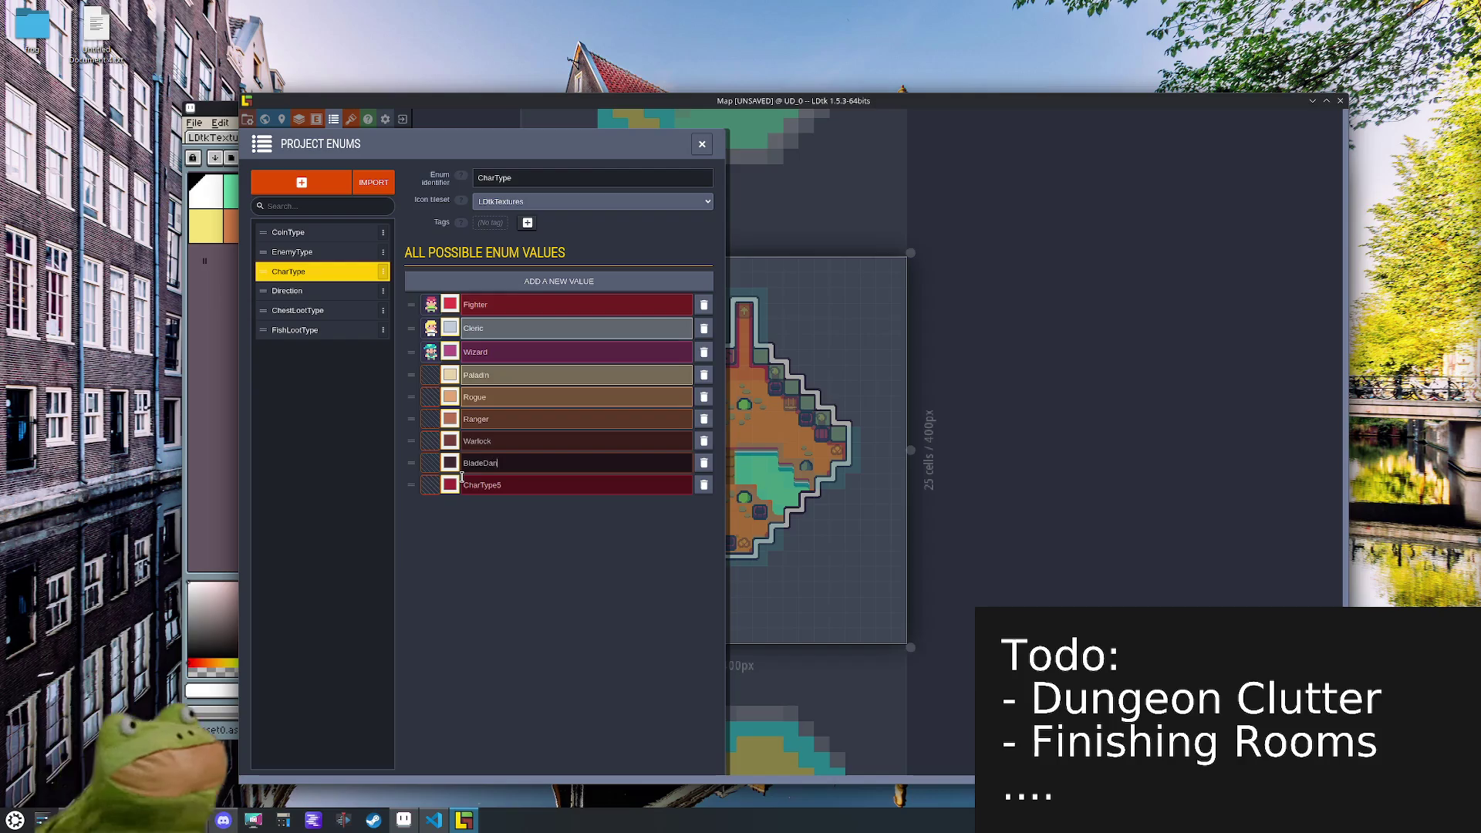
pyautogui.press('Return')
# - Rename CharType5 to Barbarian
pyautogui.click(498, 486)
pyautogui.write('Barbarian')
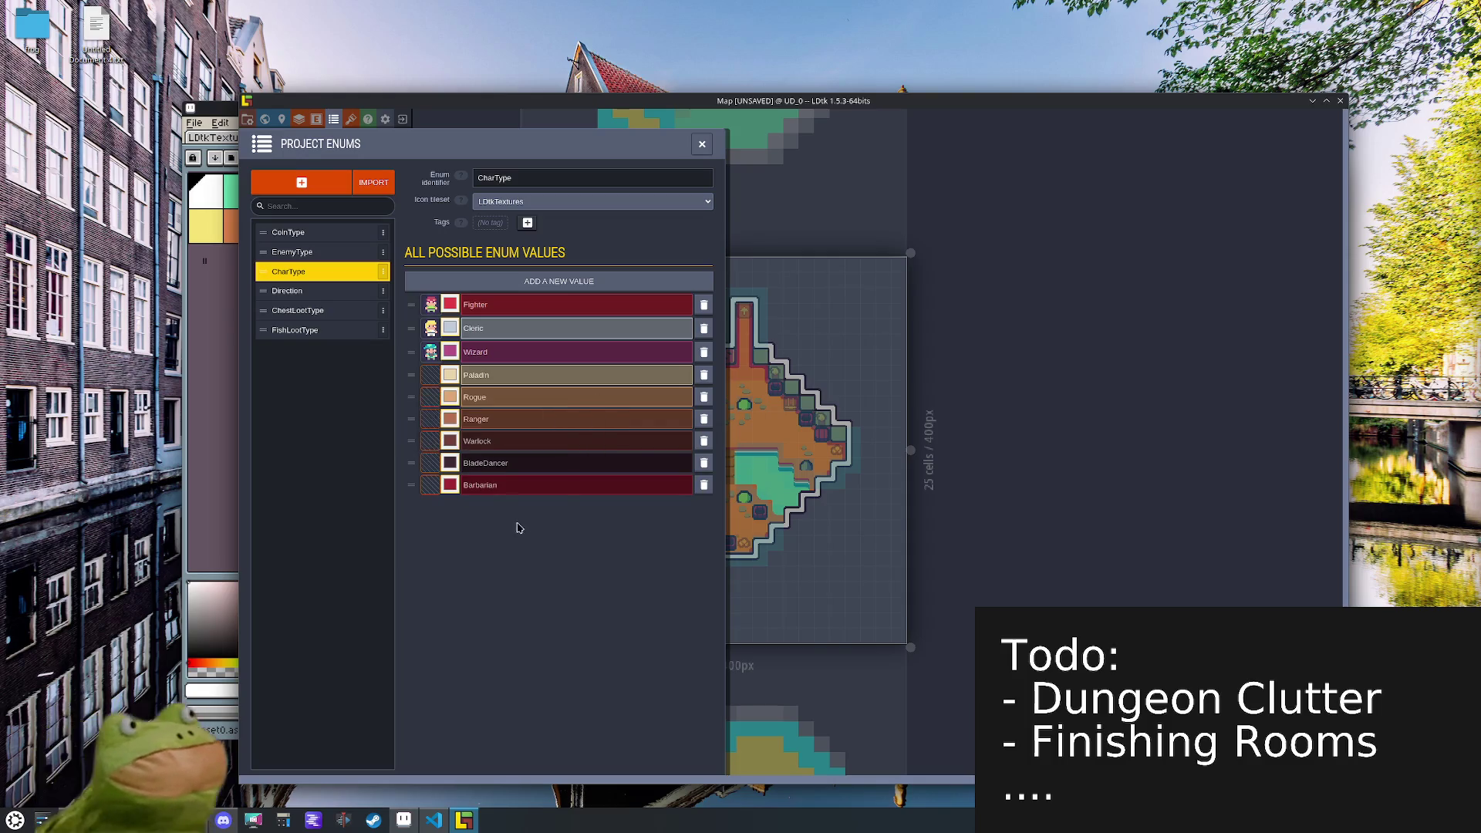
pyautogui.click(453, 377)
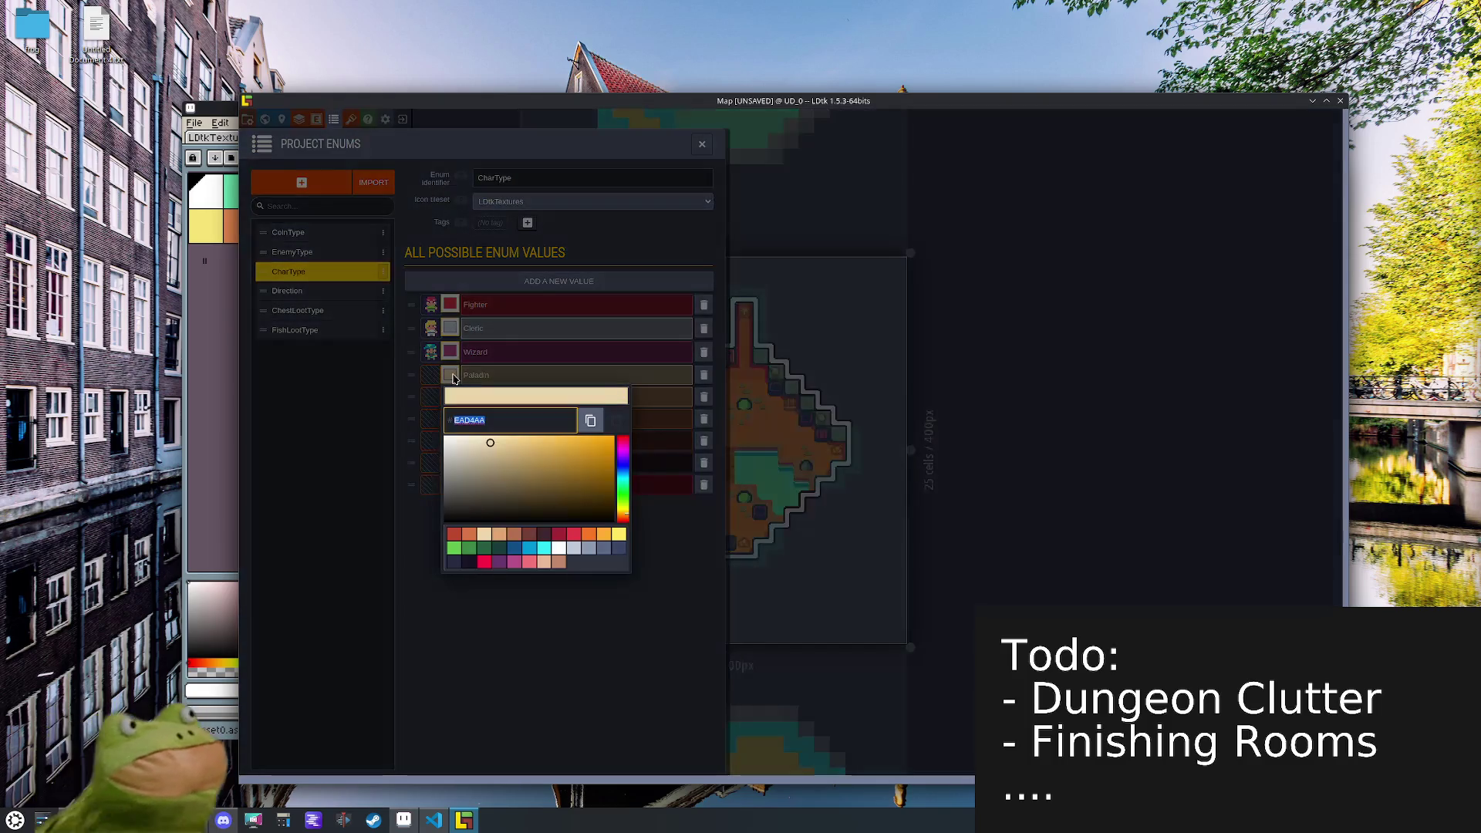
# - Colour the CharType values: Paladin yellow, Rogue pink, Ranger green, Warlock purple
pyautogui.click(598, 563)
pyautogui.click(606, 644)
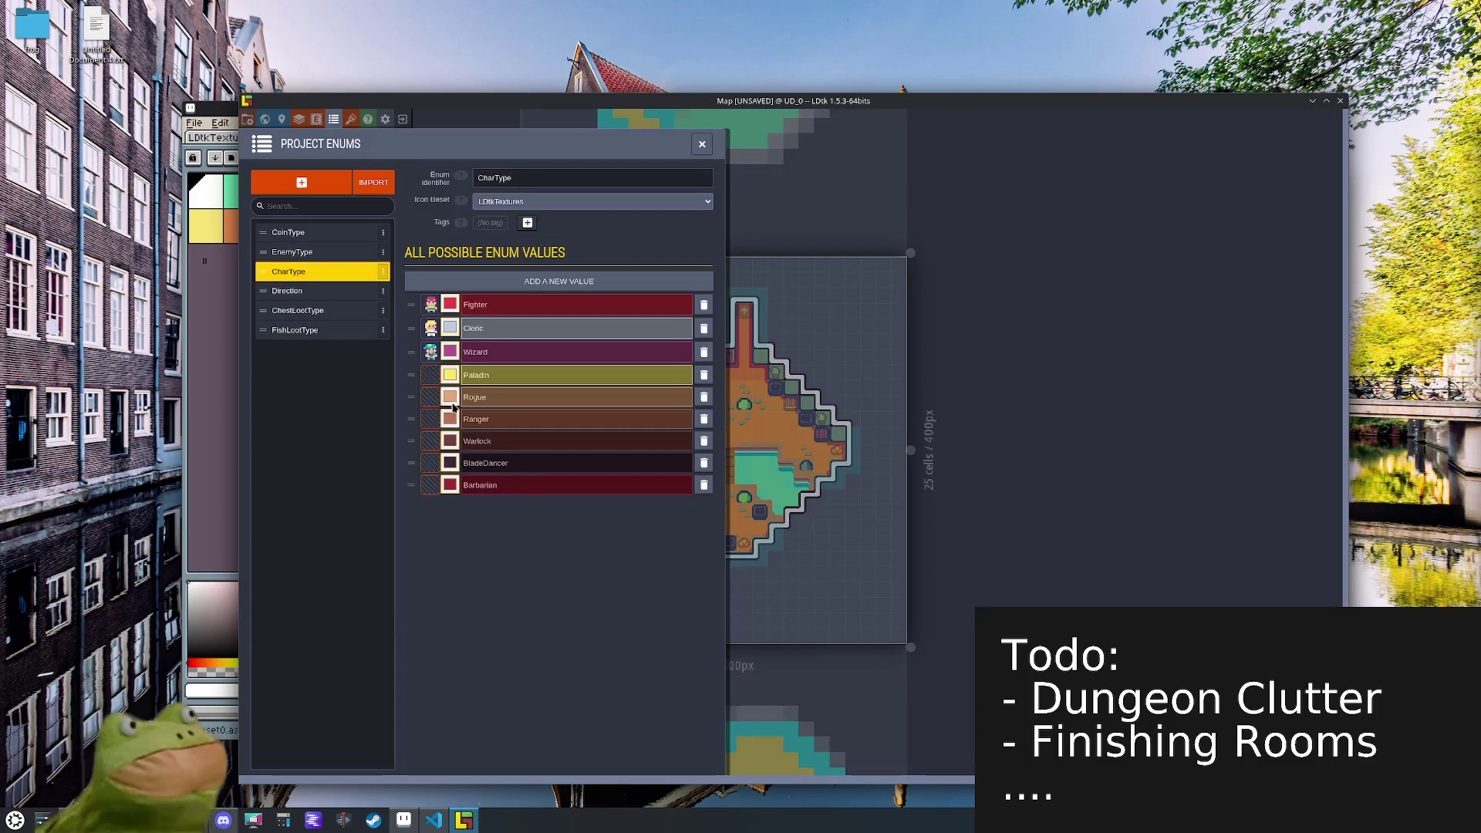
pyautogui.click(453, 407)
pyautogui.click(518, 586)
pyautogui.click(522, 677)
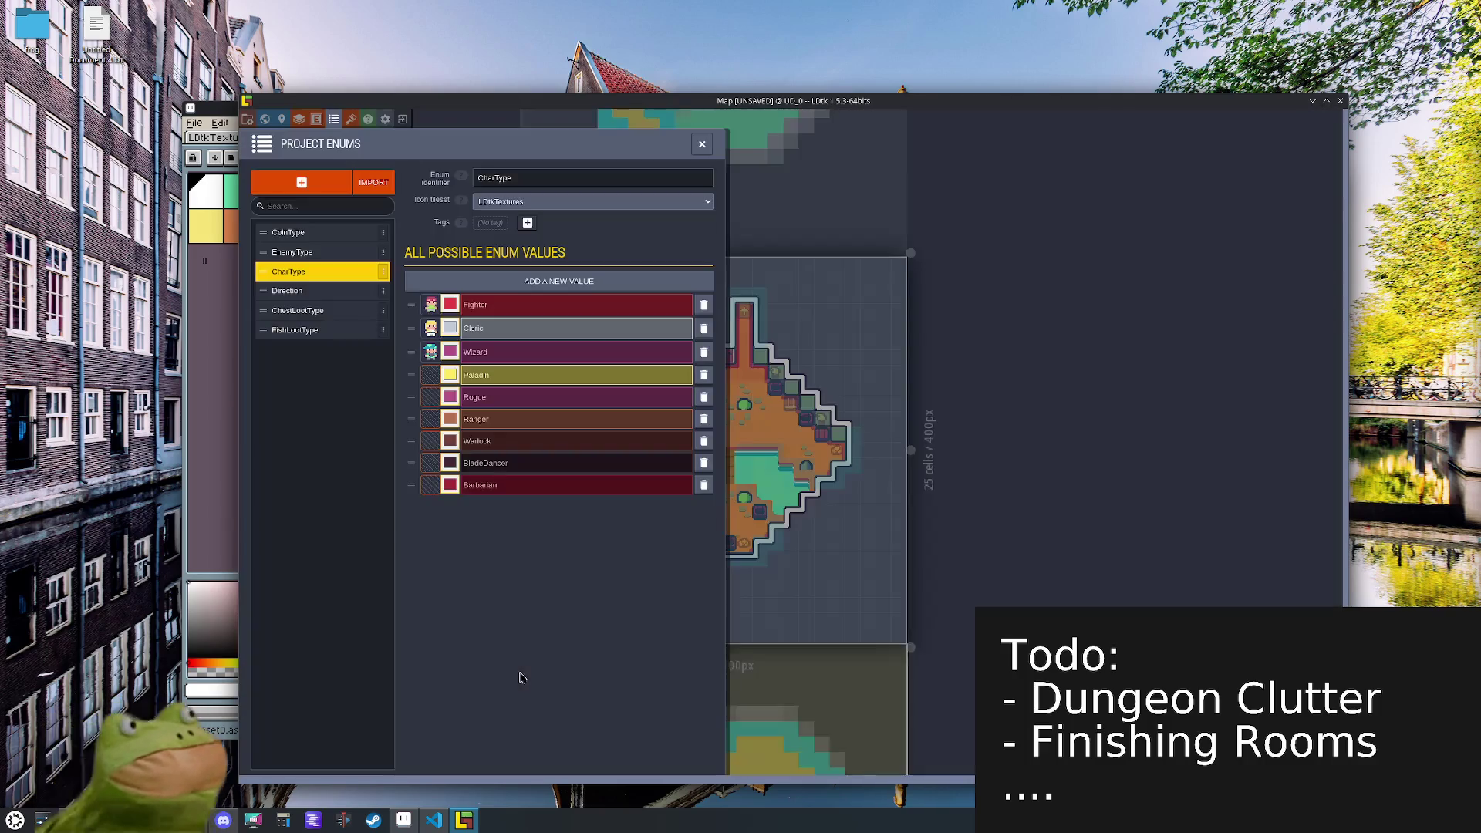
pyautogui.click(451, 440)
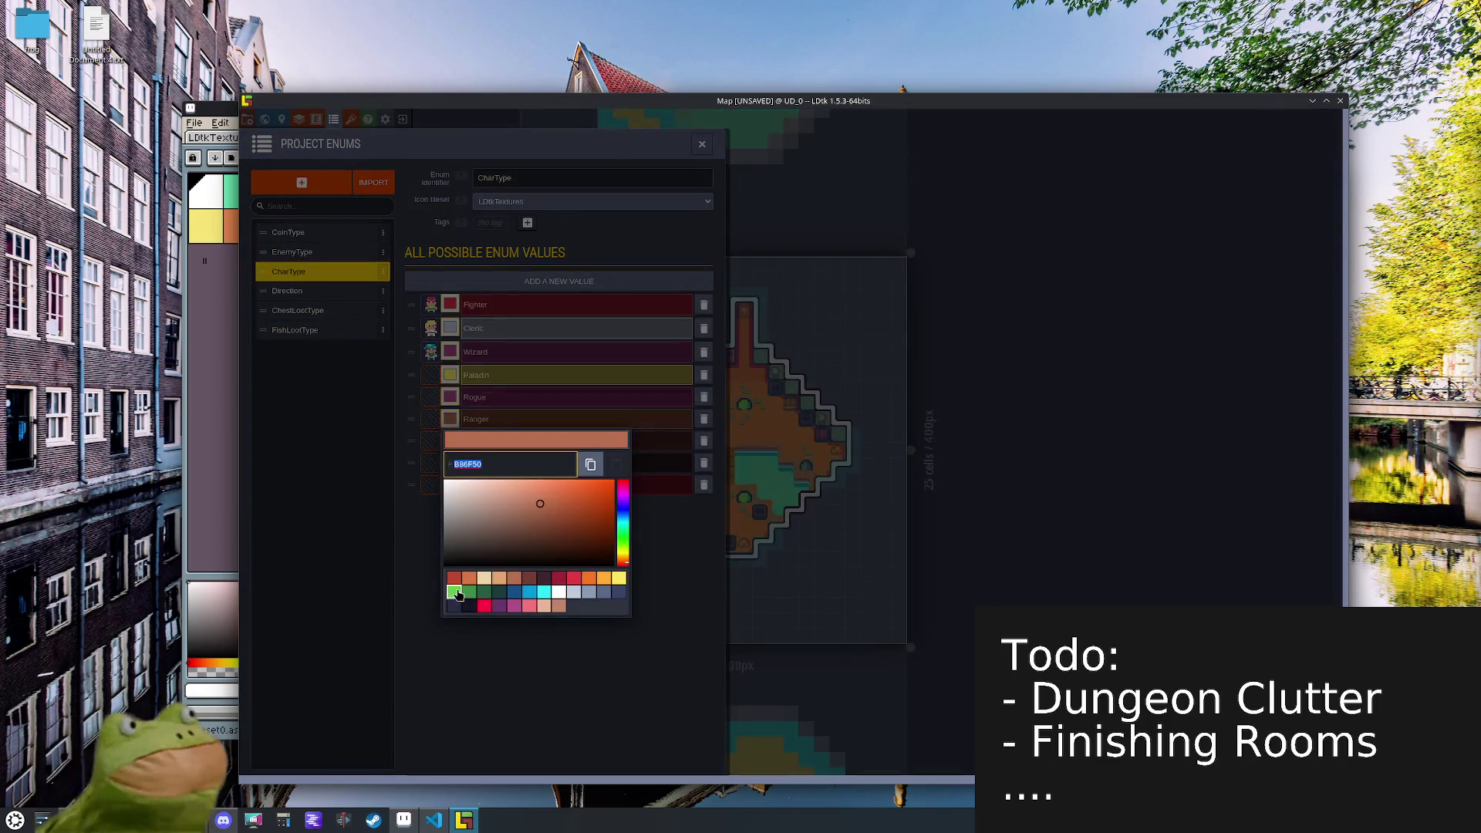
pyautogui.click(454, 593)
pyautogui.click(462, 704)
pyautogui.click(450, 440)
pyautogui.click(515, 628)
# - Recolour Rogue slate blue, BladeDancer orange and Barbarian red
pyautogui.click(529, 661)
pyautogui.click(450, 396)
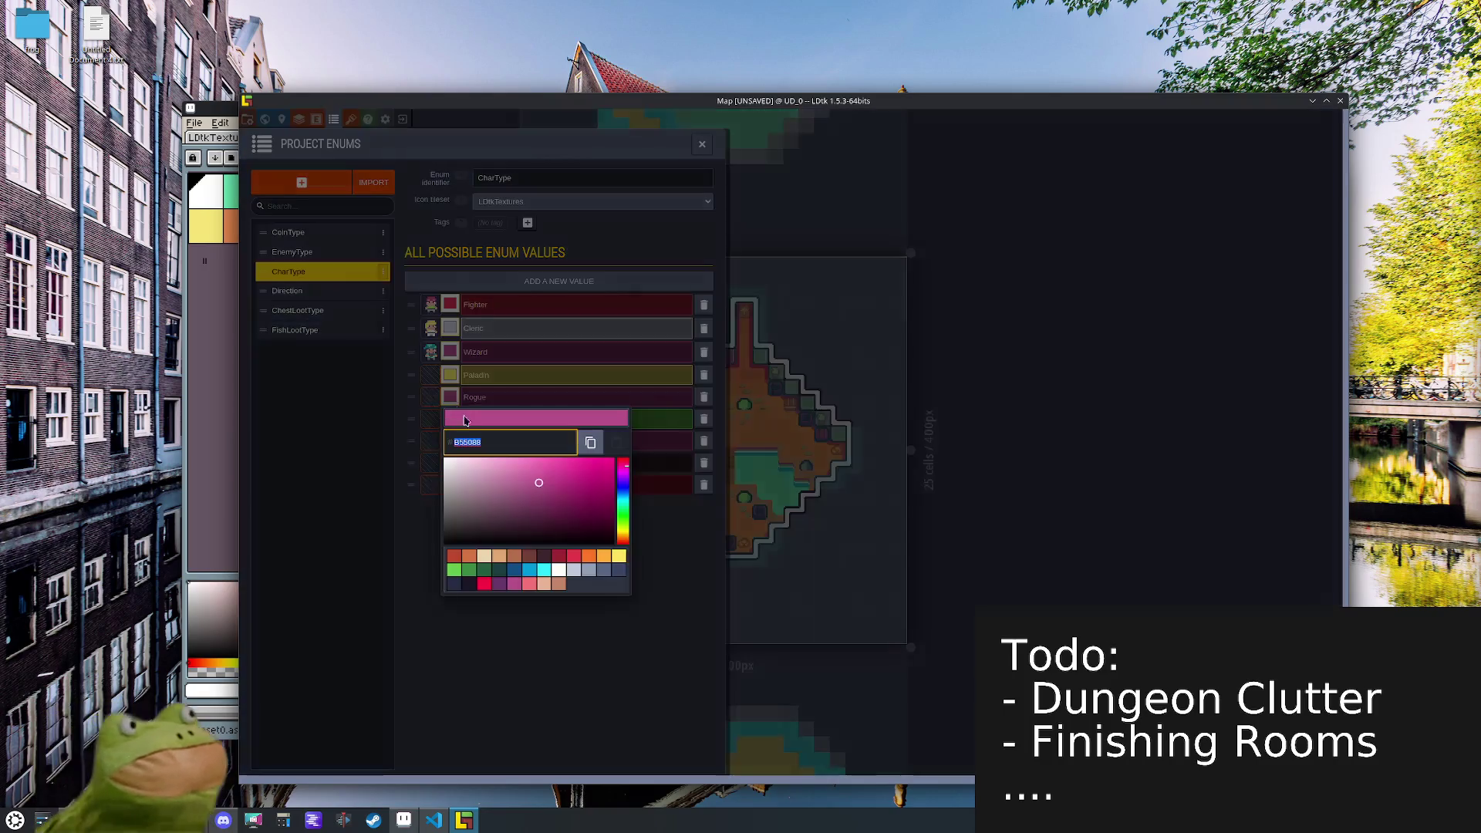
pyautogui.click(604, 570)
pyautogui.click(609, 701)
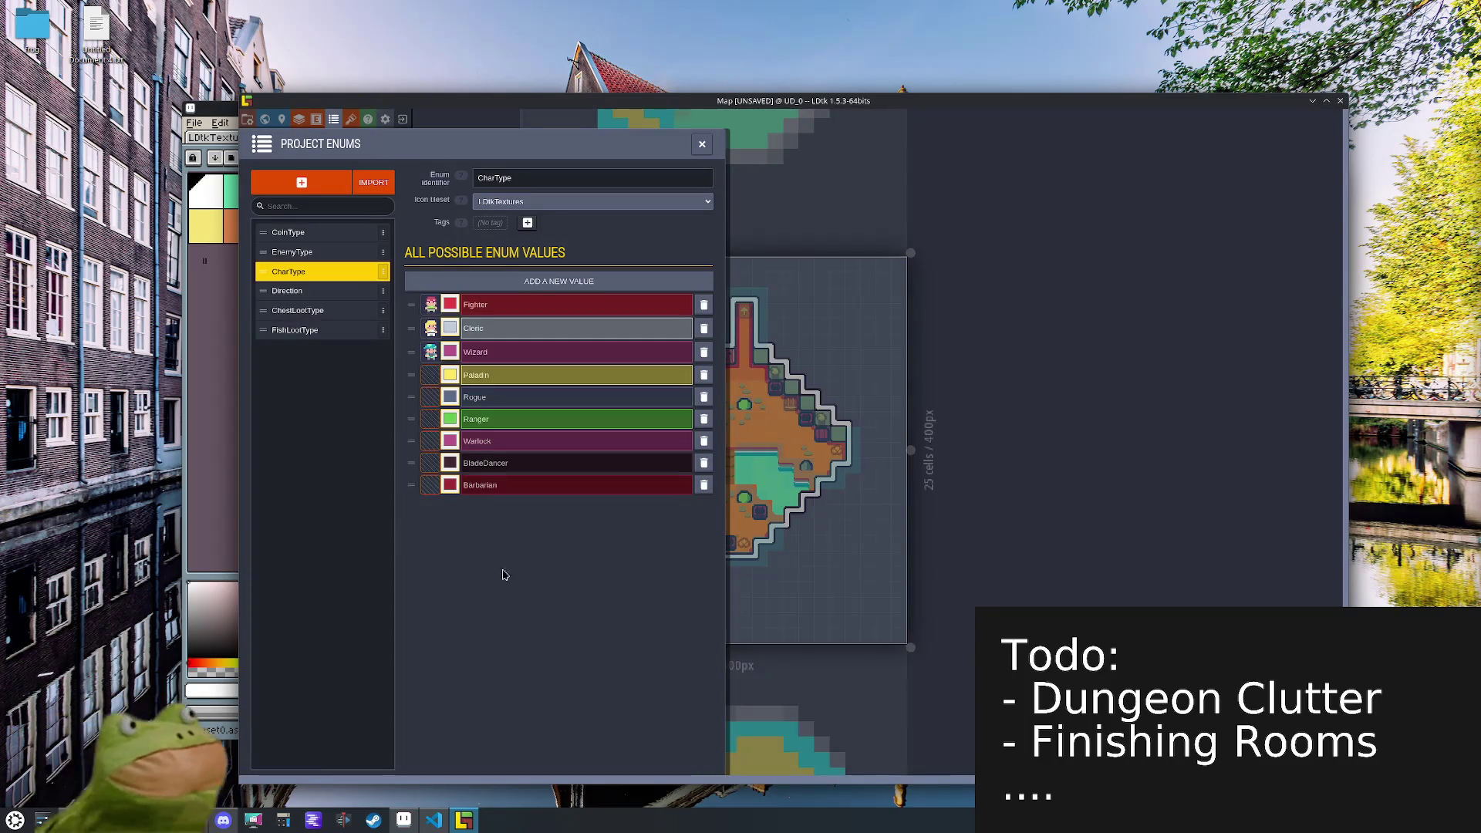
pyautogui.click(450, 463)
pyautogui.click(604, 622)
pyautogui.click(599, 701)
pyautogui.click(452, 486)
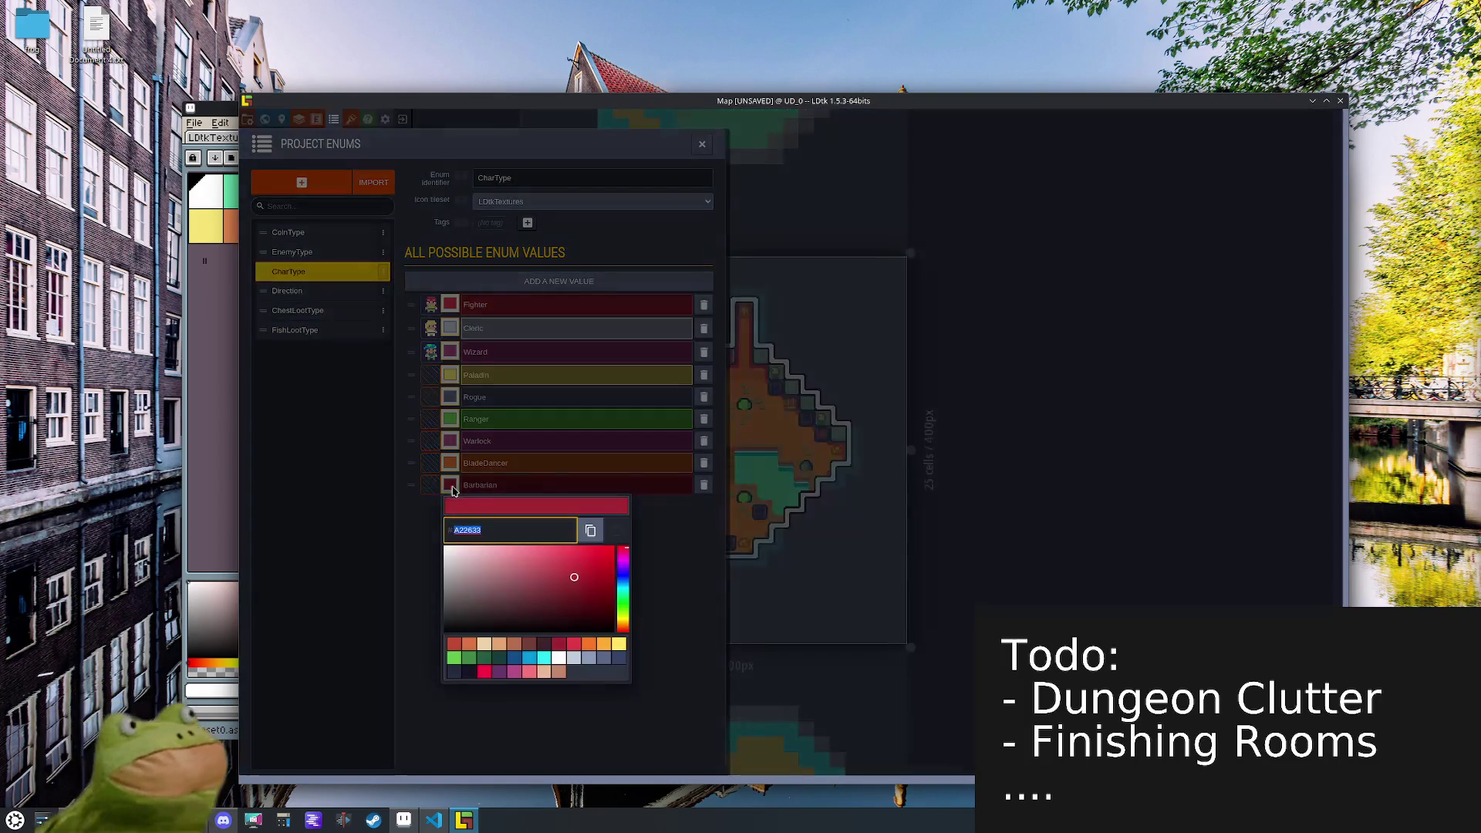
pyautogui.click(453, 647)
pyautogui.click(381, 615)
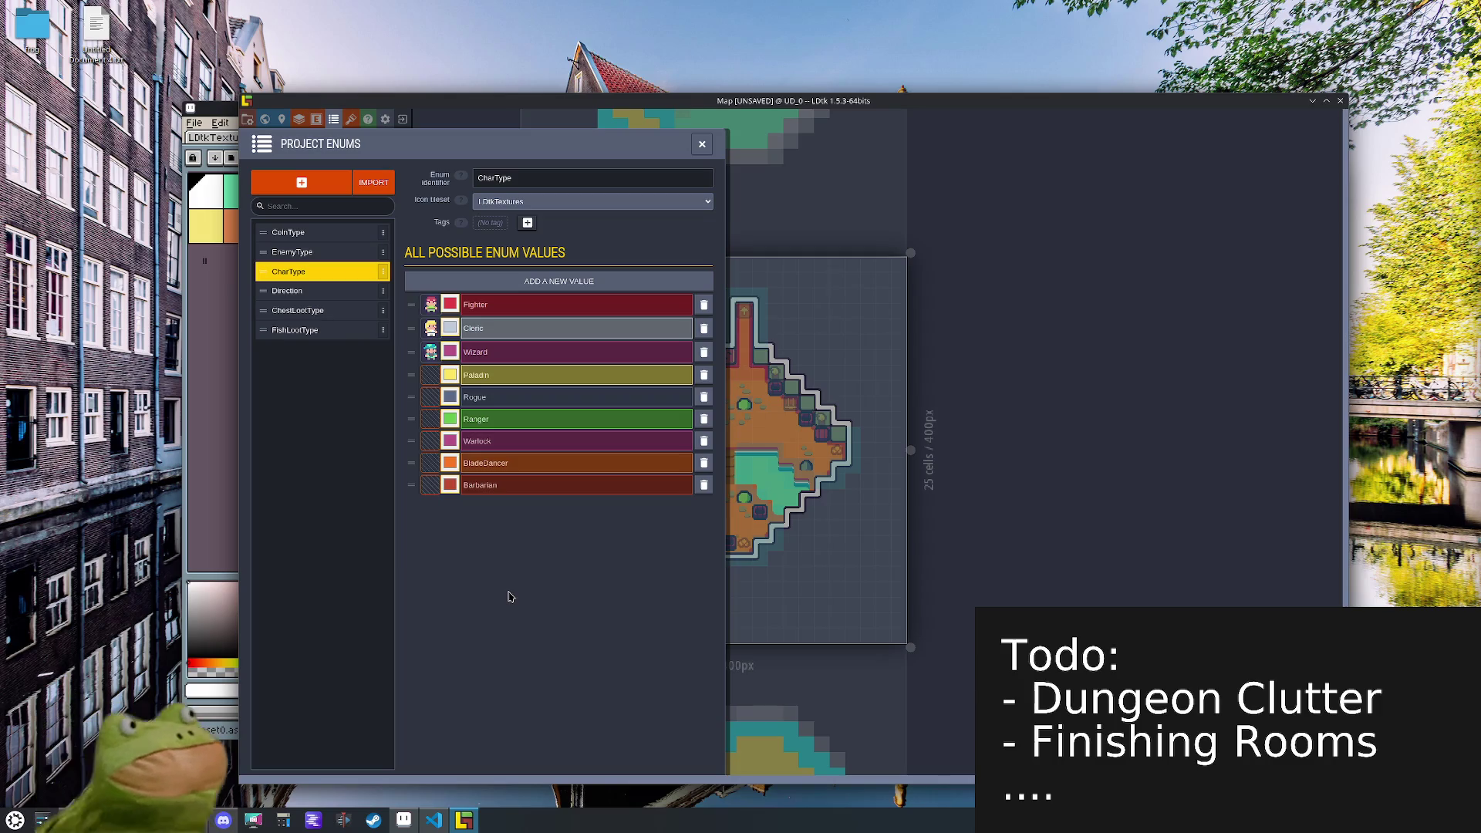
# - Make Wizard blue and settle Warlock on magenta
pyautogui.click(449, 440)
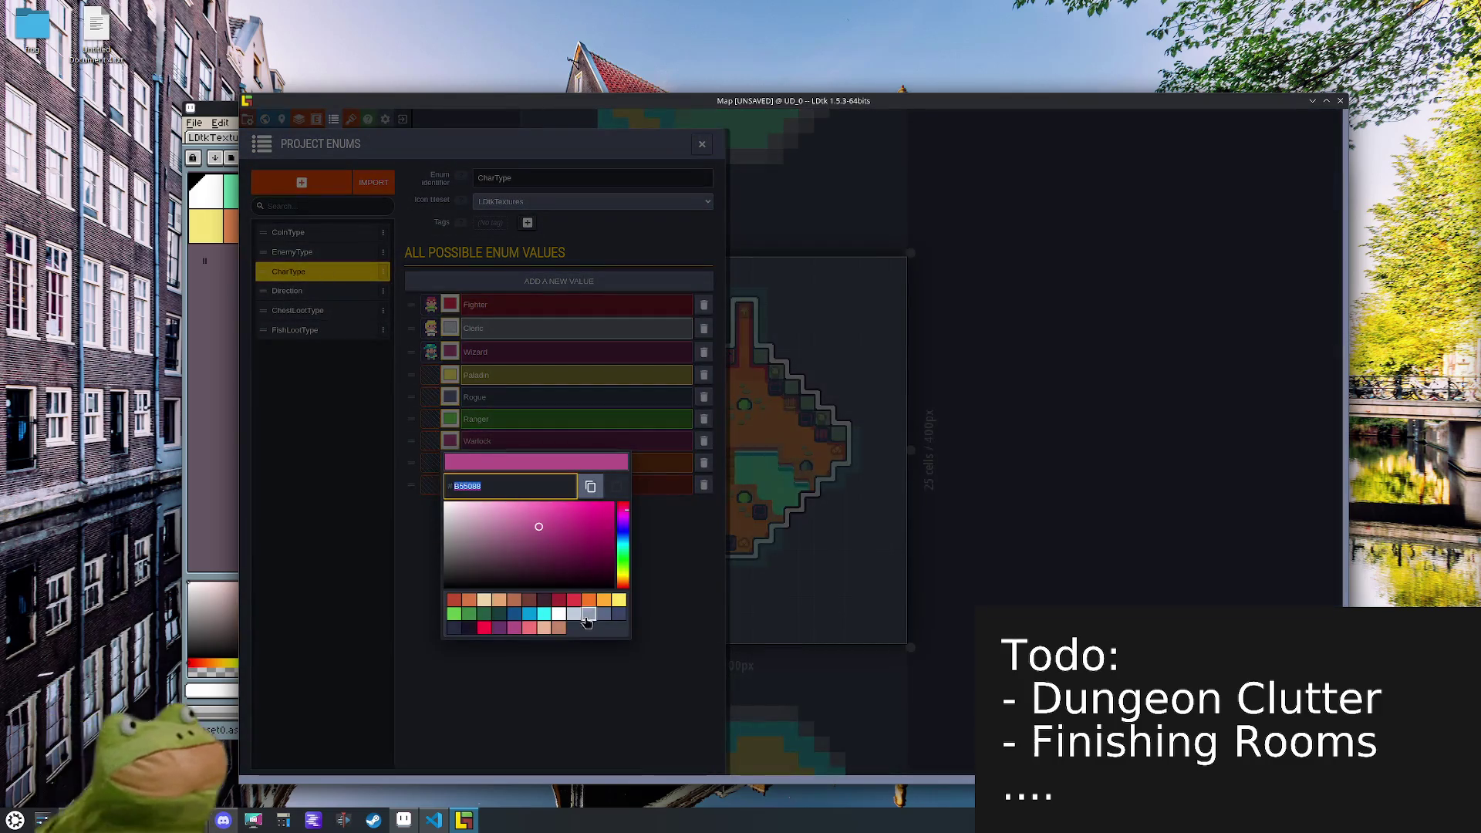
pyautogui.click(530, 615)
pyautogui.click(479, 687)
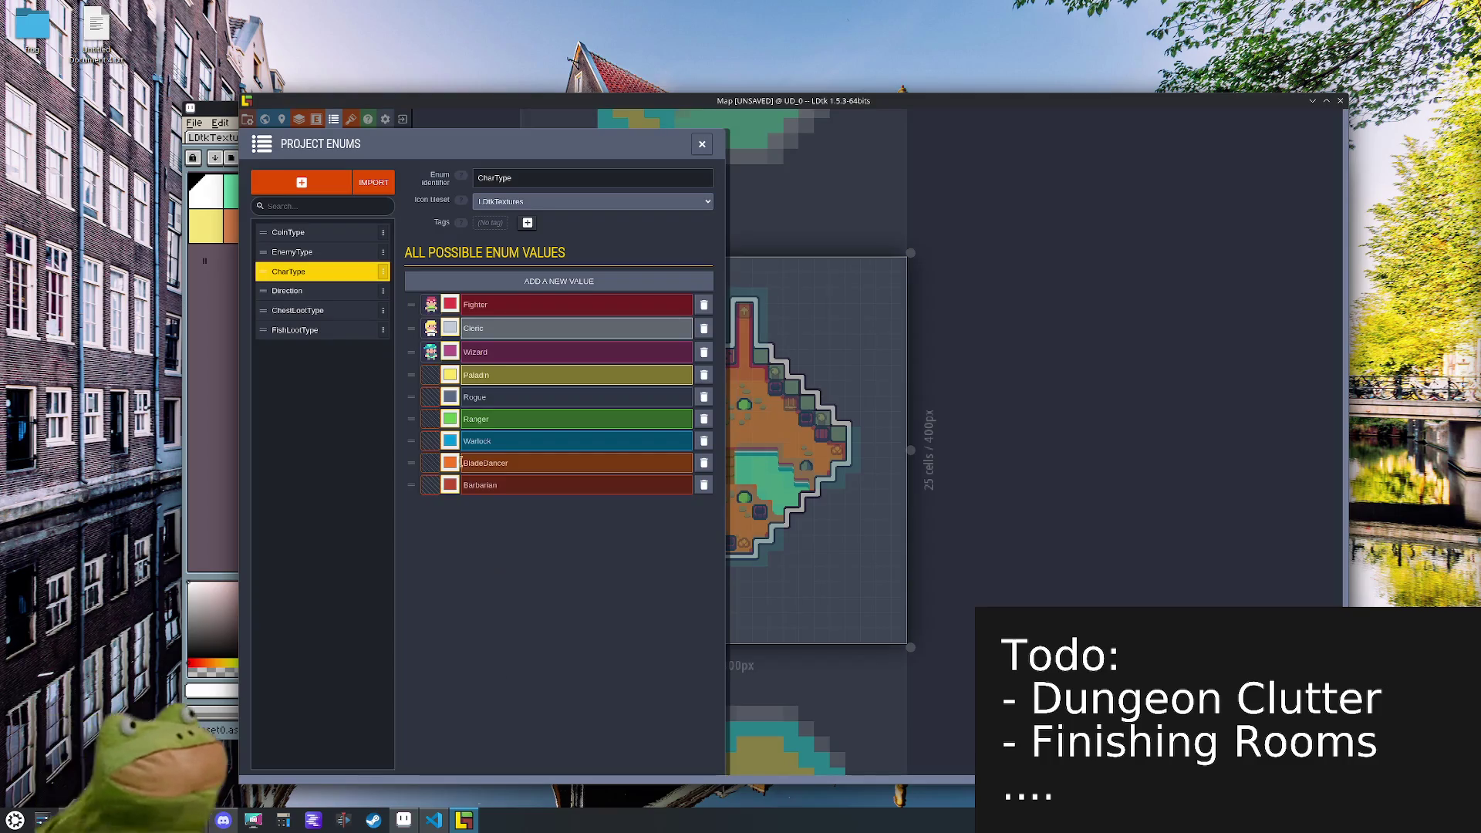
pyautogui.click(450, 352)
pyautogui.click(530, 527)
pyautogui.click(558, 646)
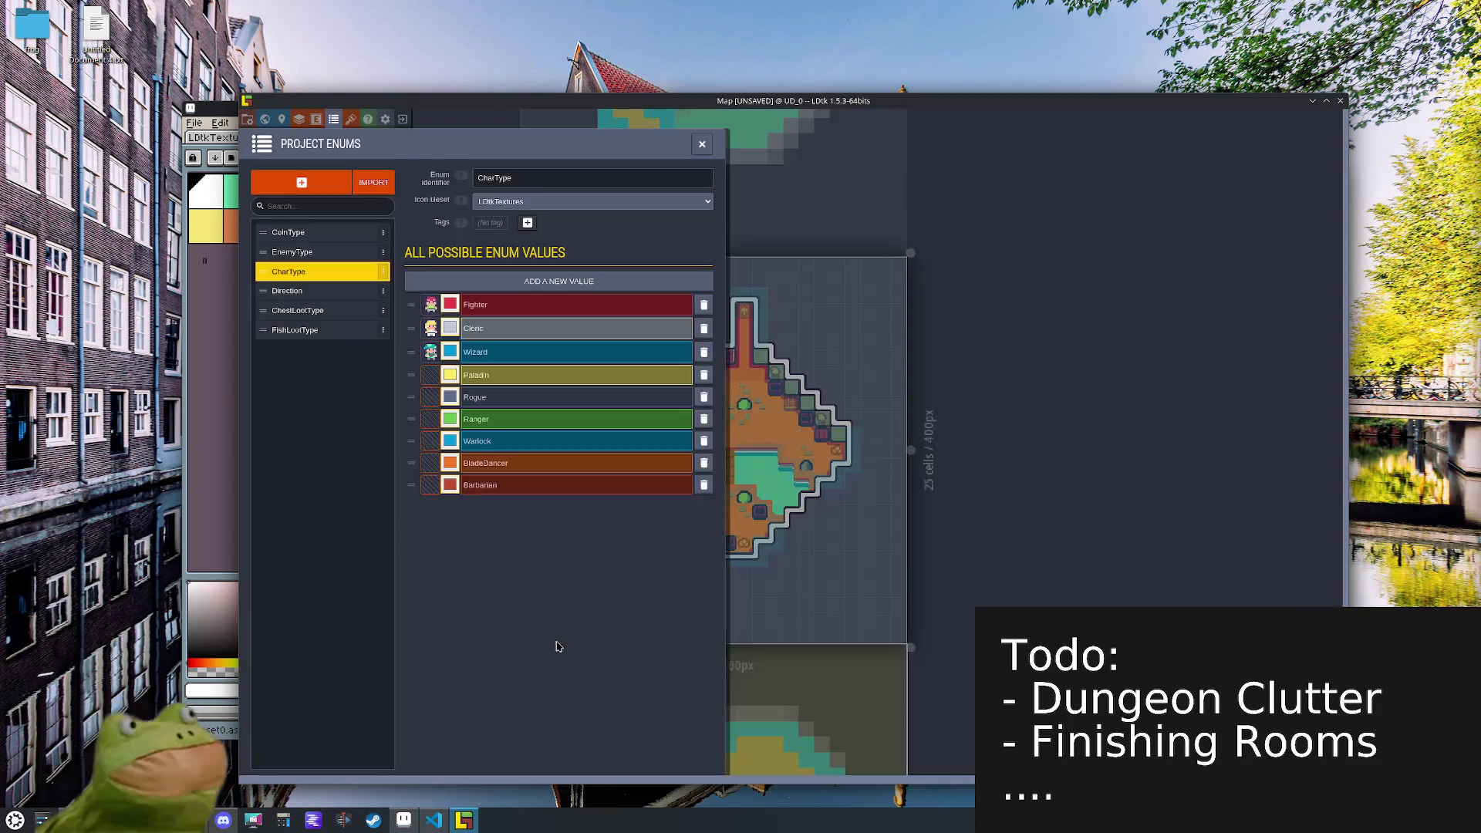
pyautogui.click(450, 441)
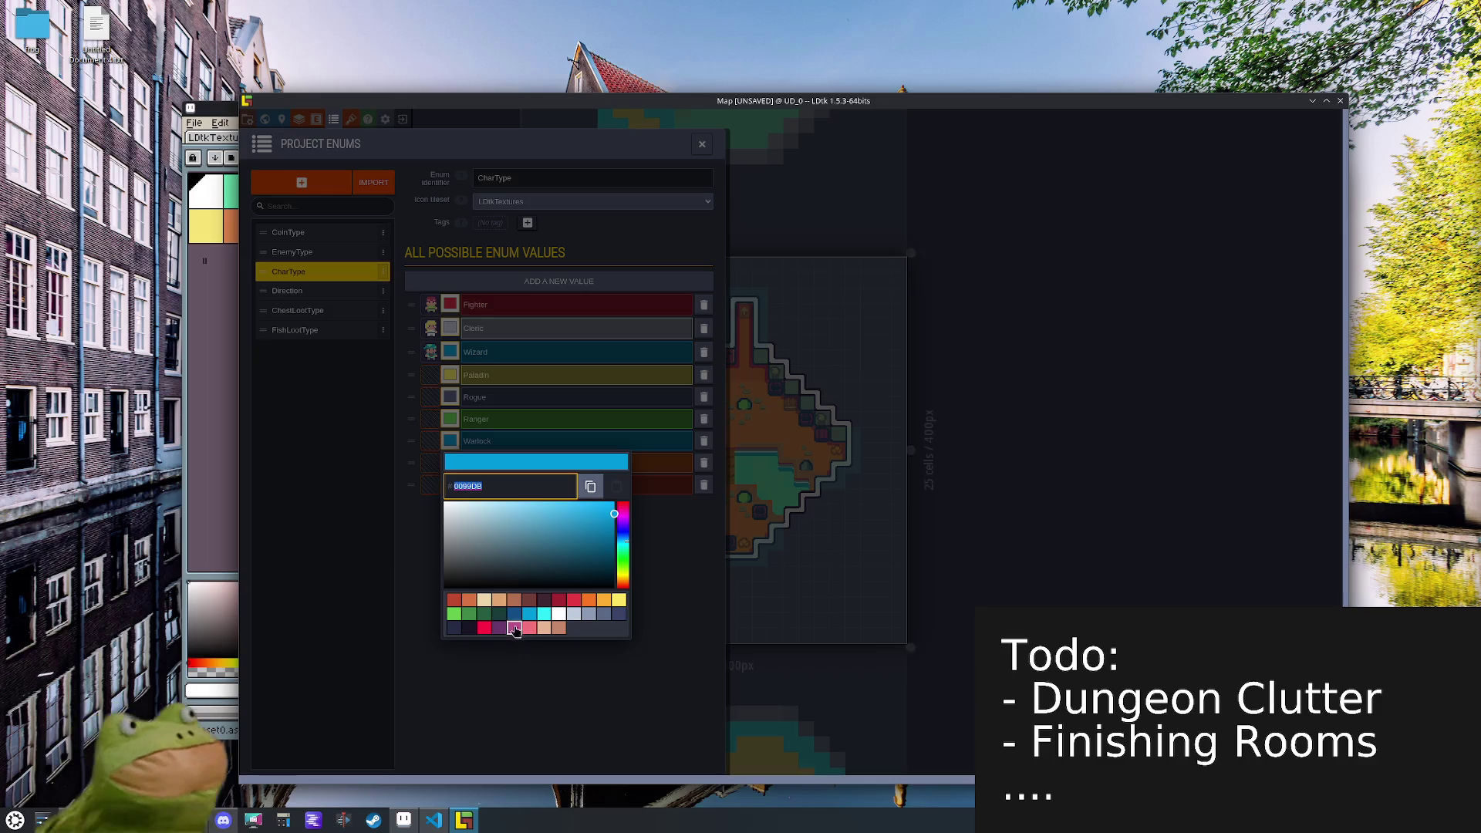
pyautogui.click(514, 628)
pyautogui.click(571, 669)
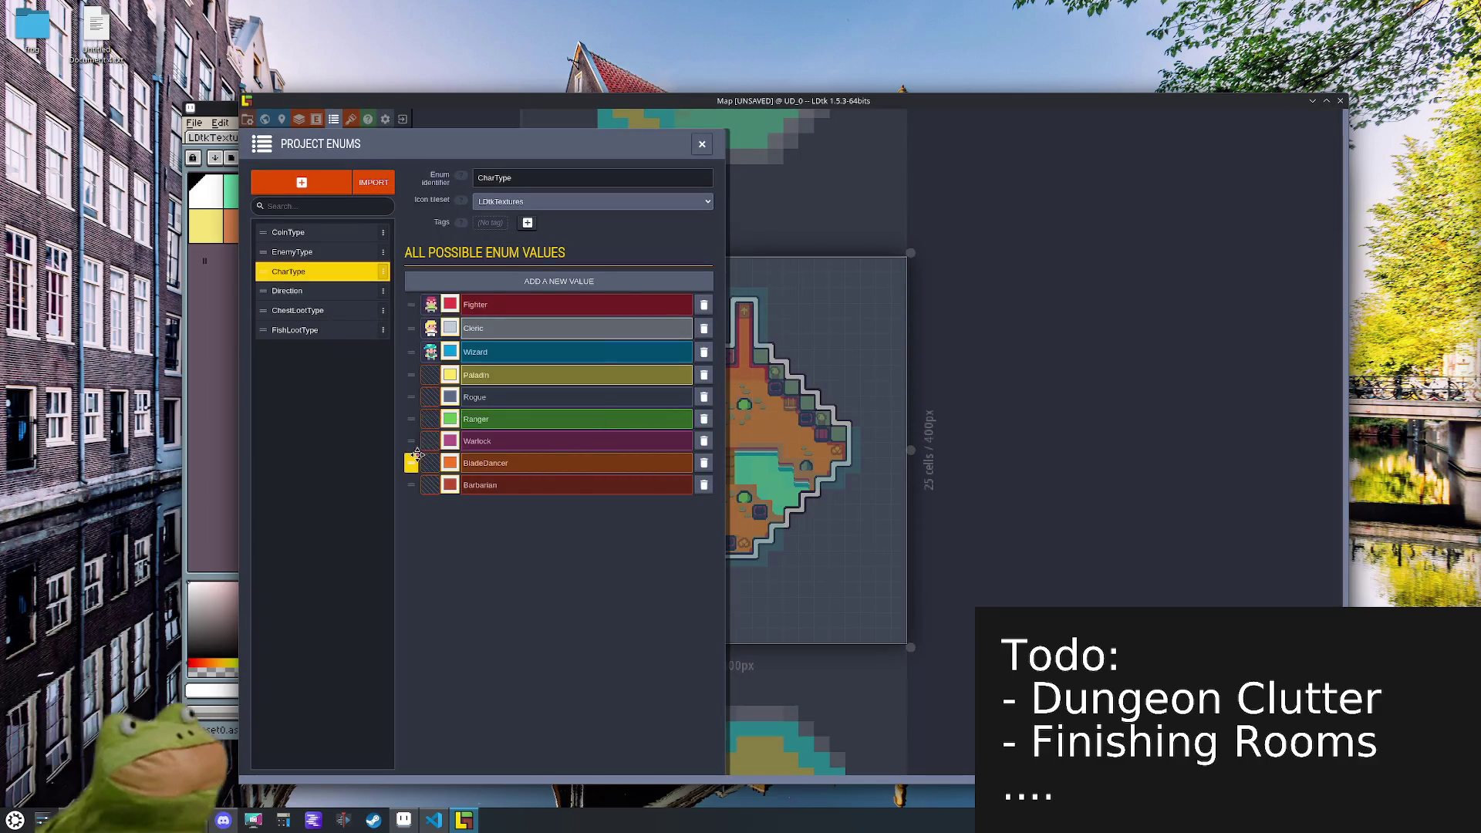
# - Reorder the values so Rogue sits right after Wizard, and make BladeDancer purple
pyautogui.moveTo(411, 396); pyautogui.dragTo(413, 364)
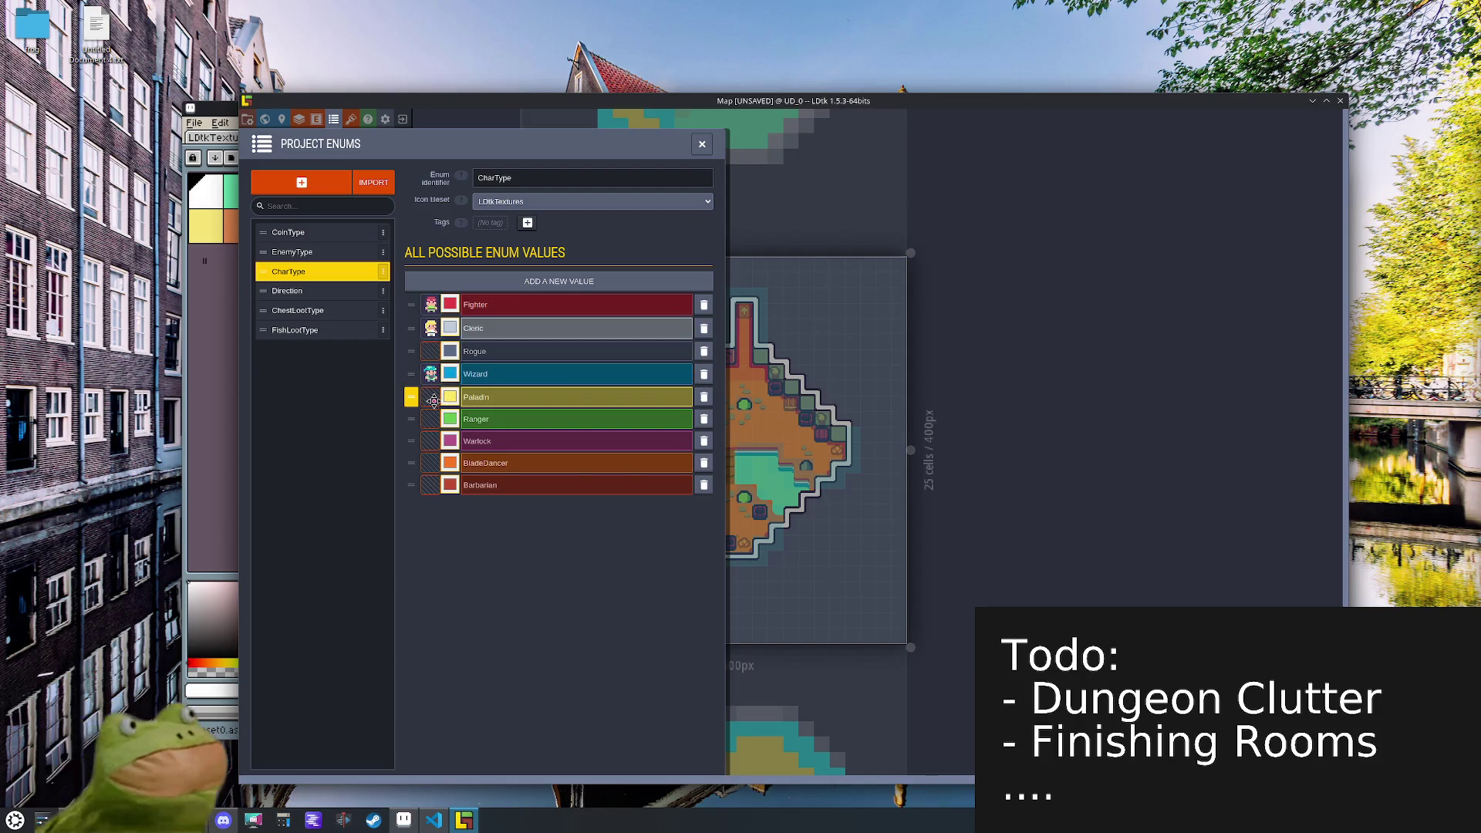
pyautogui.moveTo(411, 373); pyautogui.dragTo(410, 347)
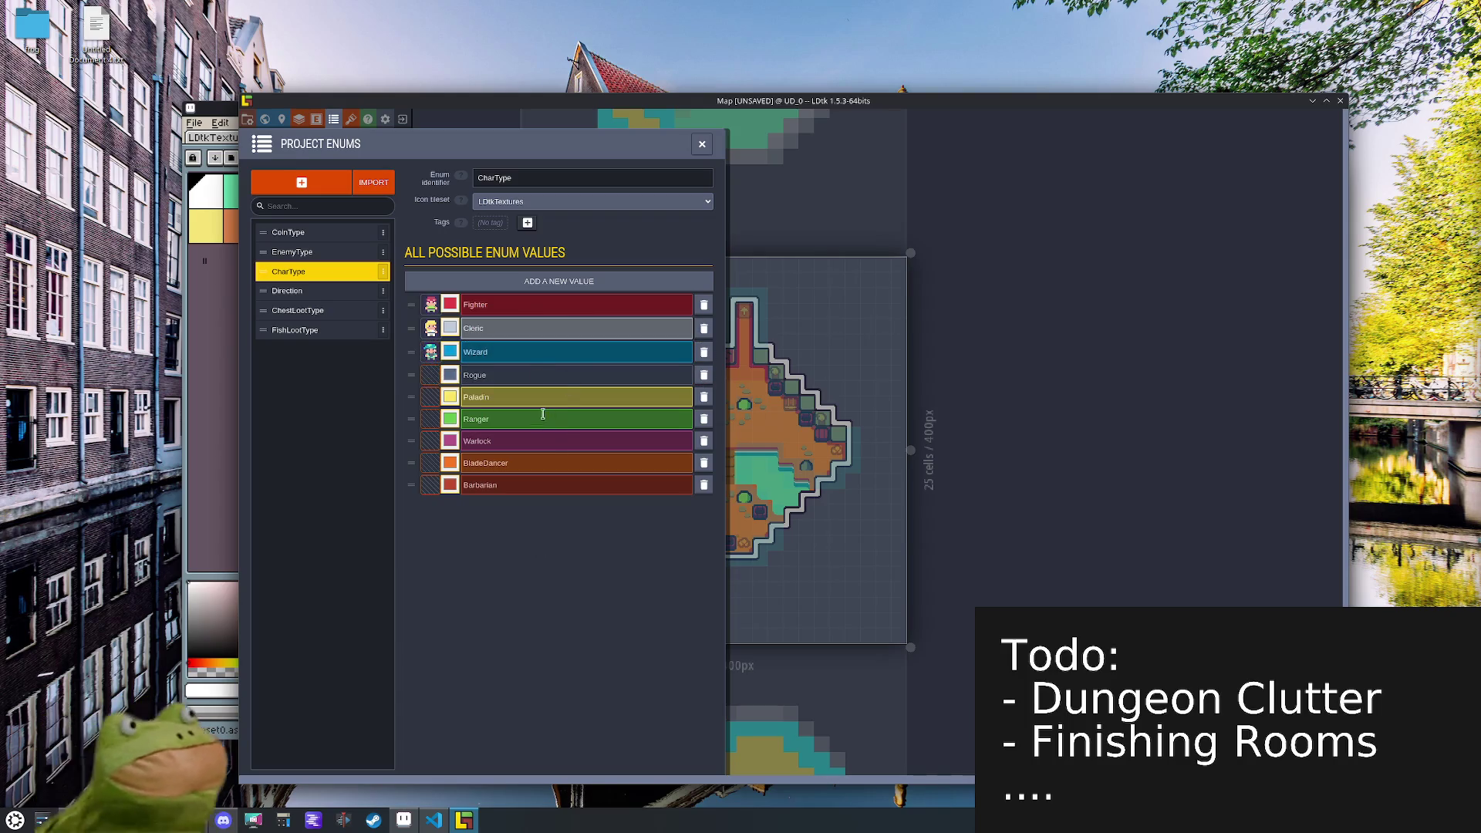
pyautogui.click(452, 486)
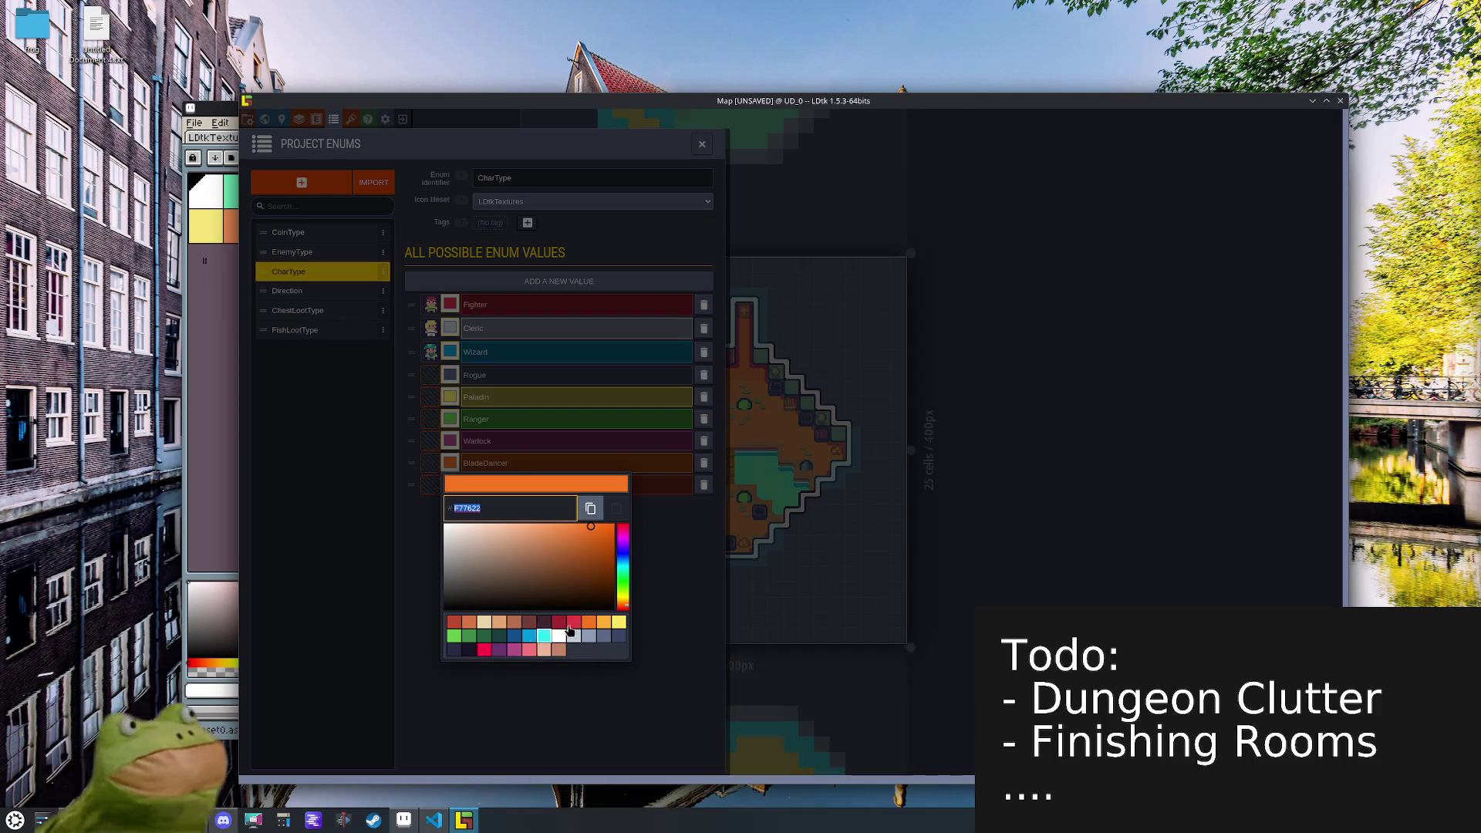
pyautogui.moveTo(624, 569)
pyautogui.mouseDown()
pyautogui.moveTo(625, 551)
pyautogui.moveTo(547, 532)
pyautogui.mouseUp()
pyautogui.click(566, 542)
pyautogui.click(646, 553)
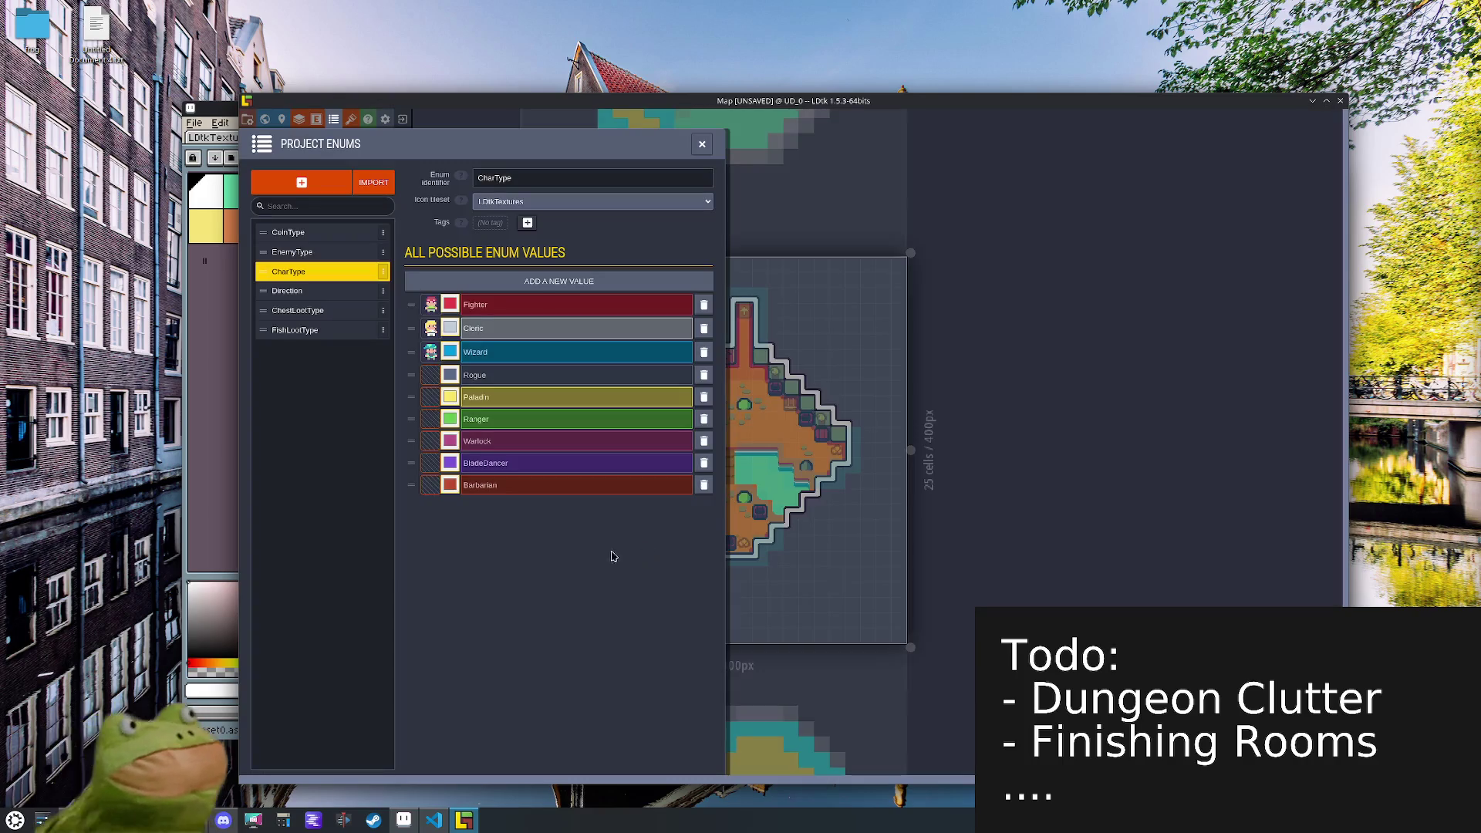
# - Save the project, close the enum definitions and maximize the LDtk window
pyautogui.hotkey('ctrl', 's')
pyautogui.click(701, 144)
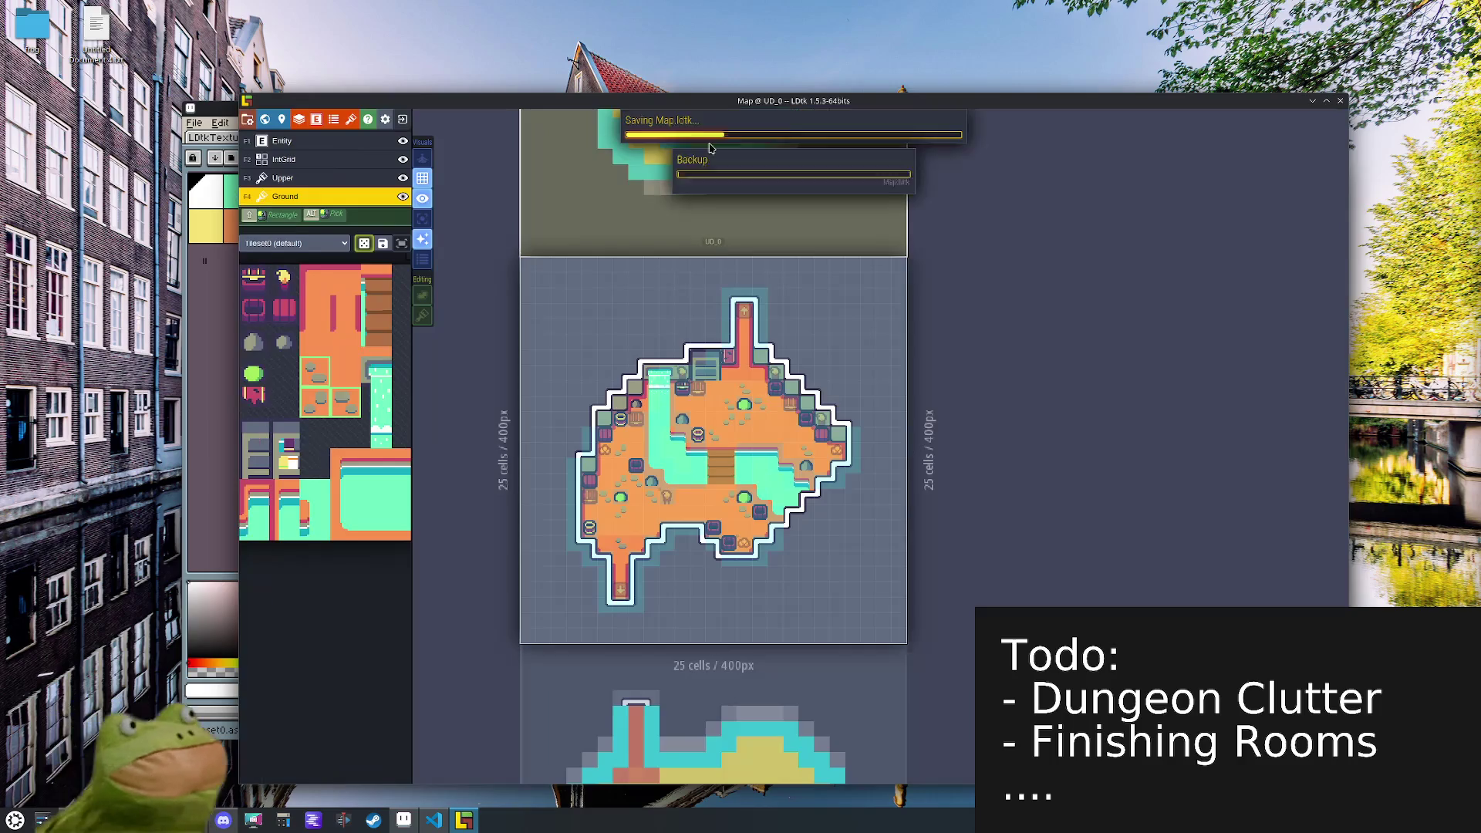
pyautogui.doubleClick(884, 101)
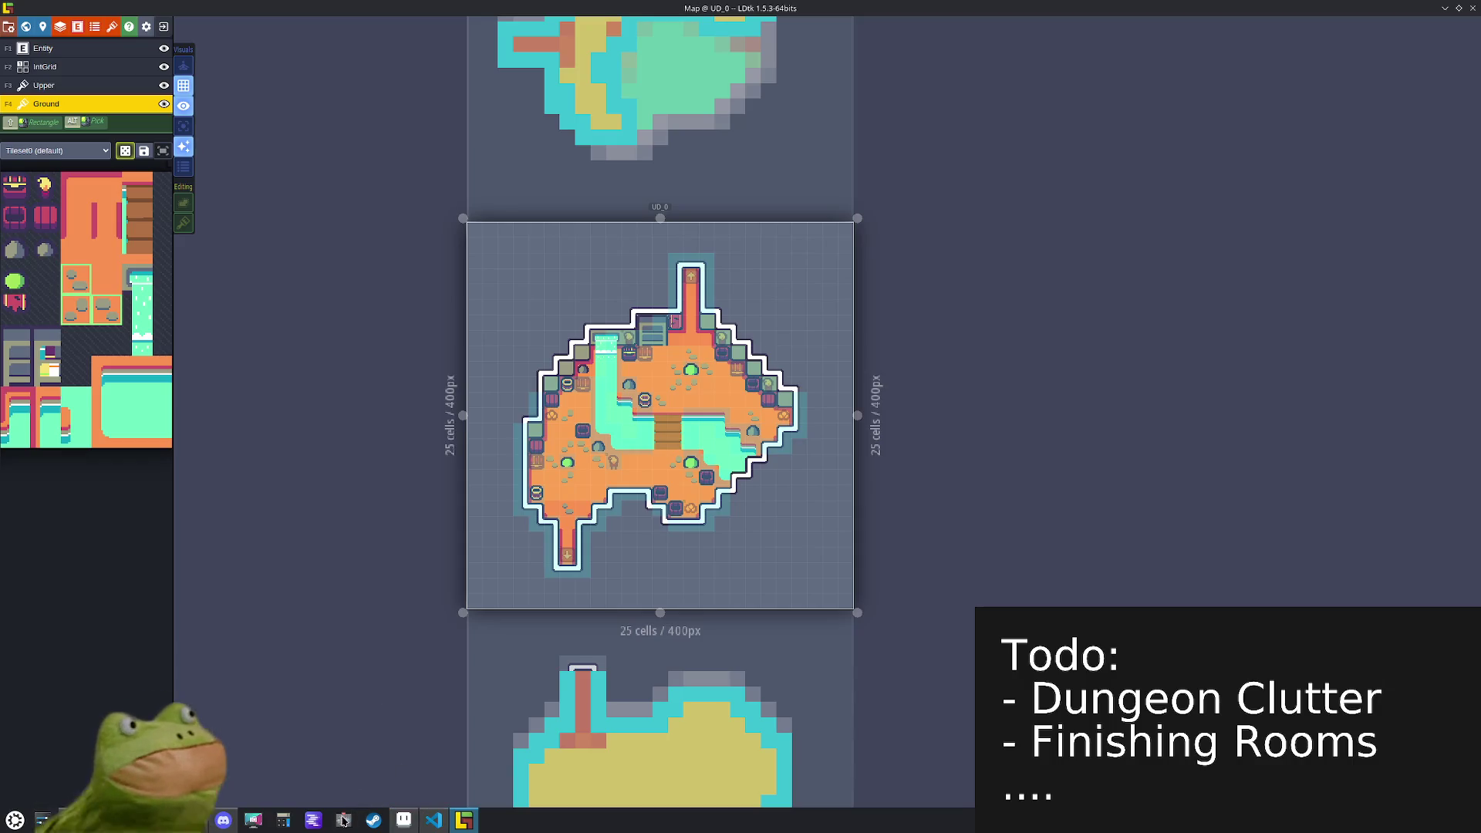
# - In Room.cs's EnemyType enum, move Shadow to right after Bat
pyautogui.press('Print')
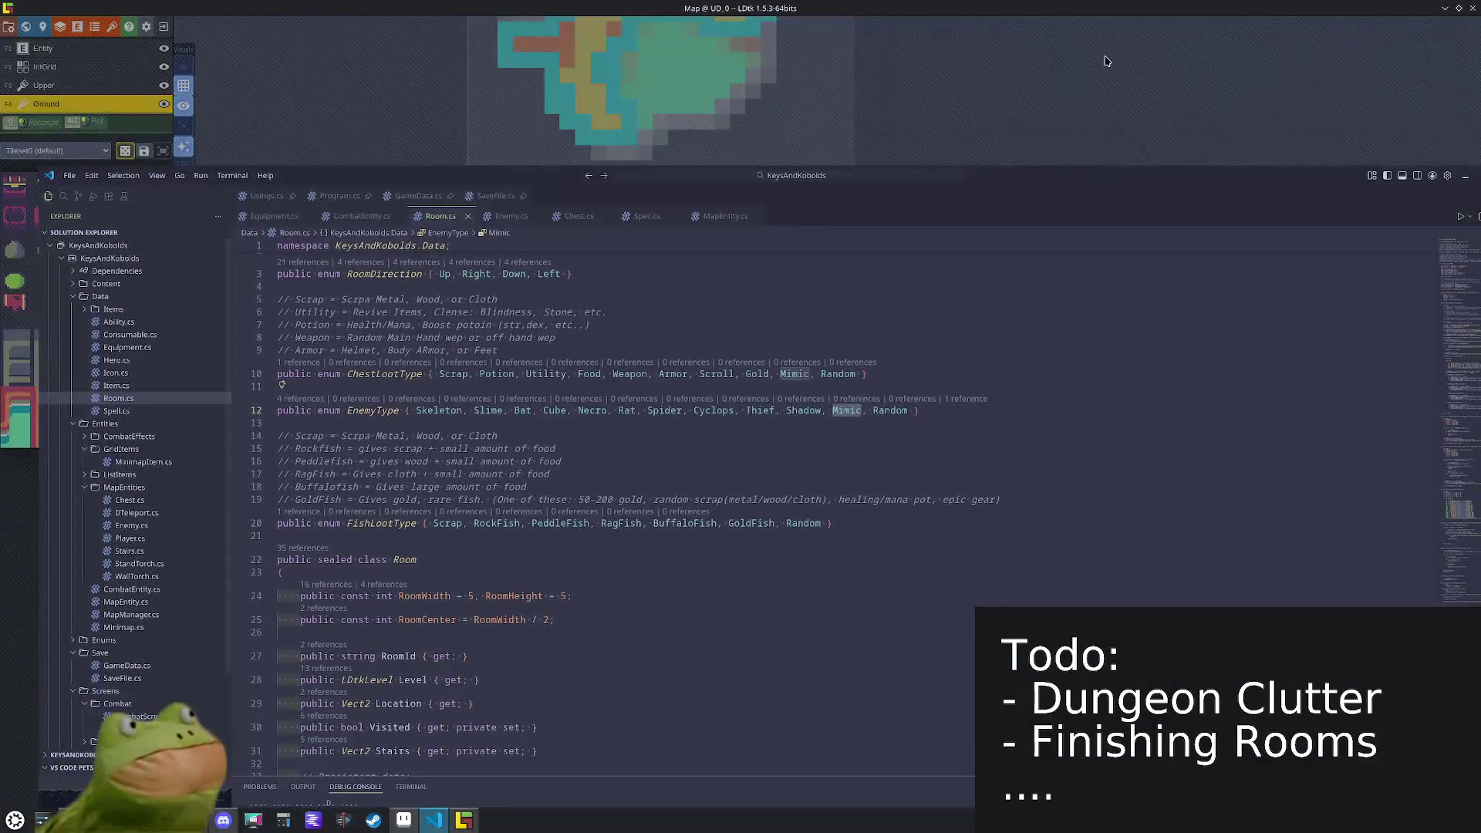
pyautogui.press('Escape')
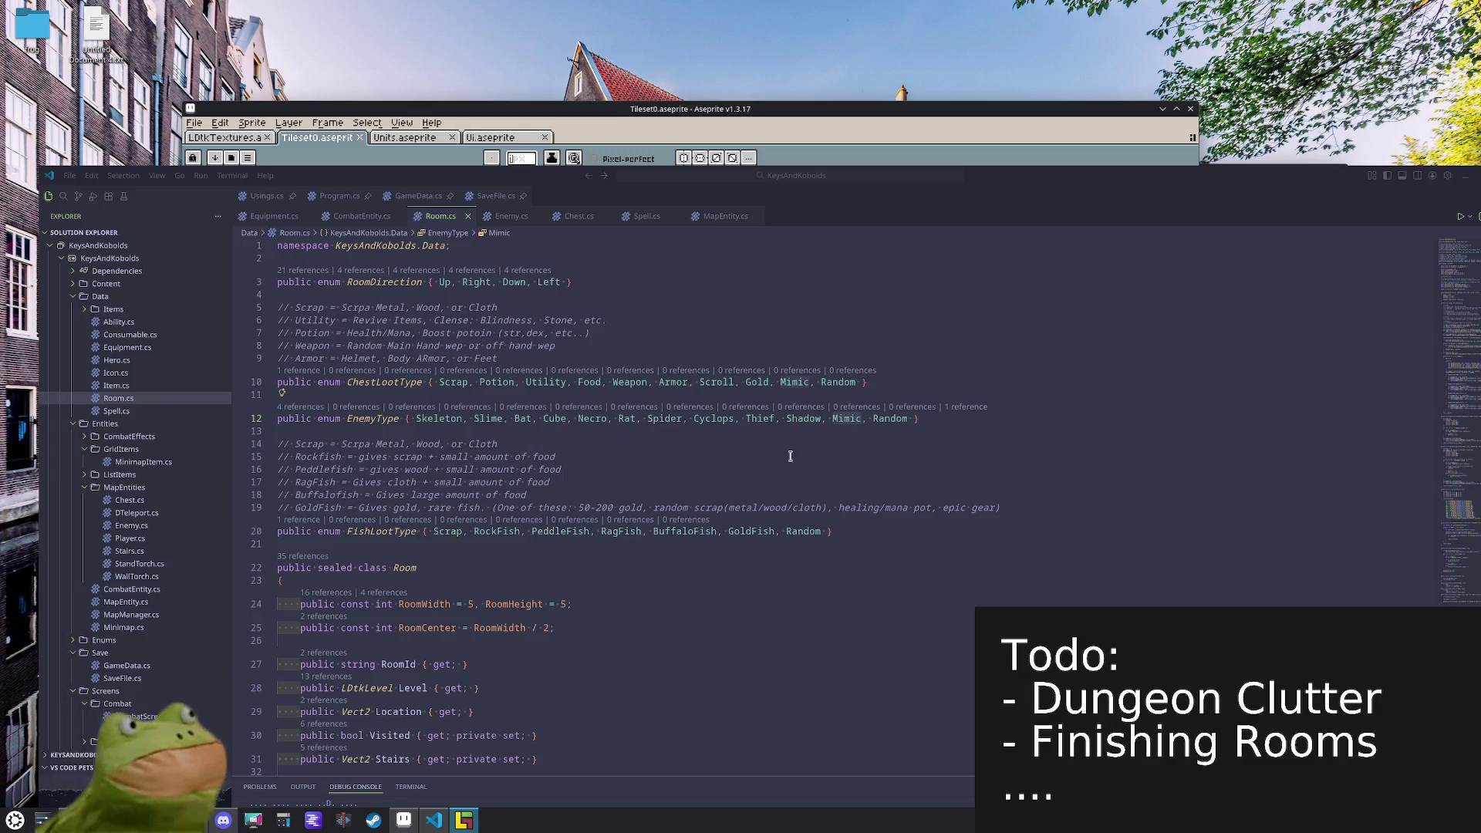
pyautogui.click(826, 419)
pyautogui.hotkey('ctrl', 'shift', 'Left')
pyautogui.hotkey('ctrl', 'x')
pyautogui.click(542, 419)
pyautogui.hotkey('ctrl', 'v')
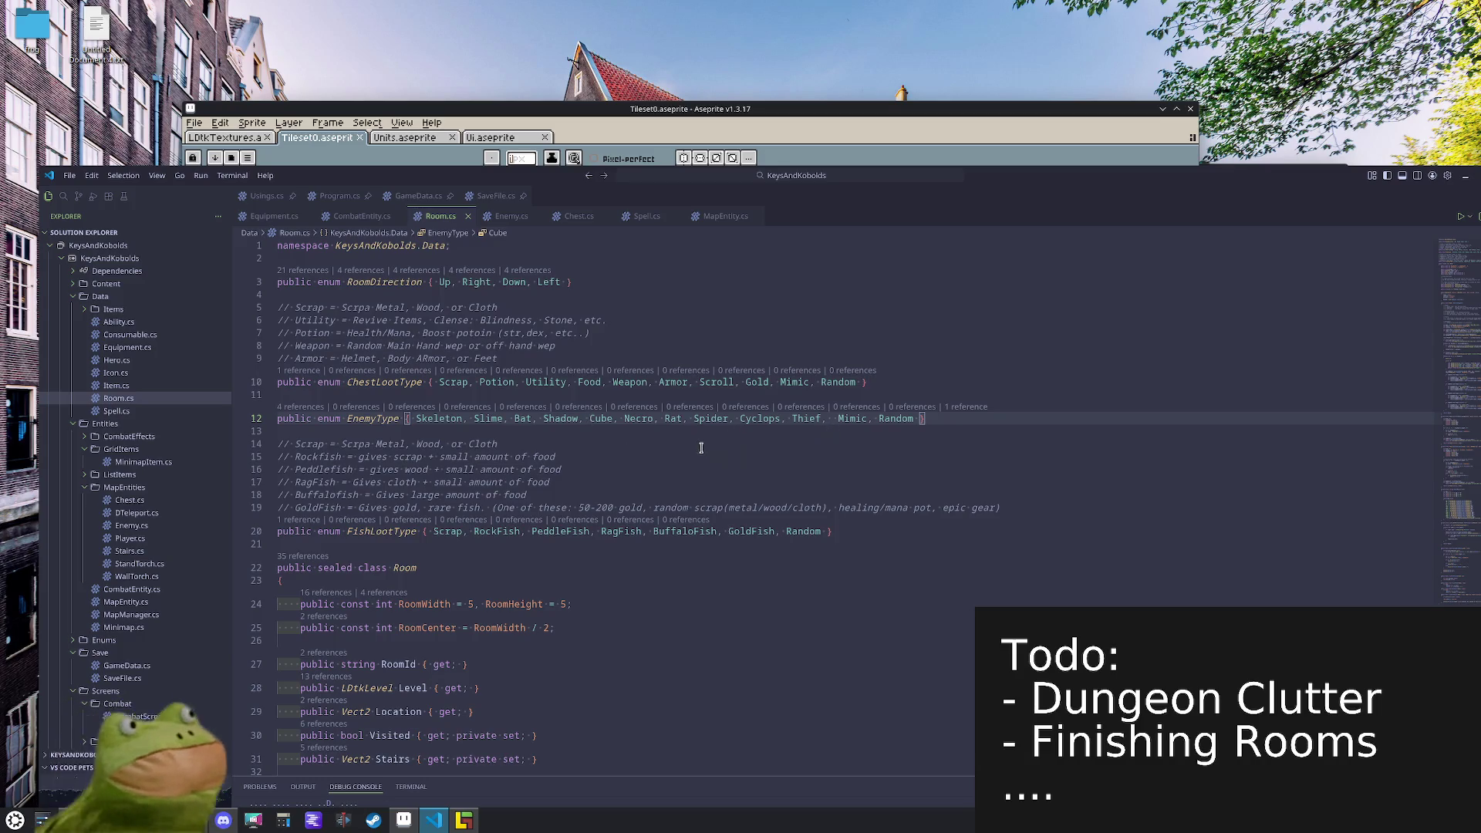
# - Move Spider to just before Cube, and restore the accidentally deleted Necro entry
pyautogui.click(734, 418)
pyautogui.press('BackSpace')
pyautogui.press('BackSpace')
pyautogui.press('BackSpace')
pyautogui.click(590, 418)
pyautogui.write('Spider,')
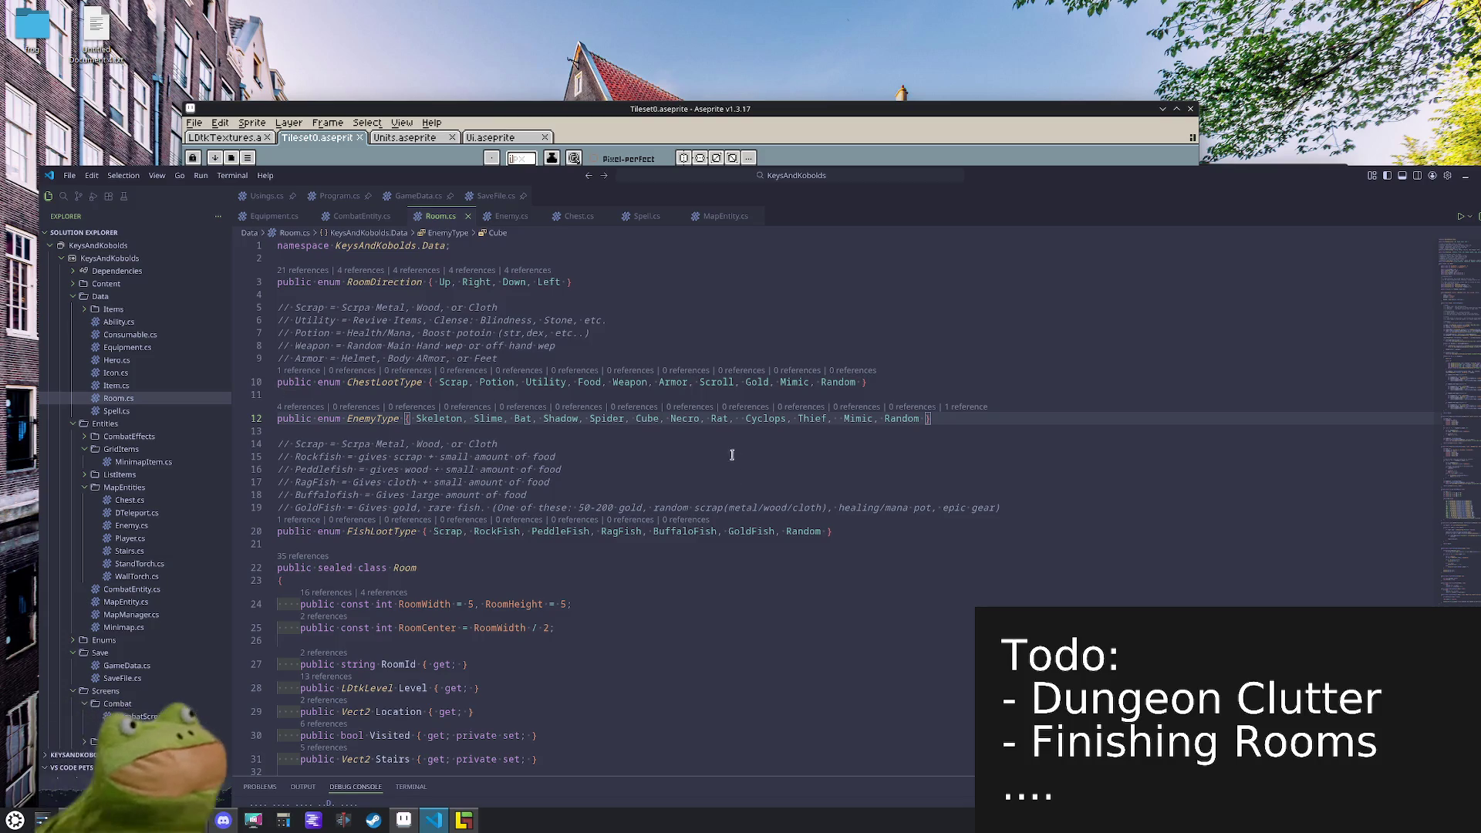
pyautogui.moveTo(670, 418); pyautogui.dragTo(703, 418)
pyautogui.press('BackSpace')
pyautogui.hotkey('ctrl', 'z')
# - Switch to Hero.cs in the editor
pyautogui.click(1063, 394)
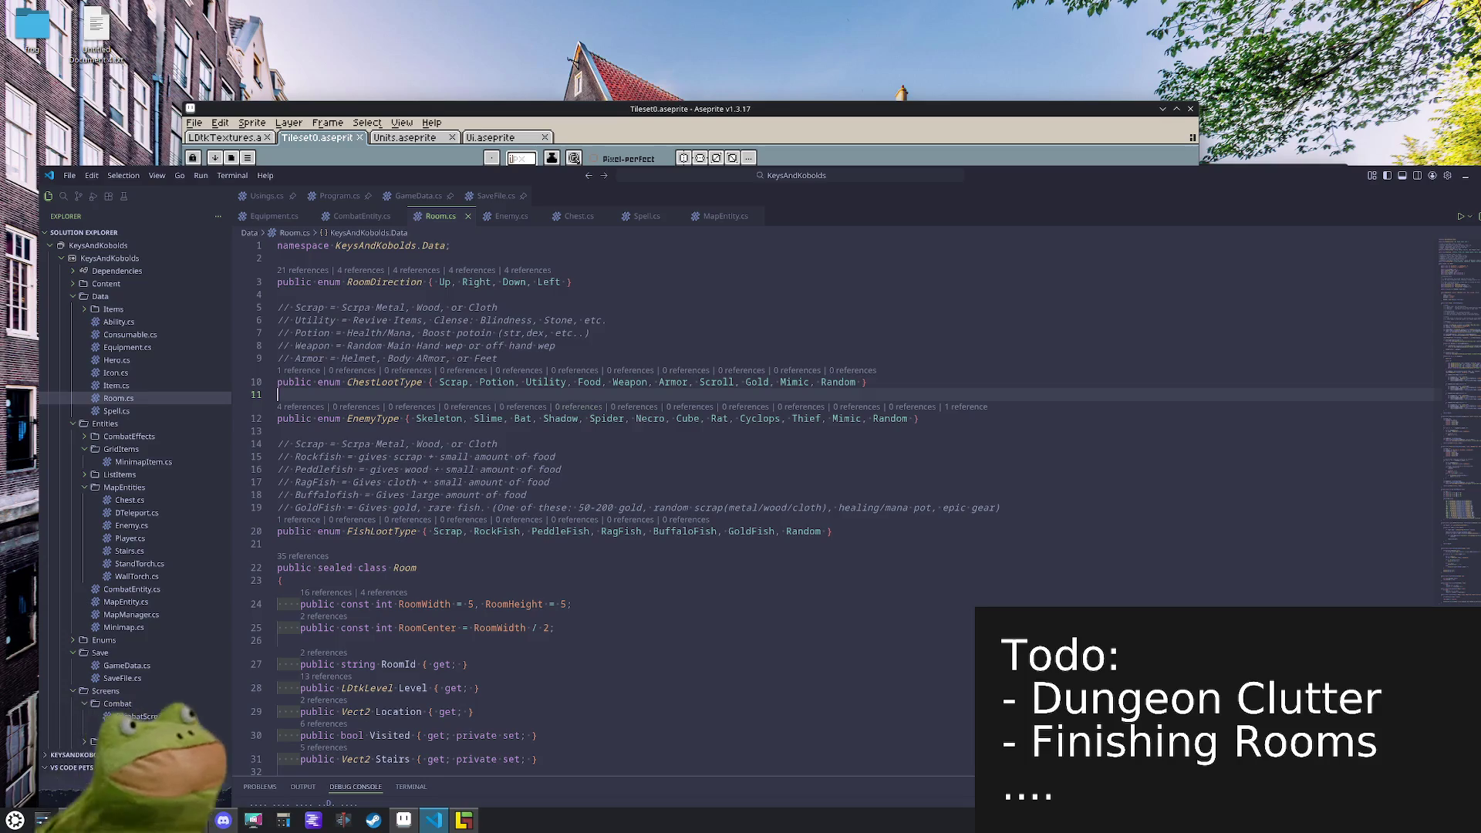
pyautogui.hotkey('alt', 'Tab')
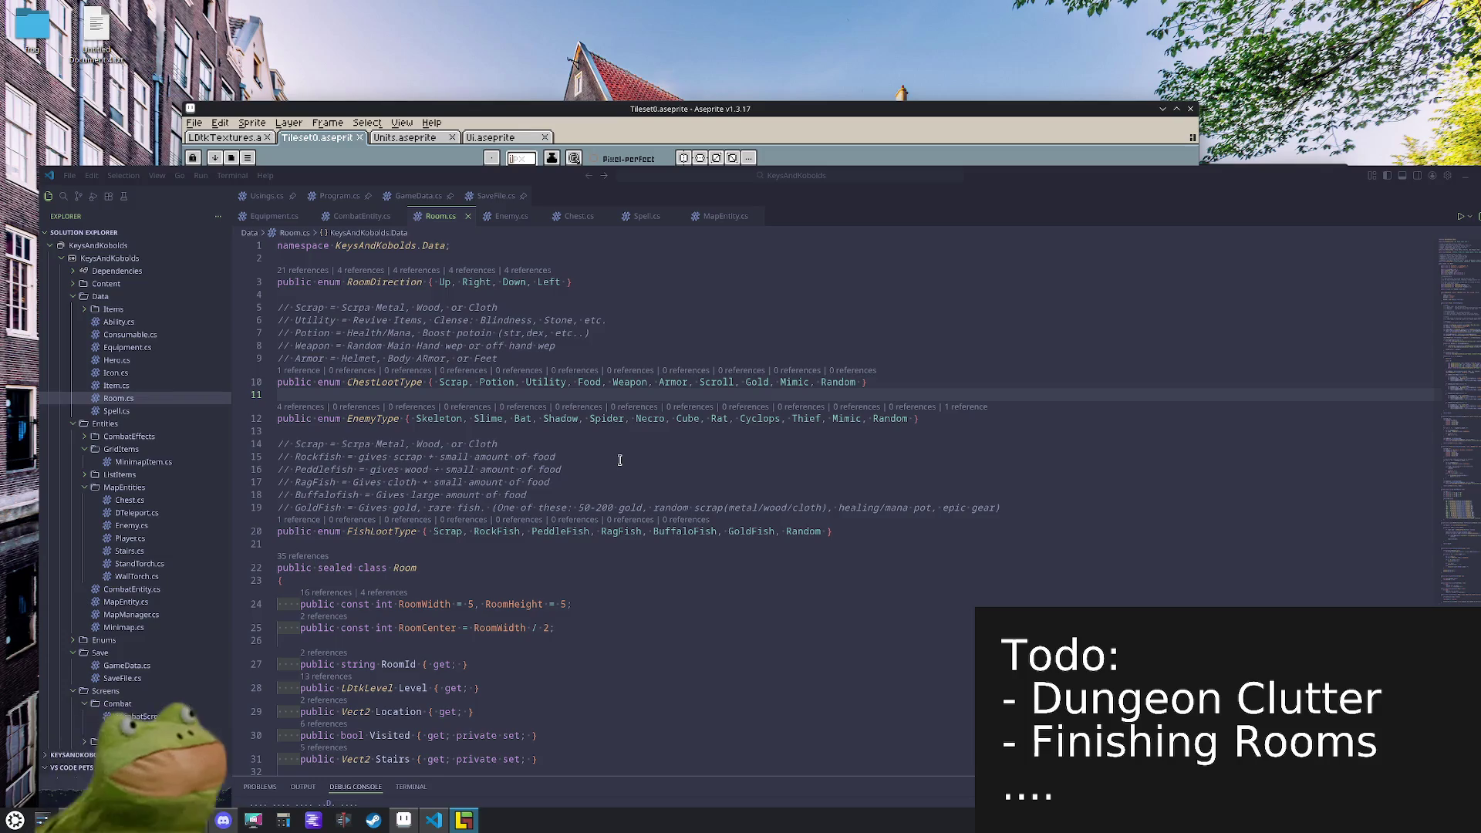
pyautogui.click(128, 364)
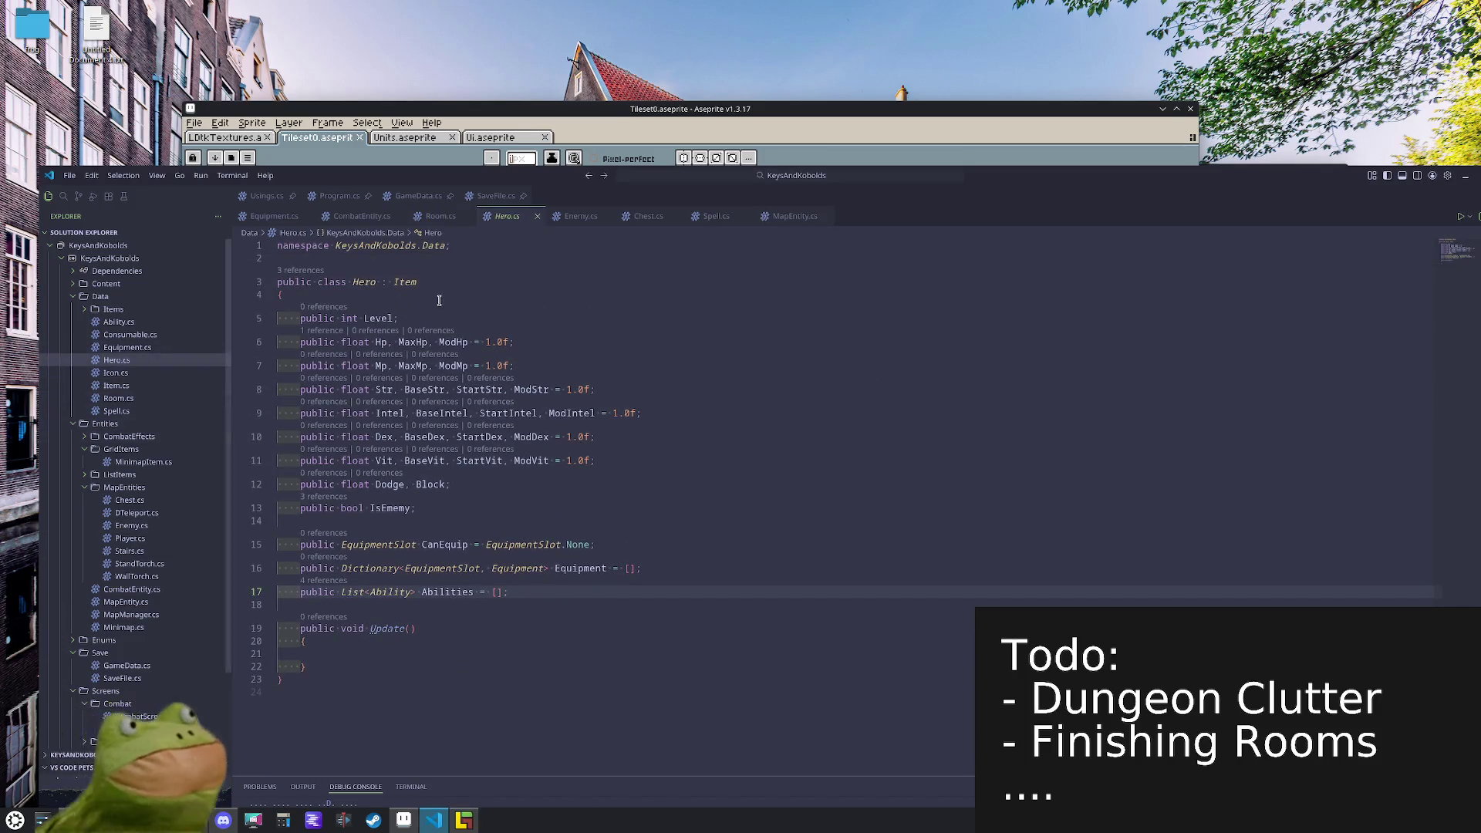
# - Start a 'public enum CharType' declaration above the Hero class in Hero.cs
pyautogui.click(466, 262)
pyautogui.press('Return')
pyautogui.press('Return')
pyautogui.press('Up')
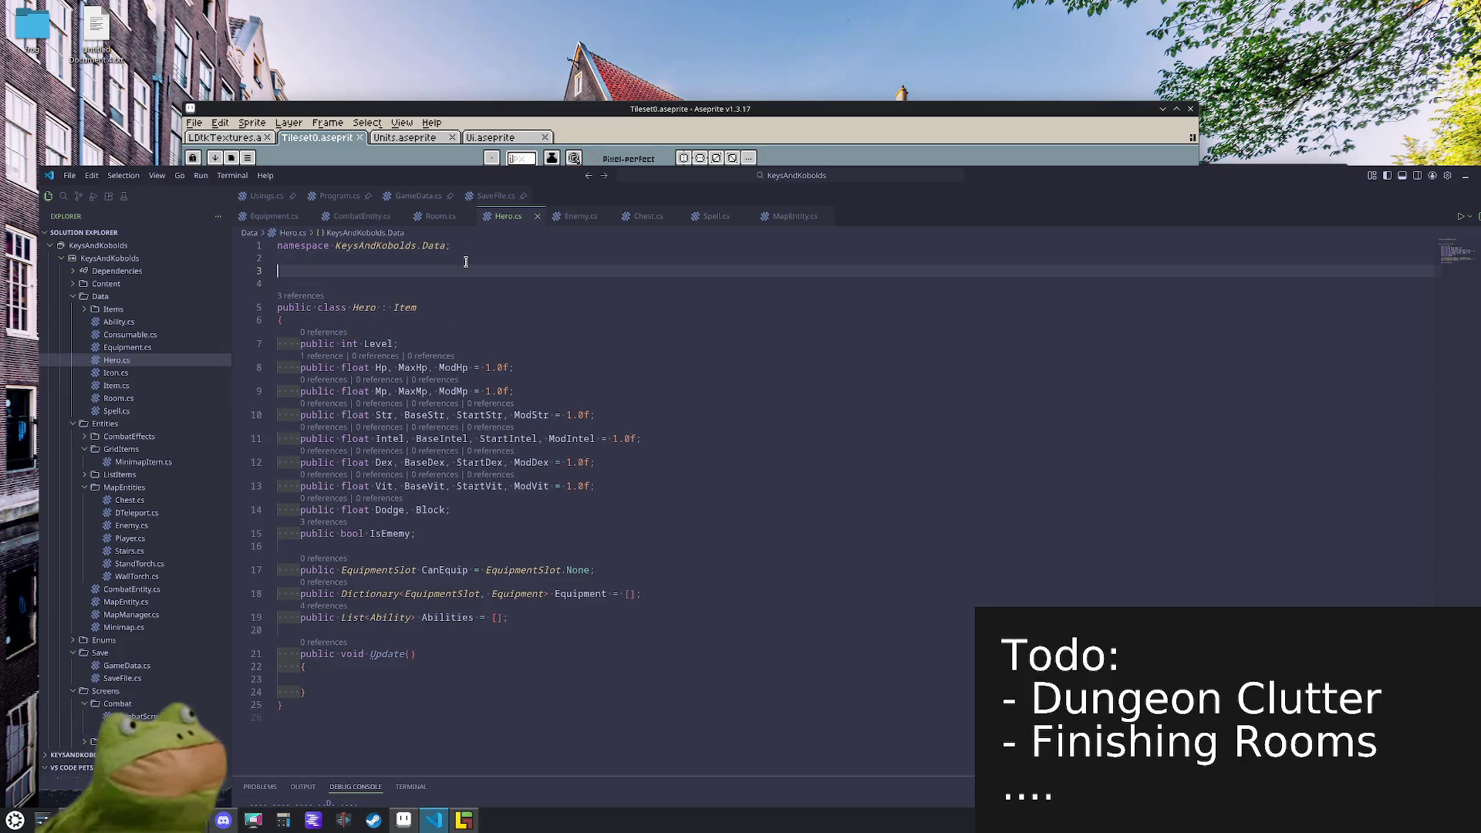
pyautogui.write('public en')
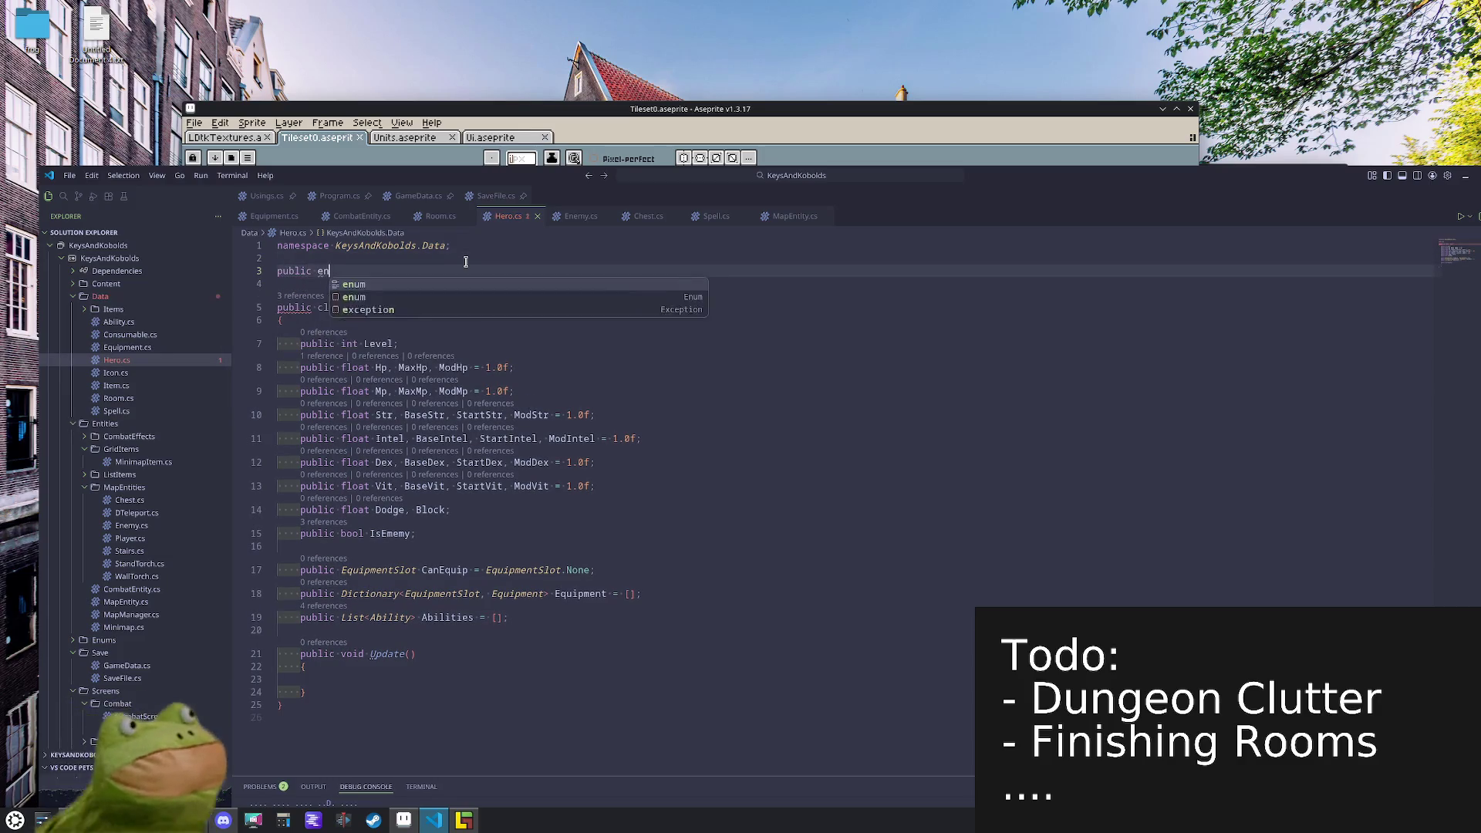
pyautogui.write('um CharType')
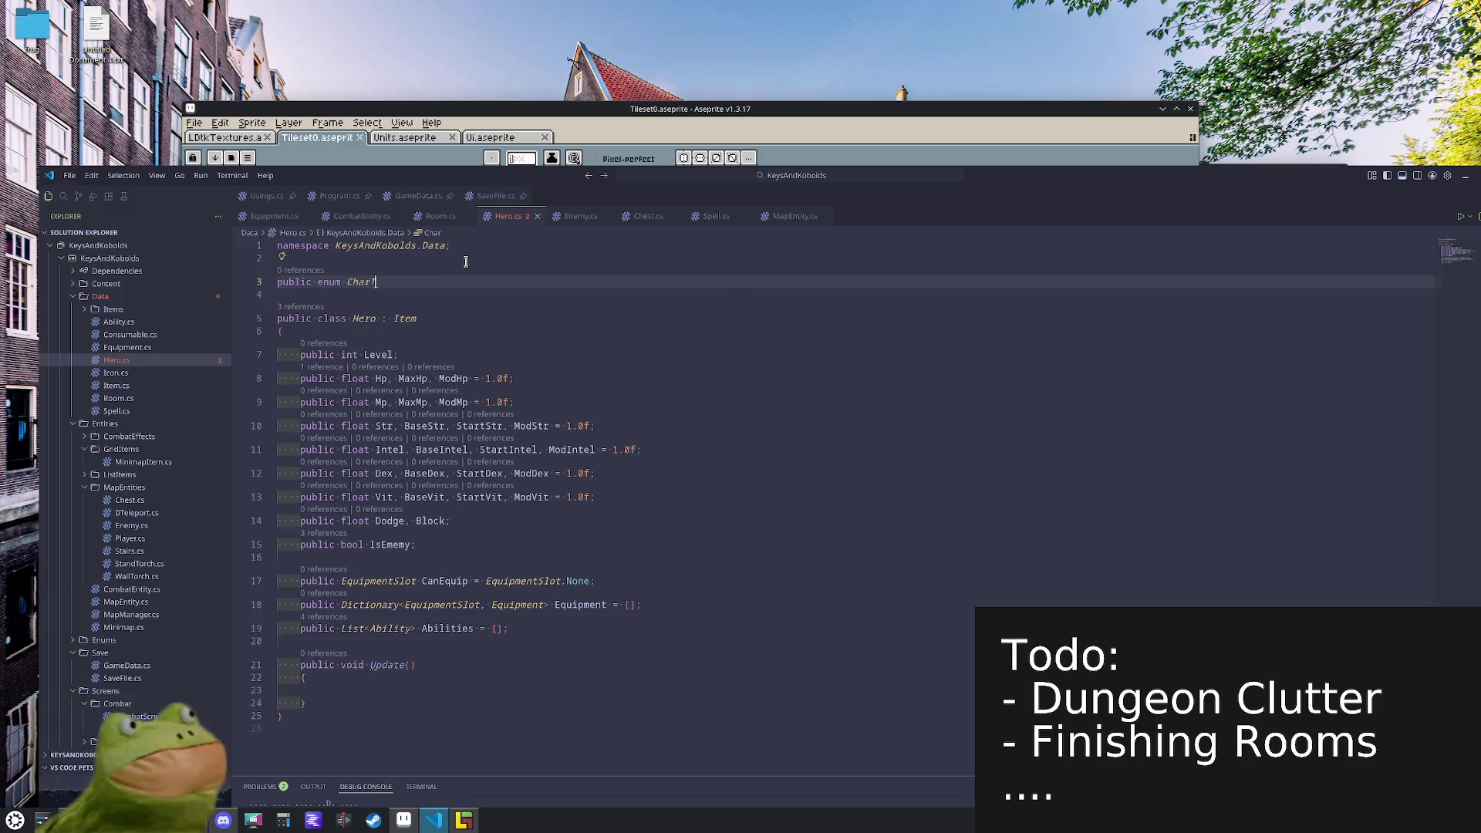
pyautogui.hotkey('ctrl', 'Left')
pyautogui.write('{')
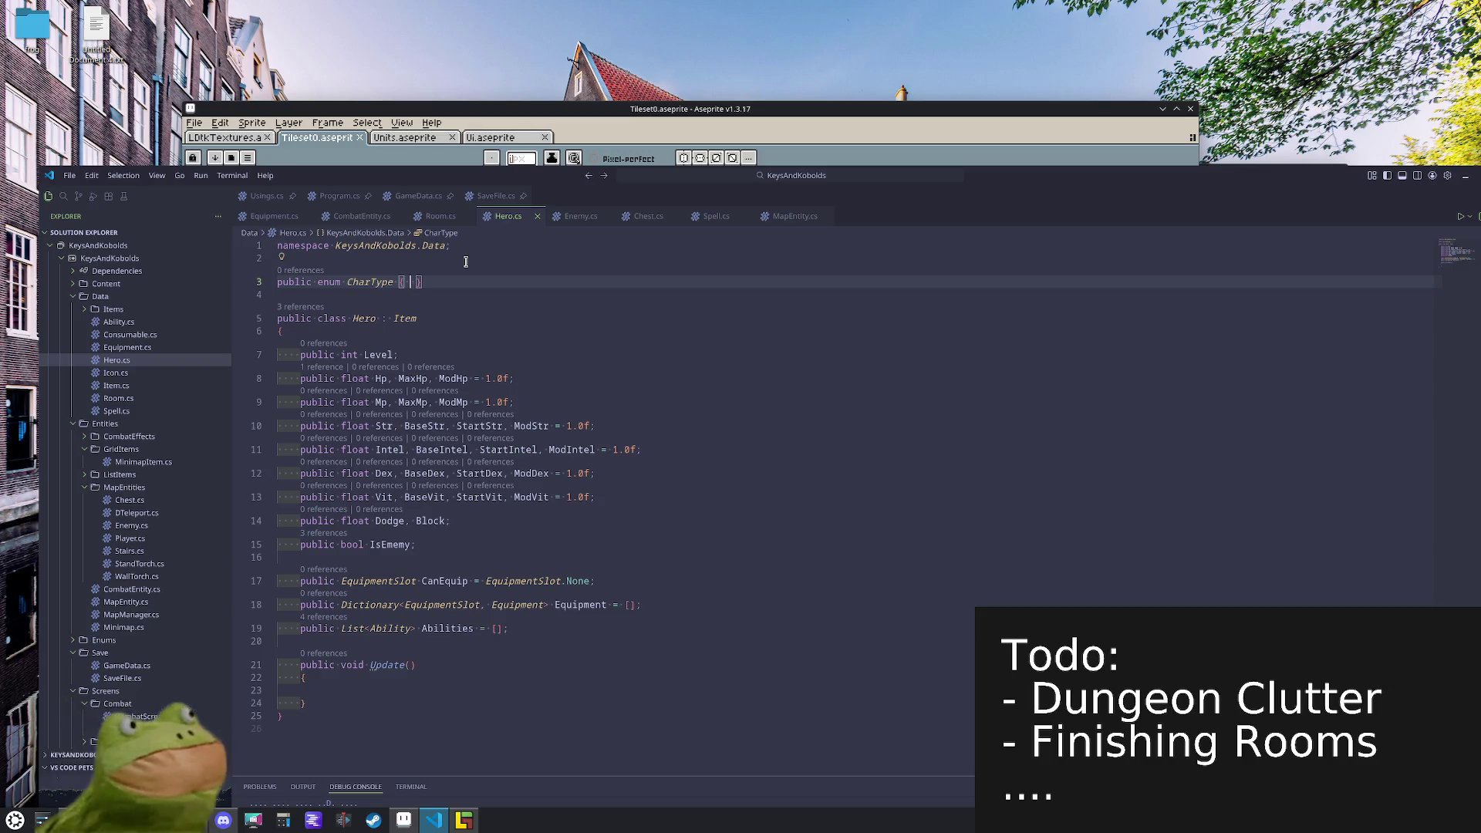
# - List the values Fighter, Cleric, Wizard, Rogue, Paladin, Ranger, Warlock, BladeDancer, Barbarian
pyautogui.write('Fighter, ')
pyautogui.write('Cleric, ')
pyautogui.write('Wizard, ')
pyautogui.write(' Rogue, ')
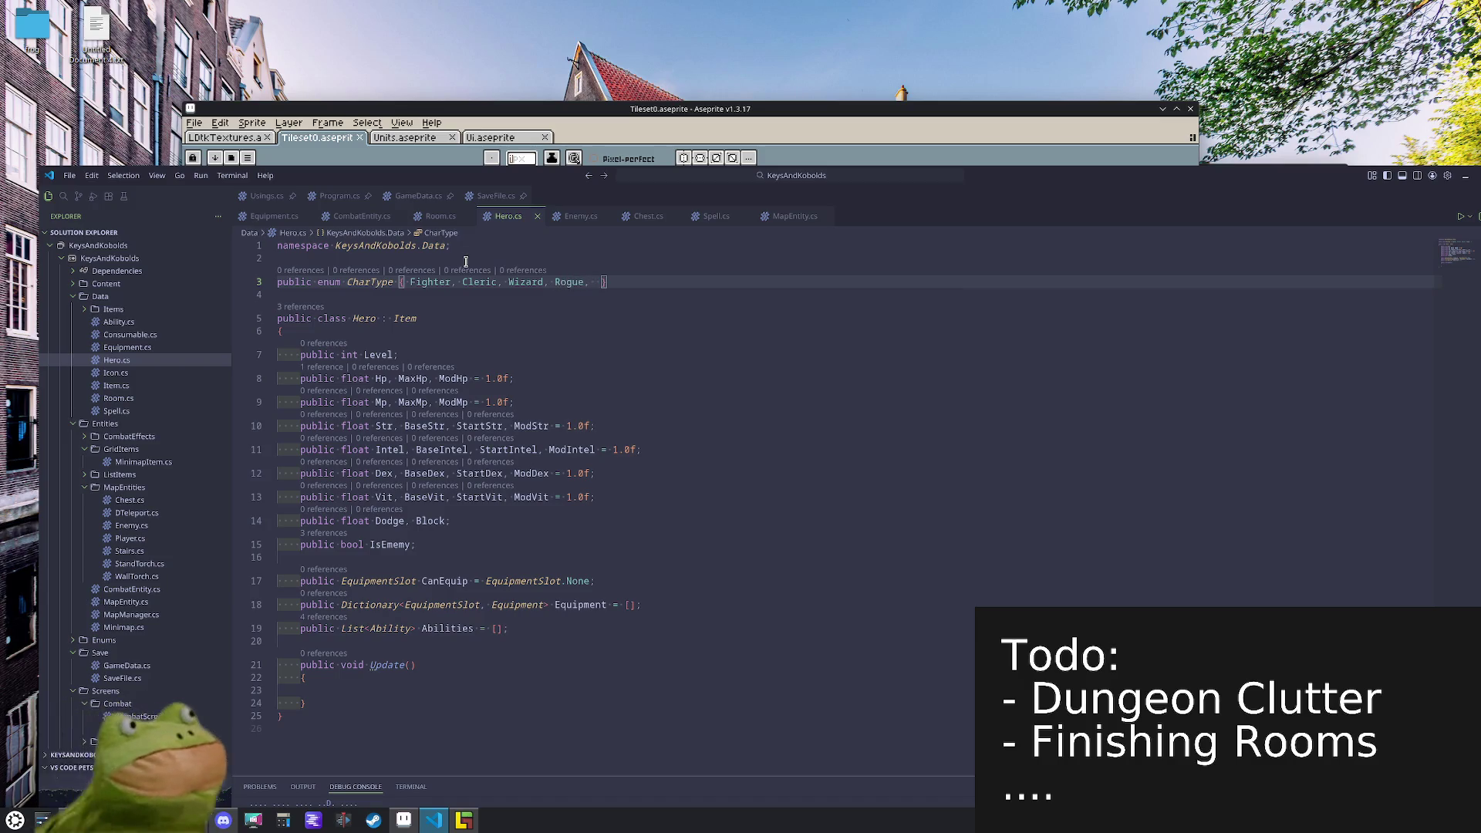
pyautogui.write('Paladin,')
pyautogui.write('Ranger, ')
pyautogui.write('Warlock, ')
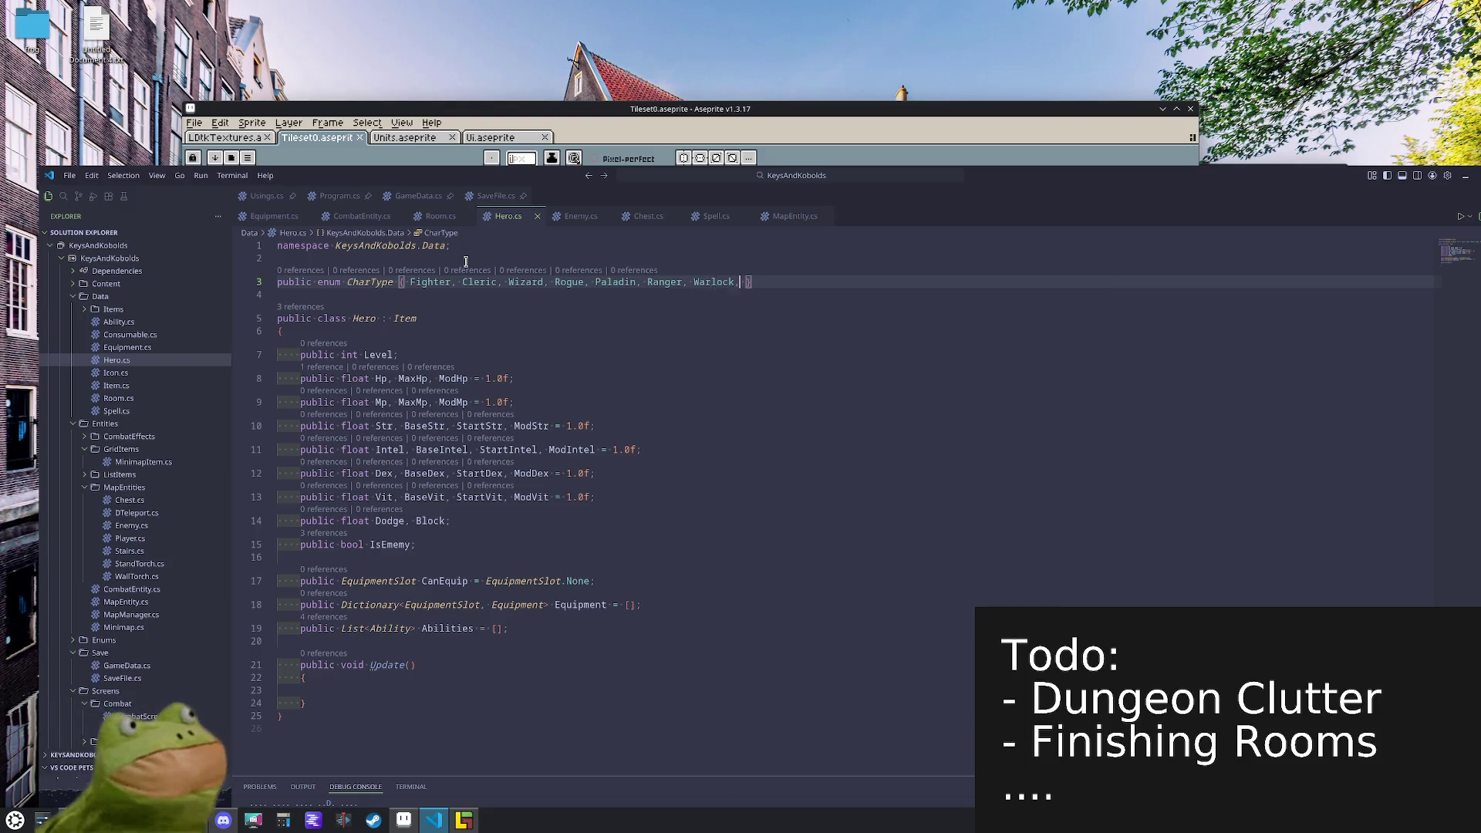
pyautogui.write('BladeDAnc')
pyautogui.write('er')
pyautogui.press('BackSpace')
pyautogui.press('BackSpace')
pyautogui.press('BackSpace')
pyautogui.press('BackSpace')
pyautogui.write('Danc')
pyautogui.write('er, Barbarian')
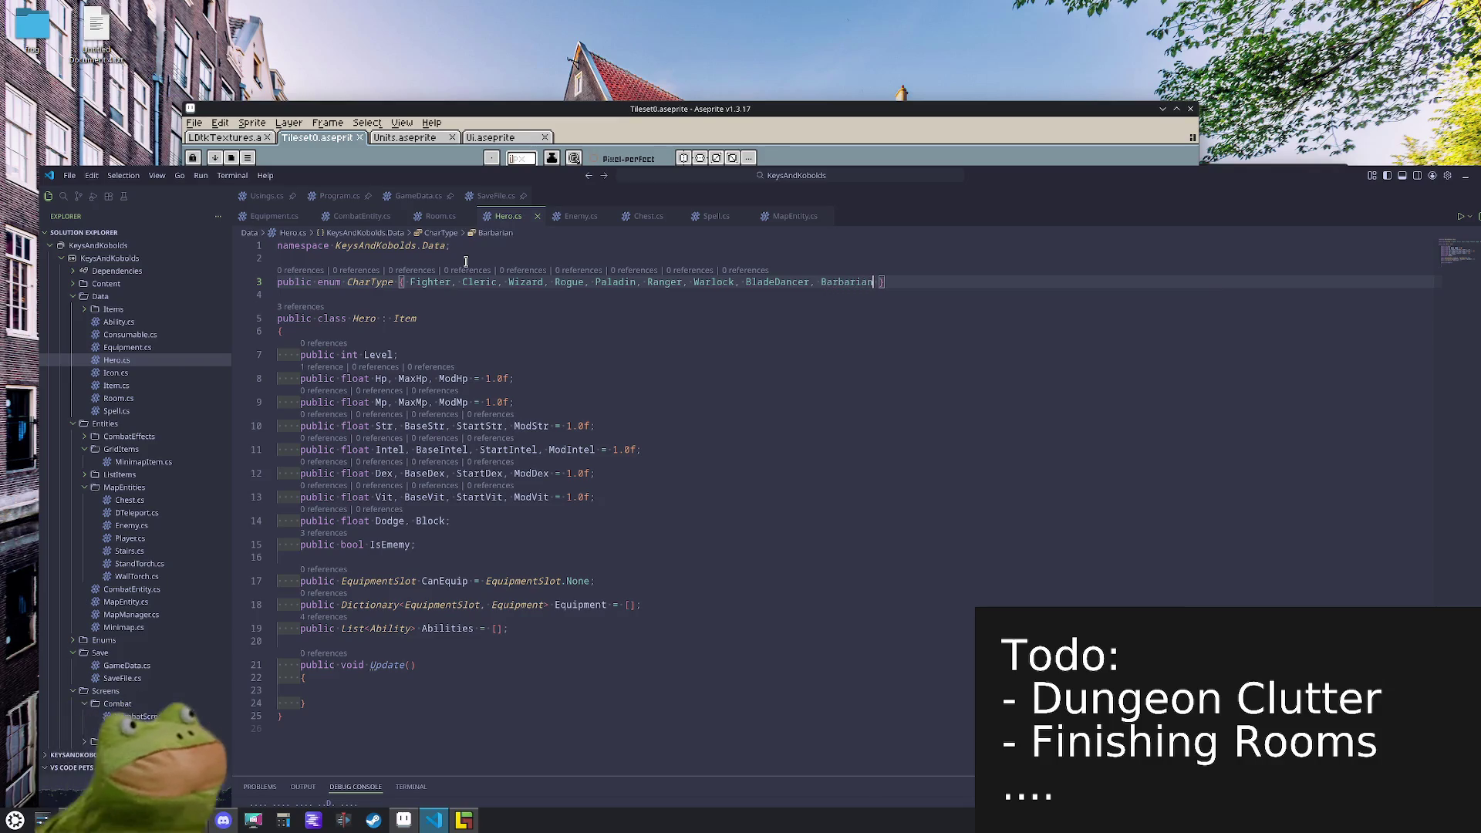
pyautogui.click(713, 463)
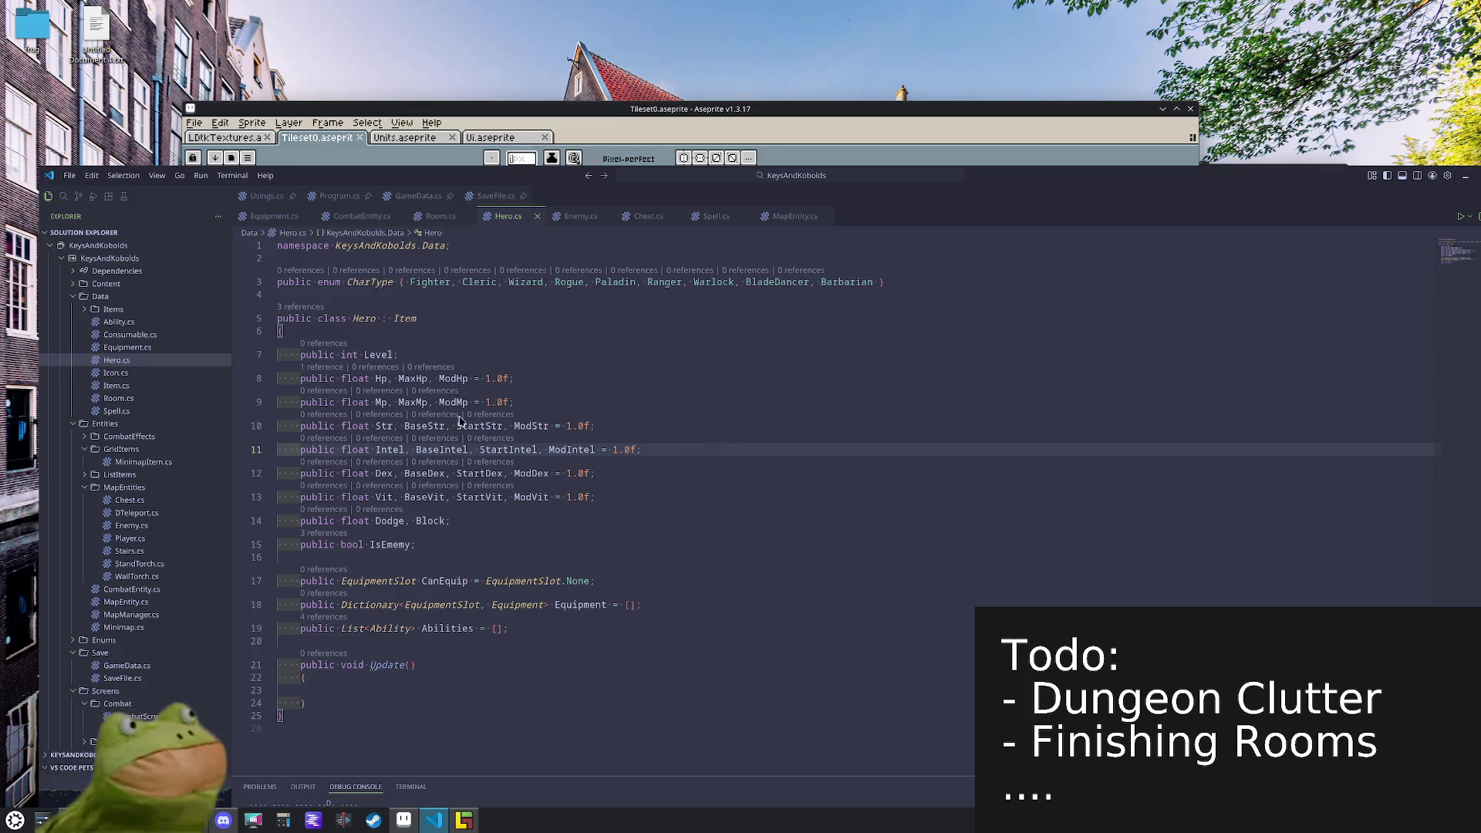
# - Review Room.cs's enums, then bring LDtk back and maximize it
pyautogui.hotkey('alt', 'Tab')
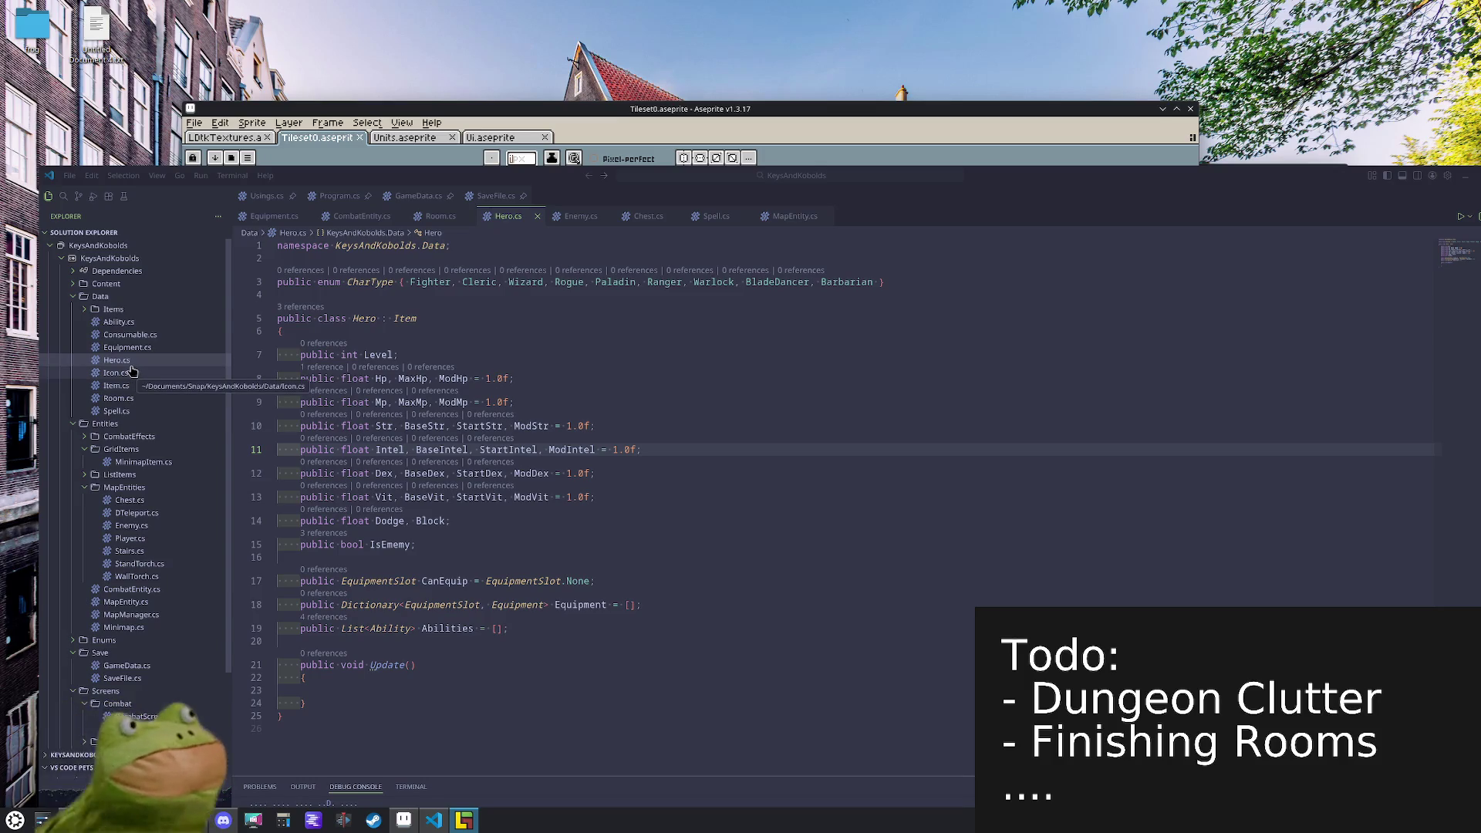
pyautogui.click(118, 398)
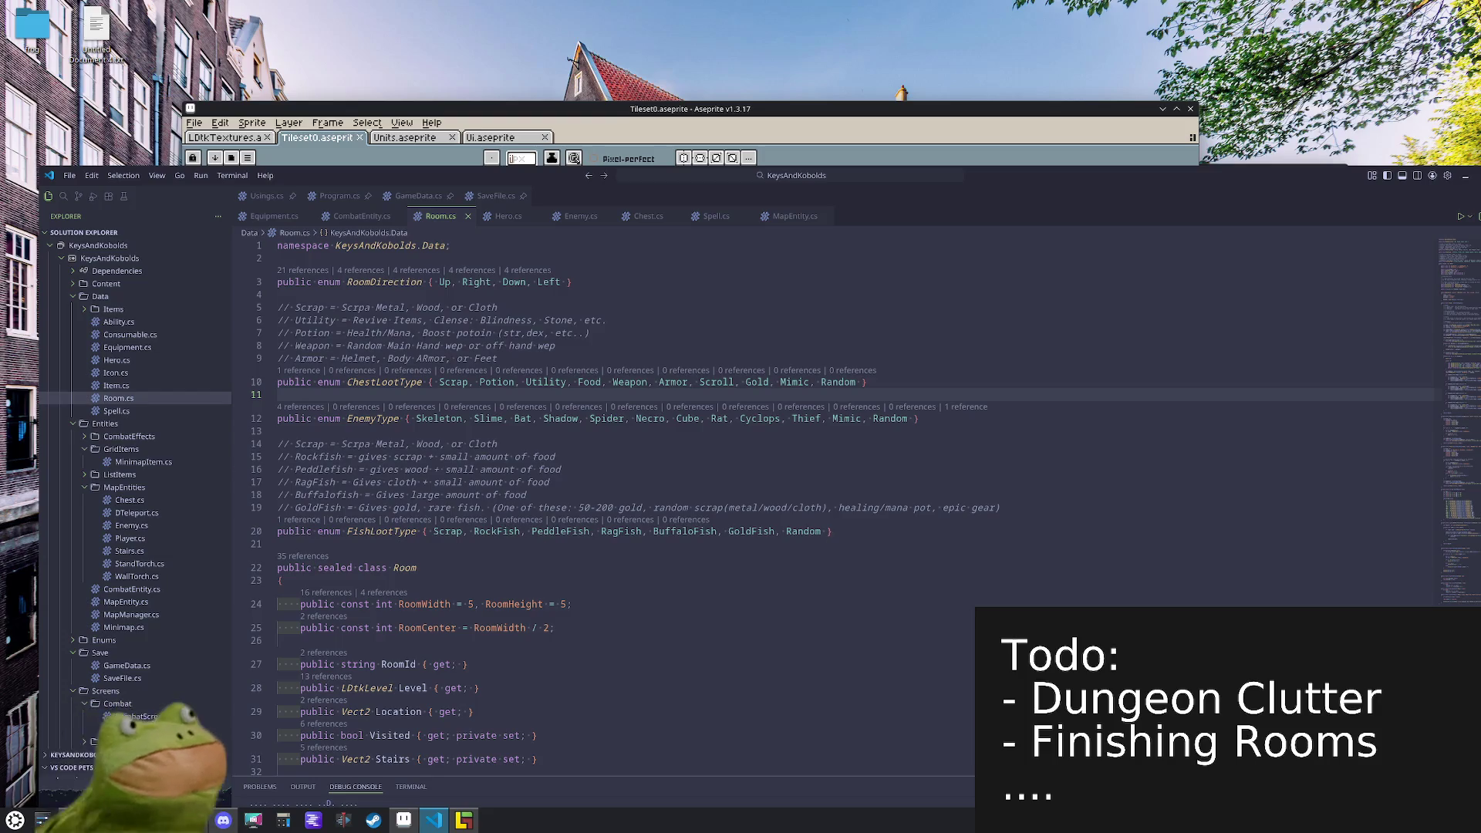
pyautogui.hotkey('alt', 'Tab')
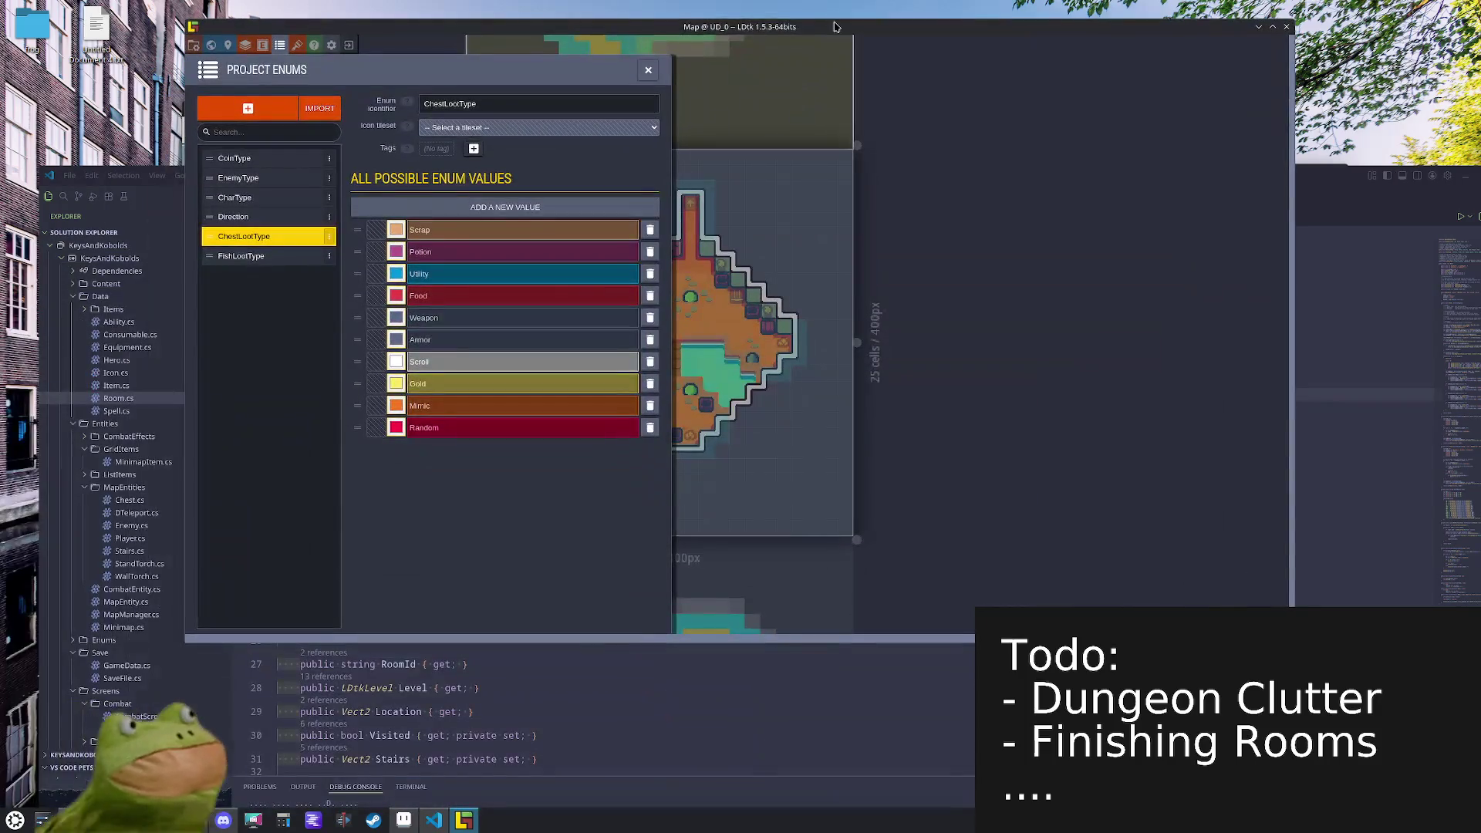
pyautogui.doubleClick(835, 24)
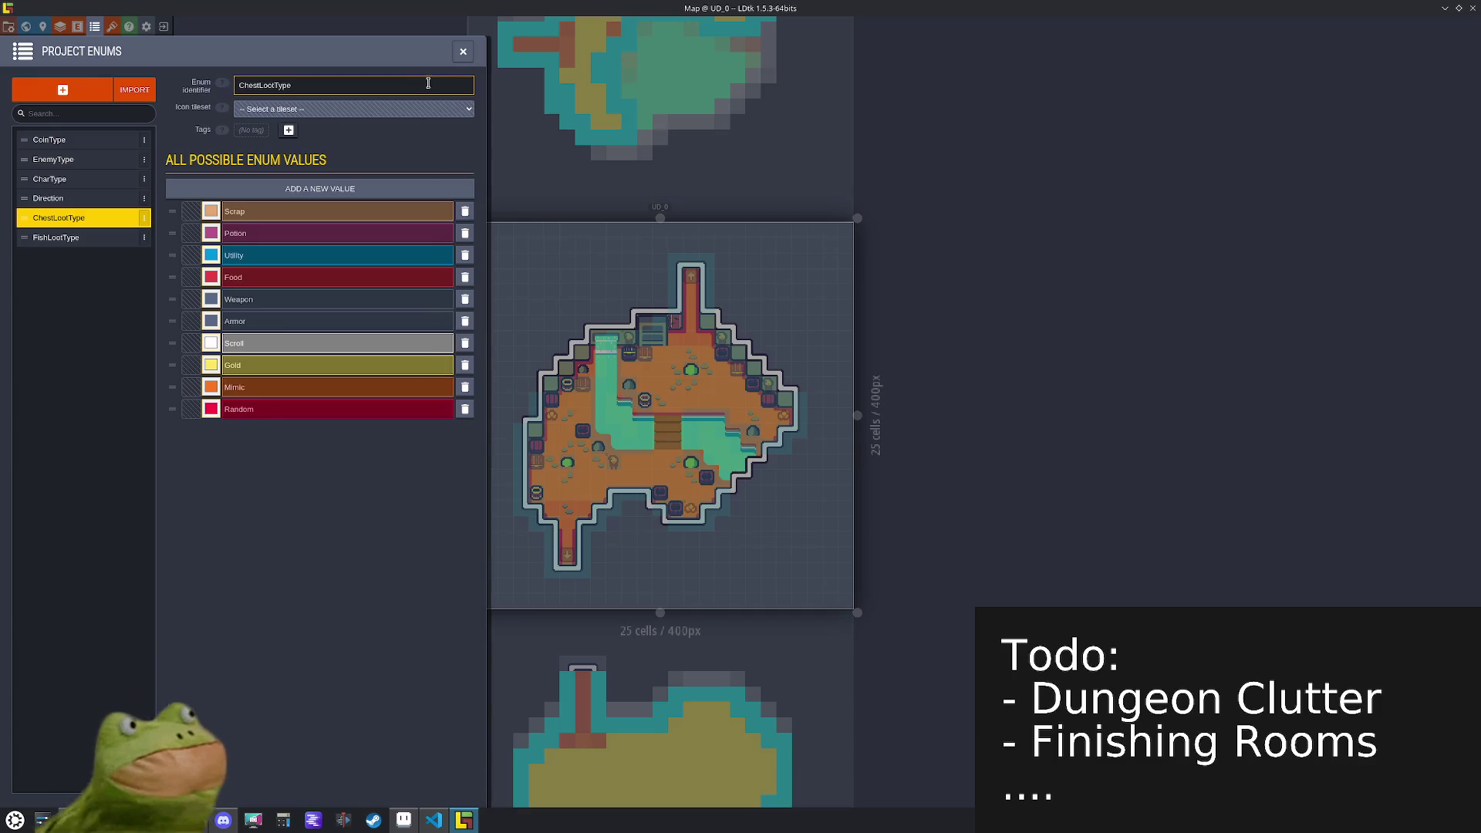
# - In the entity definitions, select the Chest entity and begin adding a new field
pyautogui.click(77, 27)
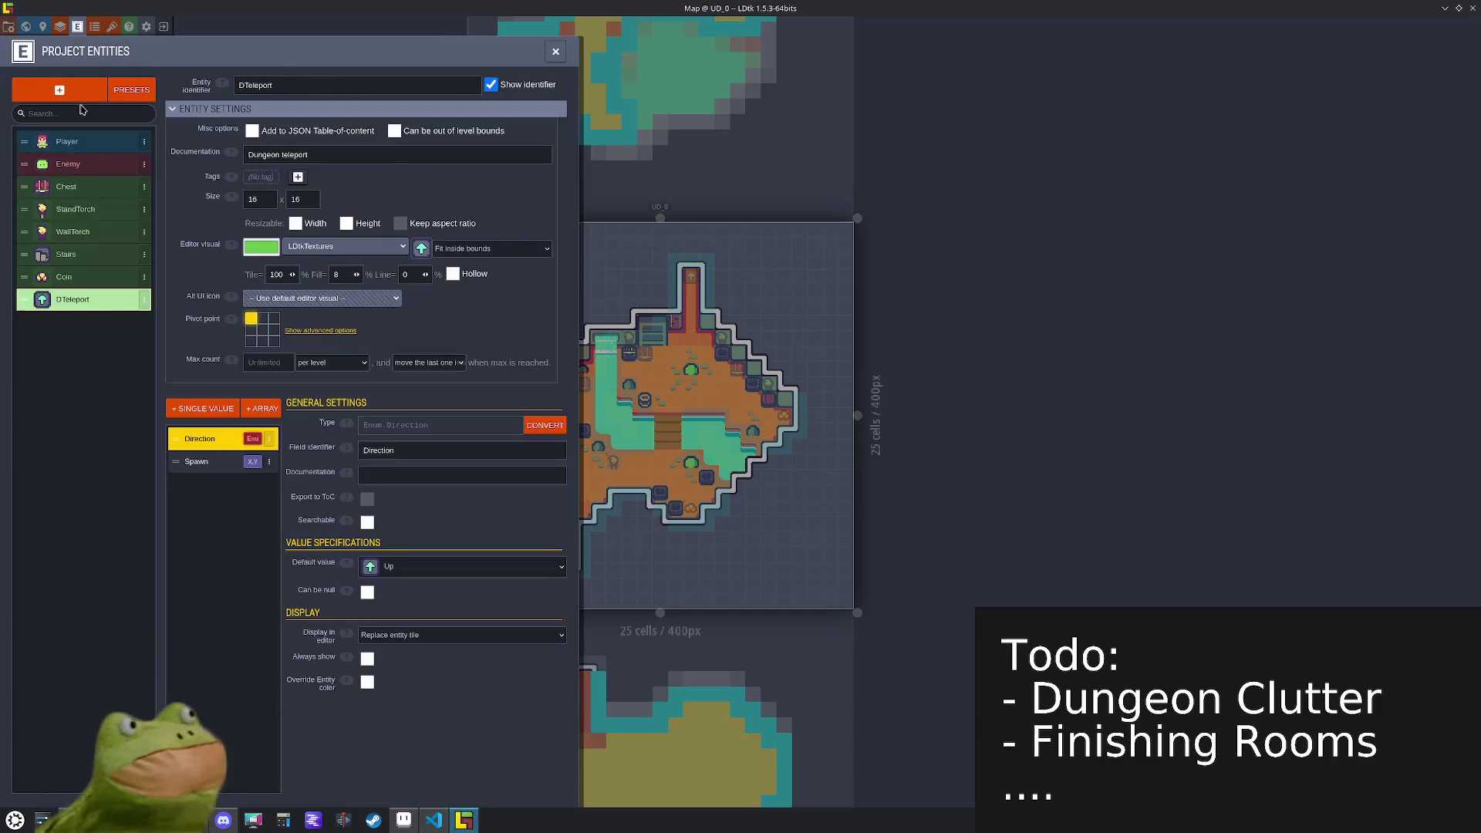
pyautogui.click(81, 187)
pyautogui.click(219, 410)
# - Add a ChestLootType enum array field named Type to the Chest entity
pyautogui.click(74, 506)
pyautogui.click(257, 409)
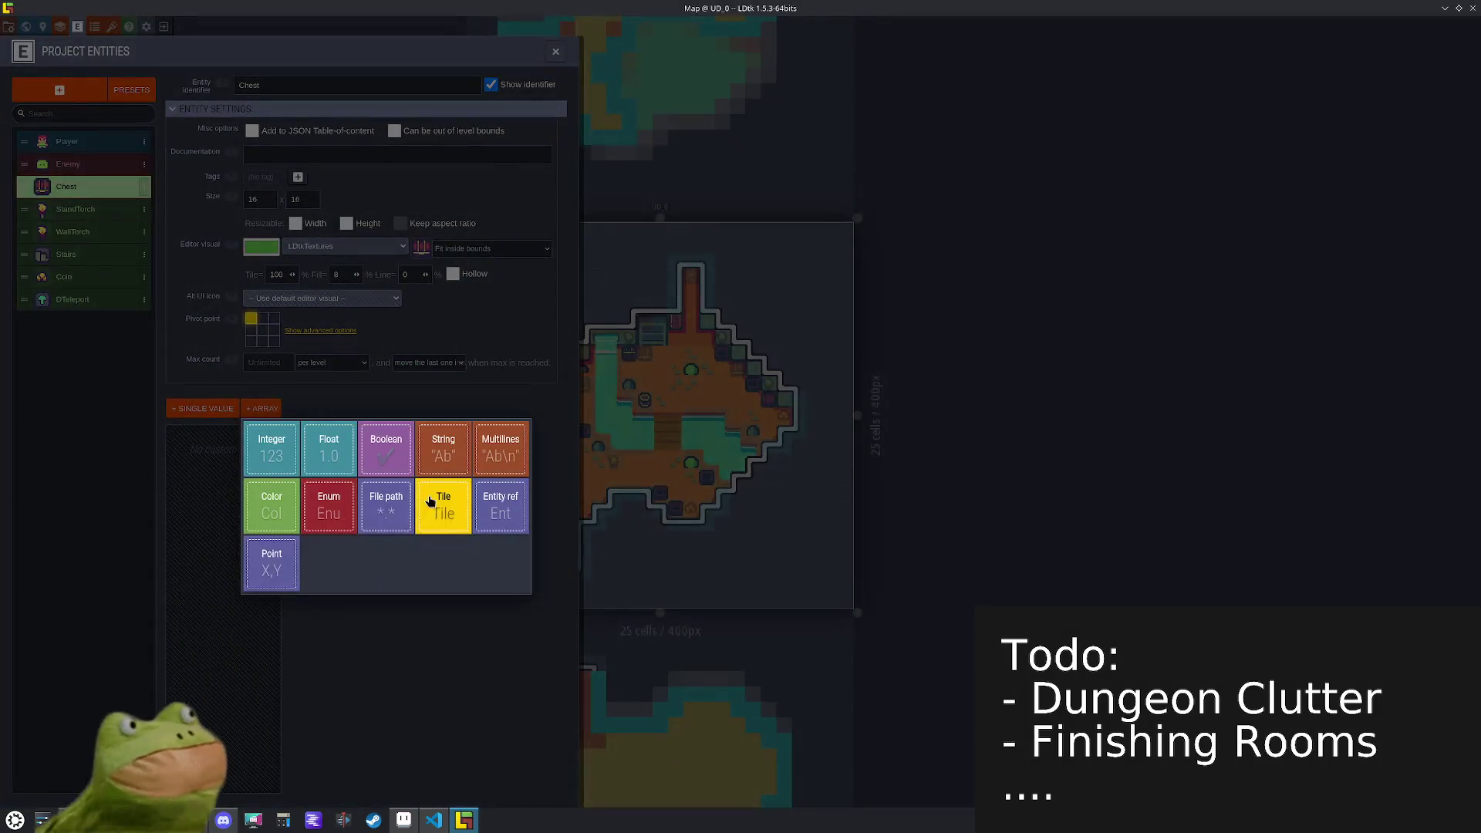
pyautogui.click(345, 515)
pyautogui.click(387, 634)
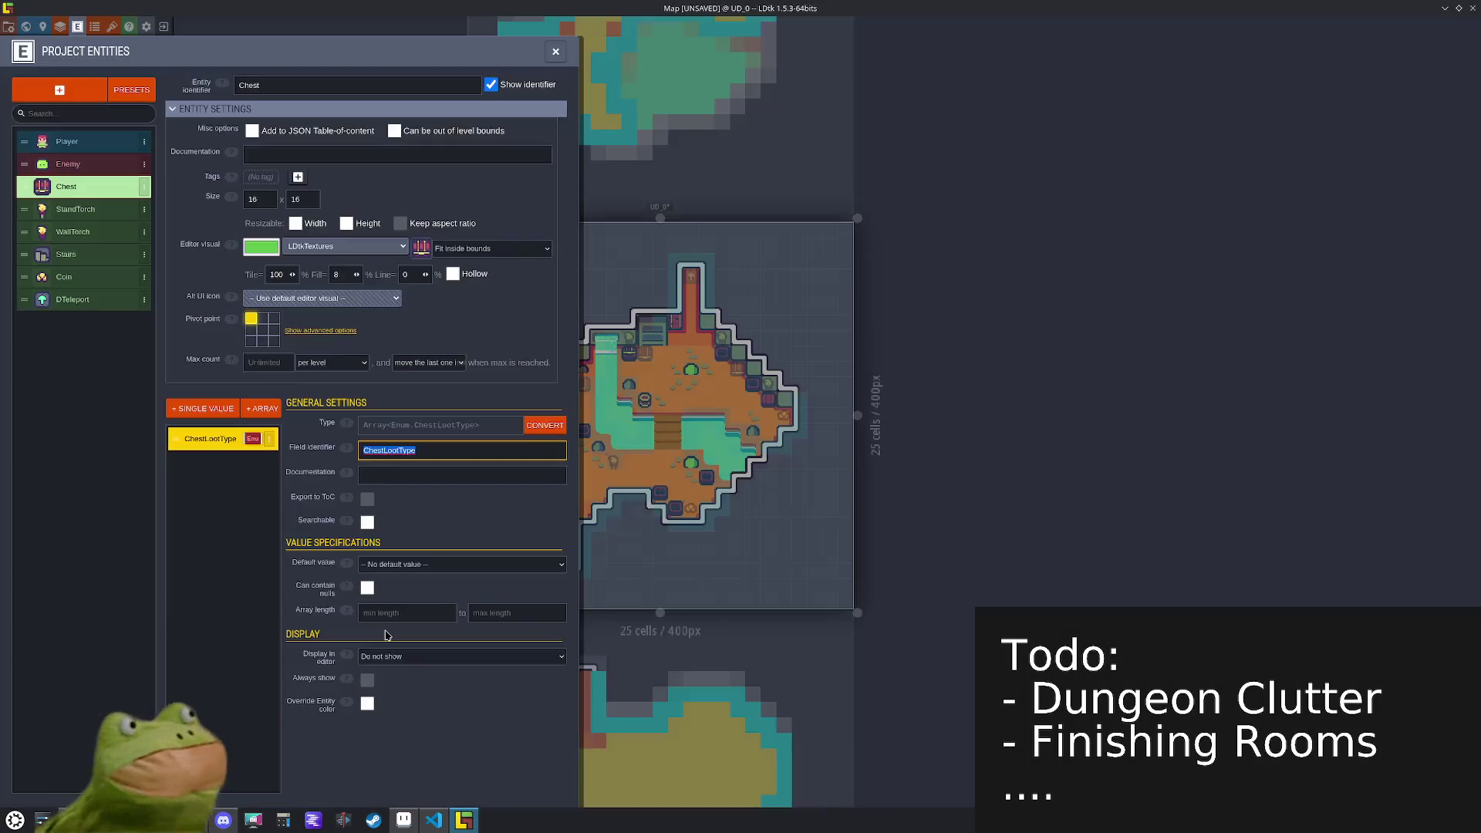
pyautogui.write('Type')
pyautogui.press('Return')
# - Fix the Type array length at 5 to 5, default it to Random, and return to the level
pyautogui.click(395, 615)
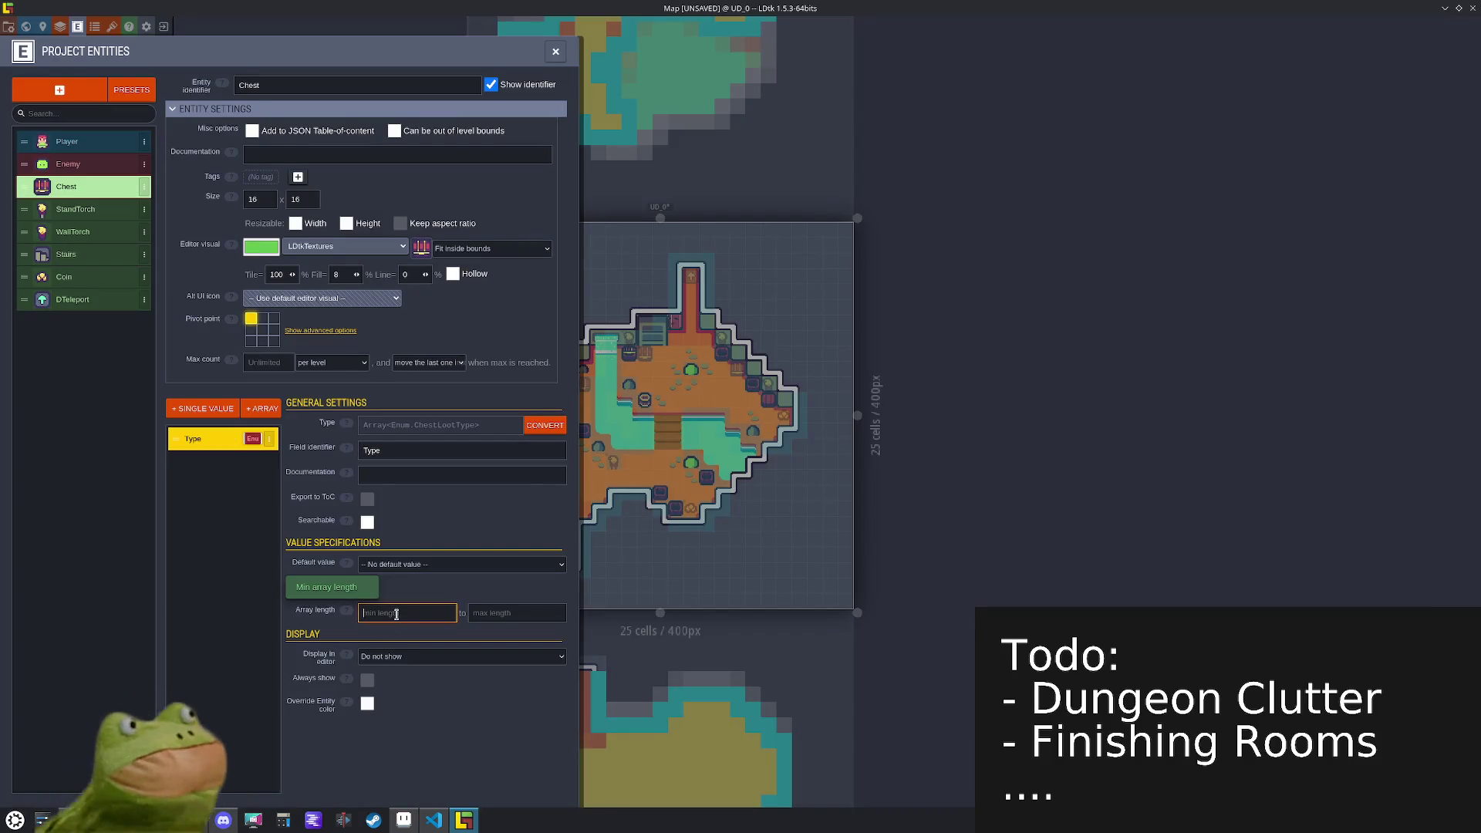
pyautogui.write('5')
pyautogui.click(520, 615)
pyautogui.write('5')
pyautogui.hotkey('ctrl', 's')
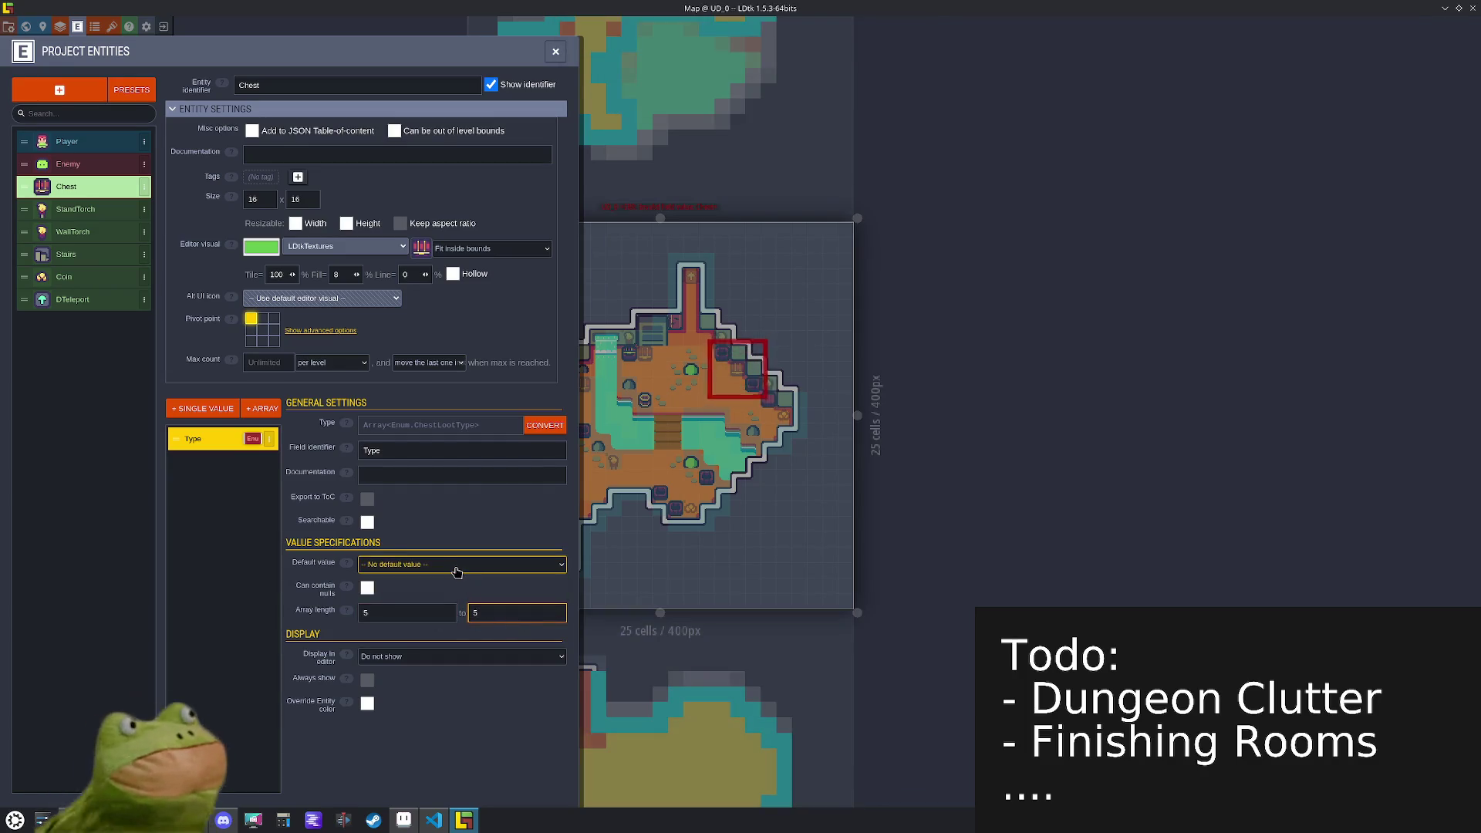
pyautogui.click(455, 571)
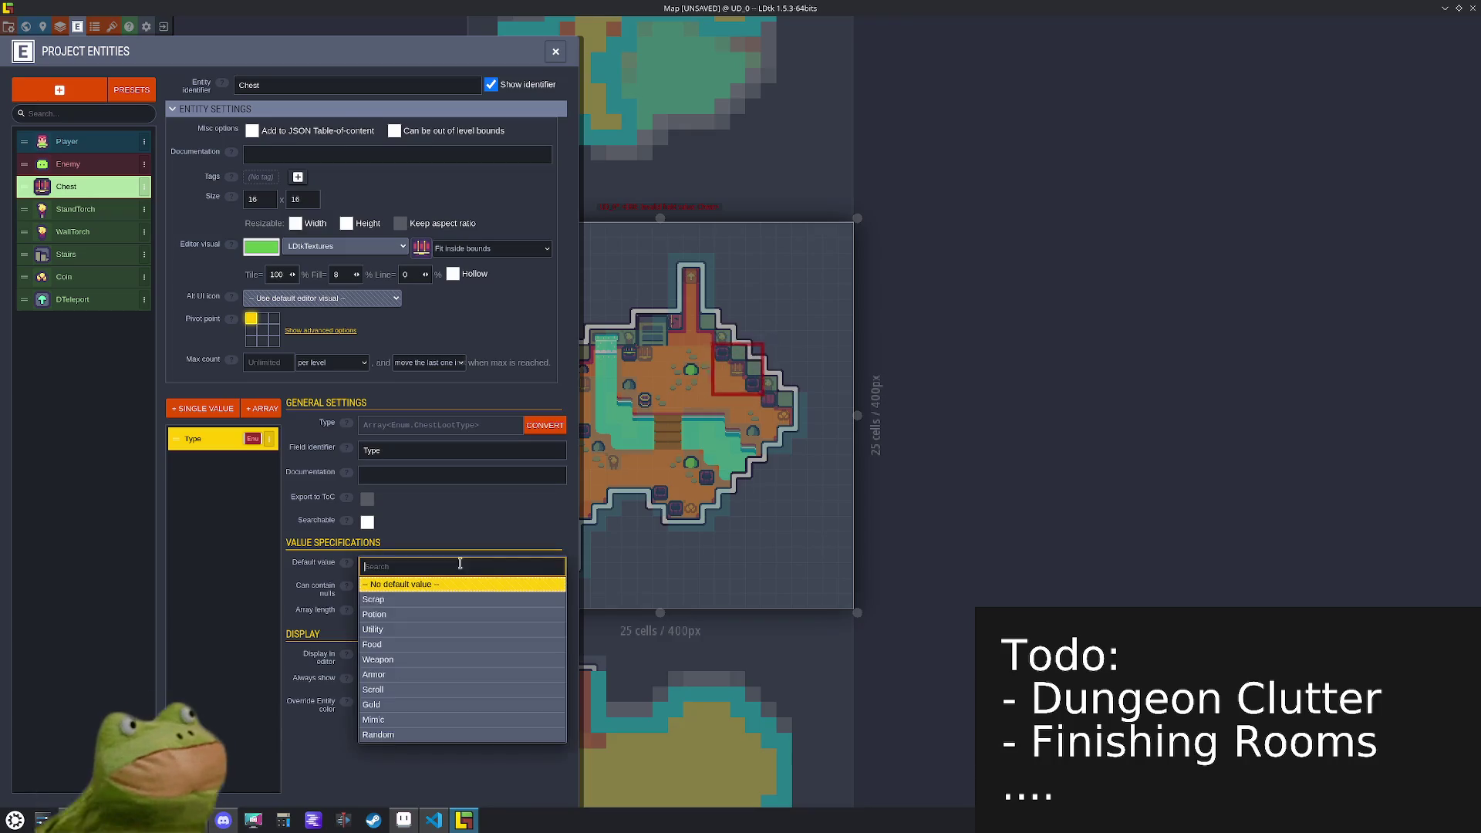
pyautogui.click(379, 735)
pyautogui.hotkey('ctrl', 's')
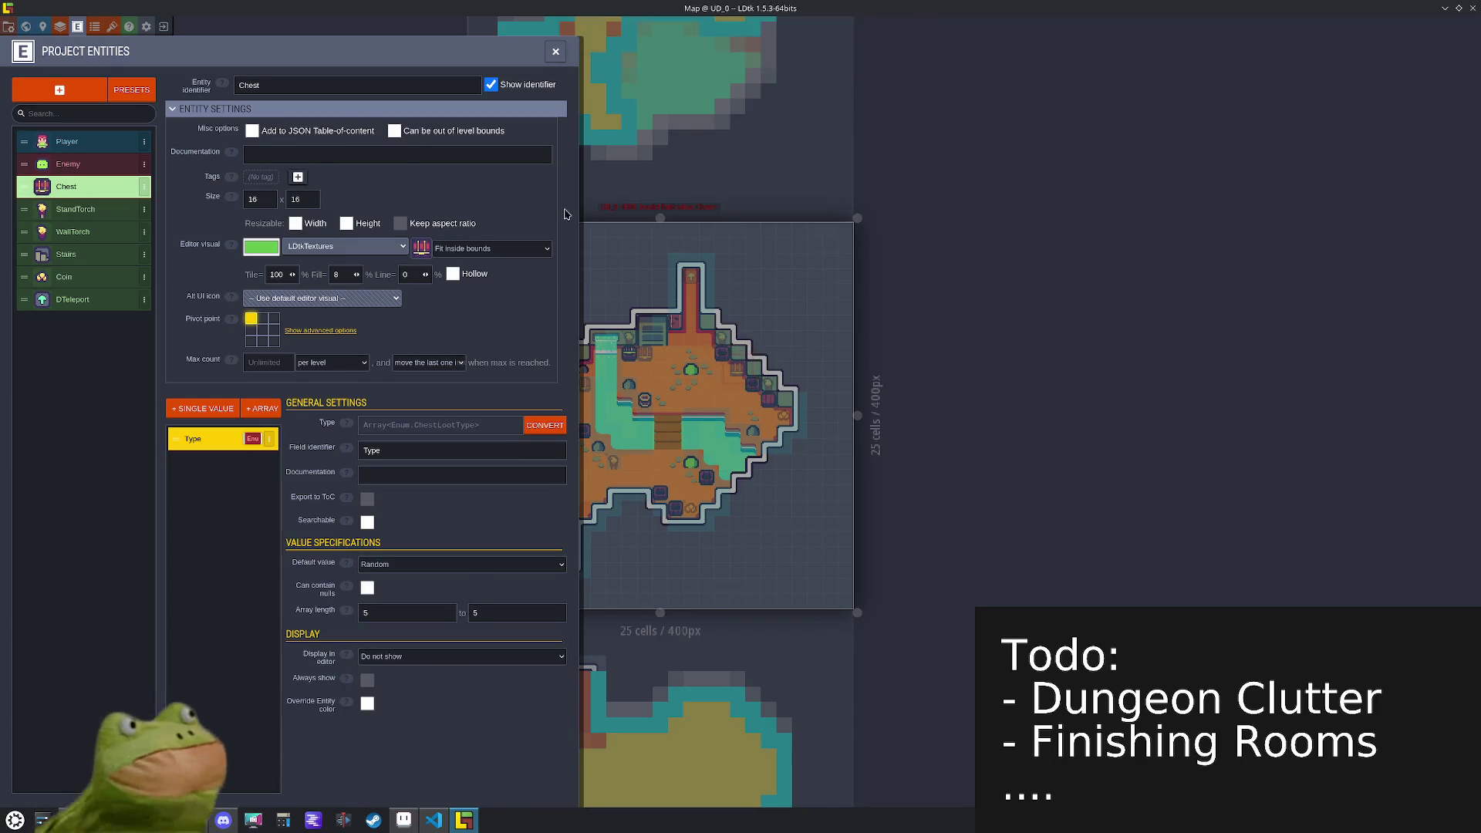
pyautogui.press('Escape')
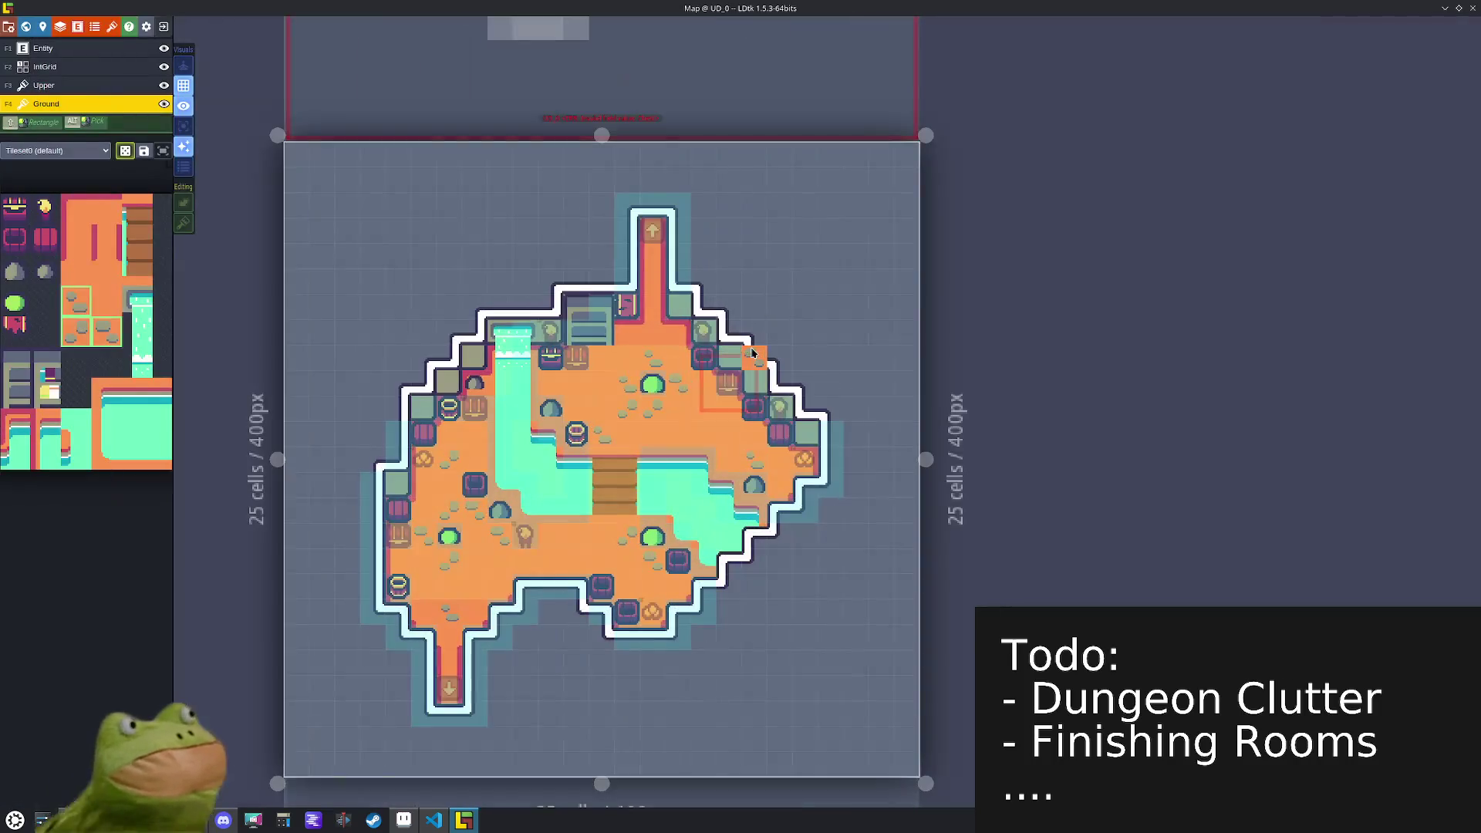
# - Give the upper-right and left-side chests five Type entries each
pyautogui.keyDown('alt'); pyautogui.click(728, 382); pyautogui.keyUp('alt')
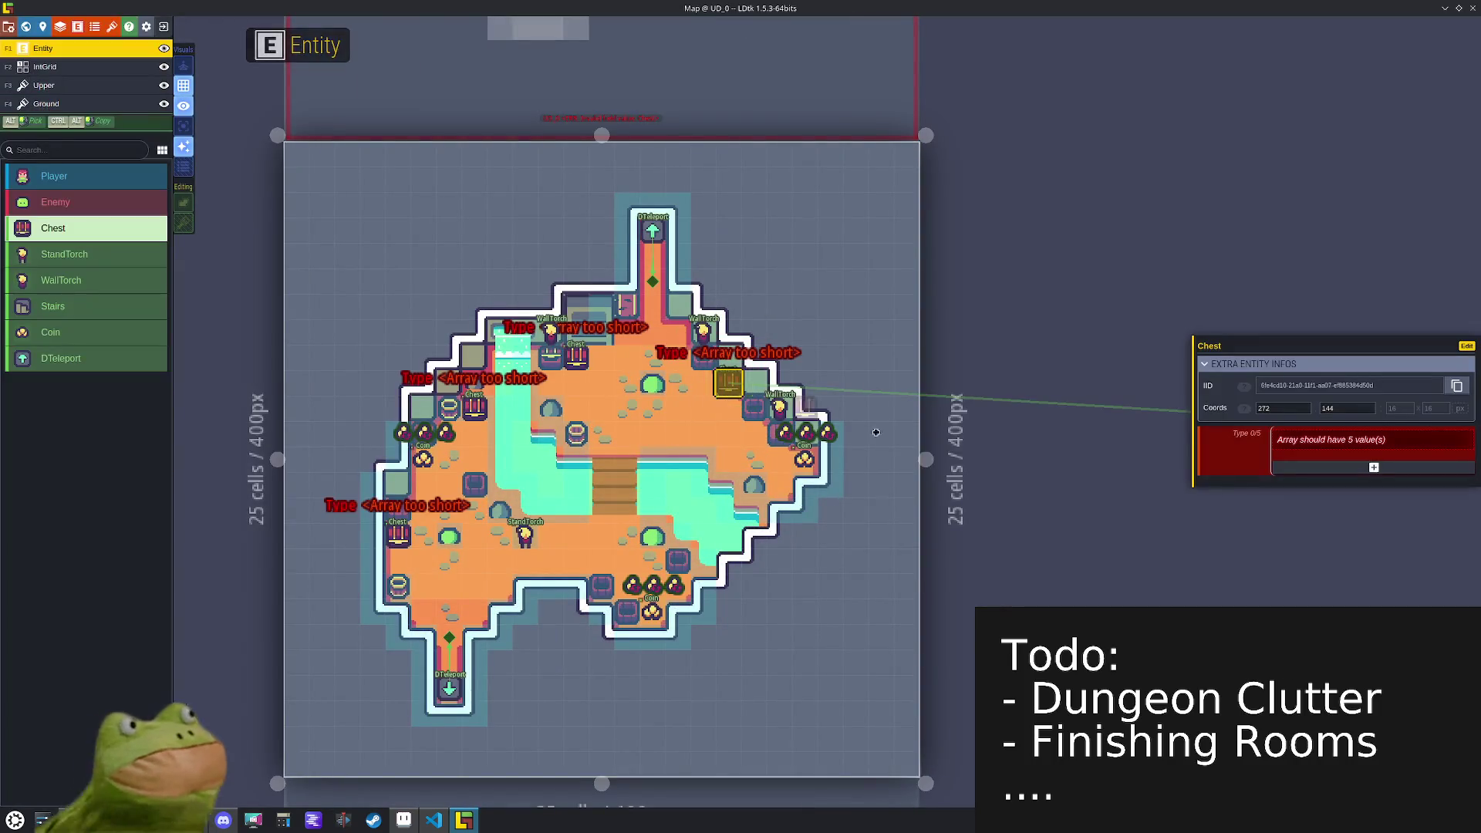
pyautogui.click(1337, 467)
pyautogui.click(1328, 484)
pyautogui.click(1317, 497)
pyautogui.click(1316, 502)
pyautogui.click(1316, 511)
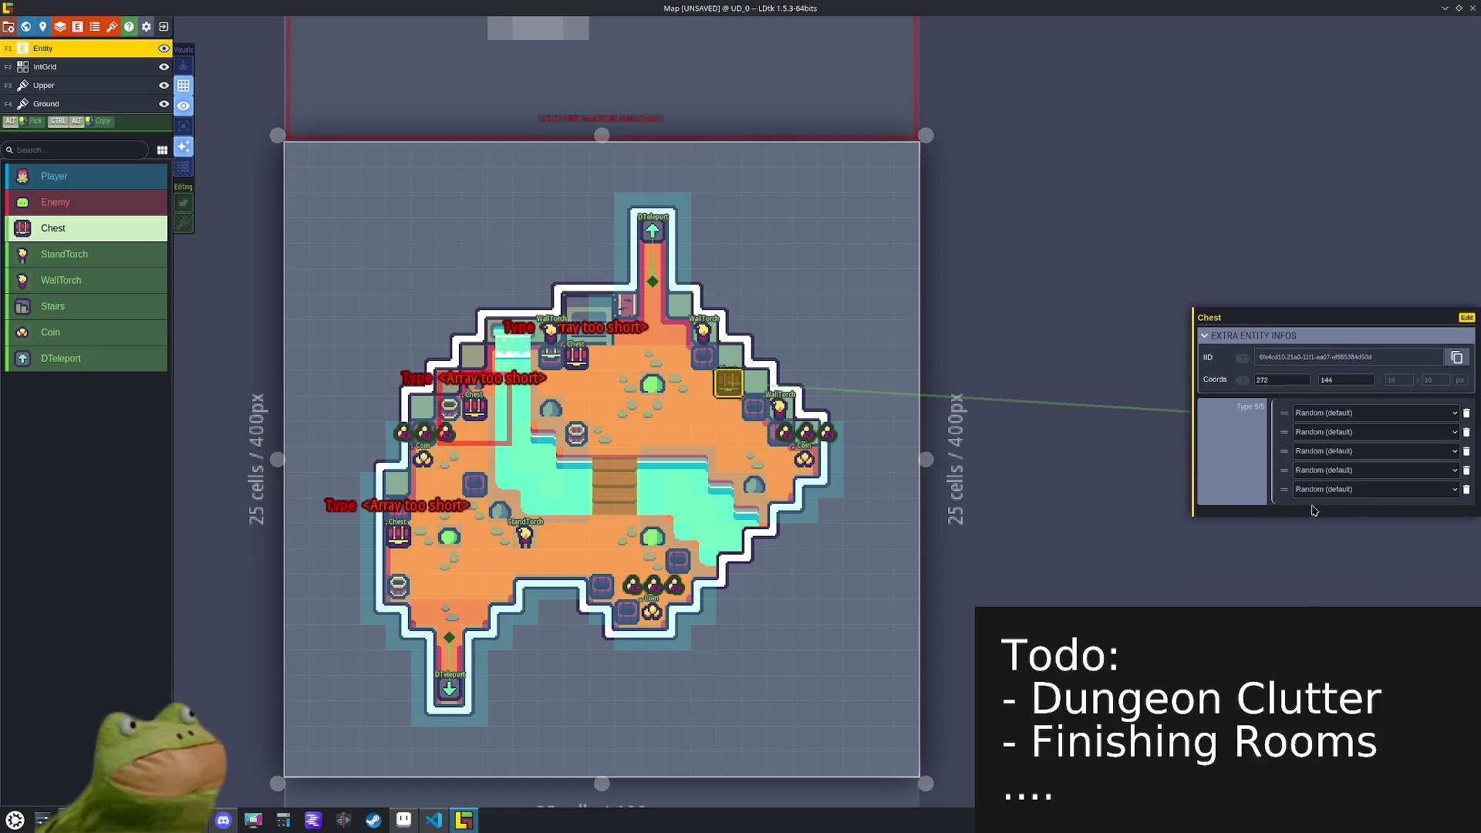
pyautogui.click(485, 412)
pyautogui.click(1326, 472)
pyautogui.click(1322, 483)
pyautogui.click(1316, 493)
pyautogui.click(1316, 497)
pyautogui.click(1314, 509)
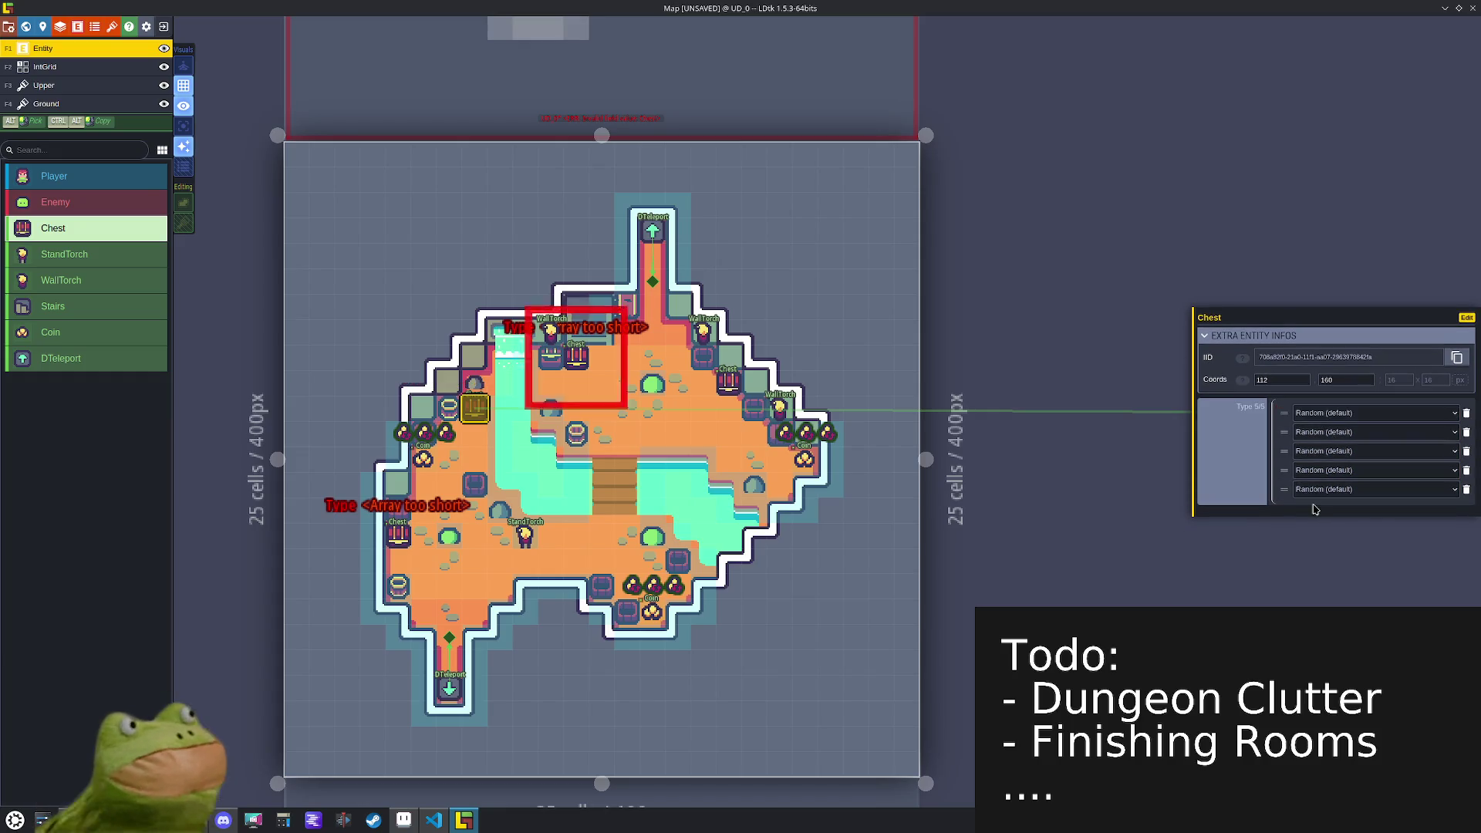
# - Give the top and lower-left chests five Type entries each, then save
pyautogui.click(584, 356)
pyautogui.click(1320, 472)
pyautogui.click(1314, 486)
pyautogui.click(1313, 493)
pyautogui.click(1312, 503)
pyautogui.click(1313, 511)
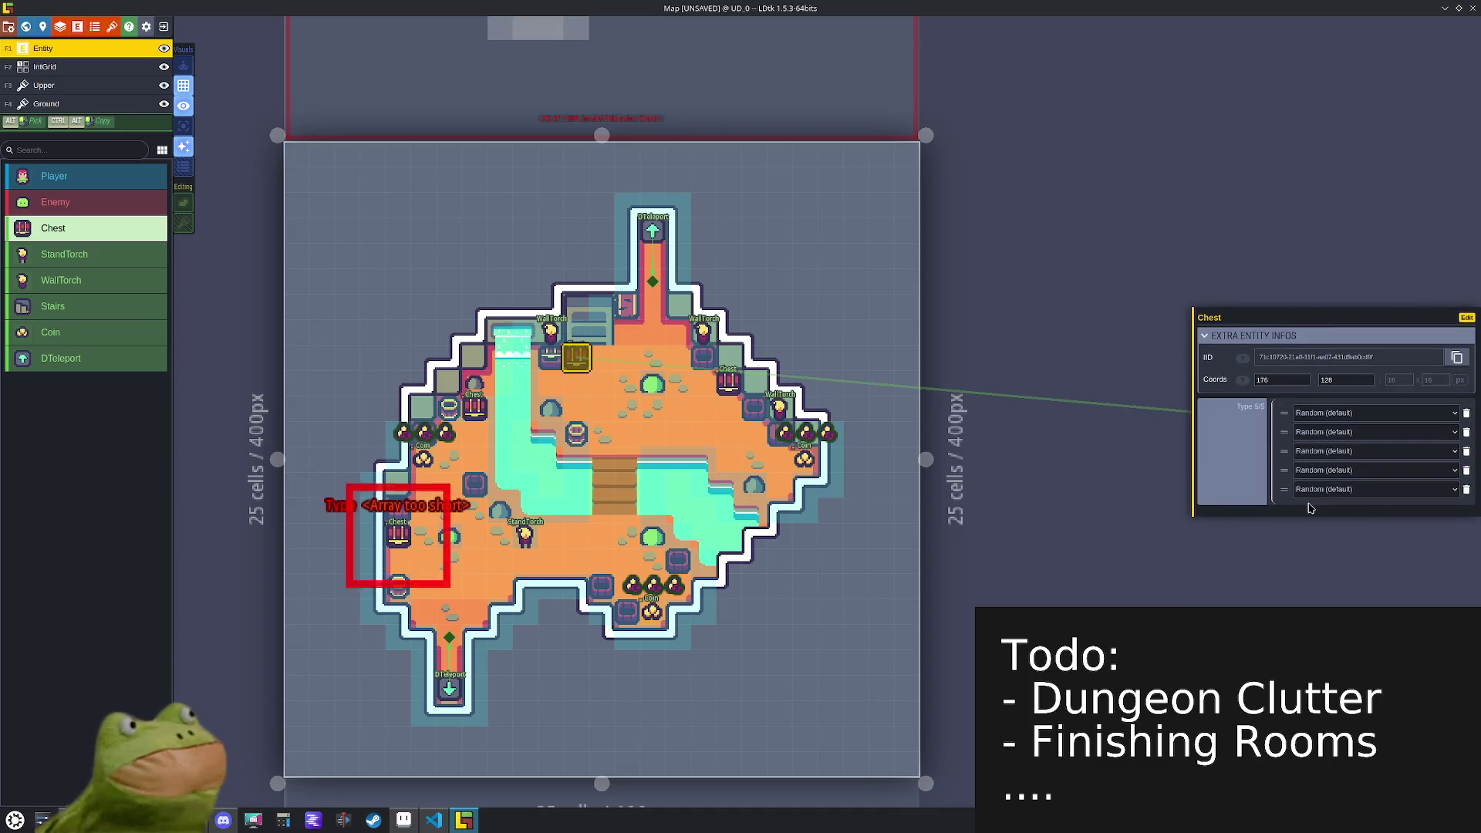
pyautogui.click(398, 536)
pyautogui.click(1311, 476)
pyautogui.click(1309, 492)
pyautogui.click(1309, 494)
pyautogui.click(1309, 501)
pyautogui.click(1308, 509)
pyautogui.hotkey('ctrl', 's')
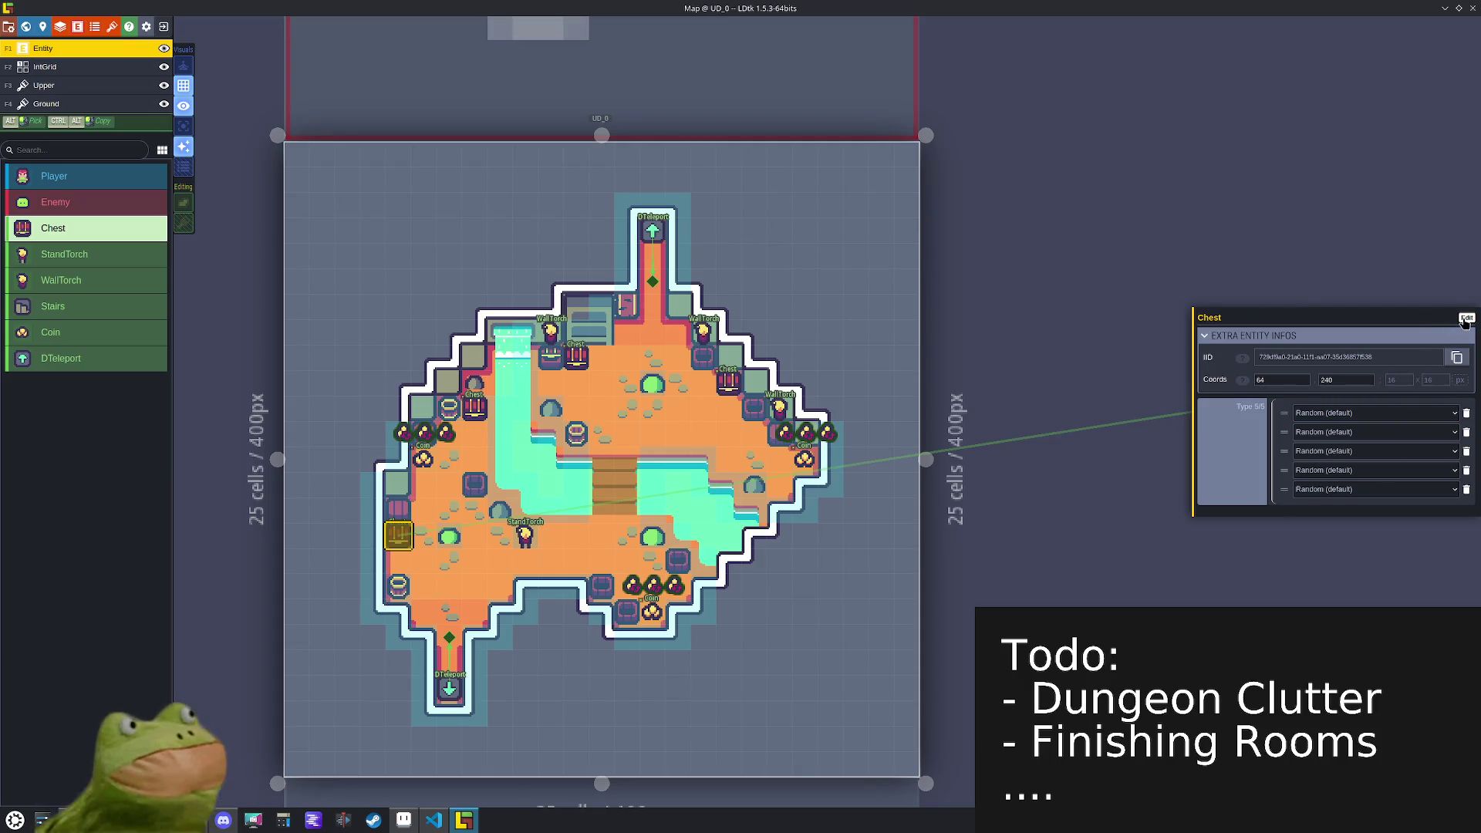
pyautogui.click(95, 29)
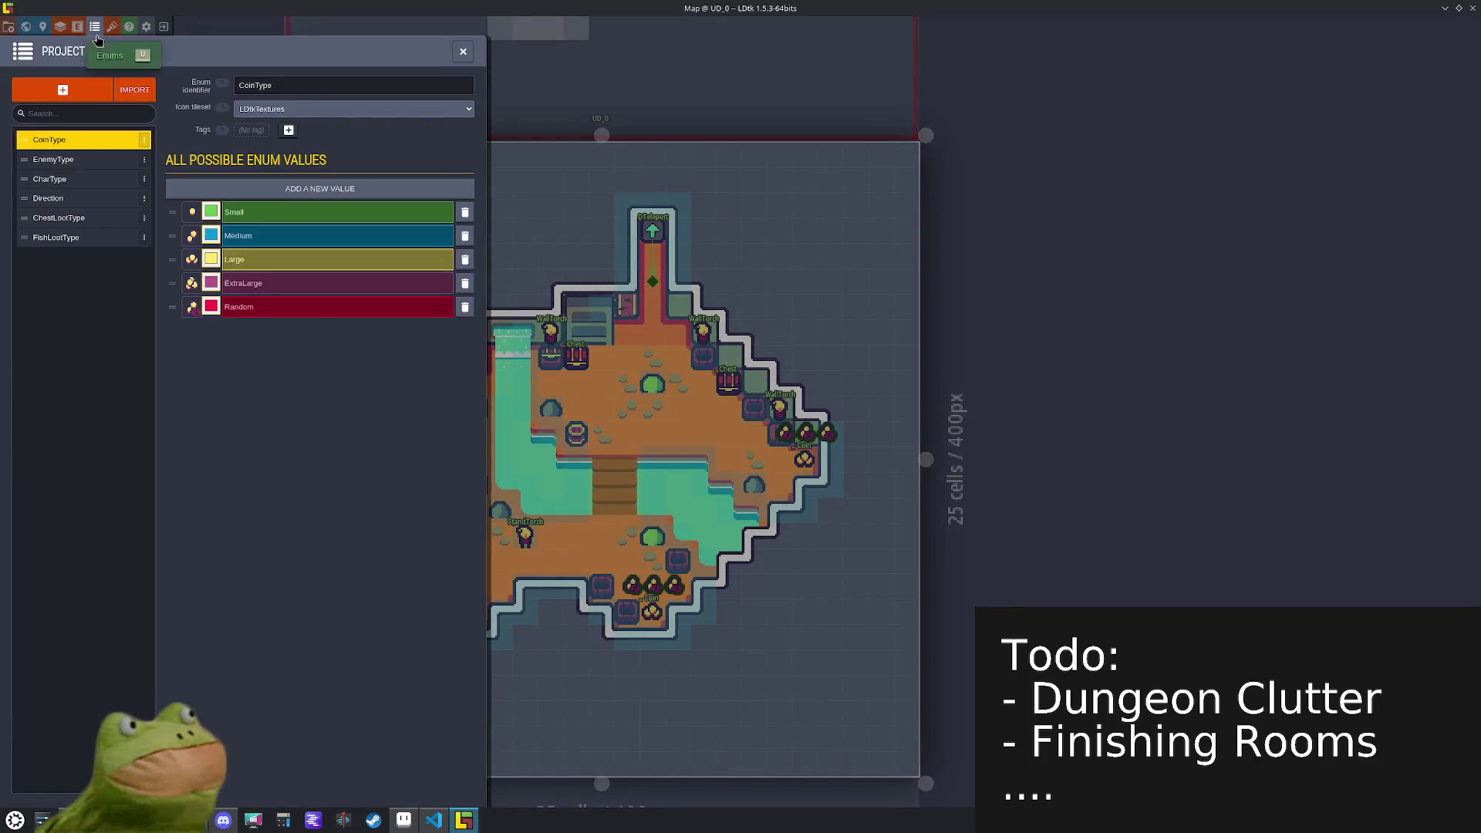
# - Delete the CoinType enum, restart LDtk after the crash, and reopen the Map project
pyautogui.click(144, 140)
pyautogui.click(266, 166)
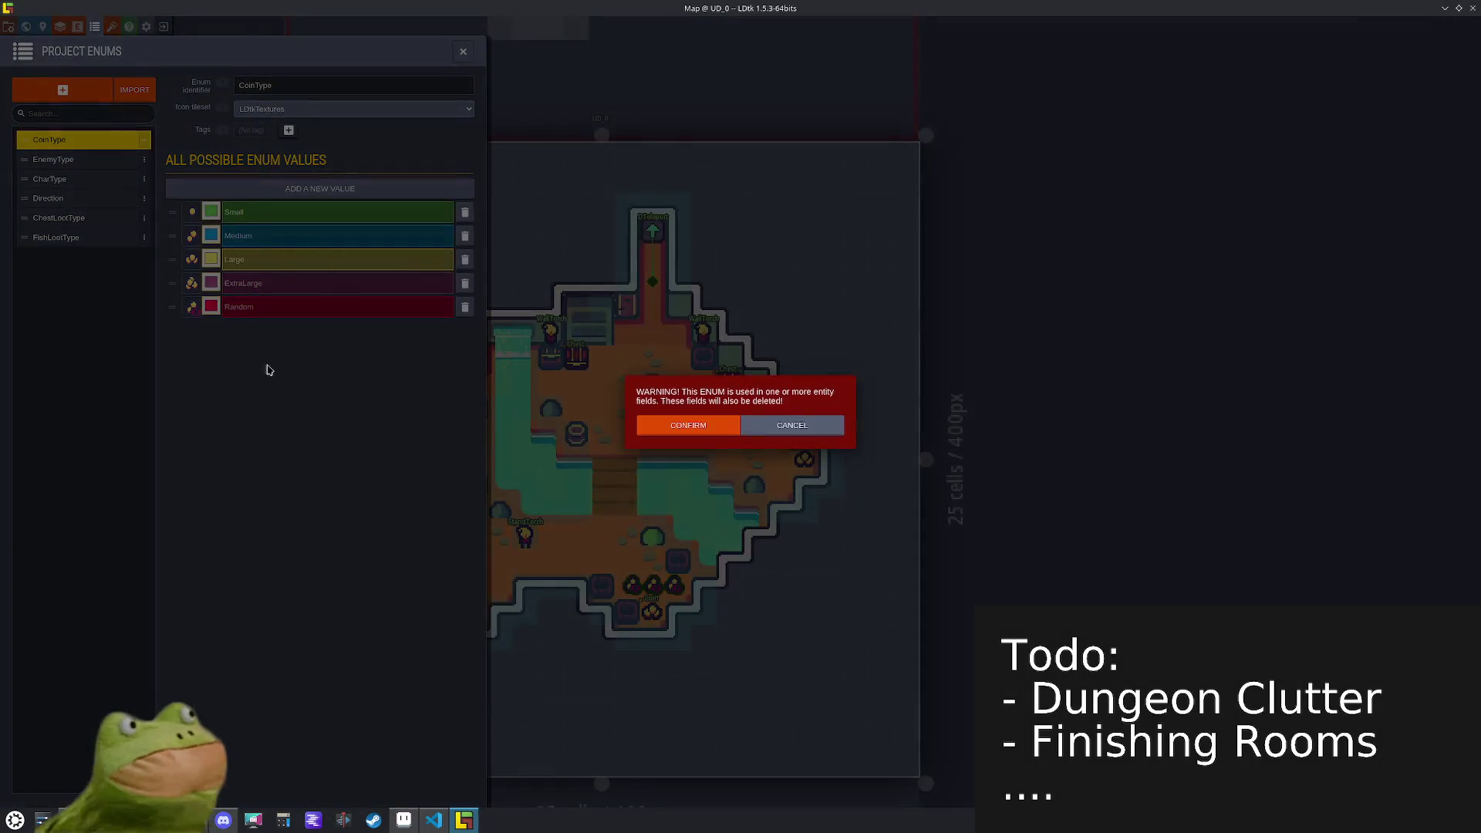
pyautogui.click(721, 426)
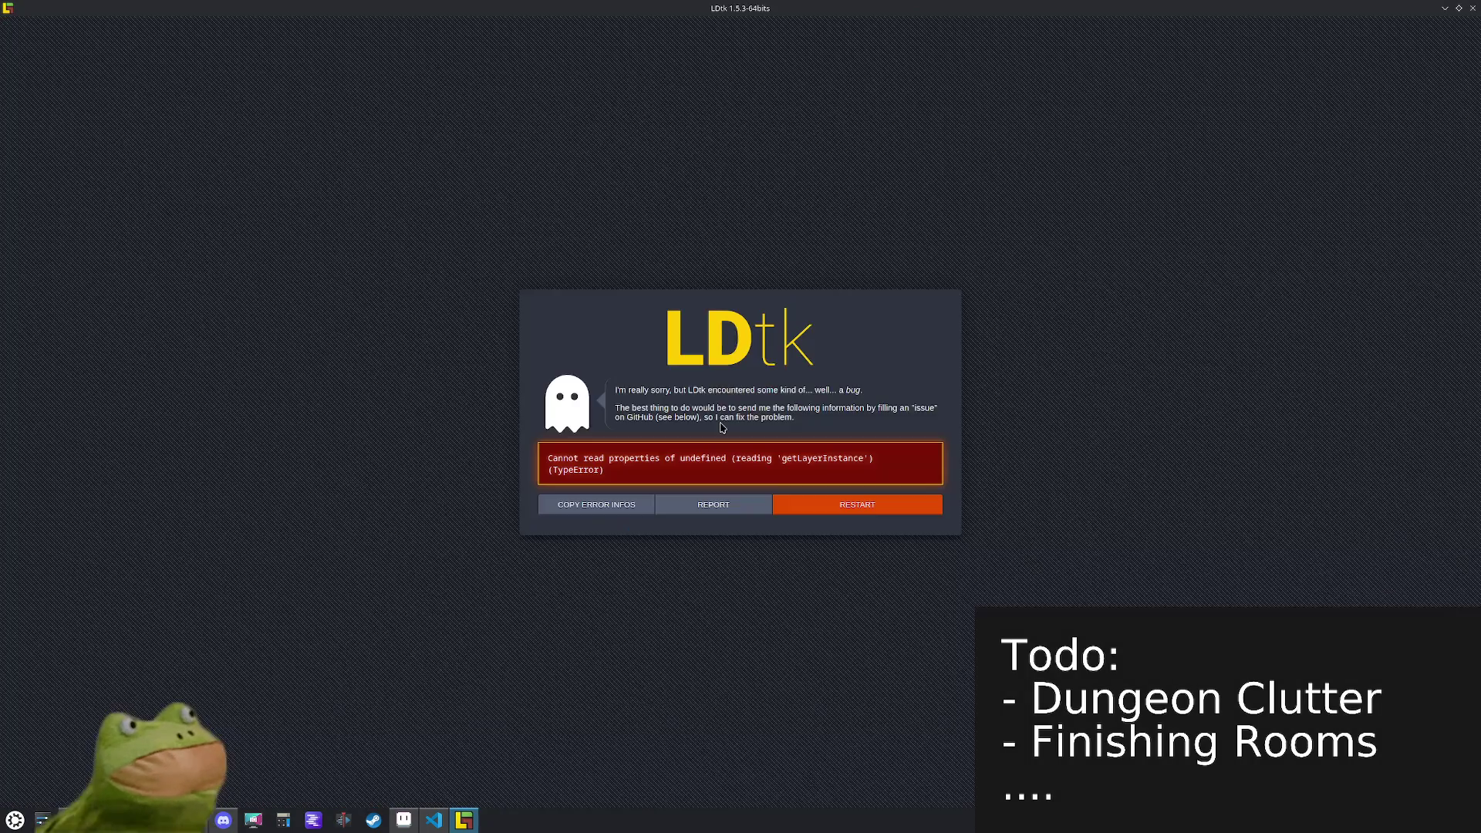
pyautogui.click(913, 514)
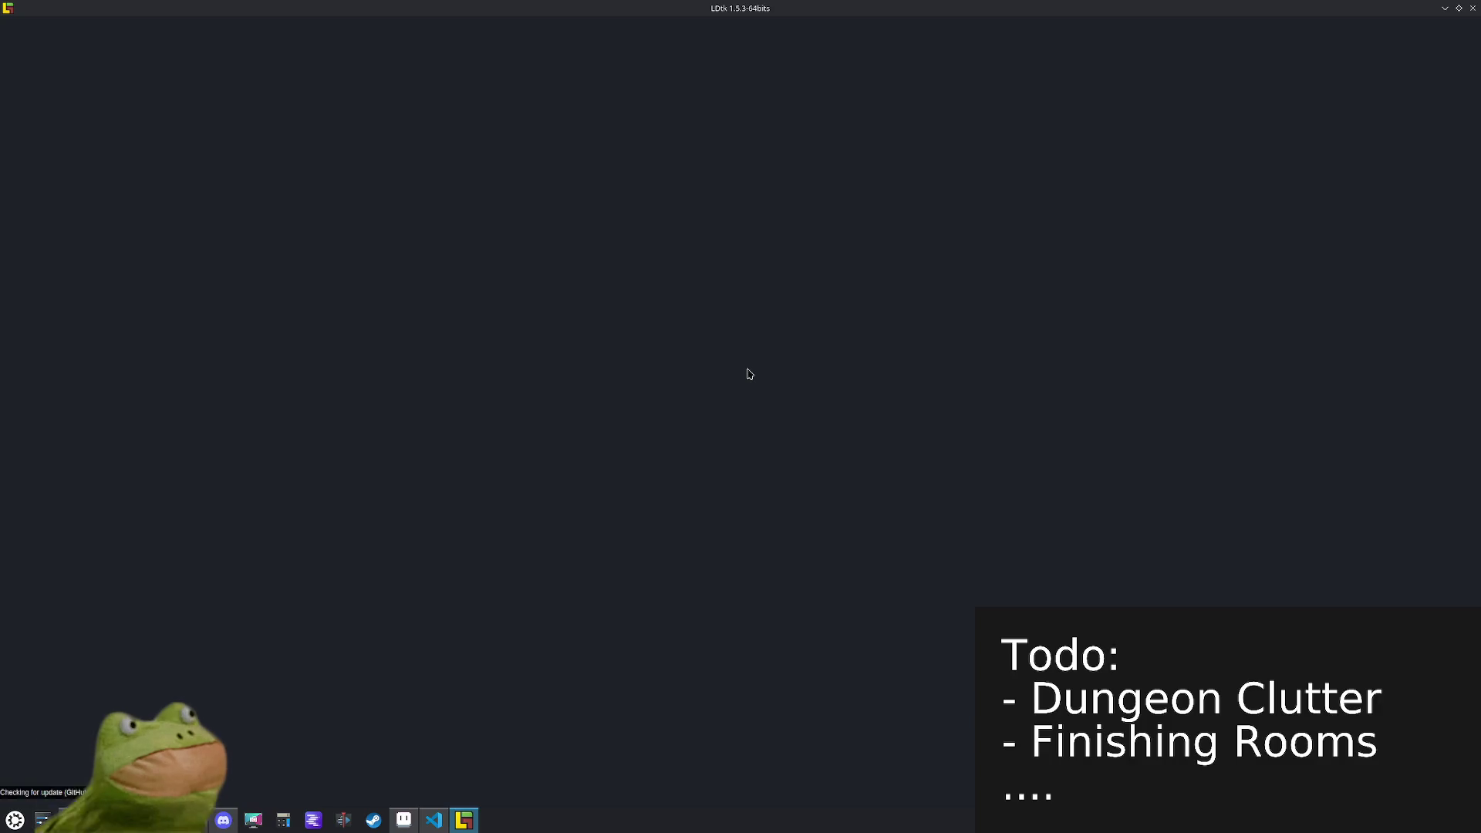
pyautogui.click(482, 602)
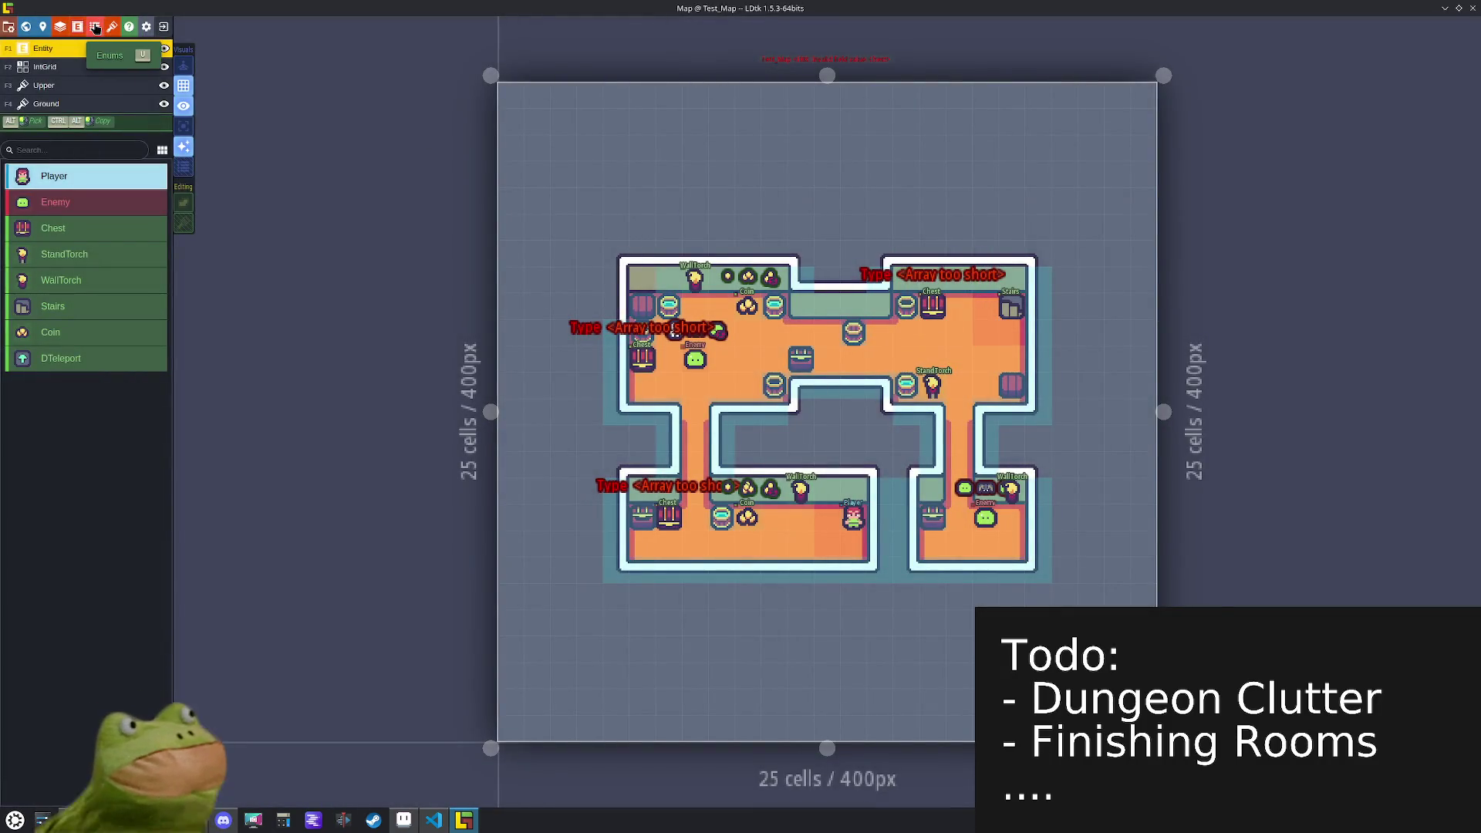
# - Delete the Coin entity's Type field and save the project
pyautogui.click(94, 26)
pyautogui.click(77, 26)
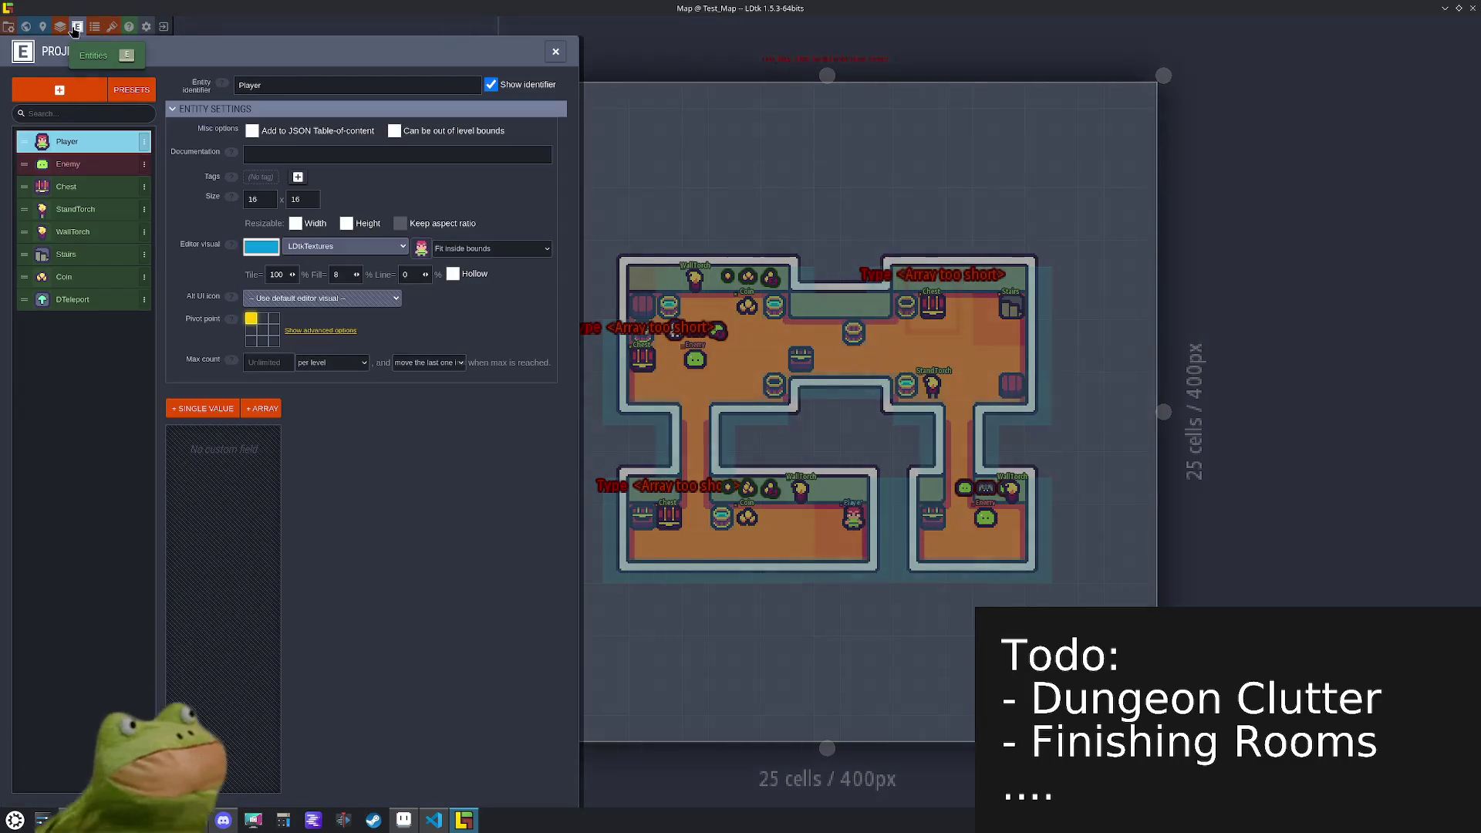
pyautogui.click(69, 277)
pyautogui.click(270, 443)
pyautogui.click(354, 472)
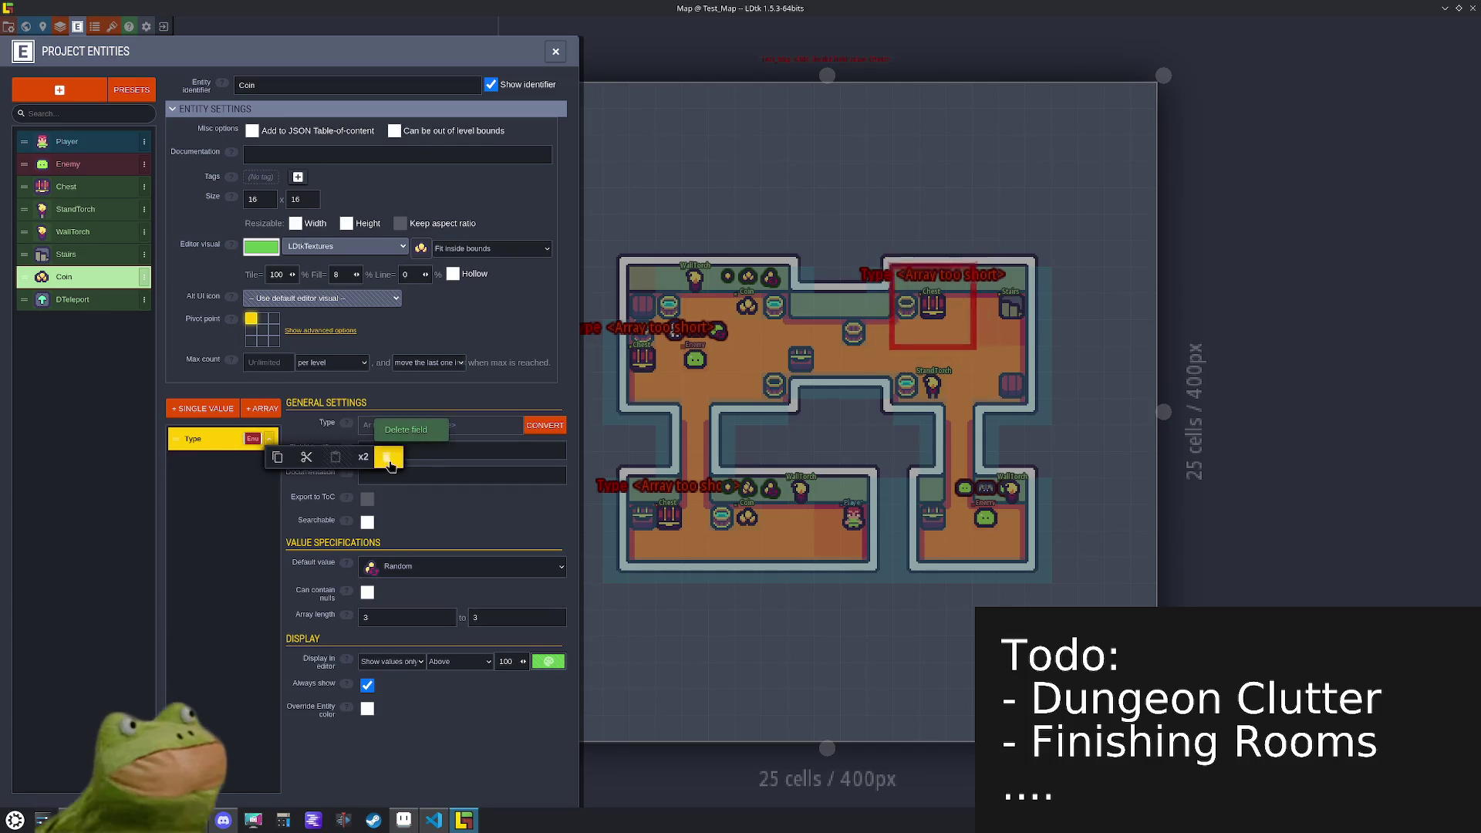
pyautogui.click(382, 455)
pyautogui.hotkey('ctrl', 's')
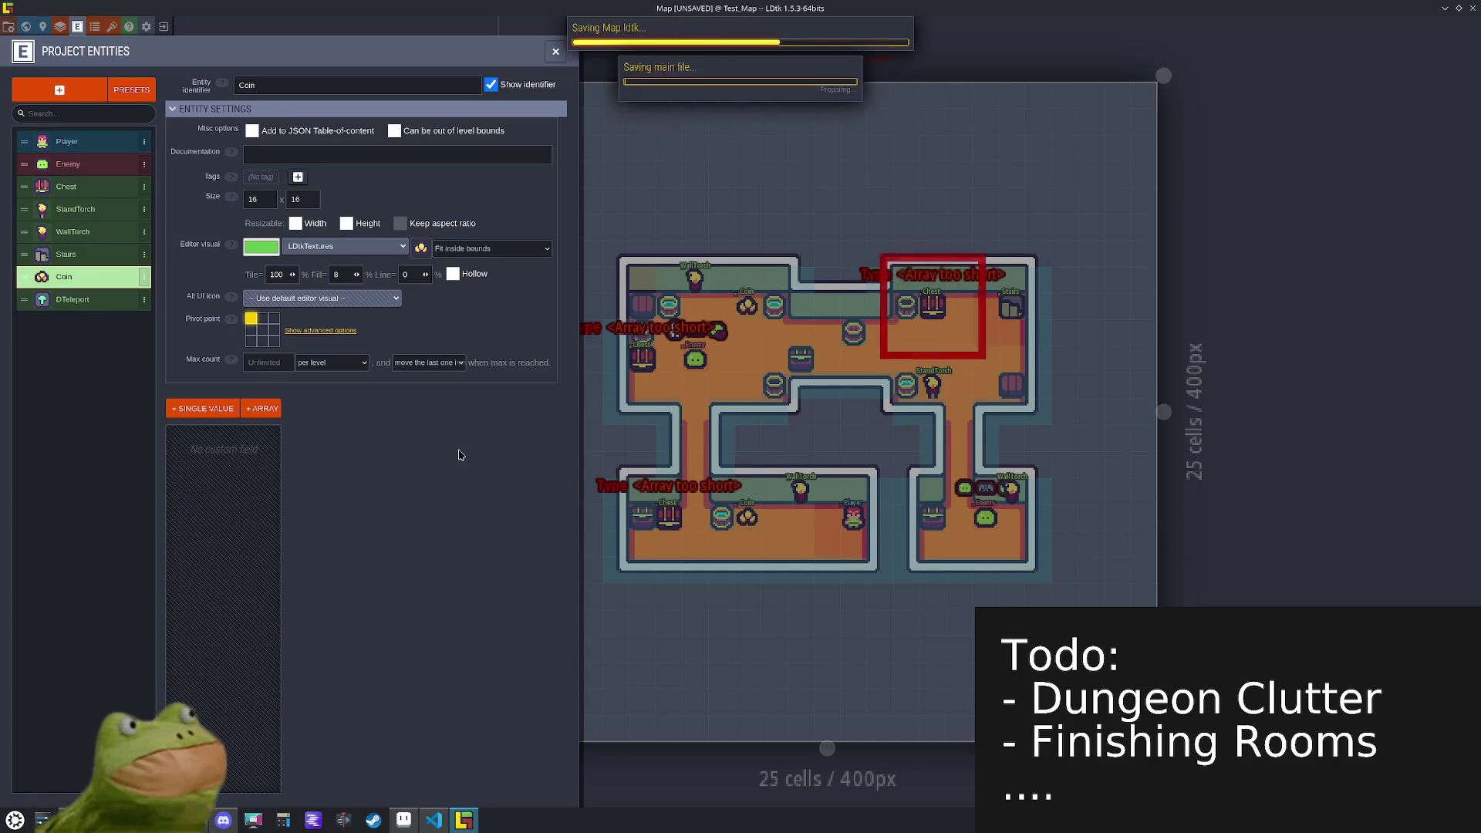
# - Delete the CoinType enum, close the enum definitions, and save
pyautogui.click(93, 29)
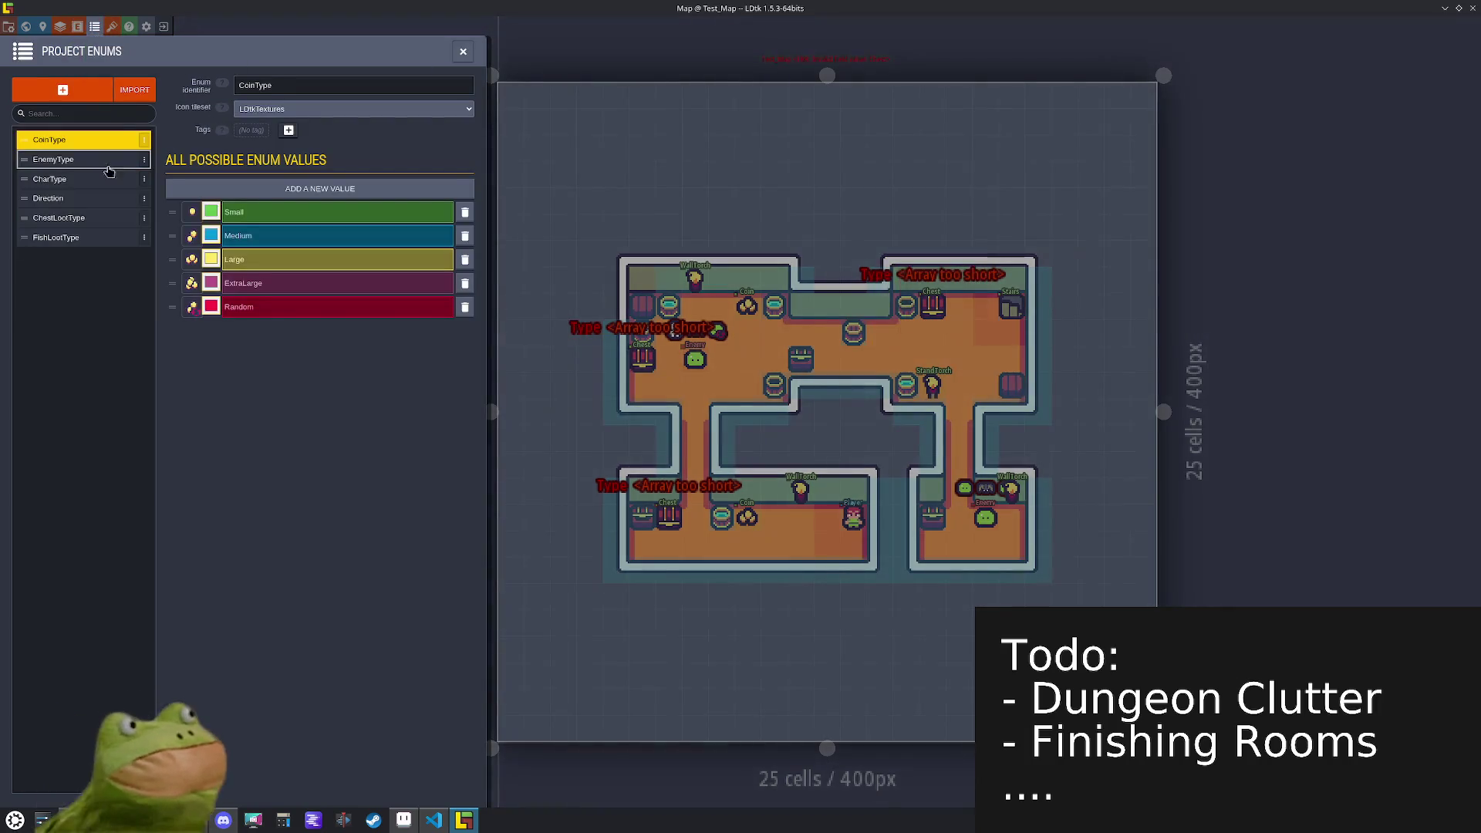
pyautogui.click(144, 140)
pyautogui.click(261, 158)
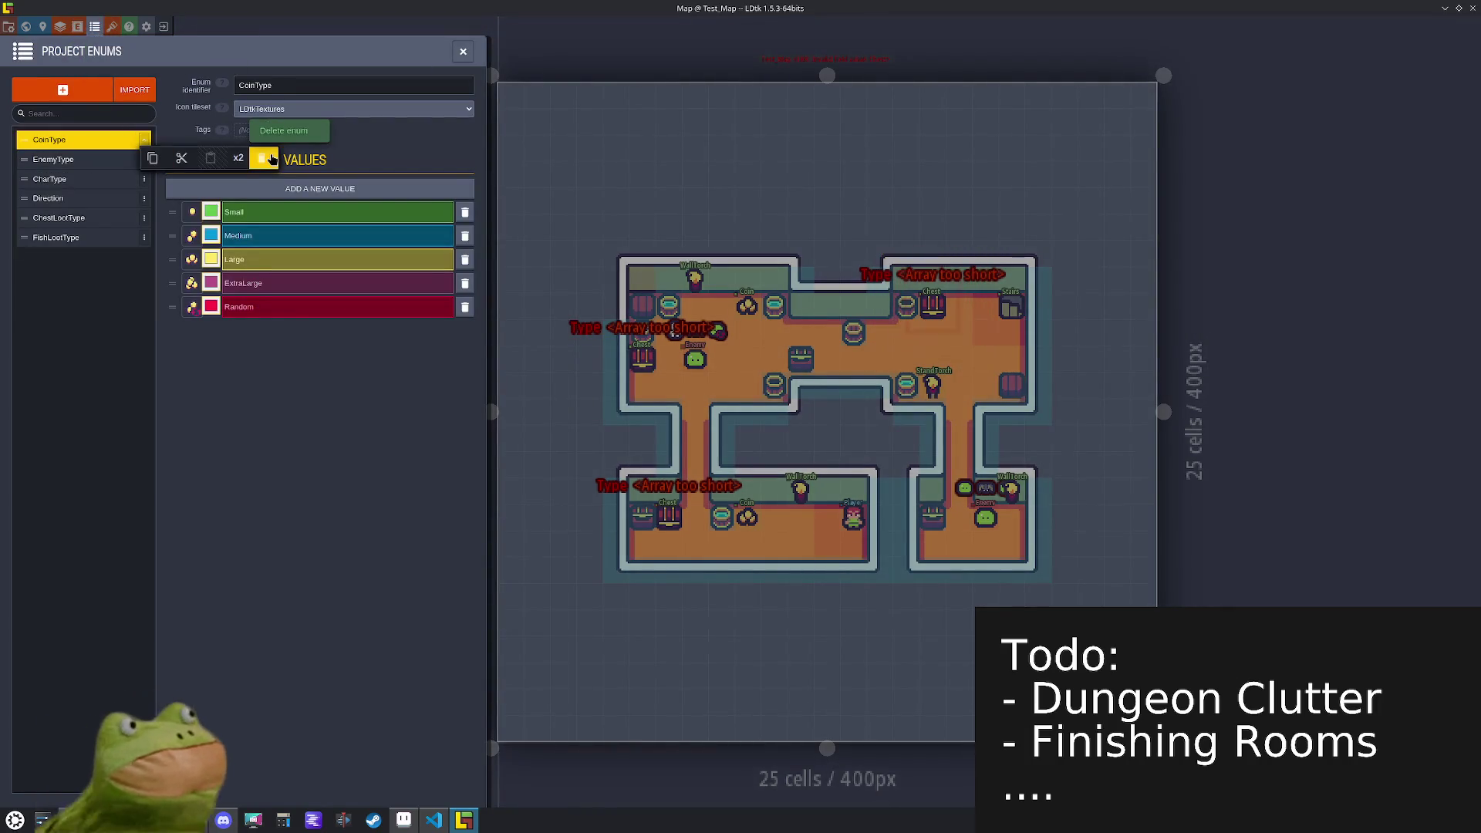
pyautogui.click(284, 131)
pyautogui.click(461, 52)
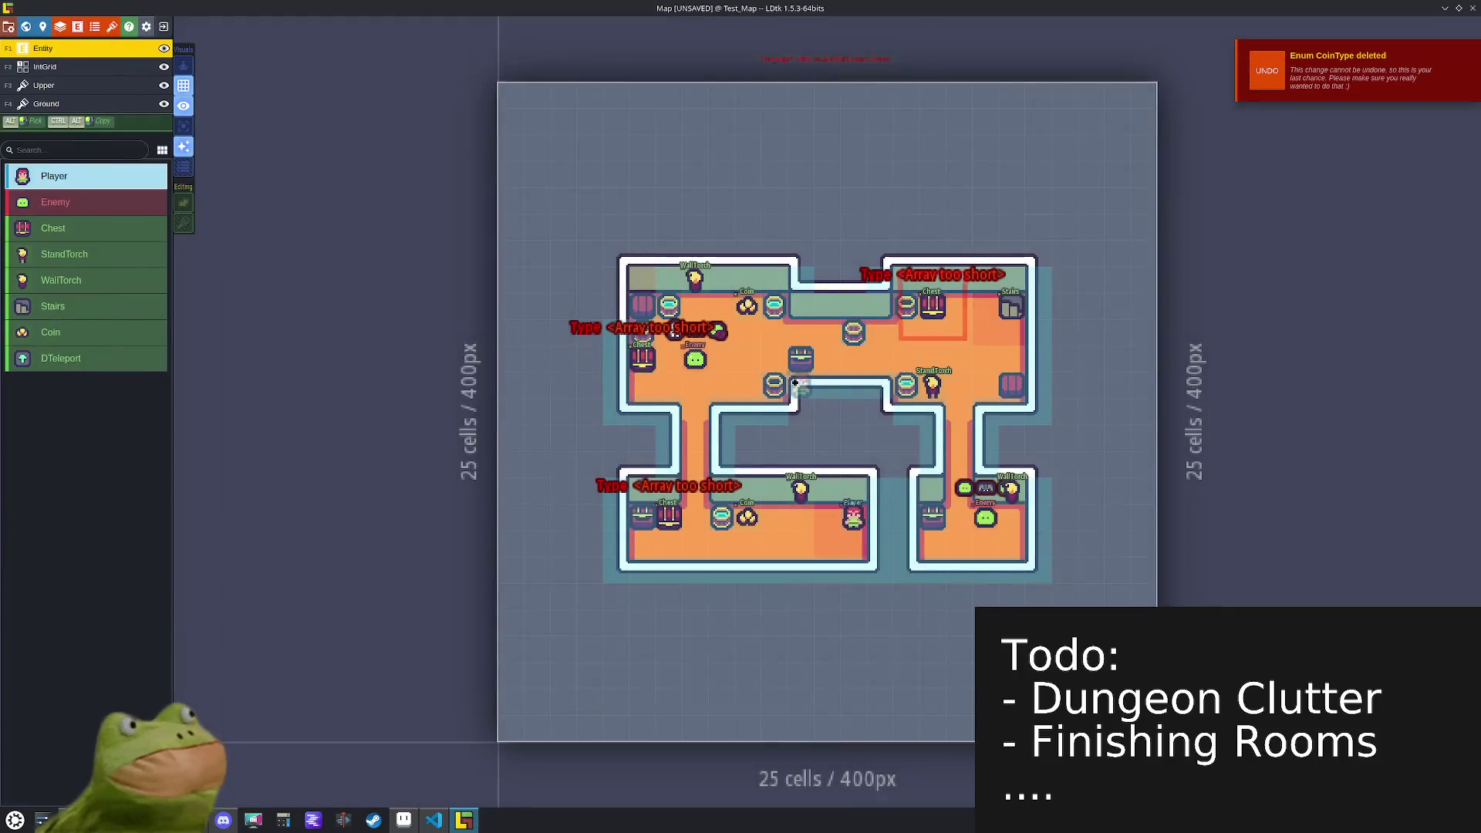
pyautogui.hotkey('ctrl', 's')
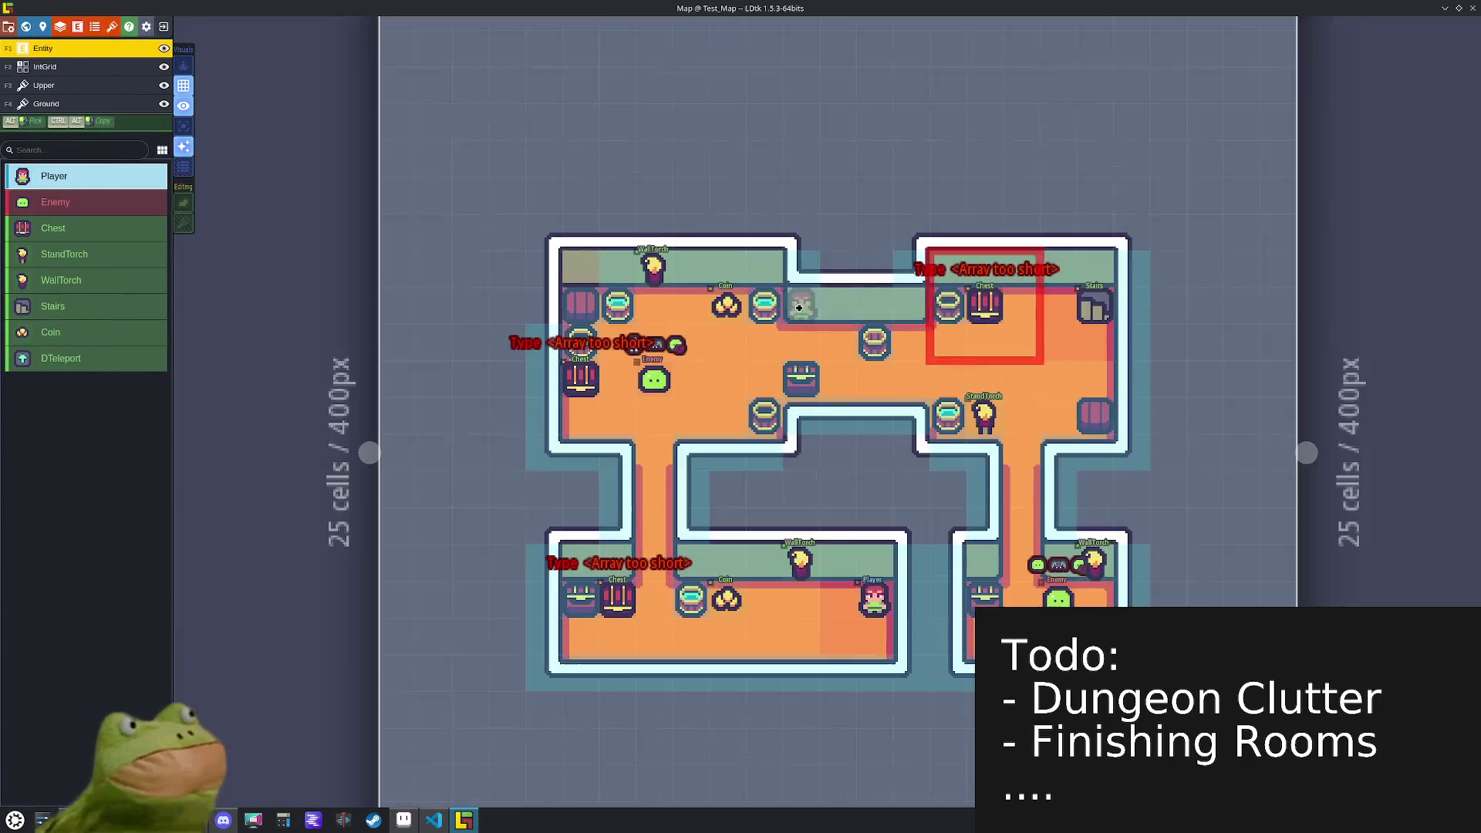
# - From the world overview, zoom in and open level UD_0
pyautogui.press('w')
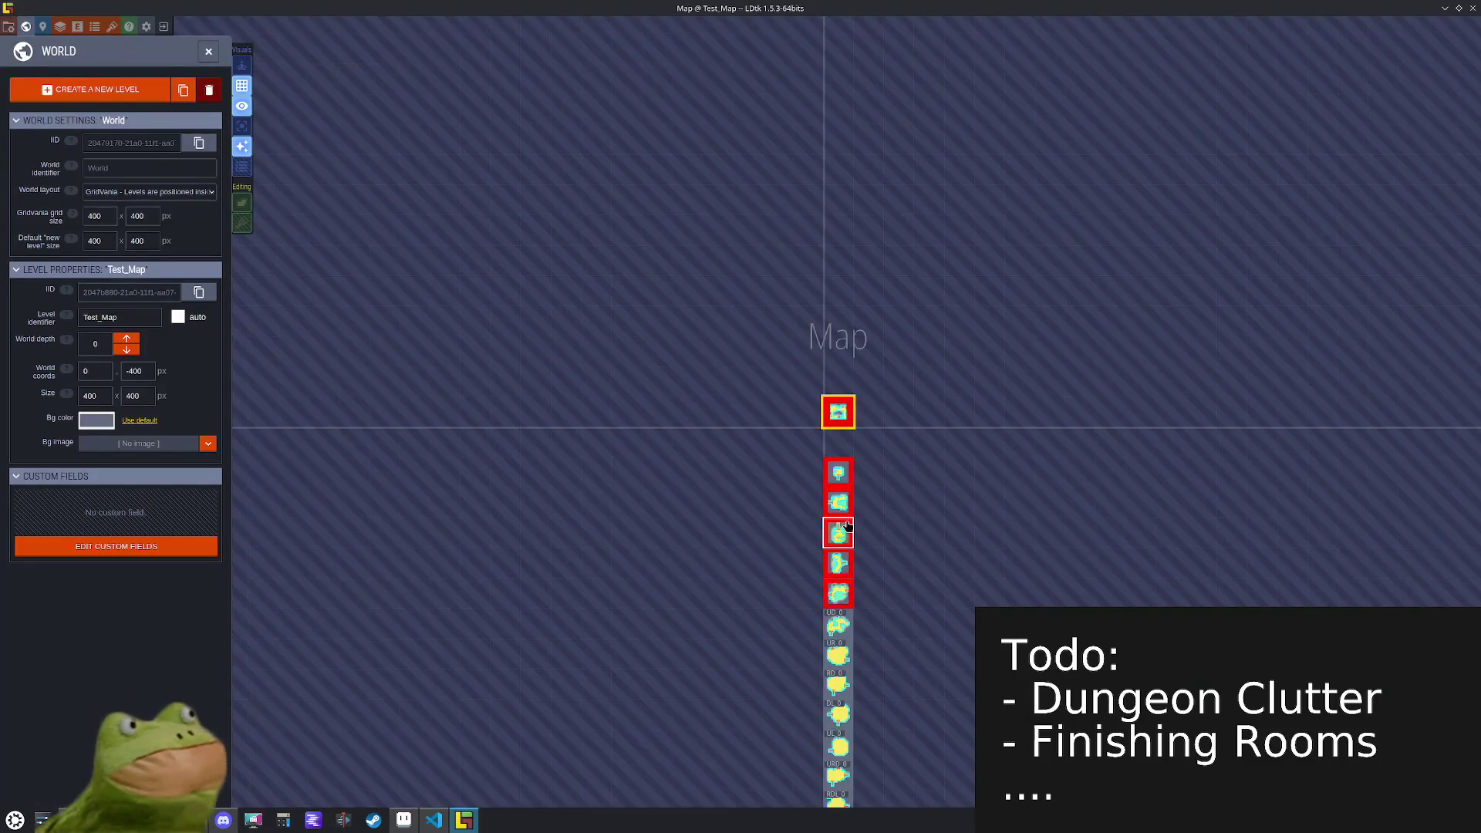
pyautogui.scroll(5, 840, 509)
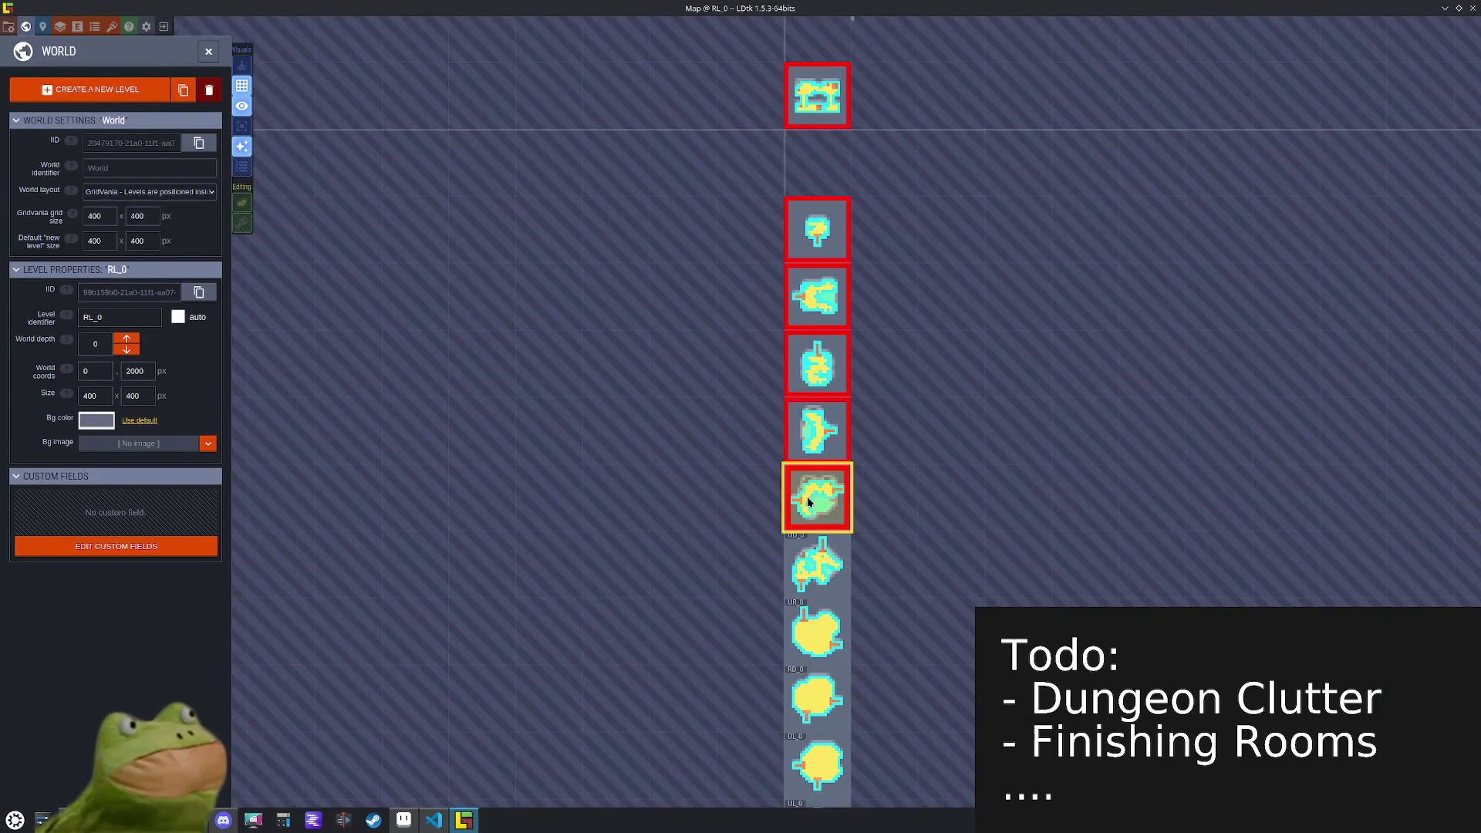
pyautogui.click(831, 569)
pyautogui.scroll(5, 833, 571)
pyautogui.scroll(3, 834, 571)
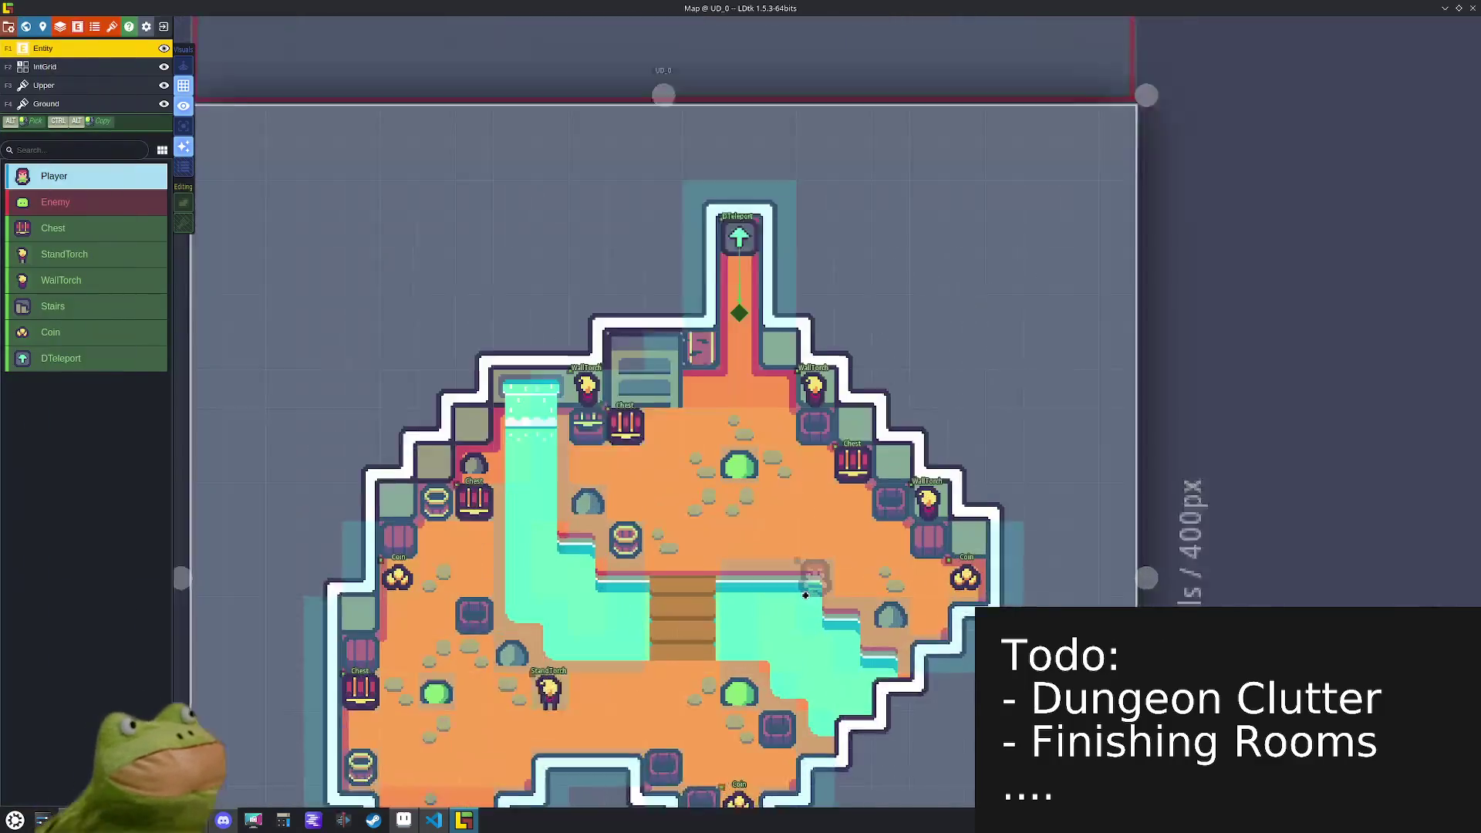
pyautogui.scroll(-2, 821, 501)
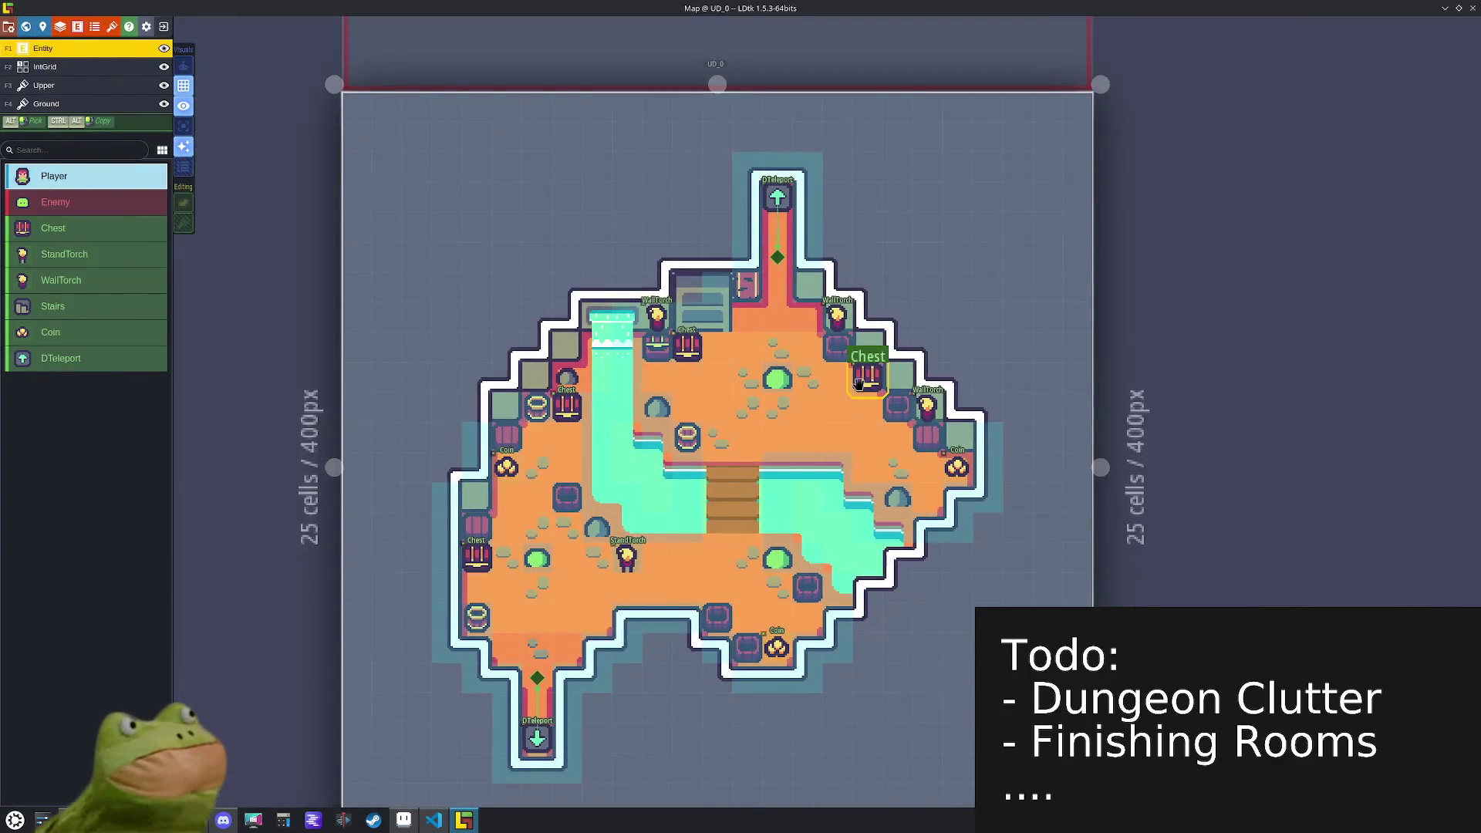
# - Select the upper-right chest, save, and widen its properties panel to read its five Random Type values
pyautogui.click(865, 381)
pyautogui.hotkey('ctrl', 's')
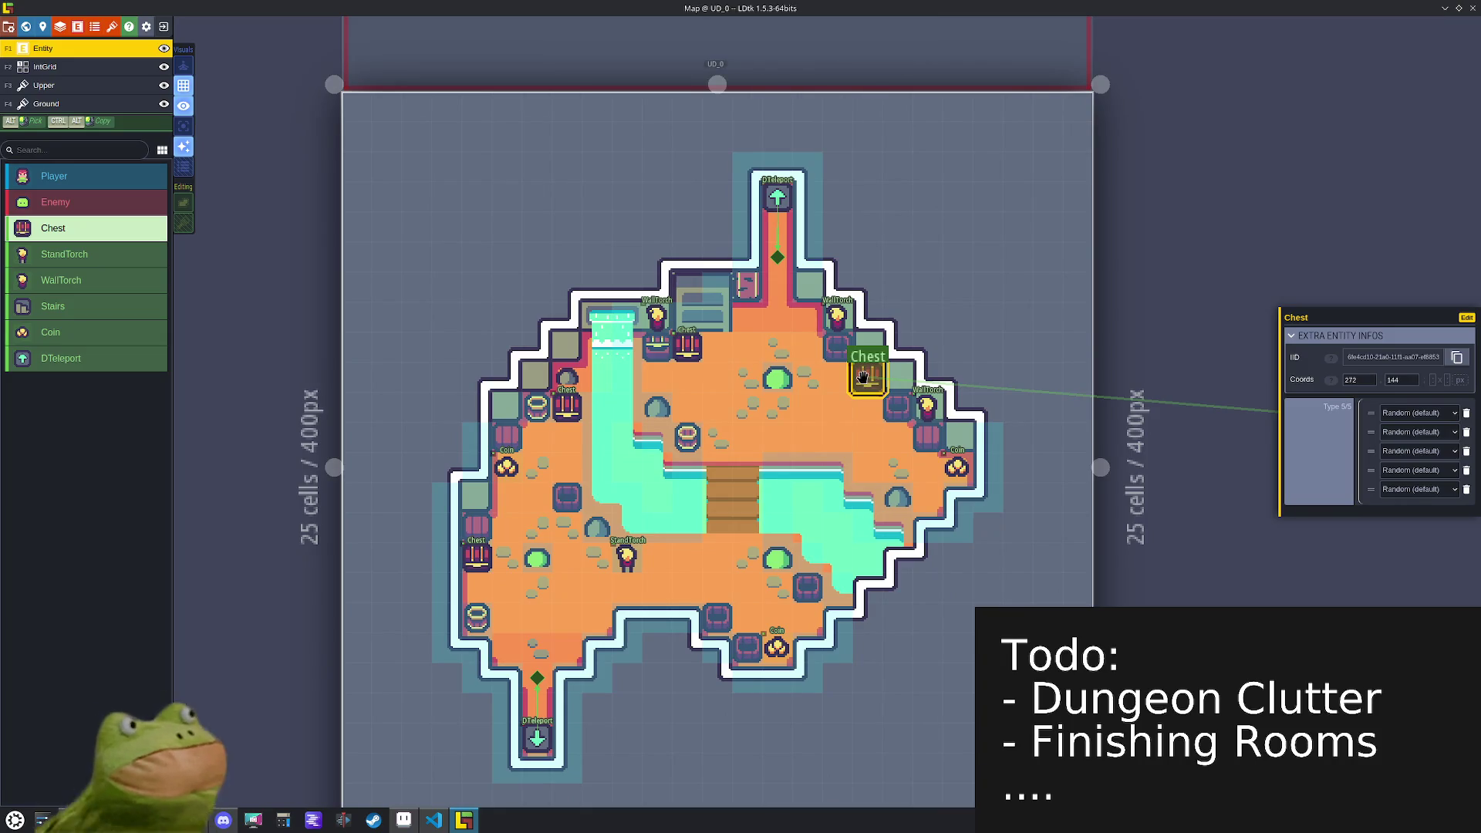
pyautogui.moveTo(1277, 474)
pyautogui.mouseDown()
pyautogui.moveTo(1091, 463)
pyautogui.moveTo(1134, 462)
pyautogui.mouseUp()
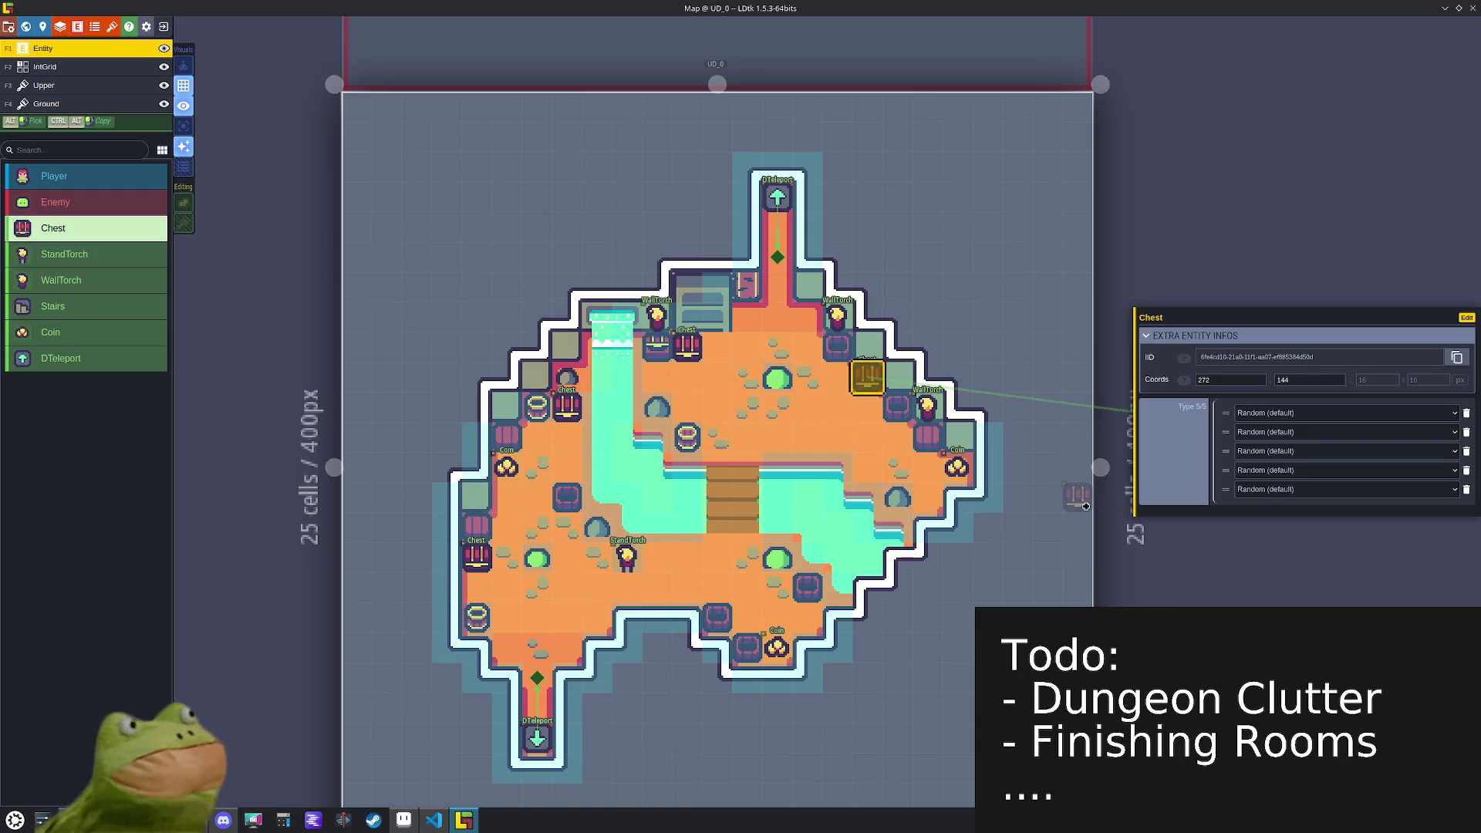
pyautogui.click(402, 820)
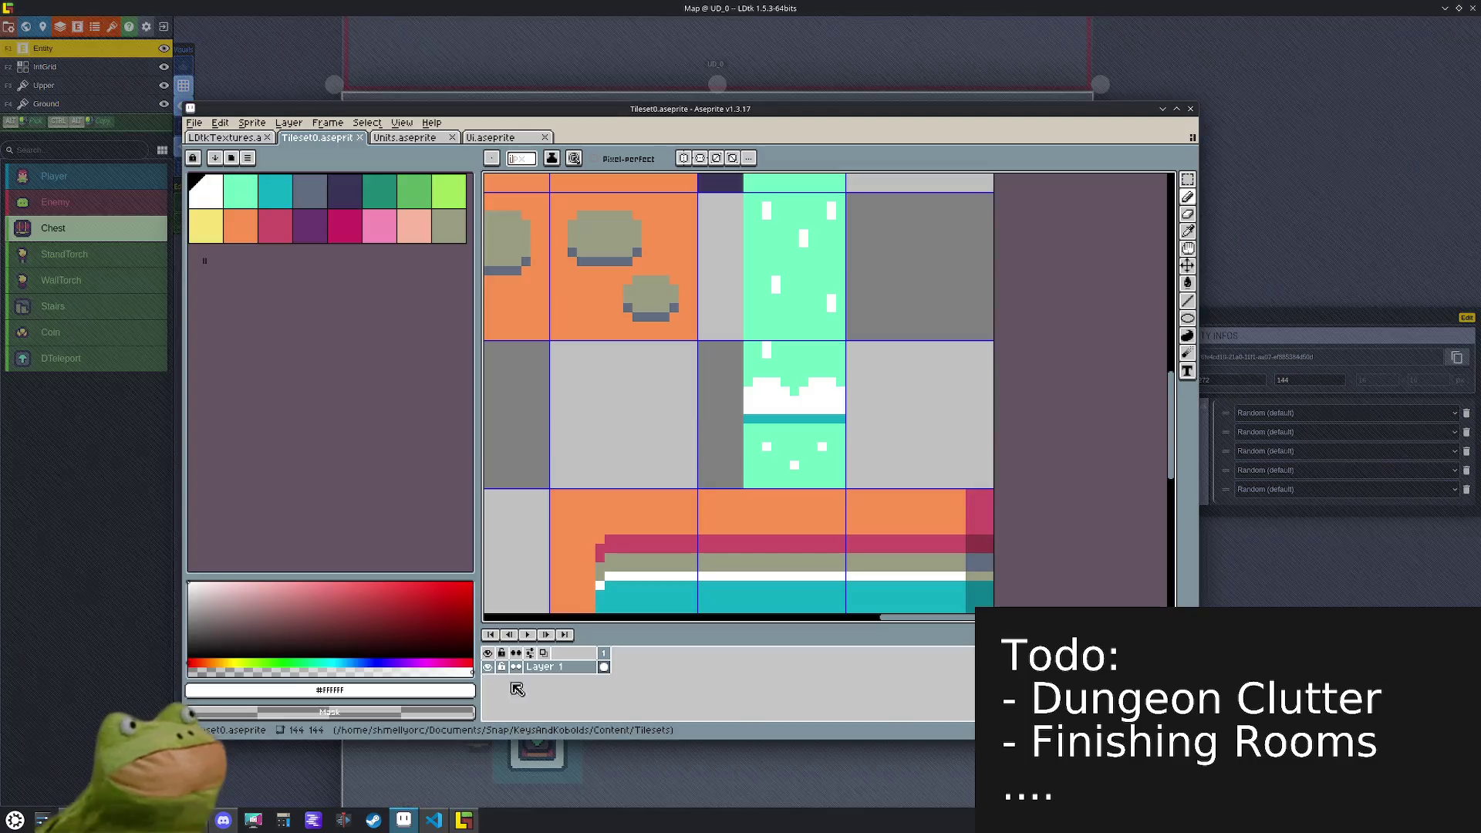
pyautogui.click(225, 138)
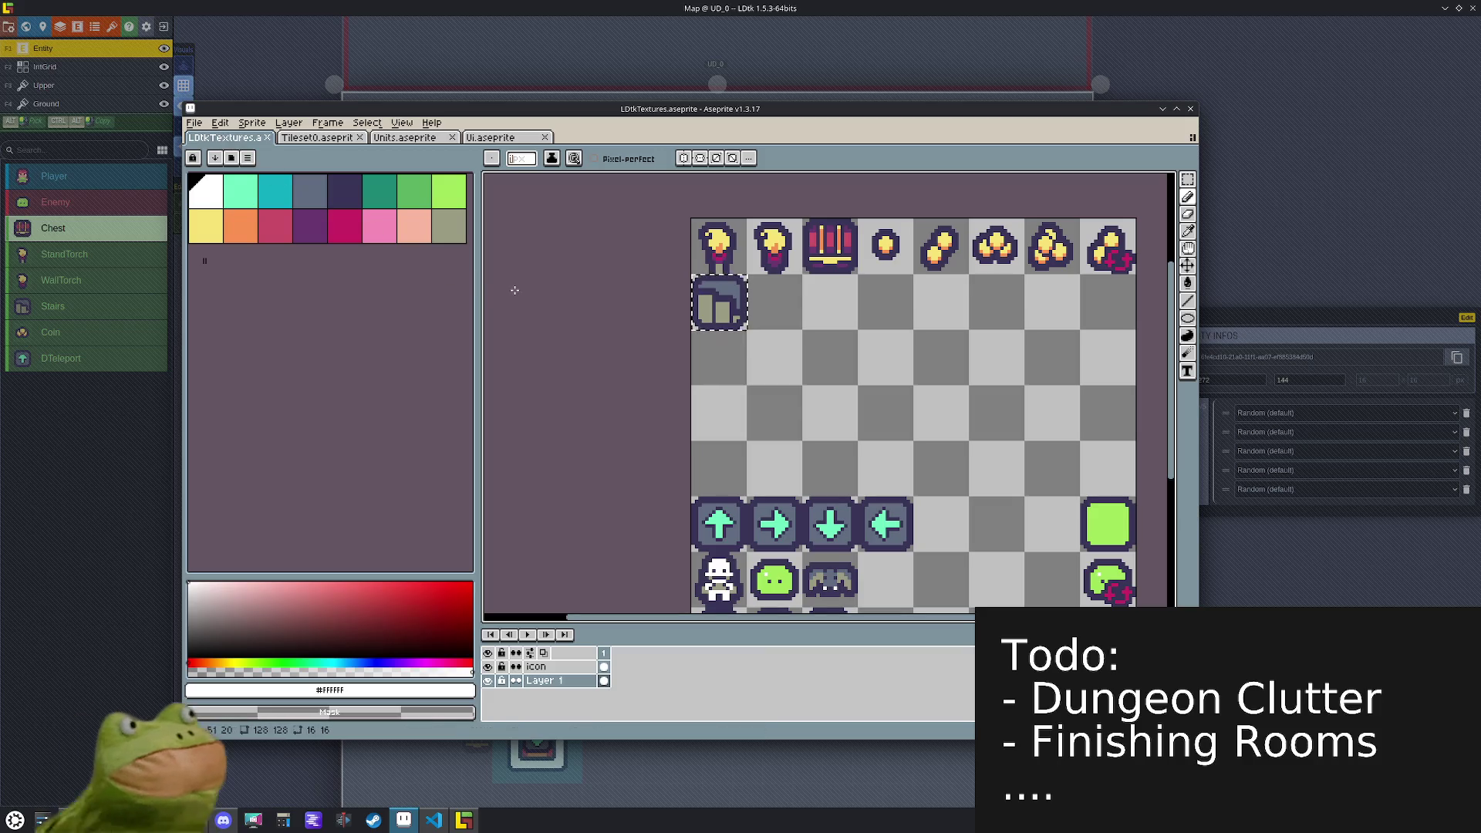
pyautogui.moveTo(977, 438)
pyautogui.mouseDown()
pyautogui.moveTo(876, 432)
pyautogui.moveTo(869, 407)
pyautogui.moveTo(874, 418)
pyautogui.mouseUp()
pyautogui.press('b')
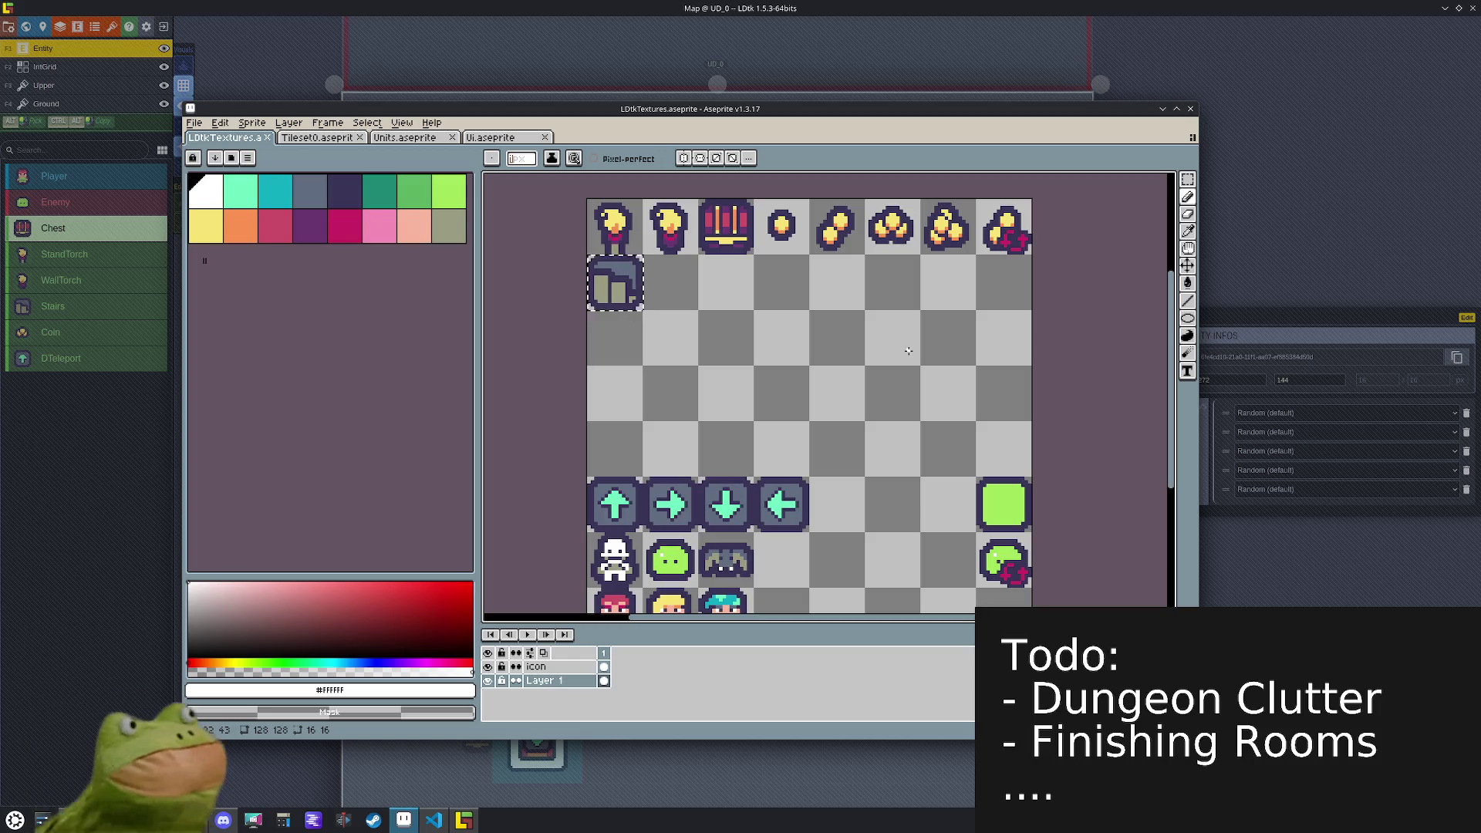
pyautogui.press('m')
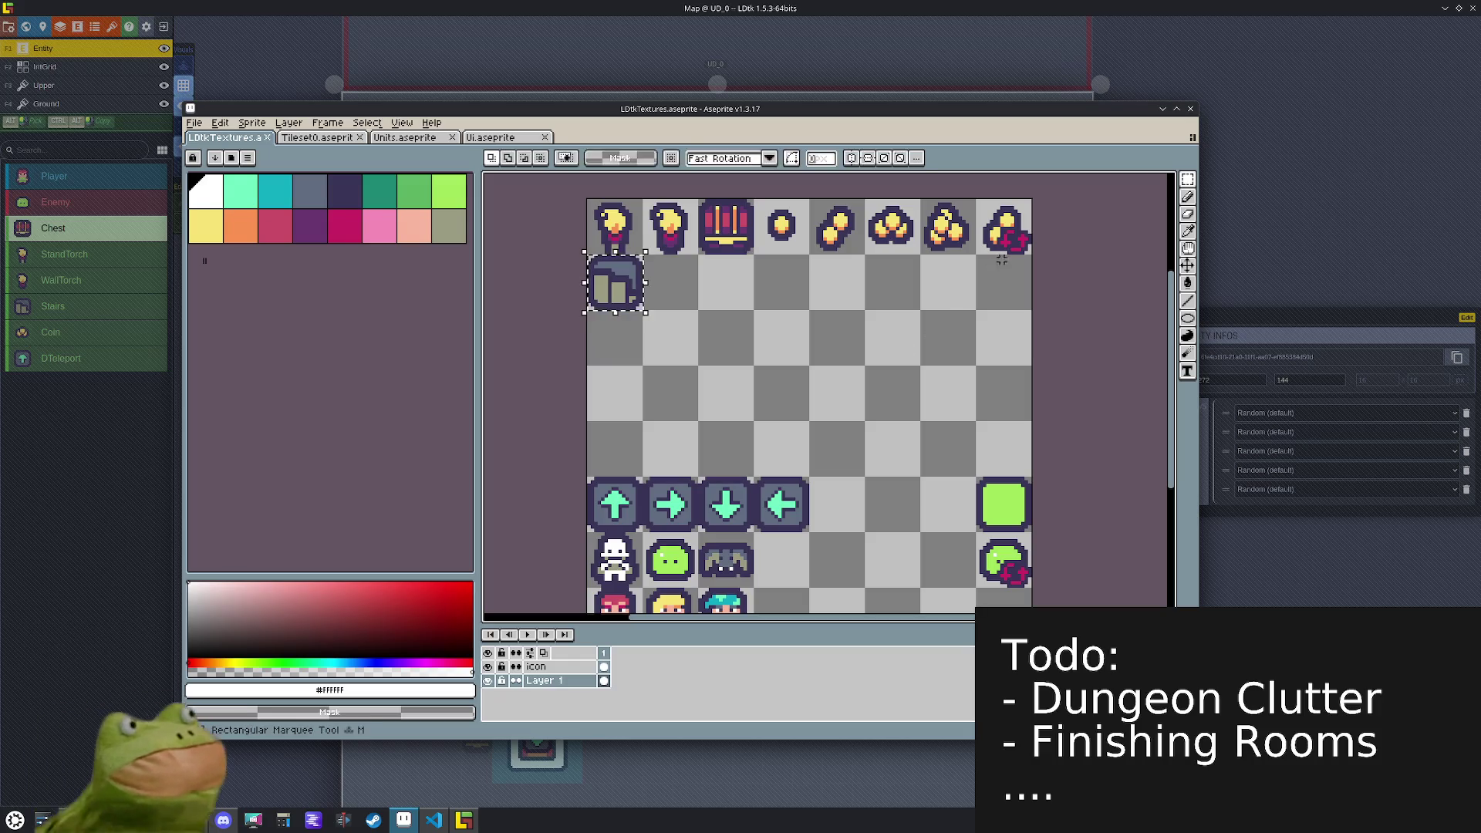
pyautogui.moveTo(1015, 238); pyautogui.dragTo(835, 235)
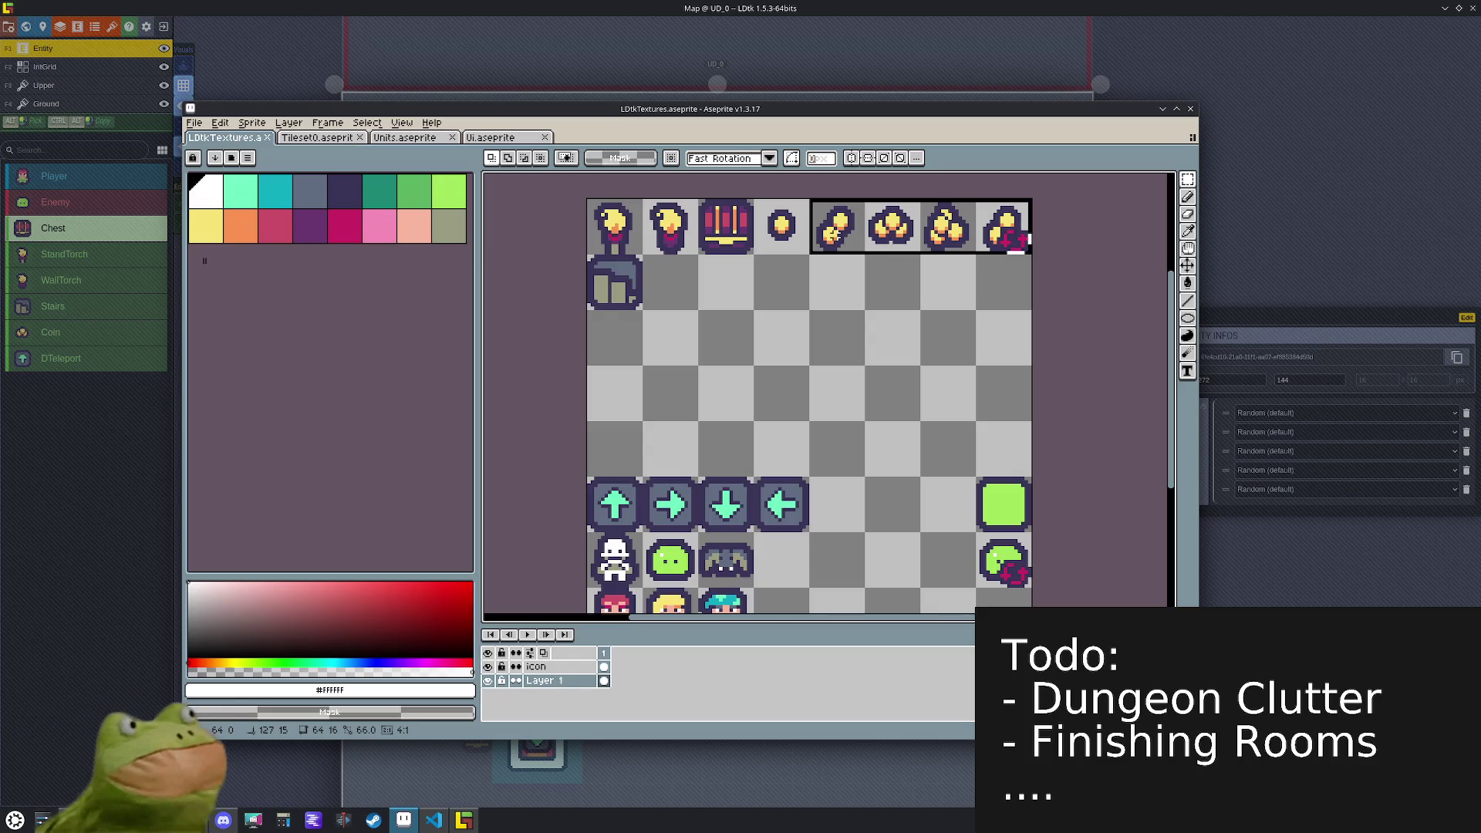
pyautogui.click(883, 318)
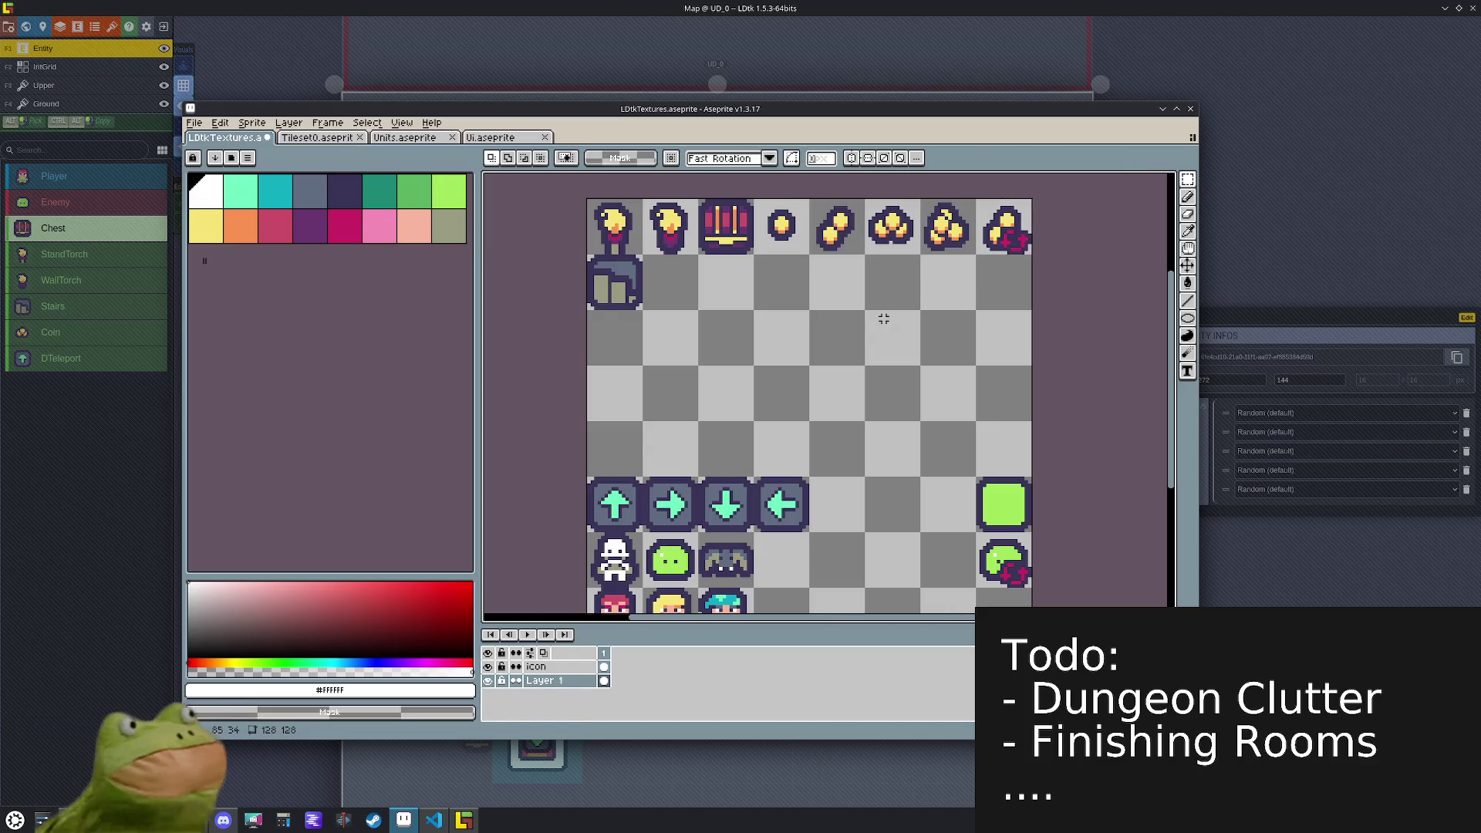
pyautogui.hotkey('alt', 'Tab')
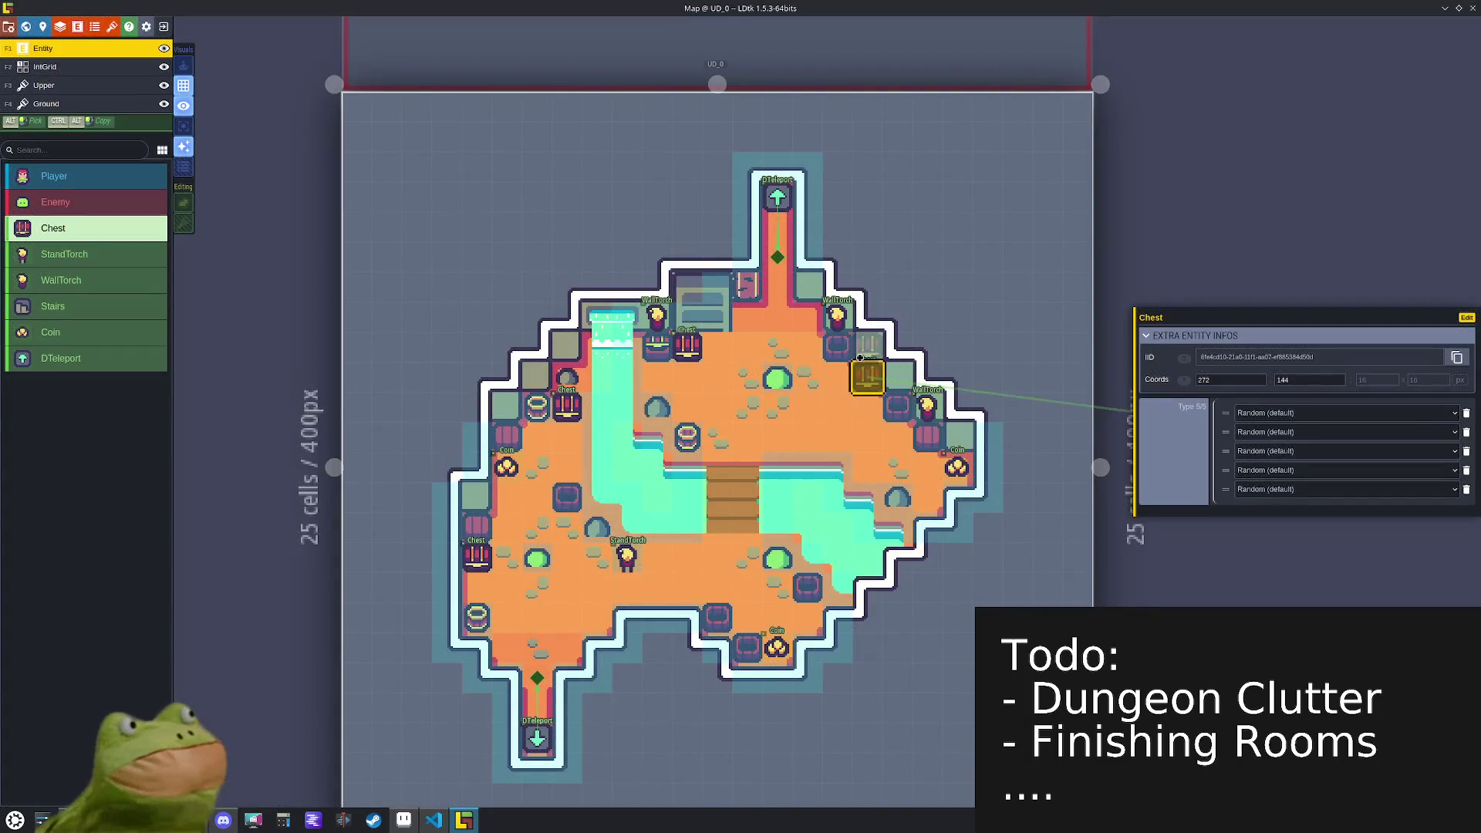
# - Open the tile picker for the Coin entity's editor icon
pyautogui.click(514, 468)
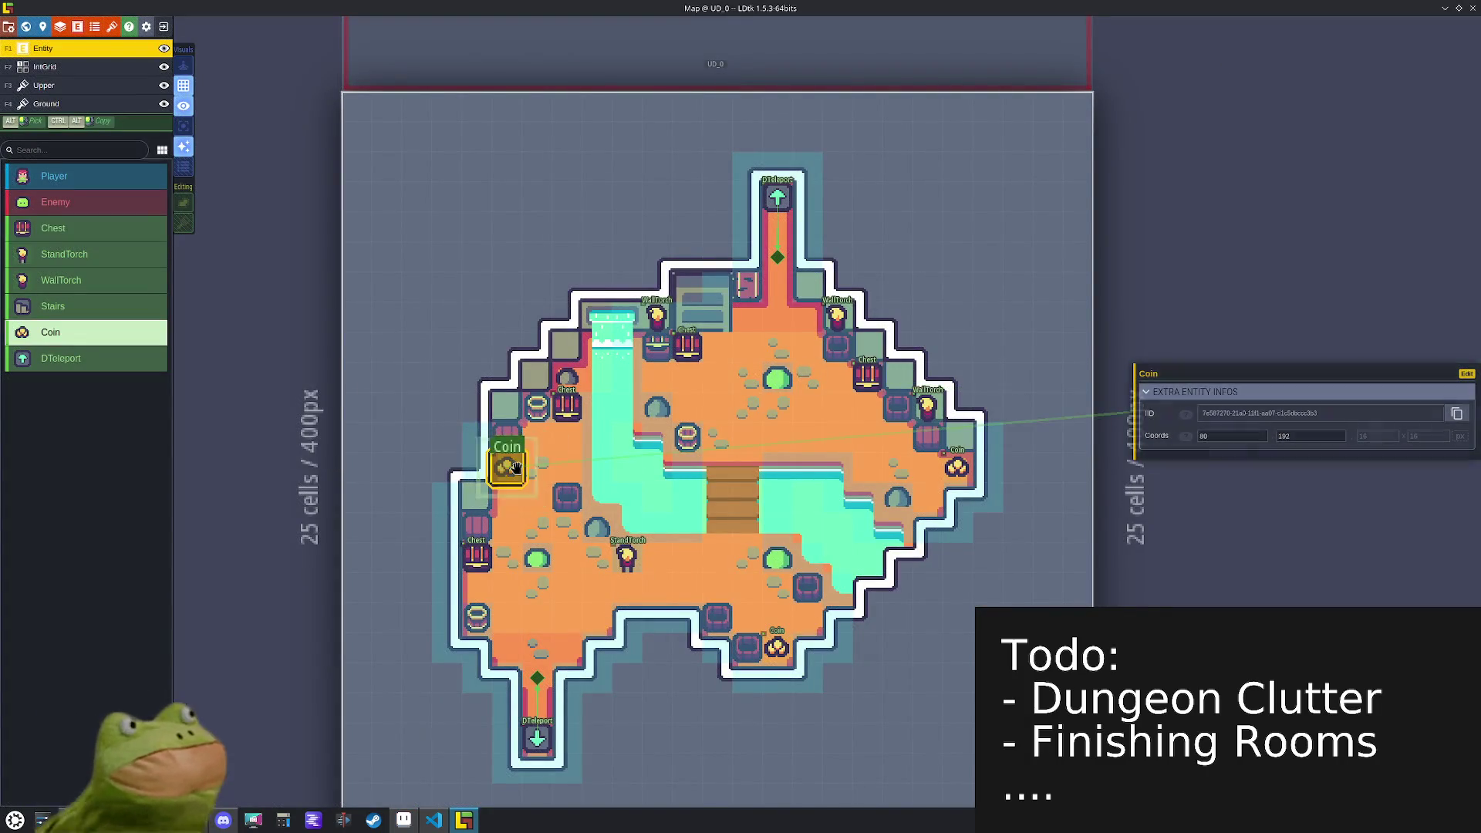
pyautogui.click(1466, 373)
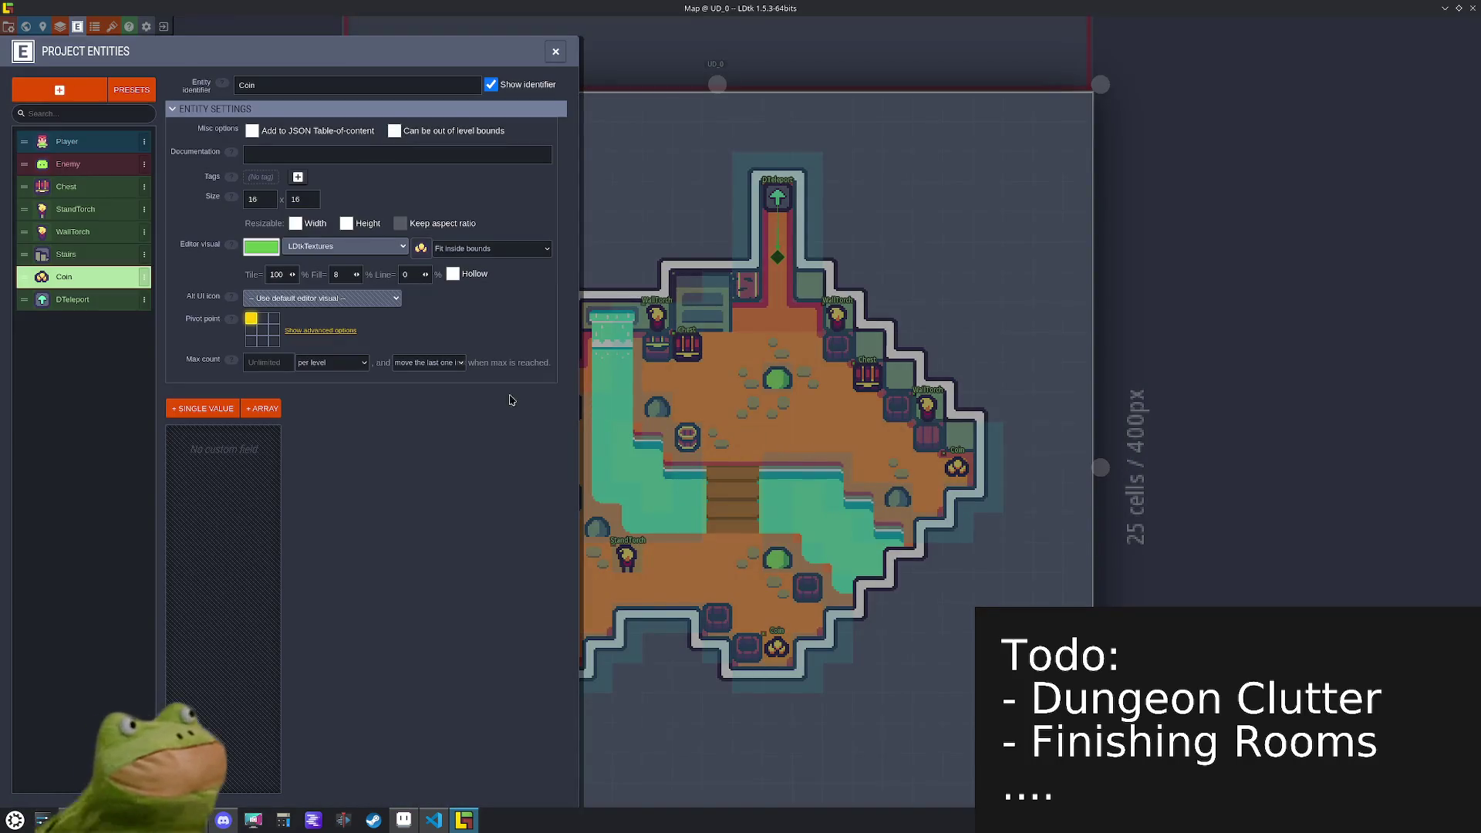
pyautogui.click(421, 248)
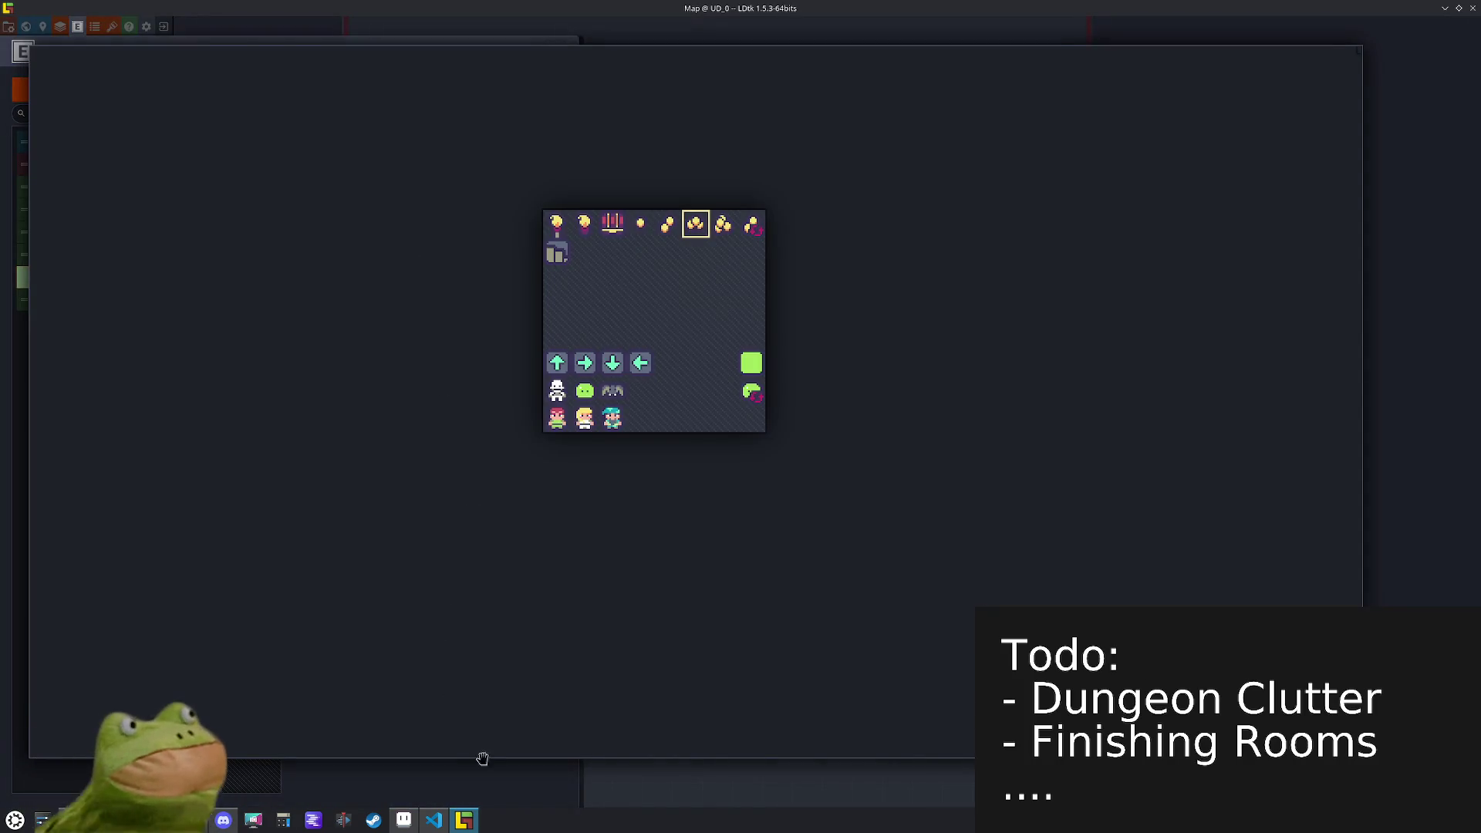
# - In Aseprite, erase the coin sprites in tiles 4–5 of the LDtkTextures sheet
pyautogui.click(415, 827)
pyautogui.moveTo(844, 227); pyautogui.dragTo(775, 243)
pyautogui.press('Delete')
# - Erase the gold piles in tiles 7–8 and move the three-coin pile into tile 4
pyautogui.moveTo(937, 212); pyautogui.dragTo(1028, 250)
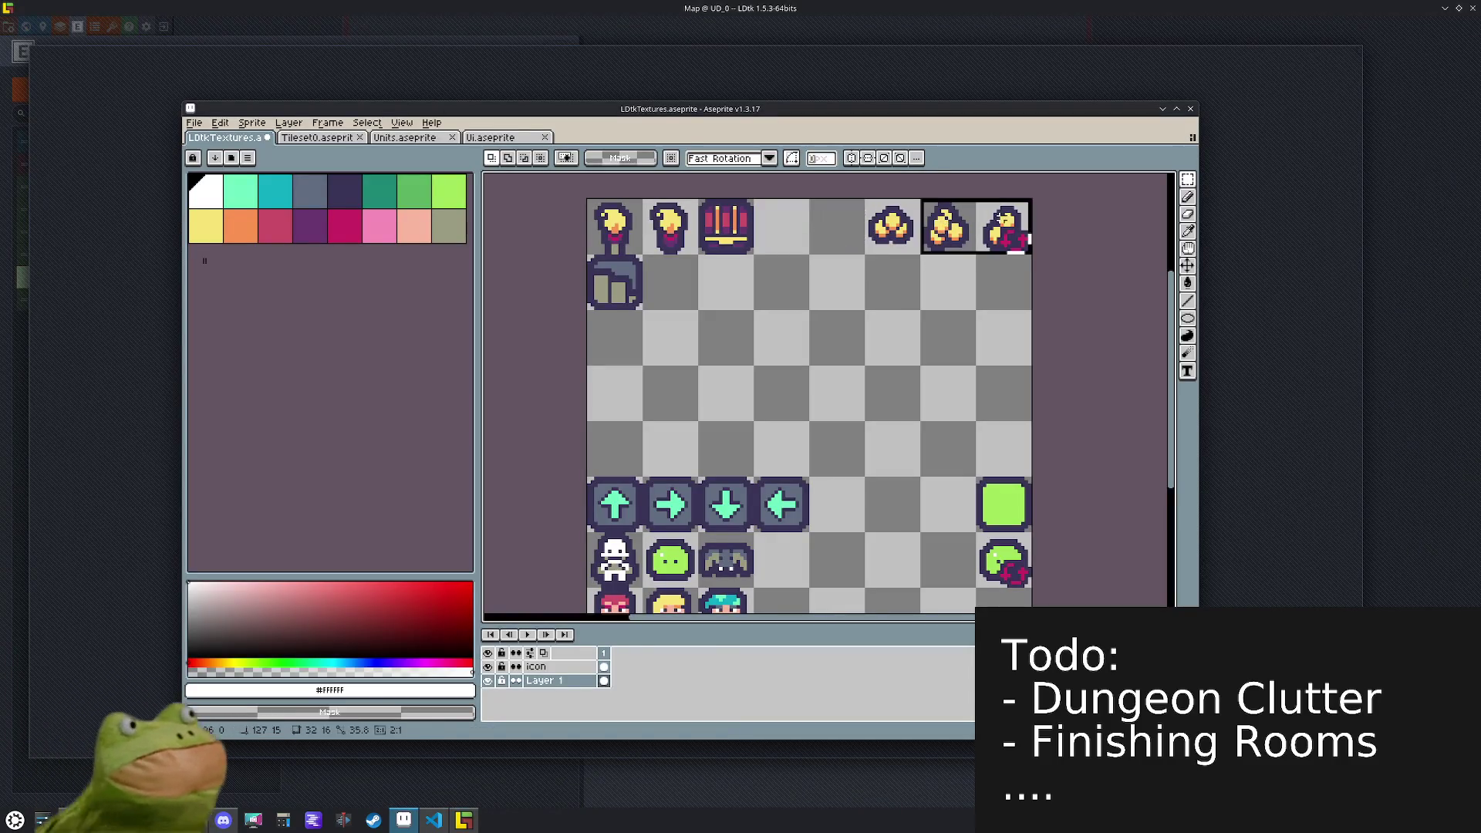
pyautogui.press('Delete')
pyautogui.moveTo(870, 204)
pyautogui.mouseDown()
pyautogui.moveTo(902, 259)
pyautogui.moveTo(788, 254)
pyautogui.mouseUp()
pyautogui.click(929, 304)
pyautogui.moveTo(717, 247); pyautogui.dragTo(721, 231)
pyautogui.hotkey('ctrl', 'd')
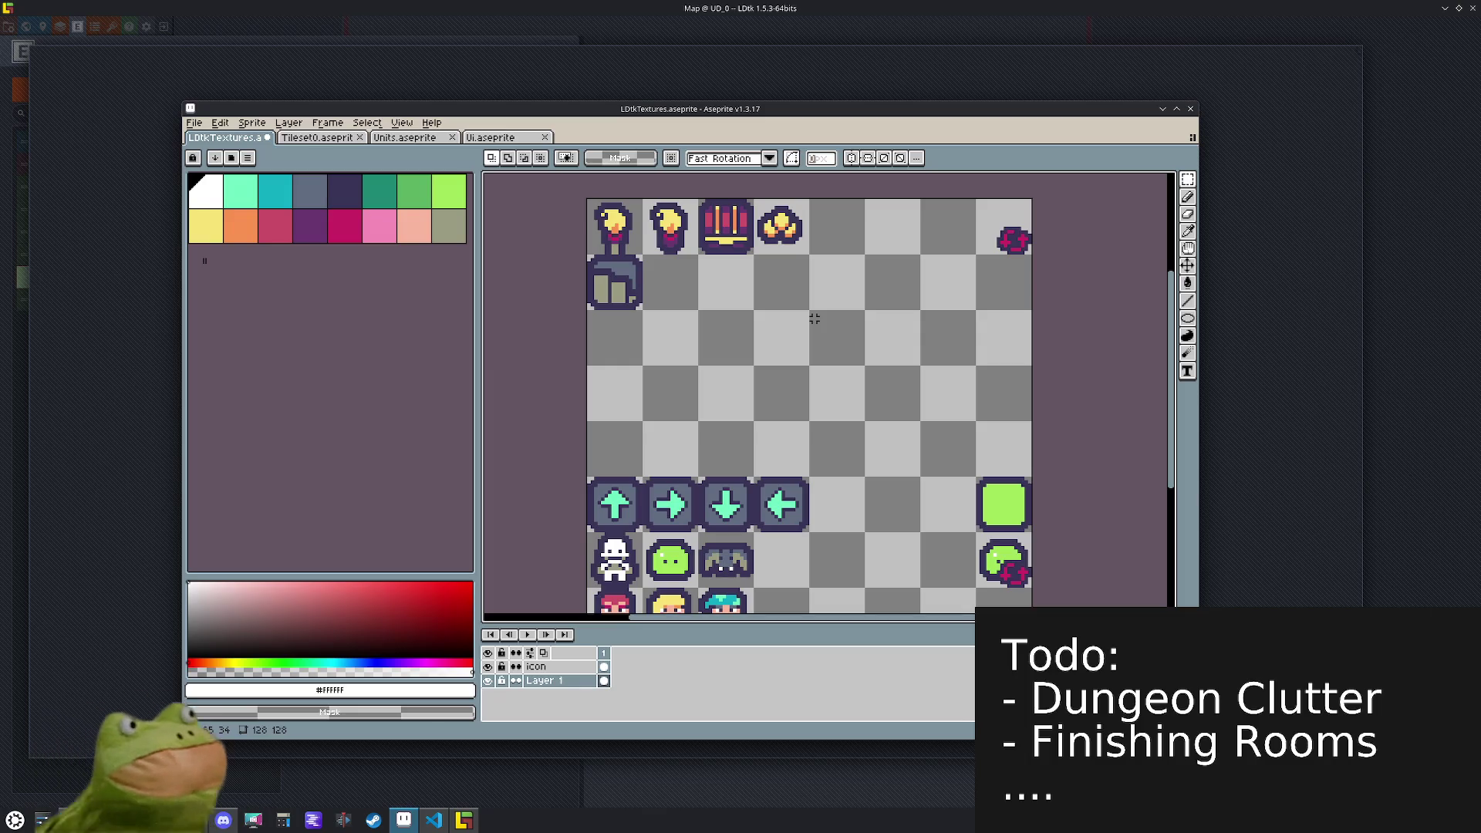
# - Check the lower icon rows, move Aseprite aside, and return to LDtk
pyautogui.moveTo(917, 395)
pyautogui.mouseDown()
pyautogui.moveTo(859, 304)
pyautogui.moveTo(897, 344)
pyautogui.mouseUp()
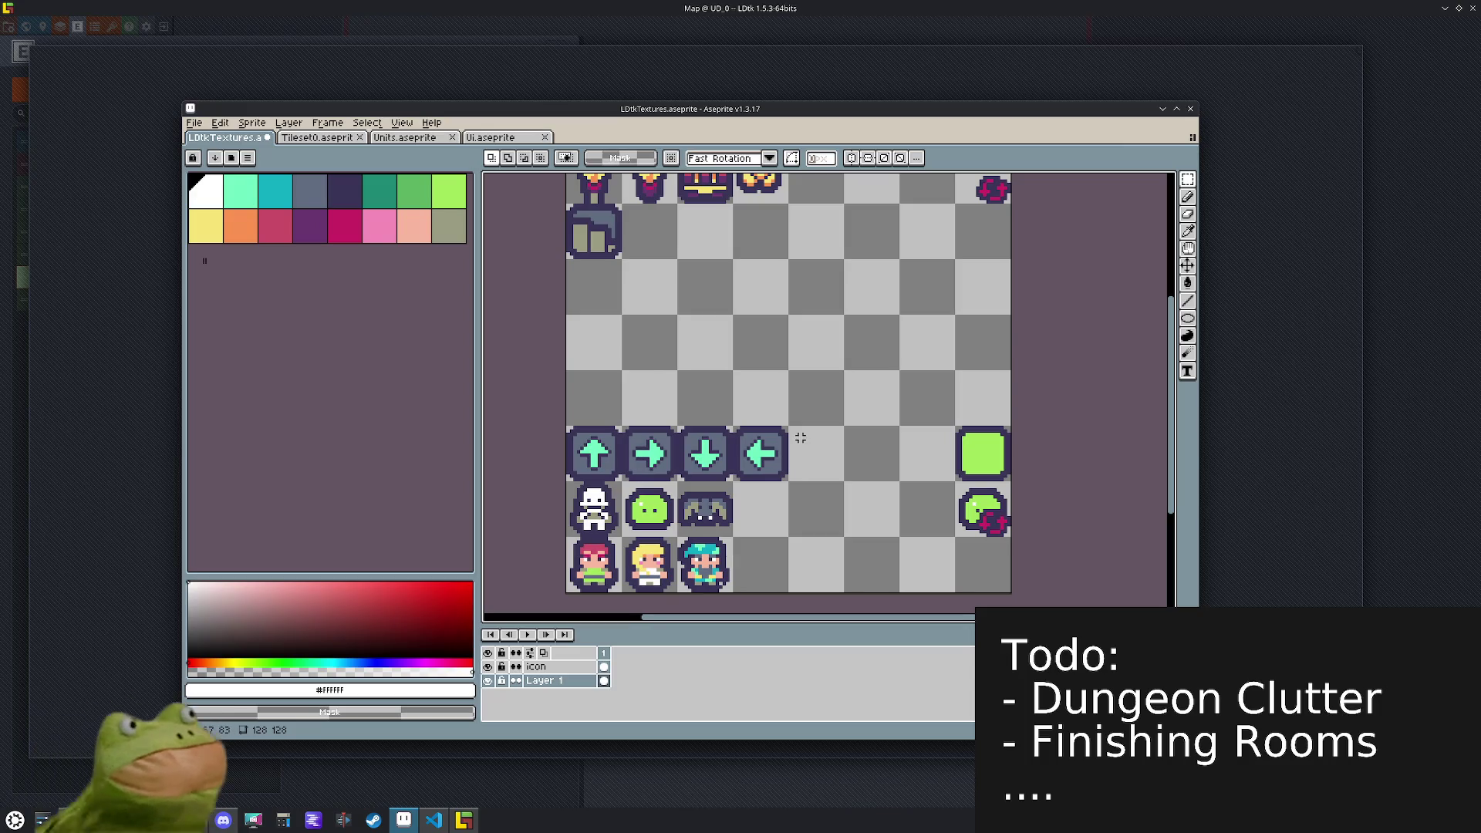
pyautogui.moveTo(792, 318); pyautogui.dragTo(811, 399)
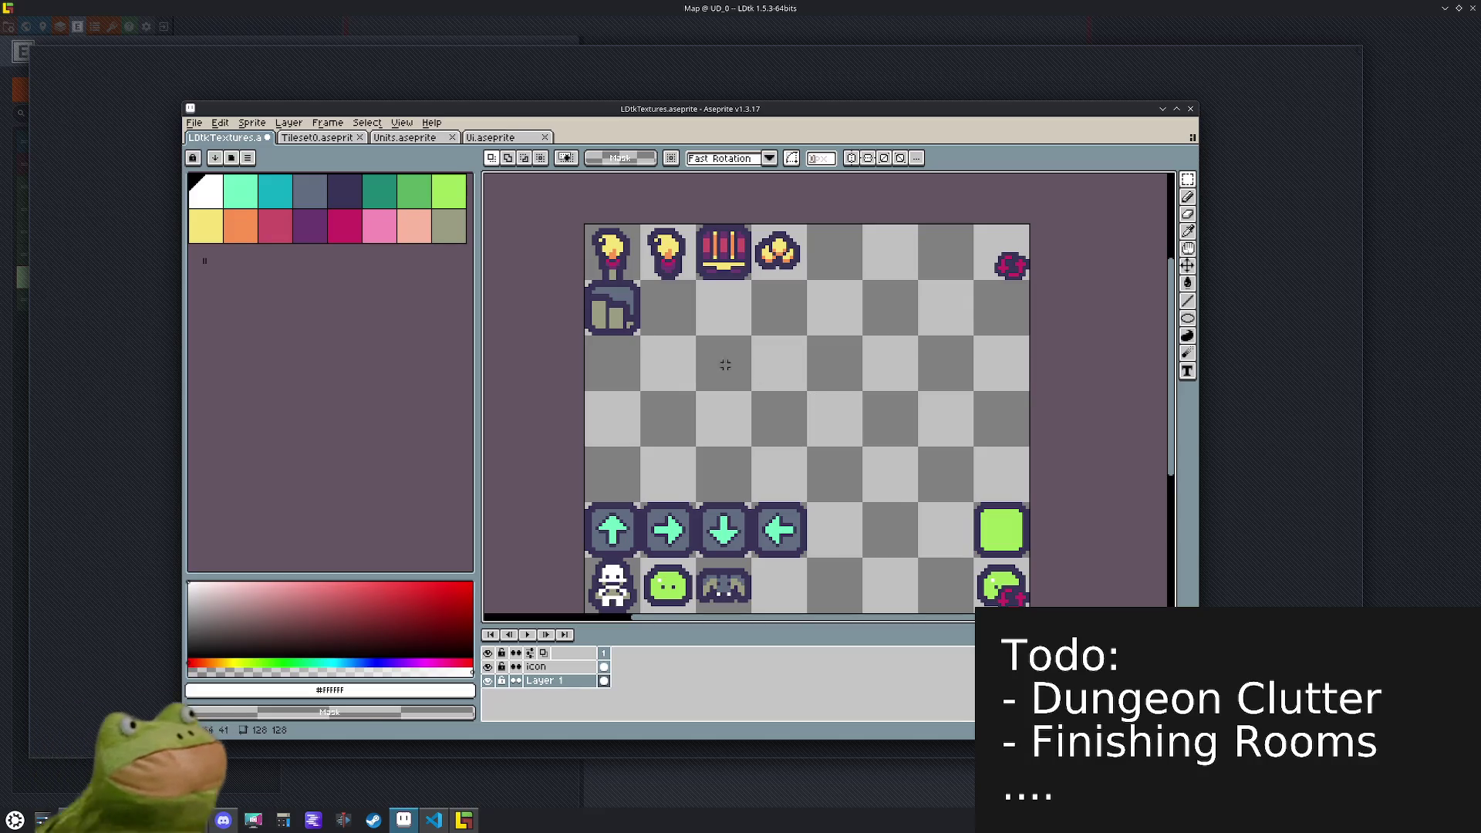
pyautogui.moveTo(491, 116)
pyautogui.mouseDown()
pyautogui.moveTo(772, 253)
pyautogui.moveTo(588, 98)
pyautogui.moveTo(712, 120)
pyautogui.mouseUp()
pyautogui.click(464, 820)
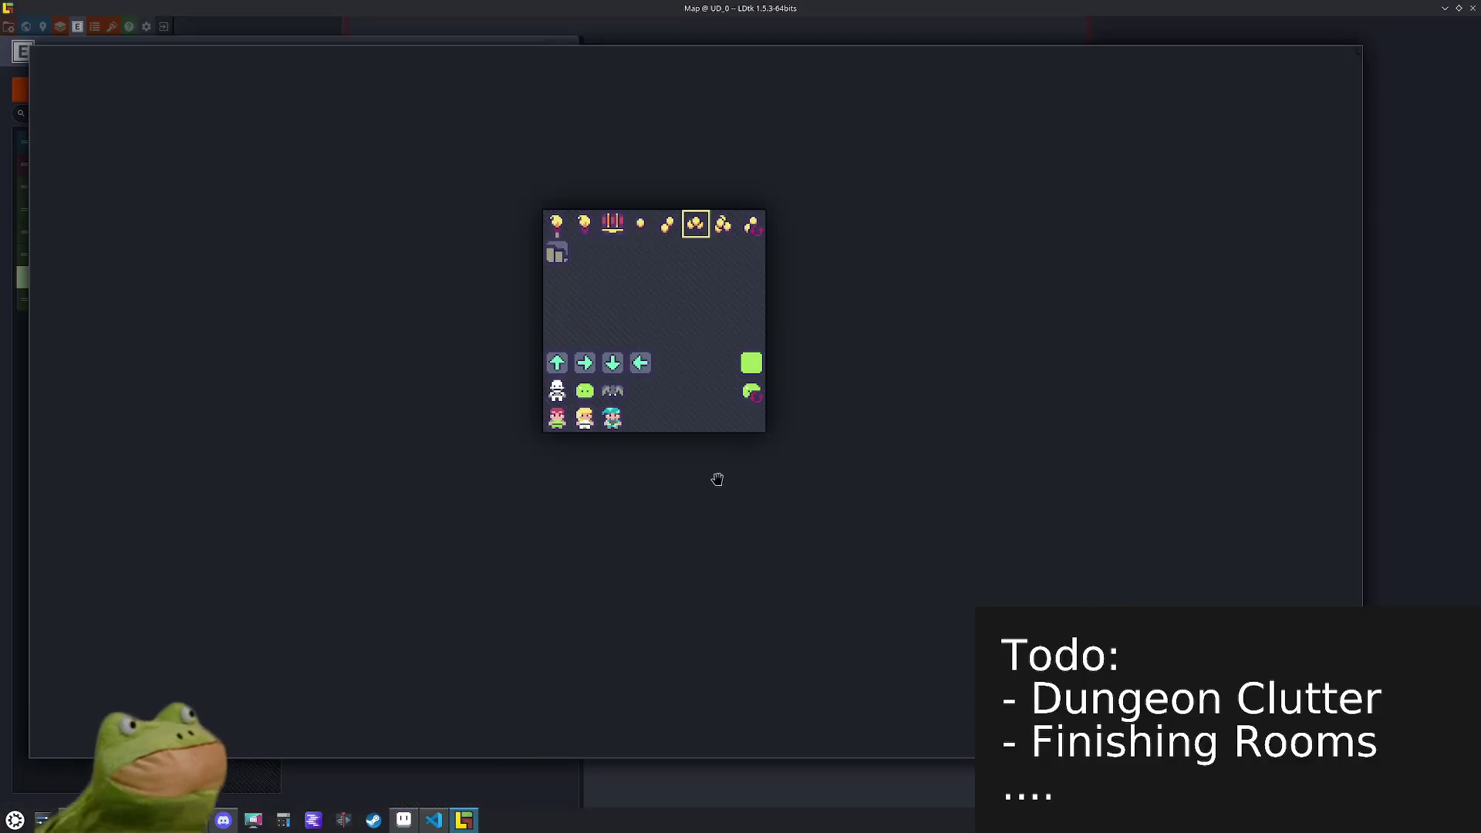
# - Set the Coin entity's icon to the single-coin tile and save the project
pyautogui.click(753, 473)
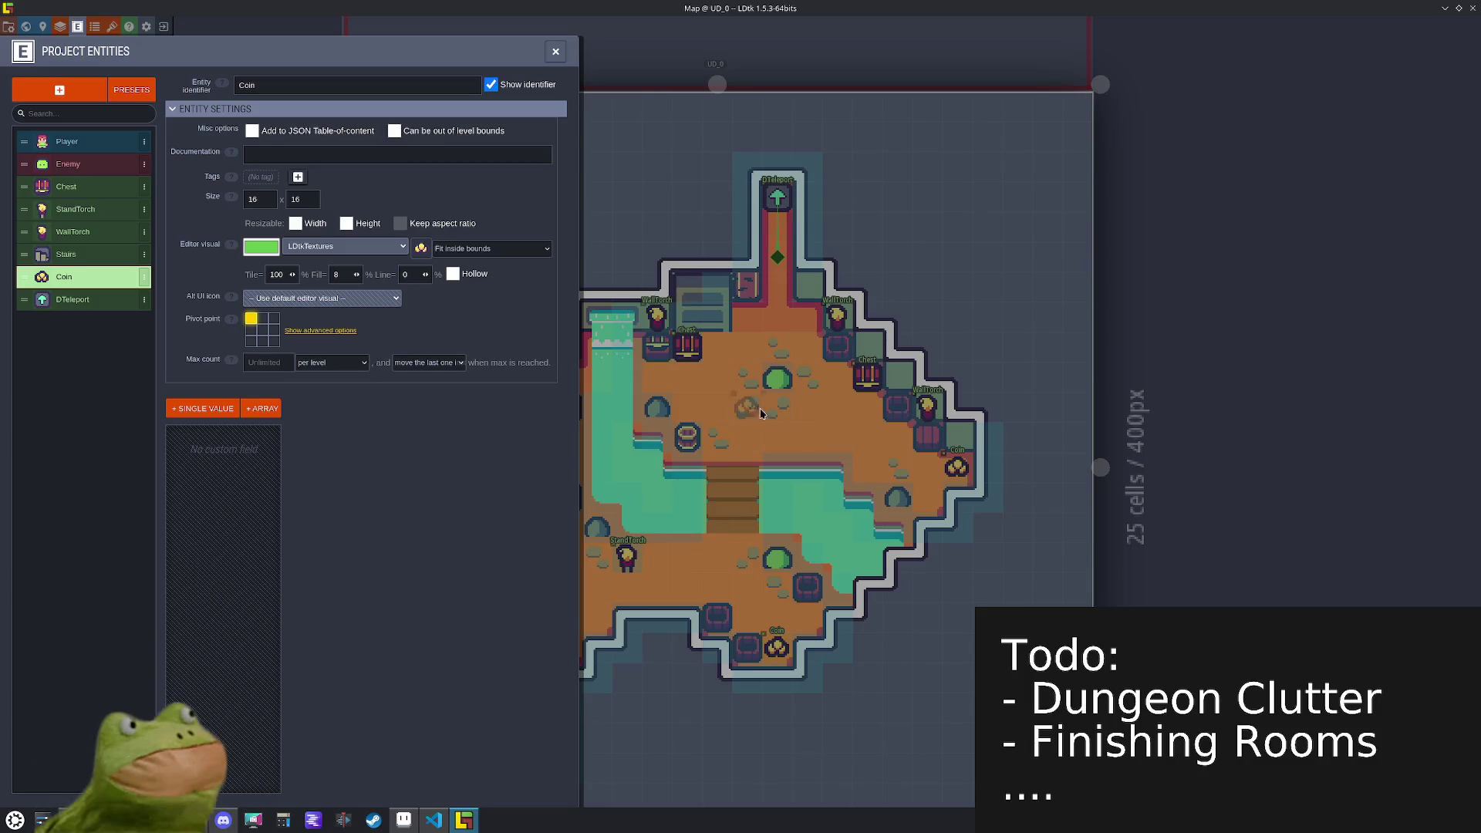
pyautogui.click(421, 248)
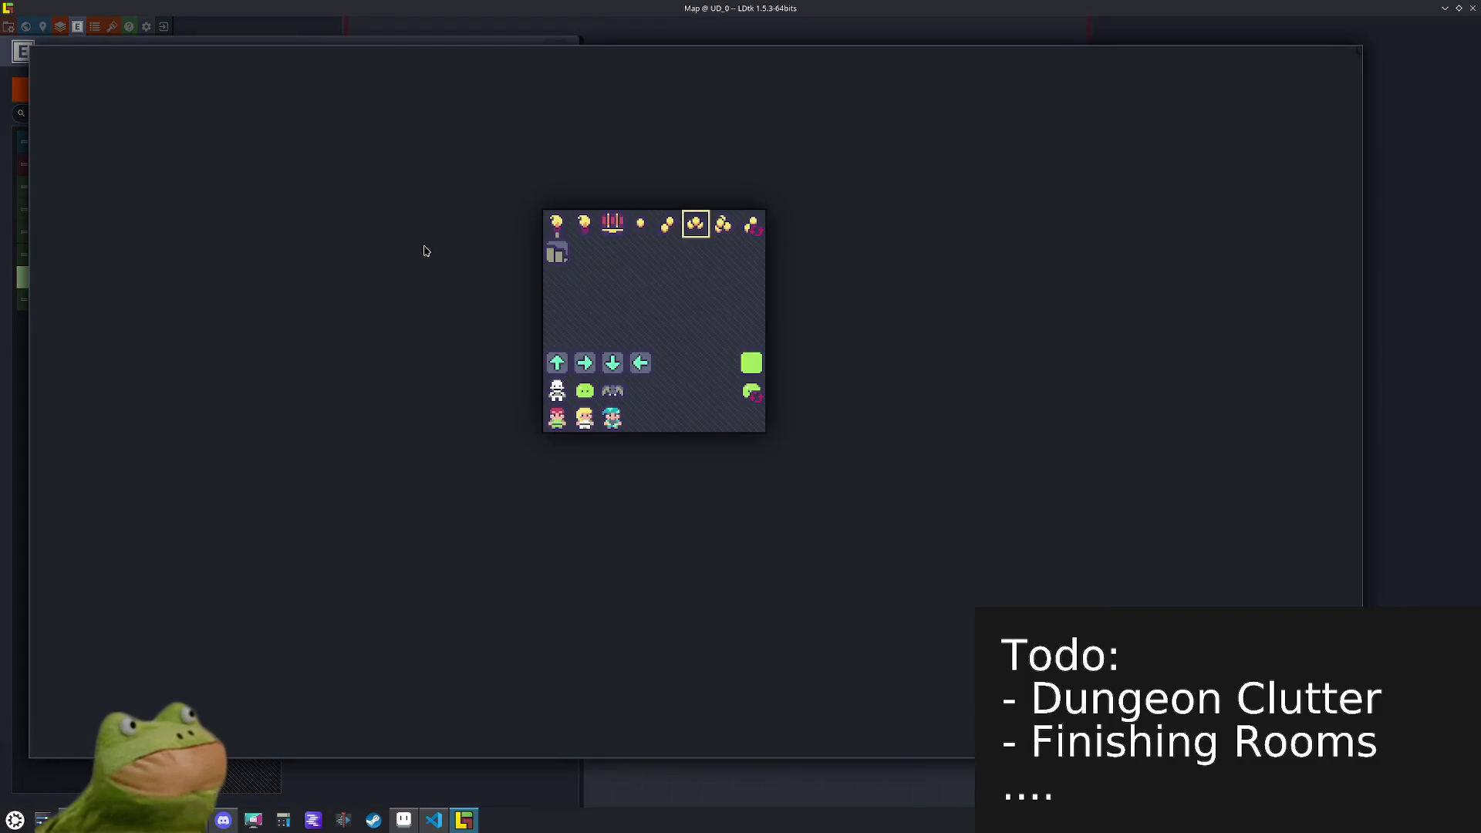
pyautogui.click(640, 228)
pyautogui.hotkey('ctrl', 's')
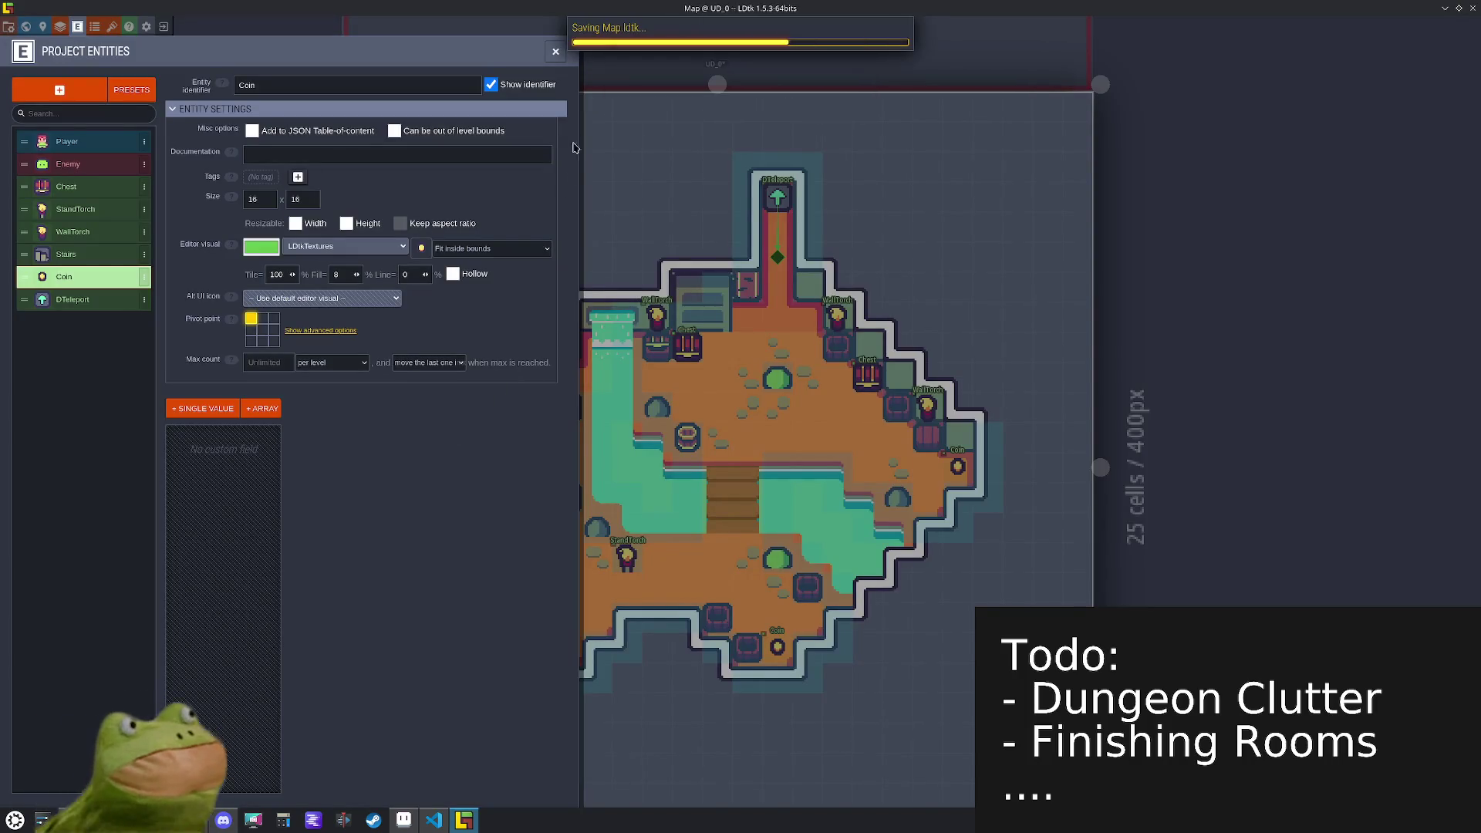
pyautogui.click(403, 820)
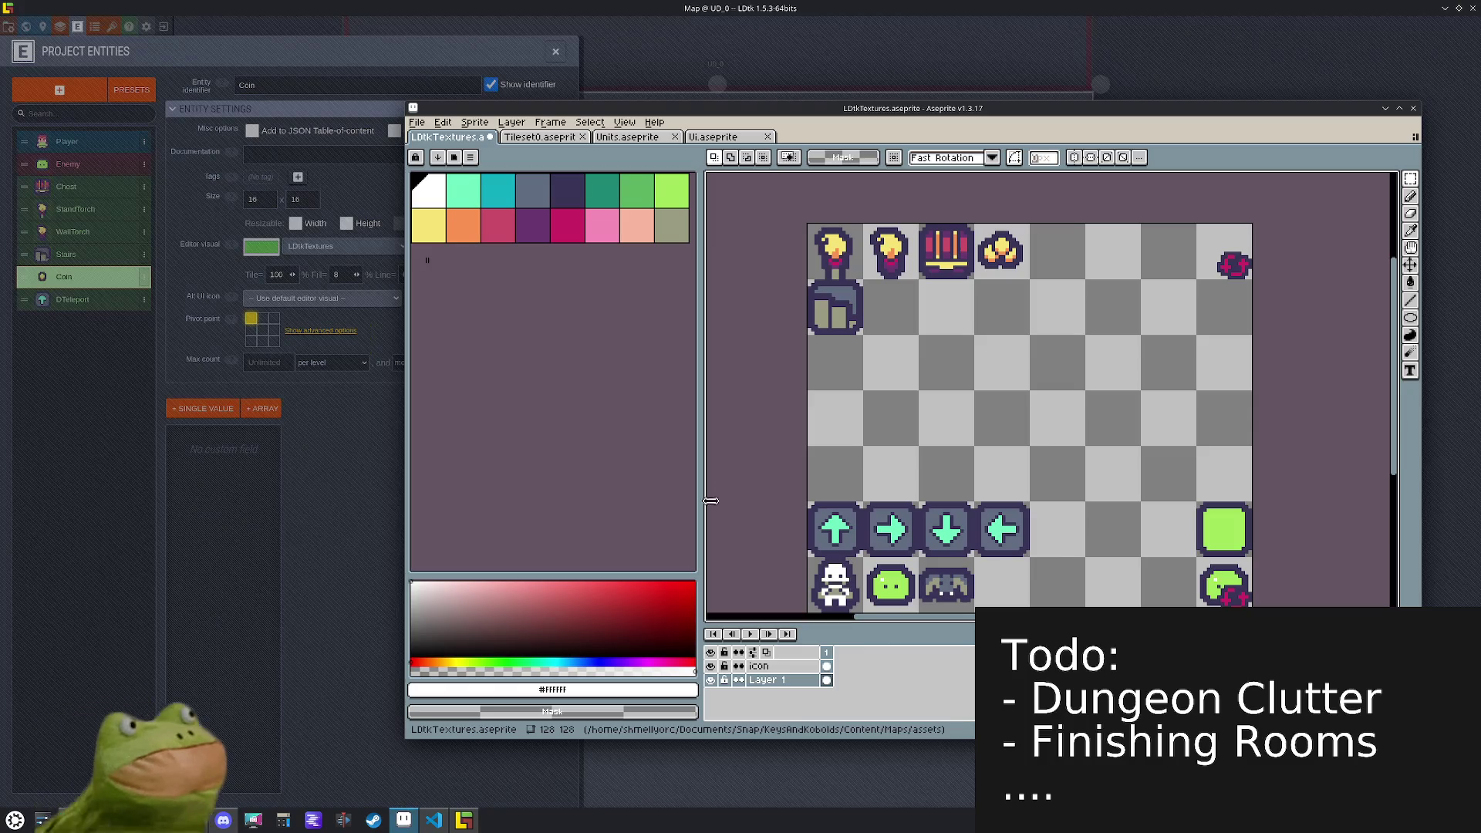
# - Try Repeat Last Export on the sheet, then cancel the sprite sheet dialog
pyautogui.click(416, 122)
pyautogui.moveTo(463, 237)
pyautogui.click(609, 282)
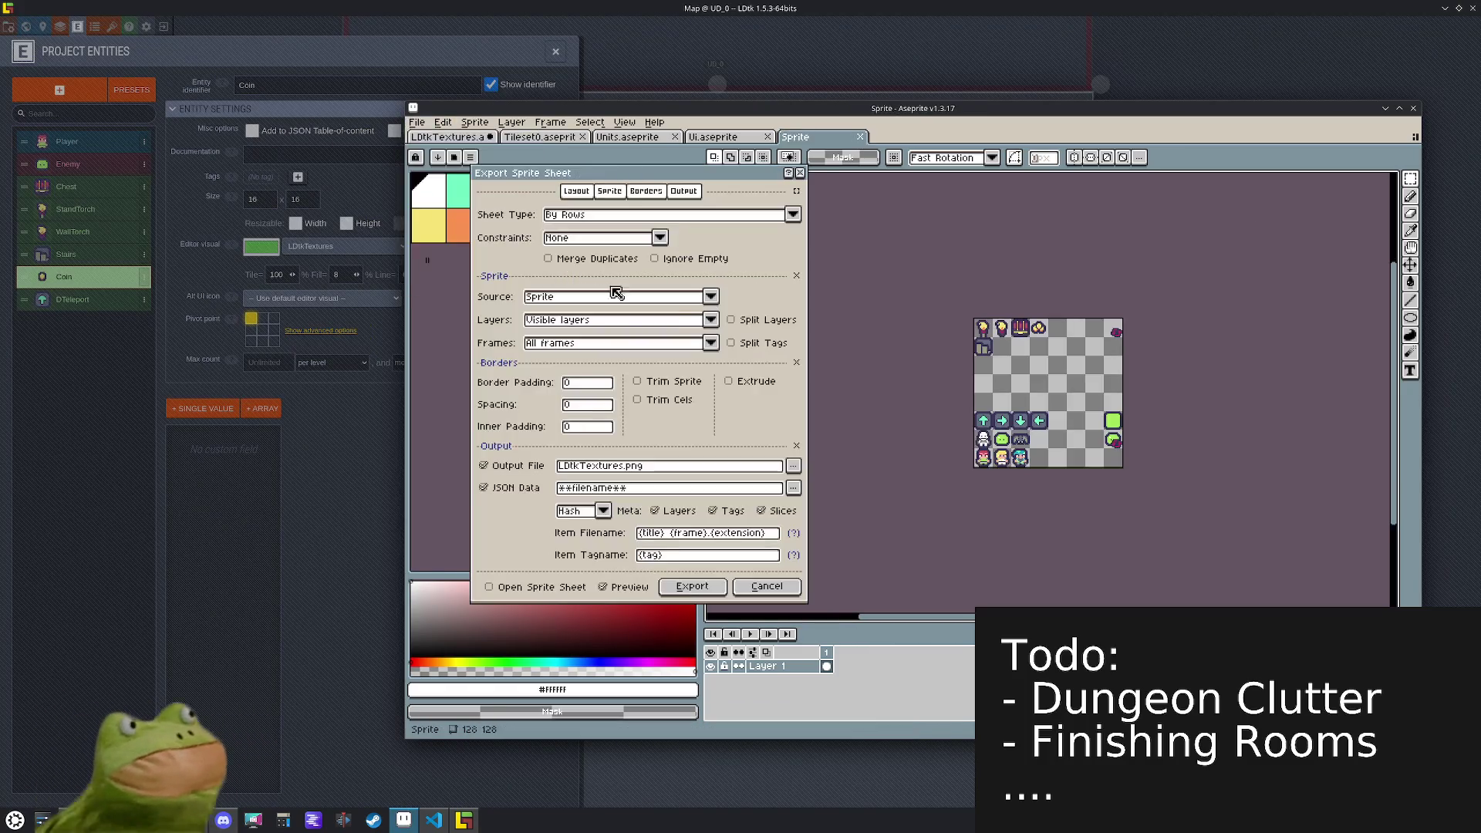
pyautogui.click(768, 586)
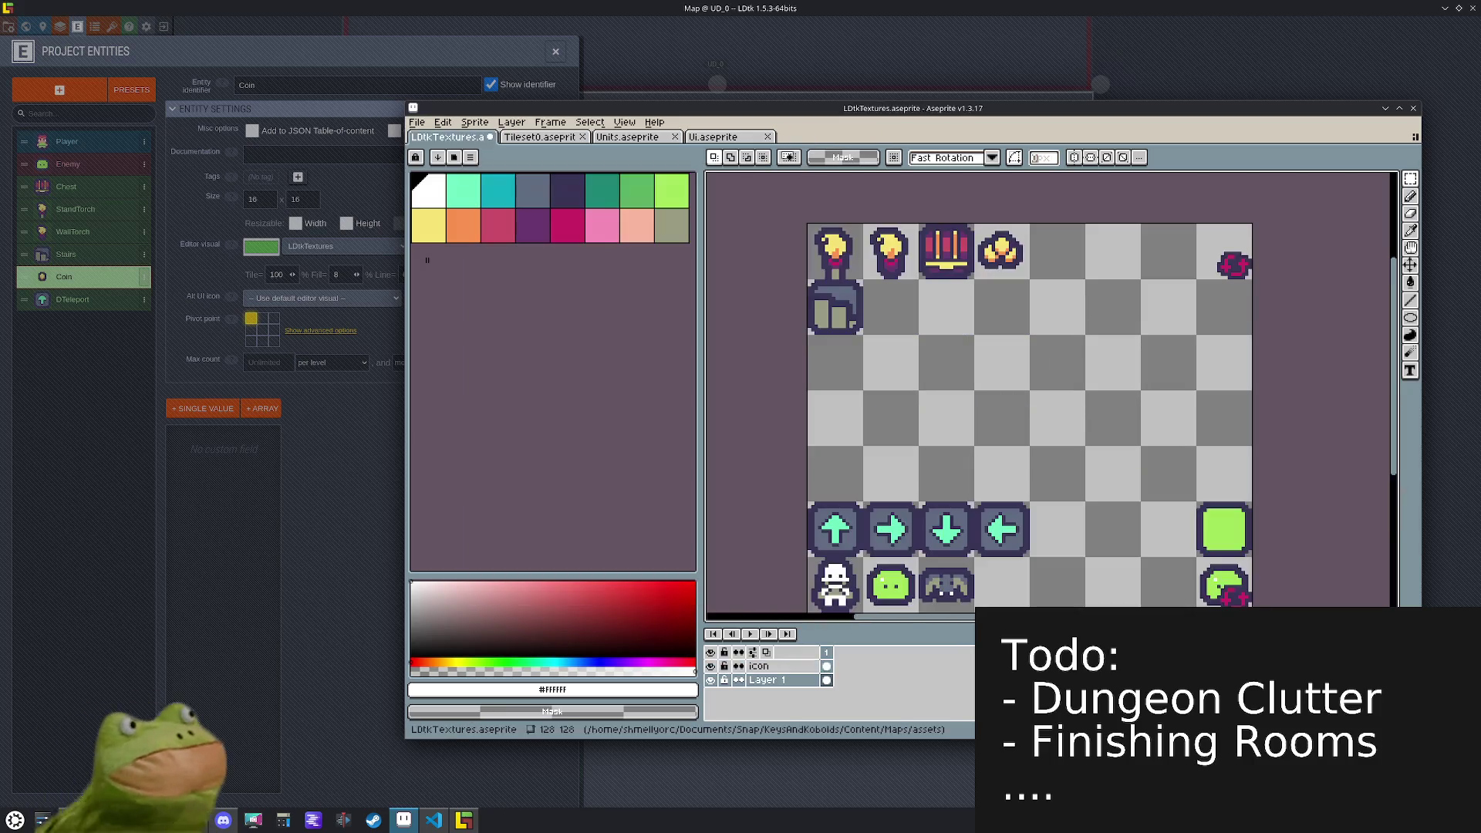
# - Export LDtkTextures as an image with Export As, then return to LDtk
pyautogui.click(417, 121)
pyautogui.moveTo(463, 237)
pyautogui.click(561, 237)
pyautogui.click(425, 124)
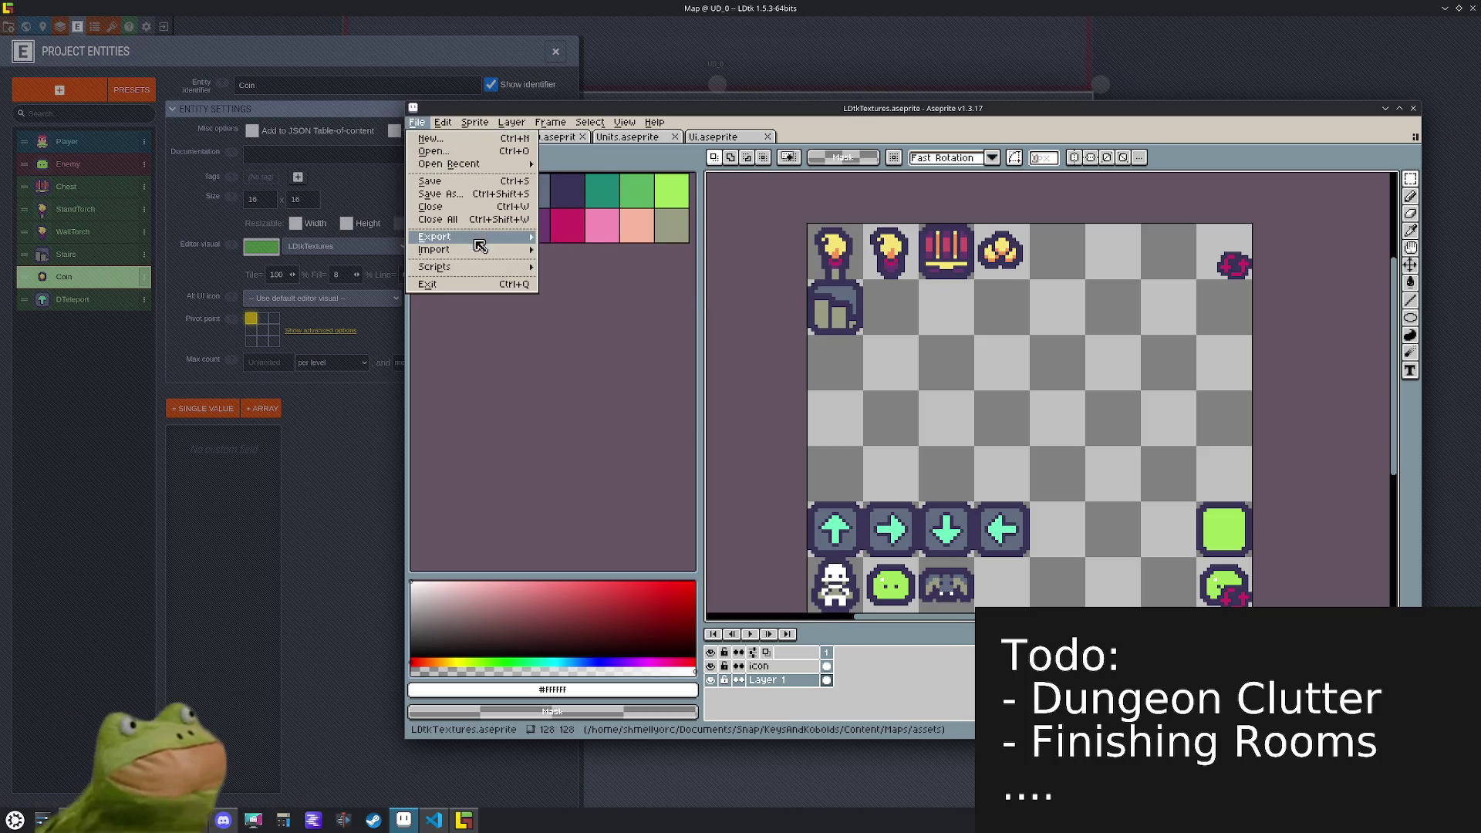
pyautogui.click(561, 238)
pyautogui.click(417, 122)
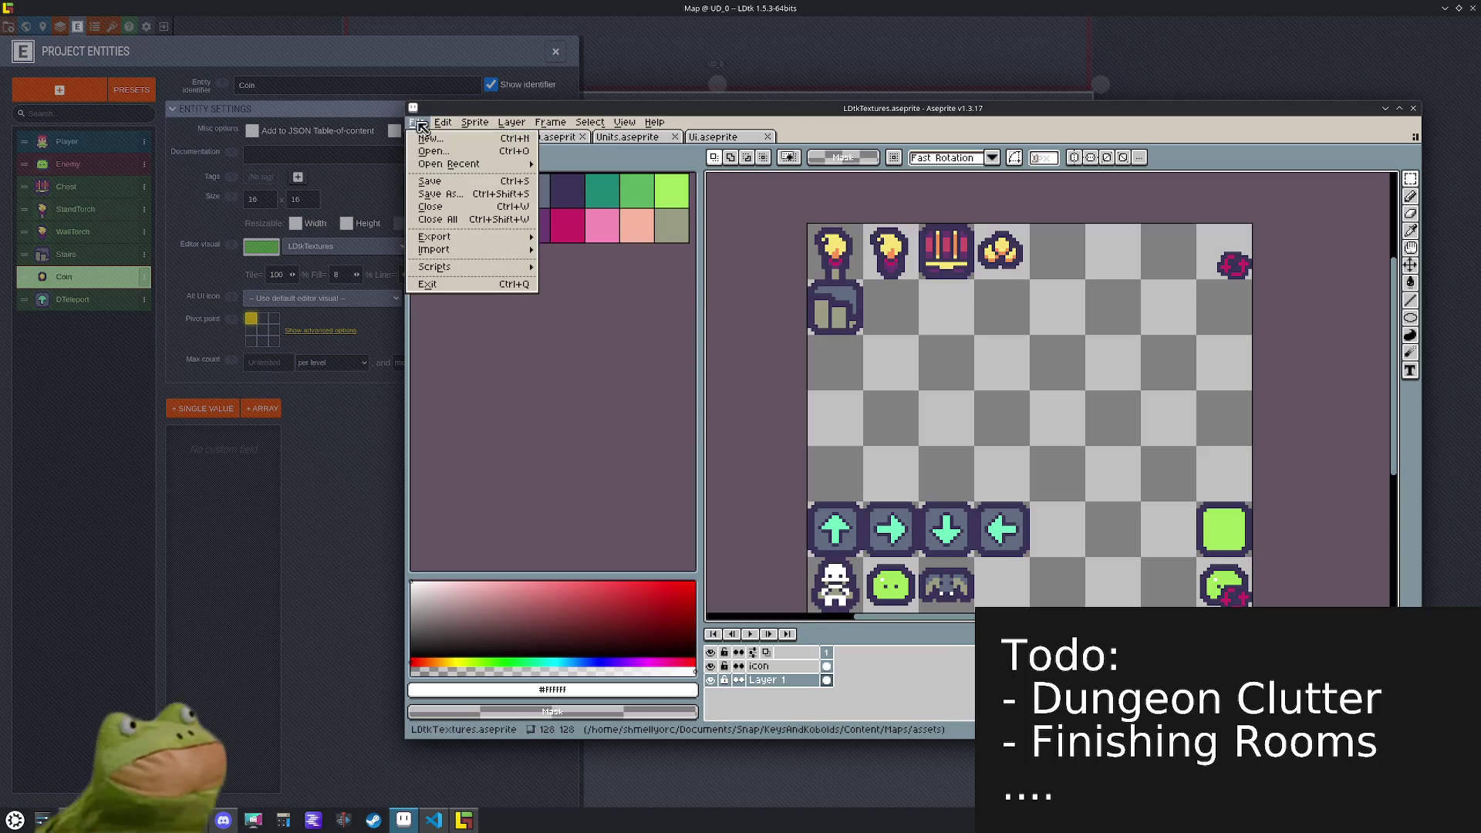
pyautogui.click(561, 237)
pyautogui.click(632, 499)
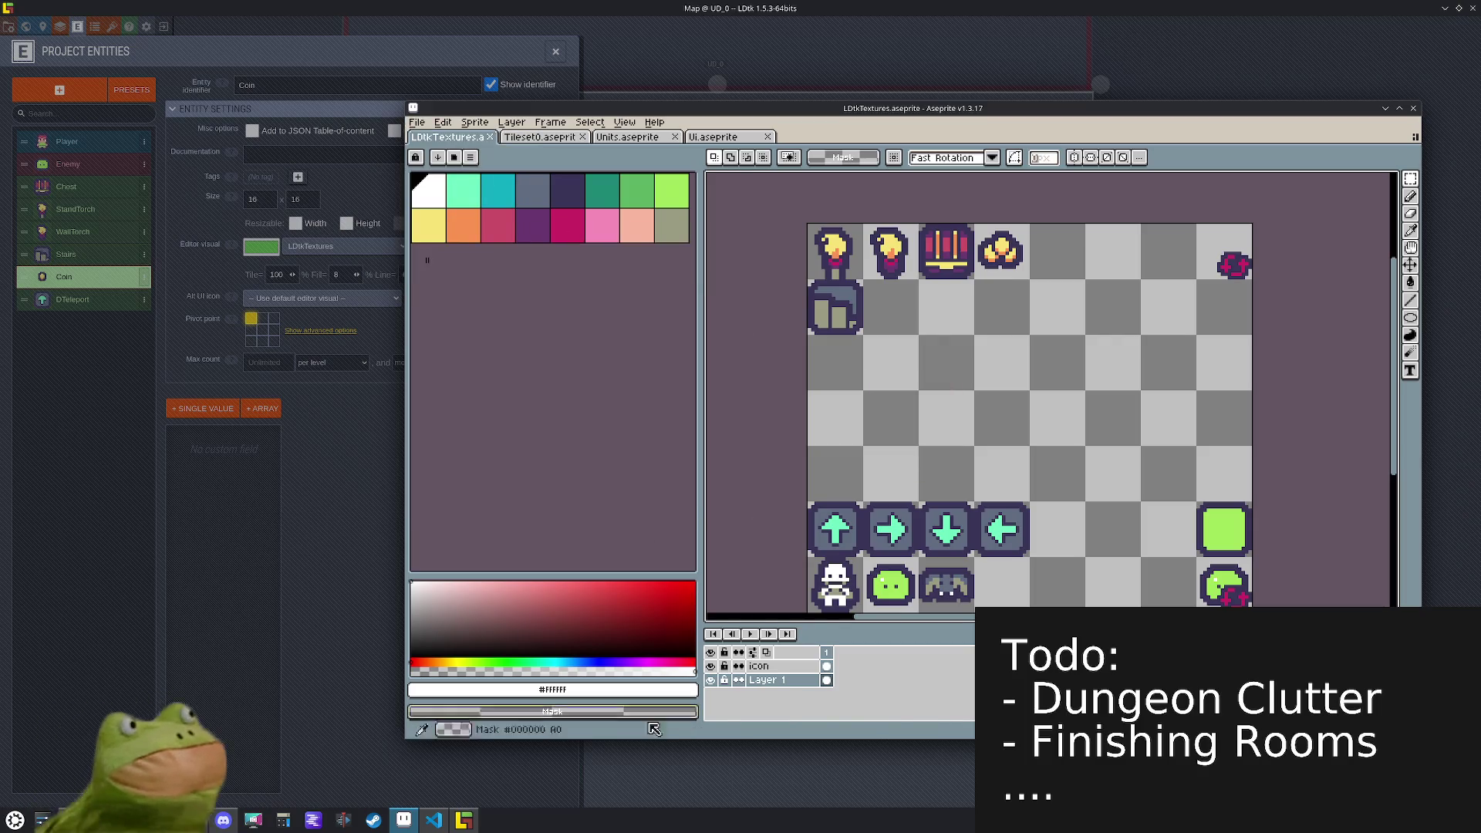
pyautogui.click(462, 820)
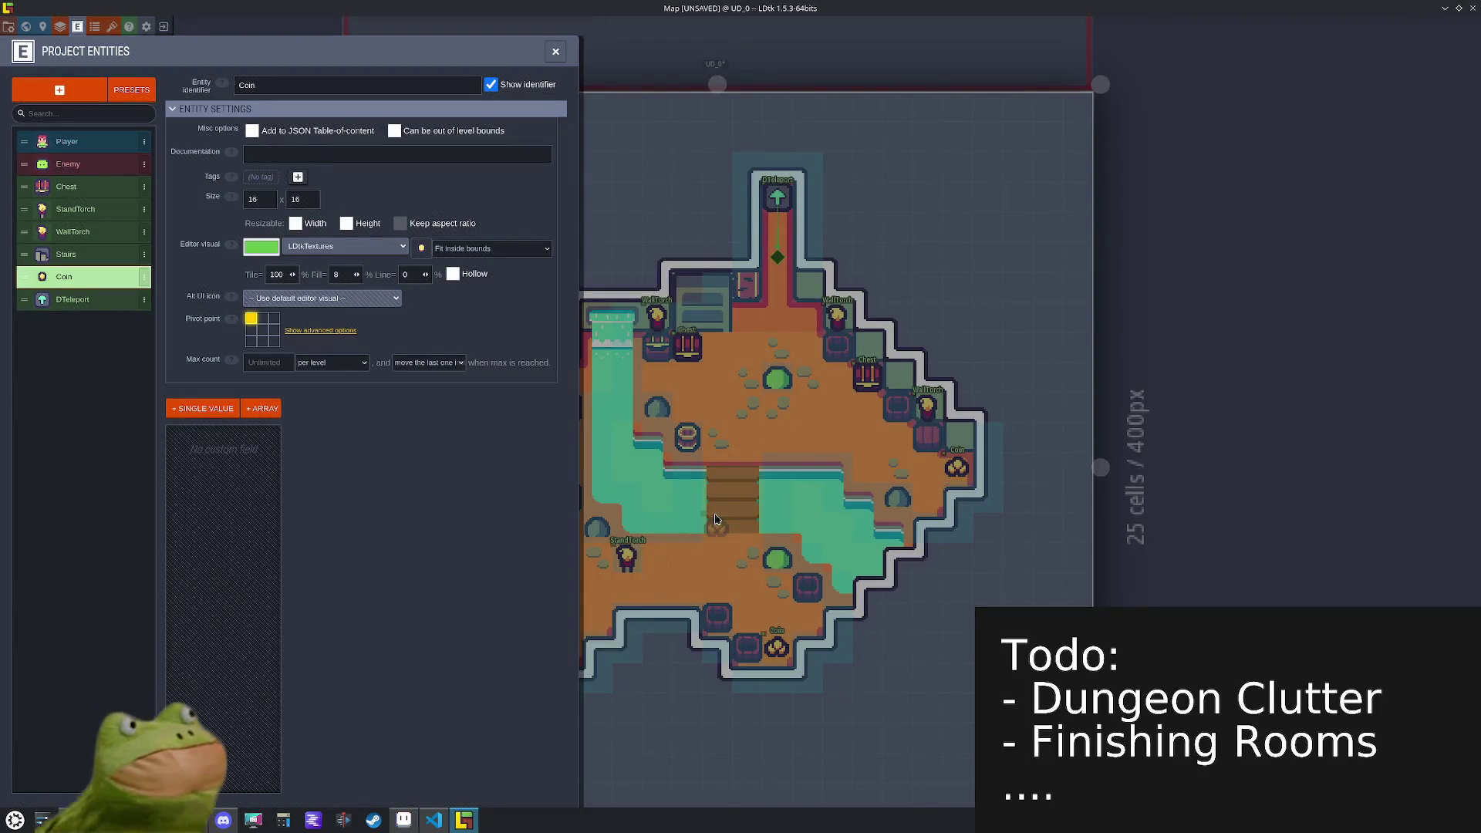
# - Re-pick the coin tile from the updated sheet as the Coin icon and save
pyautogui.click(422, 248)
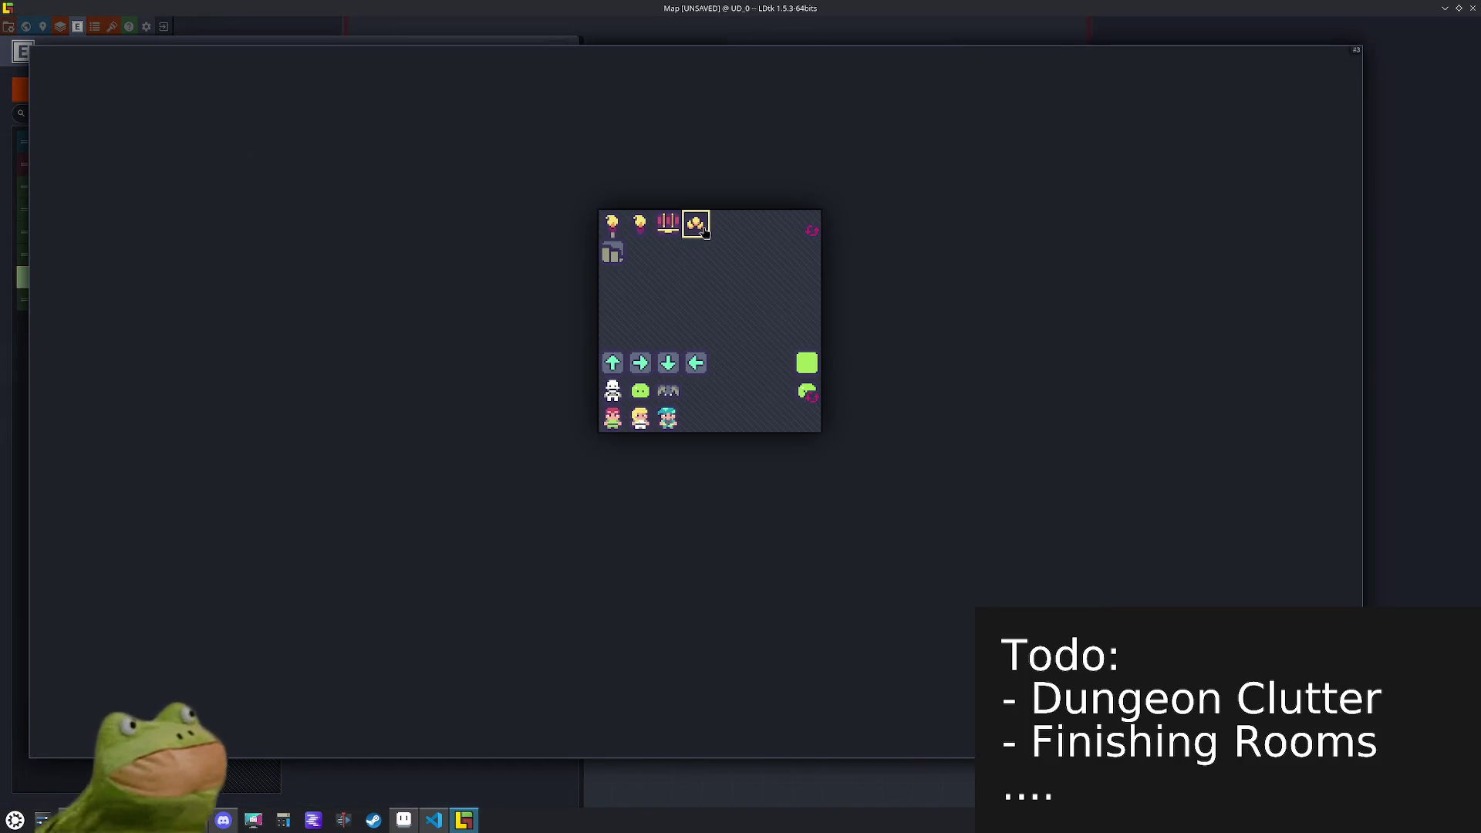
pyautogui.click(697, 223)
pyautogui.hotkey('ctrl', 's')
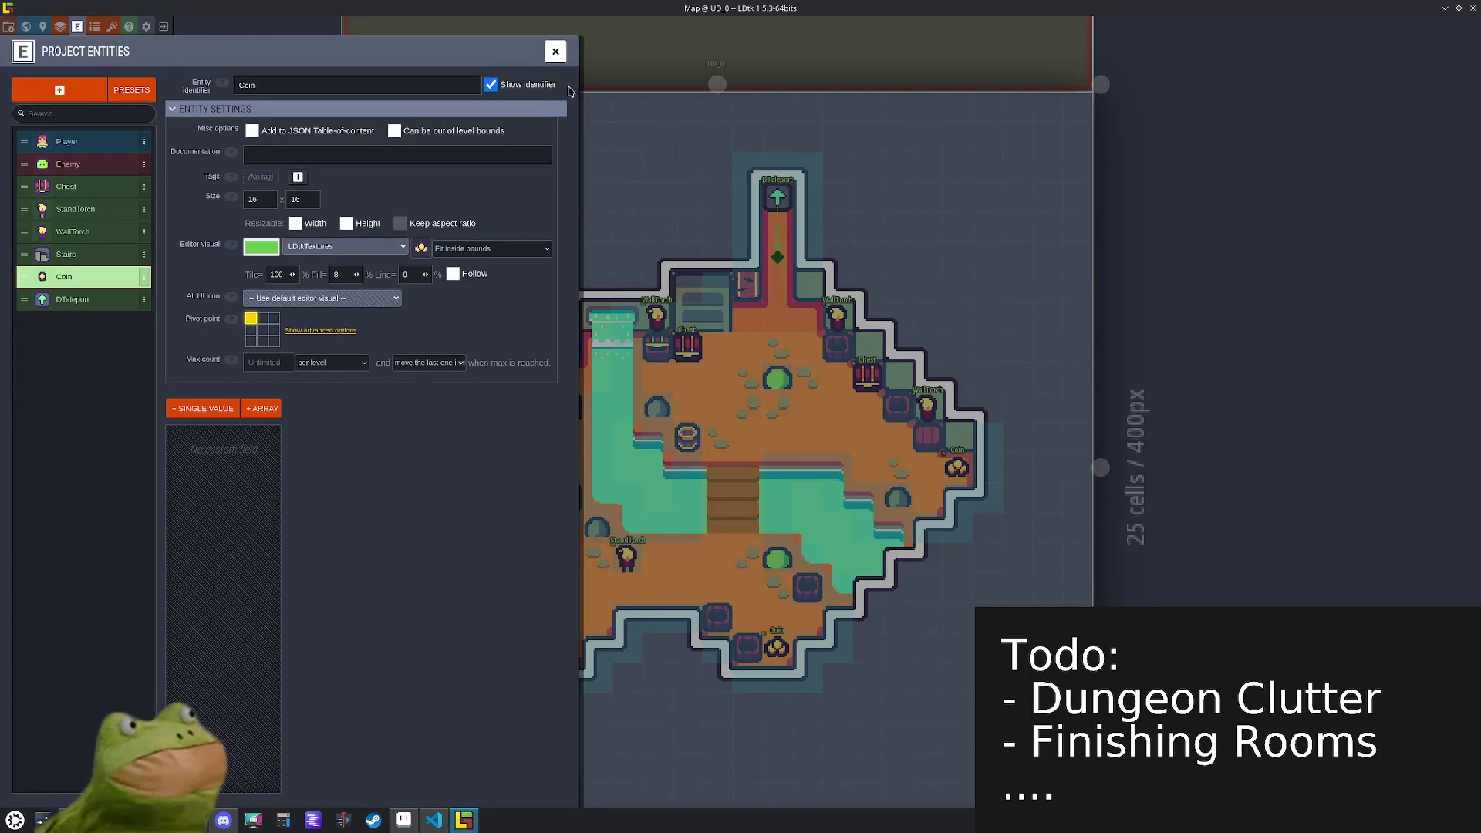
pyautogui.press('Escape')
pyautogui.scroll(2, 762, 393)
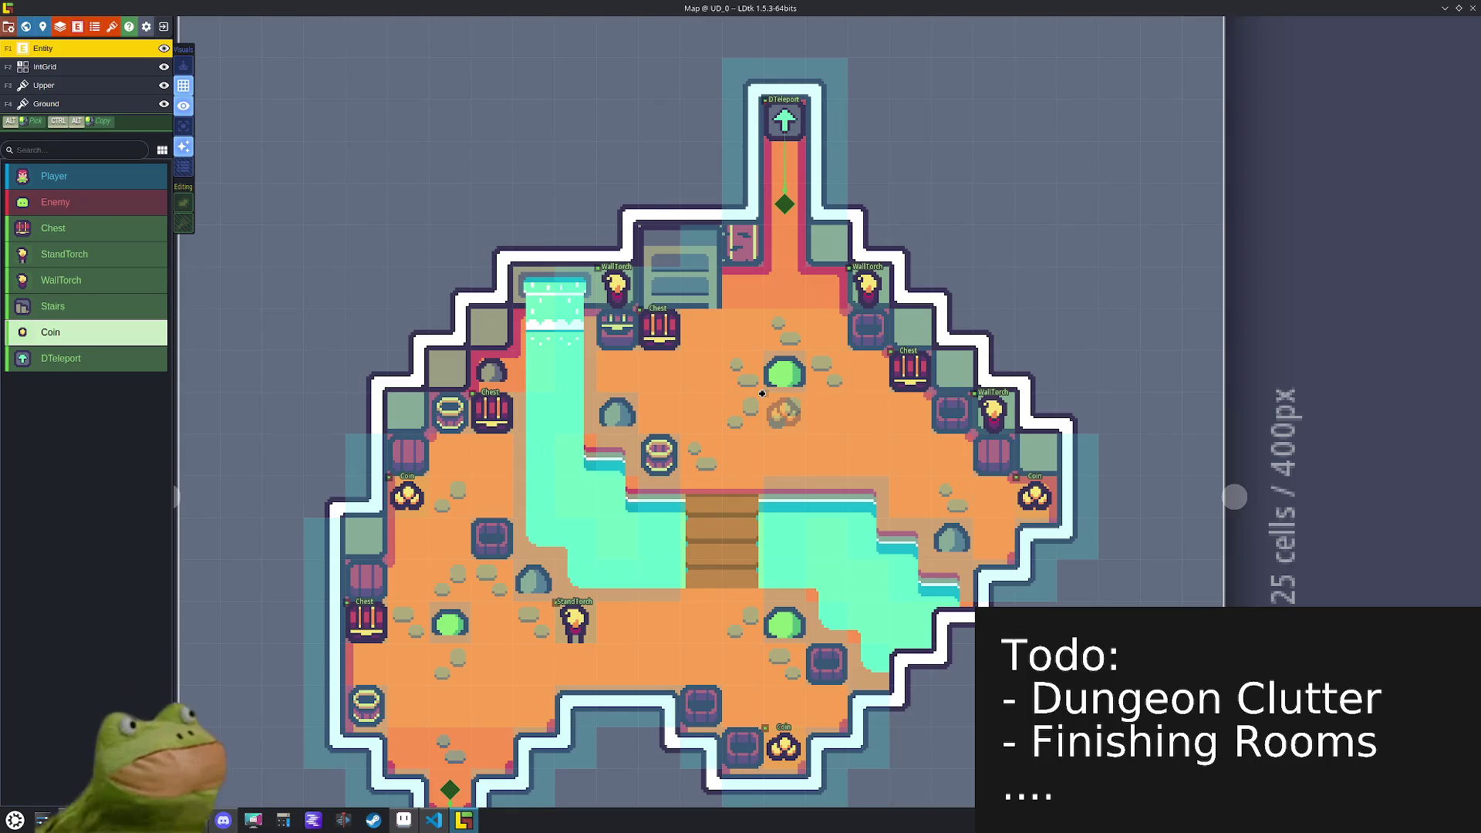
# - Set the Chest entity's Type field display to 'Show values only' so values appear above chests
pyautogui.click(683, 338)
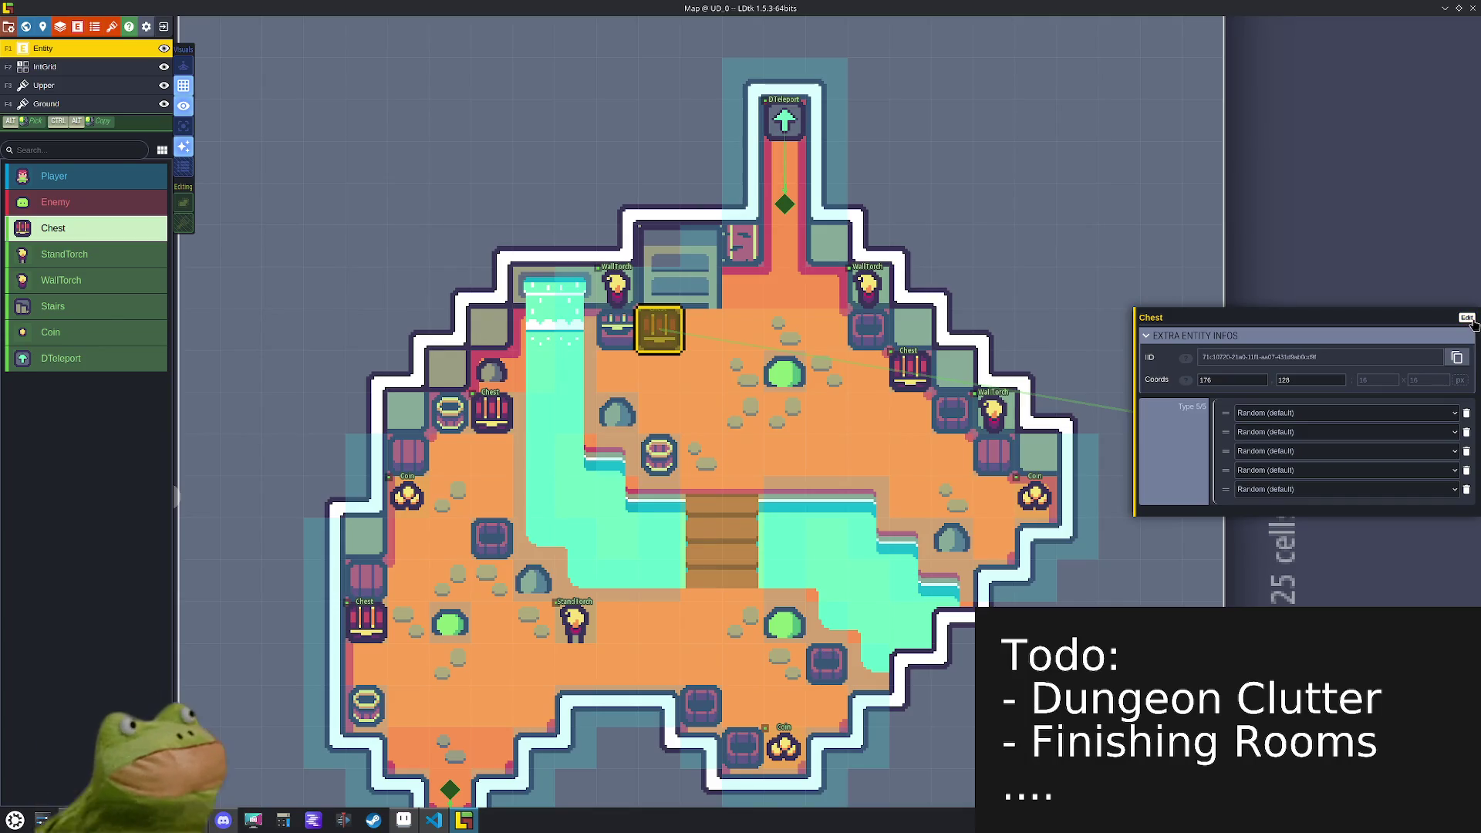
pyautogui.click(1465, 318)
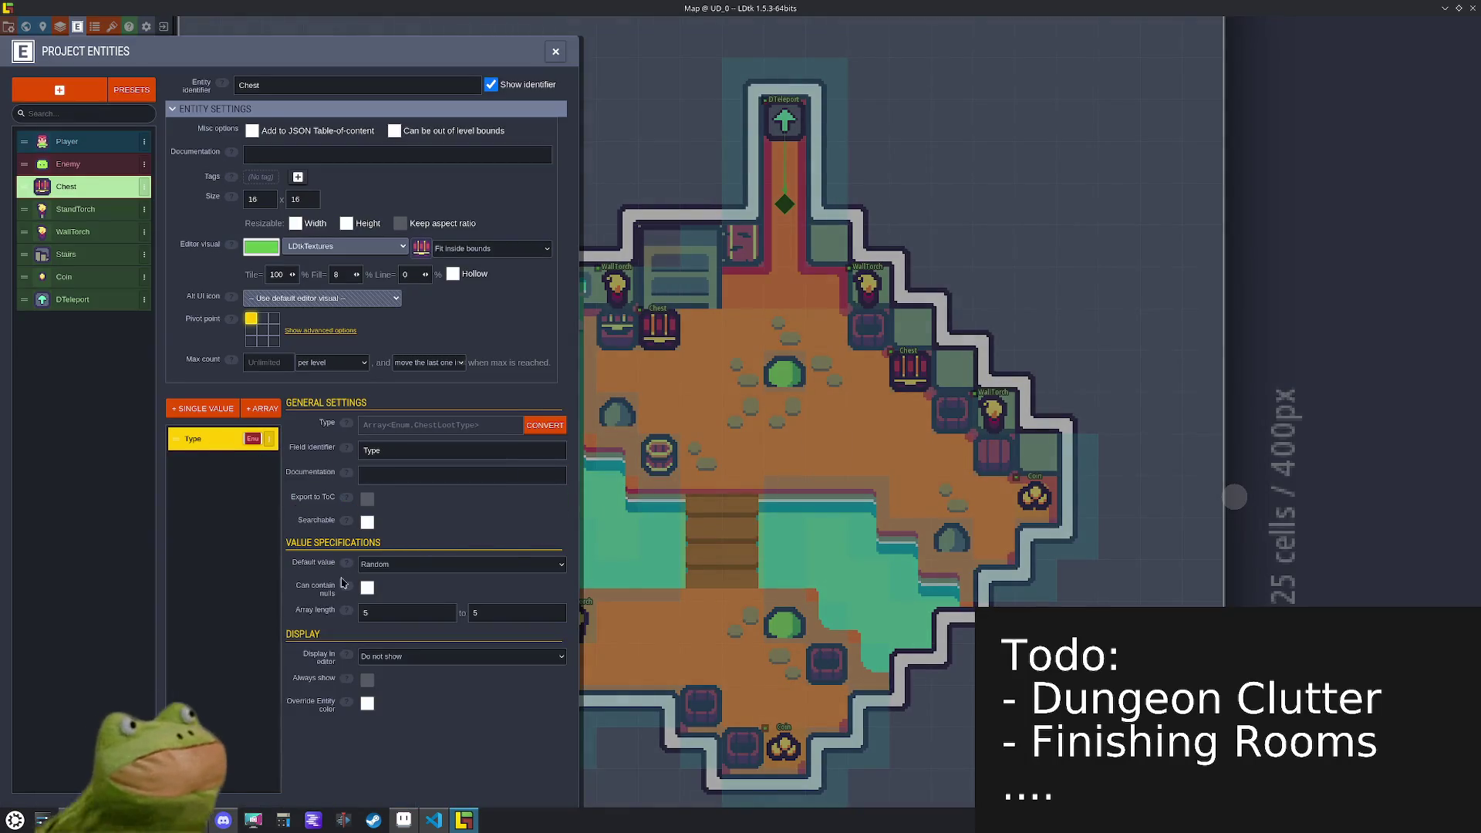
pyautogui.click(424, 656)
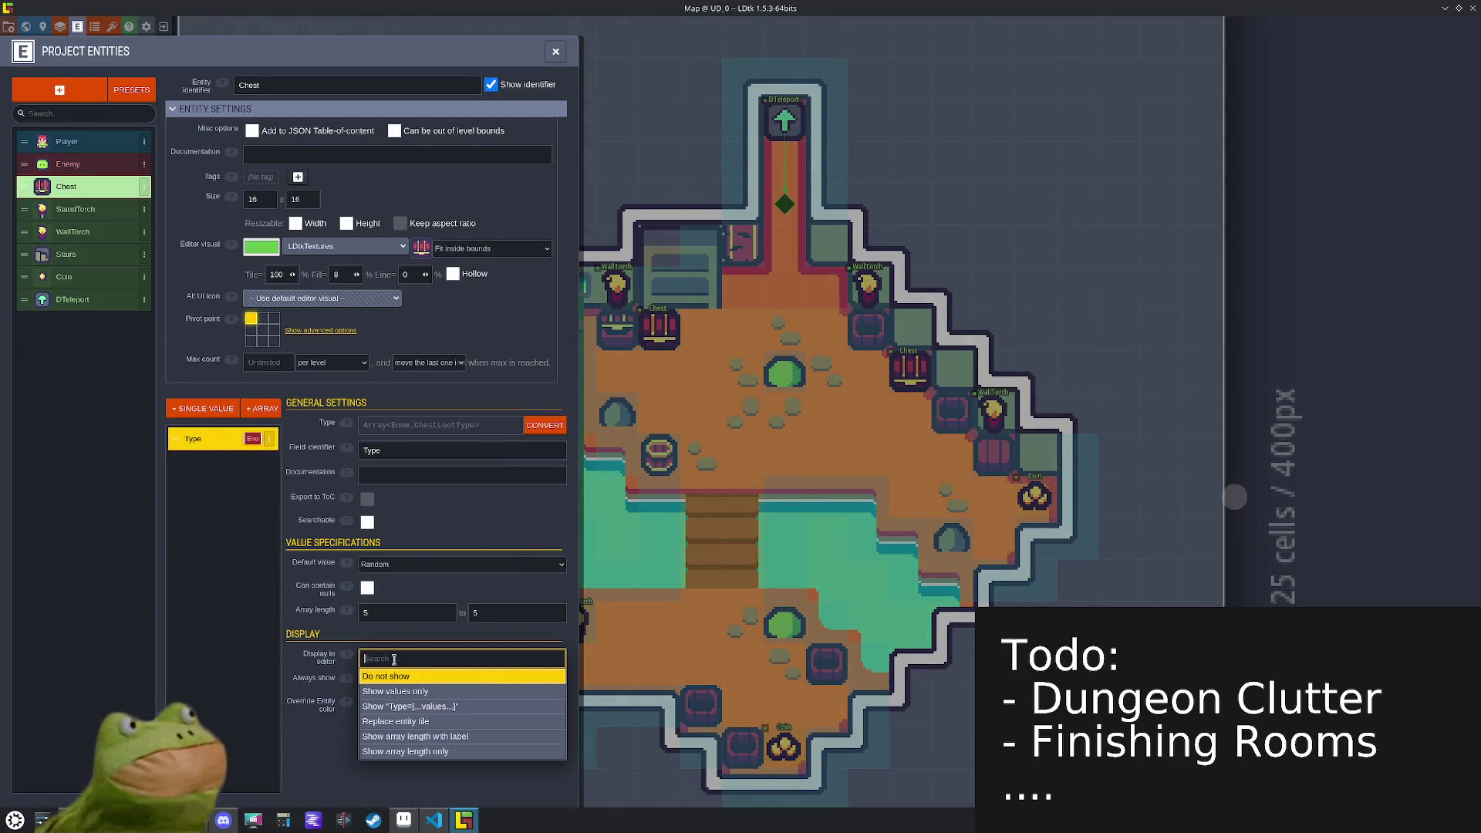
pyautogui.click(454, 690)
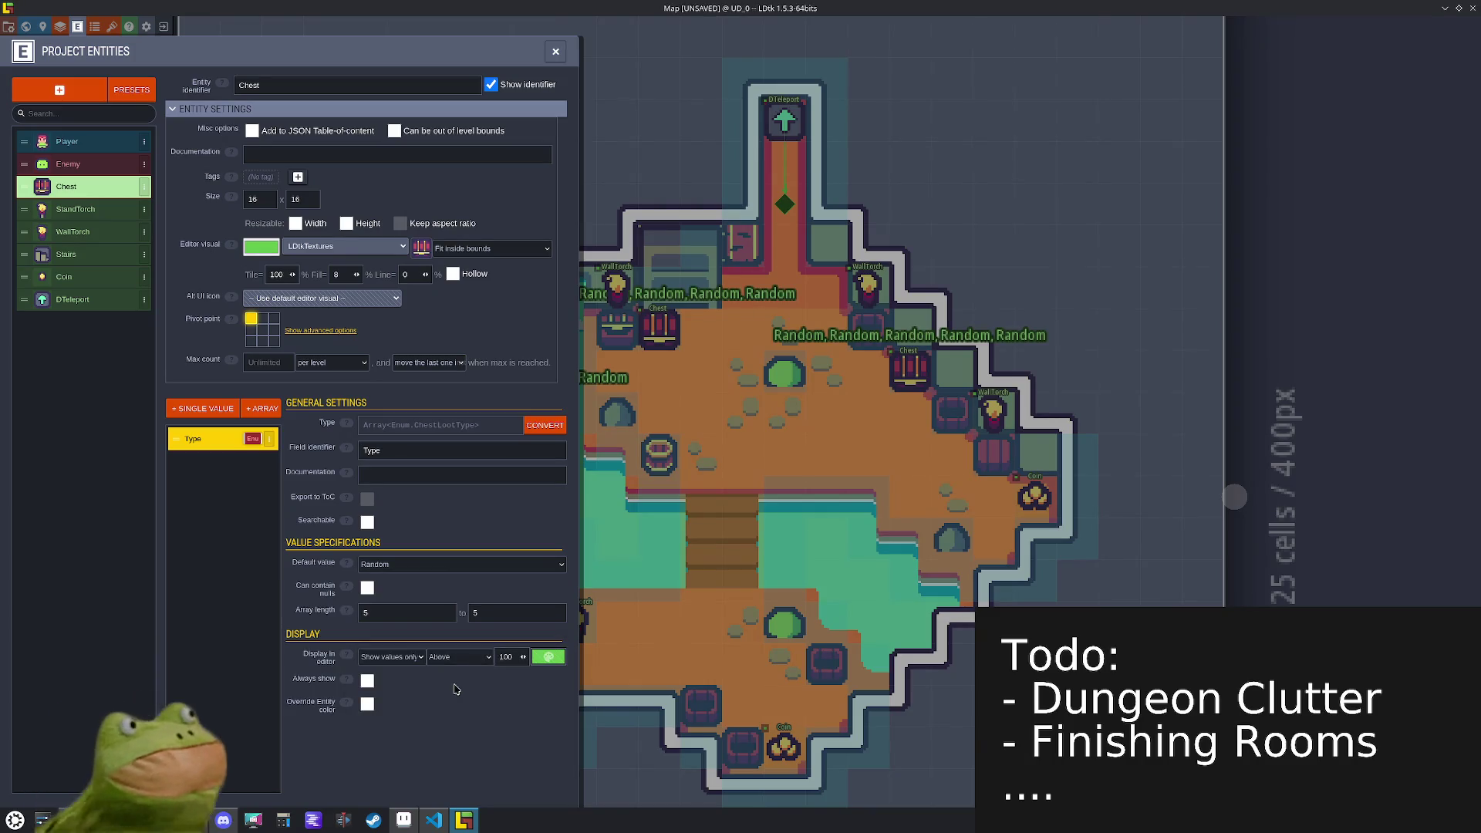
pyautogui.click(555, 51)
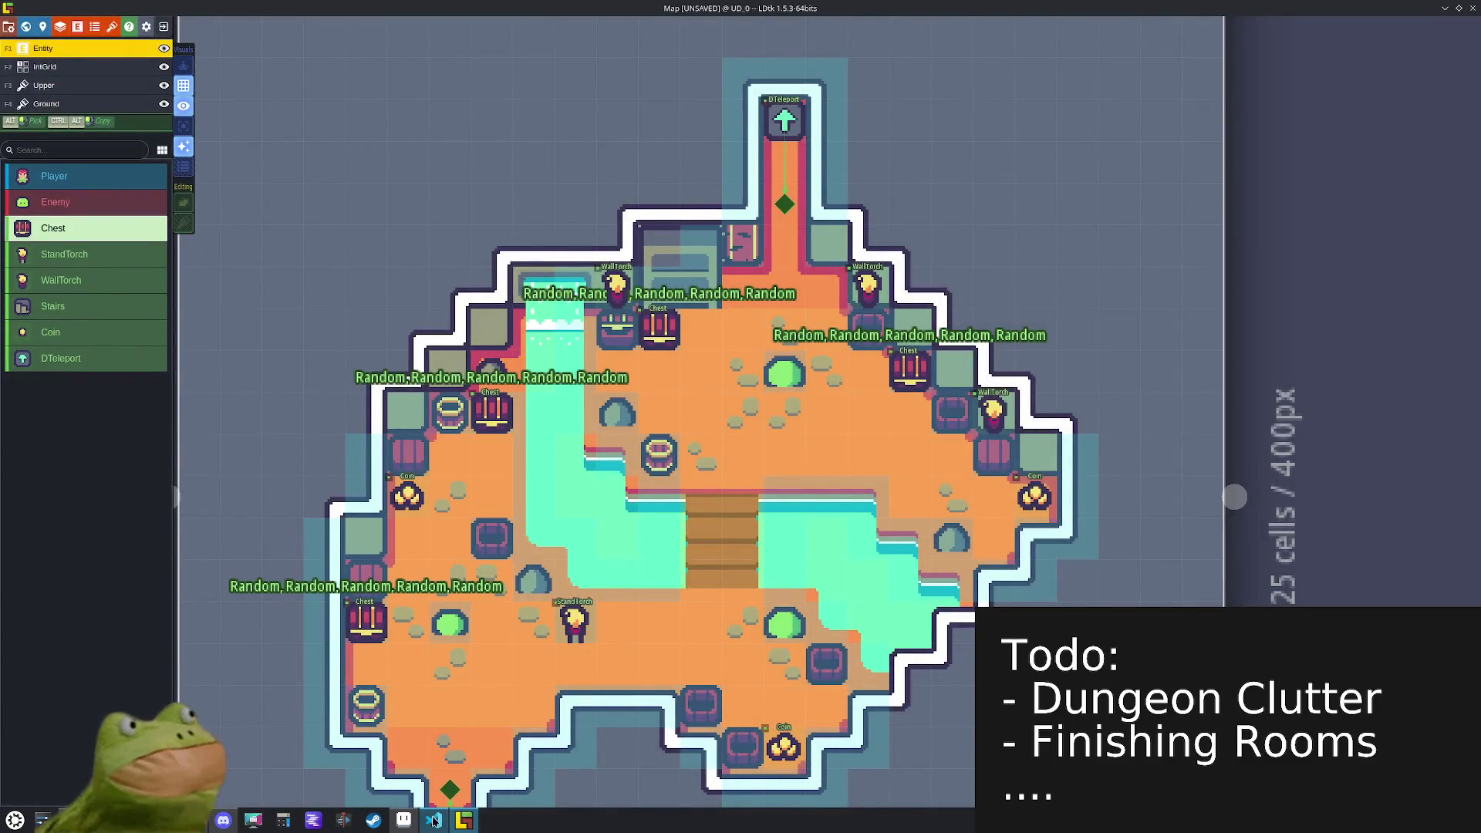
pyautogui.click(403, 818)
pyautogui.scroll(-5, 1048, 547)
pyautogui.hscroll(3, 1048, 547)
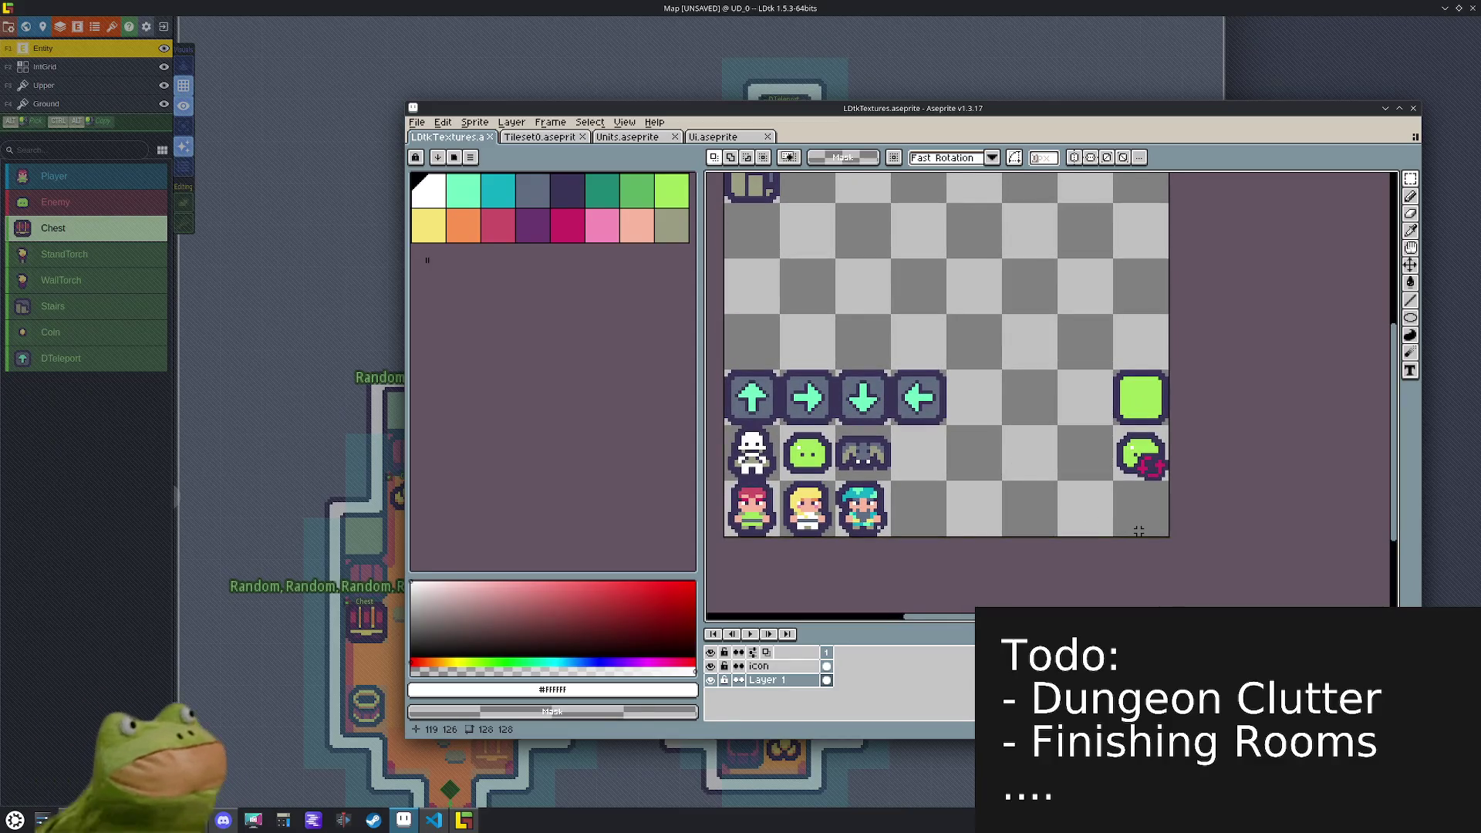
# - Paste a copy of the chest tile into the free top-row slot
pyautogui.scroll(6, 1054, 489)
pyautogui.hscroll(-1, 1054, 489)
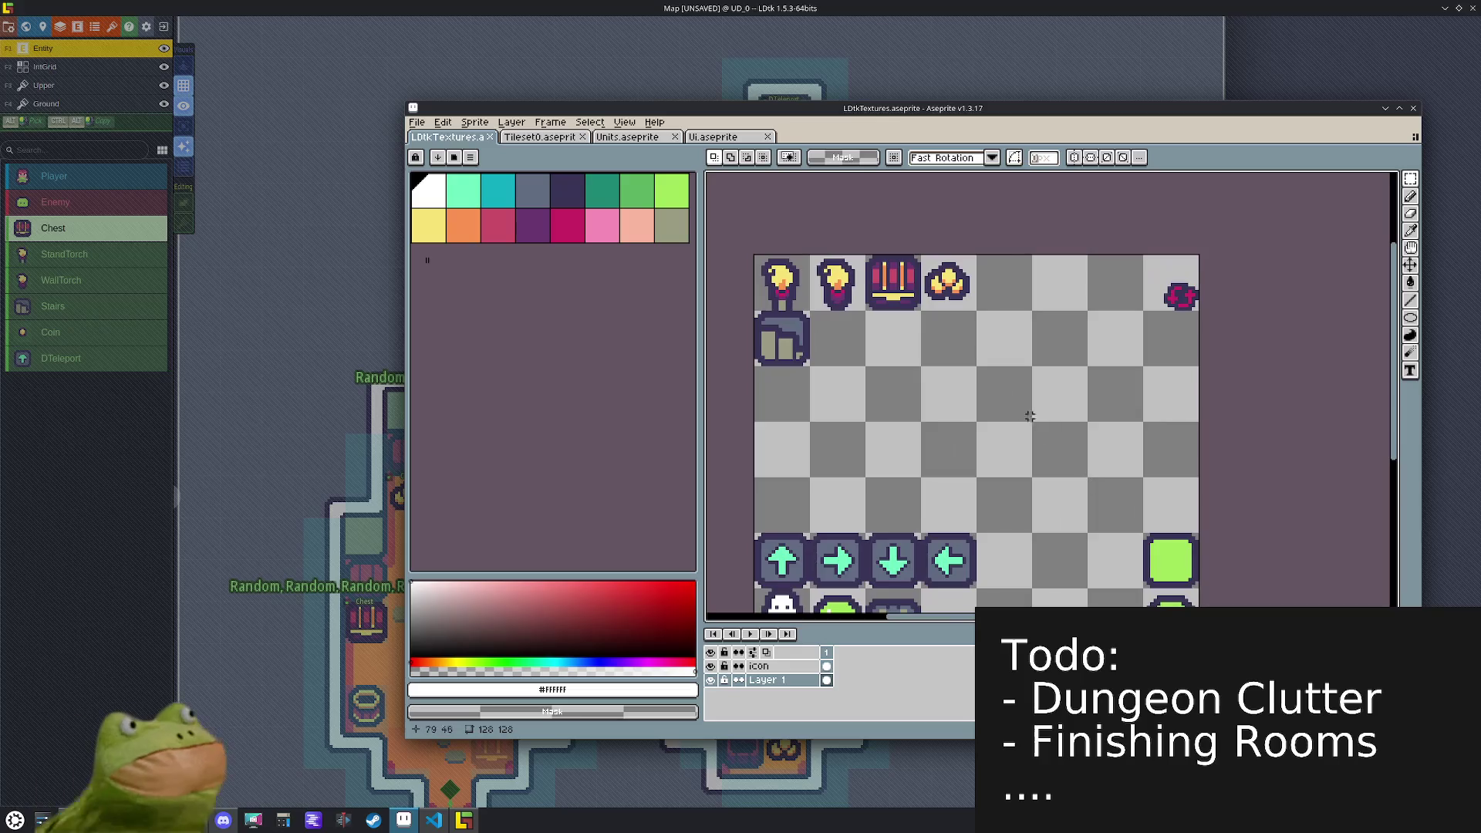
pyautogui.moveTo(893, 295); pyautogui.dragTo(892, 281)
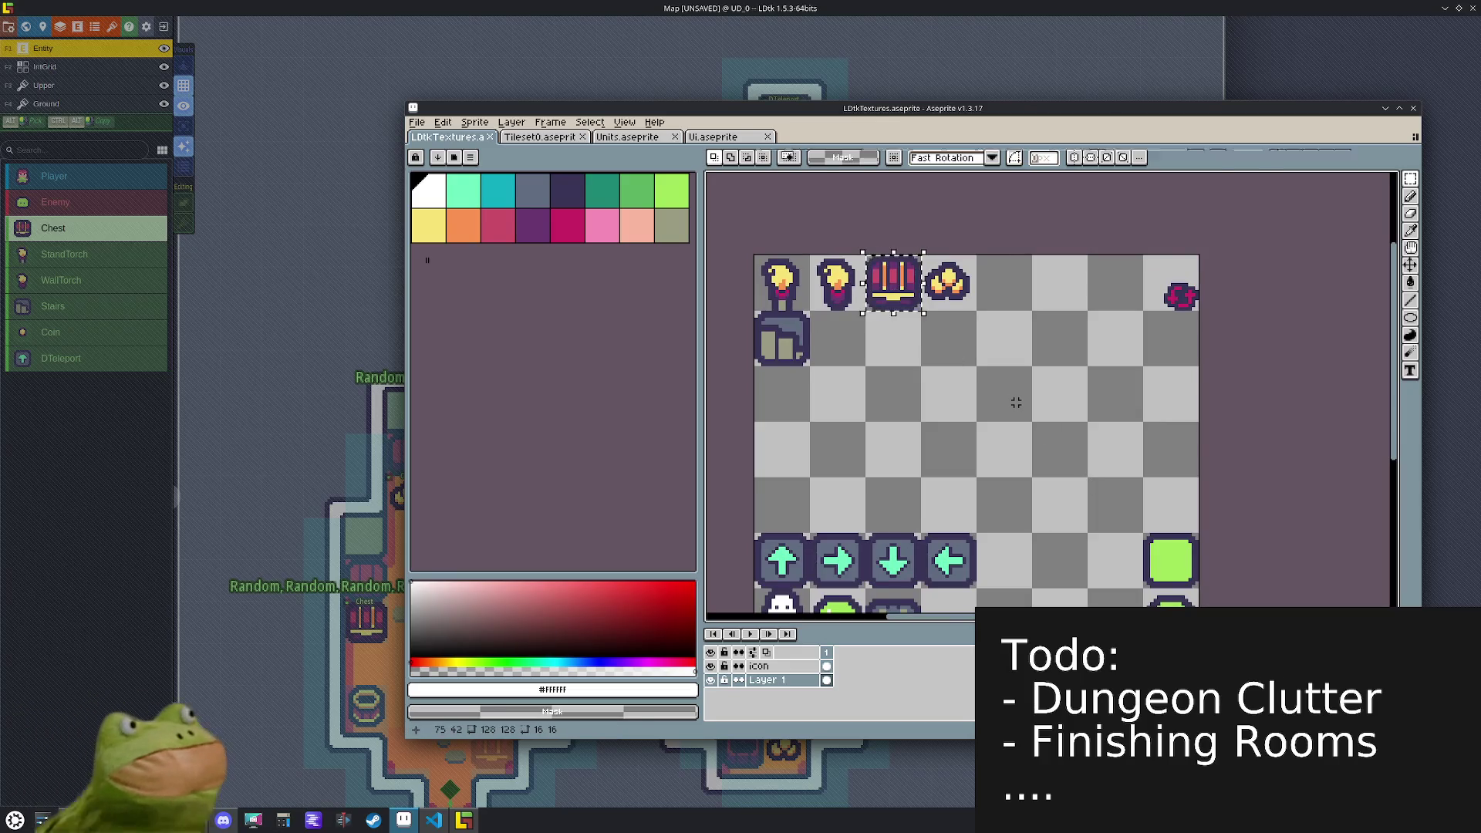
pyautogui.hotkey('ctrl', 'v')
pyautogui.hotkey('shift', 'Right')
pyautogui.hotkey('shift', 'Right')
pyautogui.hotkey('shift', 'Right')
pyautogui.hotkey('shift', 'Down')
pyautogui.hotkey('shift', 'Left')
pyautogui.hotkey('shift', 'Left')
pyautogui.hotkey('shift', 'Down')
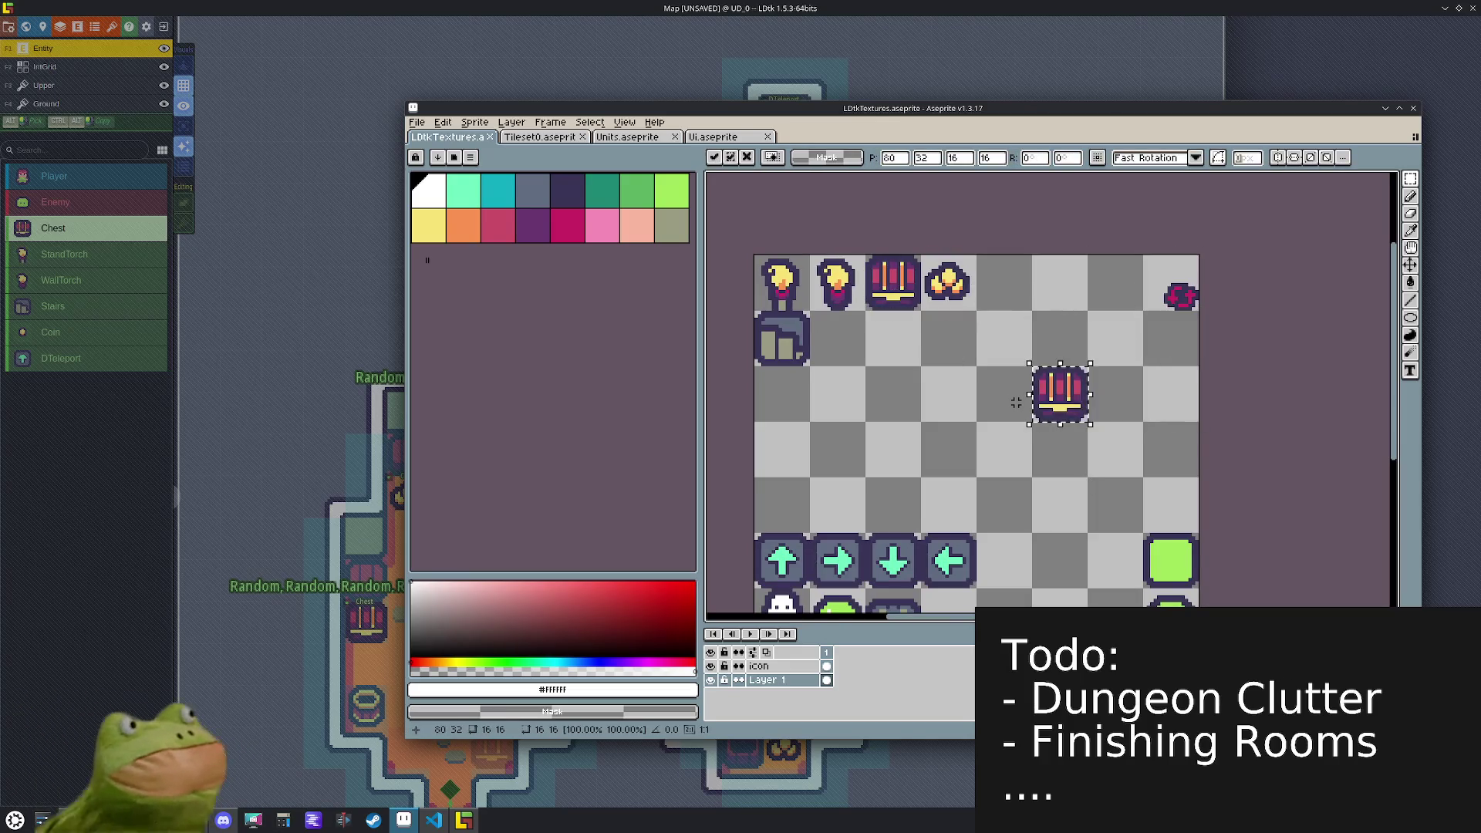
pyautogui.hotkey('shift', 'Right')
pyautogui.hotkey('shift', 'Right')
pyautogui.hotkey('shift', 'Up')
pyautogui.hotkey('shift', 'Up')
pyautogui.hotkey('shift', 'Left')
pyautogui.hotkey('shift', 'Left')
pyautogui.hotkey('shift', 'Left')
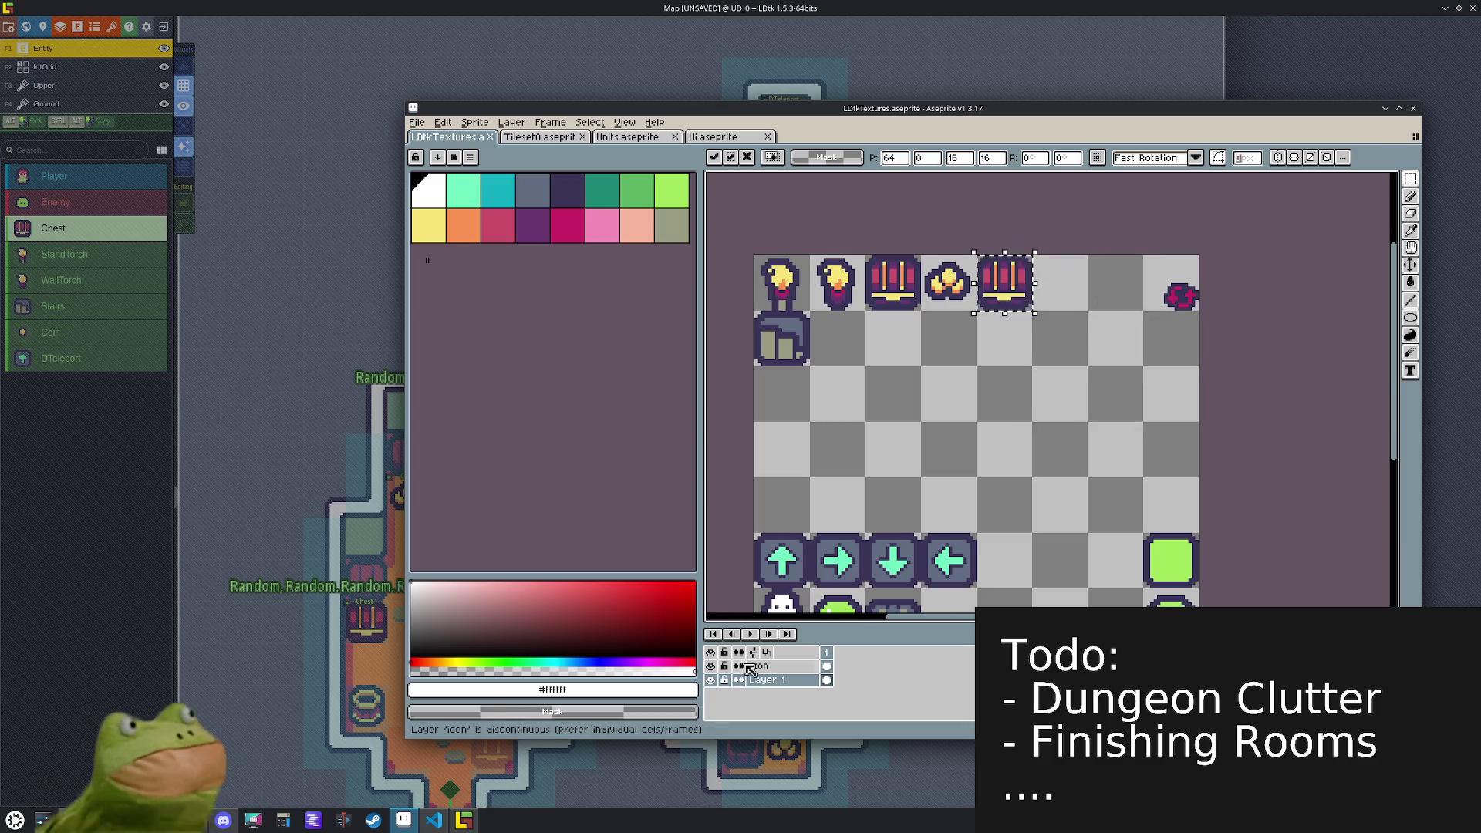
# - On the icon layer, move the red icon onto the new chest and save the sprite file
pyautogui.click(771, 667)
pyautogui.moveTo(1149, 259); pyautogui.dragTo(1194, 309)
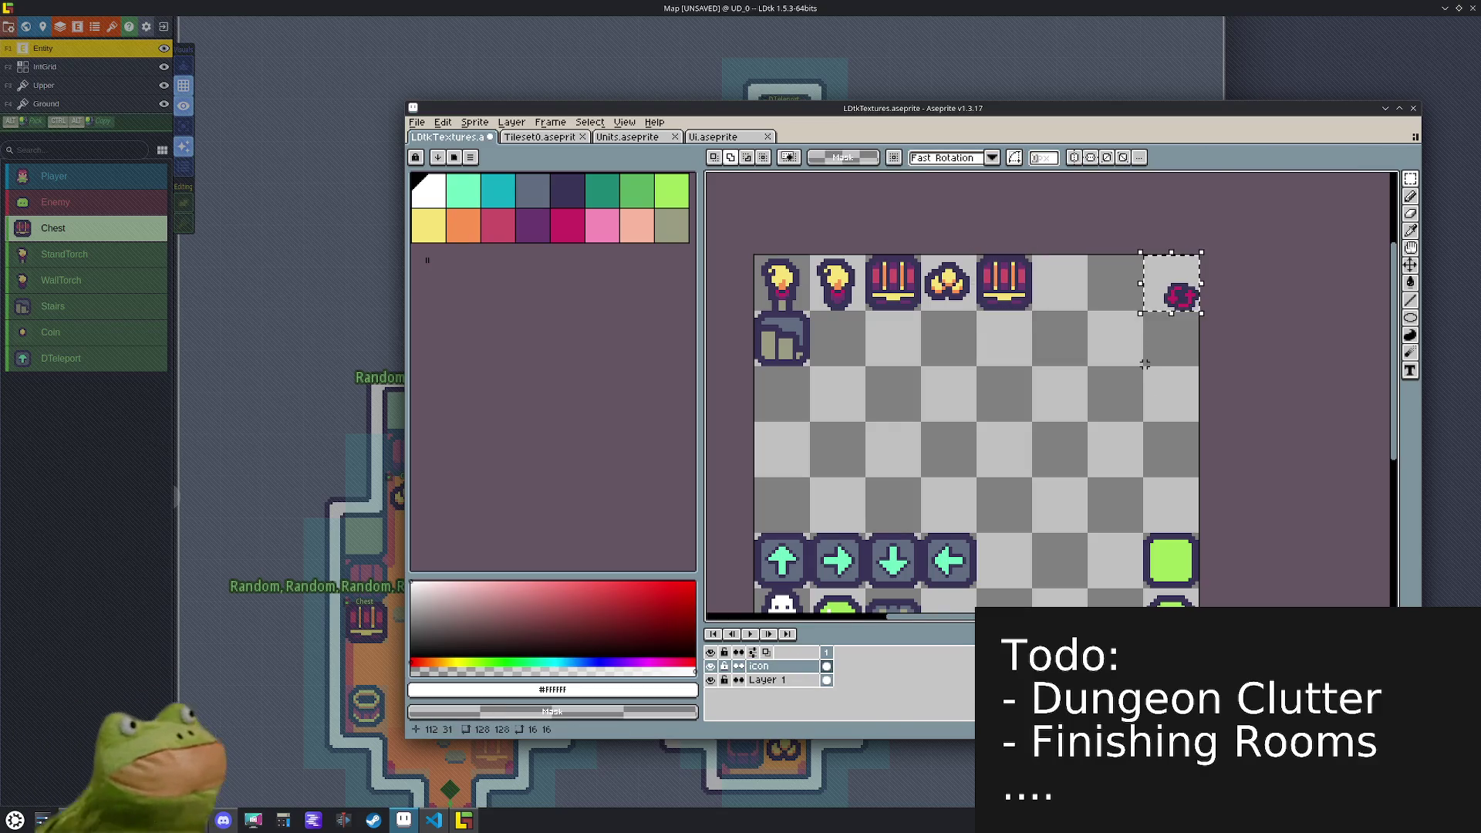
pyautogui.hotkey('shift', 'Left')
pyautogui.hotkey('shift', 'Left')
pyautogui.hotkey('shift', 'Left')
pyautogui.hotkey('ctrl', 'd')
pyautogui.hotkey('ctrl', 's')
# - Re-export the LDtkTextures sheet as an image and return to LDtk
pyautogui.click(416, 122)
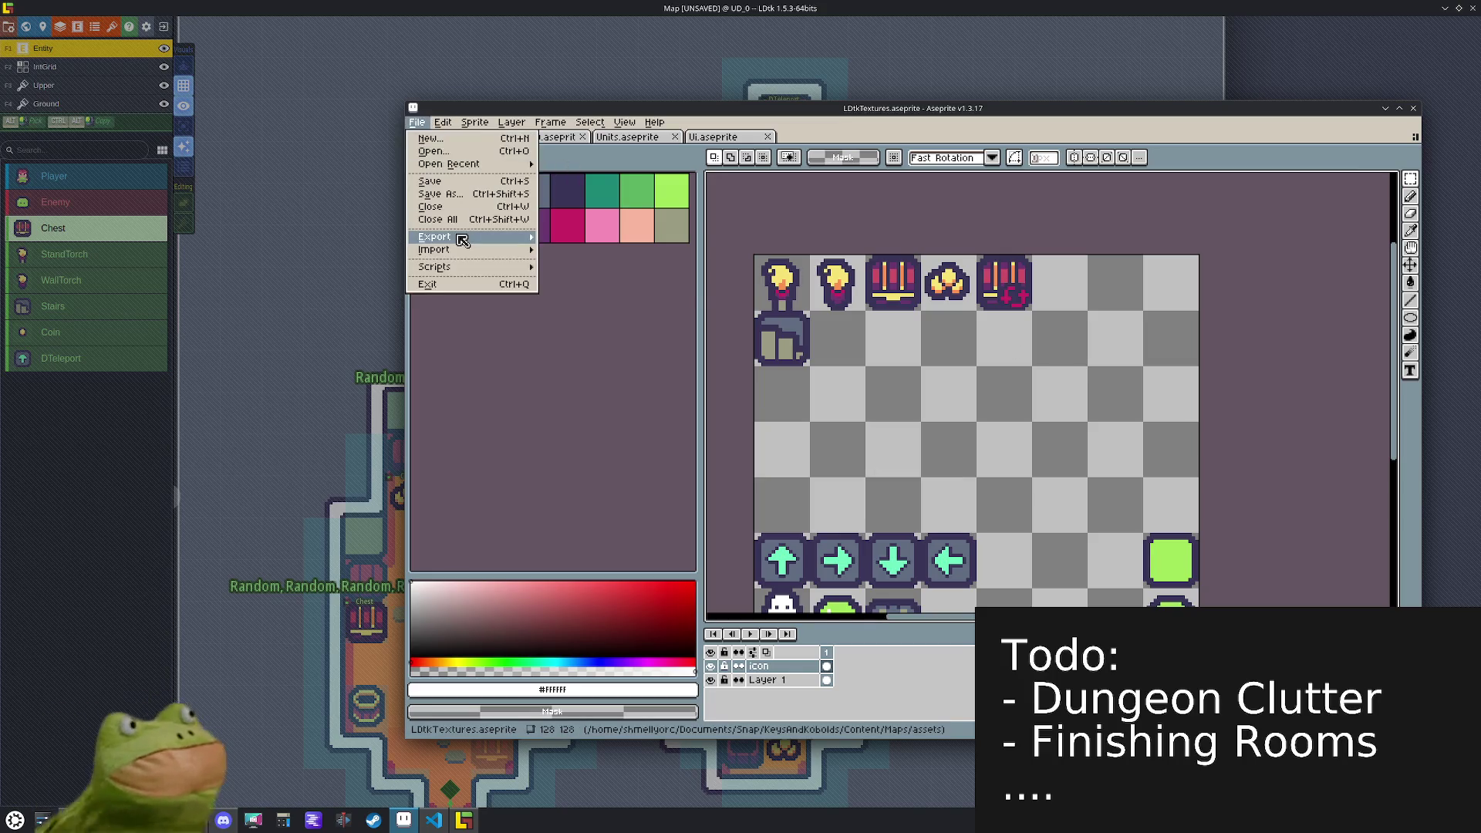
pyautogui.moveTo(478, 237)
pyautogui.click(555, 284)
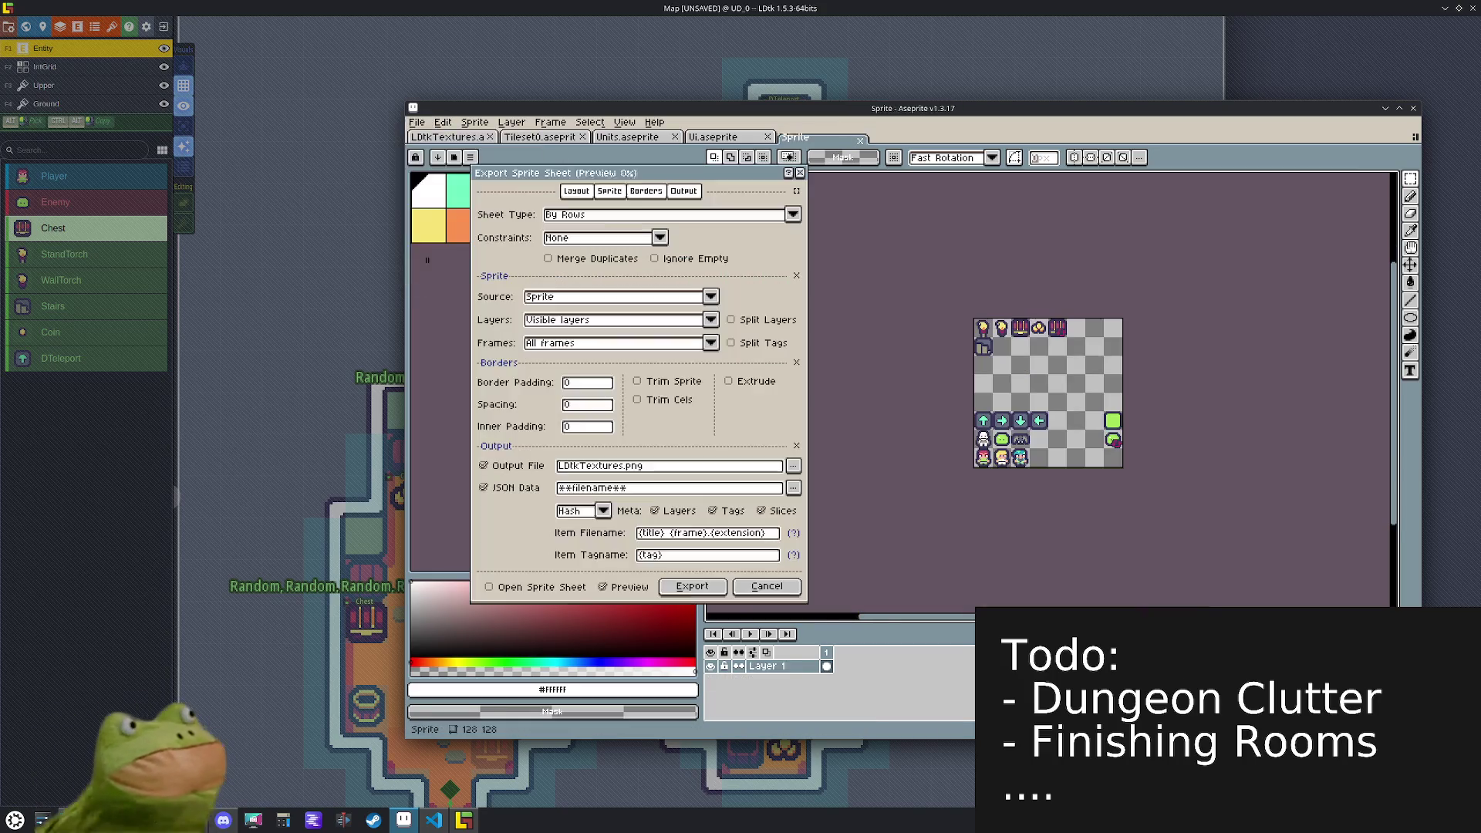
pyautogui.click(767, 586)
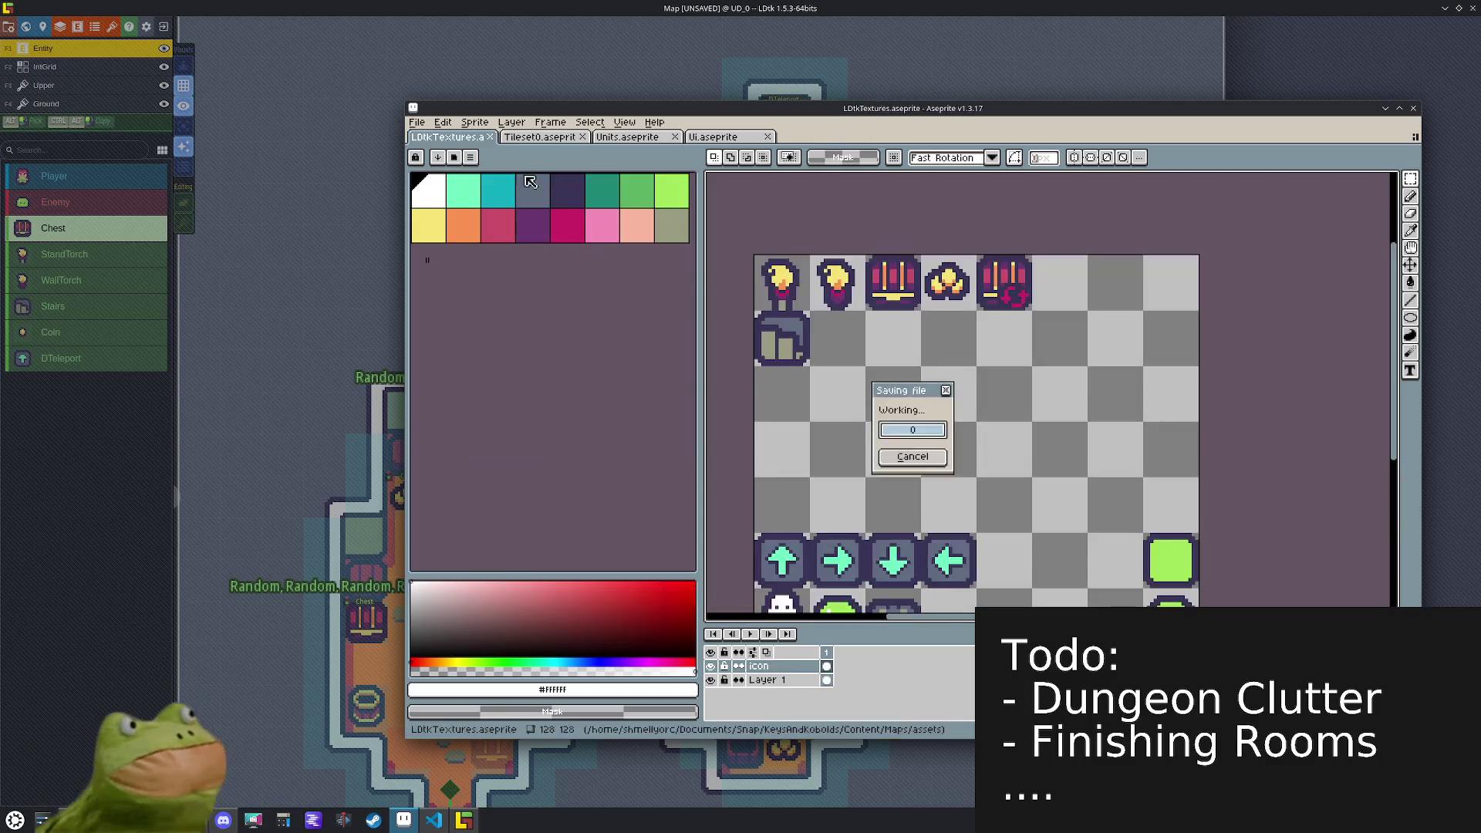
pyautogui.click(411, 121)
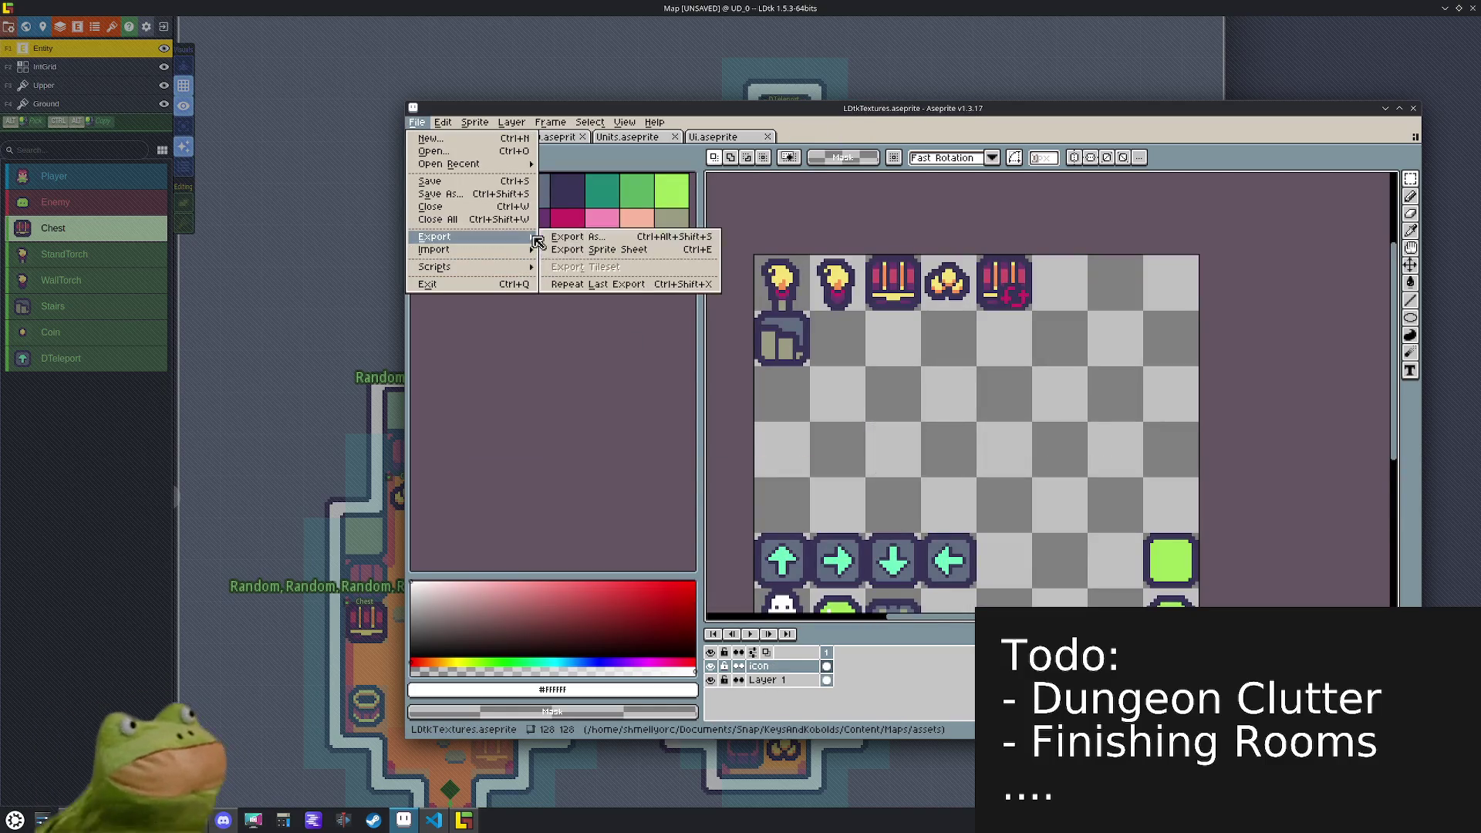
pyautogui.click(559, 240)
pyautogui.click(633, 499)
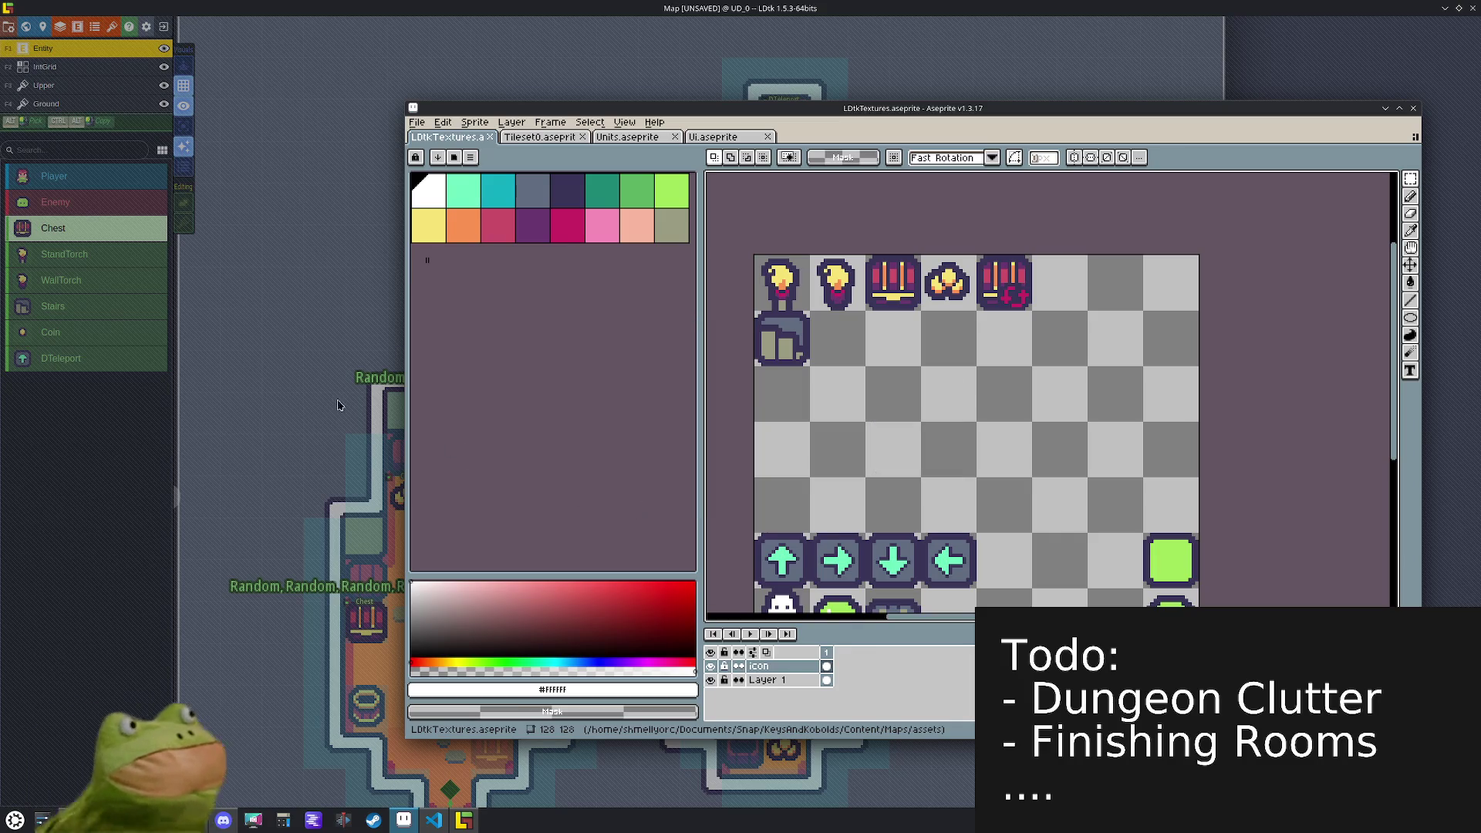
pyautogui.click(325, 389)
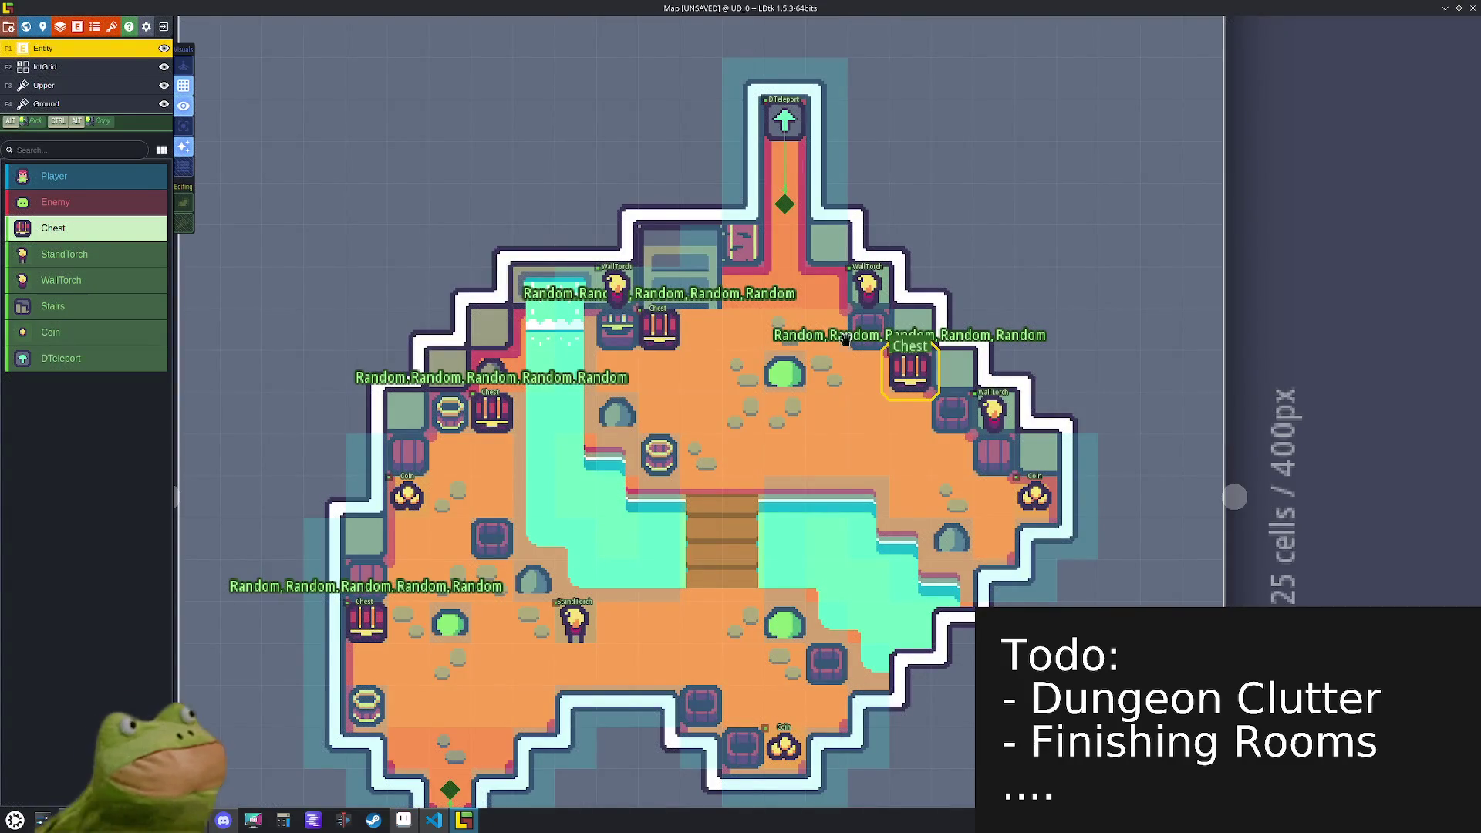
# - Set ChestLootType's icon tileset to LDtkTextures, give Random the red-badged chest icon, and save
pyautogui.click(112, 27)
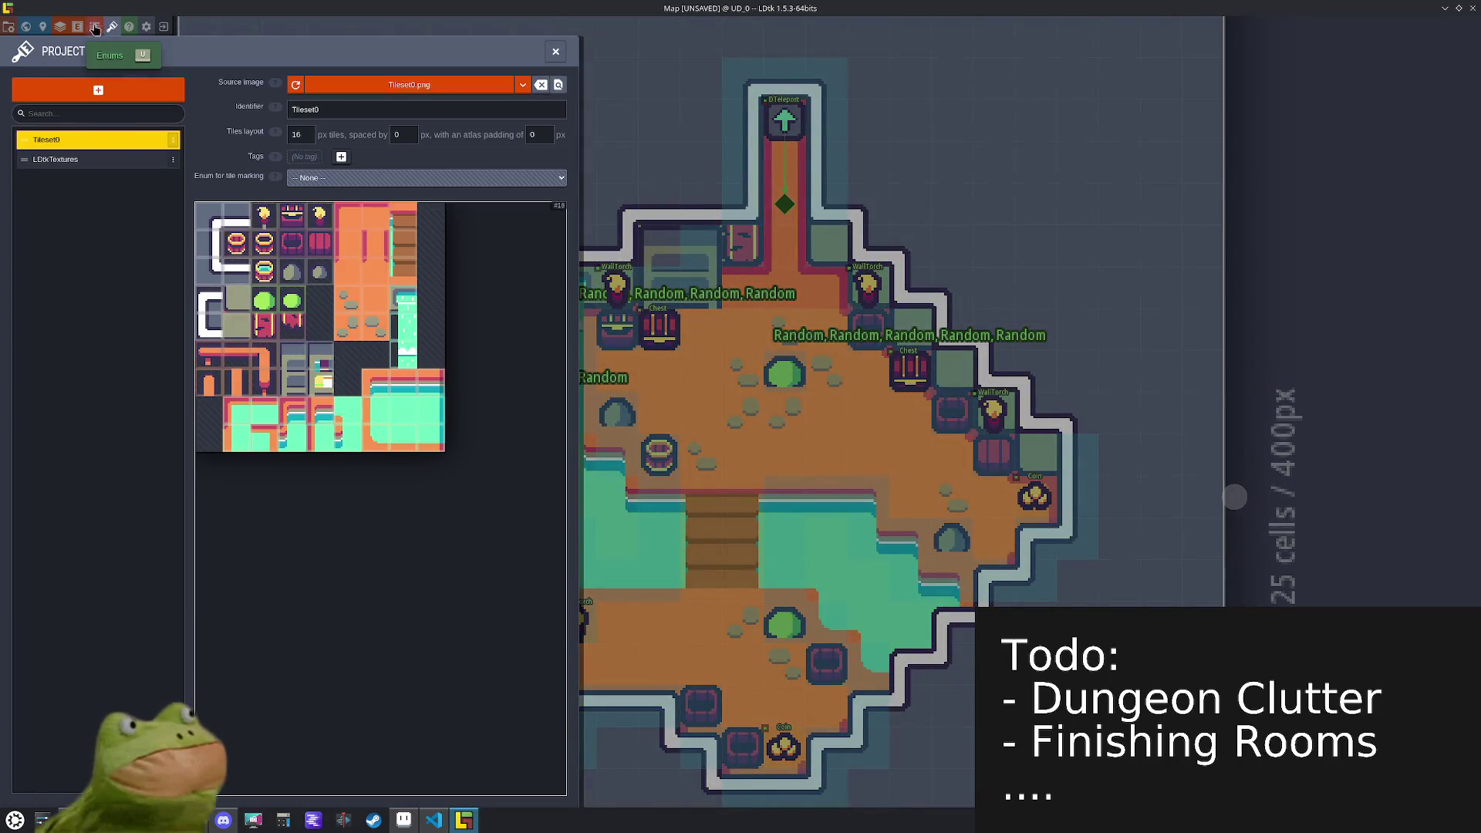
pyautogui.click(112, 27)
pyautogui.click(94, 27)
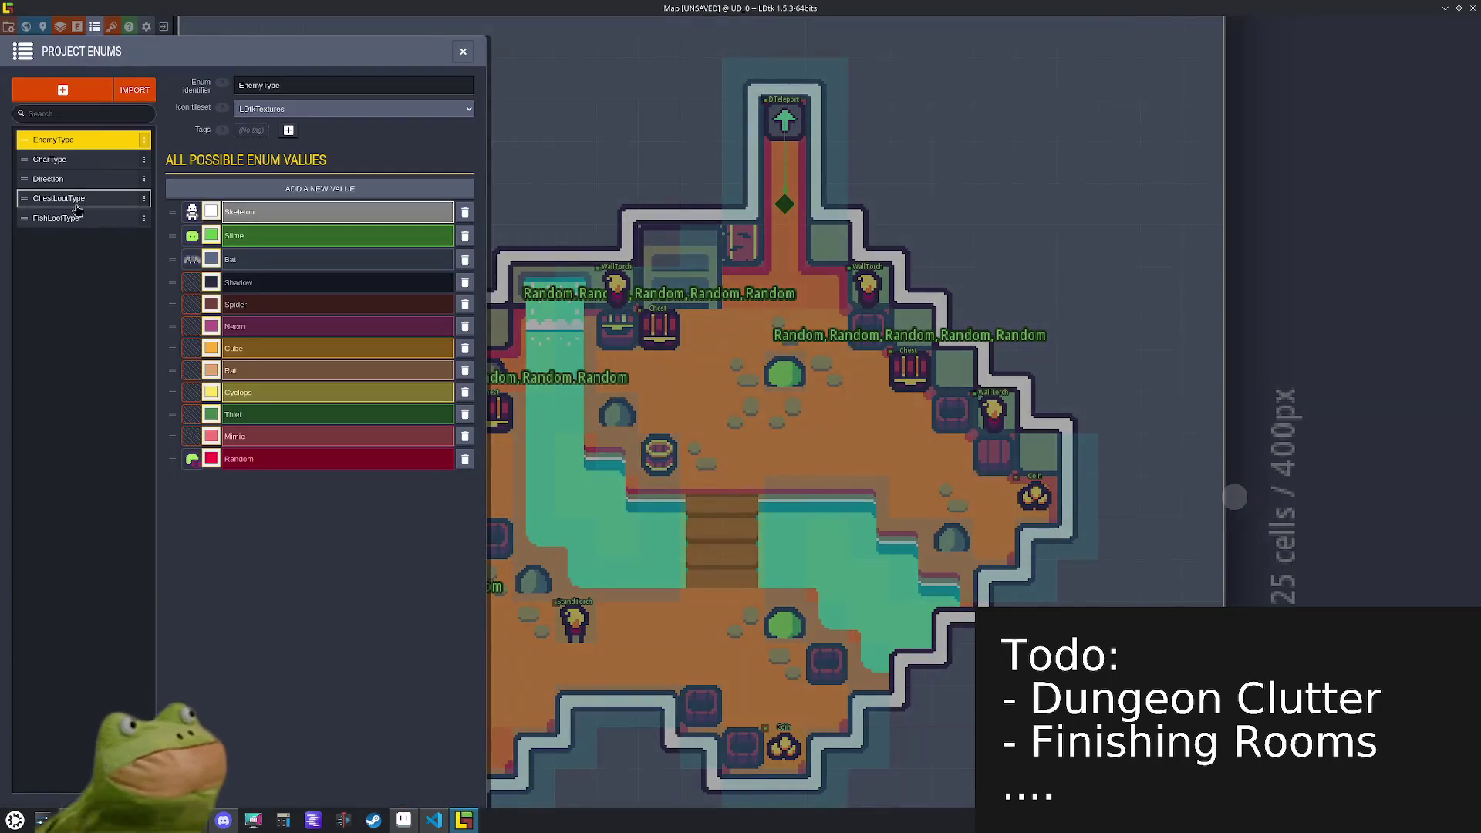
pyautogui.click(66, 199)
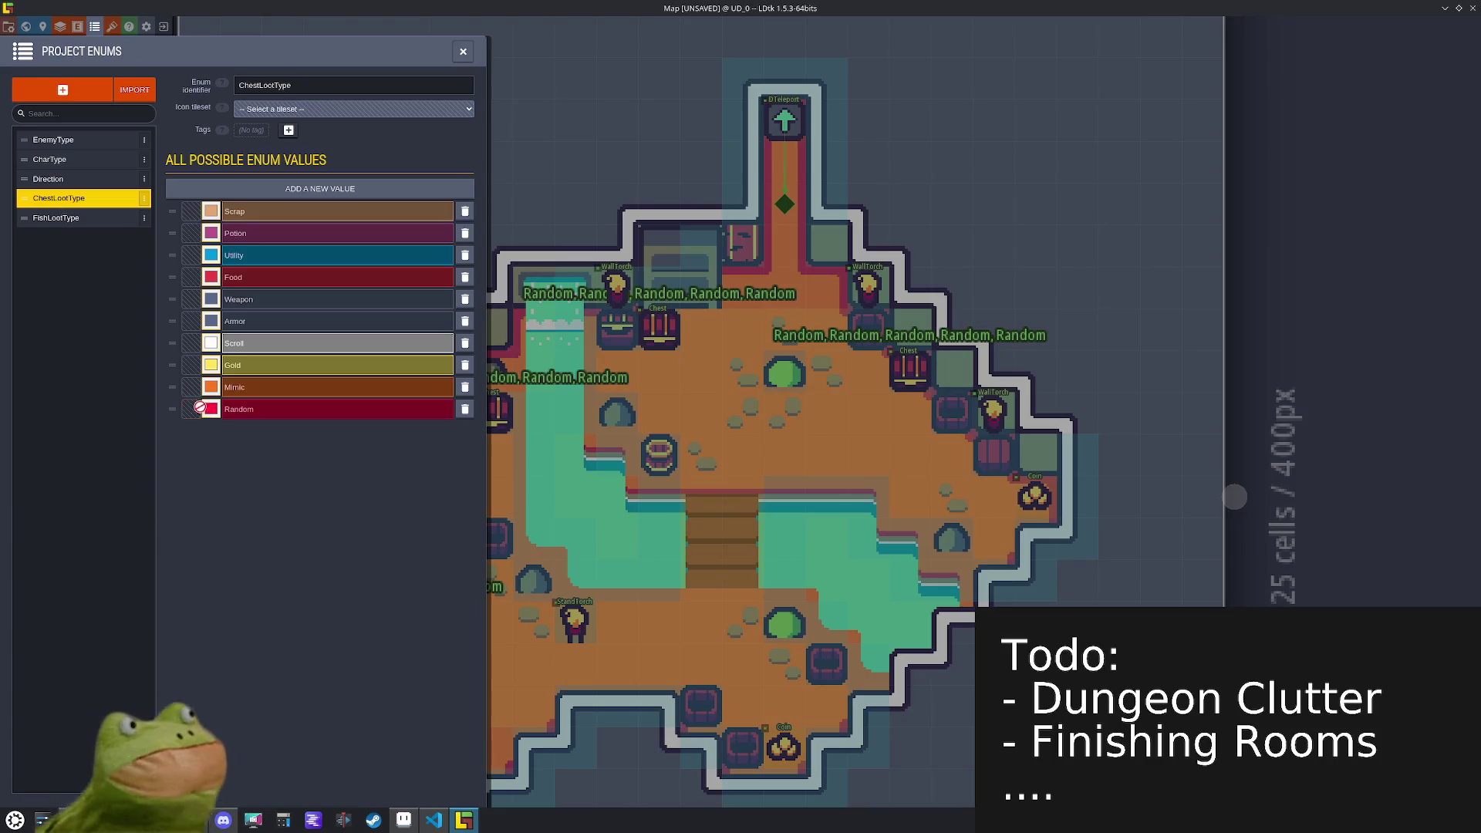
pyautogui.click(323, 109)
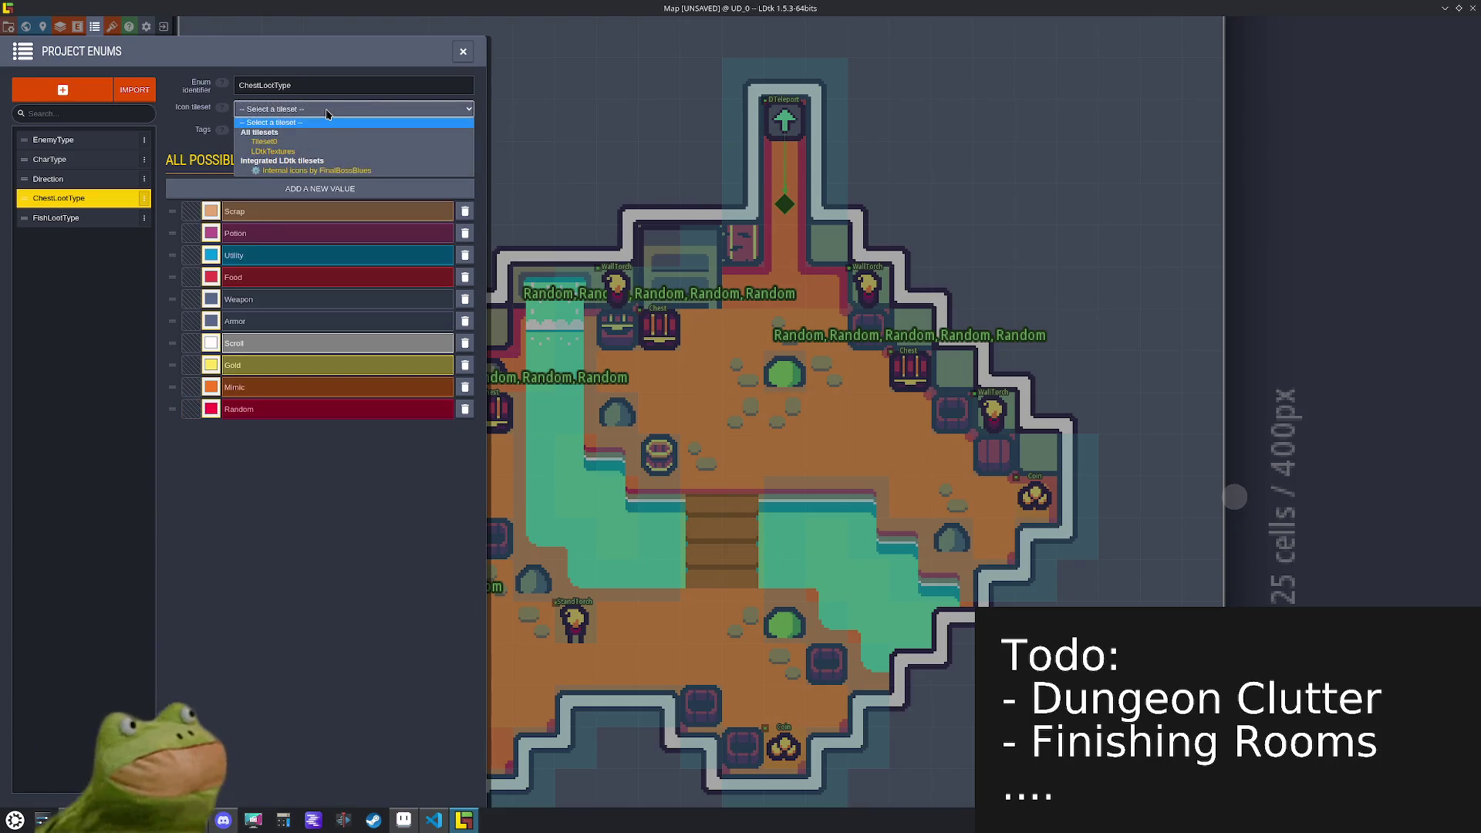
pyautogui.click(309, 152)
pyautogui.click(193, 409)
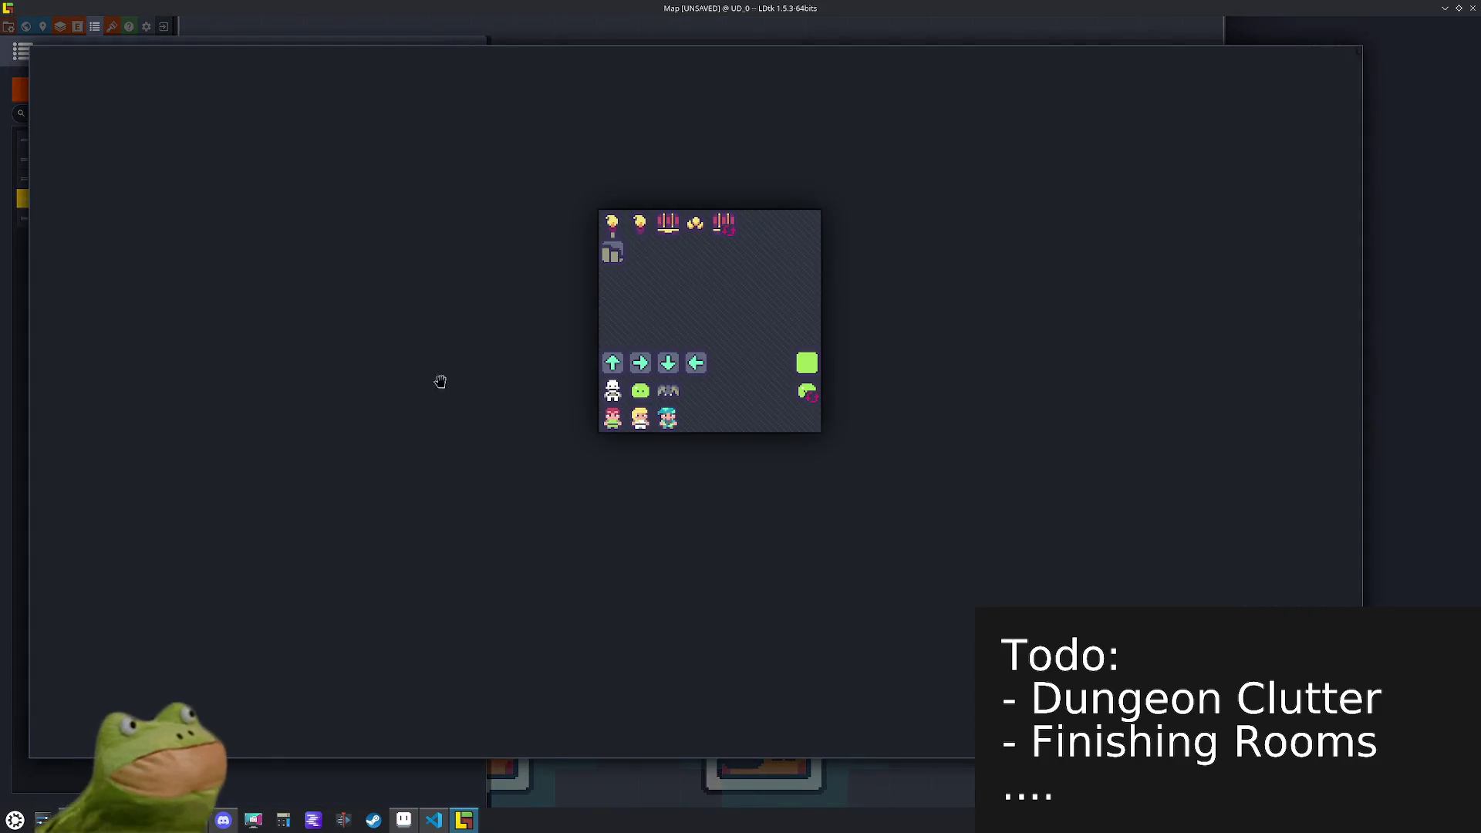
pyautogui.click(723, 223)
pyautogui.hotkey('ctrl', 's')
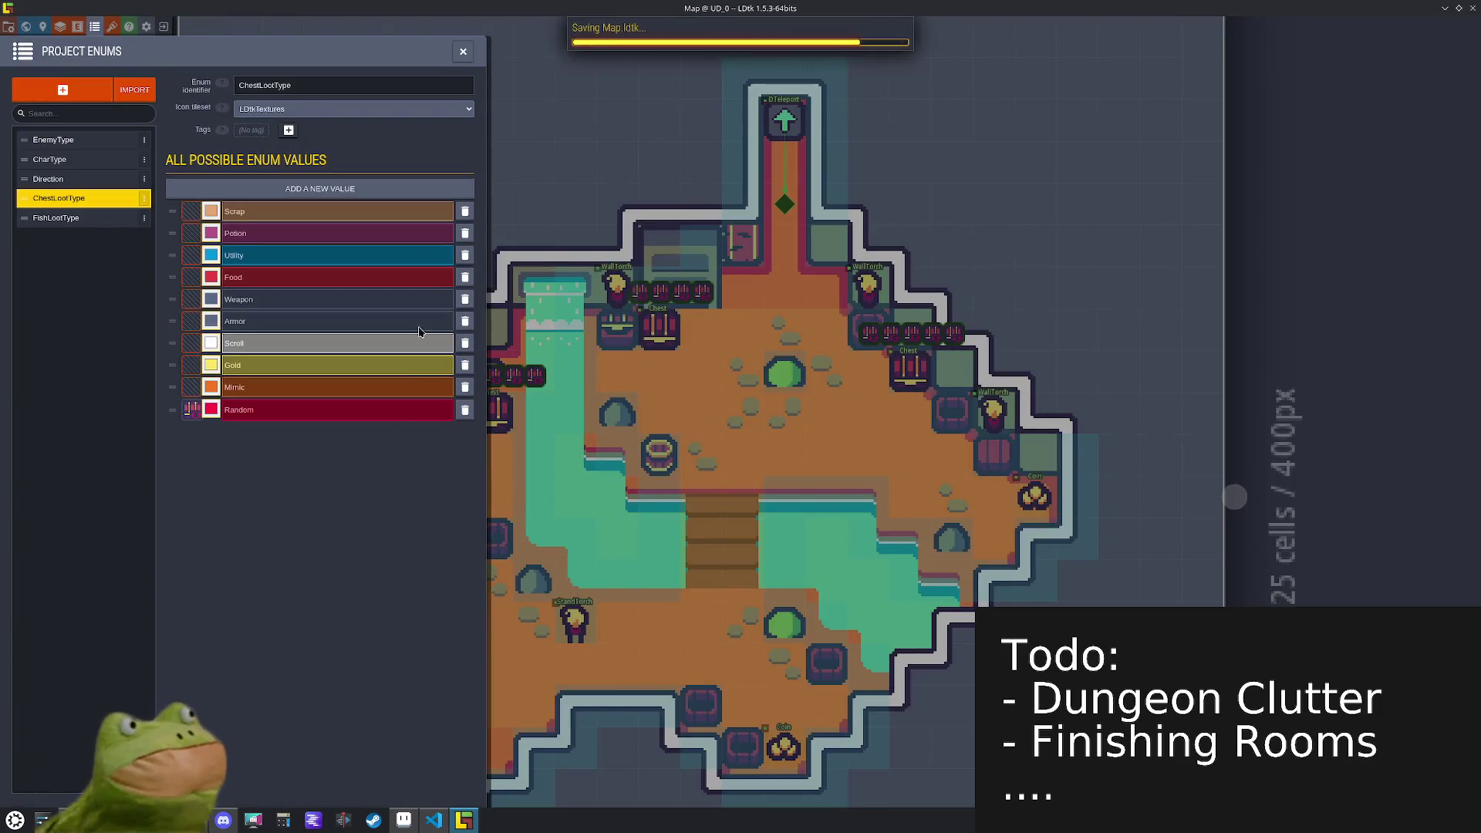
pyautogui.click(462, 53)
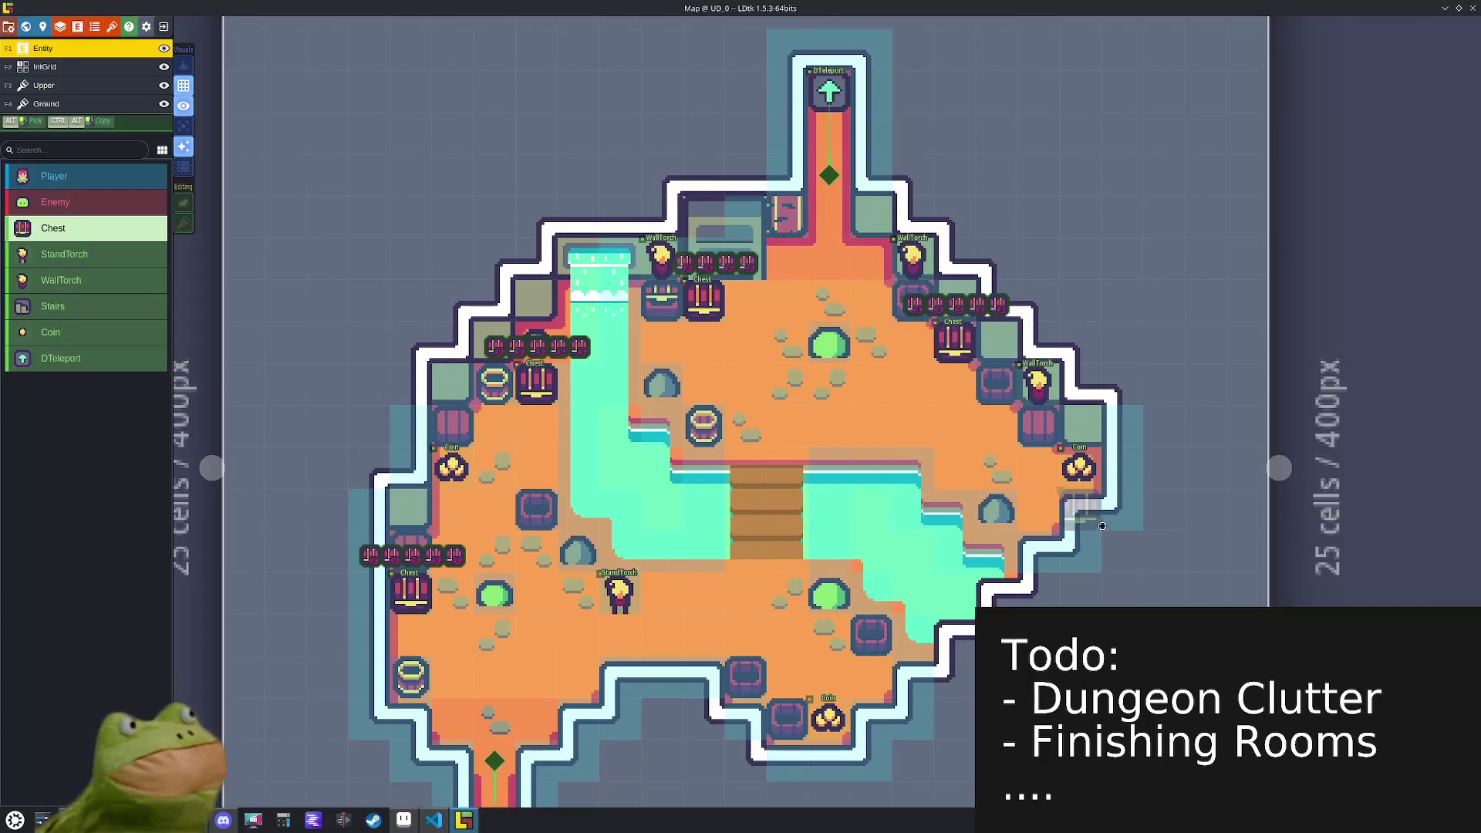
# - Toggle the IntGrid layer and select the upper chest to view its five Random loot types
pyautogui.press('F2')
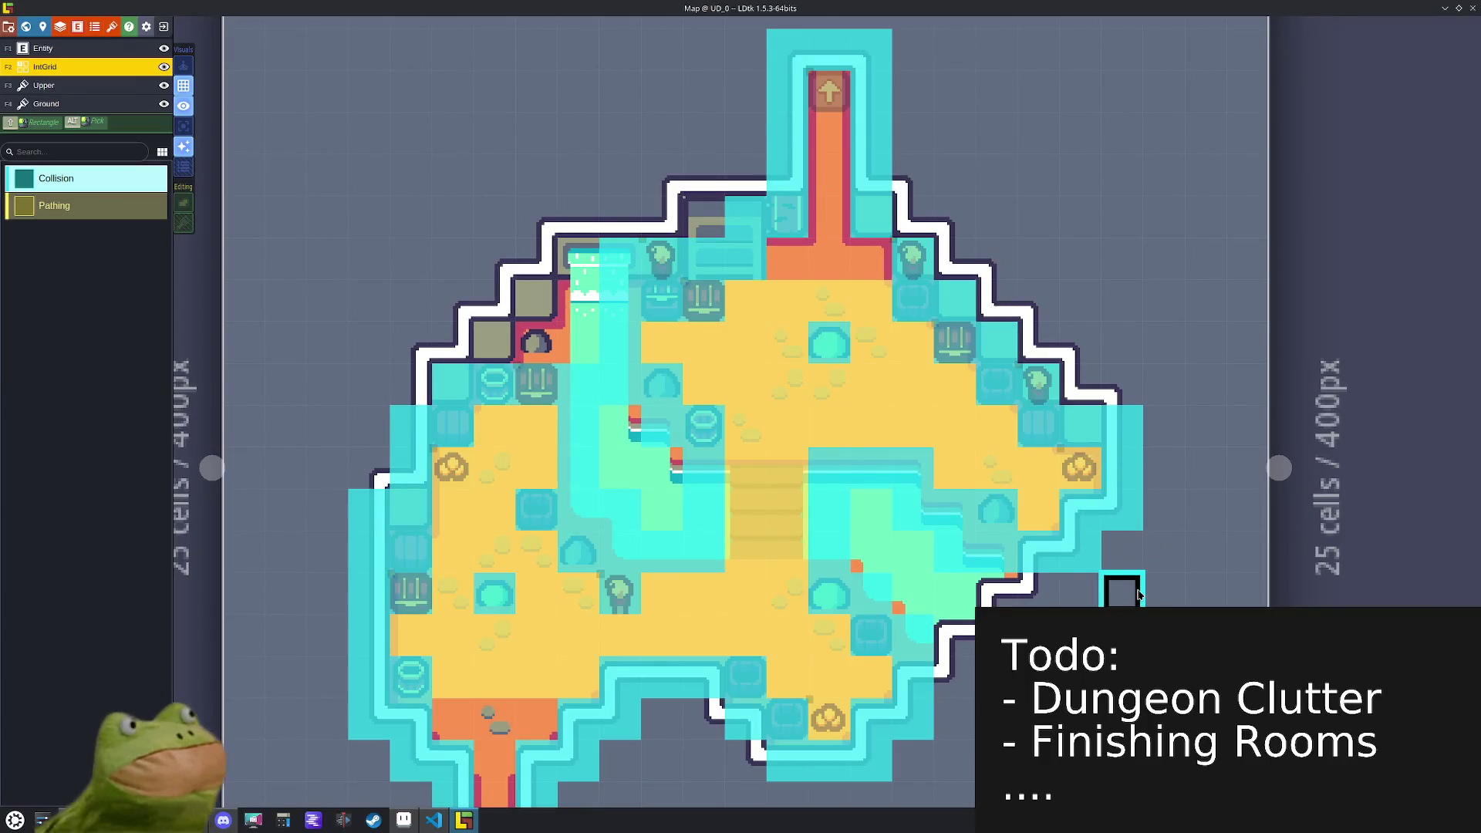
pyautogui.click(947, 333)
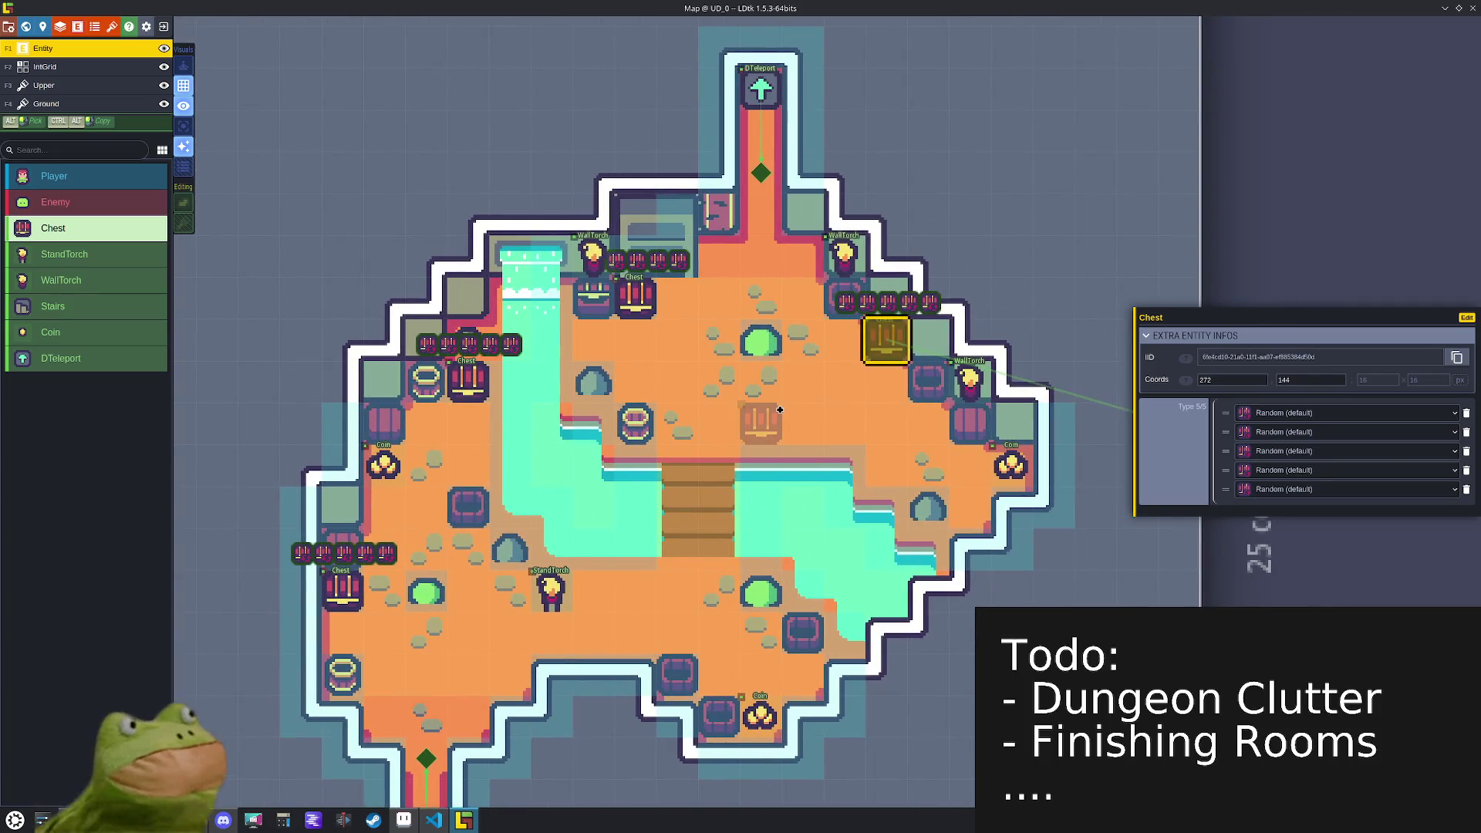
pyautogui.press('F2')
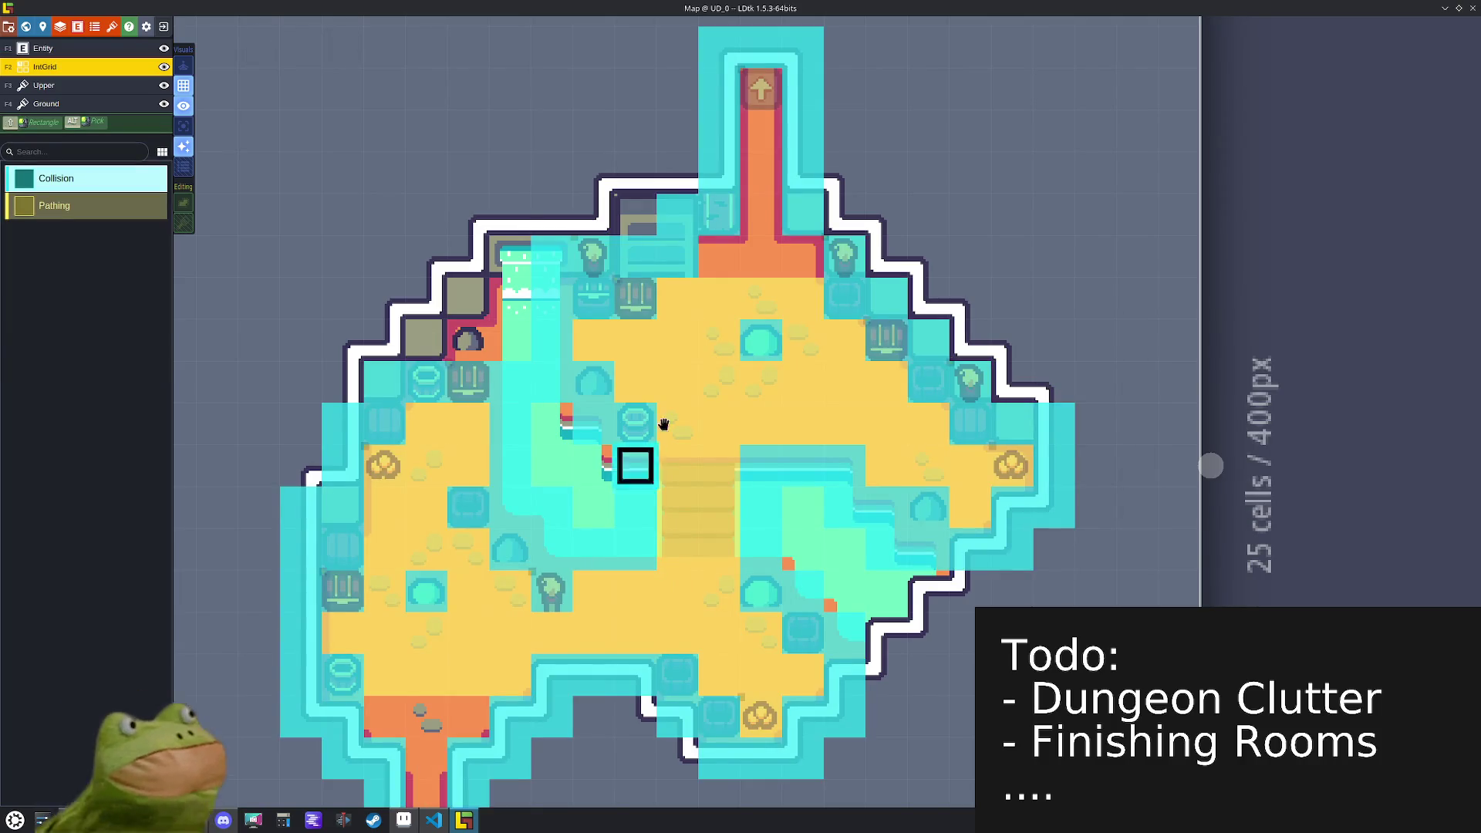
pyautogui.keyDown('alt'); pyautogui.click(634, 295); pyautogui.keyUp('alt')
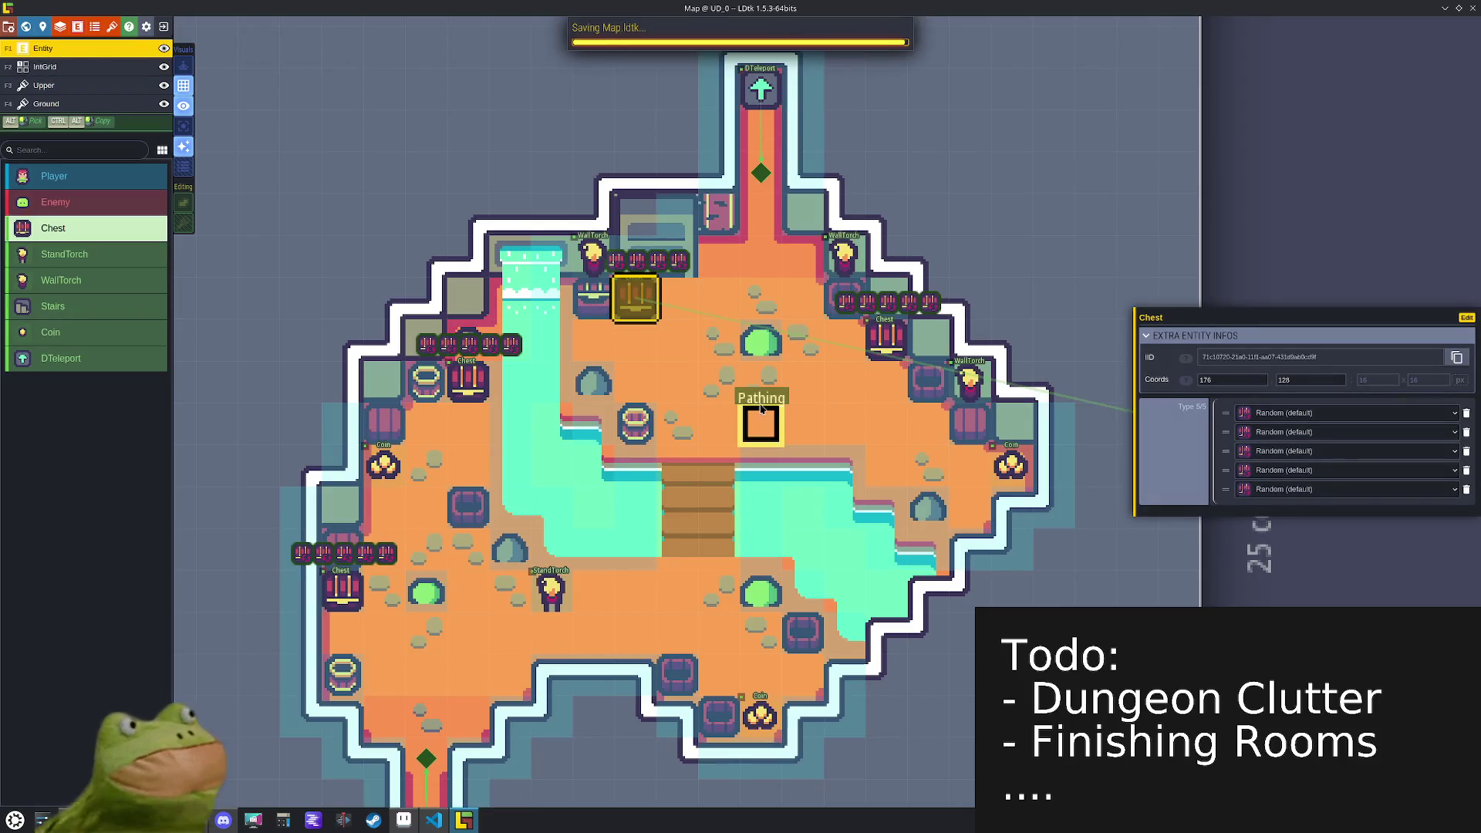
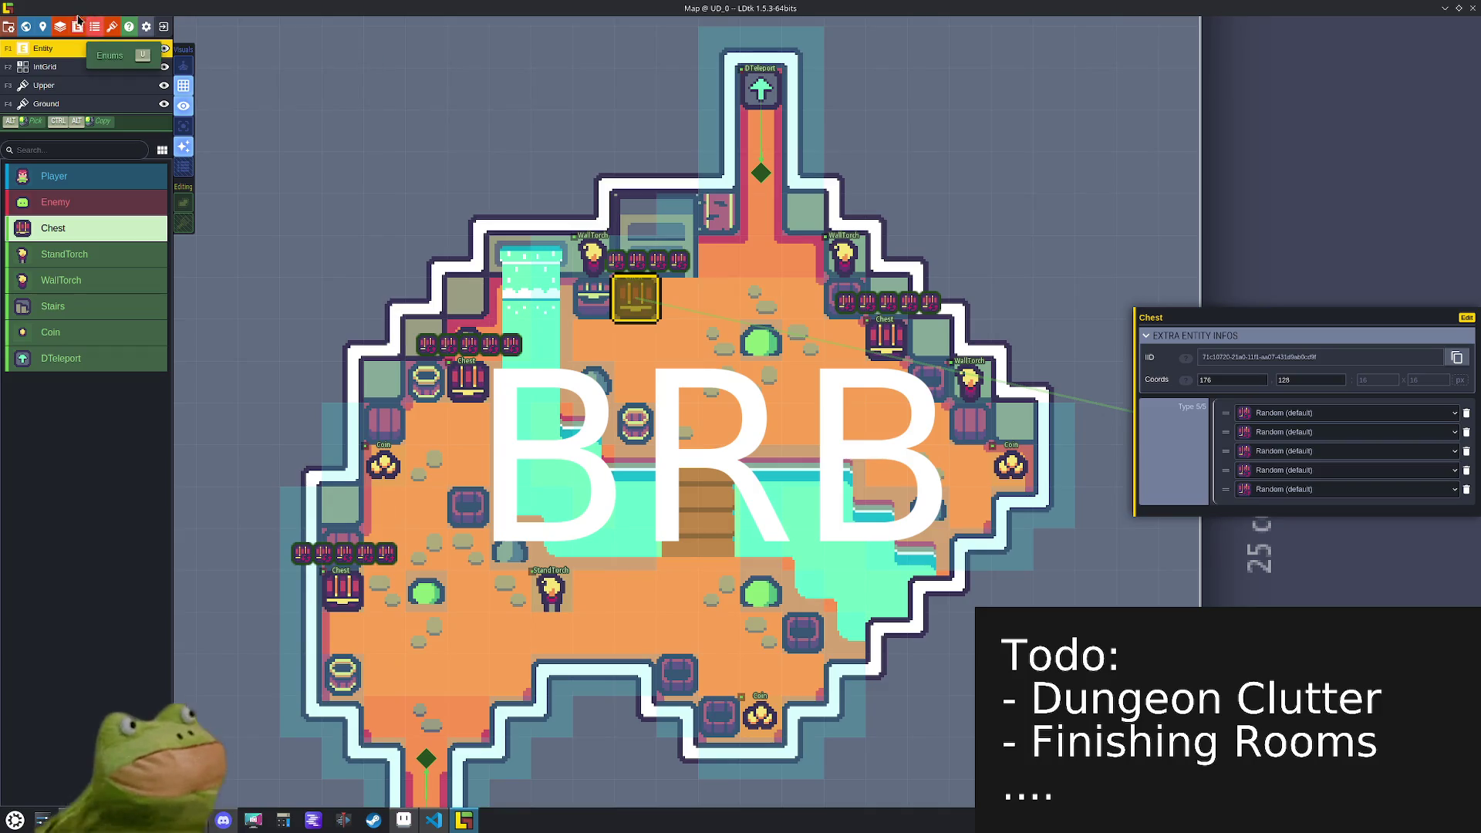
# - Leave LDtk via VS Code and bring the LDtkTextures.aseprite sheet forward in Aseprite
pyautogui.click(446, 825)
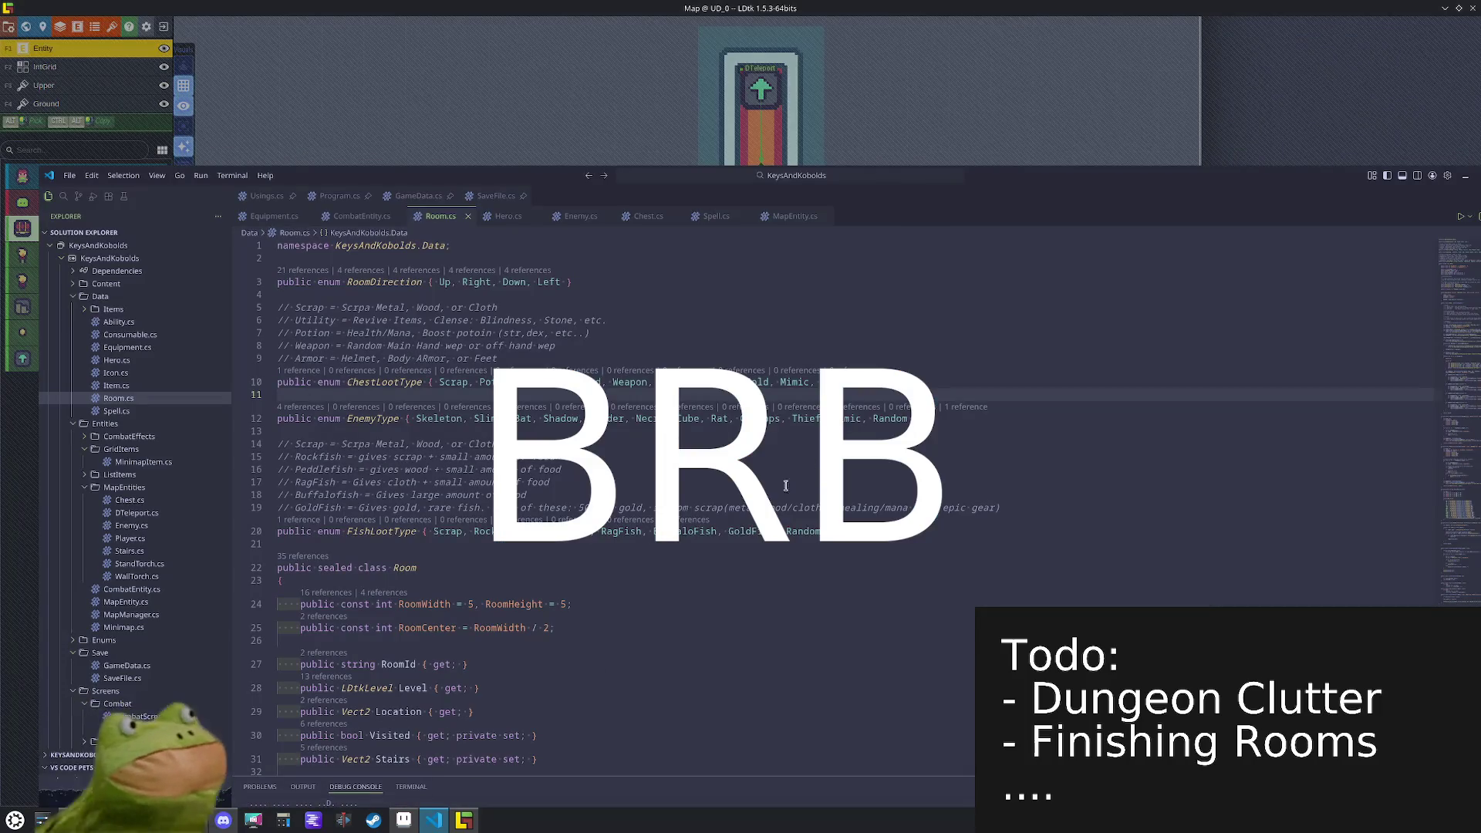
pyautogui.click(404, 820)
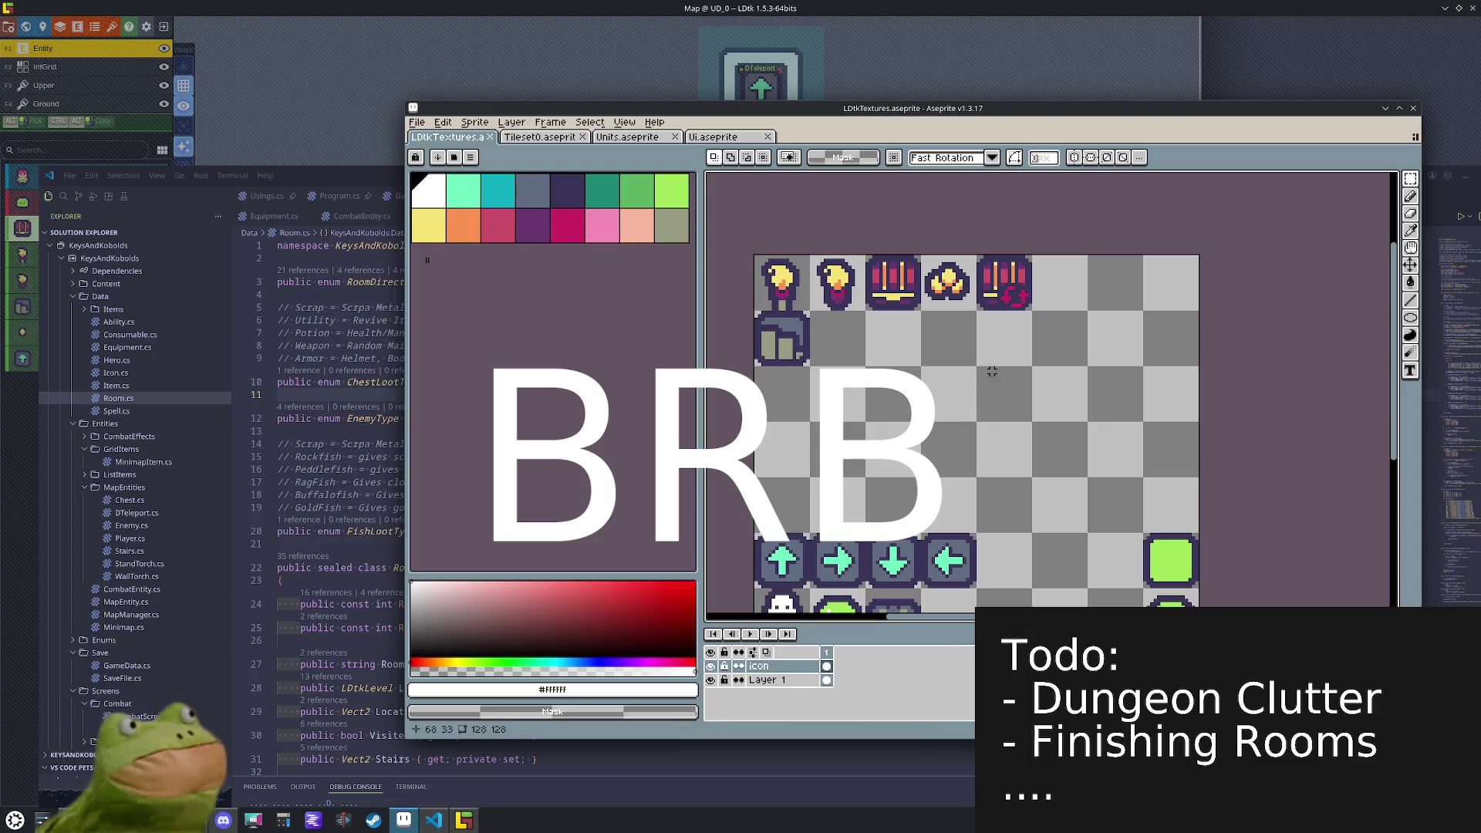
# - Add a short pencil stroke to the texture sheet and save it
pyautogui.scroll(2, 892, 270)
pyautogui.press('b')
pyautogui.moveTo(747, 366); pyautogui.dragTo(777, 421)
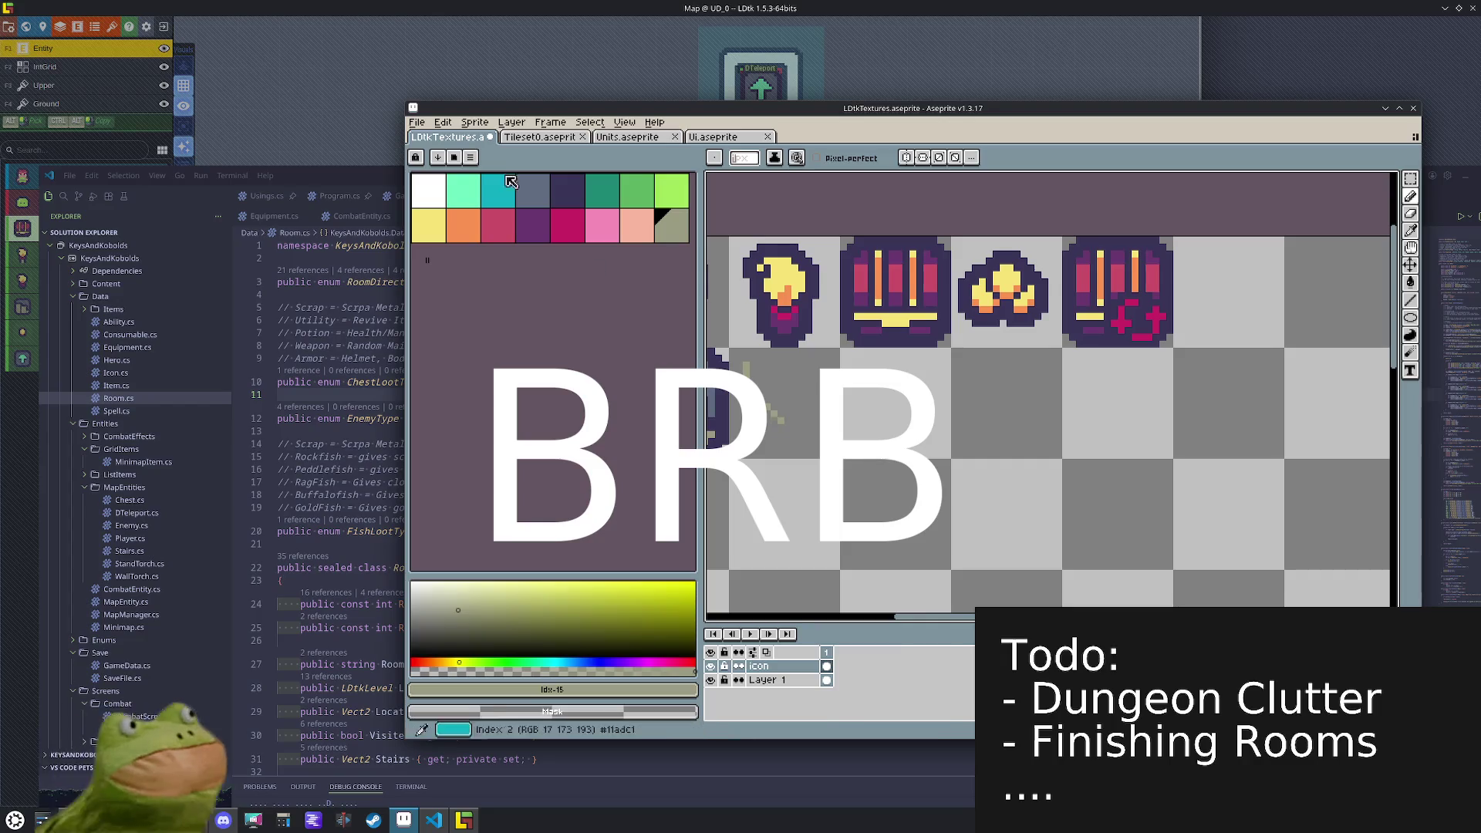
pyautogui.hotkey('ctrl', 's')
# - Open Ui.aseprite from the Content folder
pyautogui.click(425, 127)
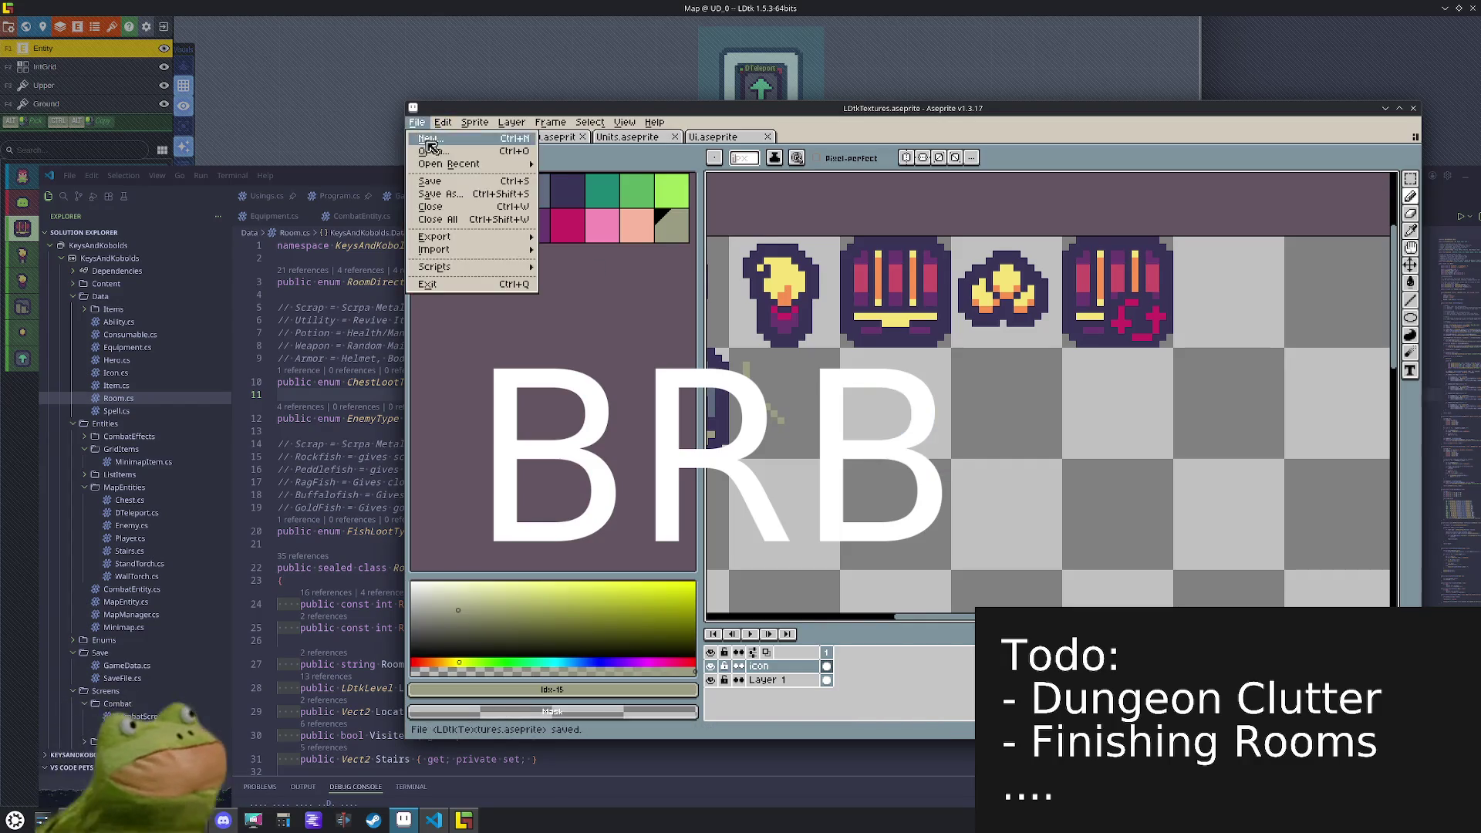
pyautogui.click(447, 152)
pyautogui.click(463, 147)
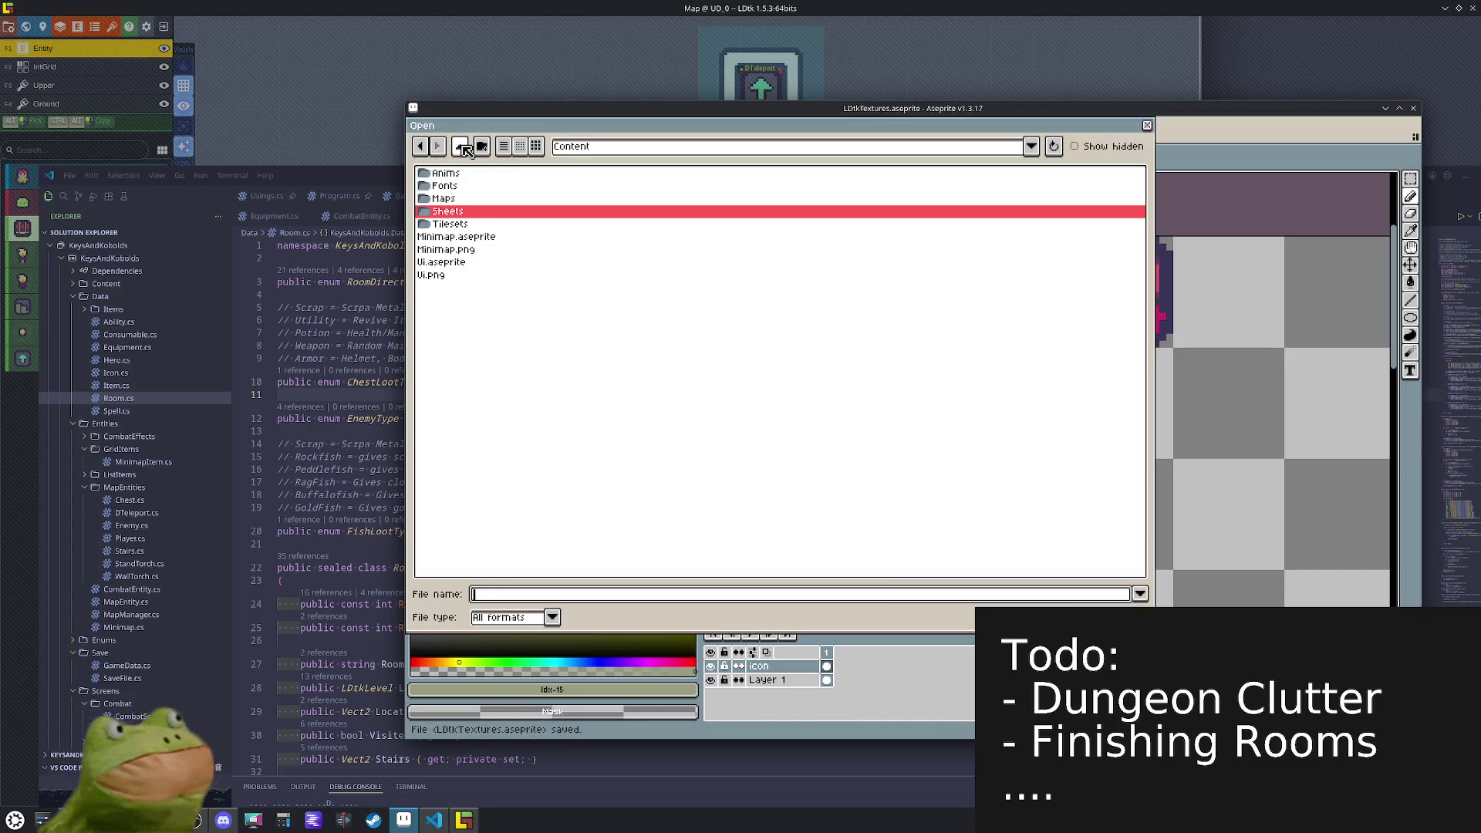
pyautogui.click(471, 262)
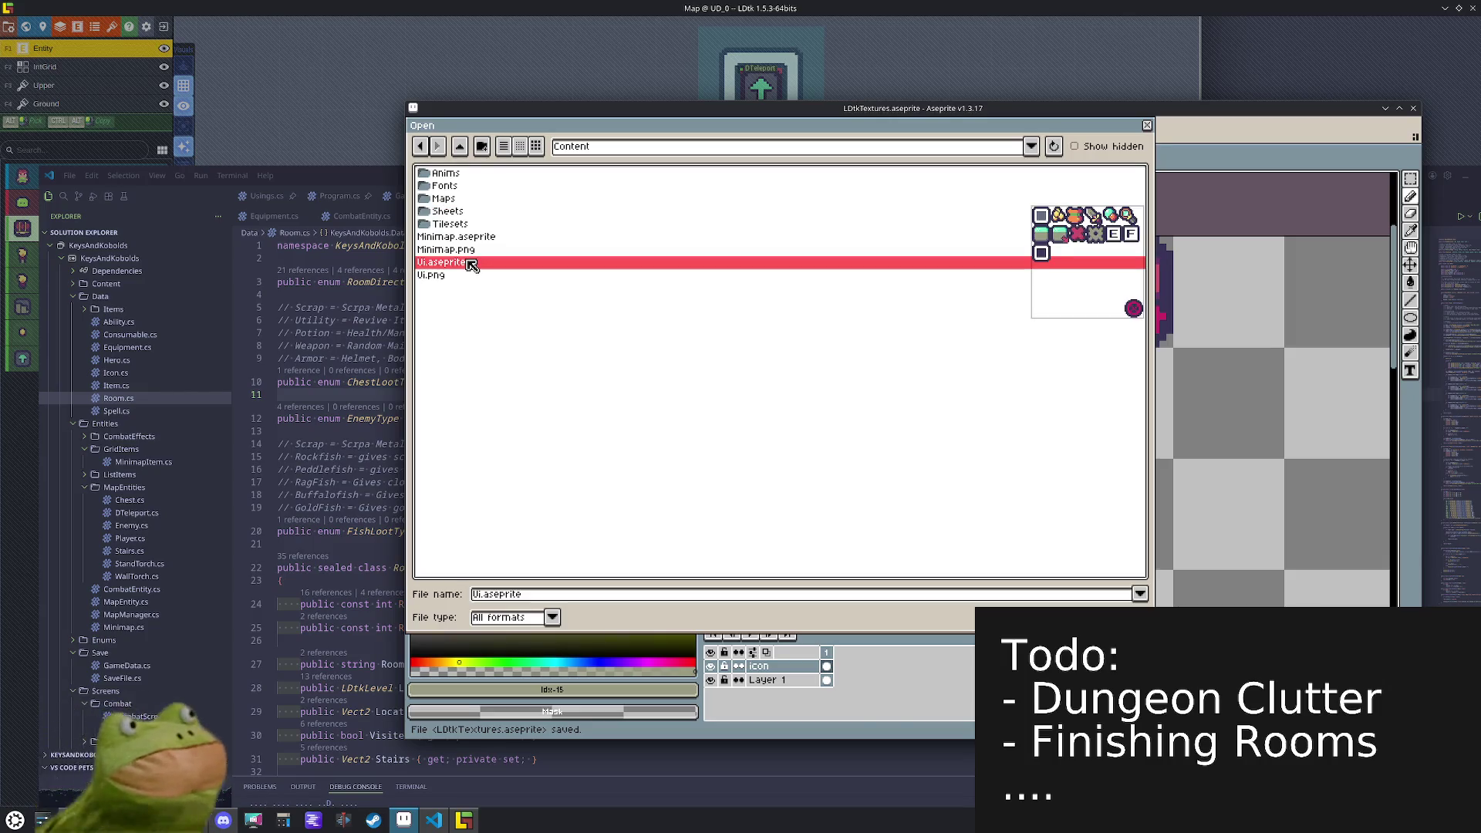
pyautogui.doubleClick(471, 263)
# - Marquee-select the sword tile on the Ui sheet, then return to LDtkTextures
pyautogui.scroll(3, 1034, 351)
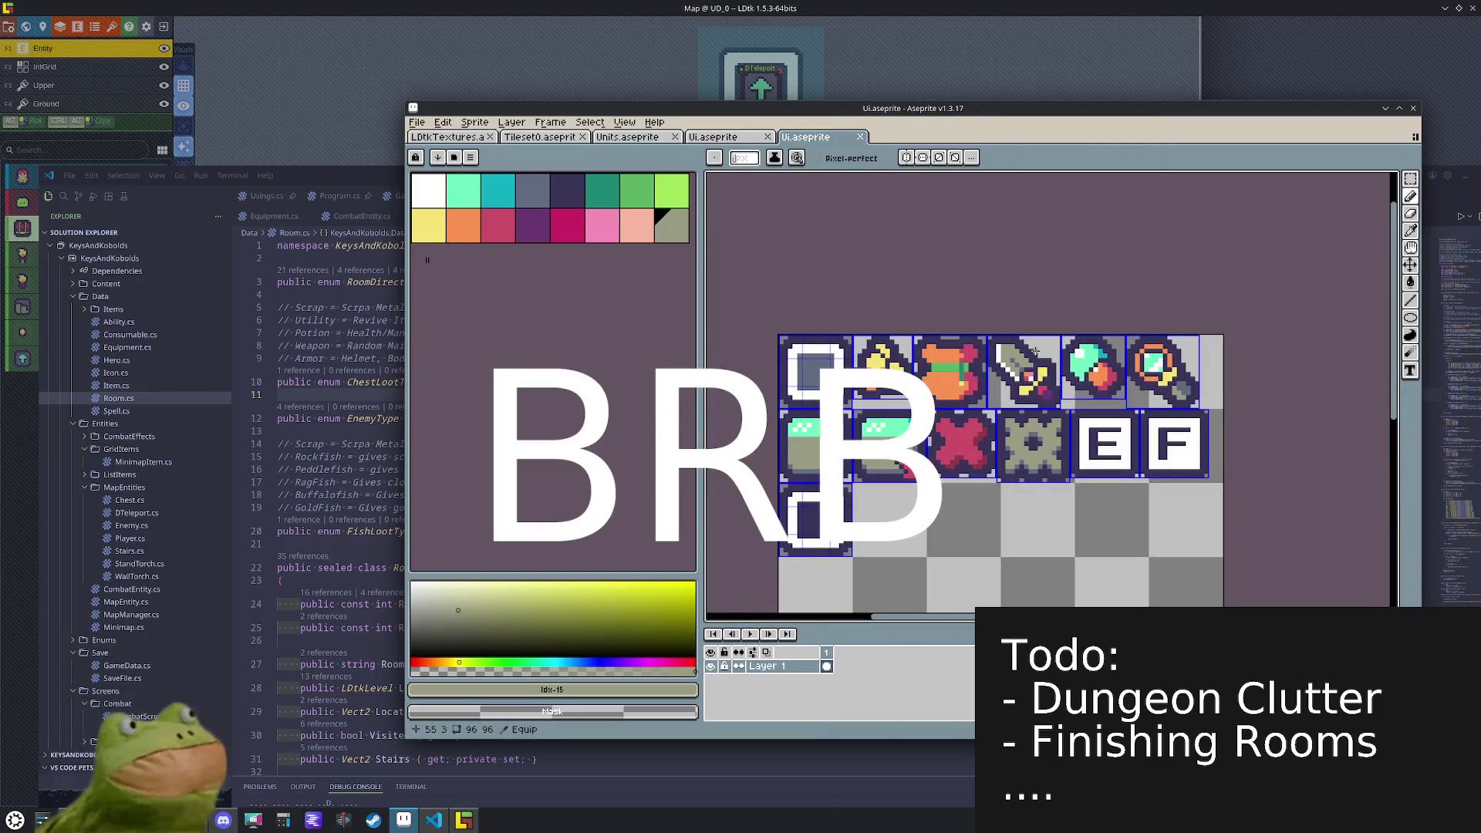
pyautogui.press('m')
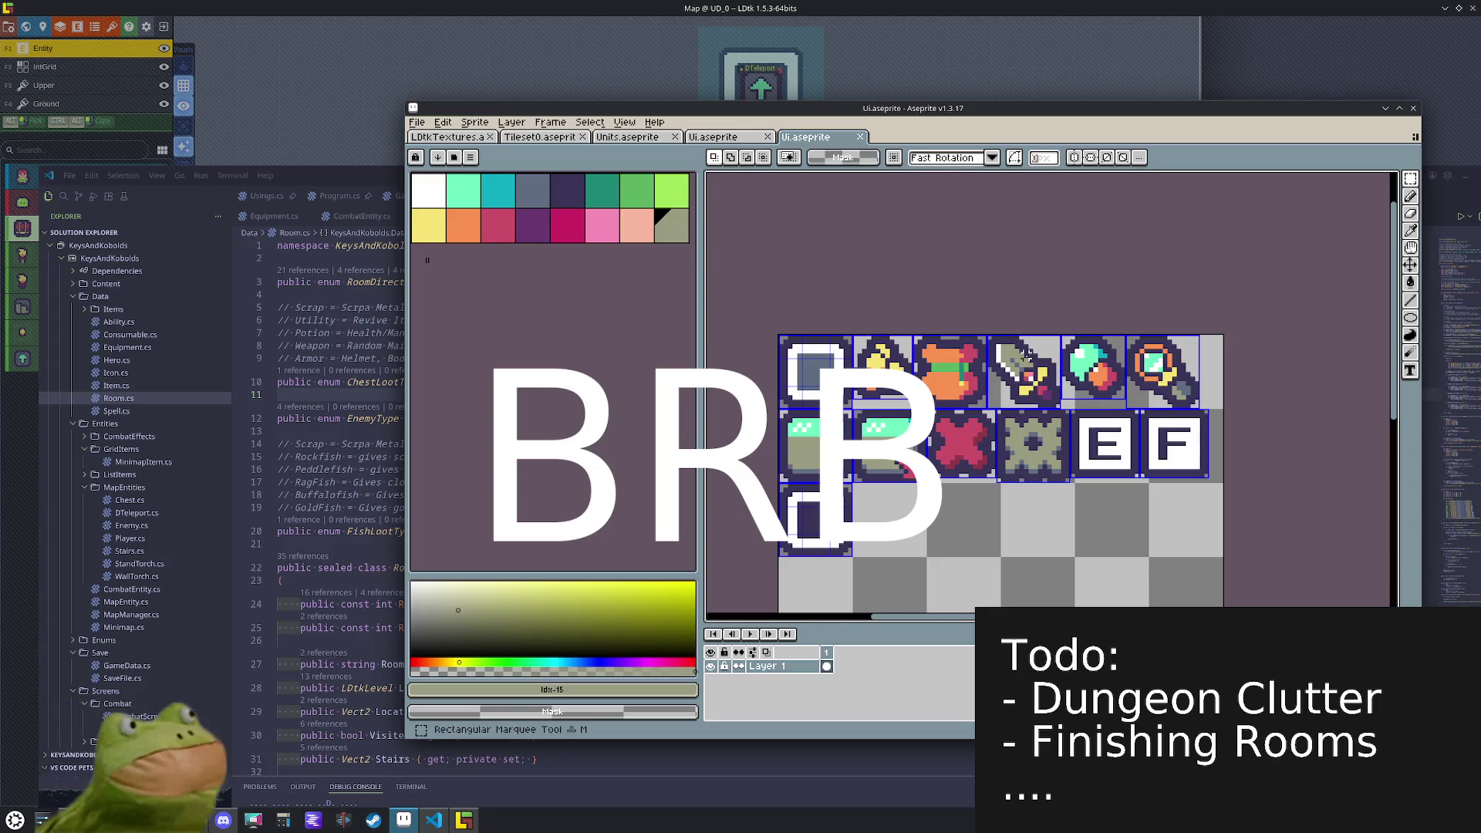
pyautogui.scroll(1, 1025, 356)
pyautogui.moveTo(969, 325); pyautogui.dragTo(1079, 435)
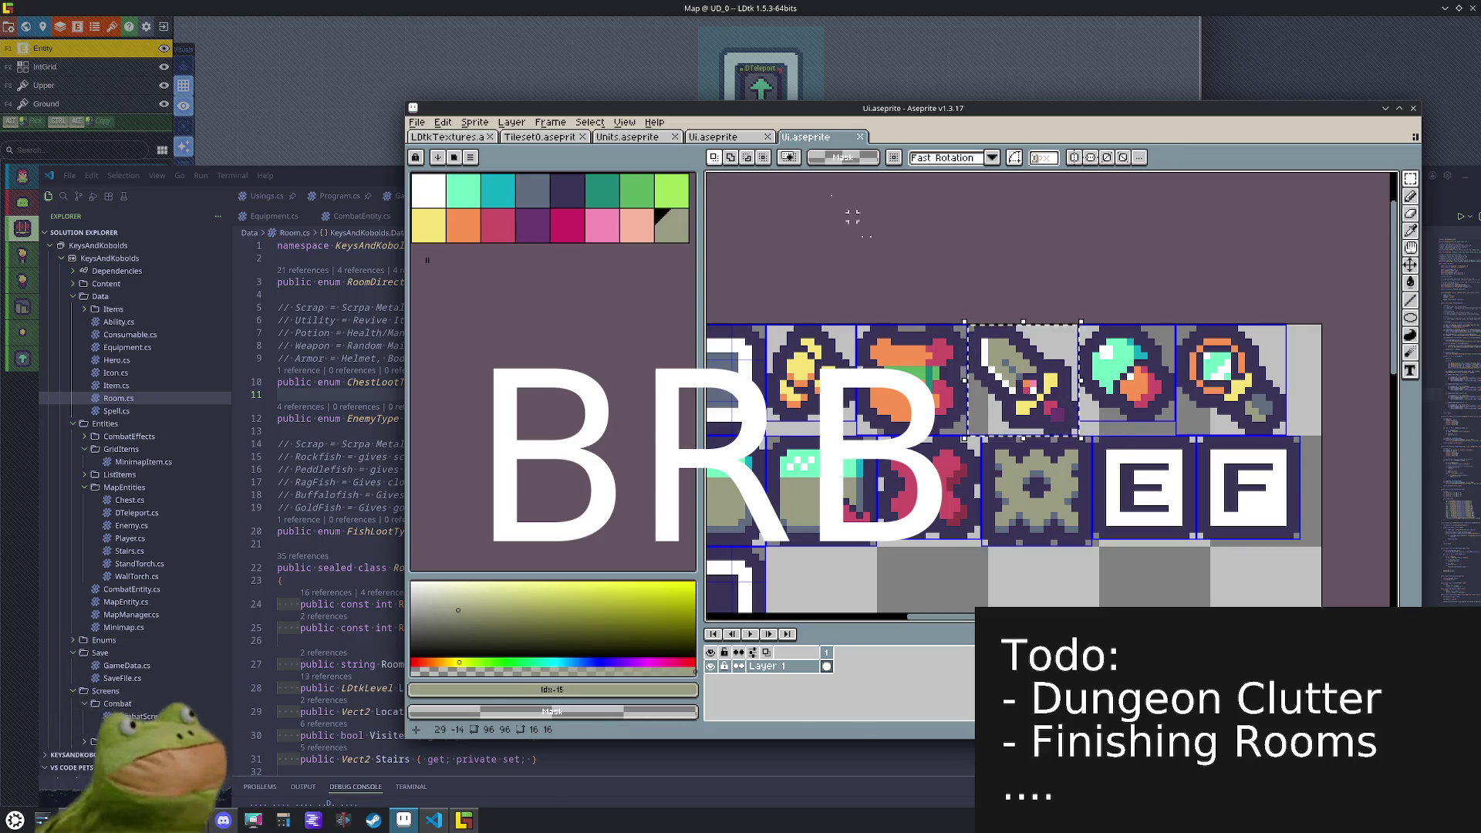
pyautogui.click(447, 137)
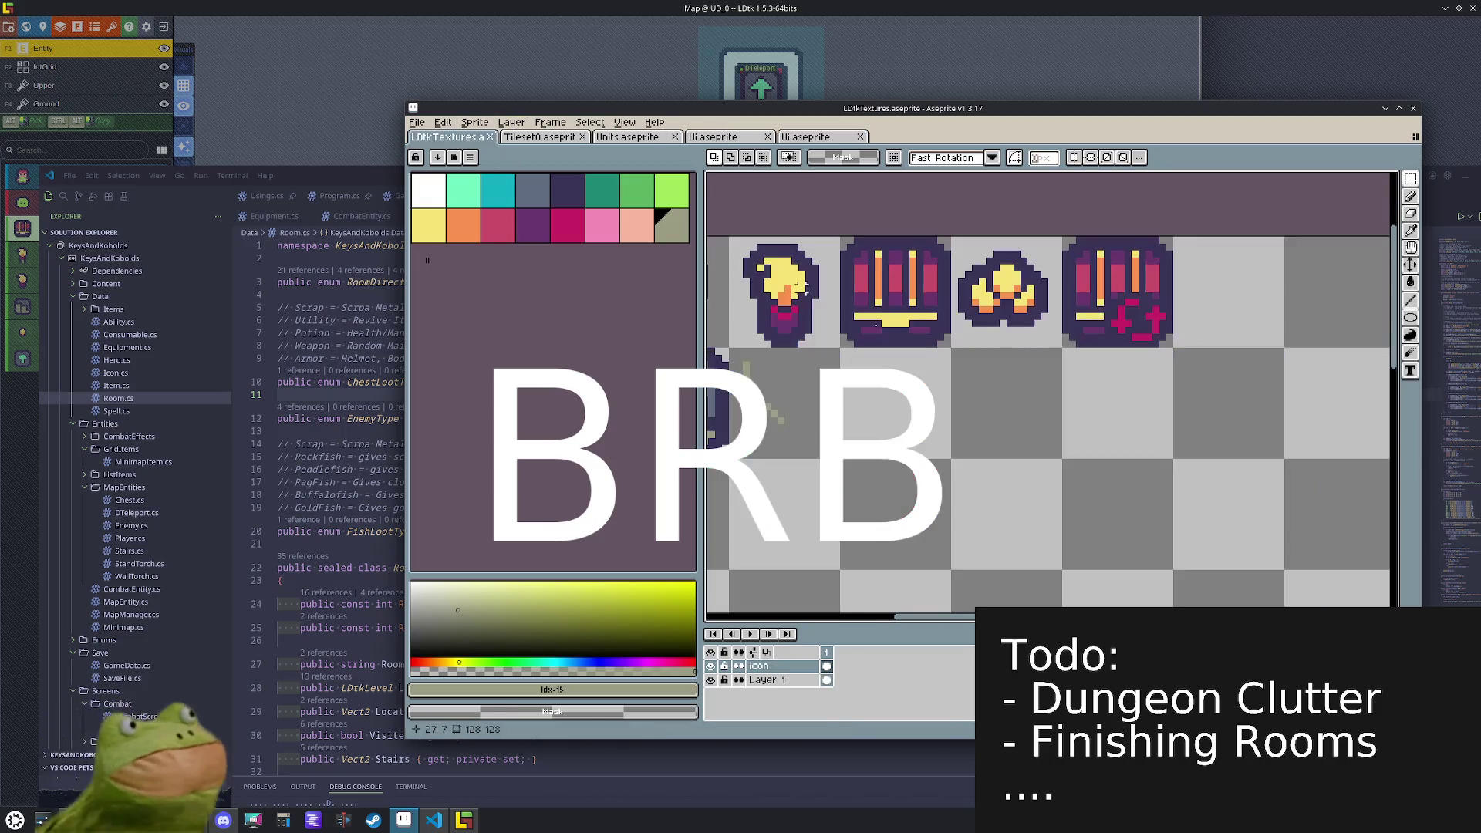
# - Paste the sword tile into the texture sheet and drop it near the lower-left slot
pyautogui.hotkey('ctrl', 'v')
pyautogui.moveTo(1018, 303)
pyautogui.mouseDown()
pyautogui.moveTo(977, 383)
pyautogui.moveTo(816, 414)
pyautogui.mouseUp()
pyautogui.hscroll(-3, 991, 462)
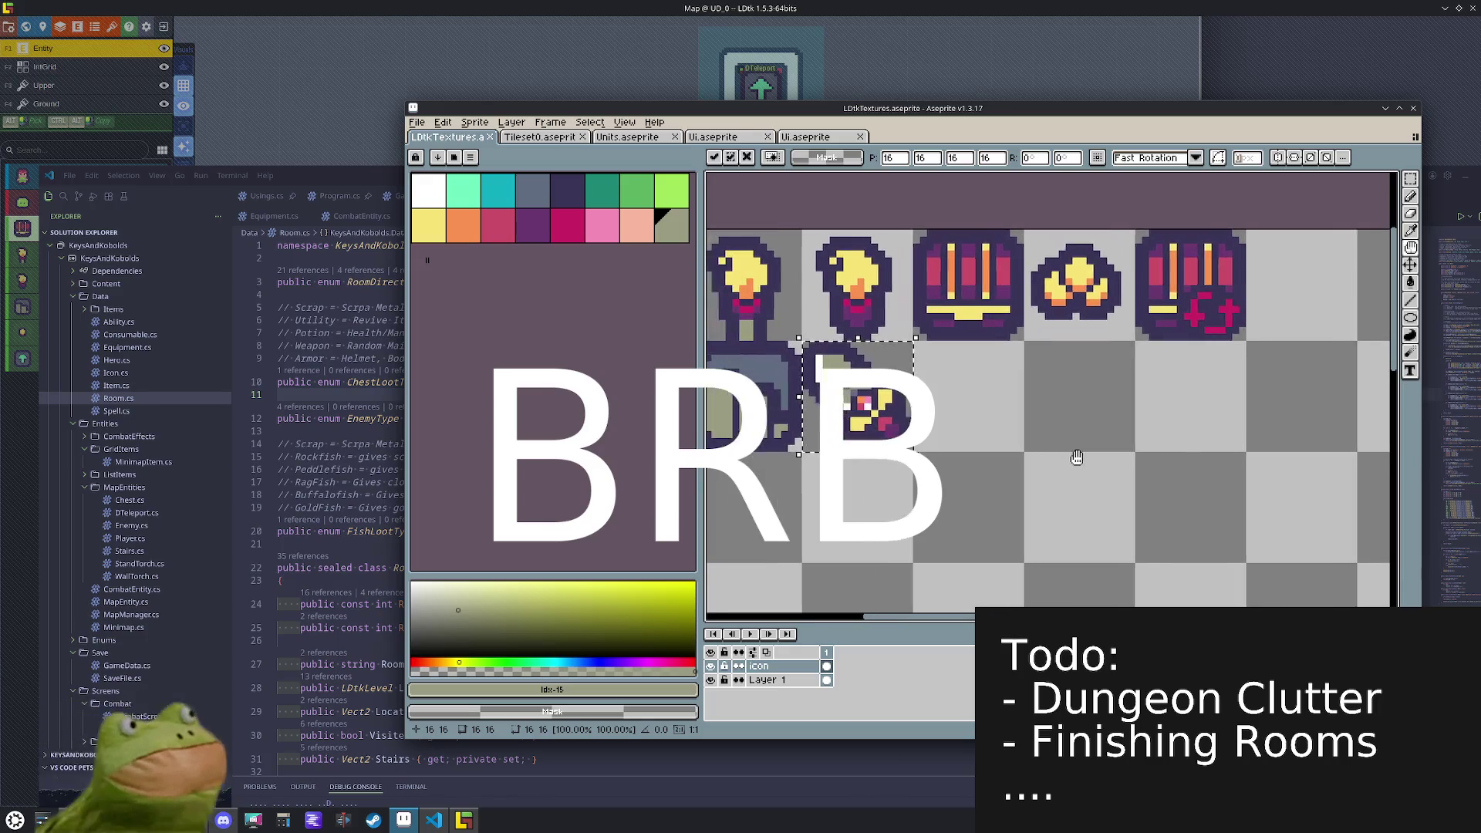
pyautogui.press('Return')
# - Nudge the sword into the top row, deselect it, and go back to the Ui sheet
pyautogui.scroll(-1, 1053, 424)
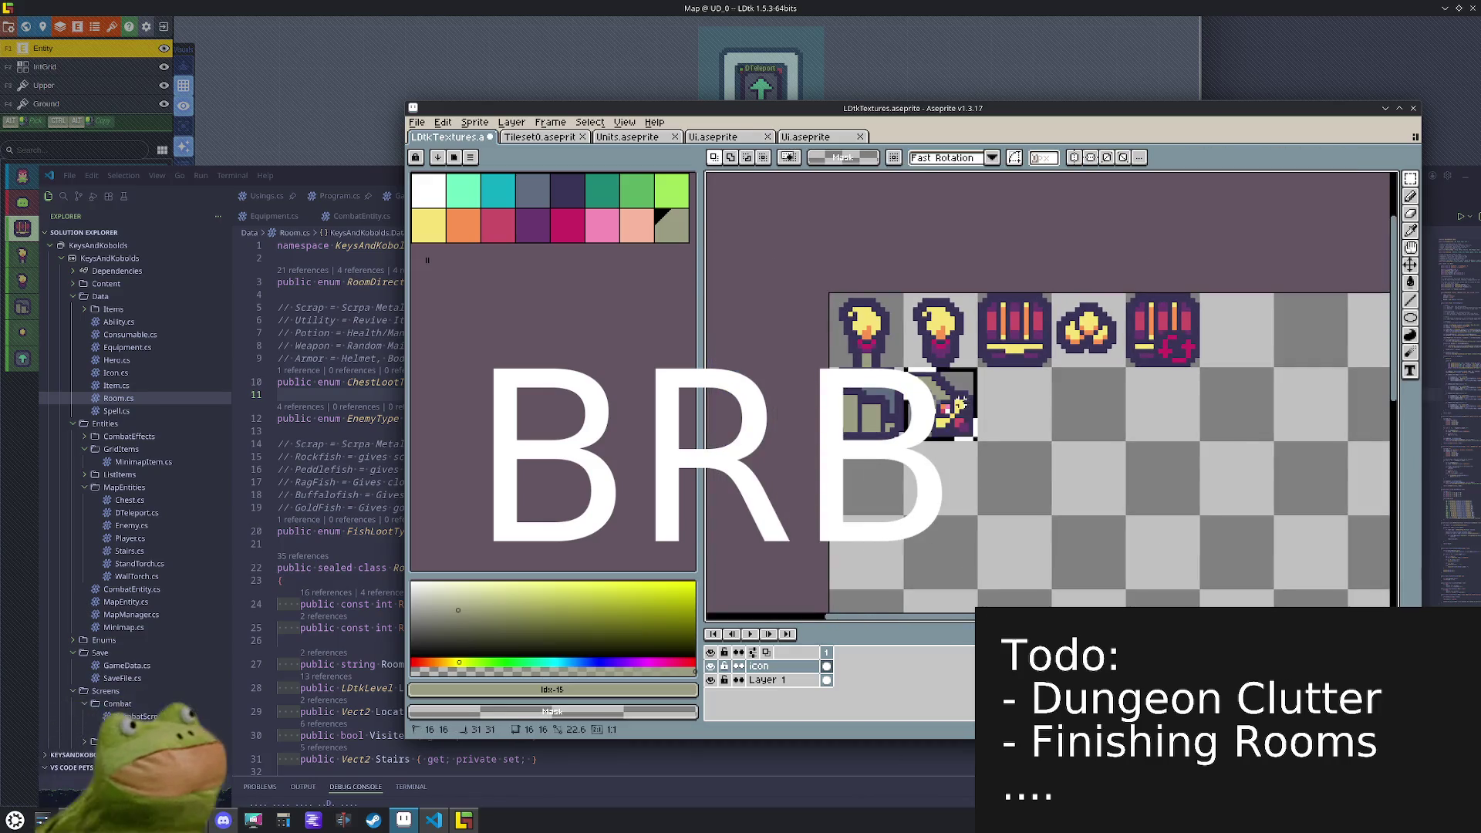
pyautogui.hotkey('shift', 'Right')
pyautogui.hotkey('shift', 'Right')
pyautogui.hotkey('shift', 'Right')
pyautogui.hotkey('shift', 'Up')
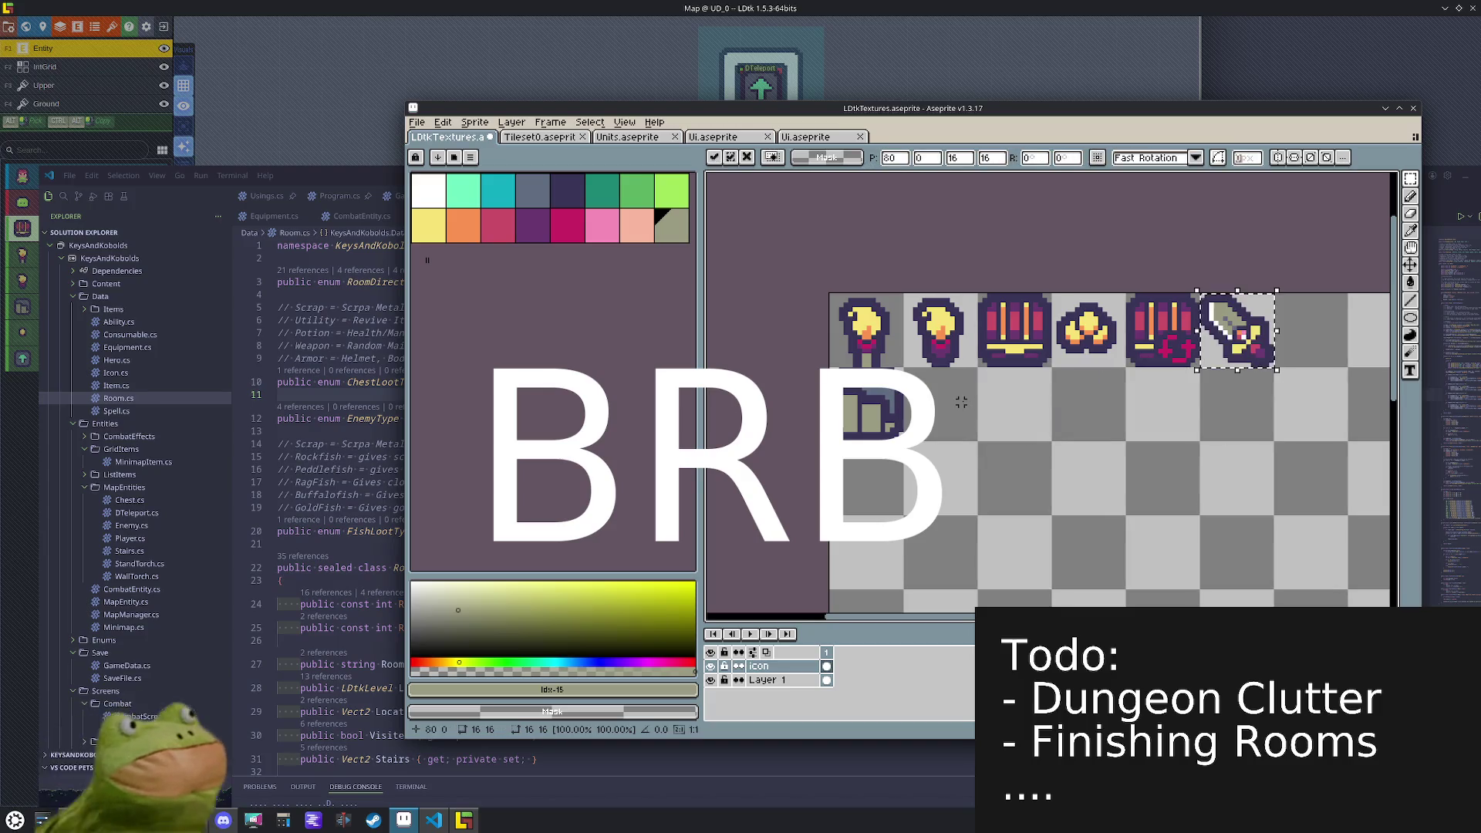
pyautogui.hotkey('ctrl', 'd')
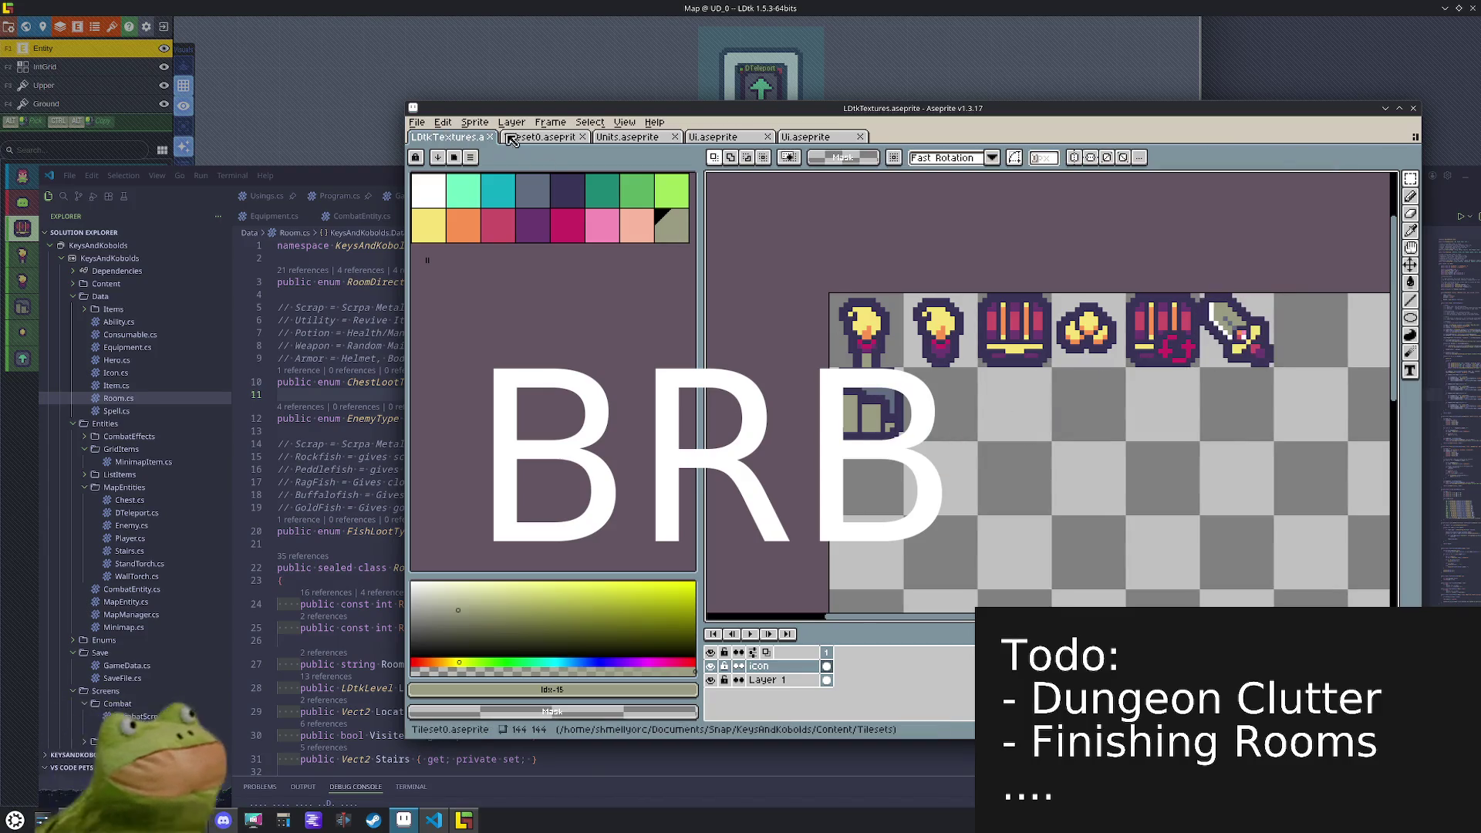
pyautogui.click(509, 139)
pyautogui.click(735, 141)
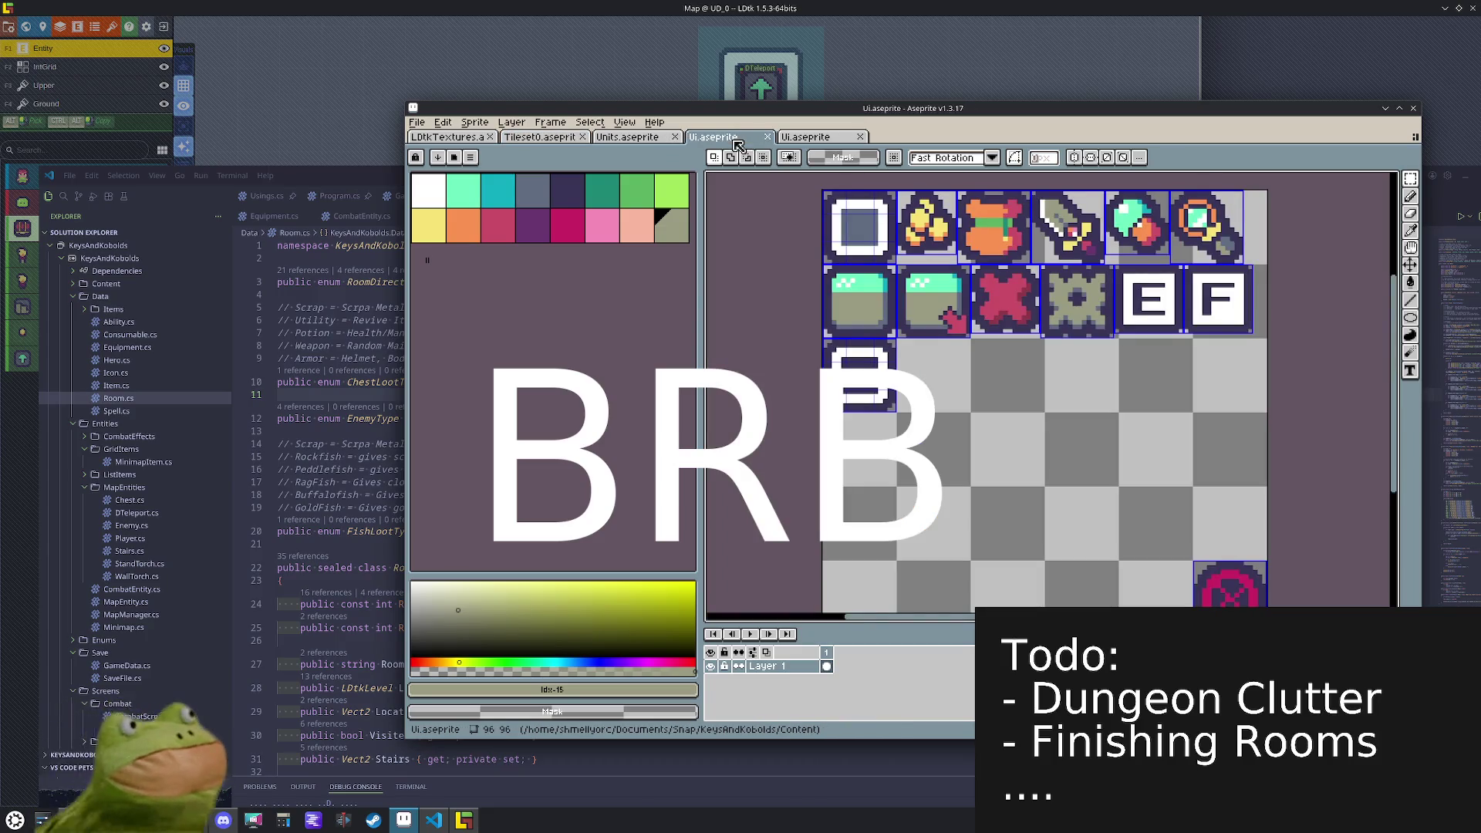
# - Zoom to the empty tile and draw the glyph's top edge in olive, then white
pyautogui.moveTo(993, 348)
pyautogui.mouseDown()
pyautogui.moveTo(875, 373)
pyautogui.moveTo(907, 378)
pyautogui.mouseUp()
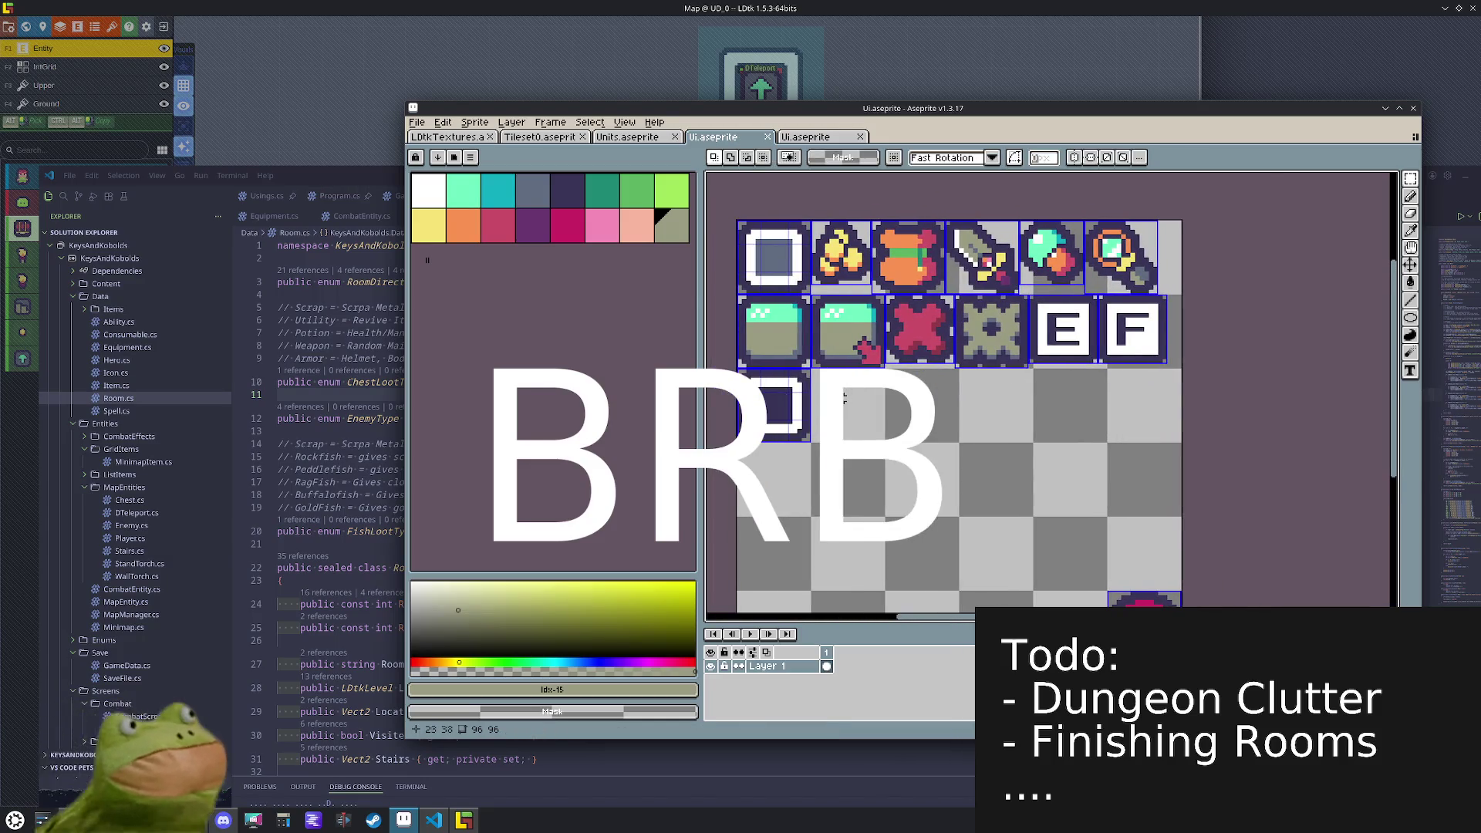
pyautogui.scroll(3, 846, 398)
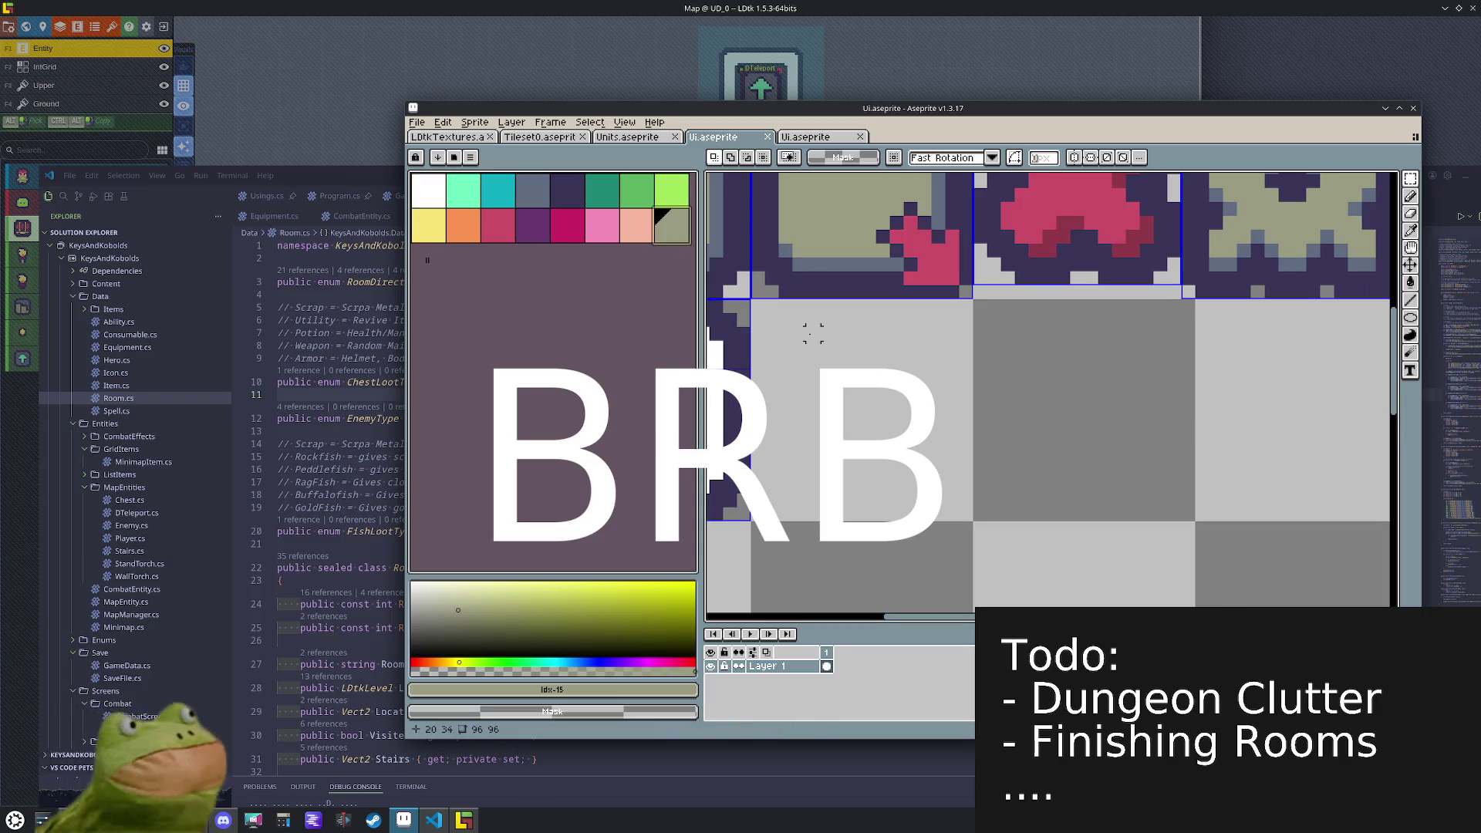
pyautogui.press('b')
pyautogui.moveTo(785, 333)
pyautogui.mouseDown()
pyautogui.moveTo(936, 334)
pyautogui.moveTo(934, 389)
pyautogui.mouseUp()
pyautogui.press('x')
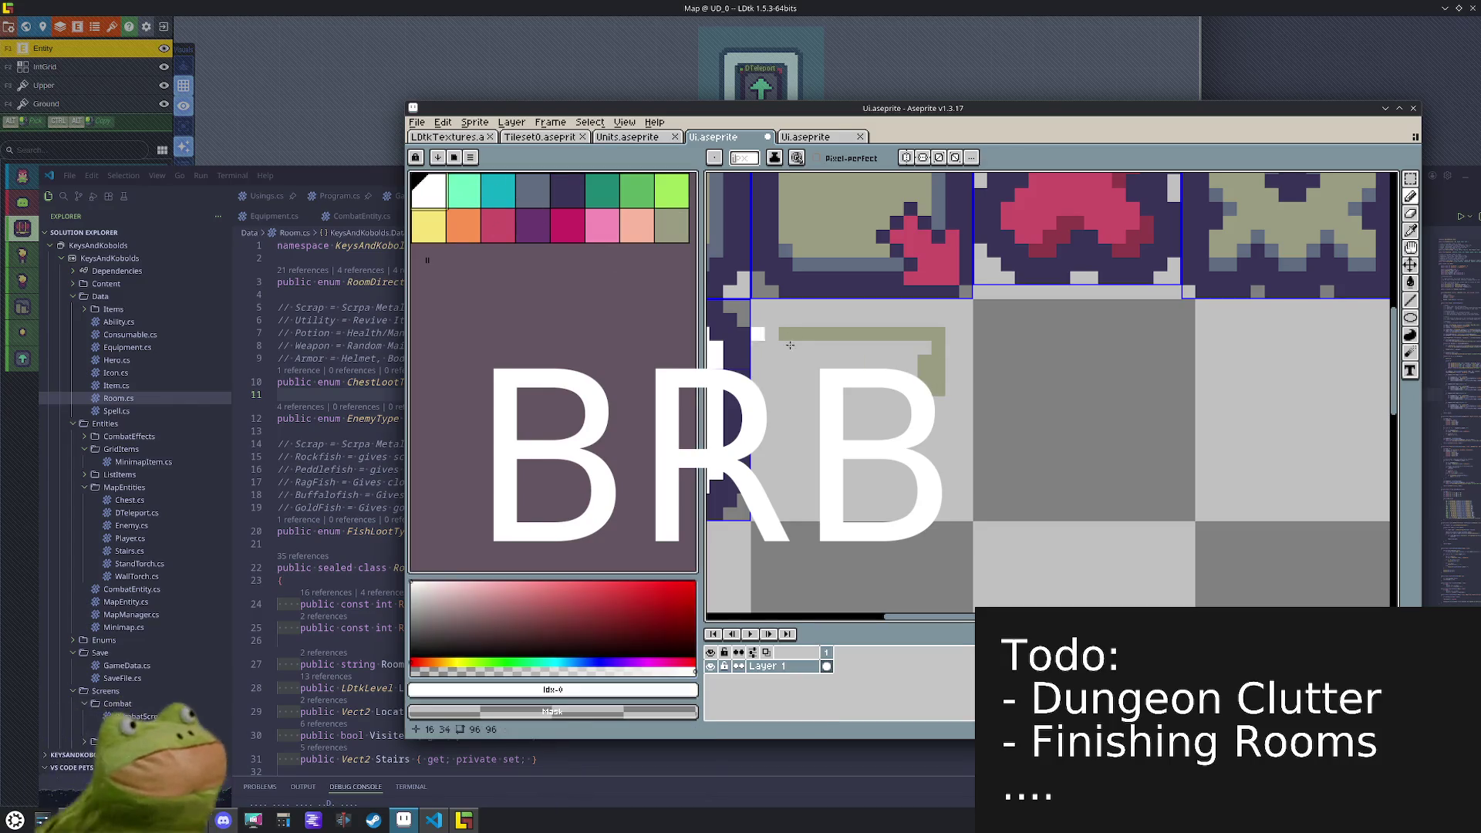
pyautogui.moveTo(785, 333)
pyautogui.mouseDown()
pyautogui.moveTo(929, 334)
pyautogui.moveTo(936, 394)
pyautogui.moveTo(795, 383)
pyautogui.moveTo(784, 356)
pyautogui.moveTo(887, 350)
pyautogui.moveTo(900, 363)
pyautogui.moveTo(794, 364)
pyautogui.moveTo(931, 389)
pyautogui.mouseUp()
# - Build the white glyph body with straight lines, vertical strokes and a bucket fill
pyautogui.click(785, 488)
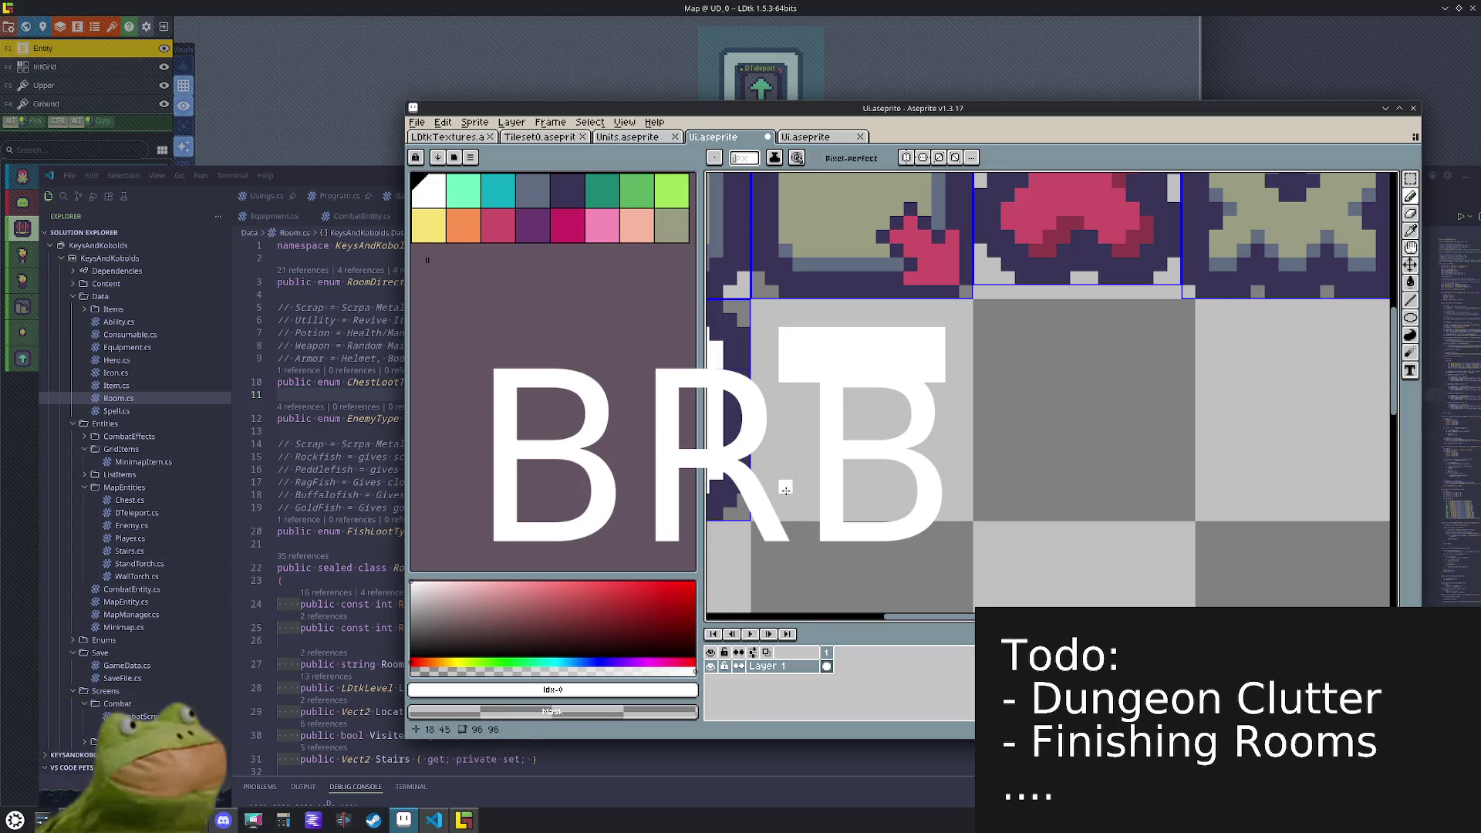
pyautogui.keyDown('shift'); pyautogui.click(933, 459); pyautogui.keyUp('shift')
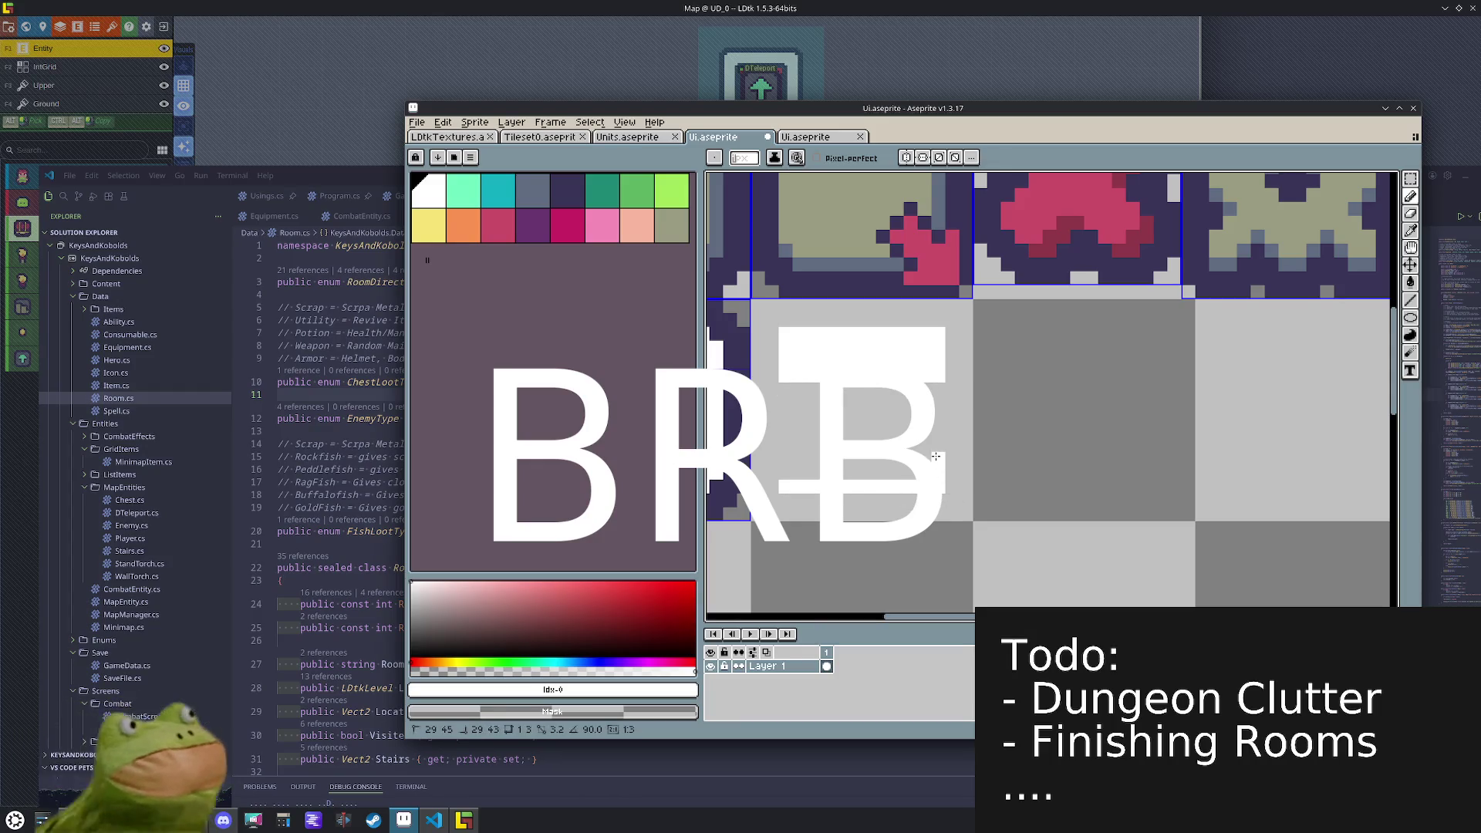
pyautogui.keyDown('shift'); pyautogui.click(799, 458); pyautogui.keyUp('shift')
pyautogui.moveTo(785, 473); pyautogui.dragTo(916, 473)
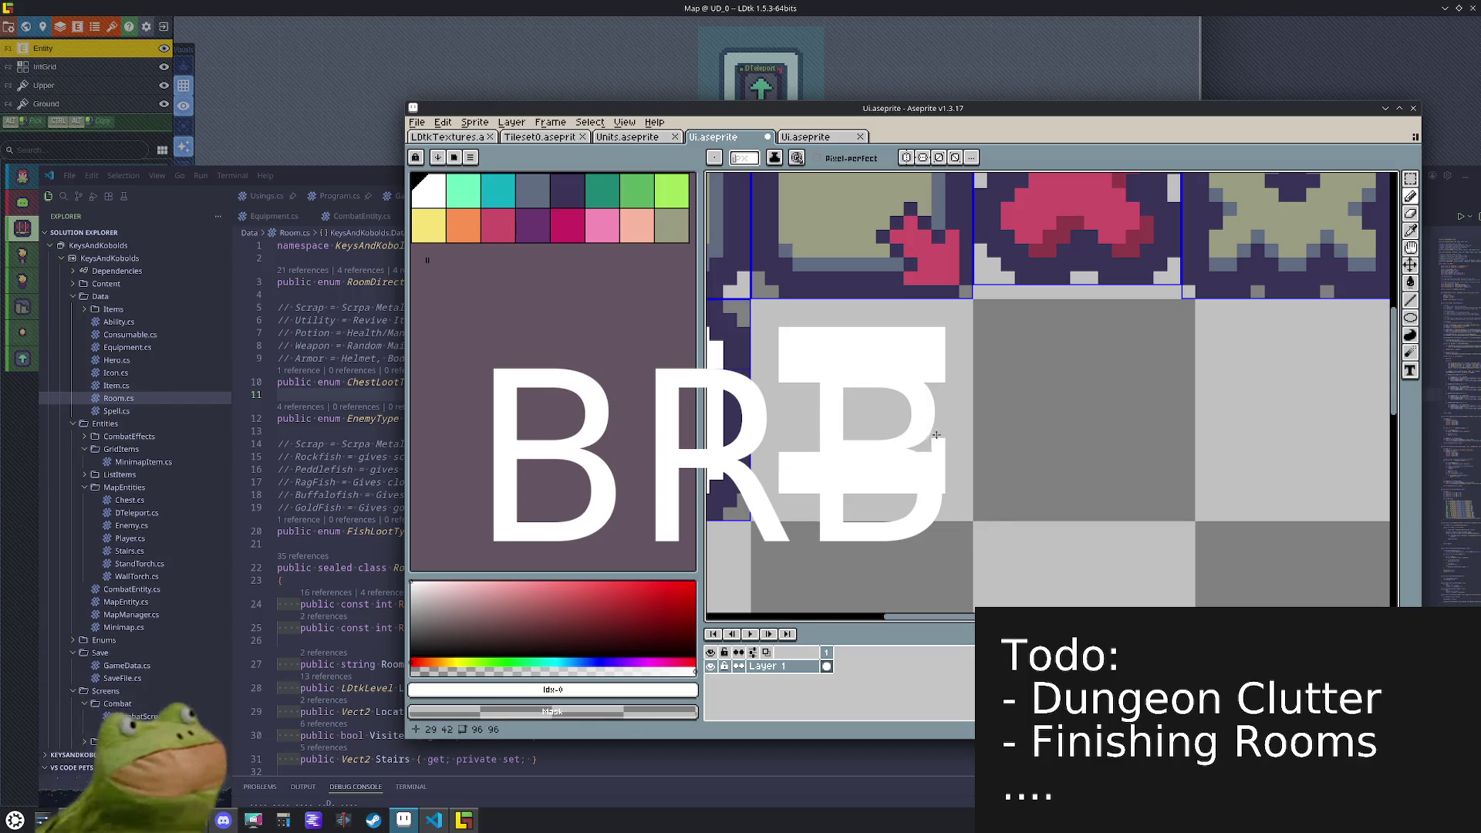
pyautogui.moveTo(799, 376); pyautogui.dragTo(799, 444)
pyautogui.moveTo(931, 447); pyautogui.dragTo(932, 402)
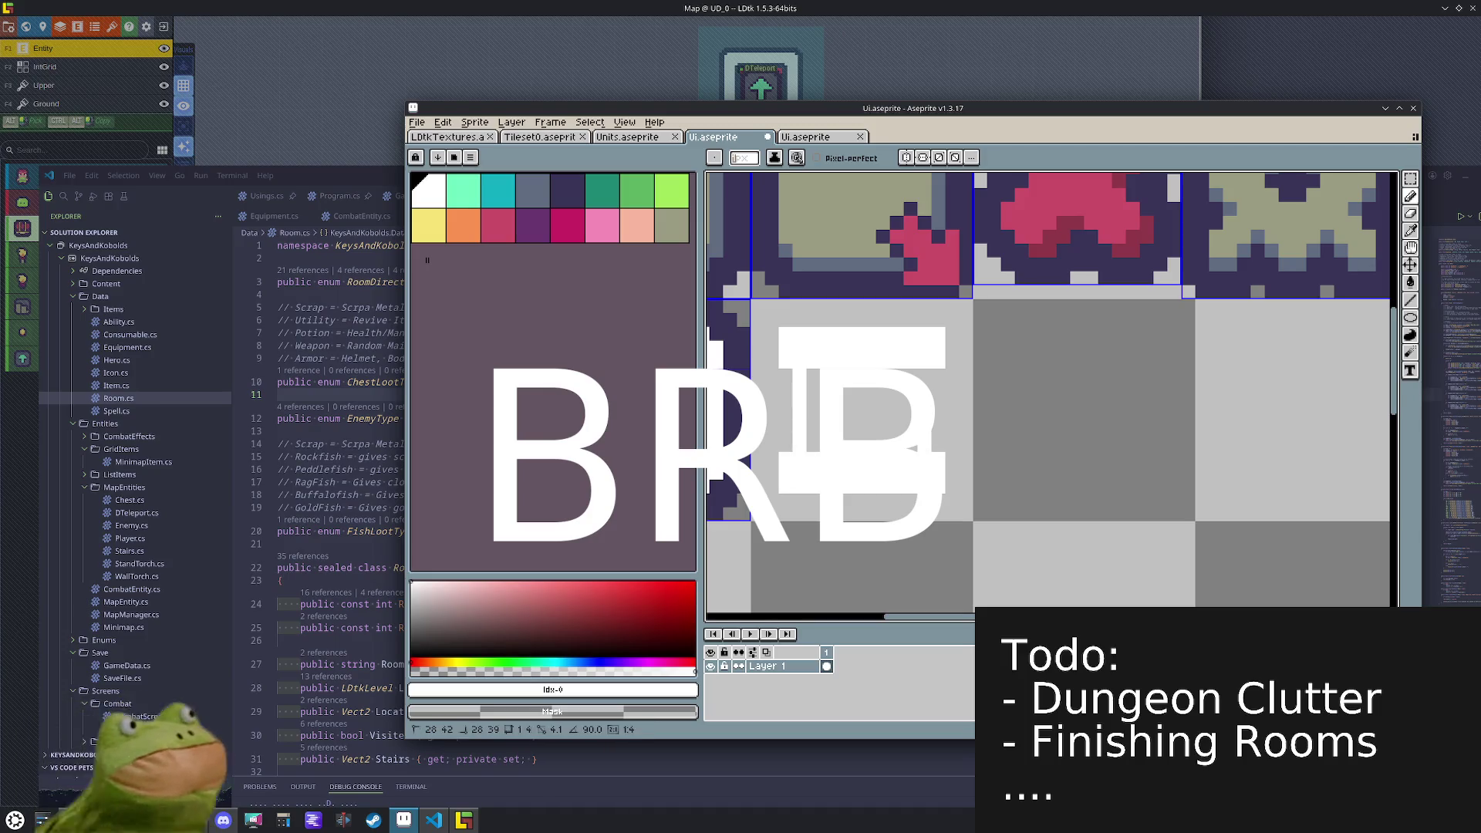
pyautogui.press('g')
pyautogui.click(879, 404)
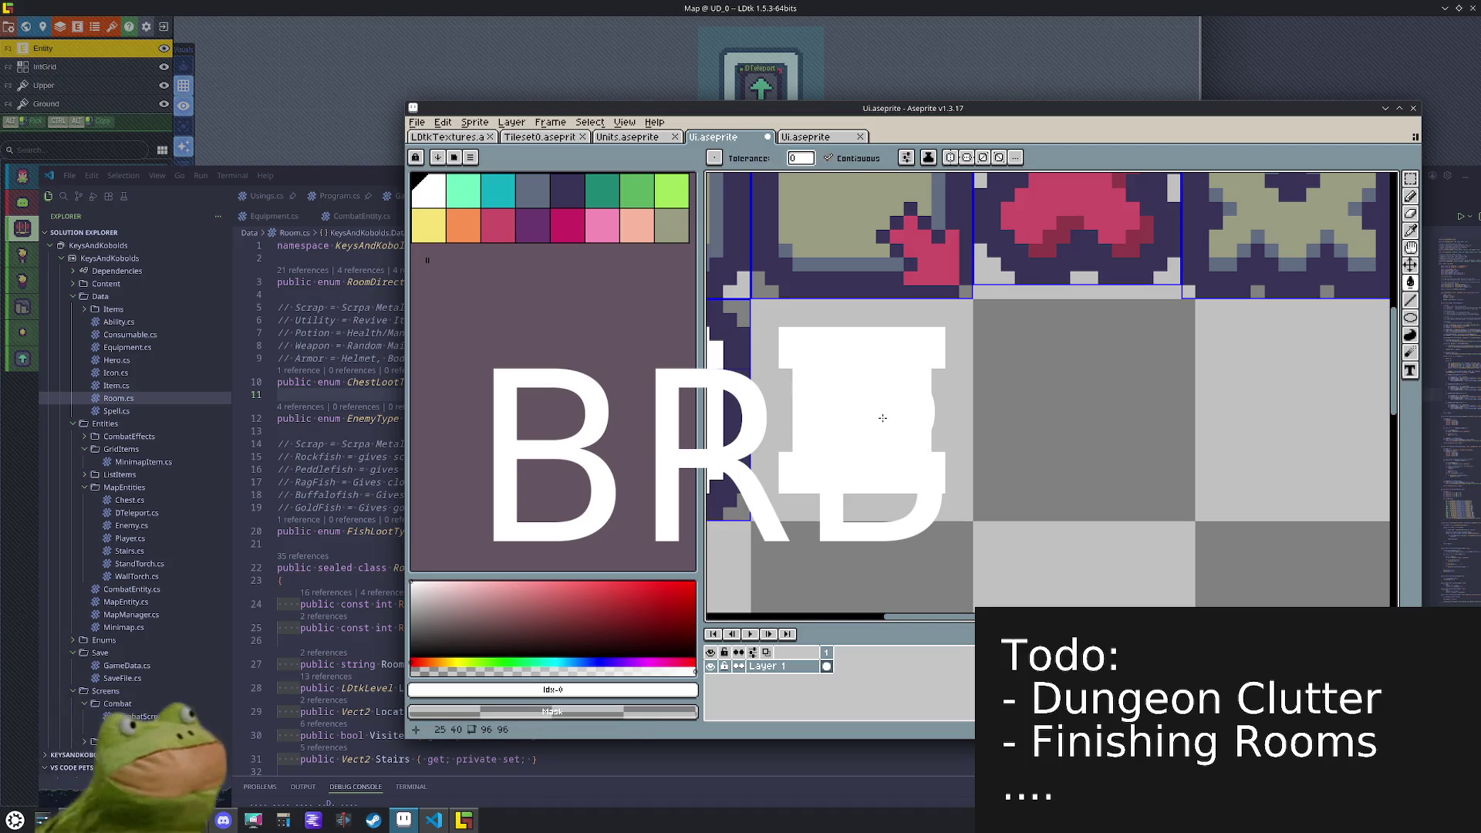
# - Add olive horizontal stripes across the glyph and a white line over the upper stripe
pyautogui.click(671, 226)
pyautogui.press('b')
pyautogui.moveTo(780, 360); pyautogui.dragTo(943, 361)
pyautogui.moveTo(944, 486)
pyautogui.mouseDown()
pyautogui.moveTo(779, 485)
pyautogui.moveTo(821, 446)
pyautogui.moveTo(932, 446)
pyautogui.mouseUp()
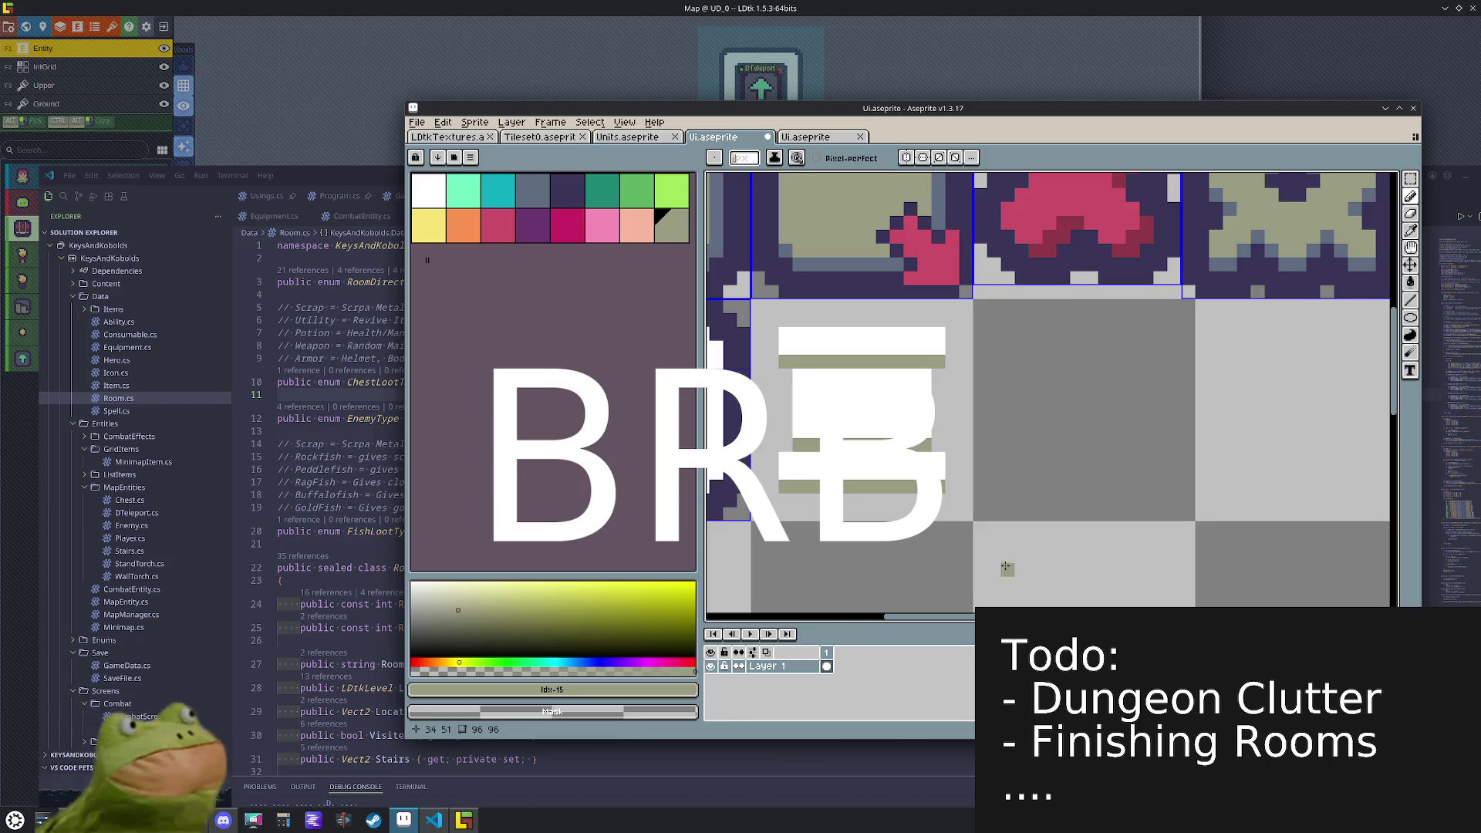
pyautogui.keyDown('alt'); pyautogui.click(908, 407); pyautogui.keyUp('alt')
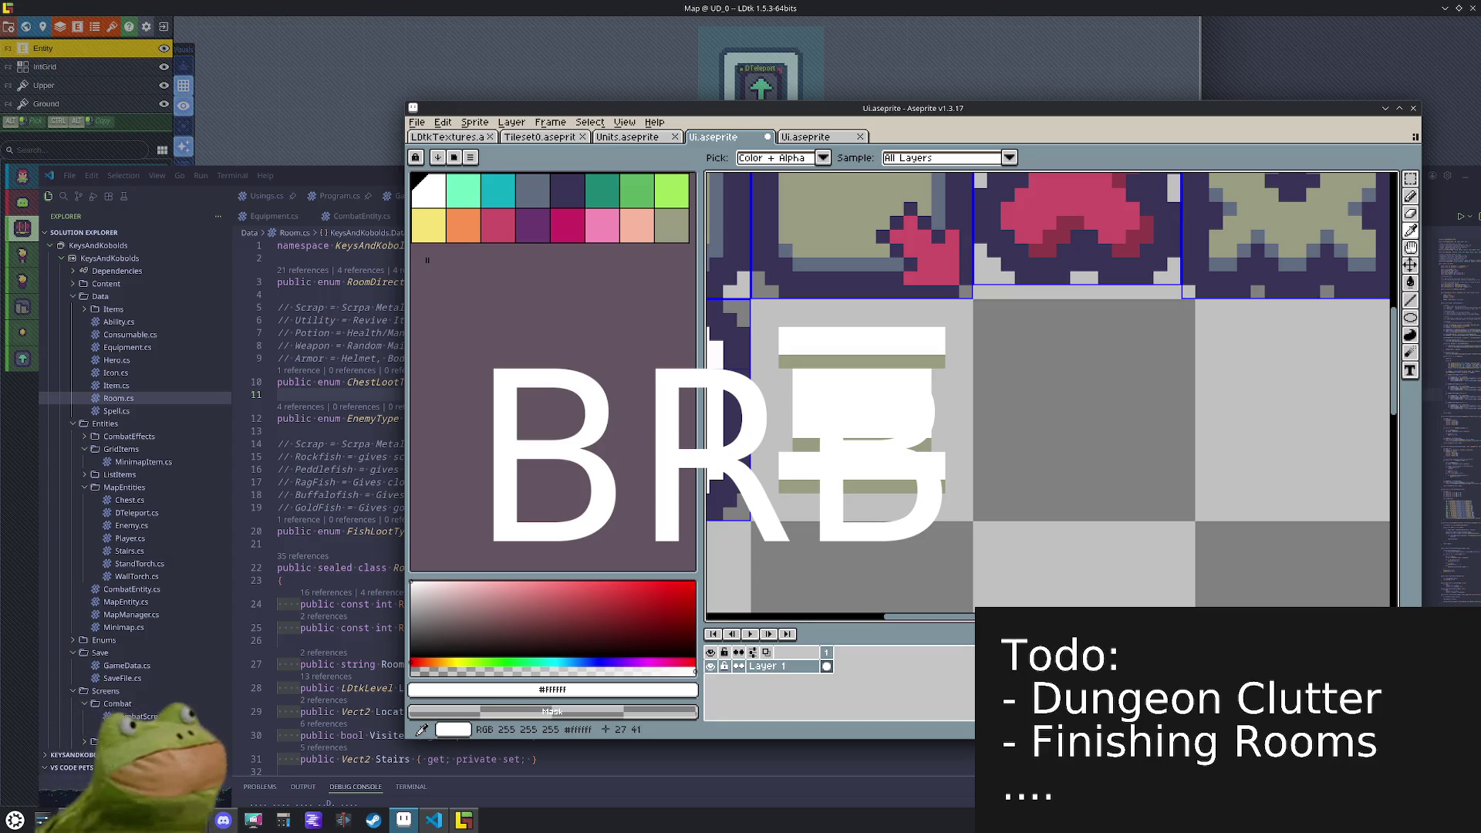
pyautogui.keyDown('alt'); pyautogui.click(896, 443); pyautogui.keyUp('alt')
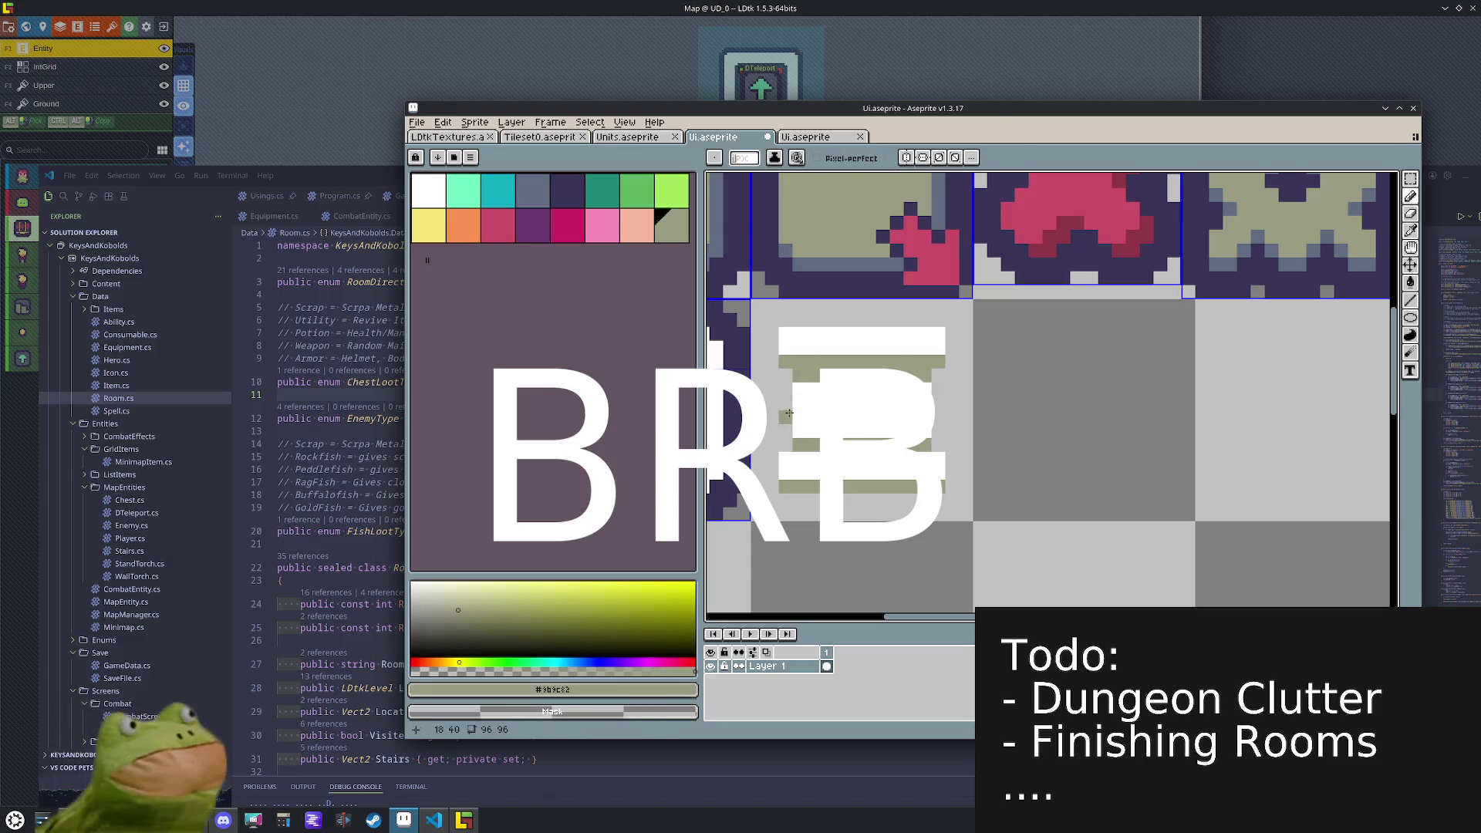
pyautogui.keyDown('alt'); pyautogui.click(806, 336); pyautogui.keyUp('alt')
pyautogui.moveTo(784, 361); pyautogui.dragTo(939, 362)
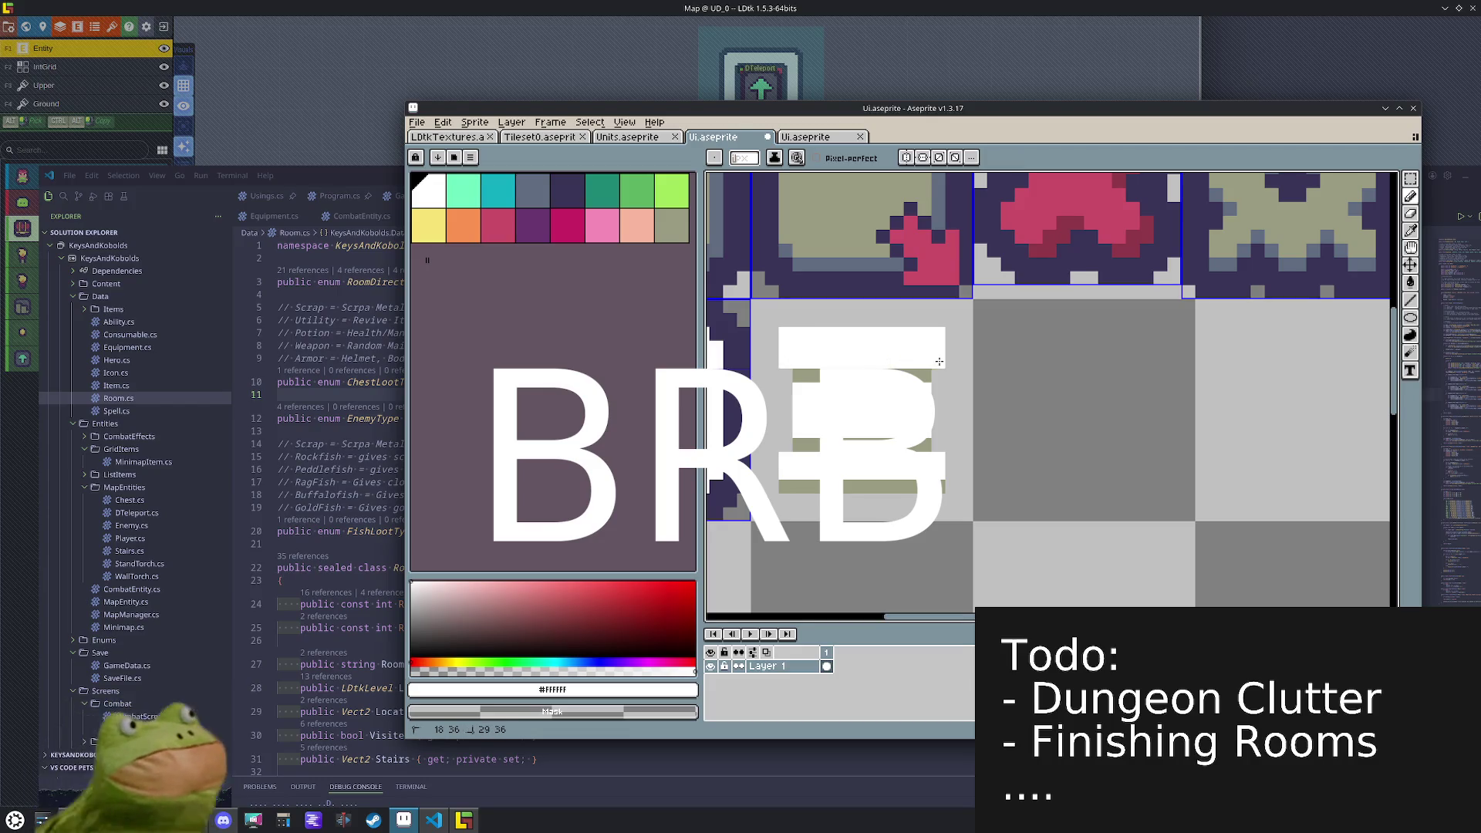
pyautogui.click(602, 224)
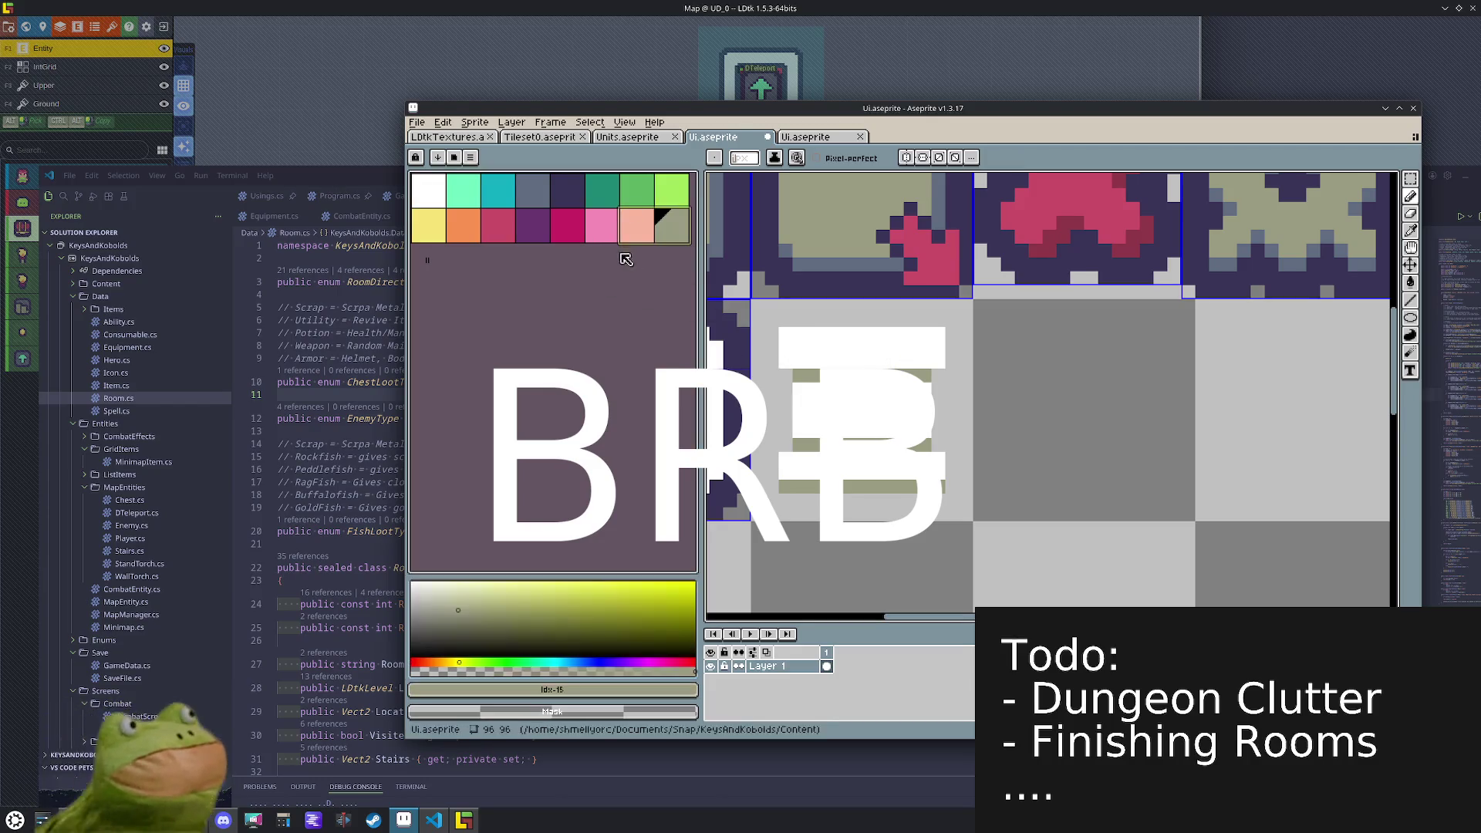
# - Paint pink blocks on the glyph's left edge and touch them up with white
pyautogui.moveTo(813, 362)
pyautogui.mouseDown()
pyautogui.moveTo(812, 335)
pyautogui.moveTo(799, 362)
pyautogui.moveTo(785, 340)
pyautogui.moveTo(813, 363)
pyautogui.mouseUp()
pyautogui.keyDown('alt'); pyautogui.click(832, 339); pyautogui.keyUp('alt')
pyautogui.keyDown('alt'); pyautogui.click(795, 348); pyautogui.keyUp('alt')
pyautogui.moveTo(799, 461)
pyautogui.mouseDown()
pyautogui.moveTo(785, 486)
pyautogui.moveTo(785, 459)
pyautogui.mouseUp()
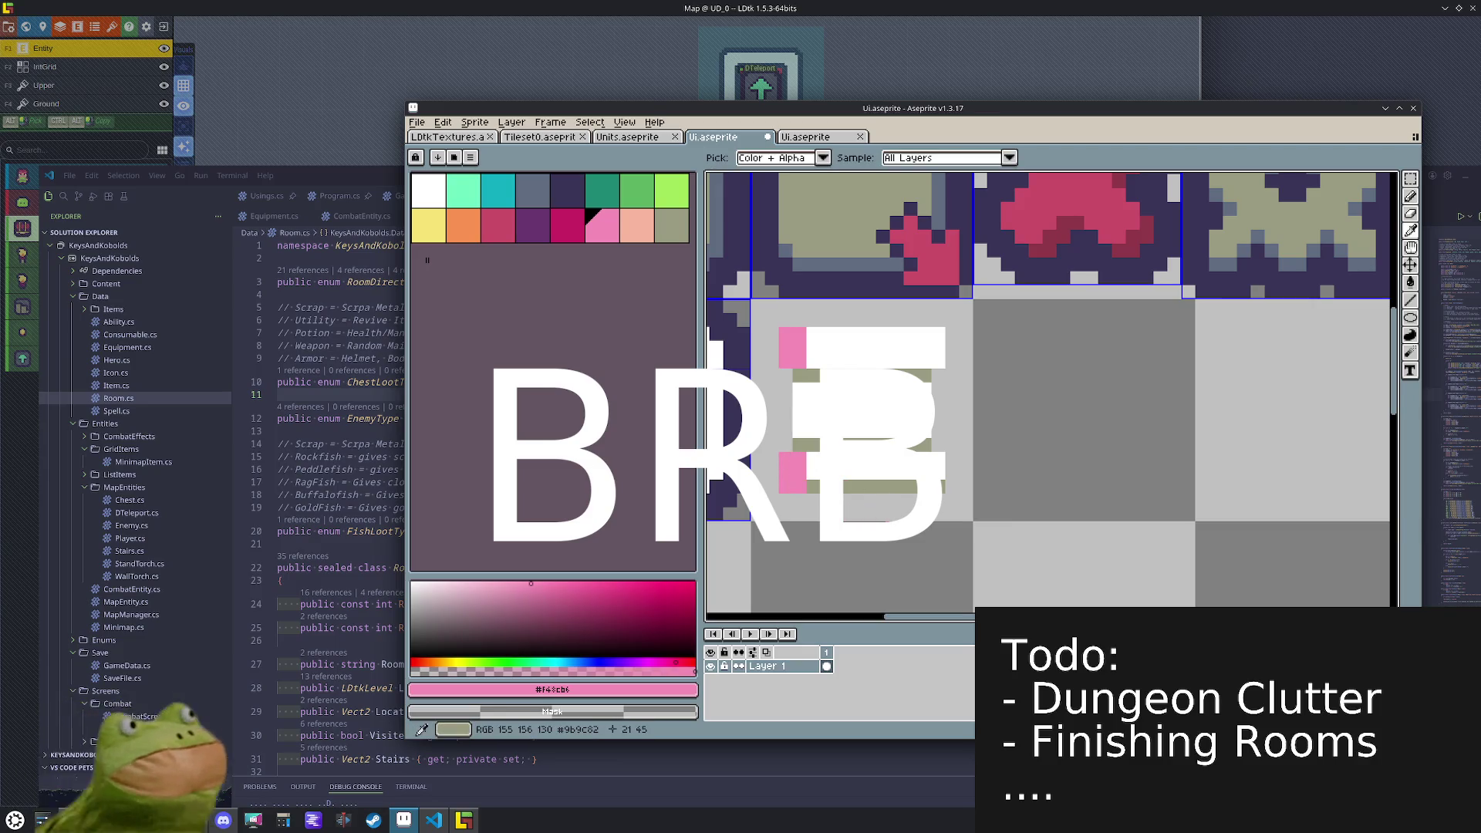
pyautogui.keyDown('alt'); pyautogui.click(806, 485); pyautogui.keyUp('alt')
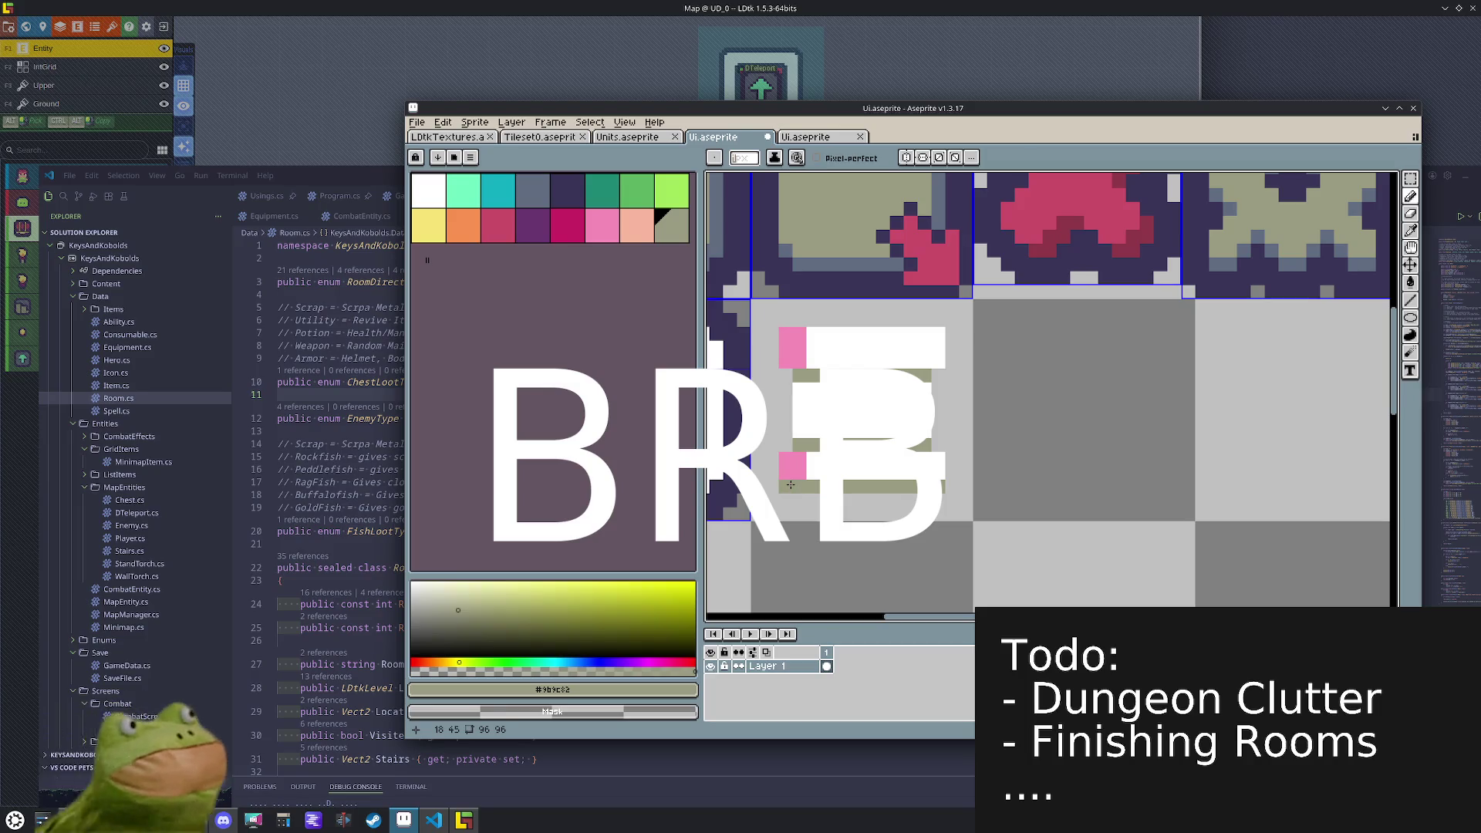
# - Repaint the lower pink pixels and nearby spots in olive #9b9c82
pyautogui.press('alt')
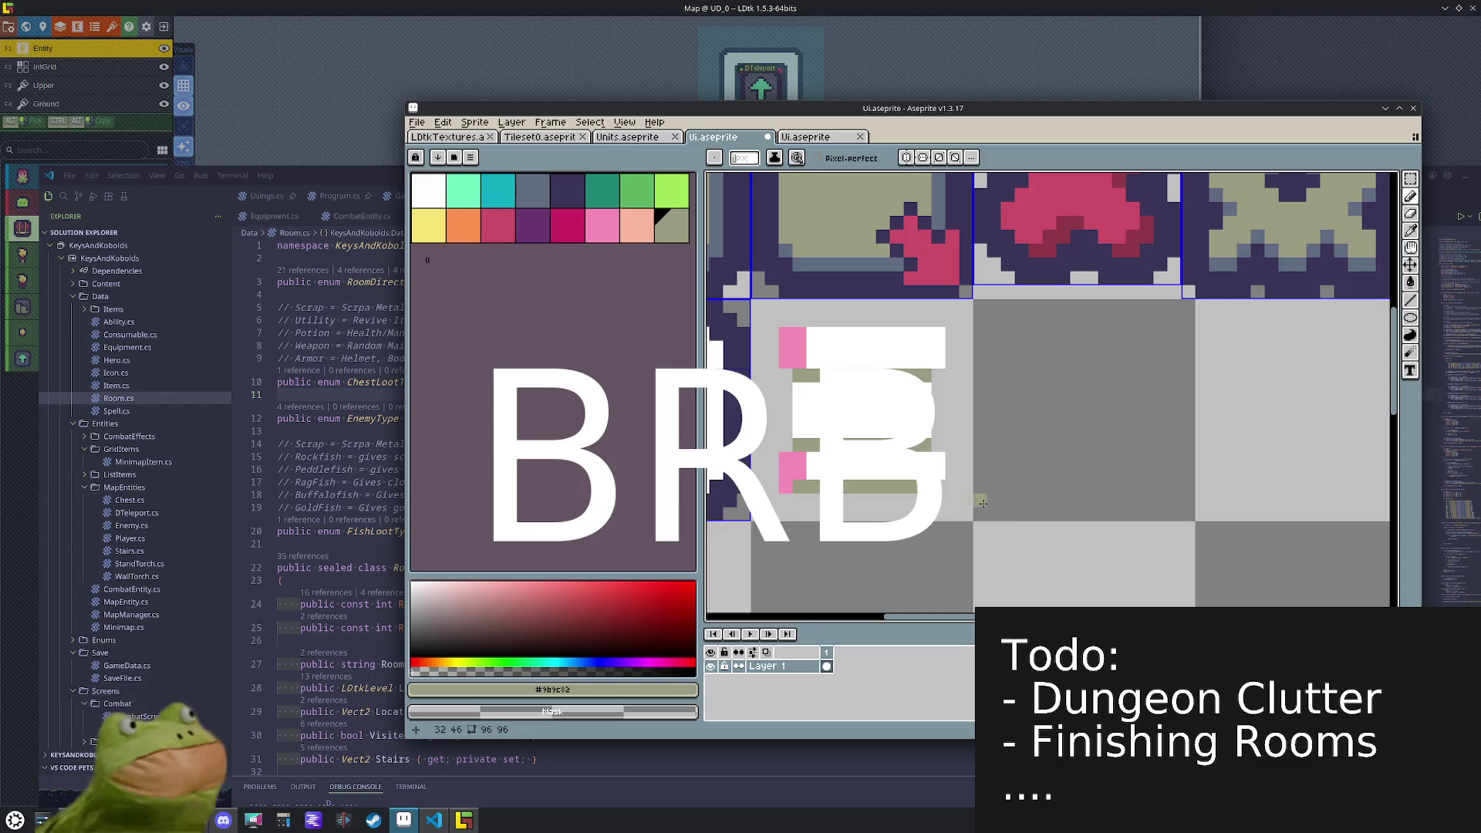
pyautogui.press('alt')
pyautogui.keyDown('alt'); pyautogui.click(848, 436); pyautogui.keyUp('alt')
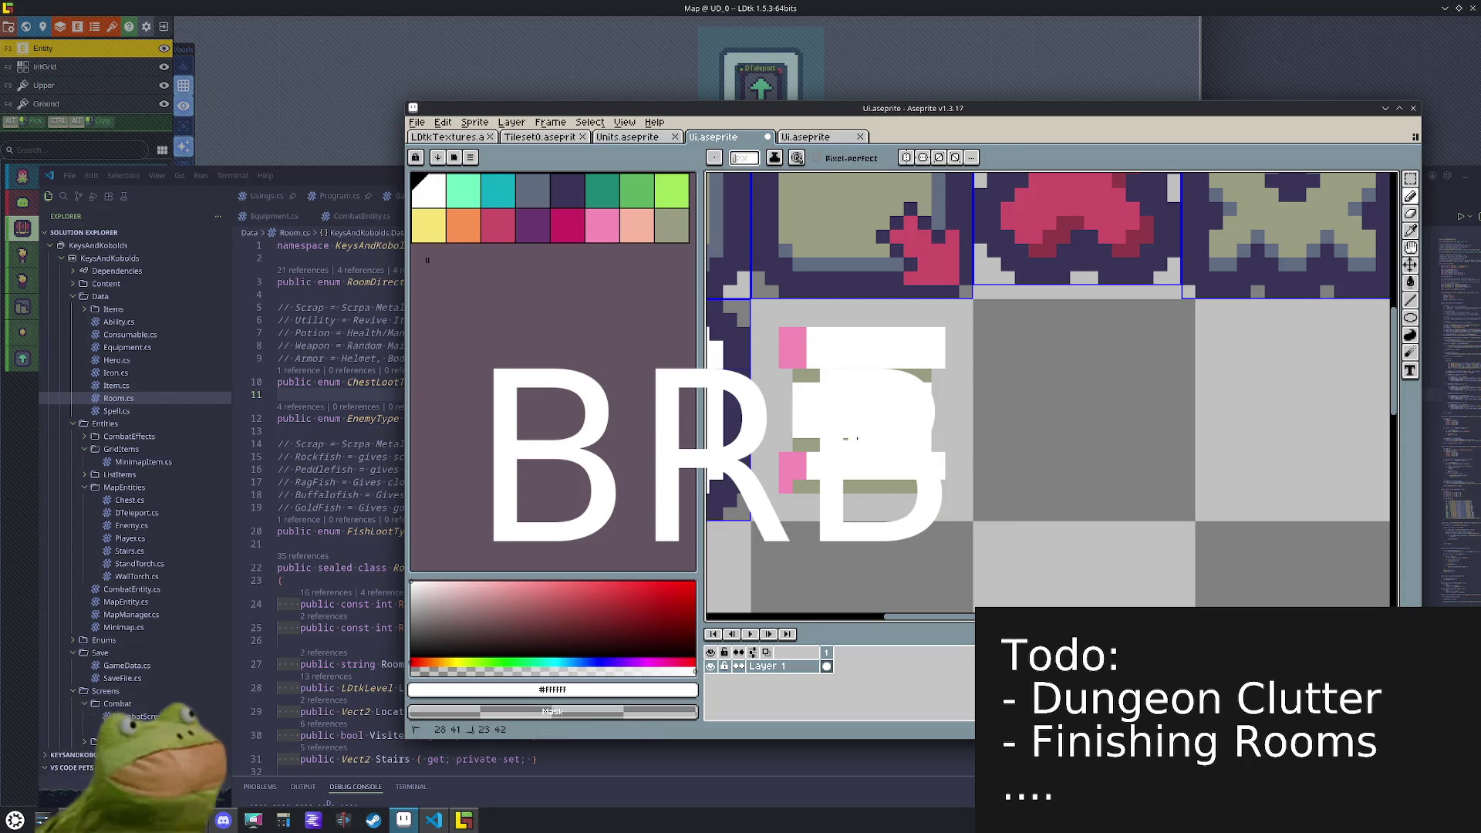
pyautogui.click(804, 443)
pyautogui.keyDown('alt'); pyautogui.click(788, 469); pyautogui.keyUp('alt')
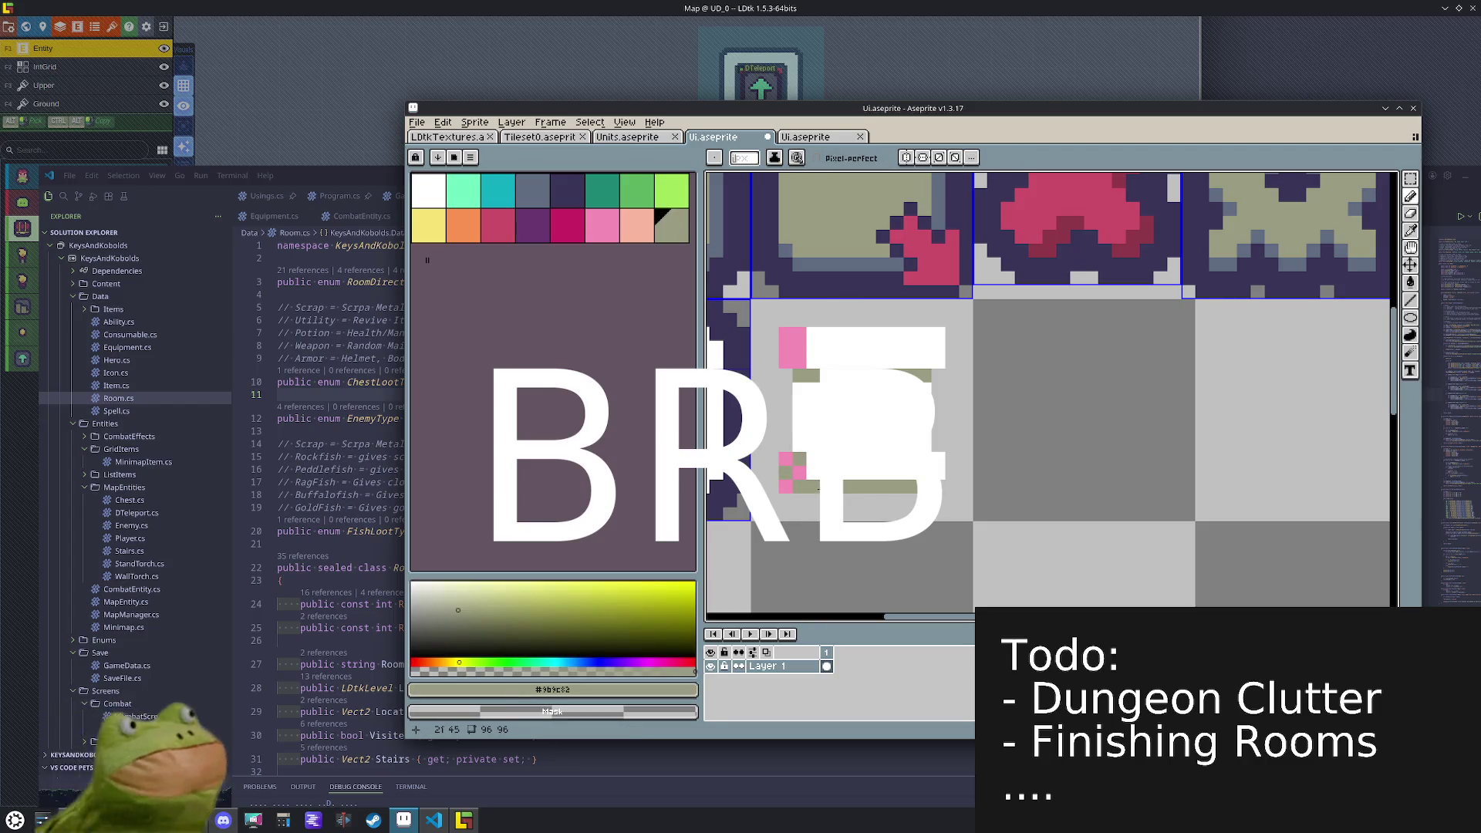
pyautogui.click(799, 445)
pyautogui.keyDown('alt'); pyautogui.click(803, 461); pyautogui.keyUp('alt')
pyautogui.keyDown('alt'); pyautogui.click(804, 448); pyautogui.keyUp('alt')
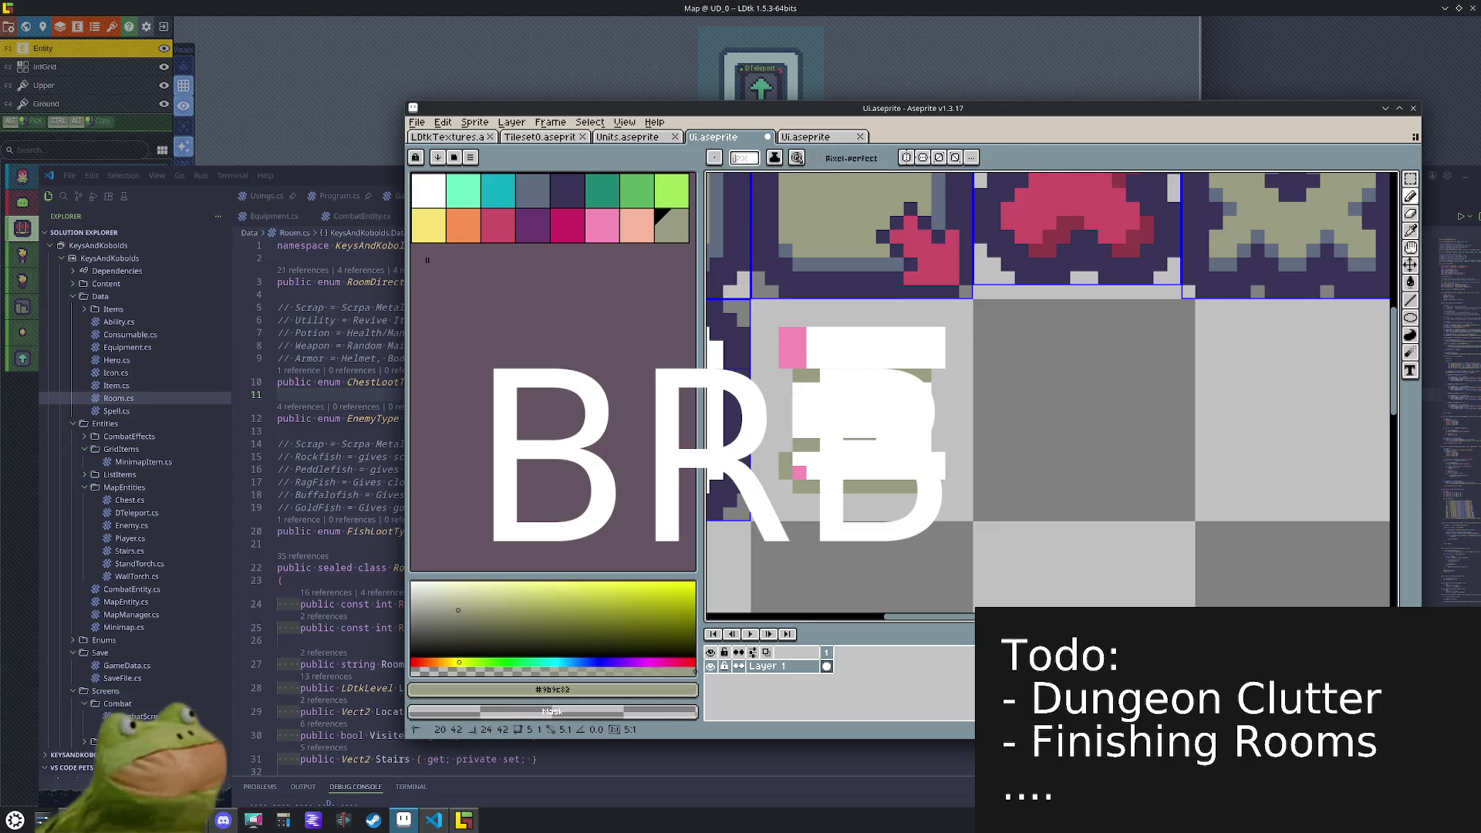
pyautogui.click(798, 472)
pyautogui.keyDown('alt'); pyautogui.click(804, 465); pyautogui.keyUp('alt')
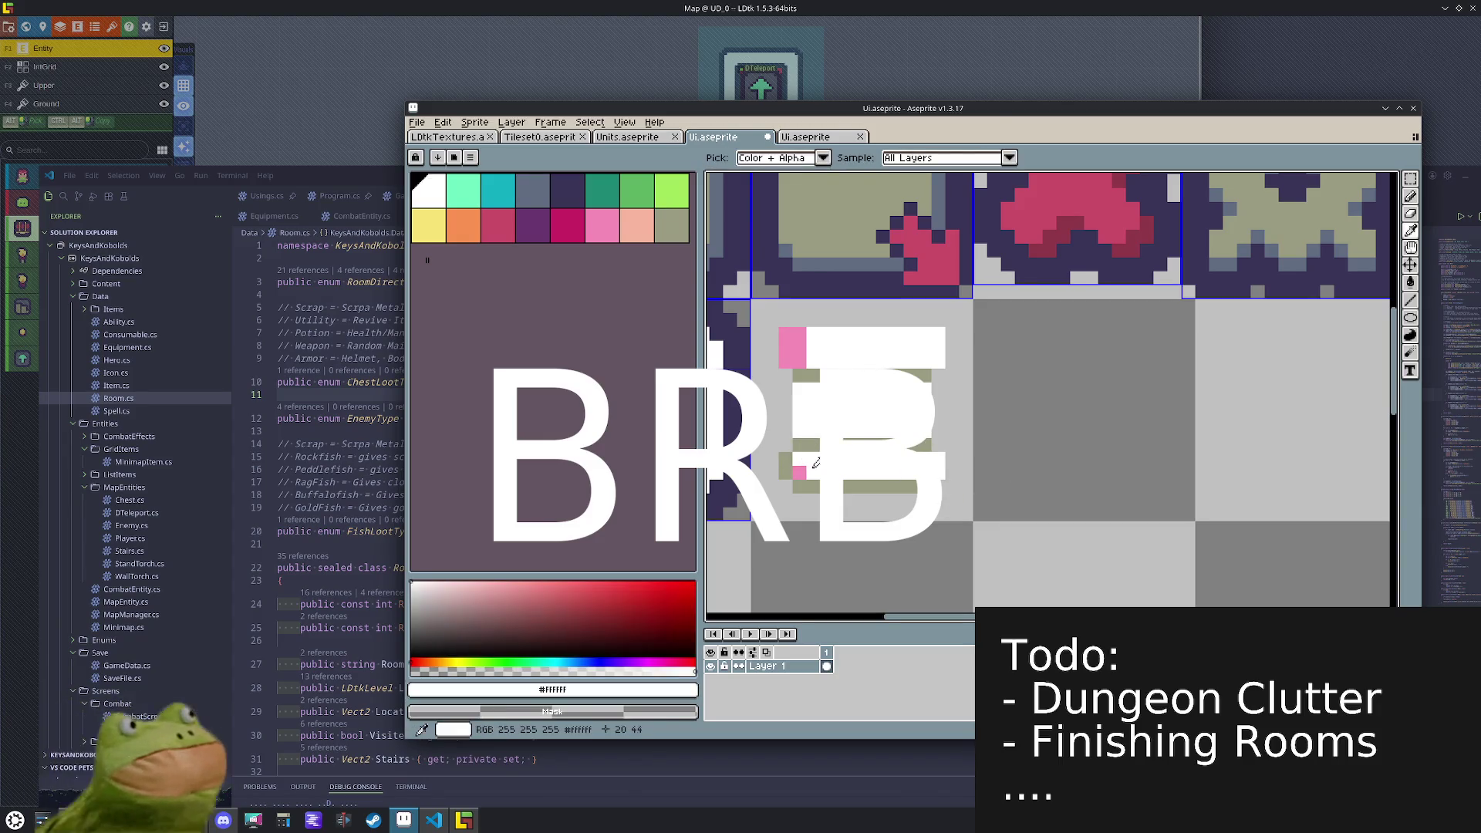
# - Whiten the bottom strip and redraw olive lines around the lower cup and upper pink block
pyautogui.moveTo(808, 485); pyautogui.dragTo(914, 487)
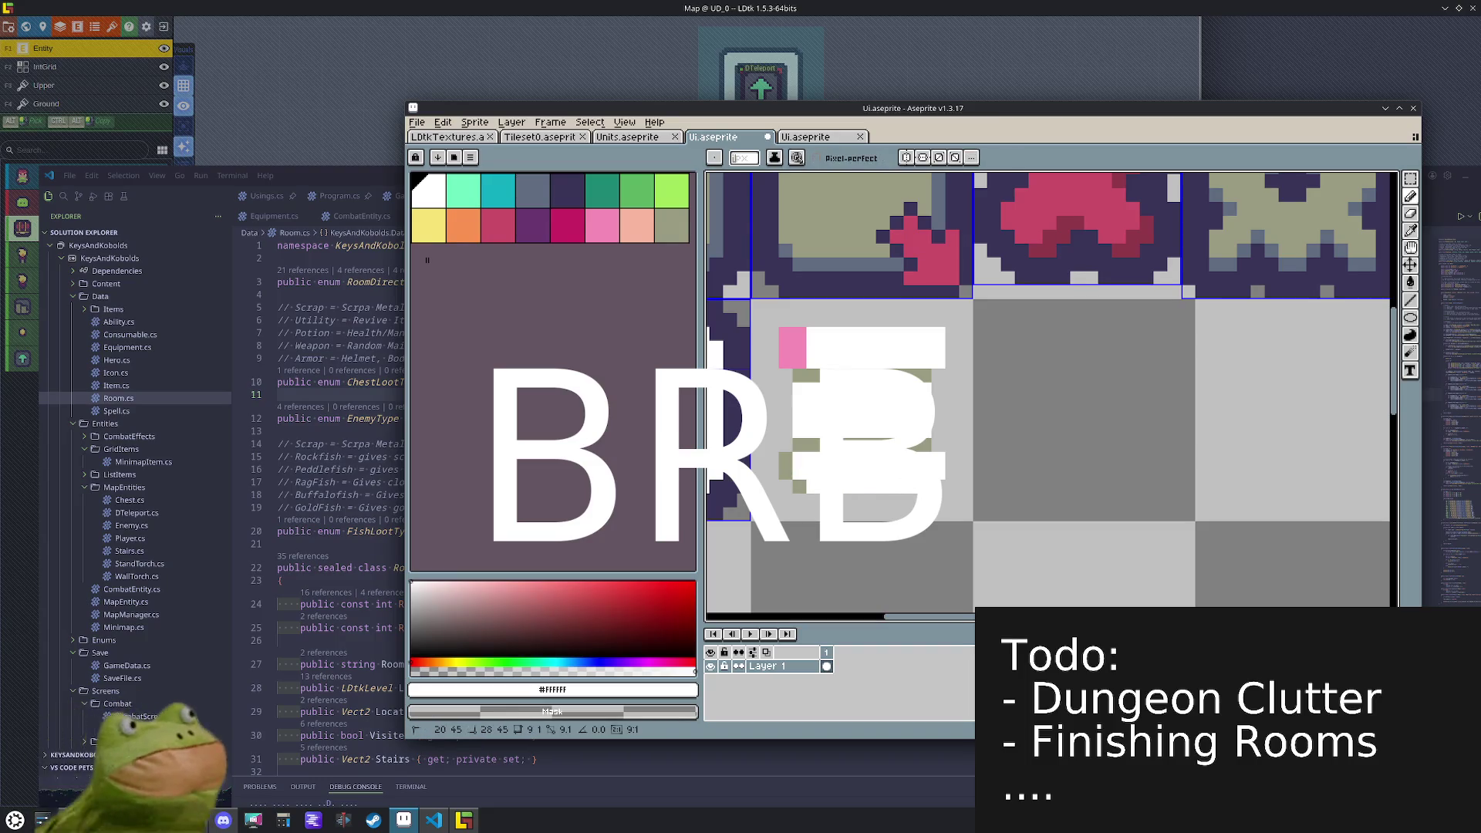
pyautogui.click(802, 488)
pyautogui.keyDown('alt'); pyautogui.click(782, 462); pyautogui.keyUp('alt')
pyautogui.moveTo(810, 460)
pyautogui.mouseDown()
pyautogui.moveTo(940, 458)
pyautogui.moveTo(794, 451)
pyautogui.mouseUp()
pyautogui.keyDown('alt'); pyautogui.click(937, 440); pyautogui.keyUp('alt')
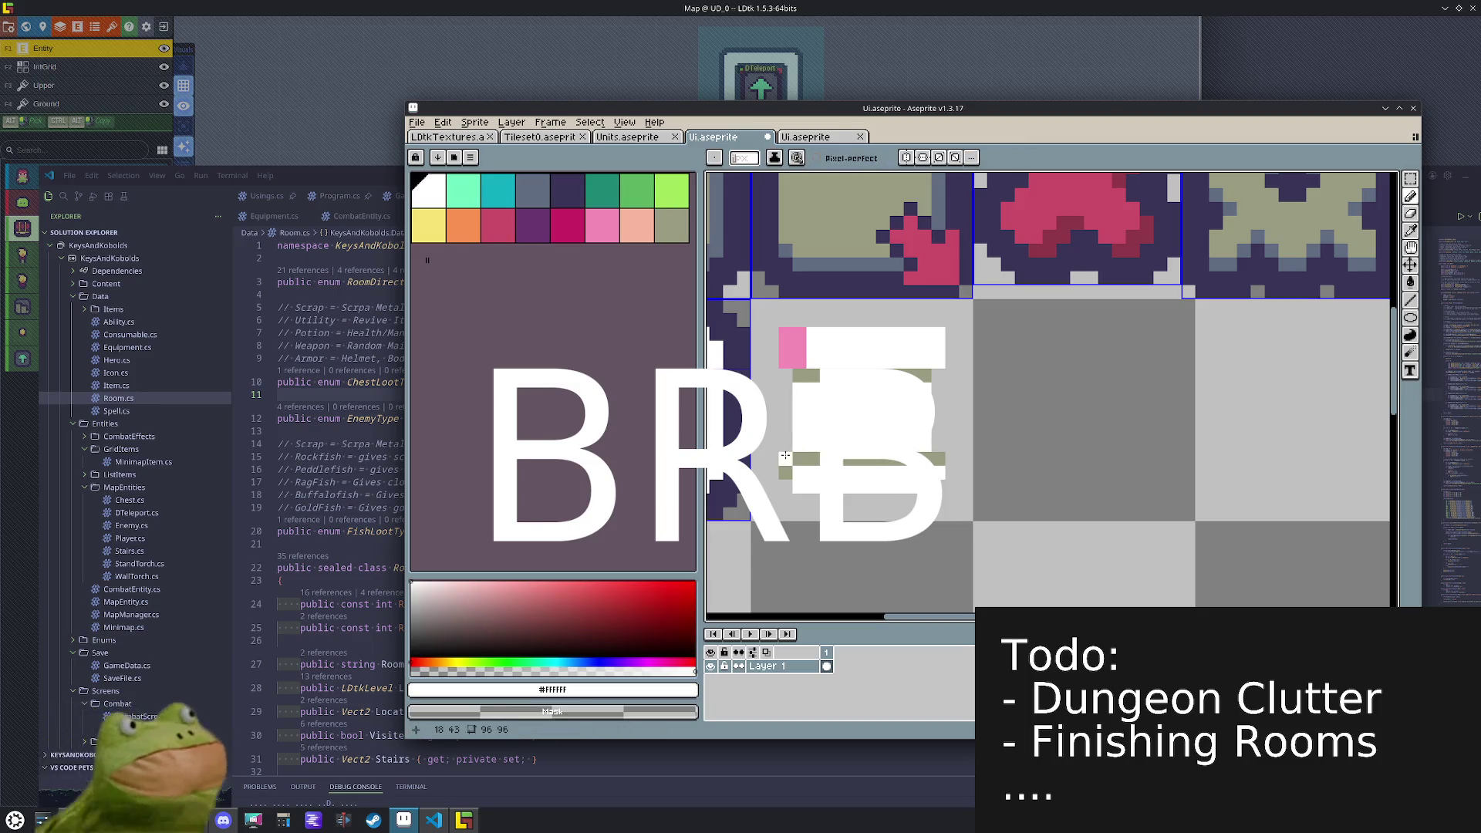
pyautogui.keyDown('alt'); pyautogui.click(788, 473); pyautogui.keyUp('alt')
pyautogui.click(790, 479)
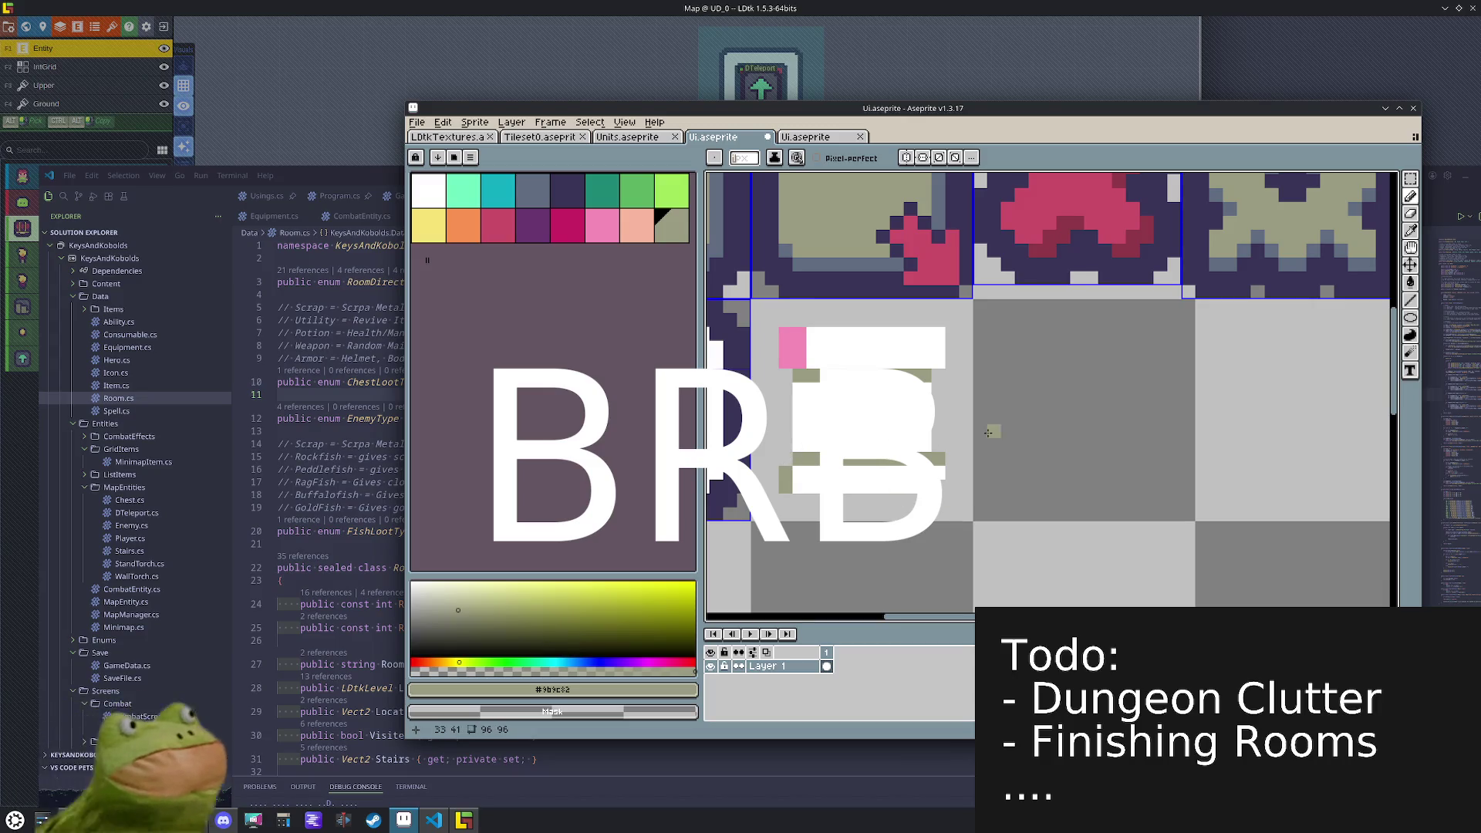
pyautogui.moveTo(813, 333)
pyautogui.mouseDown()
pyautogui.moveTo(813, 374)
pyautogui.moveTo(786, 367)
pyautogui.mouseUp()
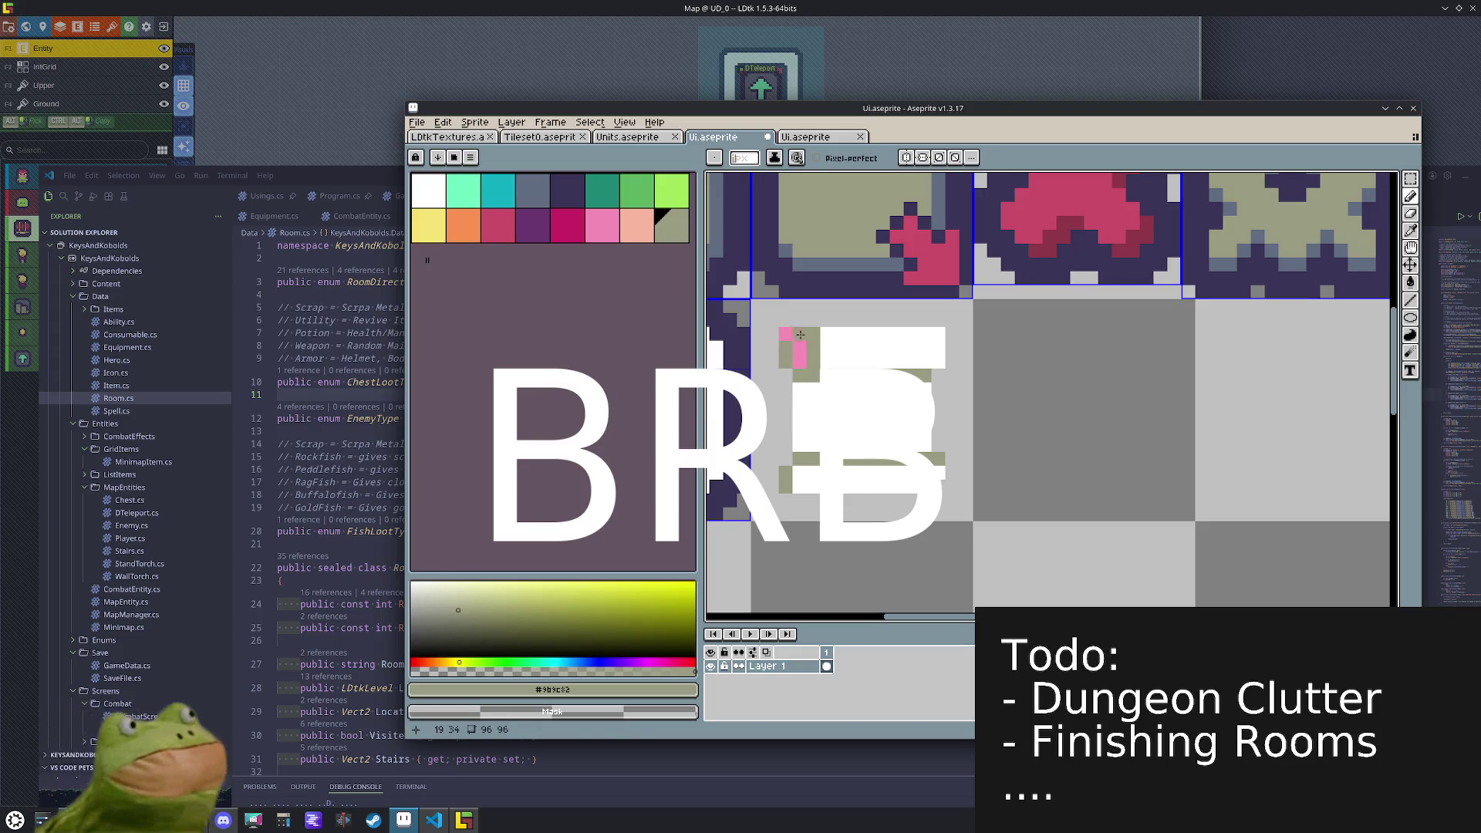
# - Paint a white row and turn the upper pink pixels olive
pyautogui.press('alt')
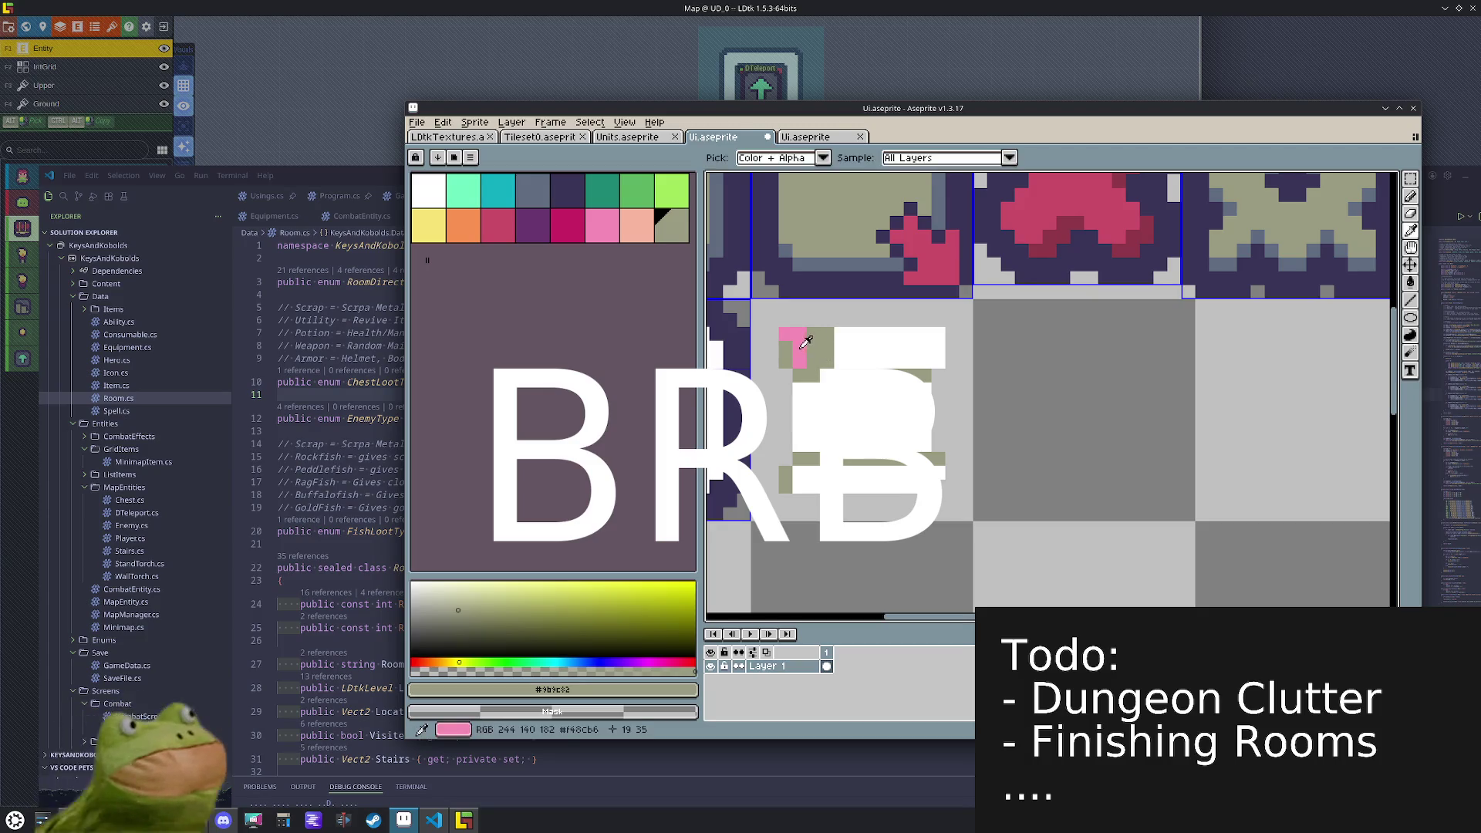
pyautogui.keyDown('alt'); pyautogui.click(806, 340); pyautogui.keyUp('alt')
pyautogui.keyDown('alt'); pyautogui.click(823, 335); pyautogui.keyUp('alt')
pyautogui.press('alt')
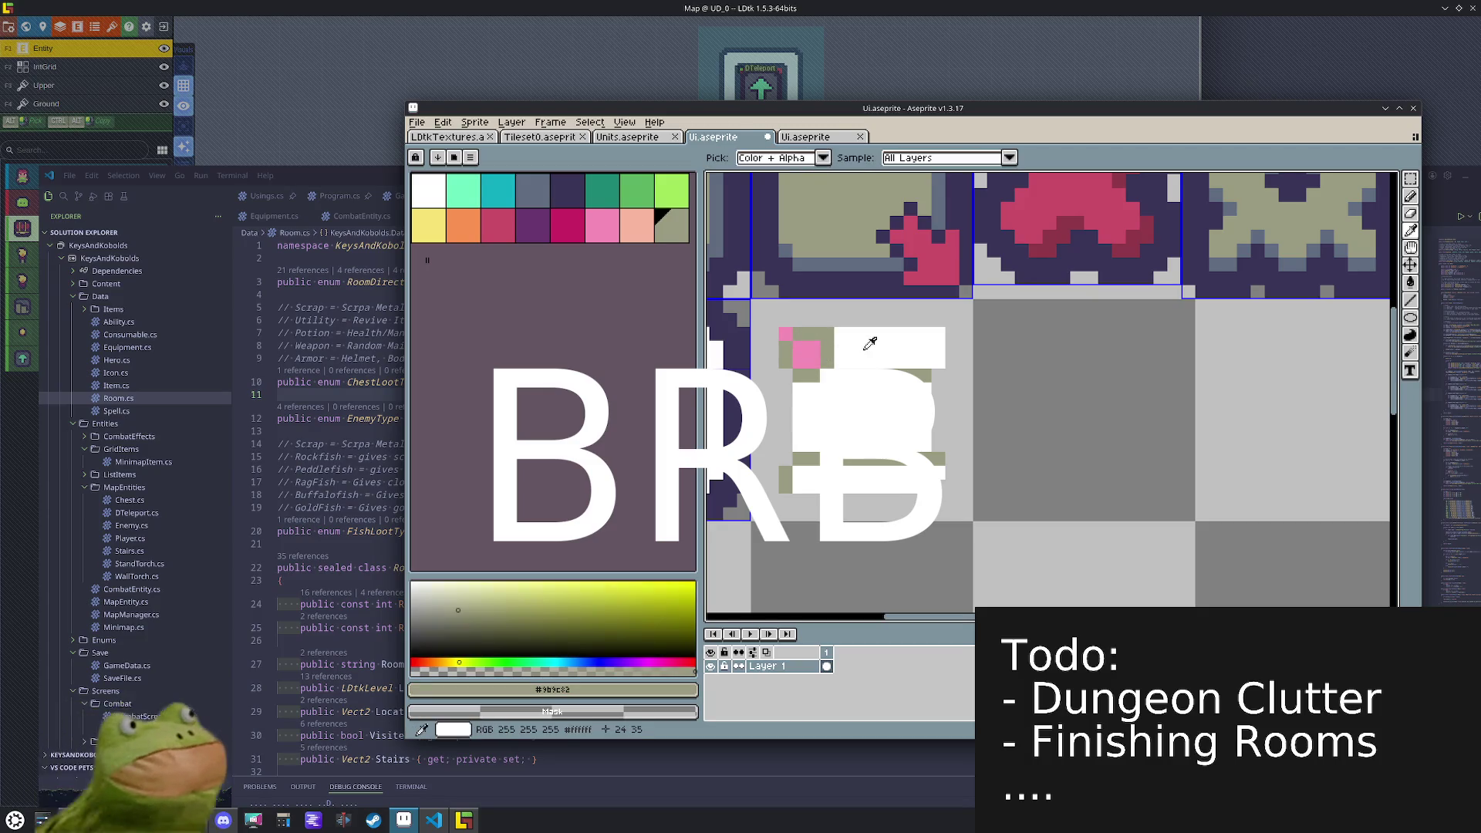
pyautogui.keyDown('alt'); pyautogui.click(854, 340); pyautogui.keyUp('alt')
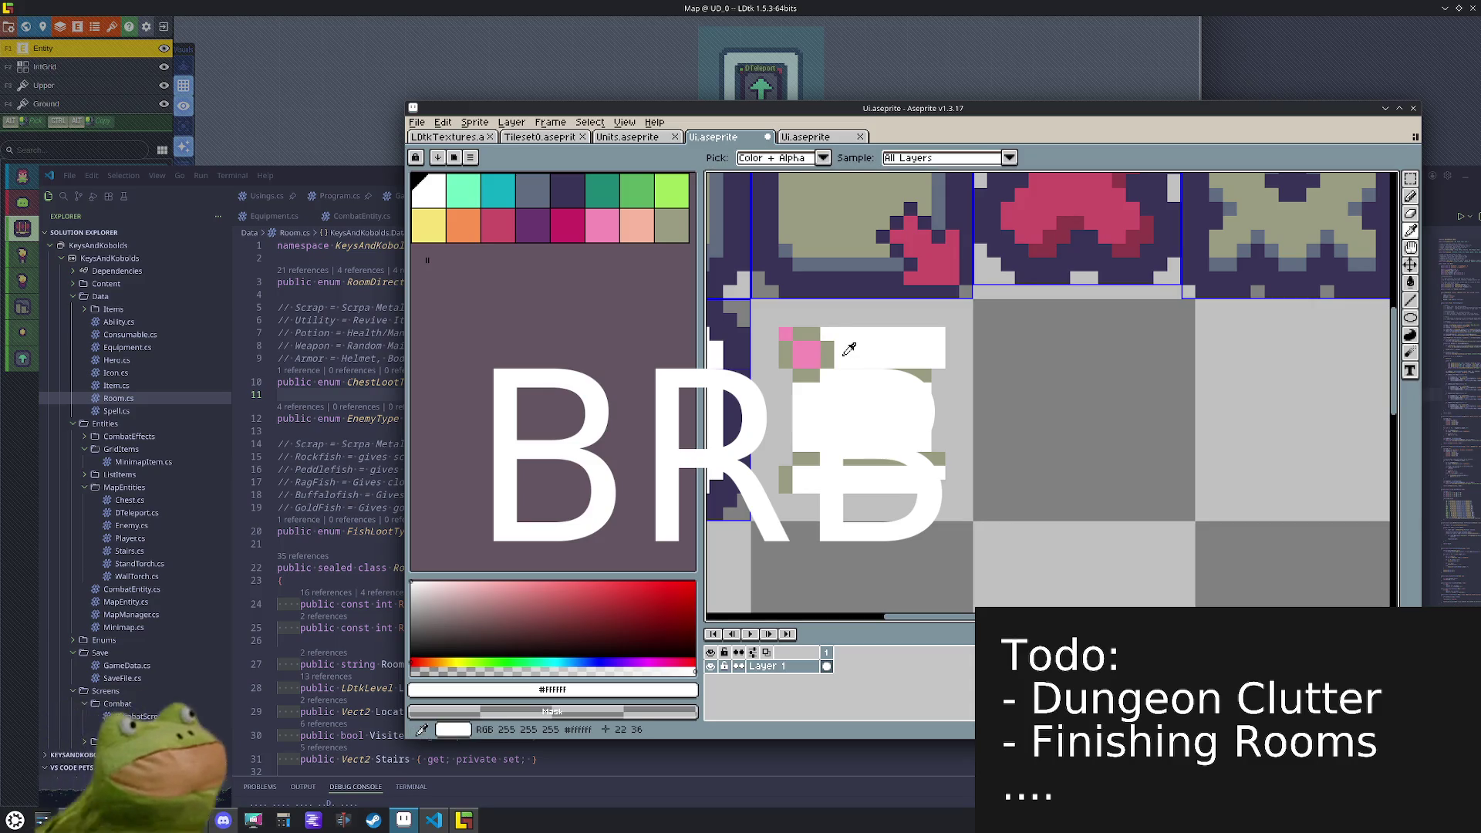
pyautogui.moveTo(920, 374); pyautogui.dragTo(801, 375)
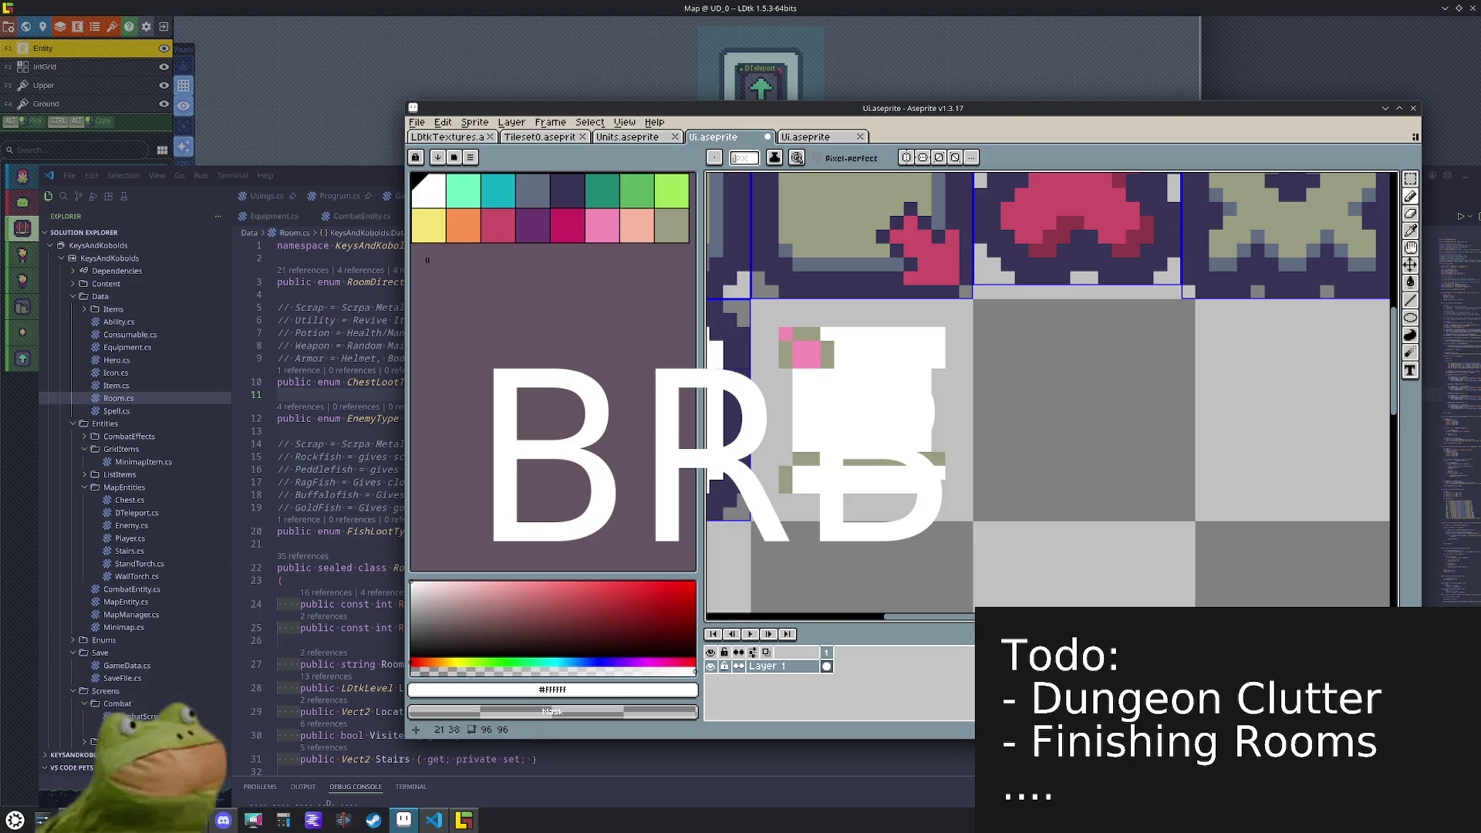
pyautogui.keyDown('alt'); pyautogui.click(826, 343); pyautogui.keyUp('alt')
pyautogui.click(812, 351)
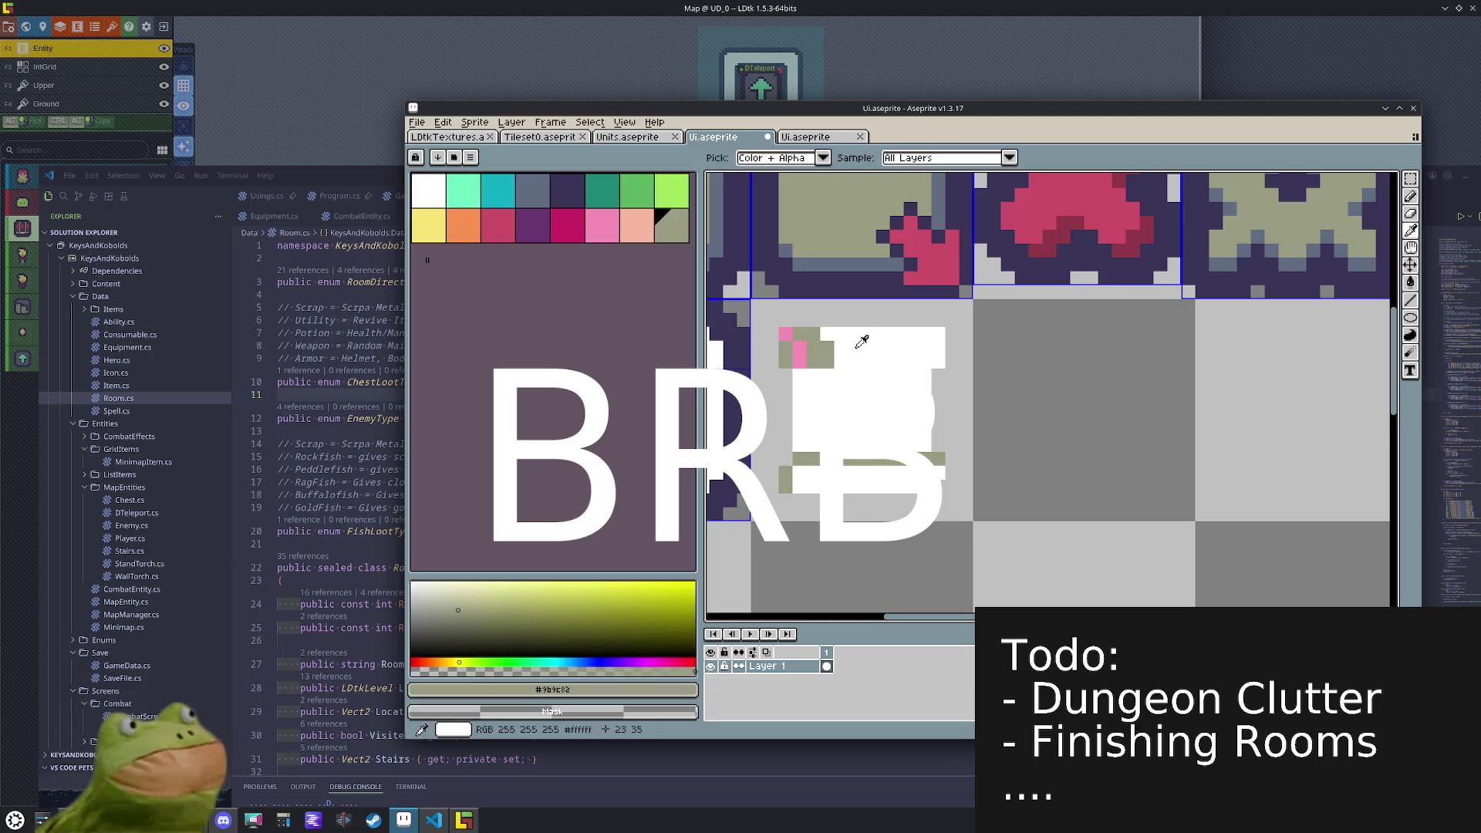
pyautogui.keyDown('alt'); pyautogui.click(864, 342); pyautogui.keyUp('alt')
pyautogui.moveTo(828, 356); pyautogui.dragTo(814, 331)
pyautogui.hotkey('ctrl', 'z')
pyautogui.hotkey('ctrl', 'z')
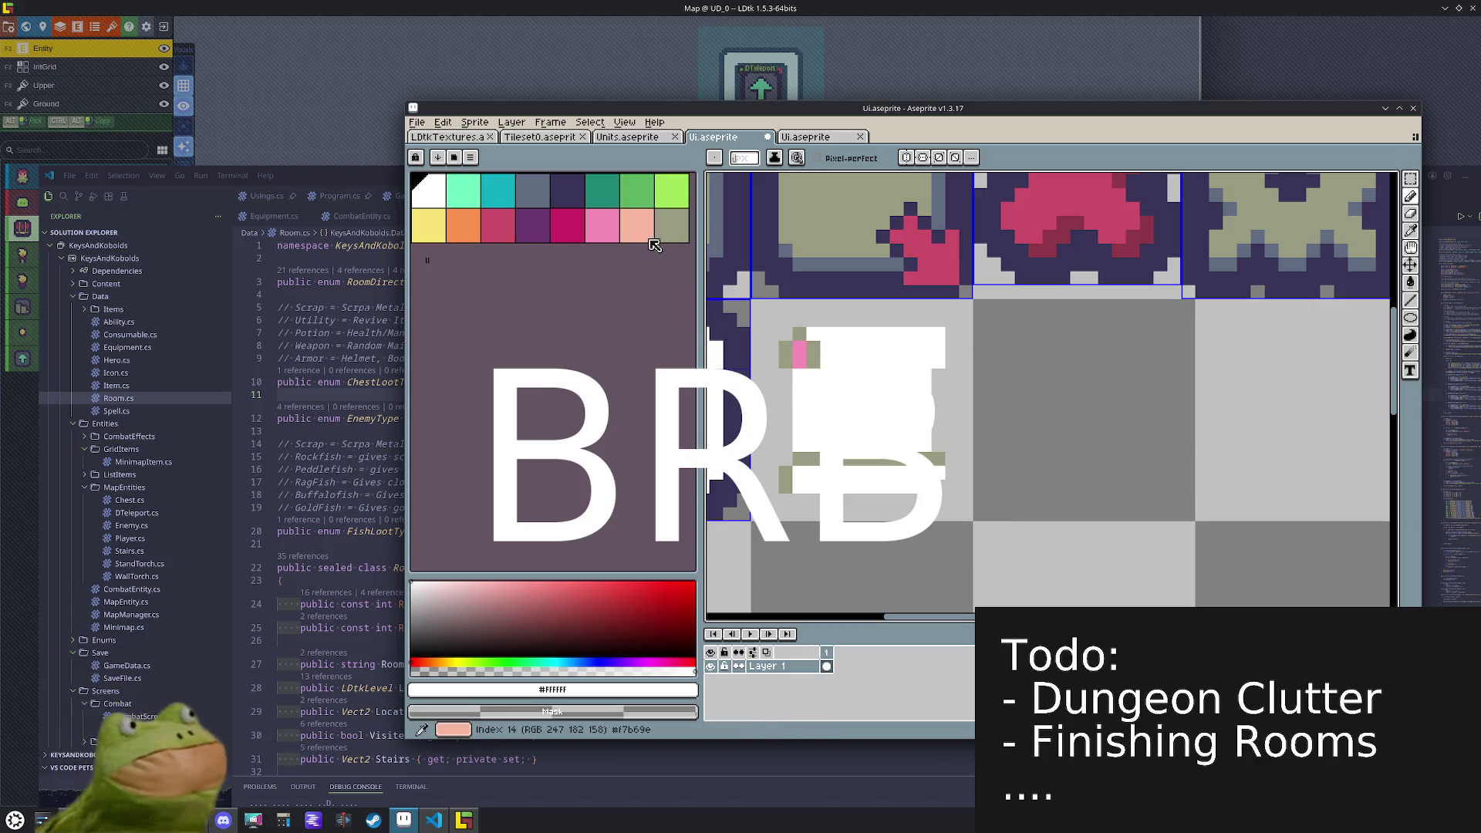
# - Draw the cup's olive right edge and top rows, covering the remaining pink pixels
pyautogui.click(671, 226)
pyautogui.moveTo(907, 364)
pyautogui.mouseDown()
pyautogui.moveTo(937, 359)
pyautogui.moveTo(937, 336)
pyautogui.moveTo(809, 347)
pyautogui.moveTo(929, 349)
pyautogui.mouseUp()
pyautogui.click(861, 408)
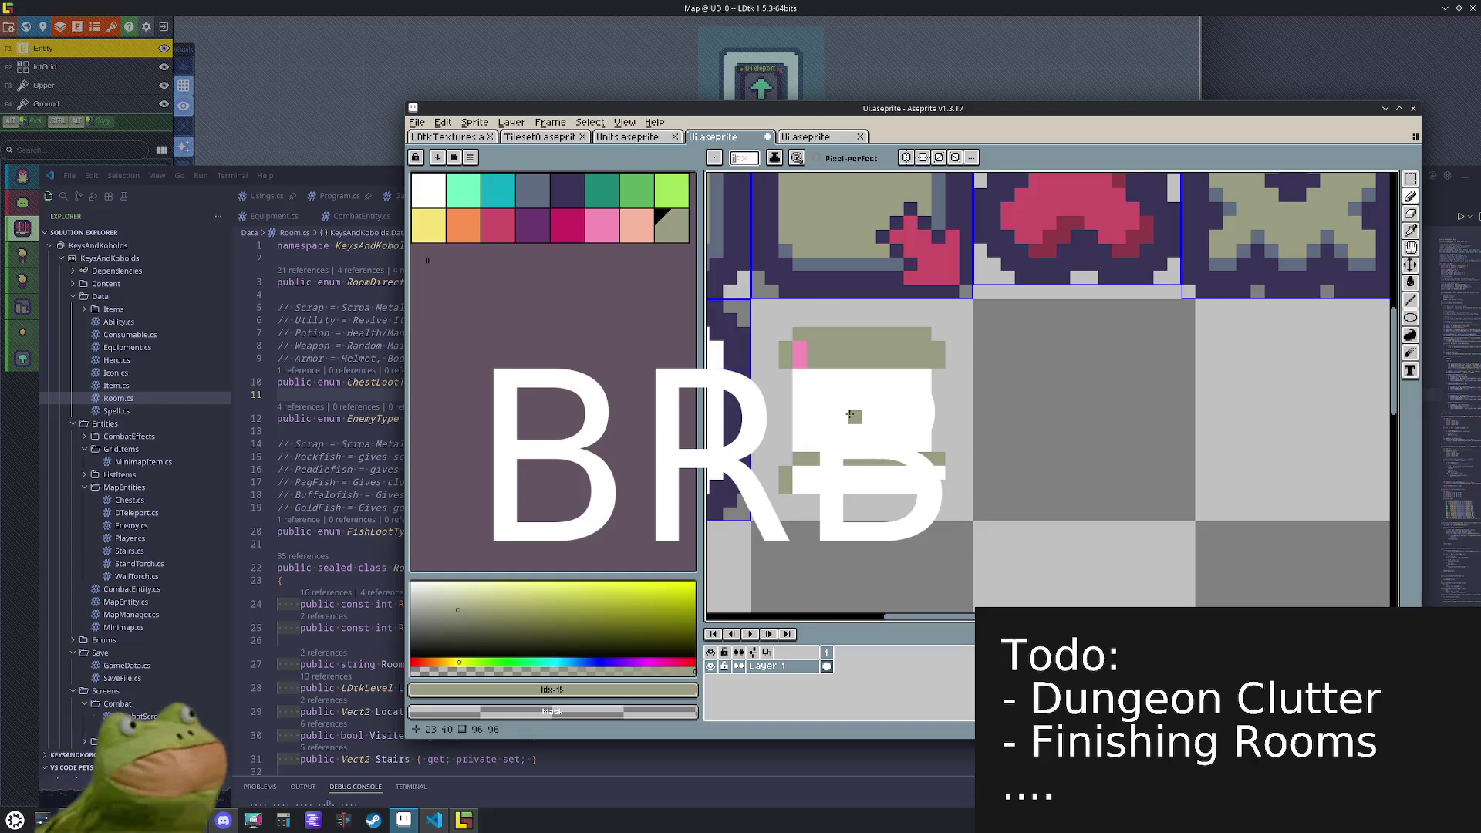
pyautogui.keyDown('alt'); pyautogui.click(832, 347); pyautogui.keyUp('alt')
pyautogui.click(799, 347)
pyautogui.keyDown('alt'); pyautogui.click(804, 378); pyautogui.keyUp('alt')
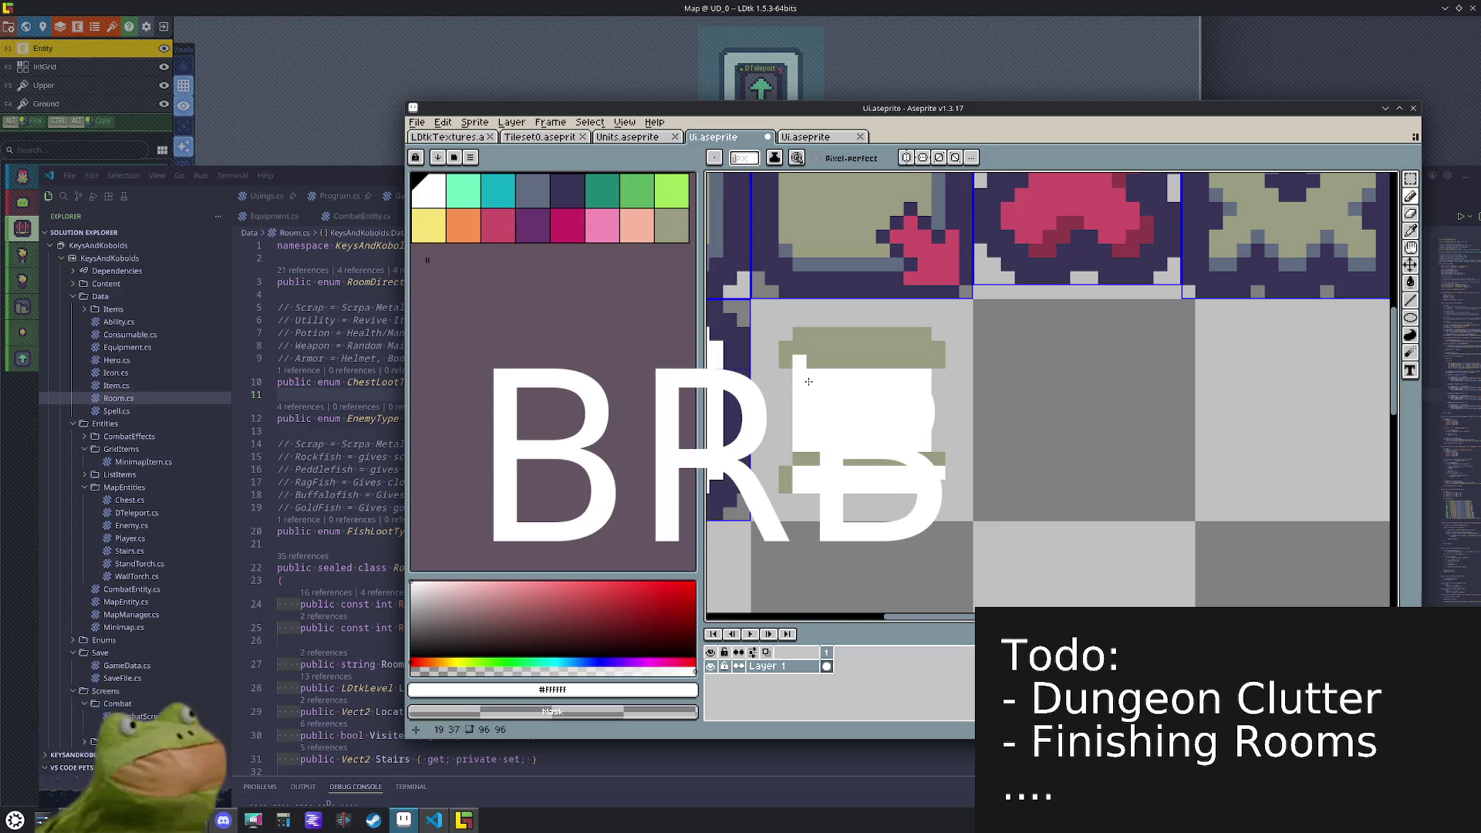
pyautogui.keyDown('alt'); pyautogui.click(801, 466); pyautogui.keyUp('alt')
pyautogui.moveTo(797, 459); pyautogui.dragTo(798, 486)
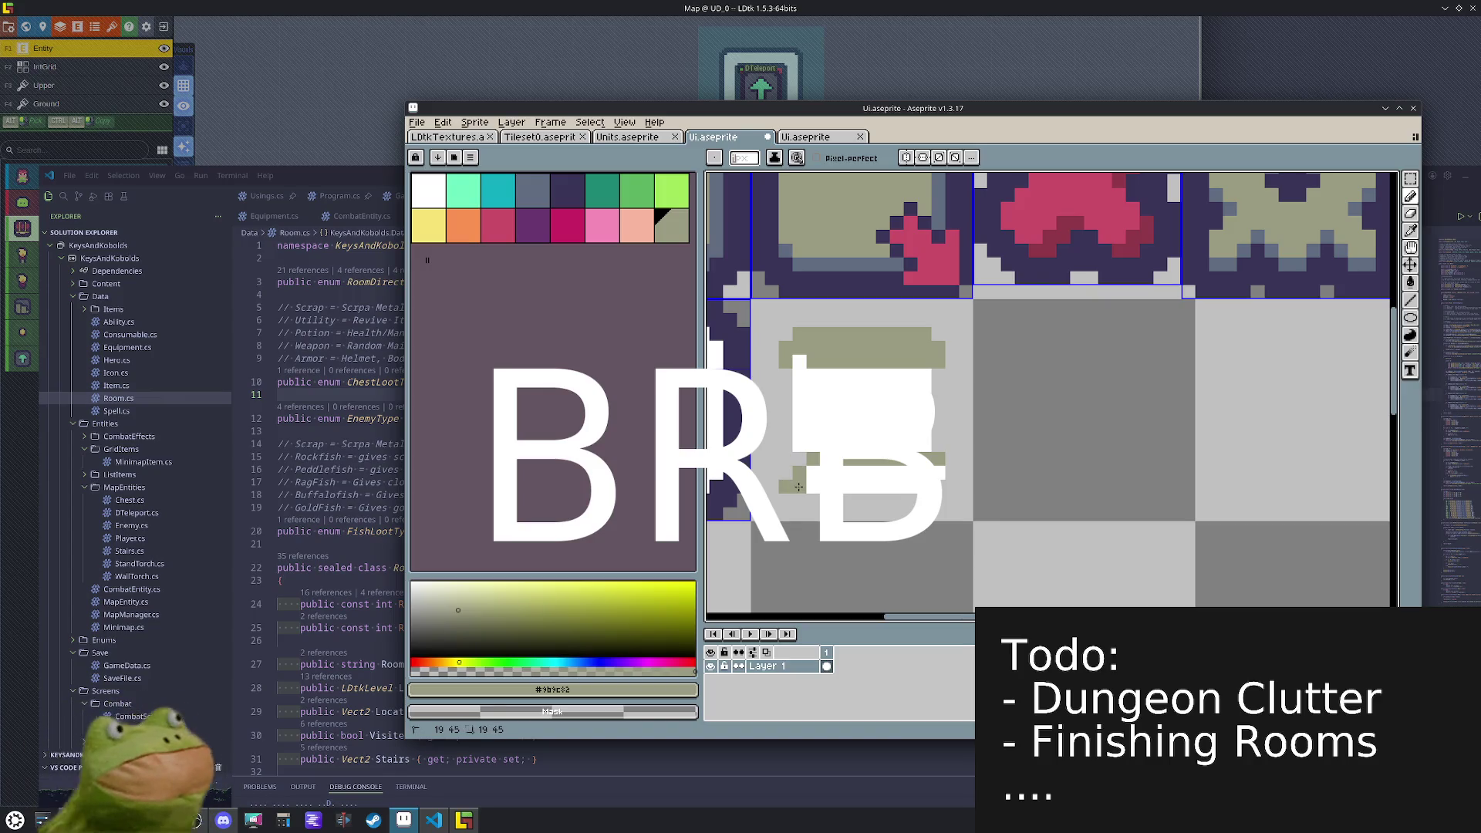
# - Whiten the old left columns and redraw the cup's left side in olive
pyautogui.keyDown('alt'); pyautogui.click(807, 436); pyautogui.keyUp('alt')
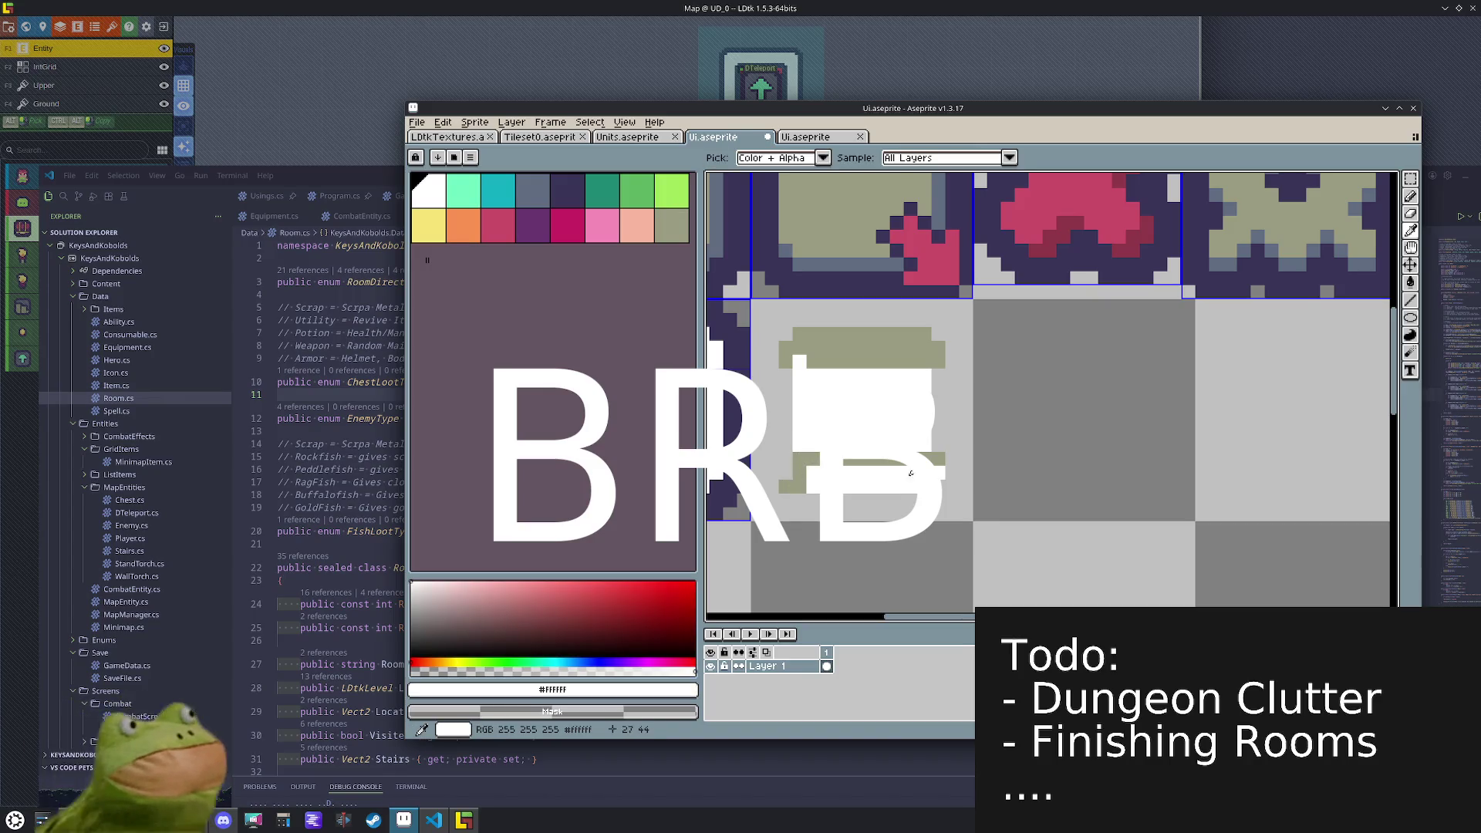
pyautogui.keyDown('alt'); pyautogui.click(792, 483); pyautogui.keyUp('alt')
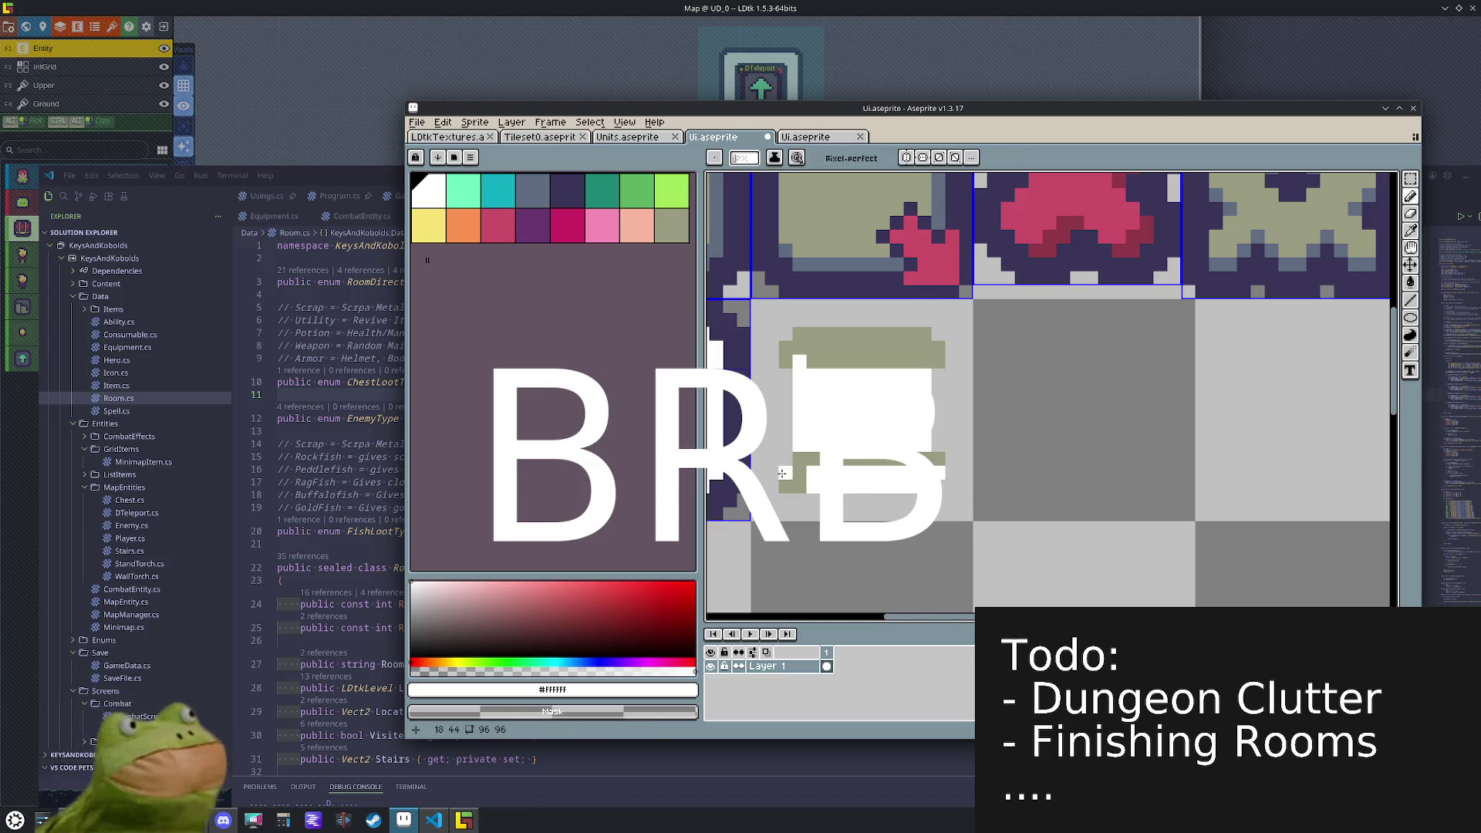
pyautogui.moveTo(771, 370)
pyautogui.mouseDown()
pyautogui.moveTo(771, 474)
pyautogui.moveTo(785, 472)
pyautogui.mouseUp()
pyautogui.press('alt')
pyautogui.moveTo(786, 368); pyautogui.dragTo(789, 460)
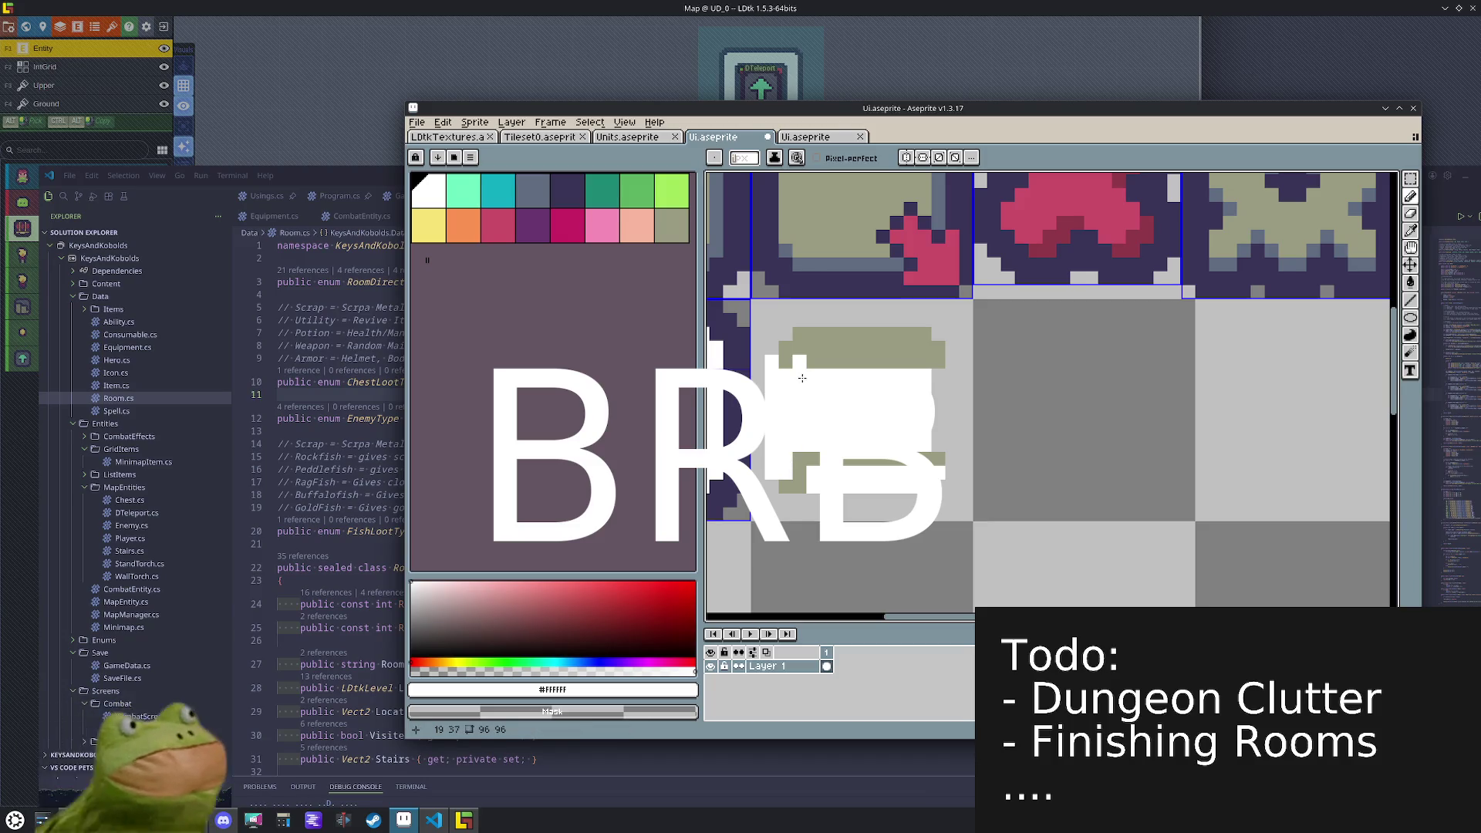
pyautogui.moveTo(772, 368); pyautogui.dragTo(781, 465)
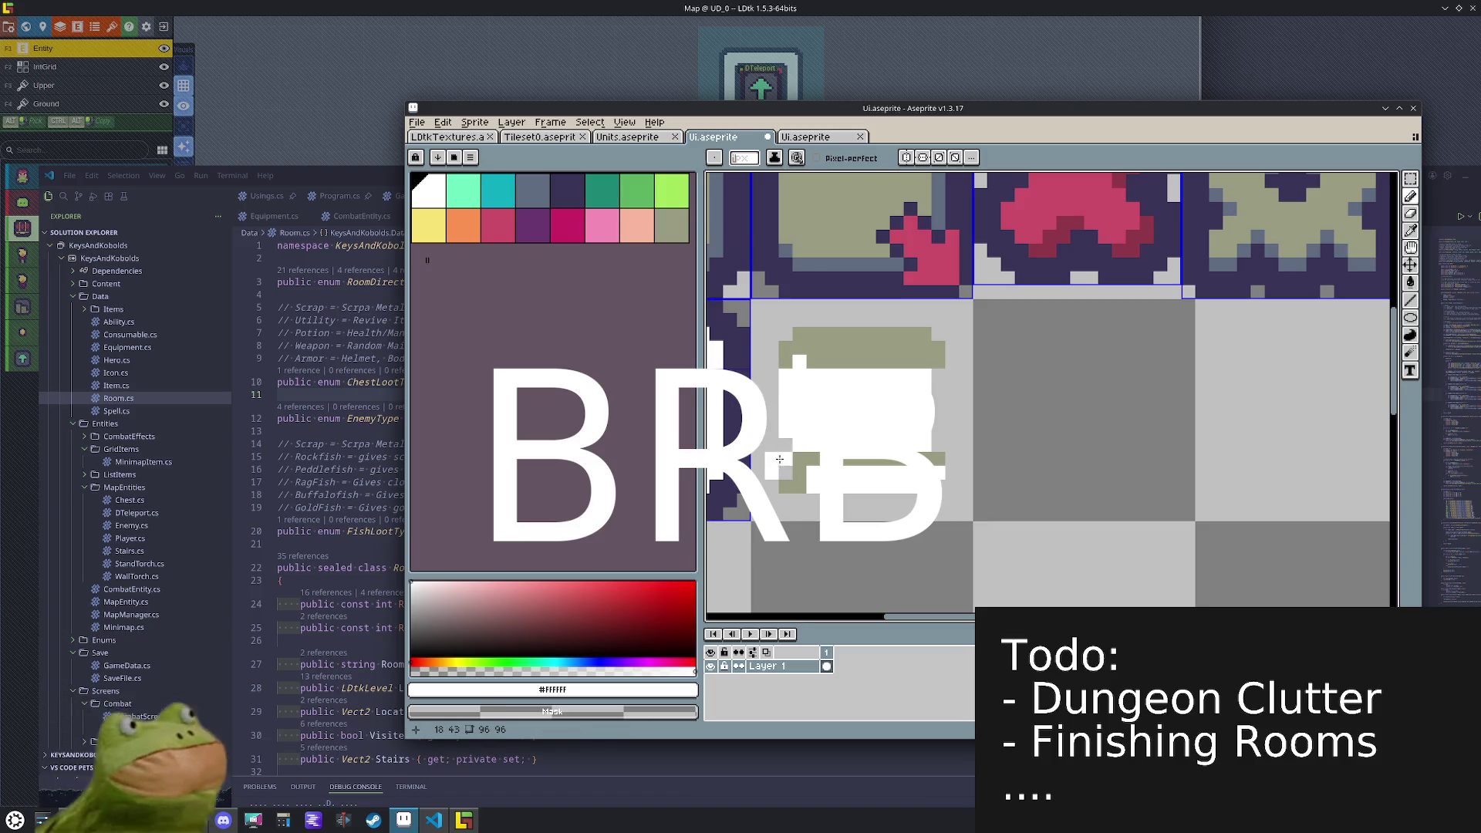
pyautogui.press('alt')
pyautogui.press('alt')
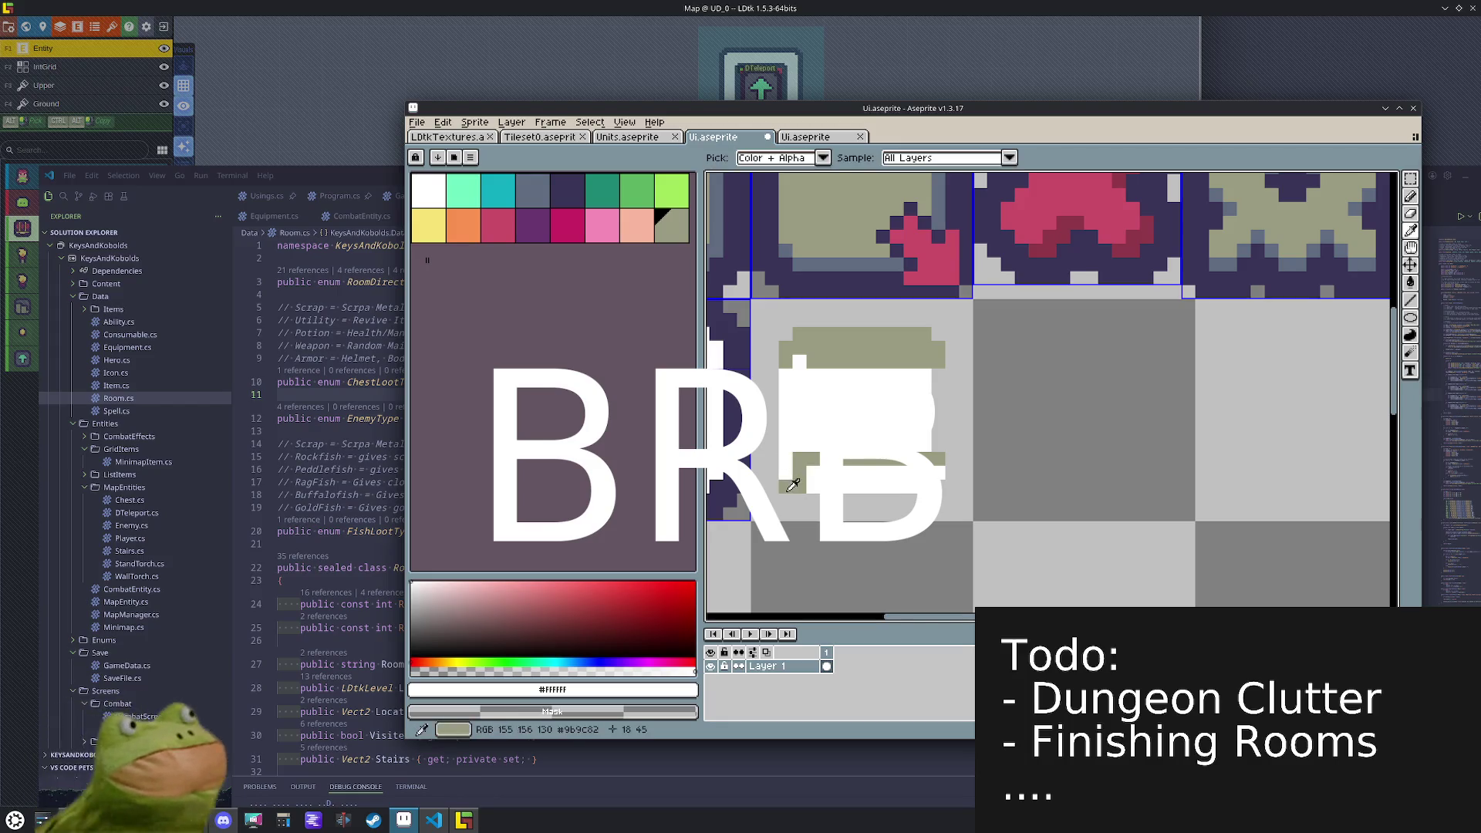
pyautogui.keyDown('alt'); pyautogui.click(792, 484); pyautogui.keyUp('alt')
pyautogui.moveTo(771, 472); pyautogui.dragTo(771, 356)
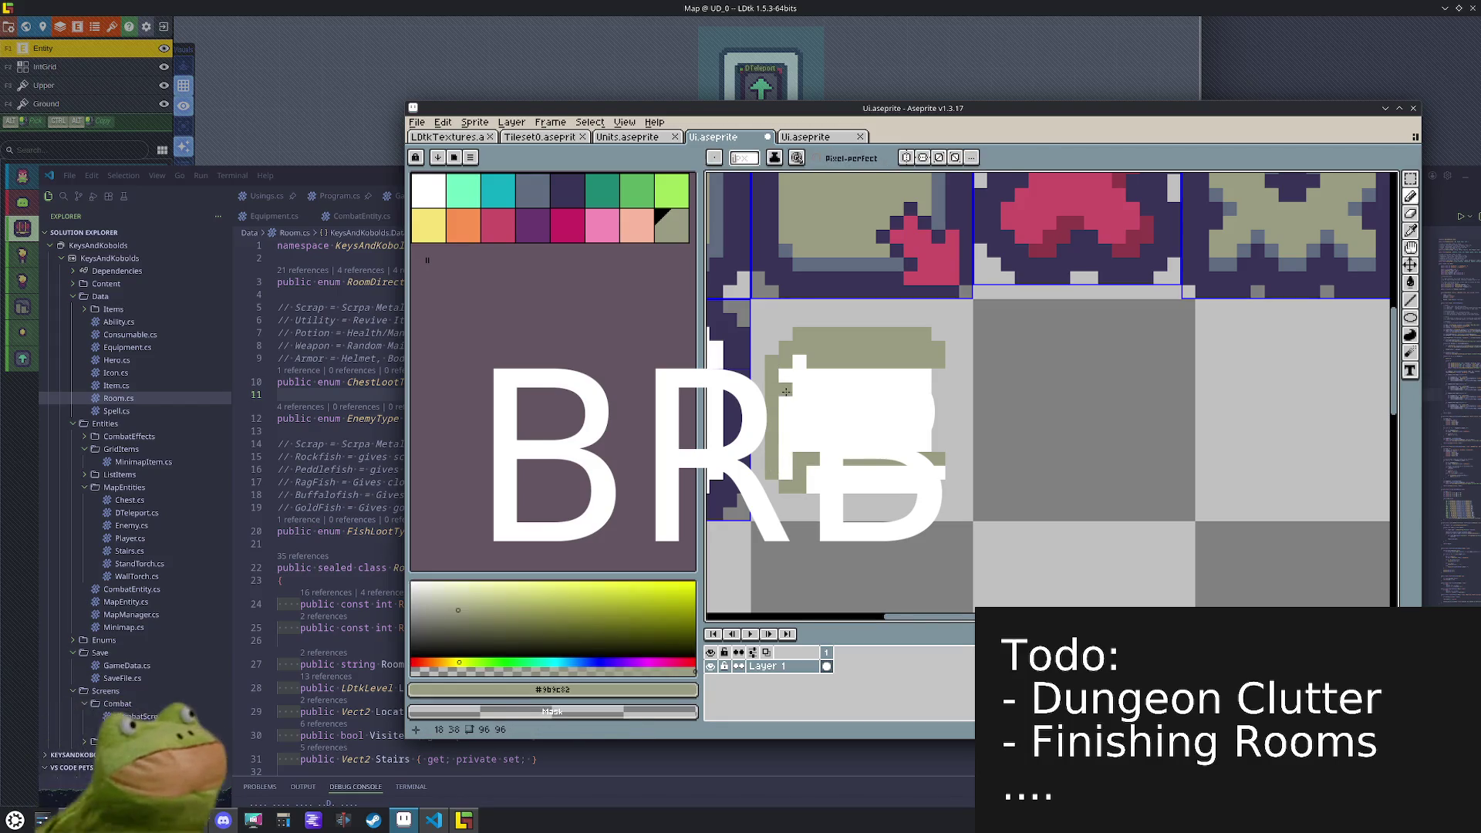
# - Draw the cup's olive bottom edge and choose light grey for filling
pyautogui.press('alt')
pyautogui.keyDown('alt'); pyautogui.click(800, 453); pyautogui.keyUp('alt')
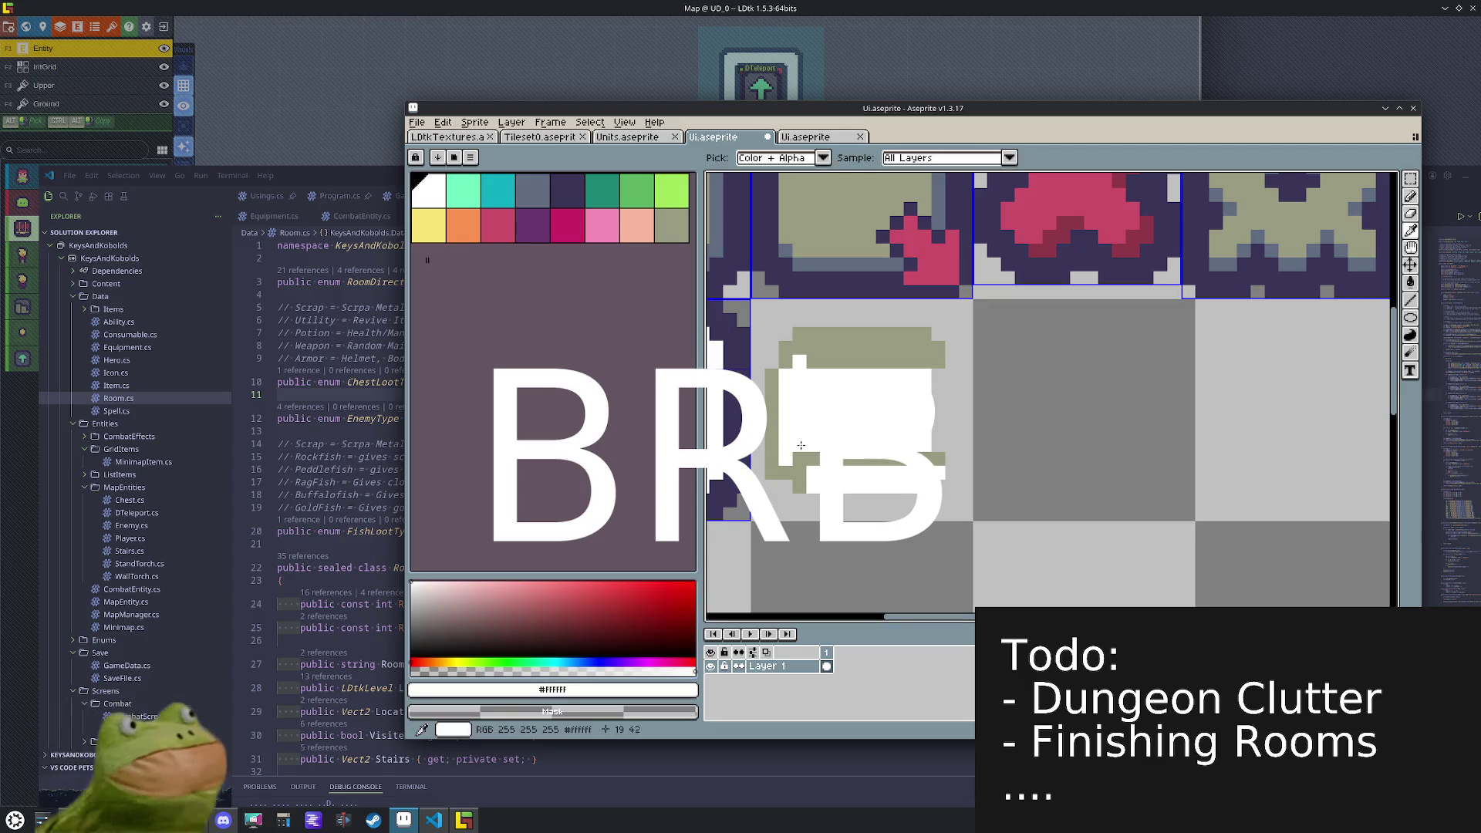
pyautogui.keyDown('alt'); pyautogui.click(787, 485); pyautogui.keyUp('alt')
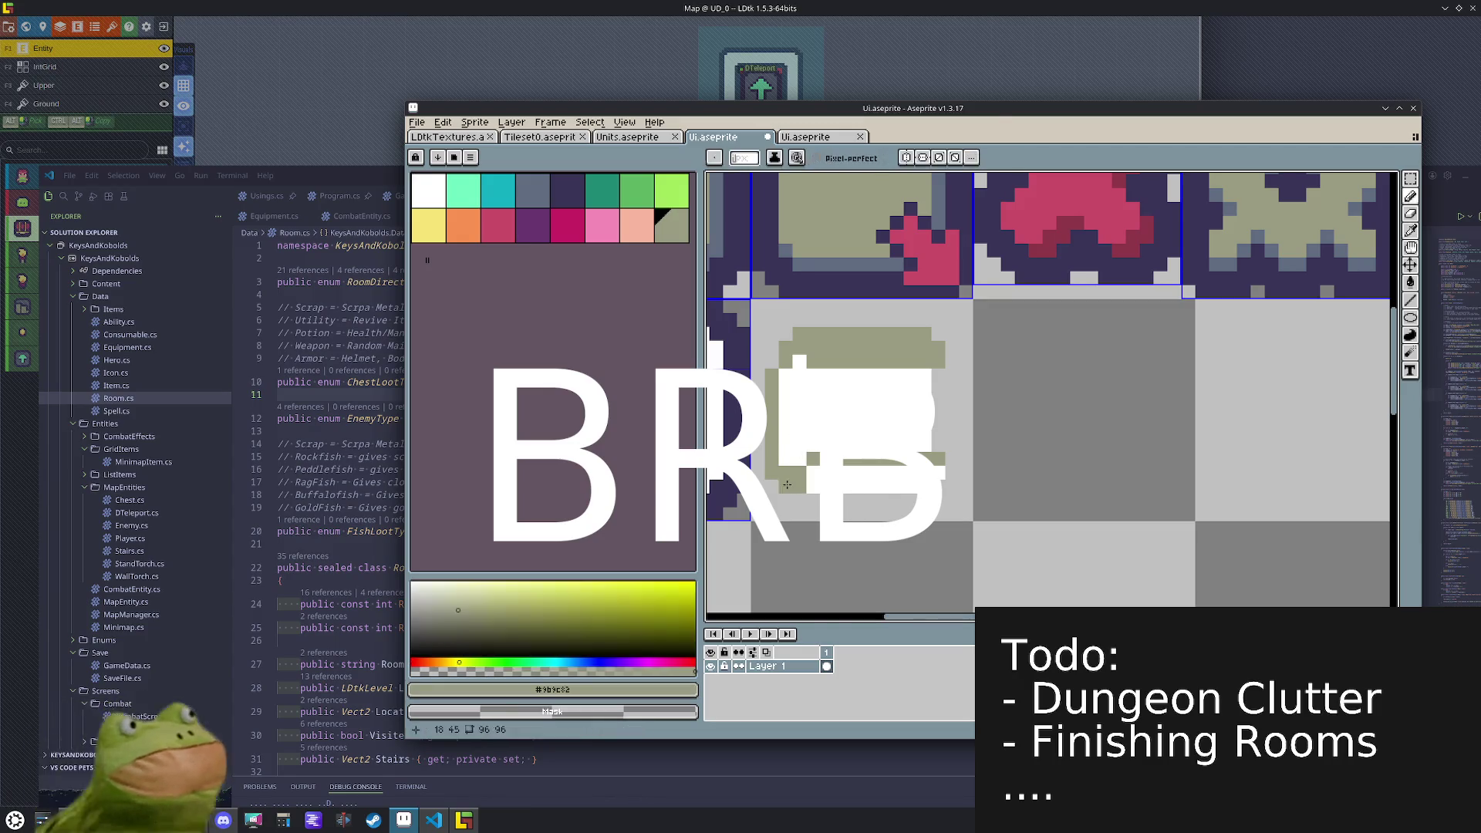
pyautogui.moveTo(815, 489); pyautogui.dragTo(939, 471)
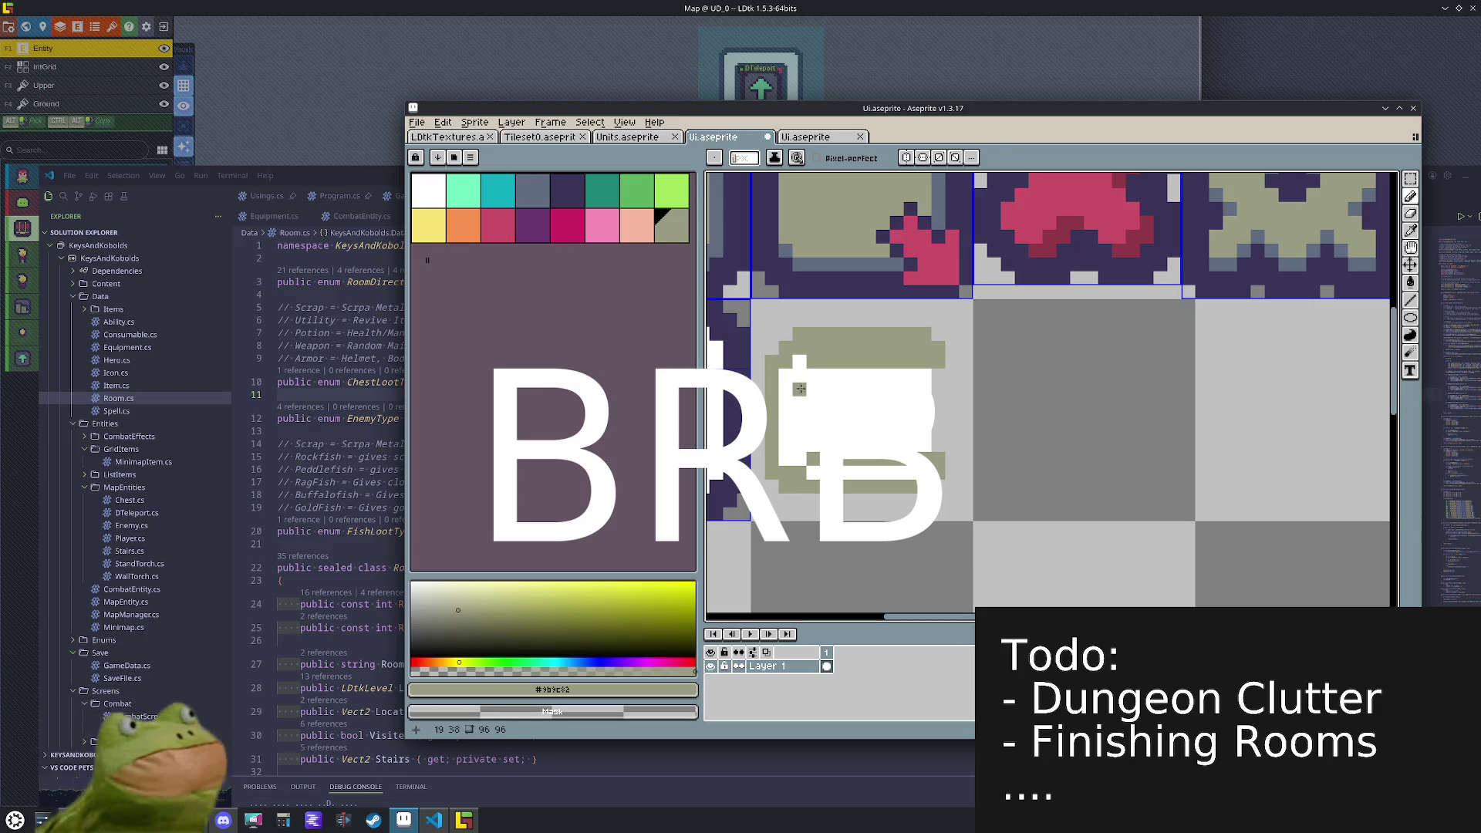
pyautogui.press('i')
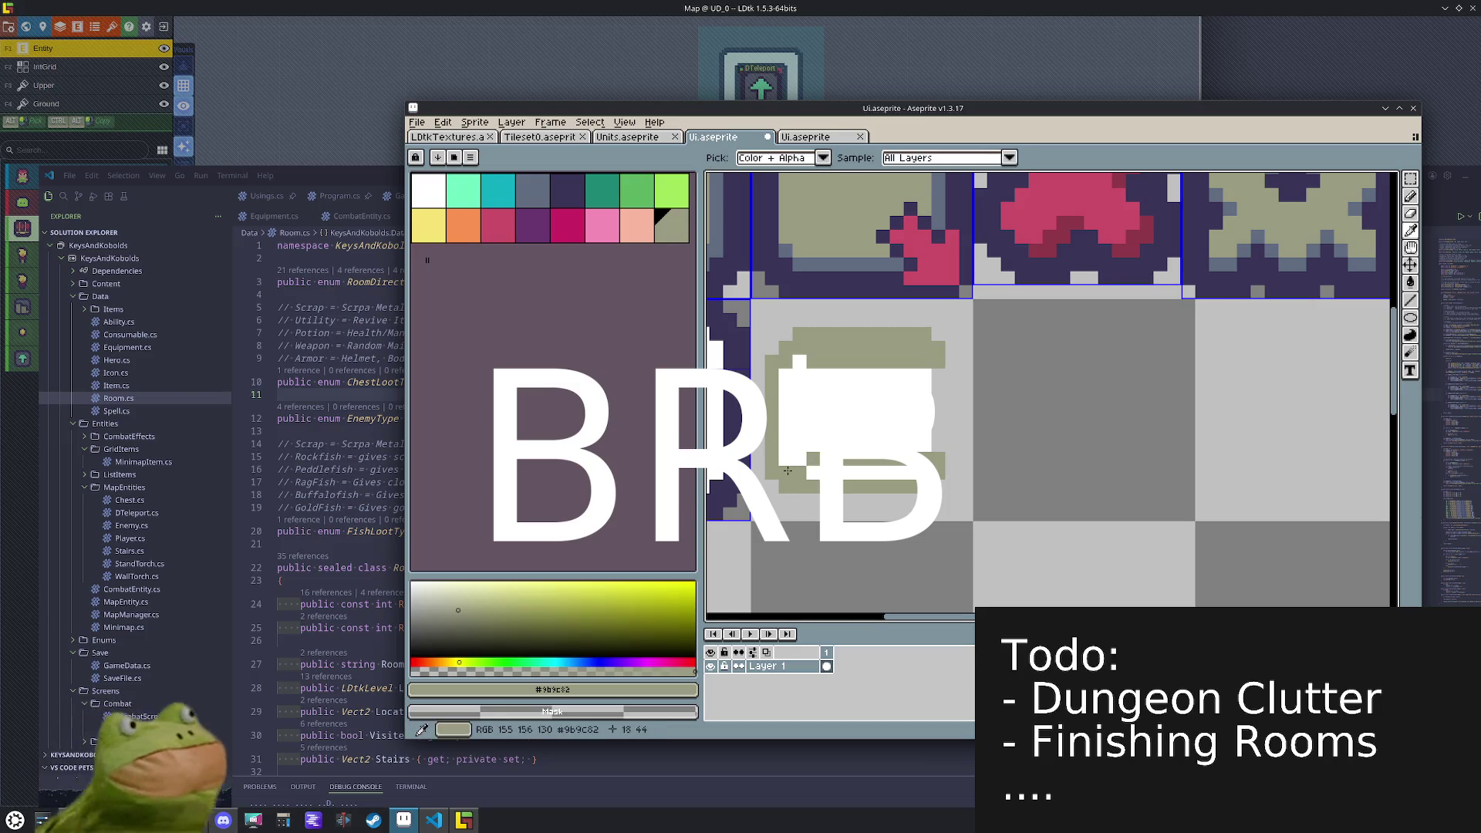
pyautogui.press('b')
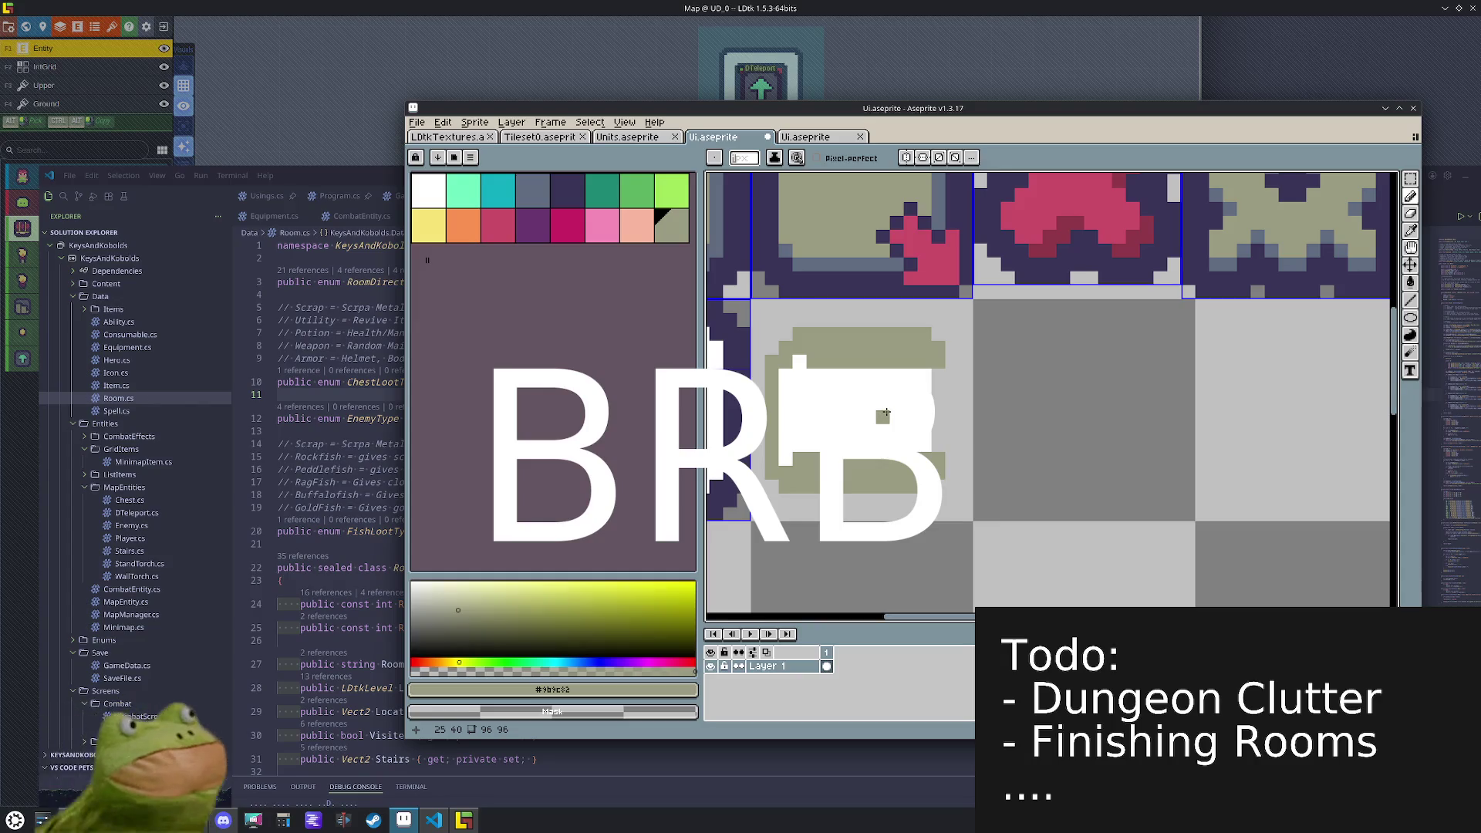
pyautogui.press('i')
pyautogui.click(862, 398)
pyautogui.click(424, 591)
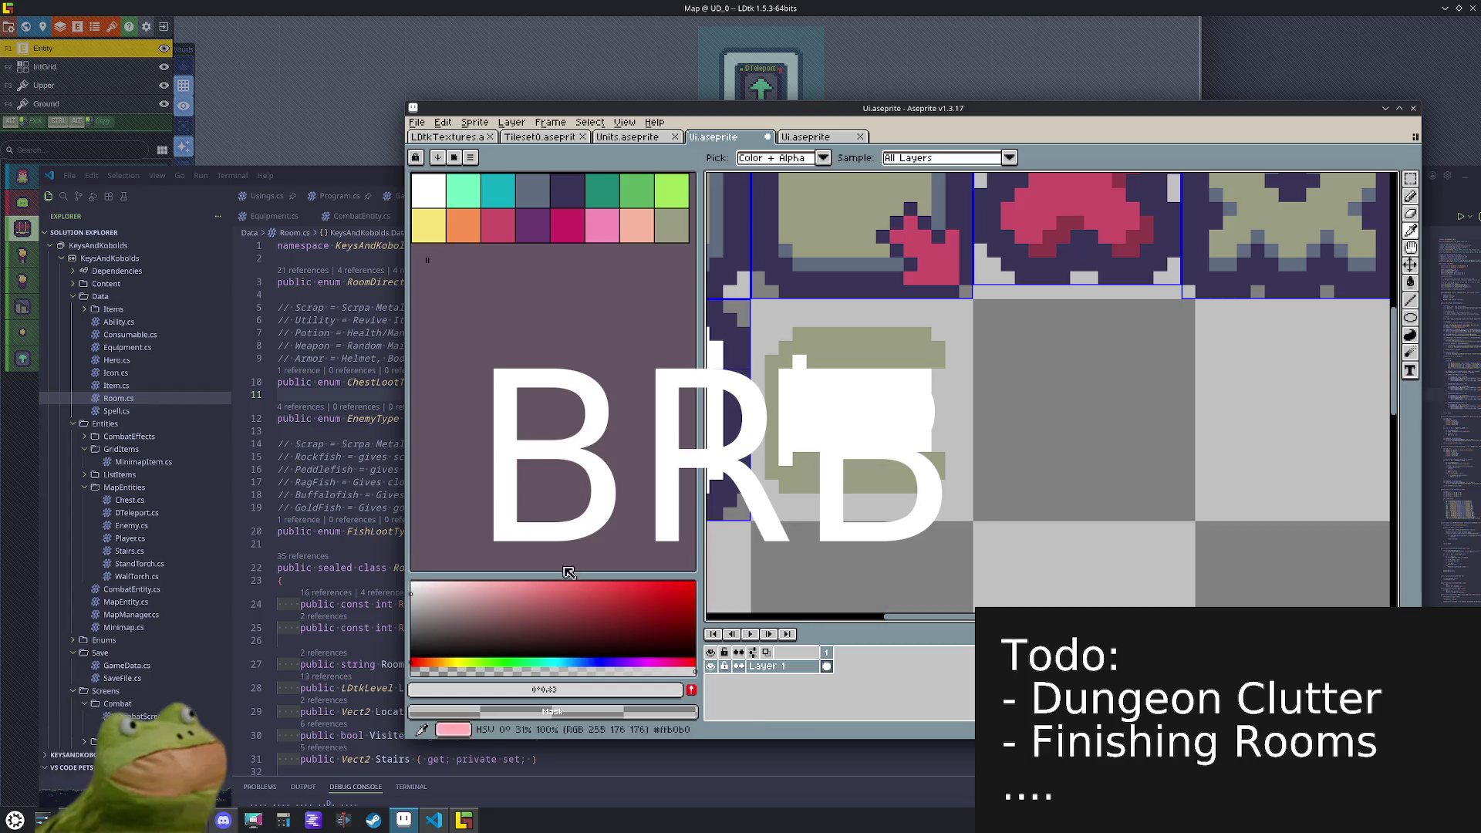
# - Fill the cup shape with light grey and repaint a white vertical strip on it
pyautogui.press('g')
pyautogui.click(860, 464)
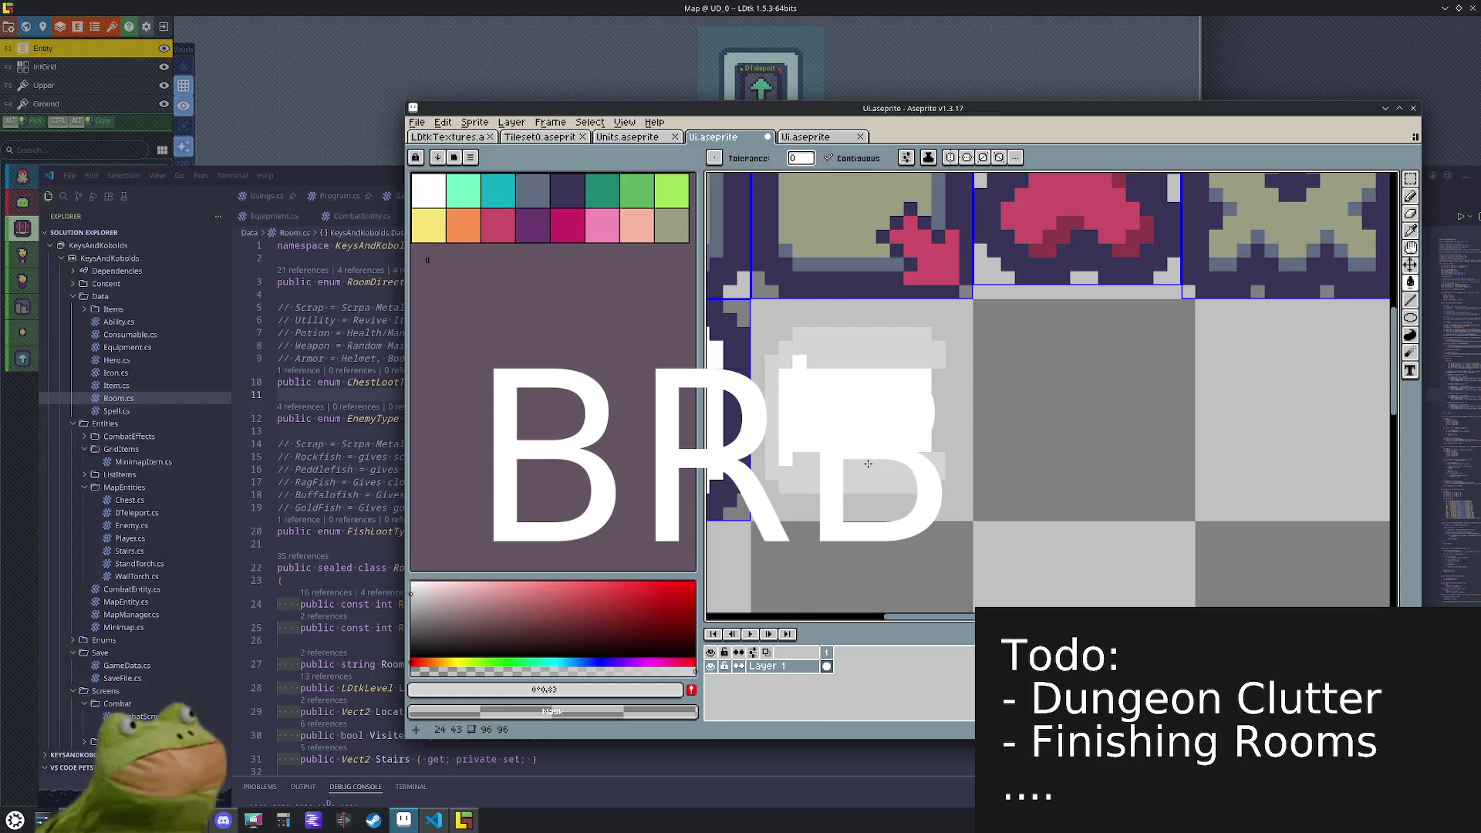
pyautogui.press('i')
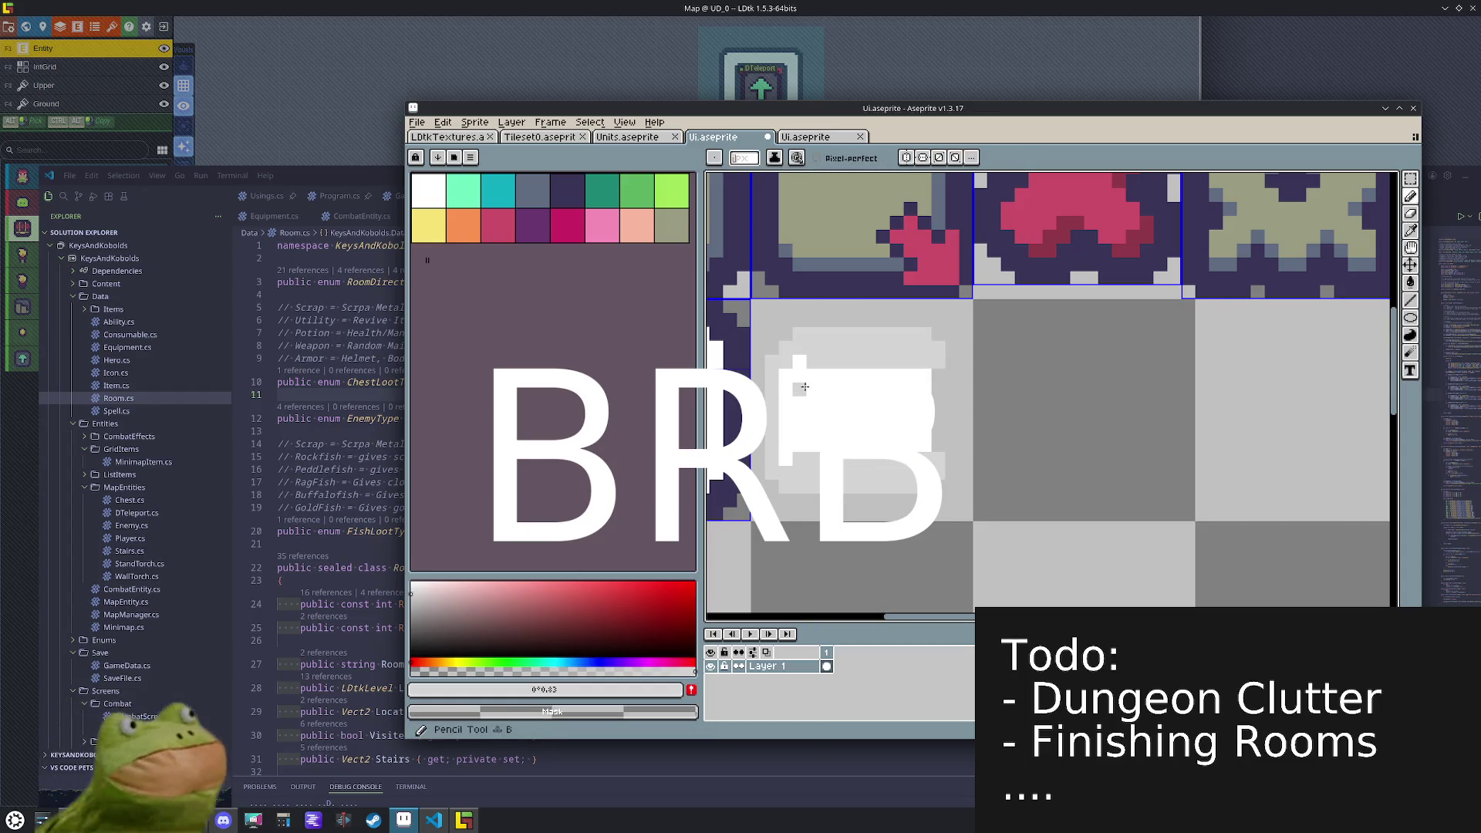
pyautogui.click(805, 373)
pyautogui.press('b')
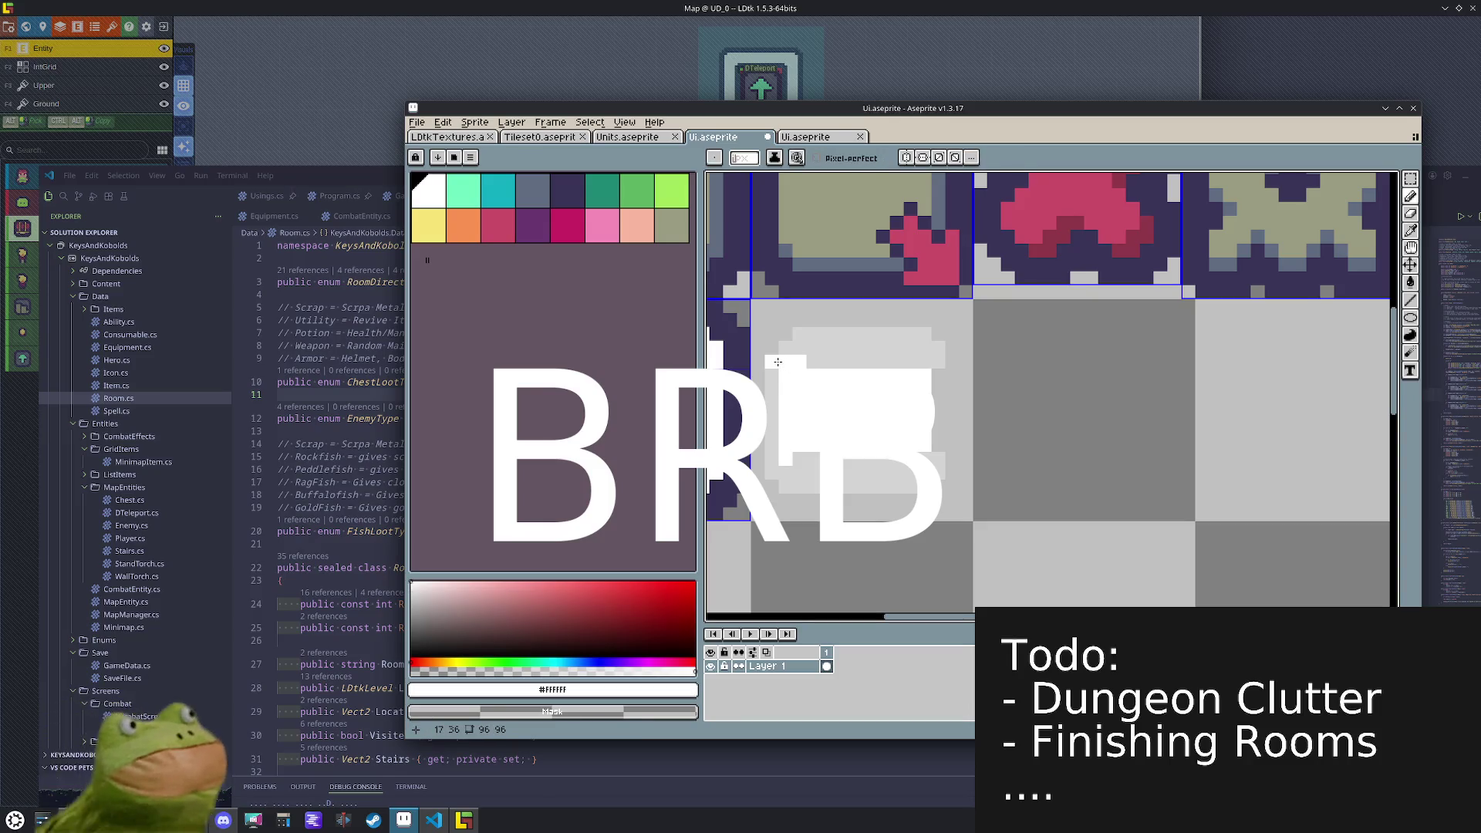
pyautogui.moveTo(774, 367); pyautogui.dragTo(771, 492)
# - Paint a light-grey #d4d4d4 column and horizontal strip over the white shape
pyautogui.press('i')
pyautogui.press('b')
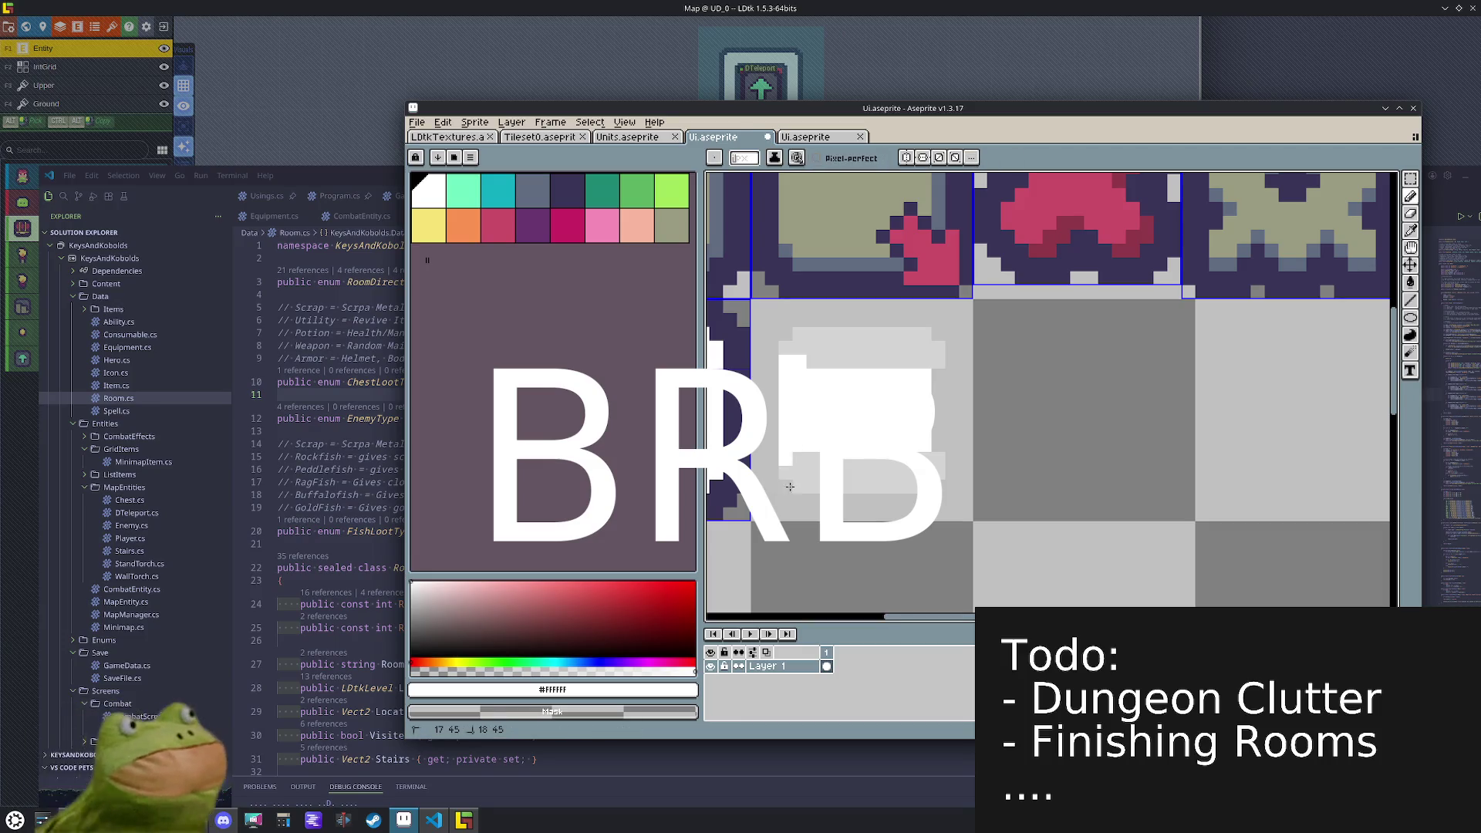
pyautogui.keyDown('alt'); pyautogui.click(786, 485); pyautogui.keyUp('alt')
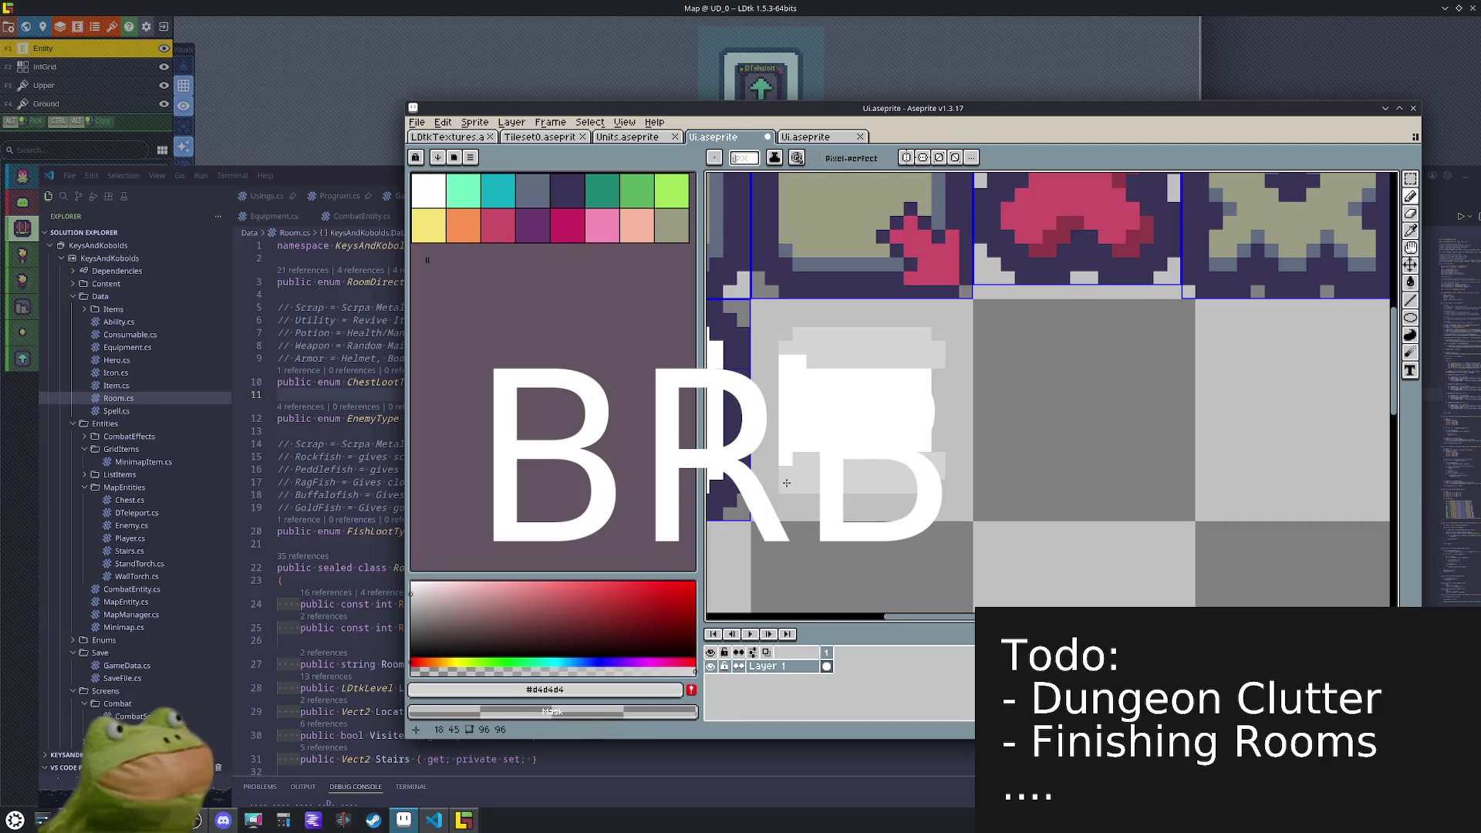
pyautogui.moveTo(781, 366); pyautogui.dragTo(785, 465)
pyautogui.keyDown('alt'); pyautogui.click(797, 360); pyautogui.keyUp('alt')
pyautogui.moveTo(785, 362); pyautogui.dragTo(786, 482)
pyautogui.click(785, 459)
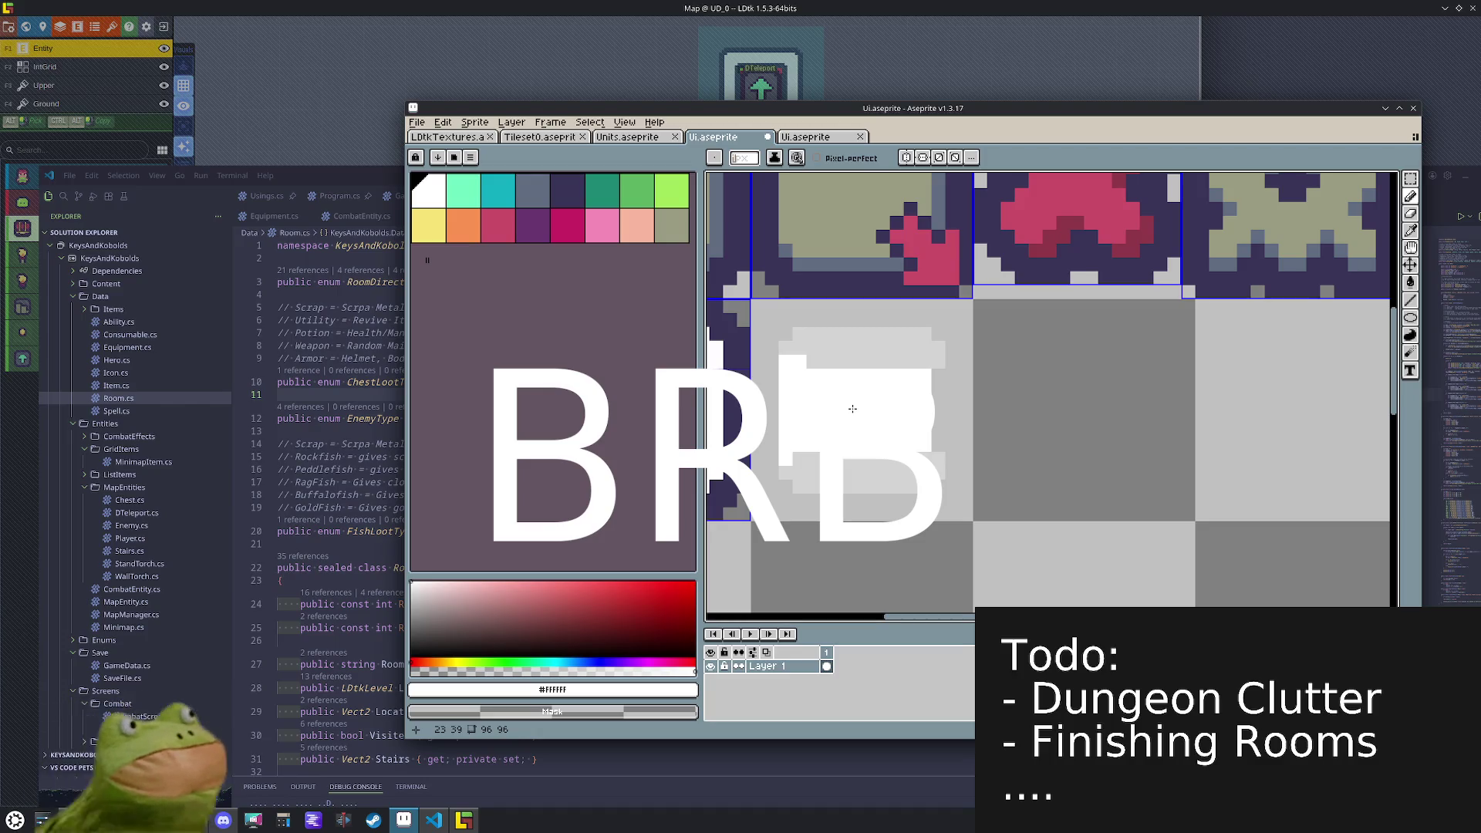
pyautogui.keyDown('alt'); pyautogui.click(807, 357); pyautogui.keyUp('alt')
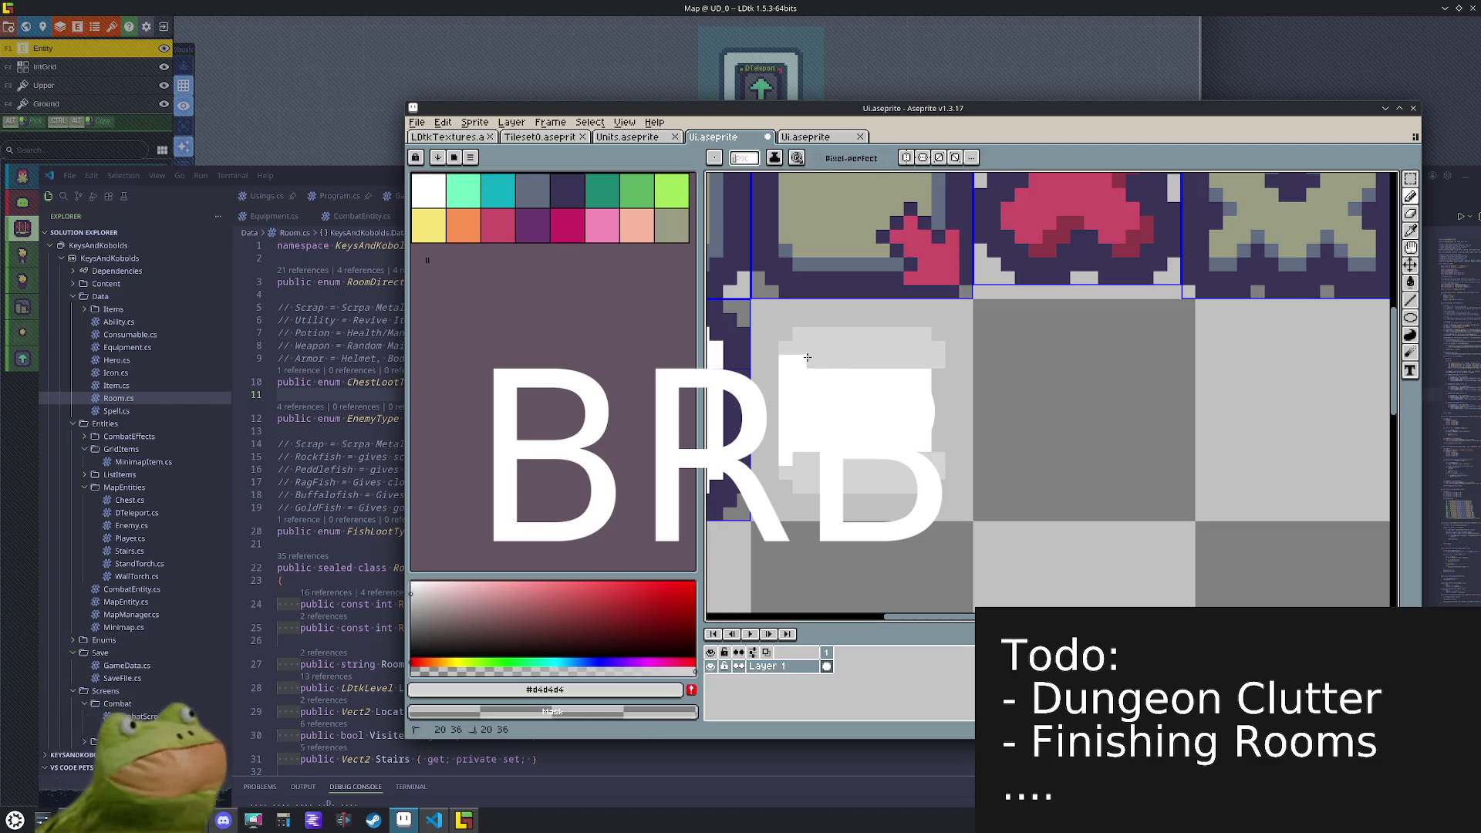
pyautogui.click(809, 375)
pyautogui.keyDown('shift'); pyautogui.click(937, 376); pyautogui.keyUp('shift')
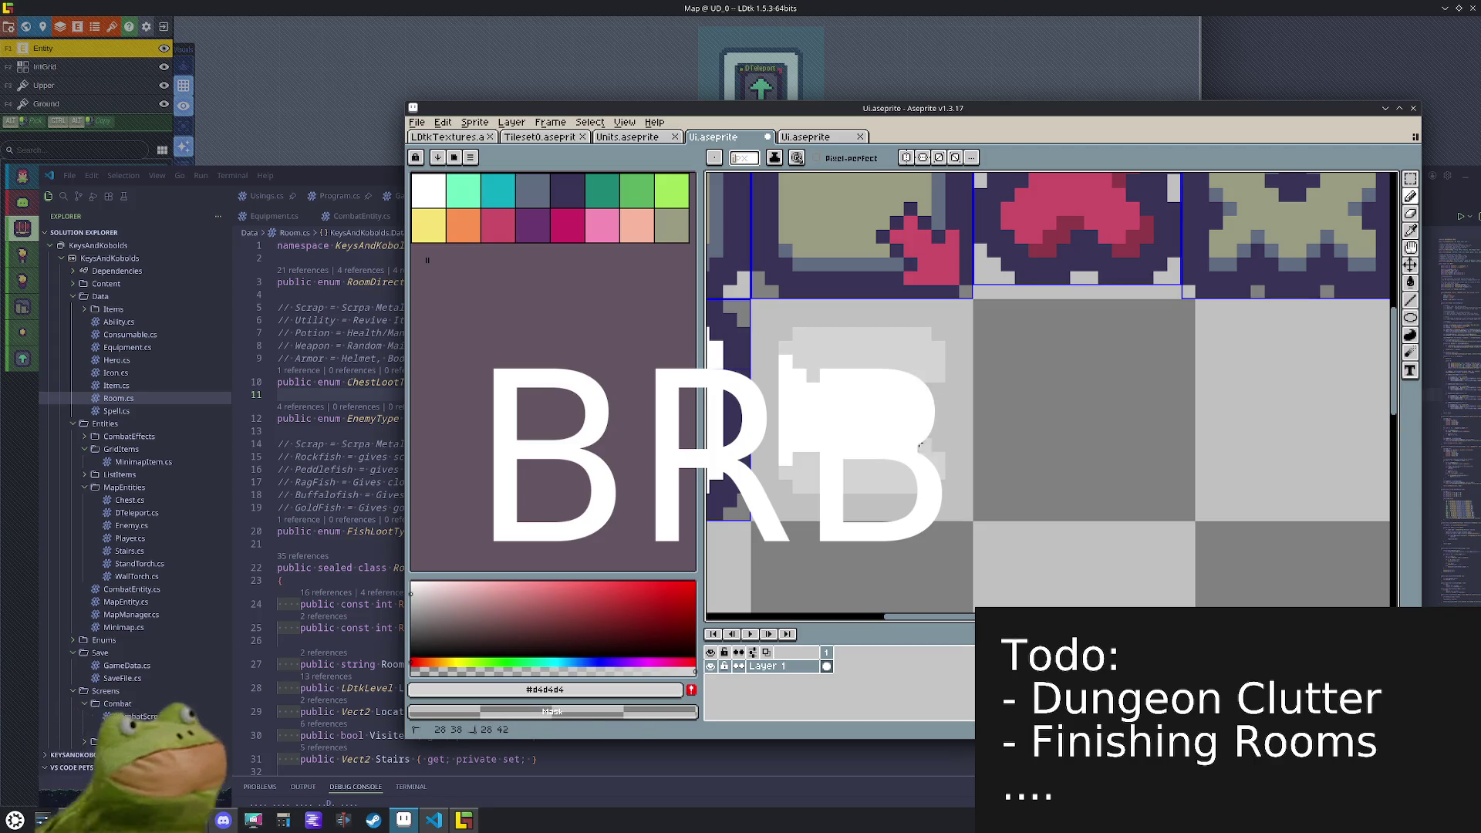
pyautogui.click(795, 451)
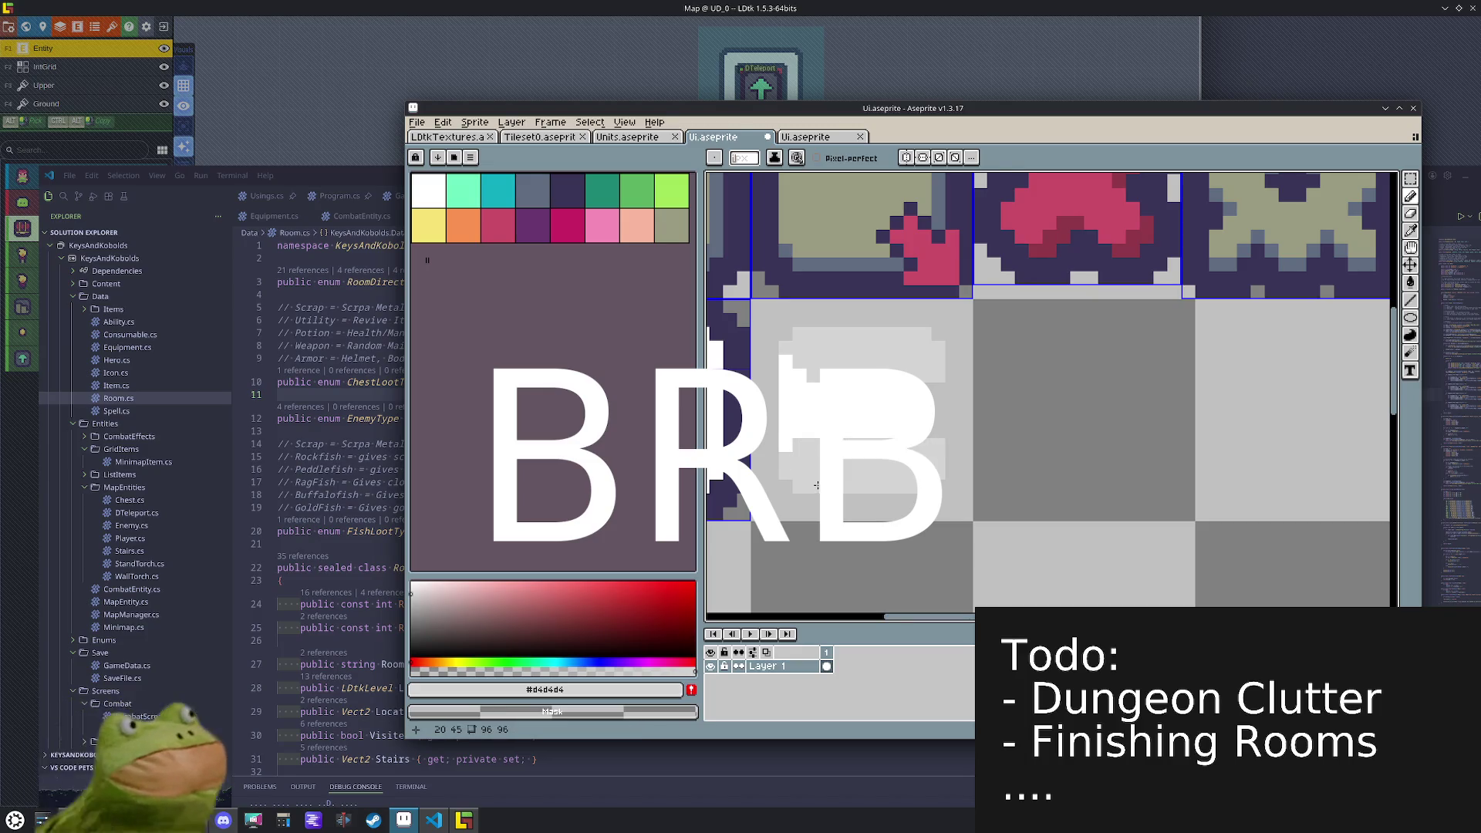
# - Outline the white shape's edge in dark purple #393457
pyautogui.keyDown('alt'); pyautogui.click(785, 362); pyautogui.keyUp('alt')
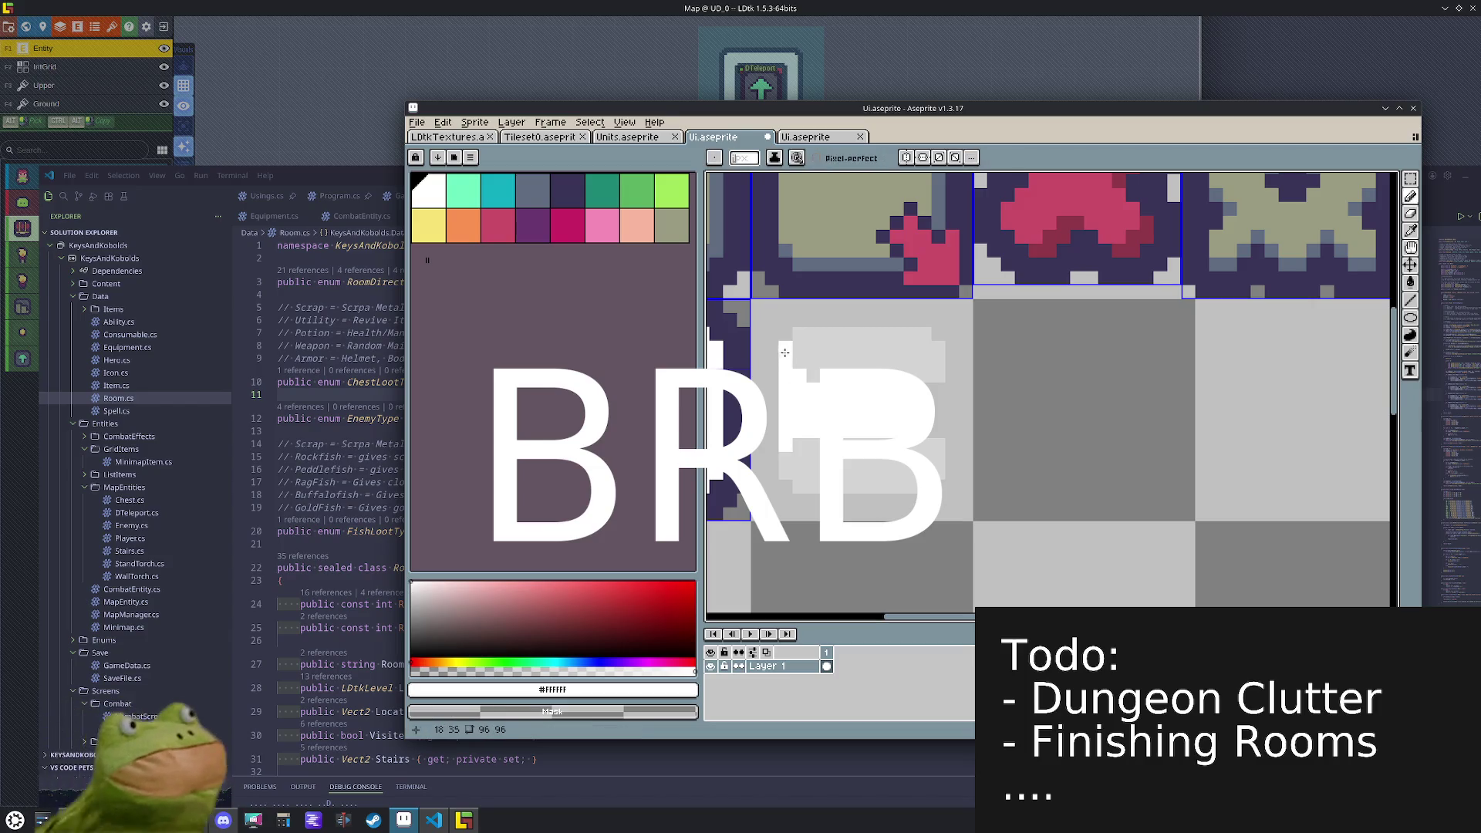
pyautogui.keyDown('alt'); pyautogui.click(787, 351); pyautogui.keyUp('alt')
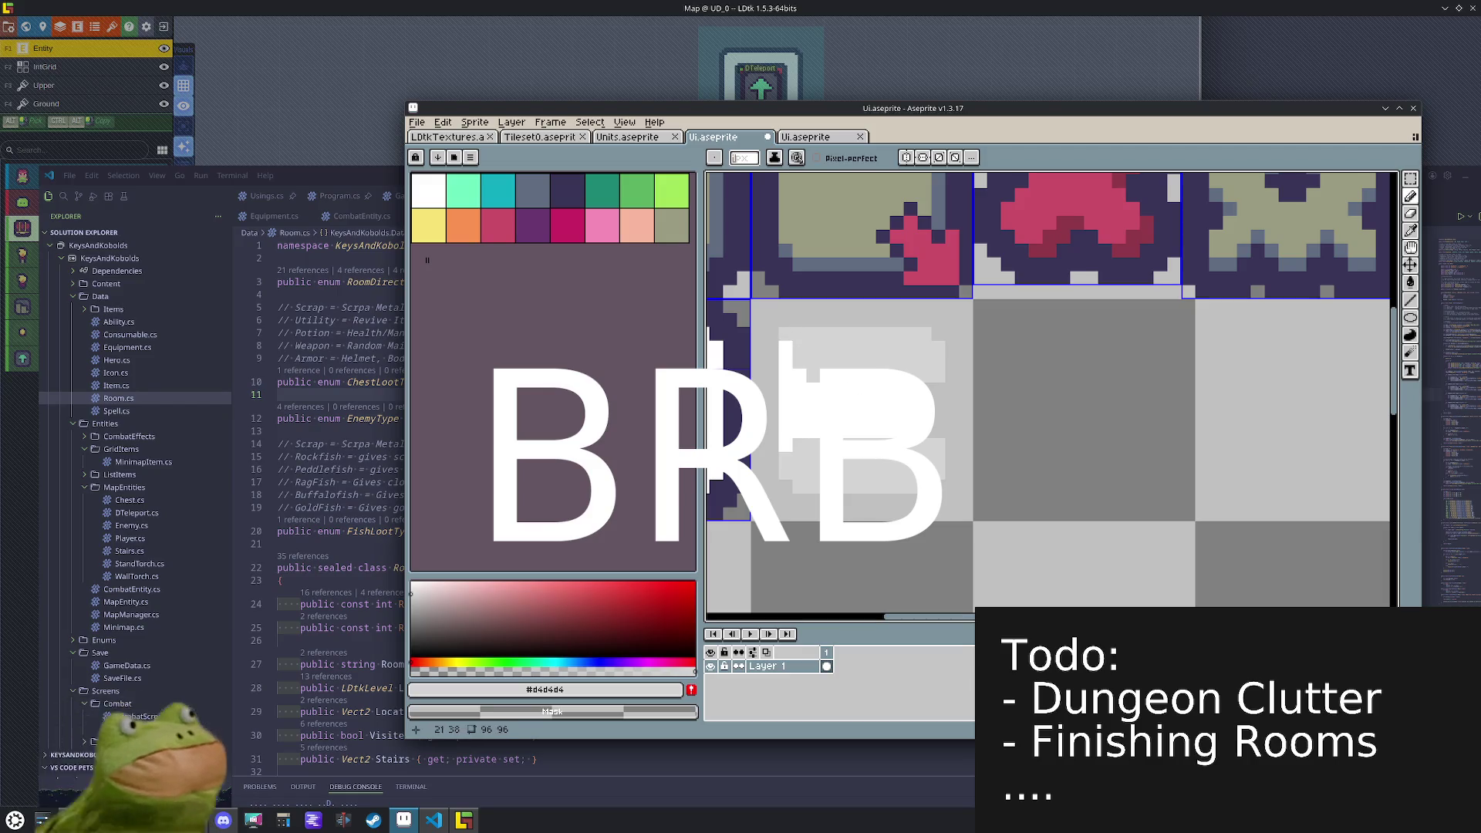
pyautogui.keyDown('alt'); pyautogui.click(846, 362); pyautogui.keyUp('alt')
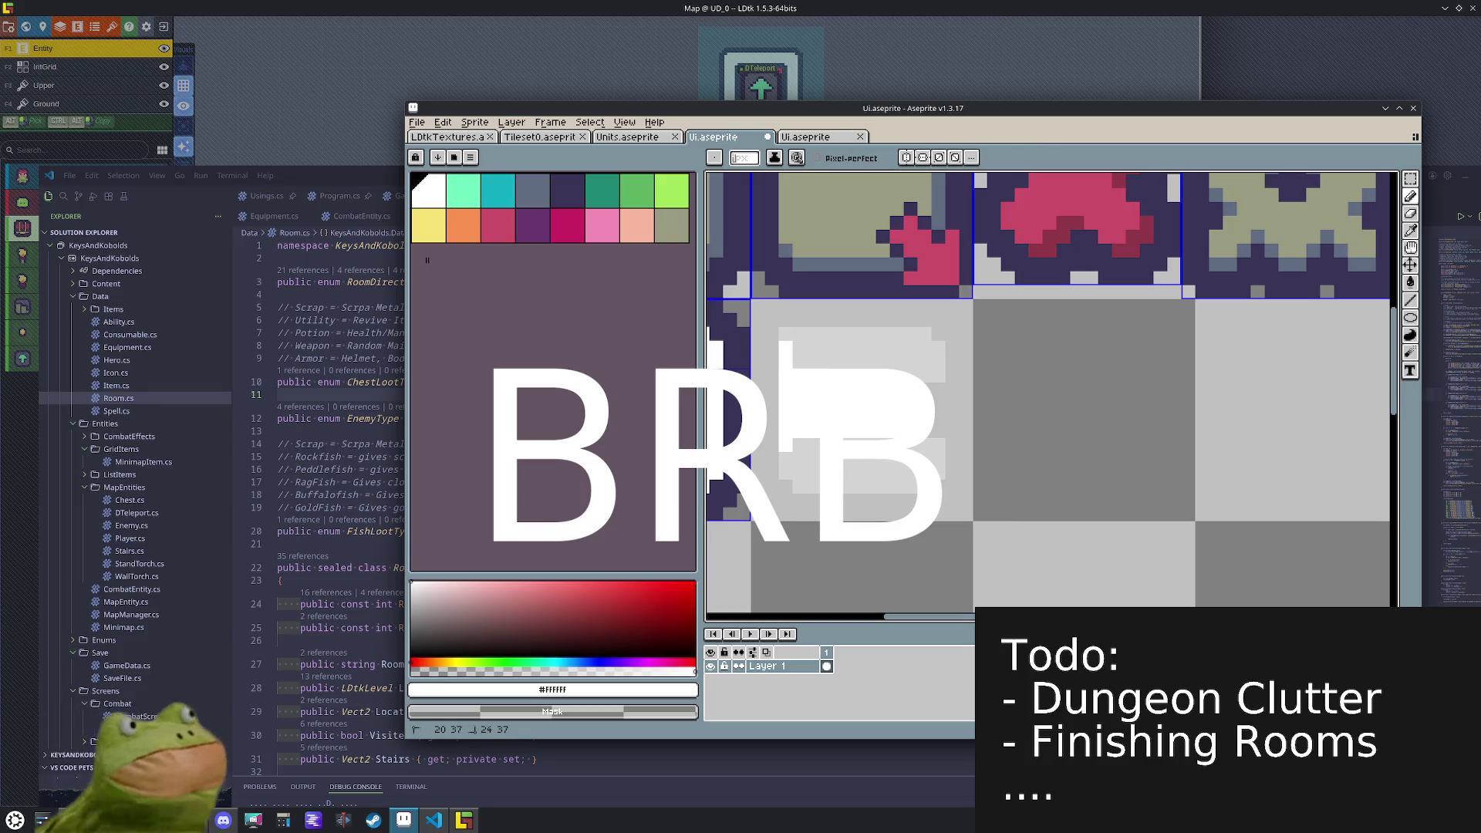
pyautogui.keyDown('alt'); pyautogui.click(792, 365); pyautogui.keyUp('alt')
pyautogui.keyDown('alt'); pyautogui.click(805, 471); pyautogui.keyUp('alt')
pyautogui.moveTo(809, 474)
pyautogui.mouseDown()
pyautogui.moveTo(822, 362)
pyautogui.moveTo(954, 395)
pyautogui.mouseUp()
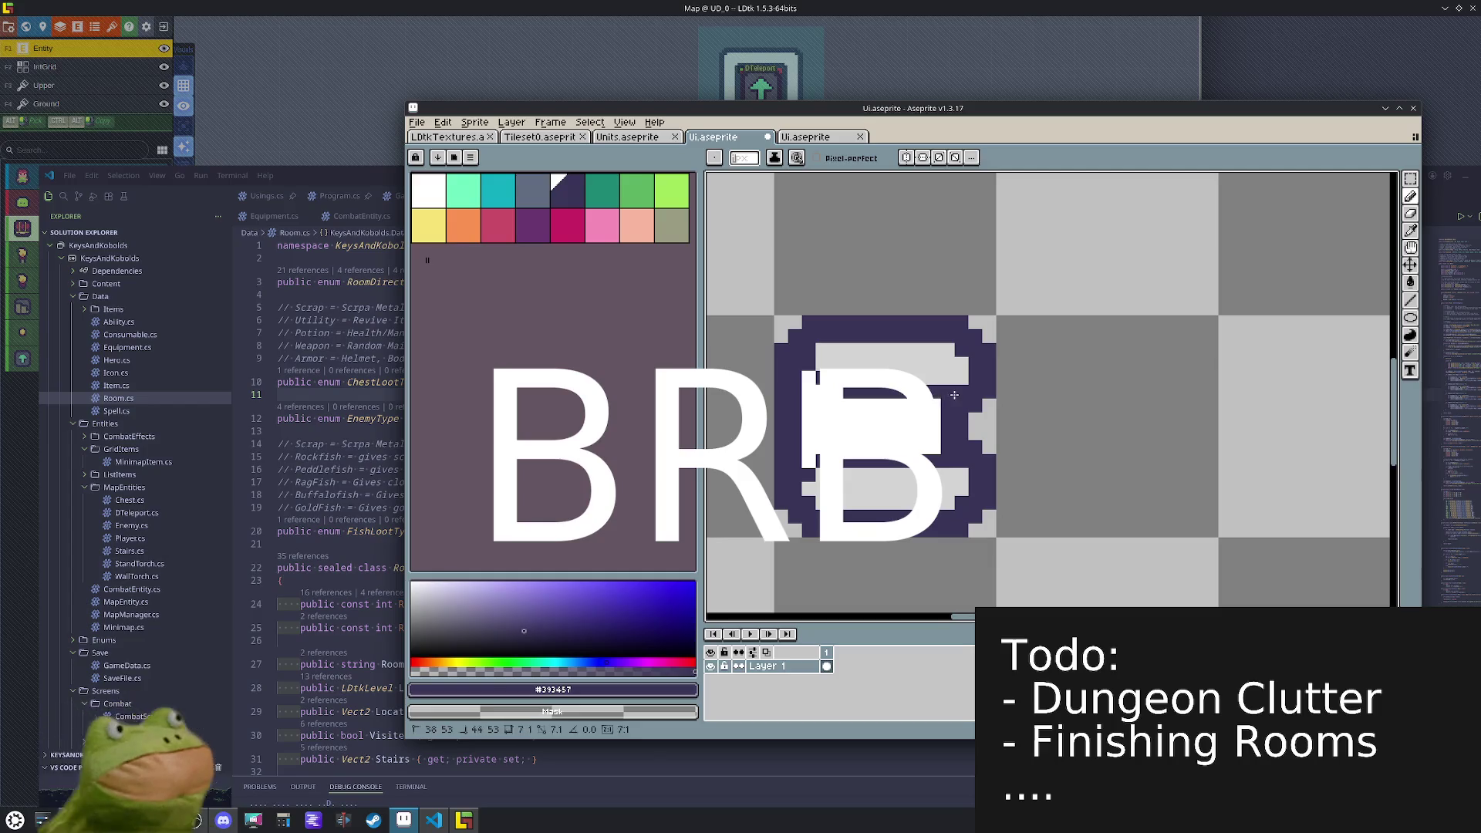
# - Draw a cyan text line and pixel across the white dialog icon
pyautogui.scroll(-3, 954, 395)
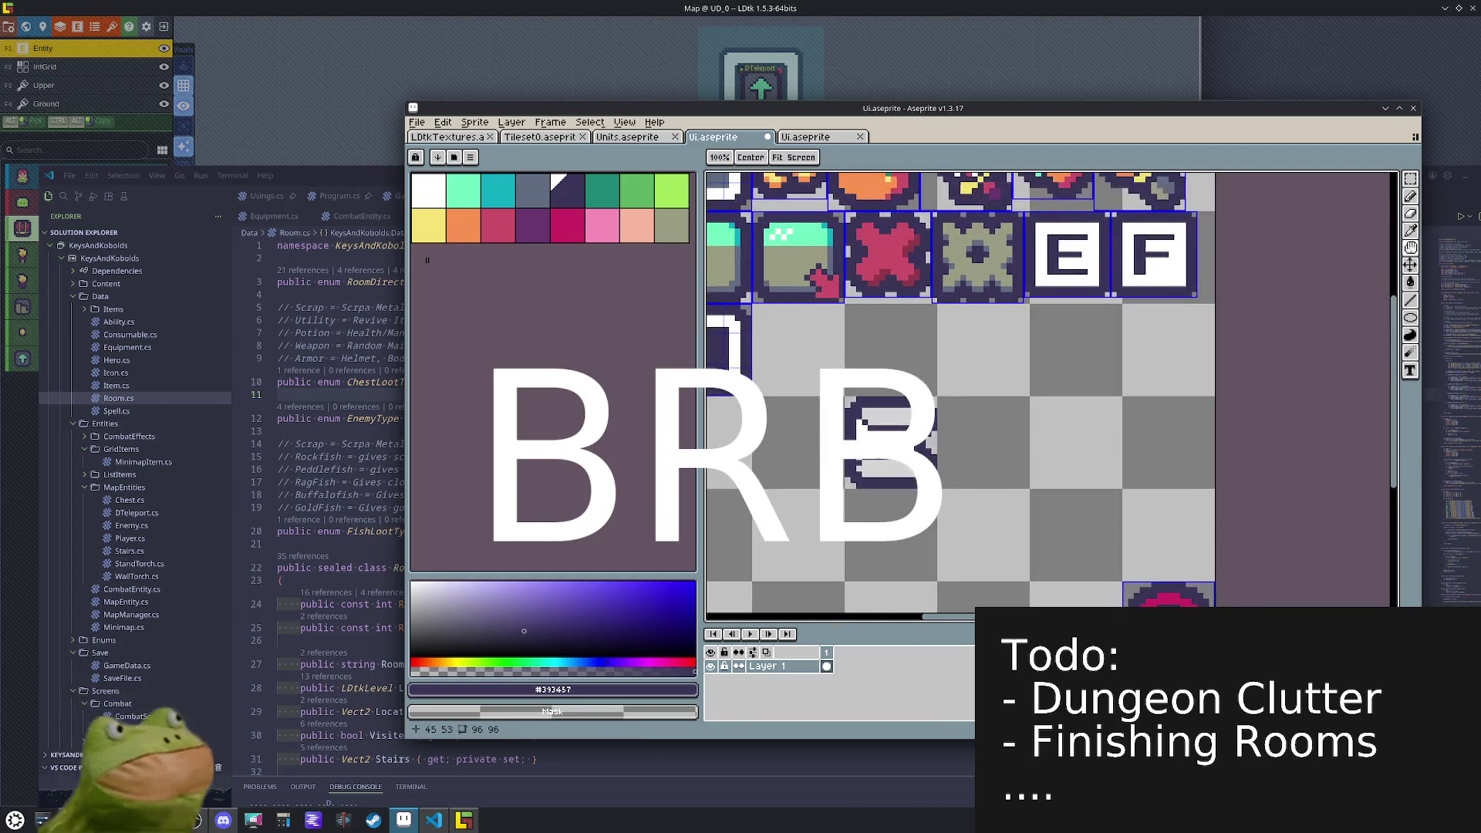
pyautogui.scroll(3, 954, 395)
pyautogui.click(500, 202)
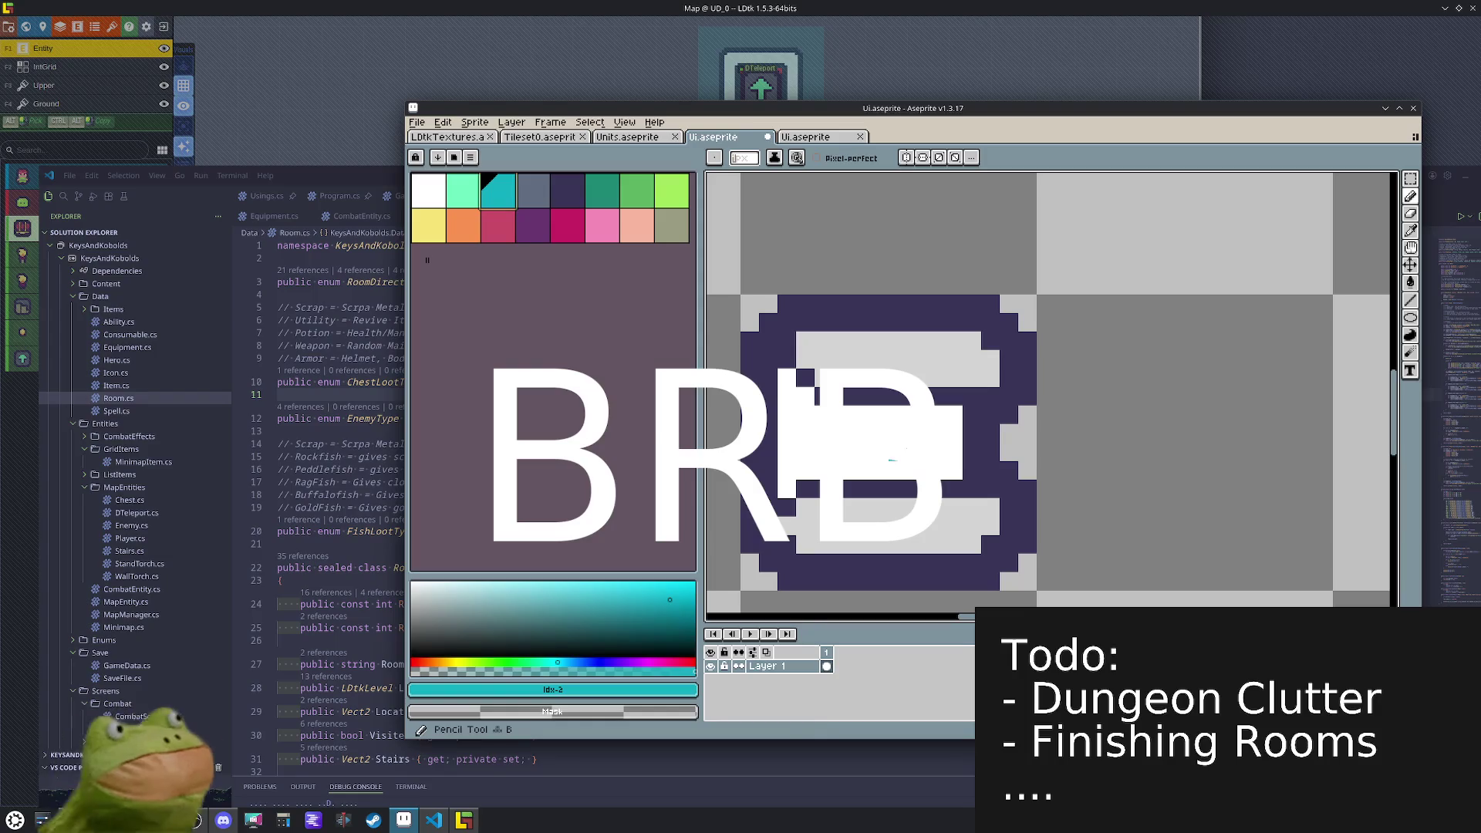
pyautogui.moveTo(942, 415); pyautogui.dragTo(843, 415)
pyautogui.click(805, 415)
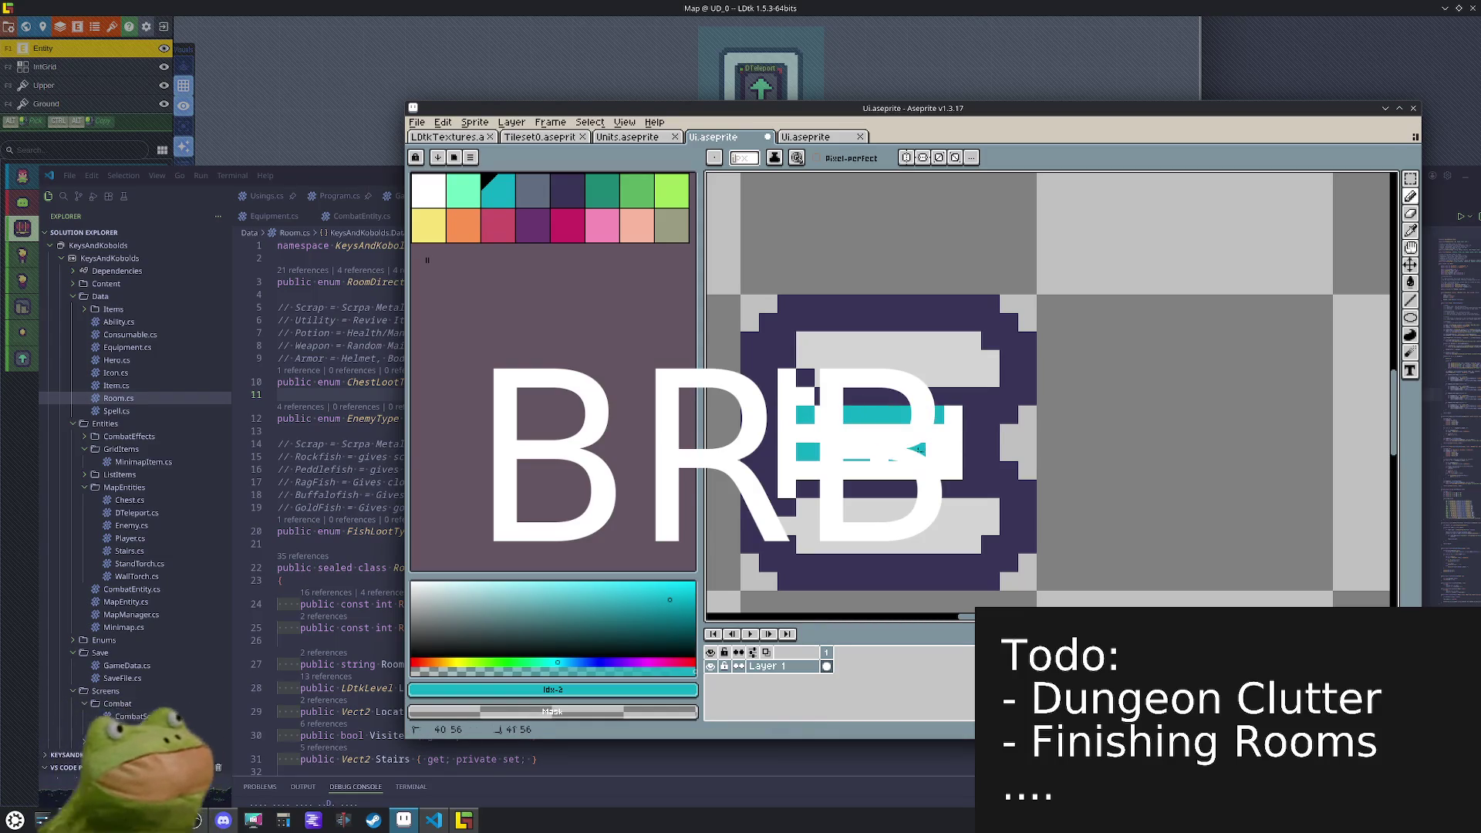
# - Add a white pixel and light-grey shading lines across the icon's top and bottom
pyautogui.scroll(-3, 909, 449)
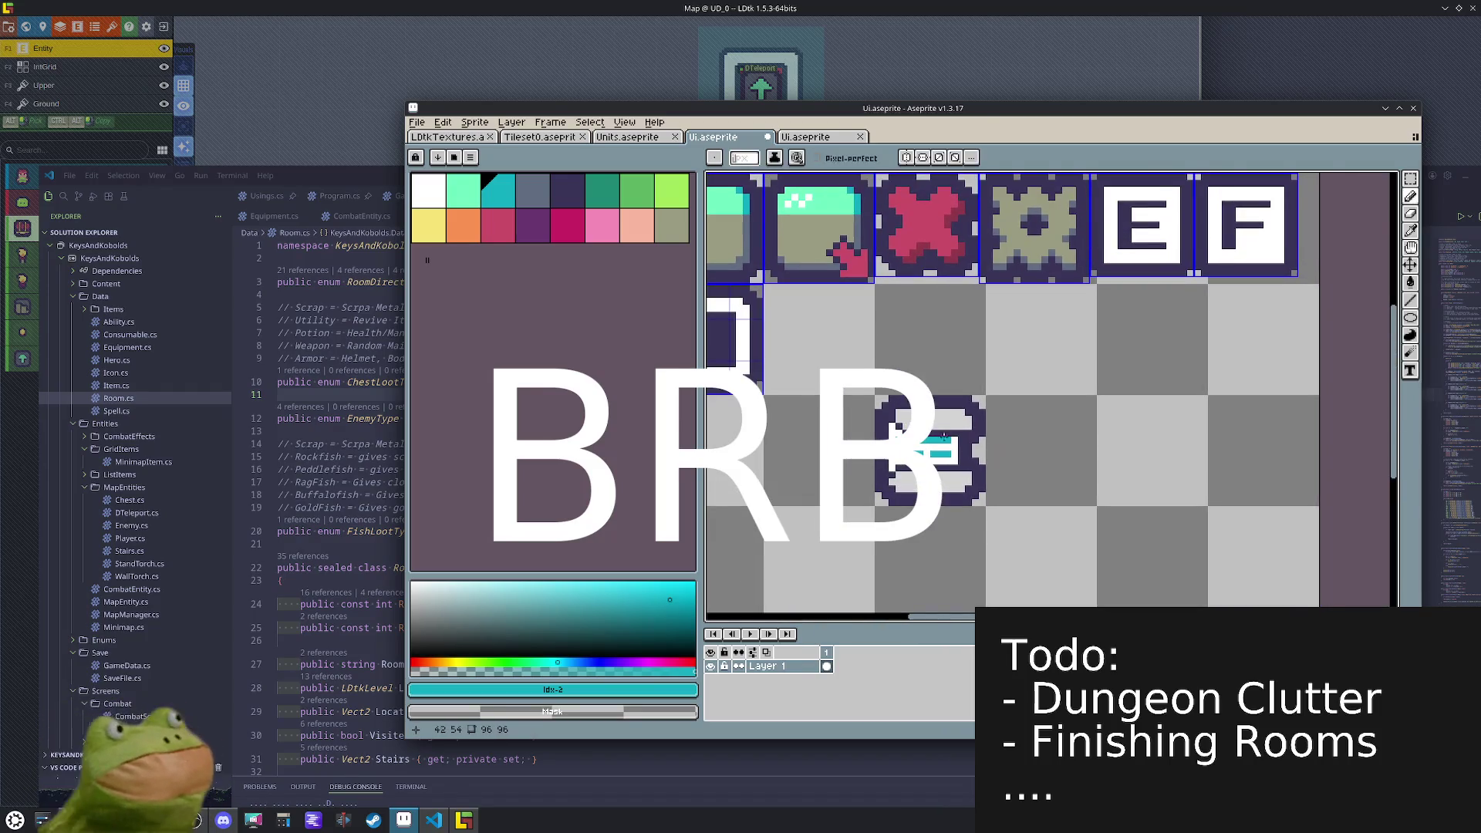
pyautogui.scroll(3, 945, 439)
pyautogui.keyDown('alt'); pyautogui.click(868, 423); pyautogui.keyUp('alt')
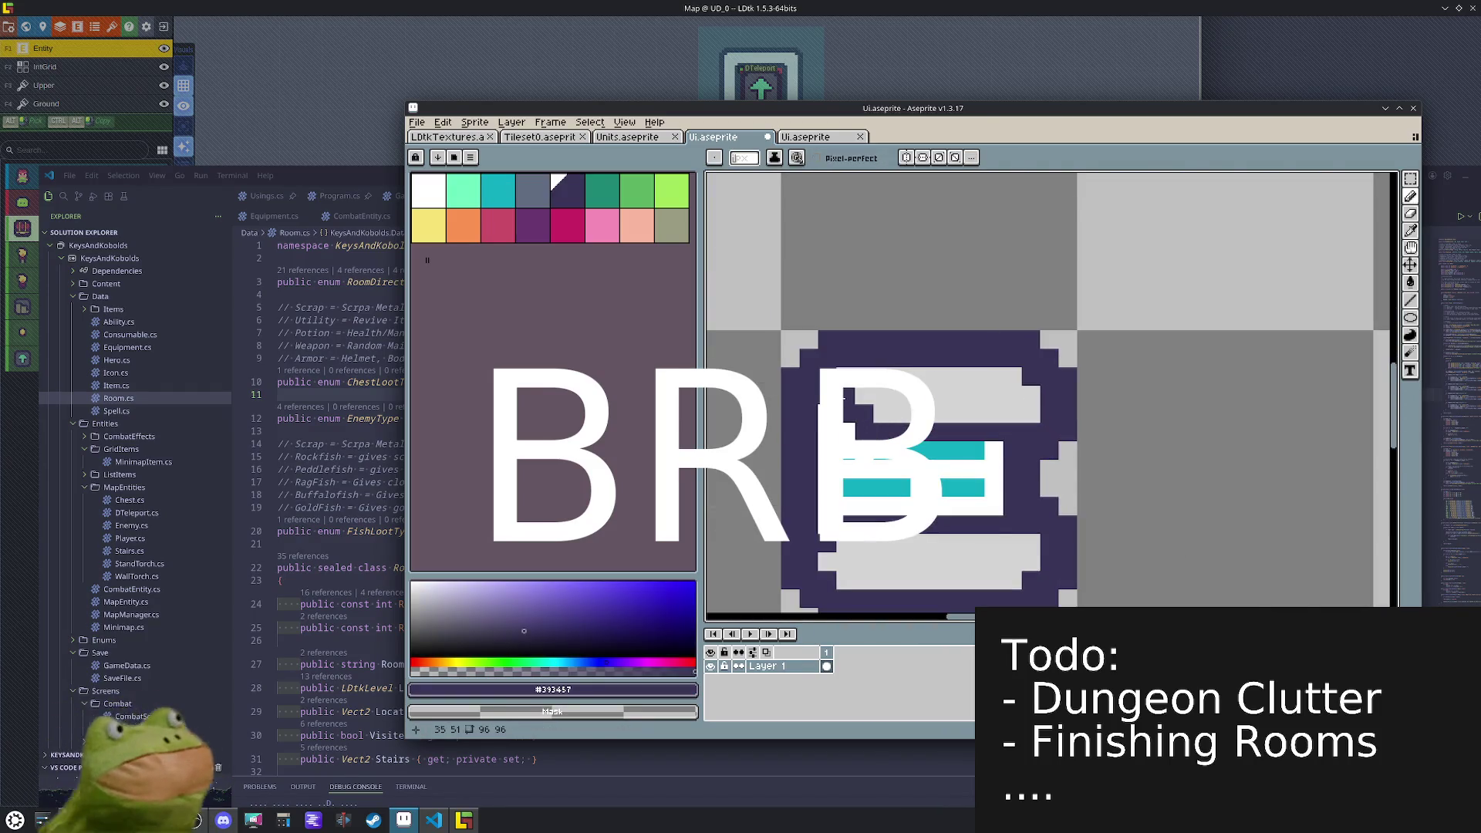
pyautogui.press('x')
pyautogui.click(860, 429)
pyautogui.press('alt')
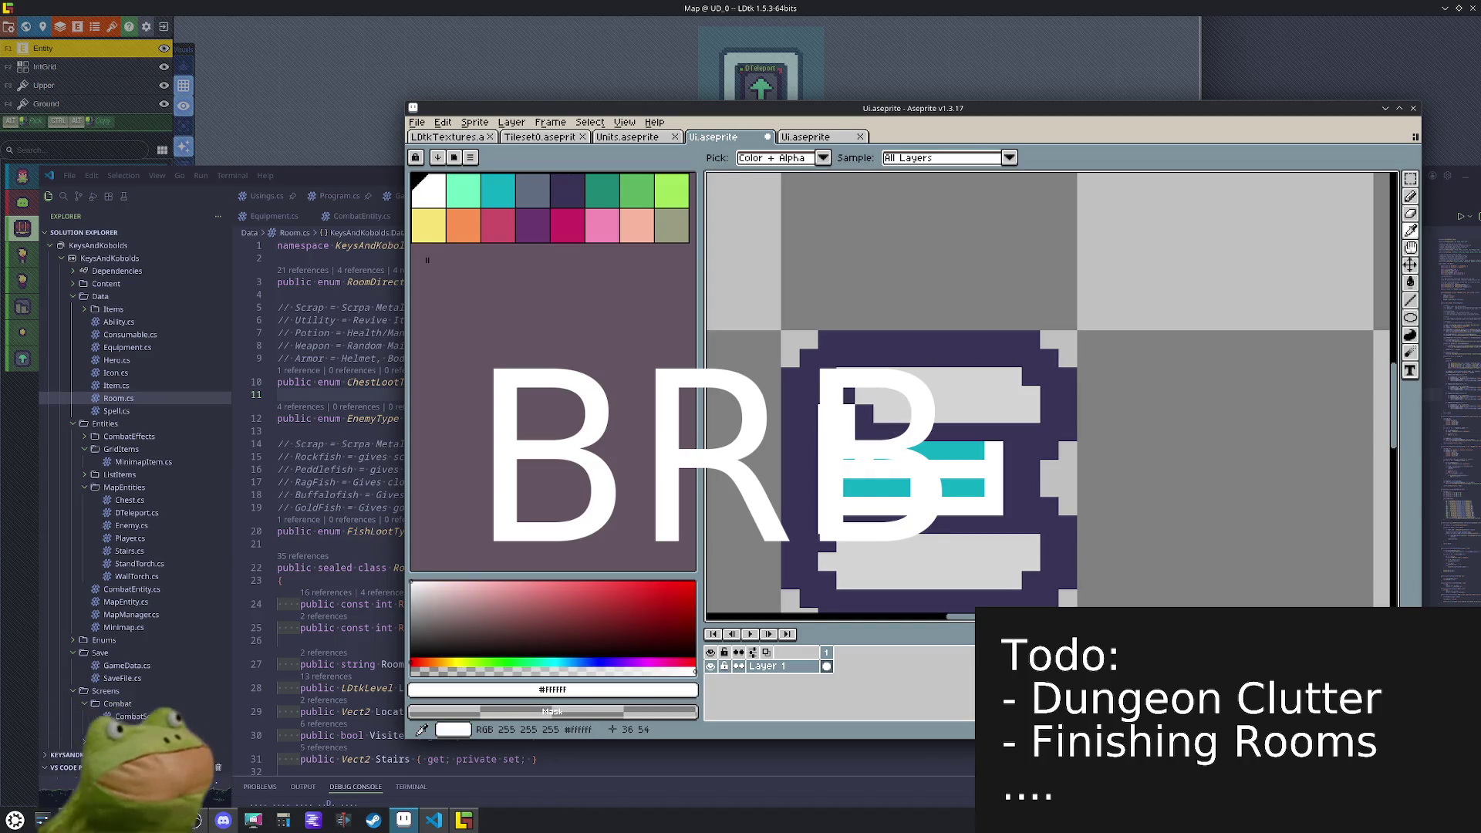
pyautogui.scroll(-5, 886, 408)
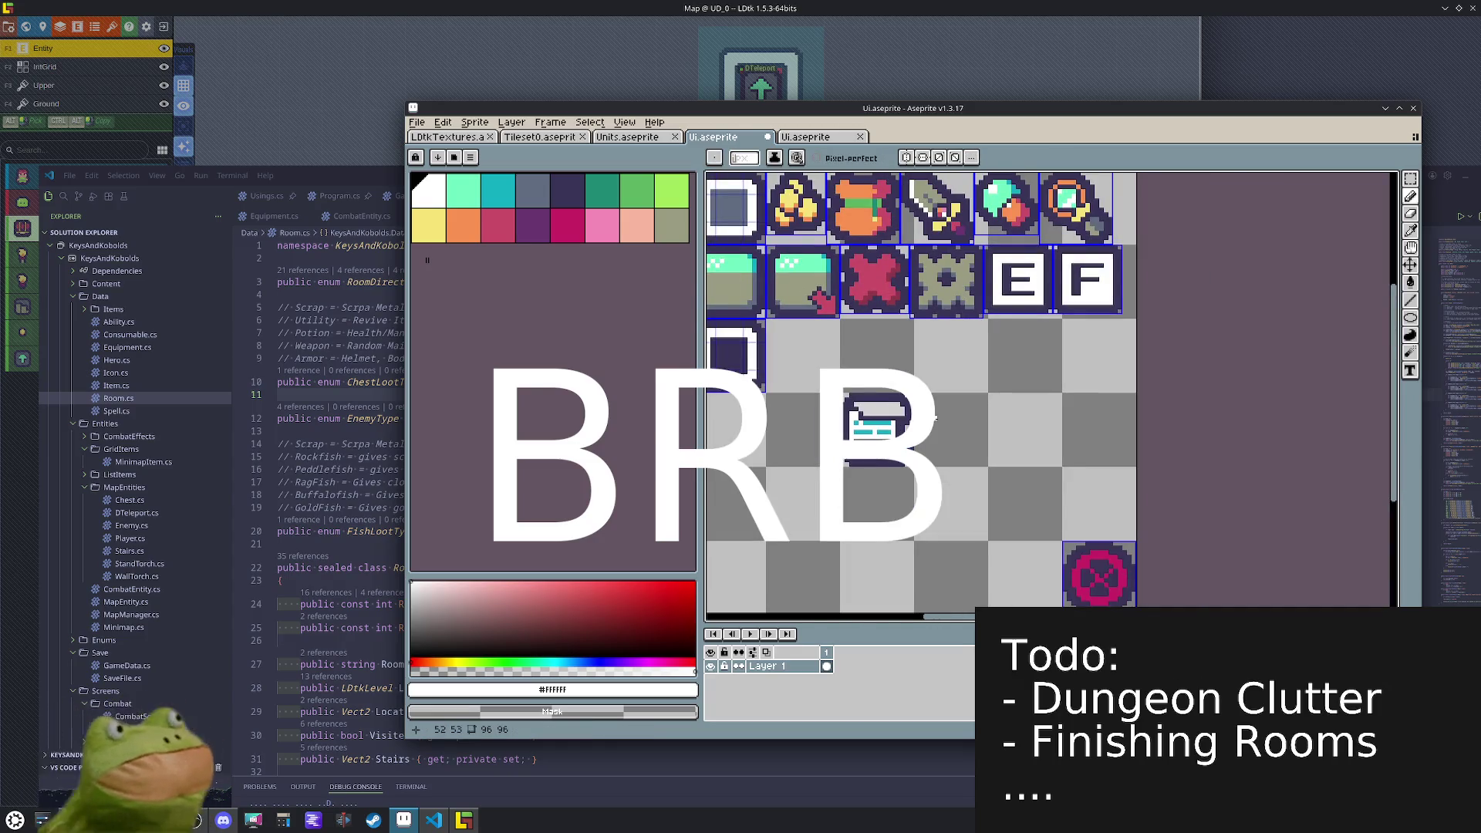
pyautogui.scroll(3, 935, 417)
pyautogui.keyDown('alt'); pyautogui.click(935, 416); pyautogui.keyUp('alt')
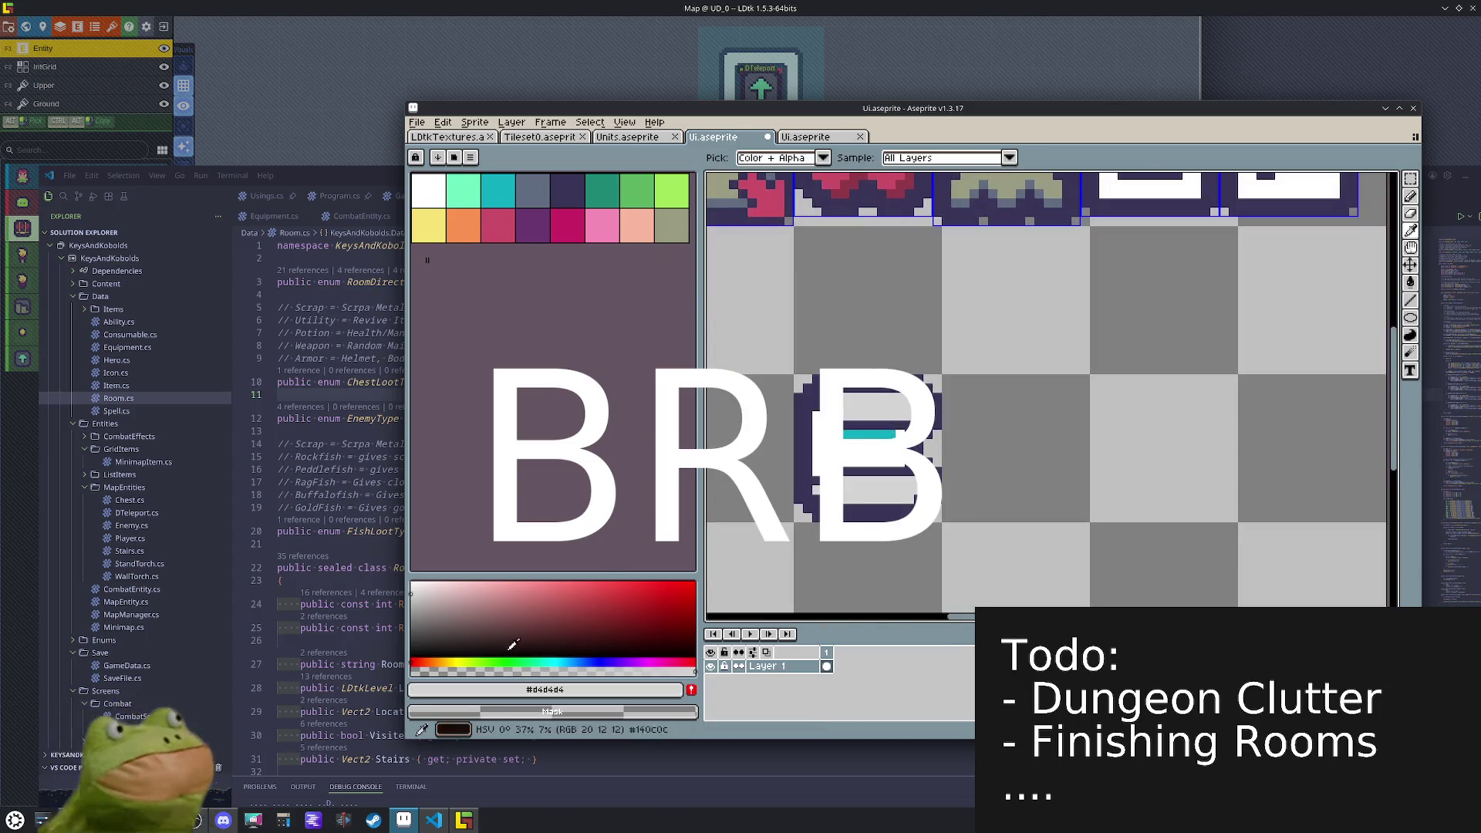
pyautogui.moveTo(901, 499); pyautogui.dragTo(852, 495)
pyautogui.moveTo(901, 397); pyautogui.dragTo(844, 398)
# - Move the icon up-left into the empty grid cell
pyautogui.scroll(2, 814, 420)
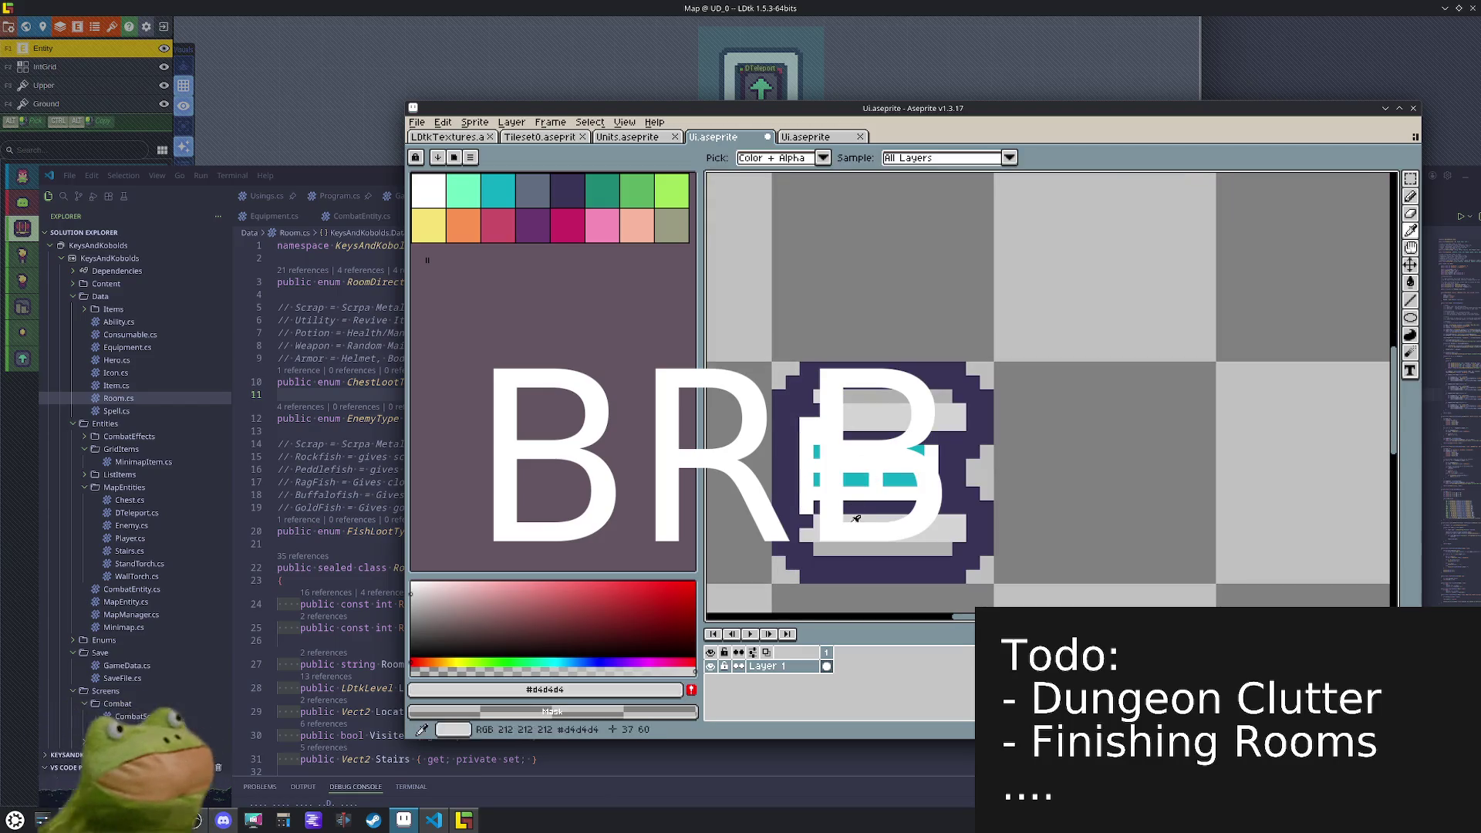
pyautogui.scroll(-3, 981, 486)
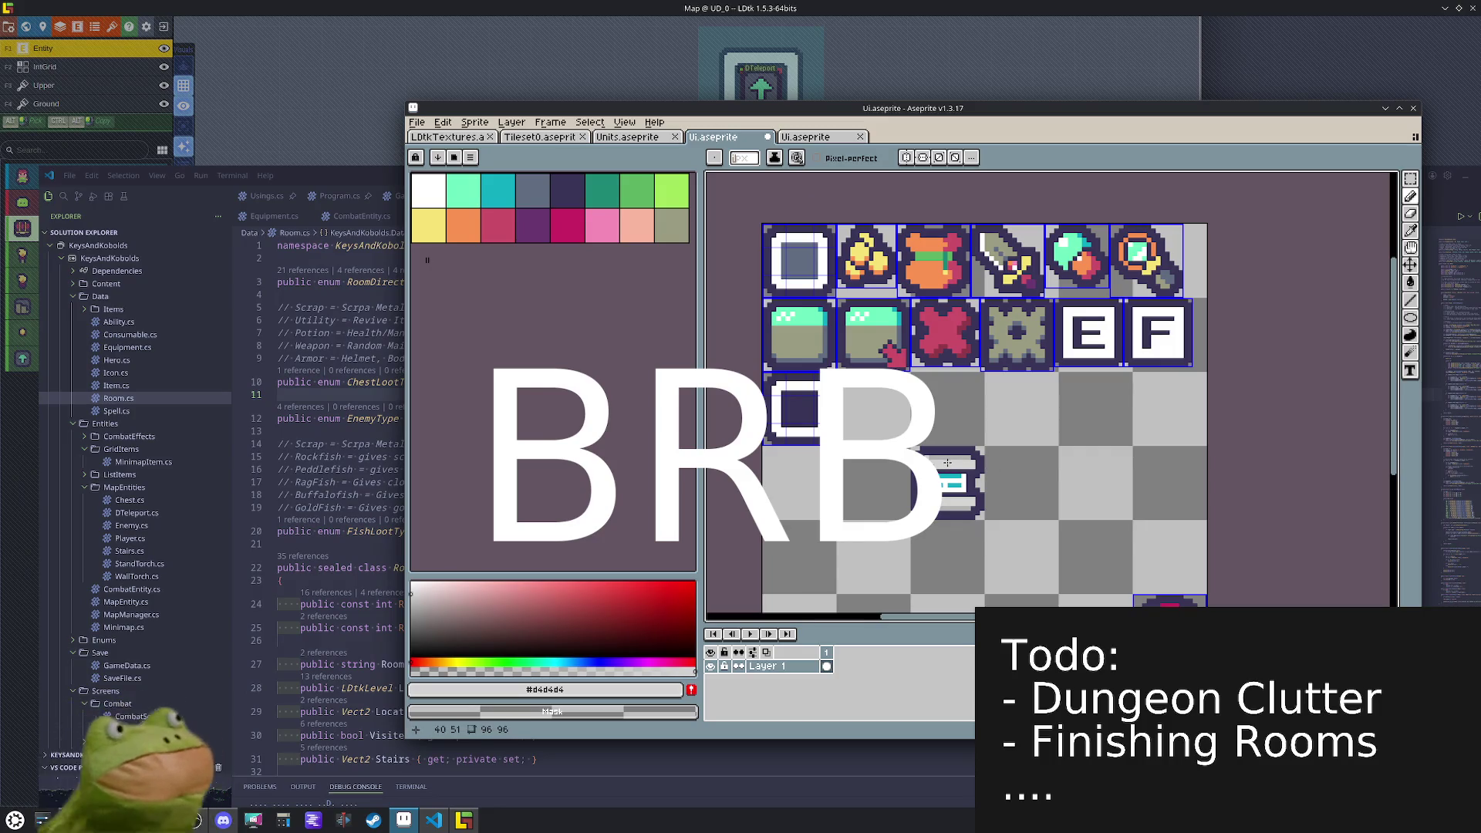
pyautogui.moveTo(954, 479)
pyautogui.mouseDown()
pyautogui.moveTo(944, 399)
pyautogui.moveTo(884, 405)
pyautogui.mouseUp()
# - Paste a copy of the icon into LDtkTextures' top row beside the sword and save
pyautogui.hotkey('ctrl', 'c')
pyautogui.hotkey('ctrl', 'Tab')
pyautogui.hotkey('ctrl', 'v')
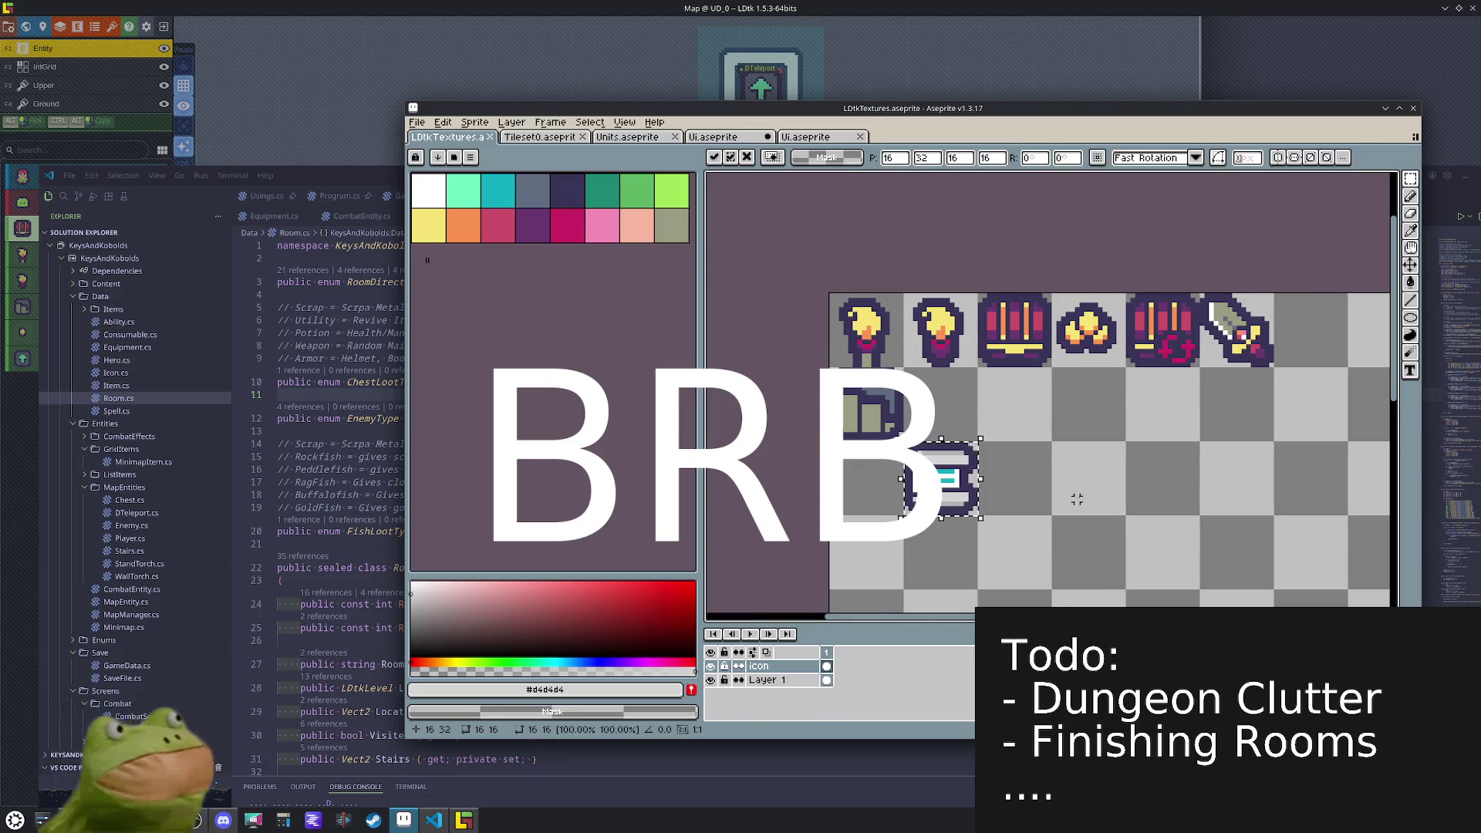
pyautogui.moveTo(1077, 500); pyautogui.dragTo(940, 505)
pyautogui.hotkey('shift', 'Right')
pyautogui.hotkey('shift', 'Right')
pyautogui.hotkey('shift', 'Right')
pyautogui.hotkey('shift', 'Up')
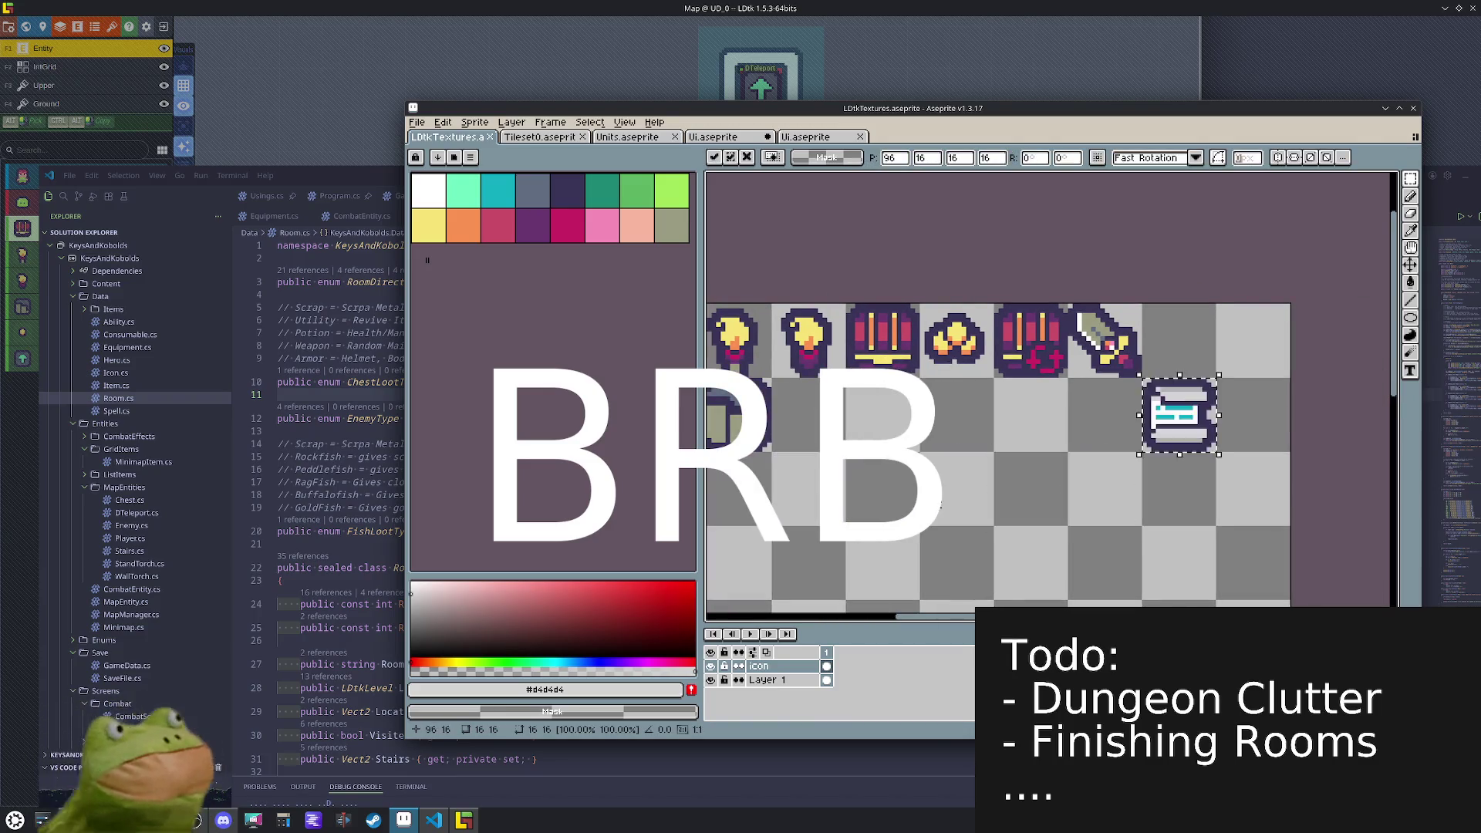
pyautogui.hotkey('shift', 'Up')
pyautogui.press('Return')
pyautogui.hotkey('ctrl', 's')
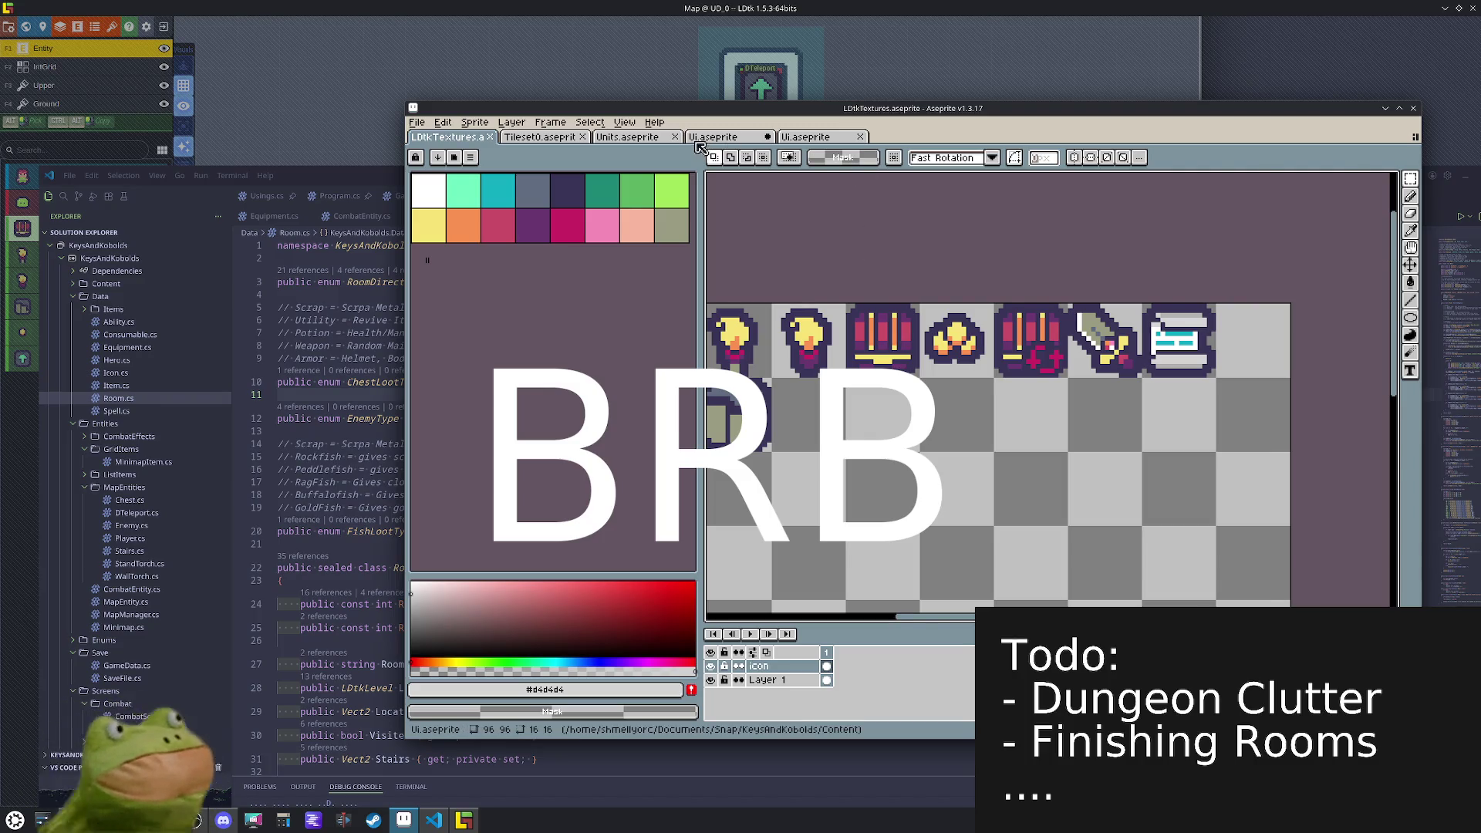
# - Save Ui.aseprite as well and switch over to LDtk
pyautogui.hotkey('ctrl', 'Tab')
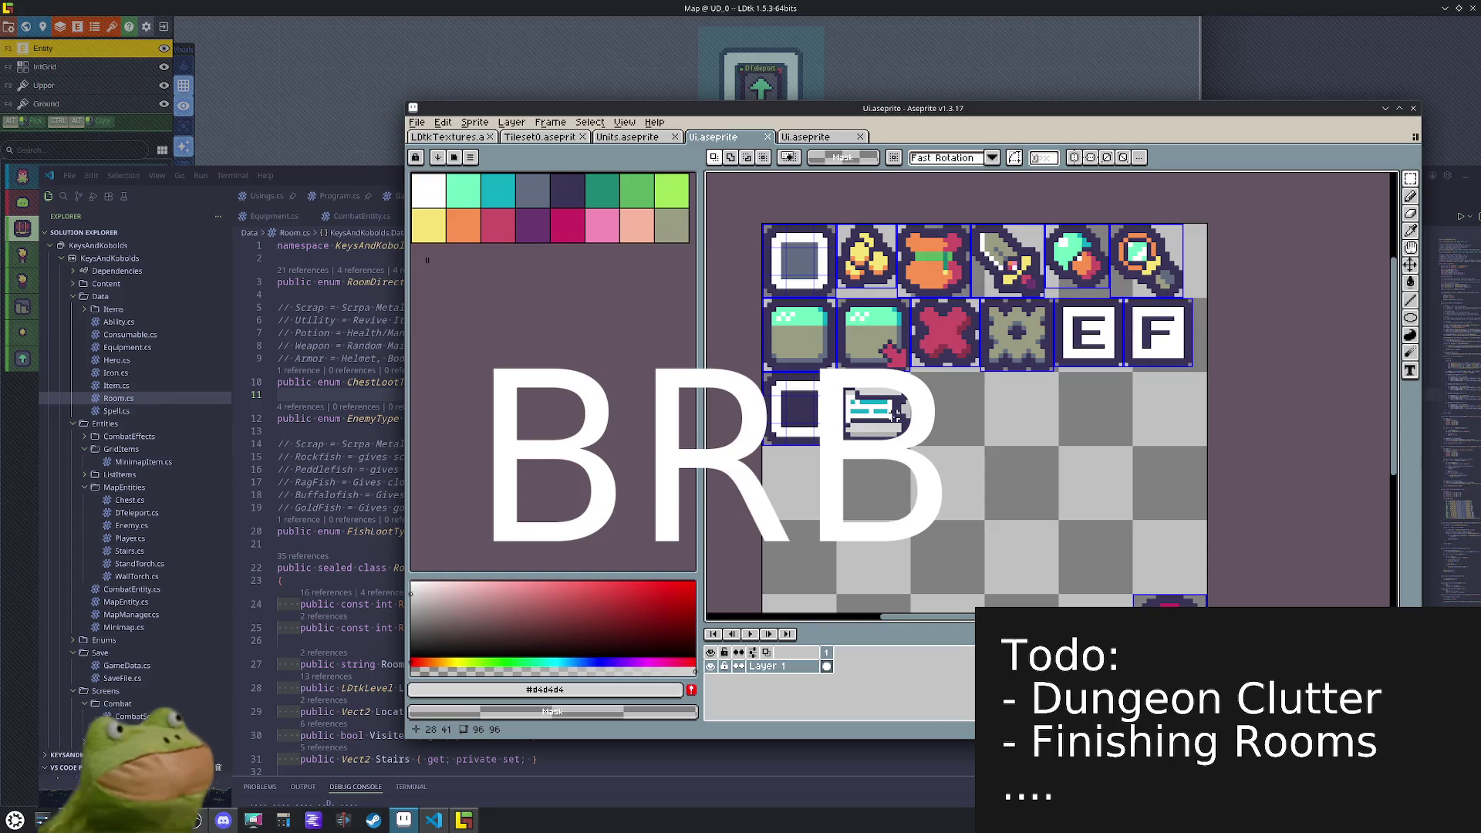
pyautogui.hotkey('ctrl', 's')
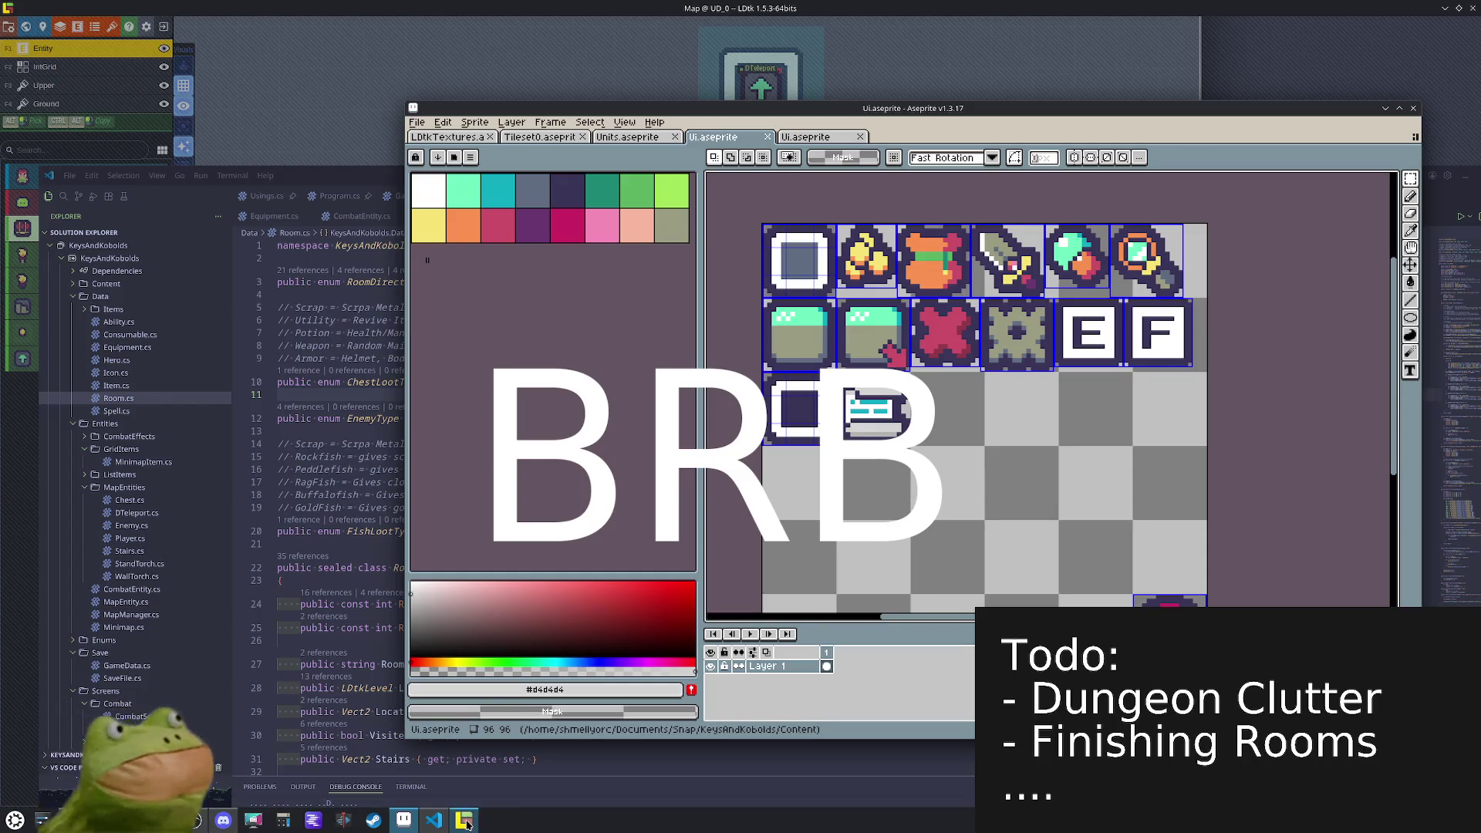
pyautogui.hotkey('alt', 'Tab')
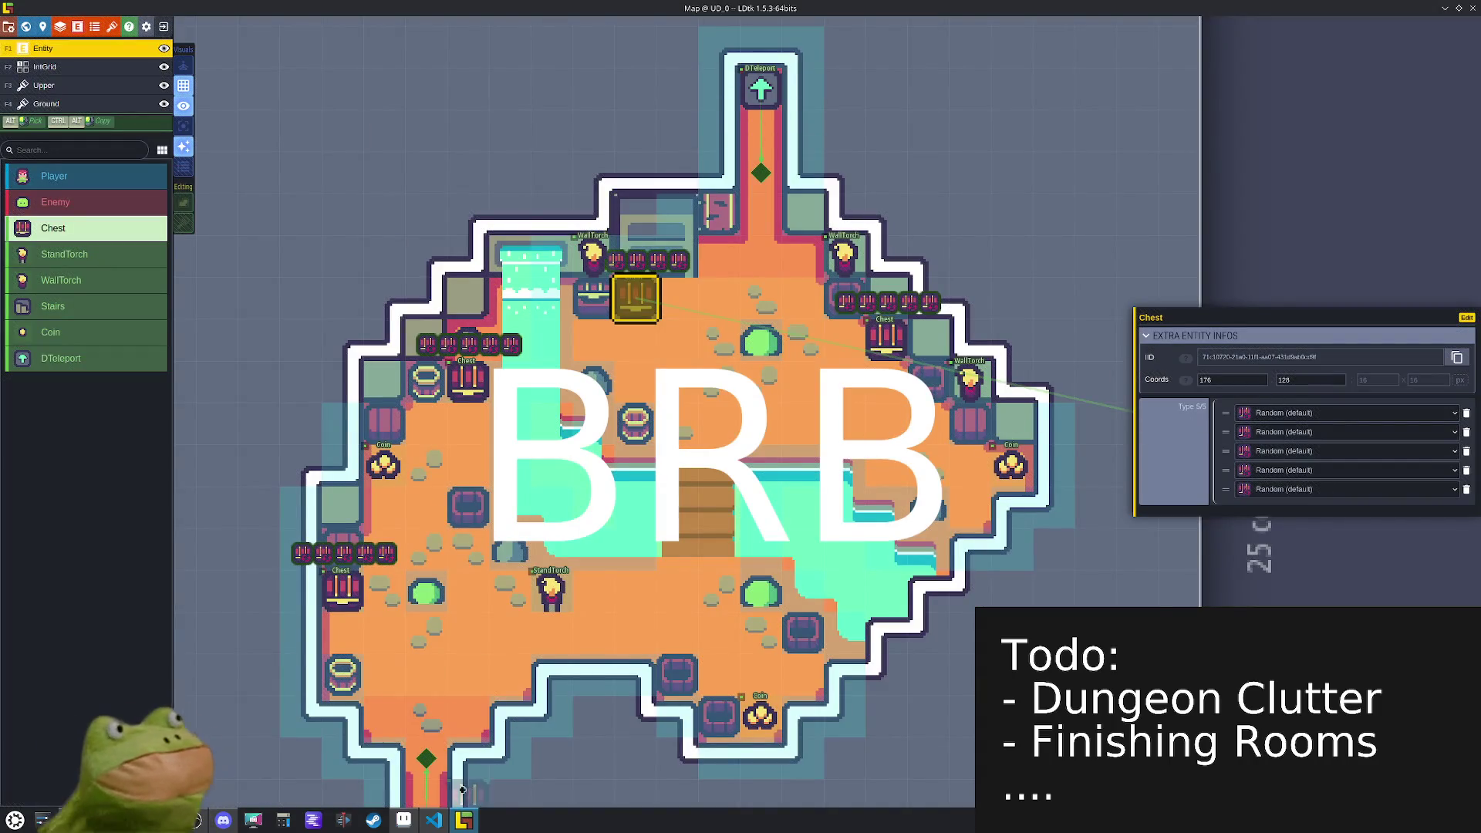
# - Check the tilesets and the ChestLootType enum values, then bring Aseprite forward
pyautogui.click(112, 26)
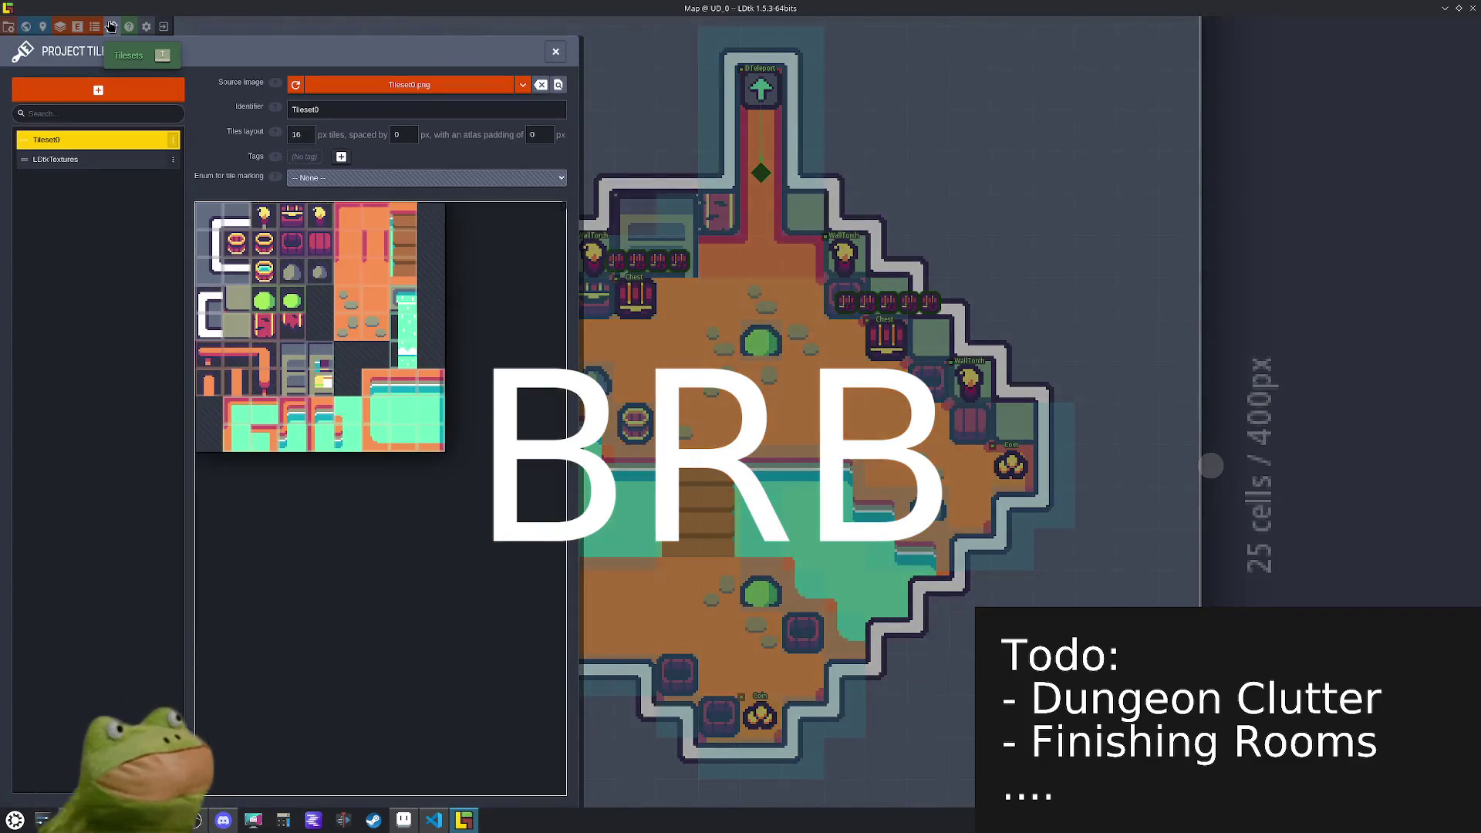
pyautogui.click(94, 27)
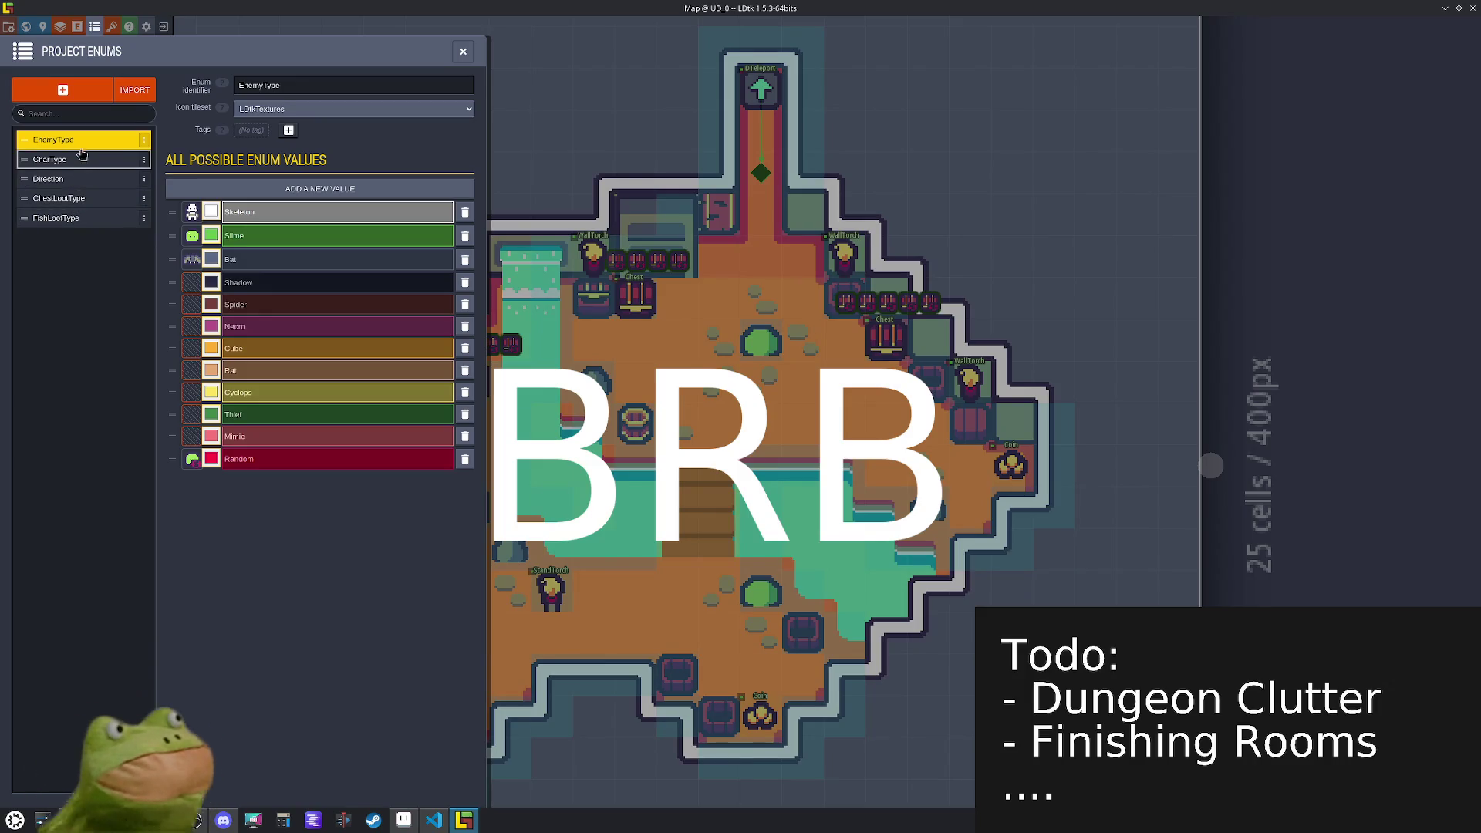
pyautogui.click(77, 199)
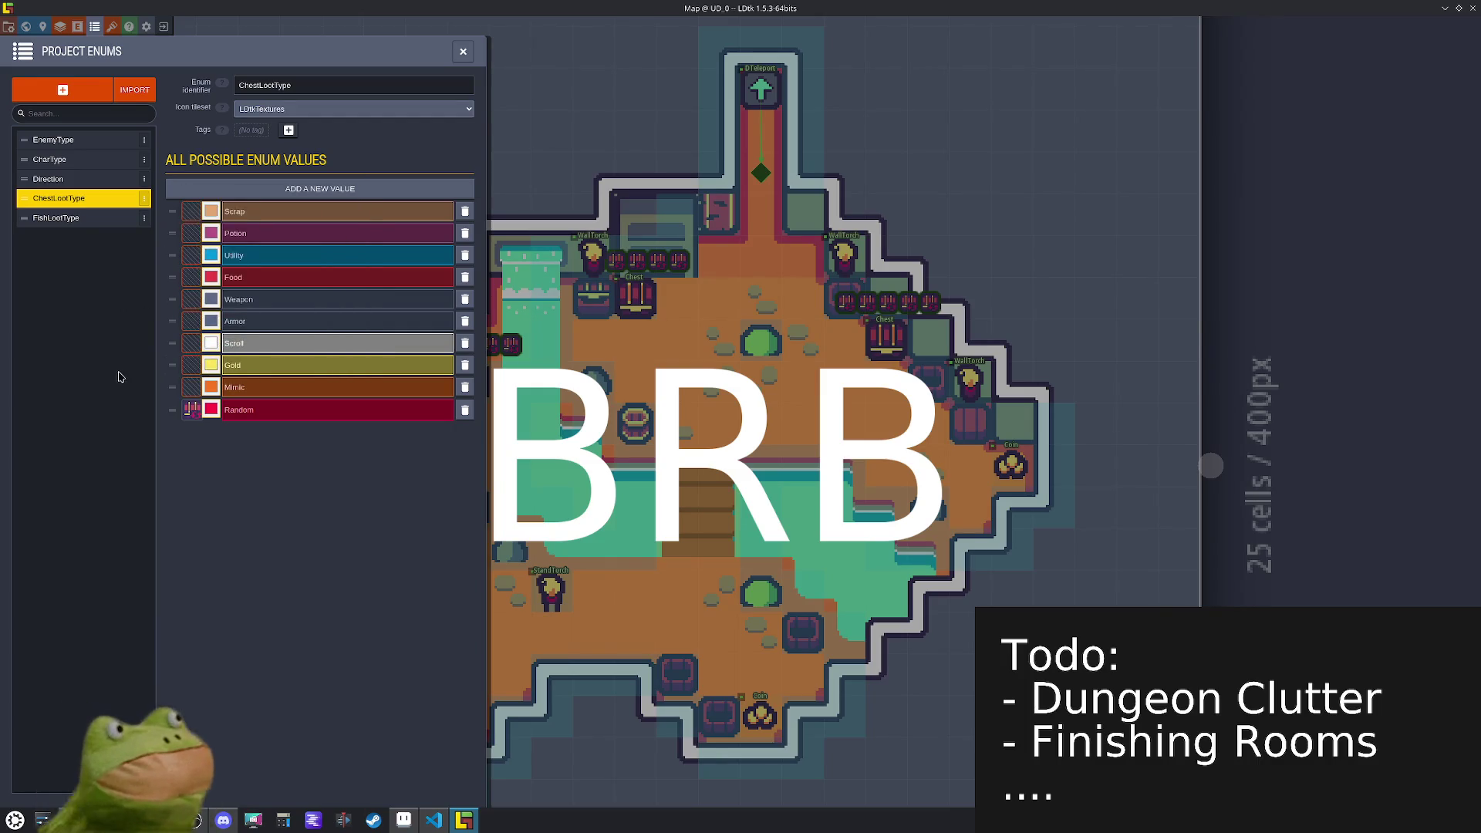
pyautogui.click(191, 360)
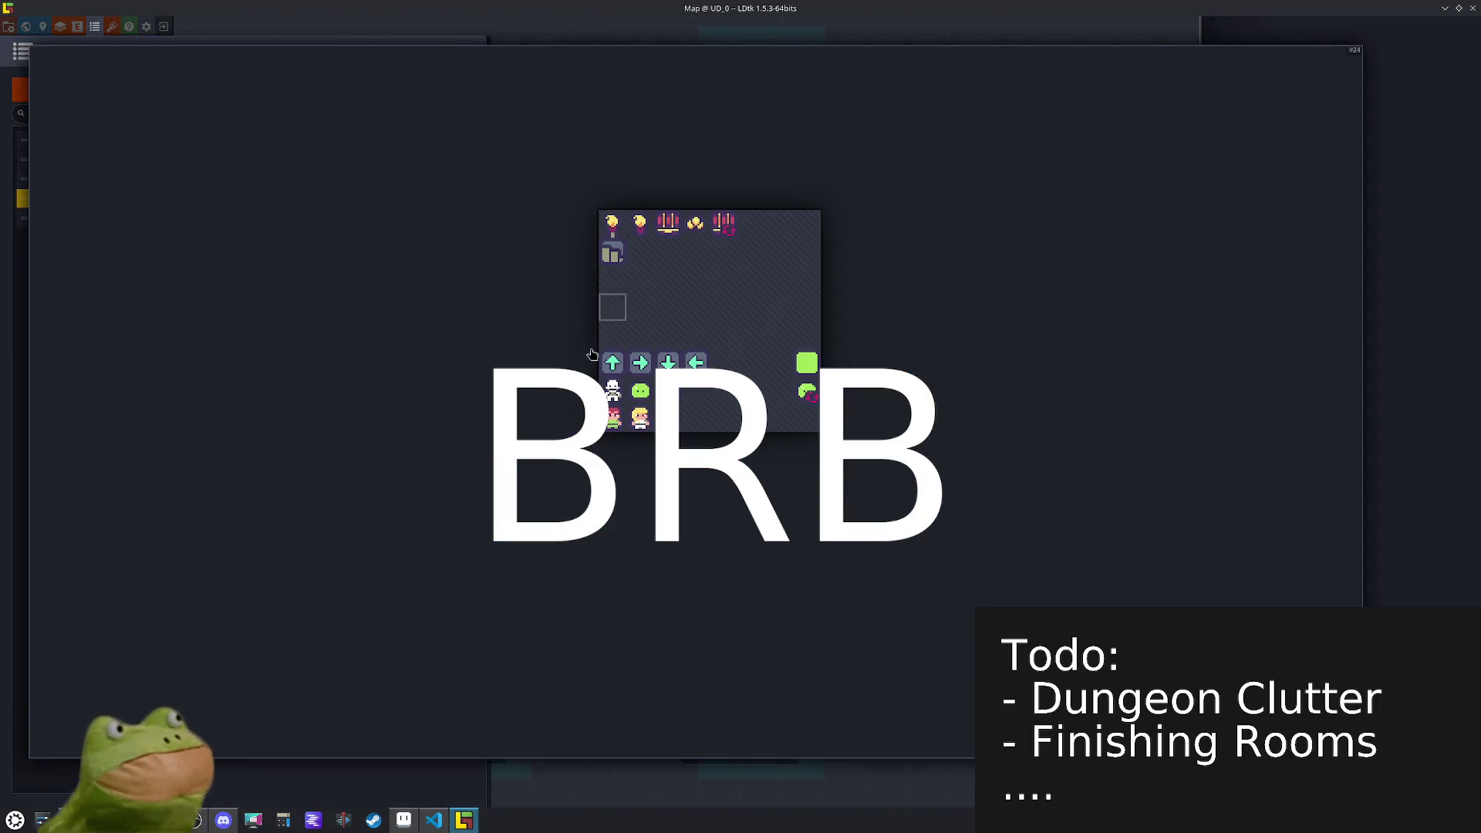
pyautogui.click(403, 819)
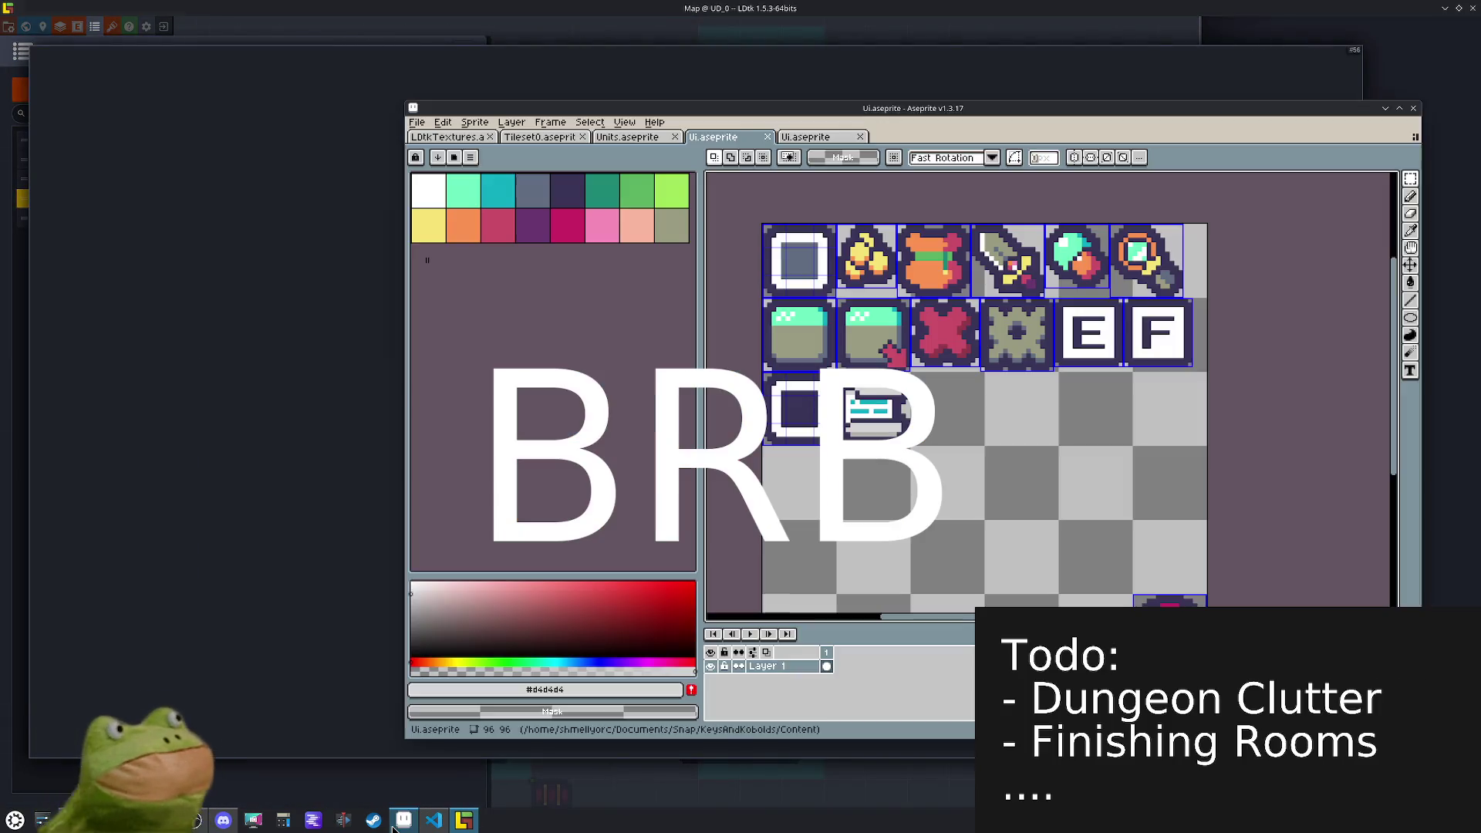
# - Repeat the last export of Ui.aseprite
pyautogui.click(417, 122)
pyautogui.moveTo(434, 237)
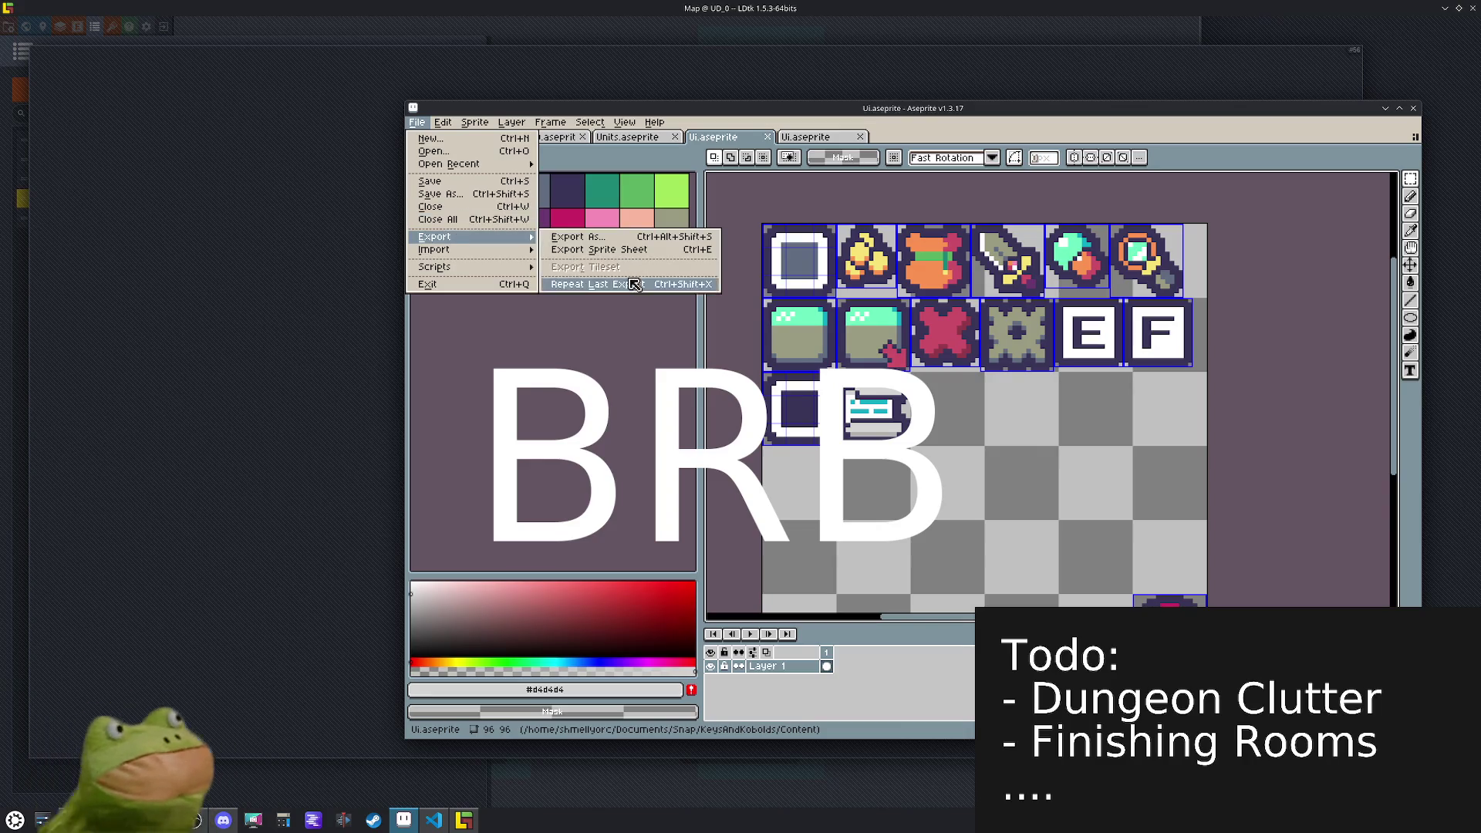
pyautogui.click(617, 249)
pyautogui.click(634, 493)
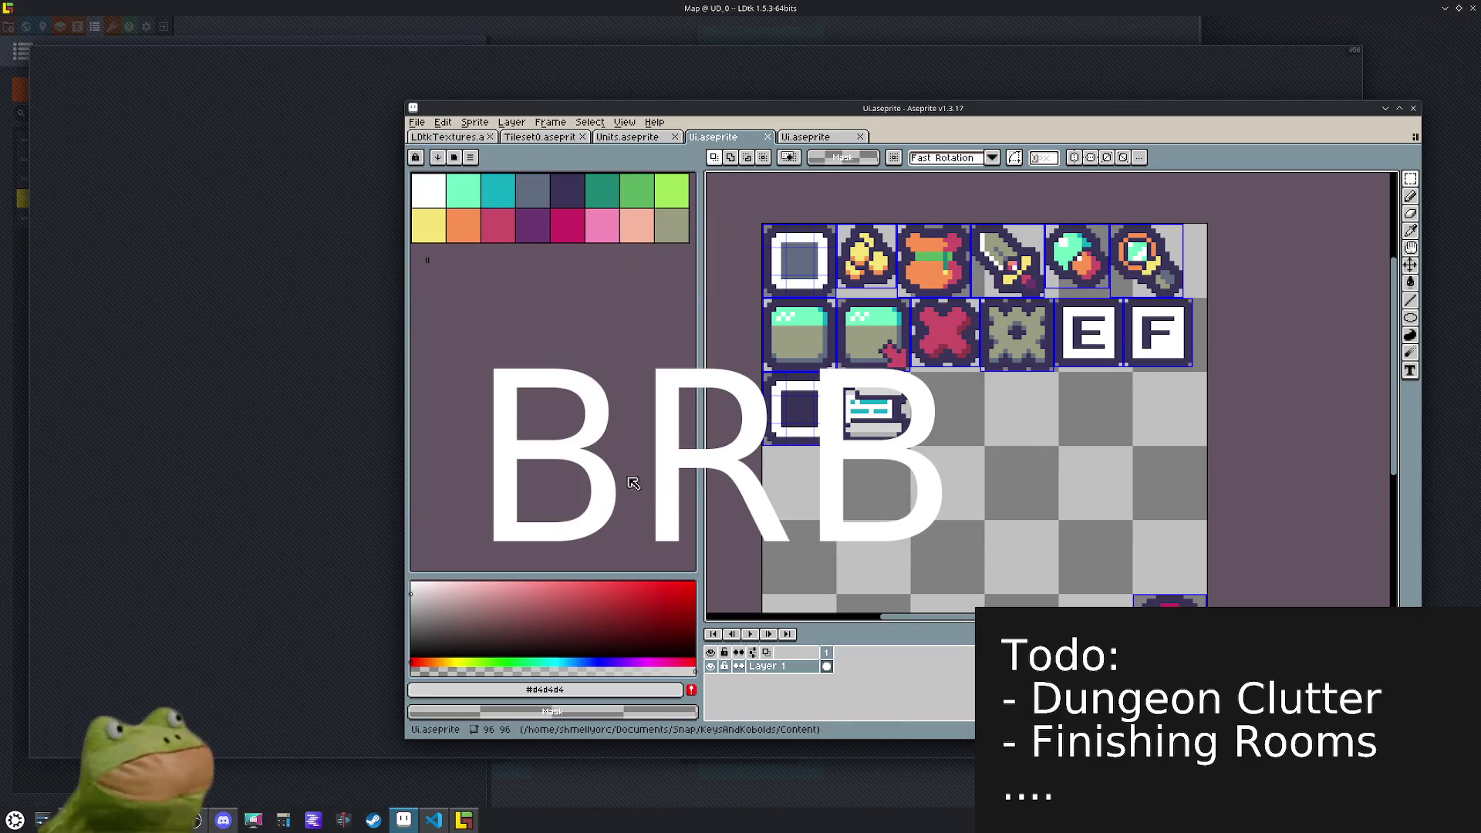
pyautogui.click(417, 121)
pyautogui.moveTo(495, 238)
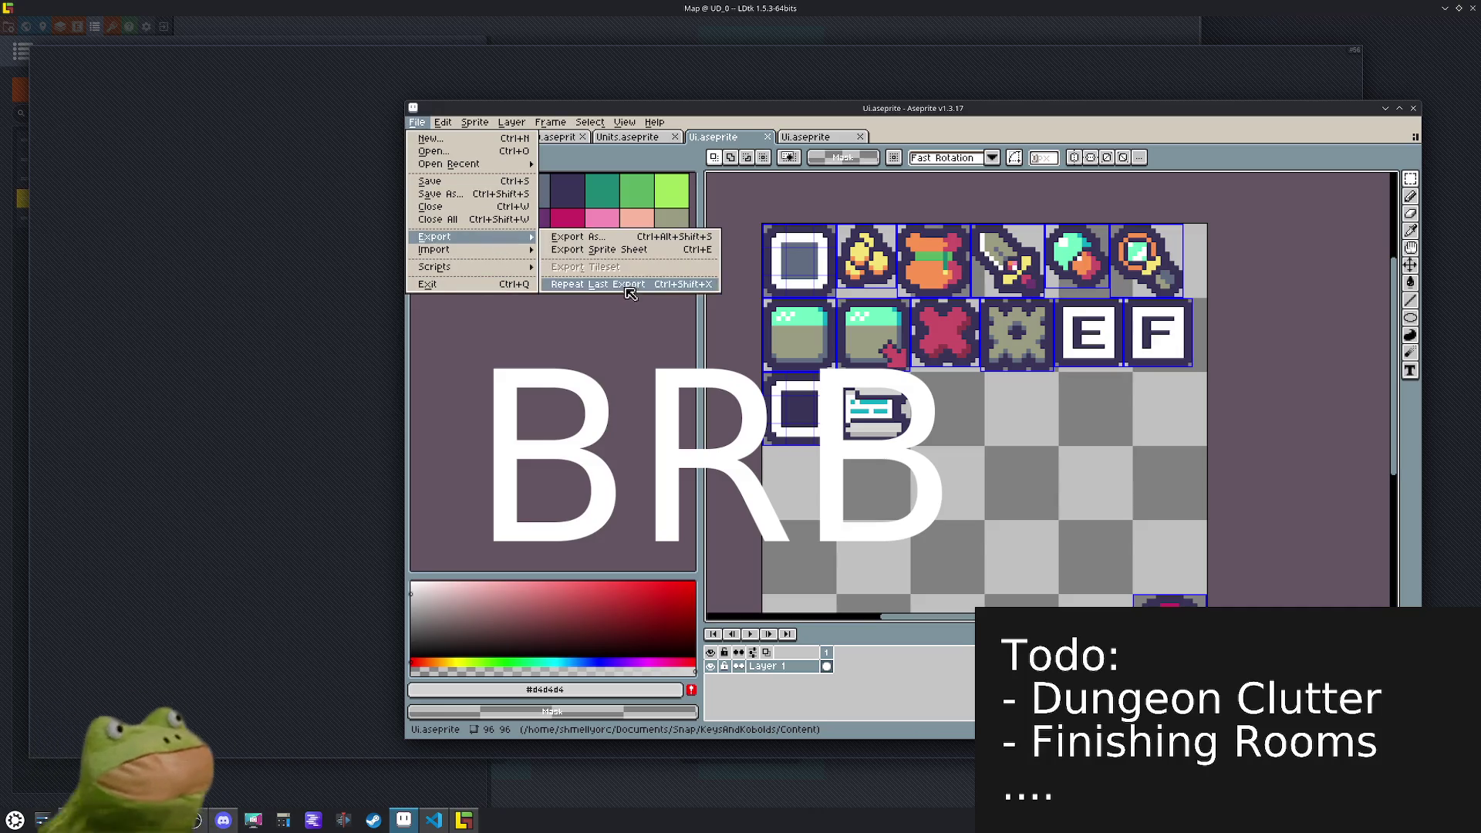
pyautogui.click(627, 290)
# - Repeat the last export of LDtkTextures.aseprite and return to LDtk
pyautogui.click(477, 137)
pyautogui.click(417, 122)
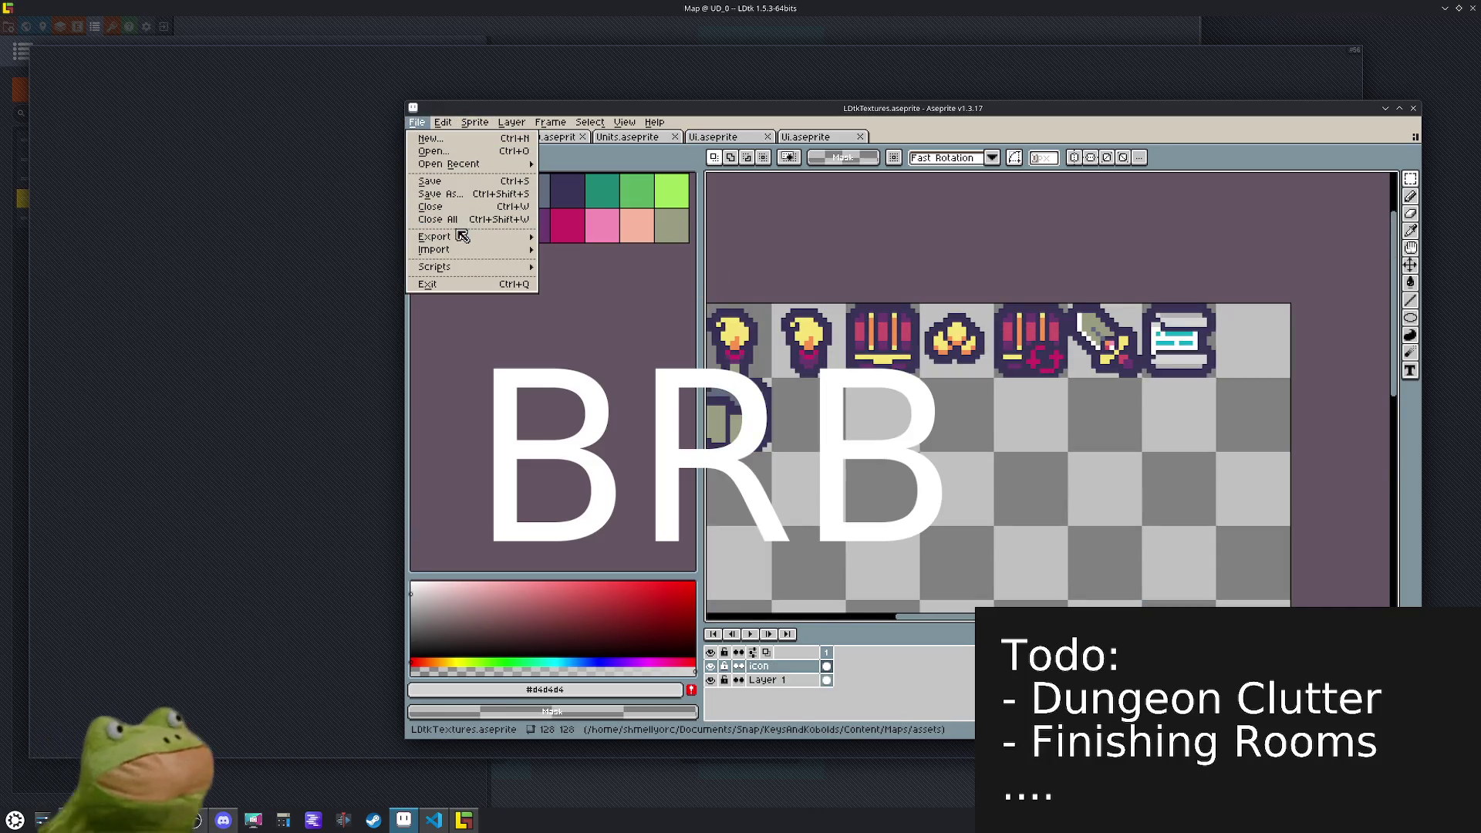
pyautogui.click(586, 239)
pyautogui.click(654, 503)
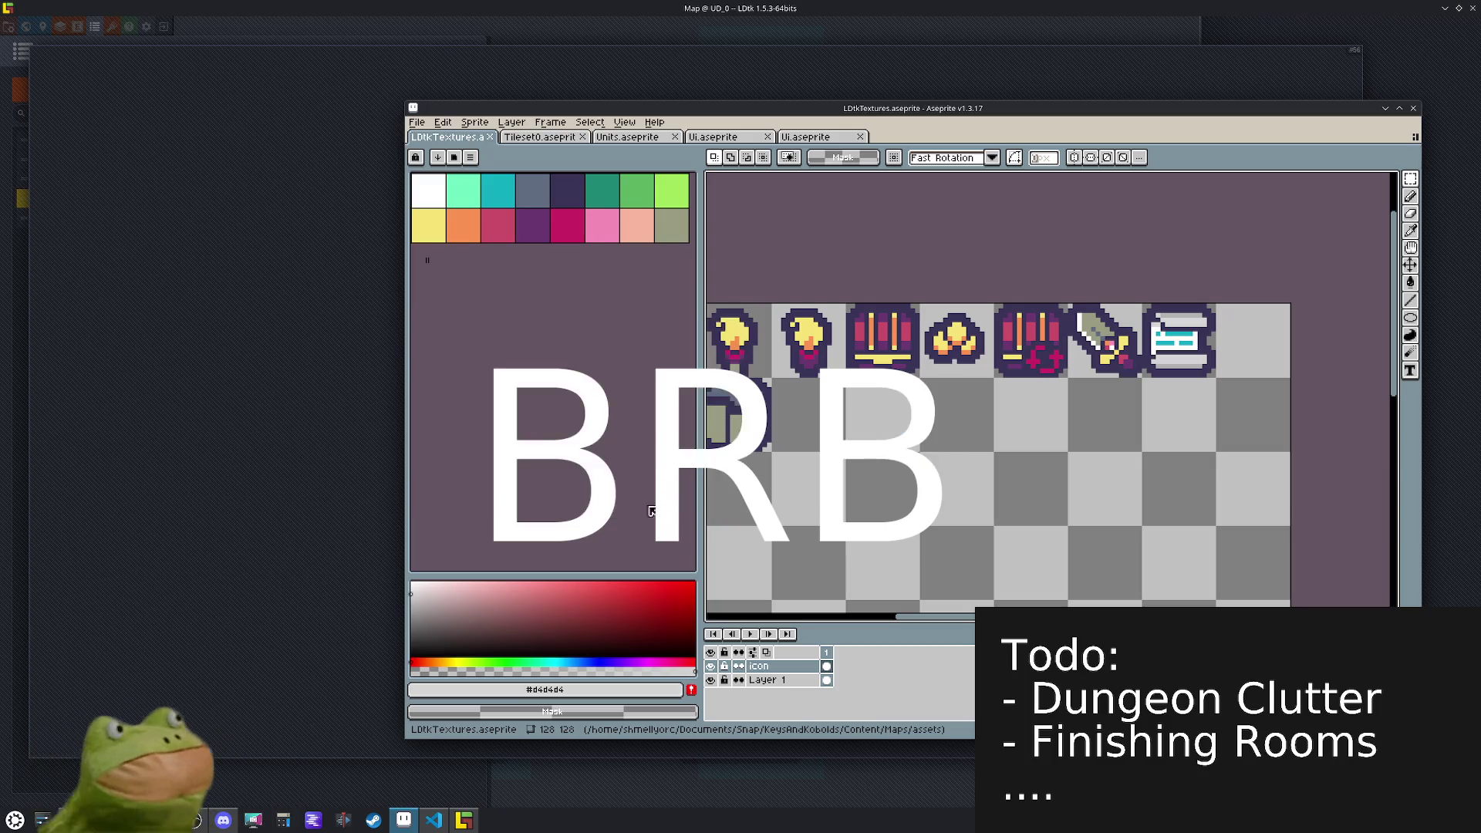
pyautogui.click(312, 537)
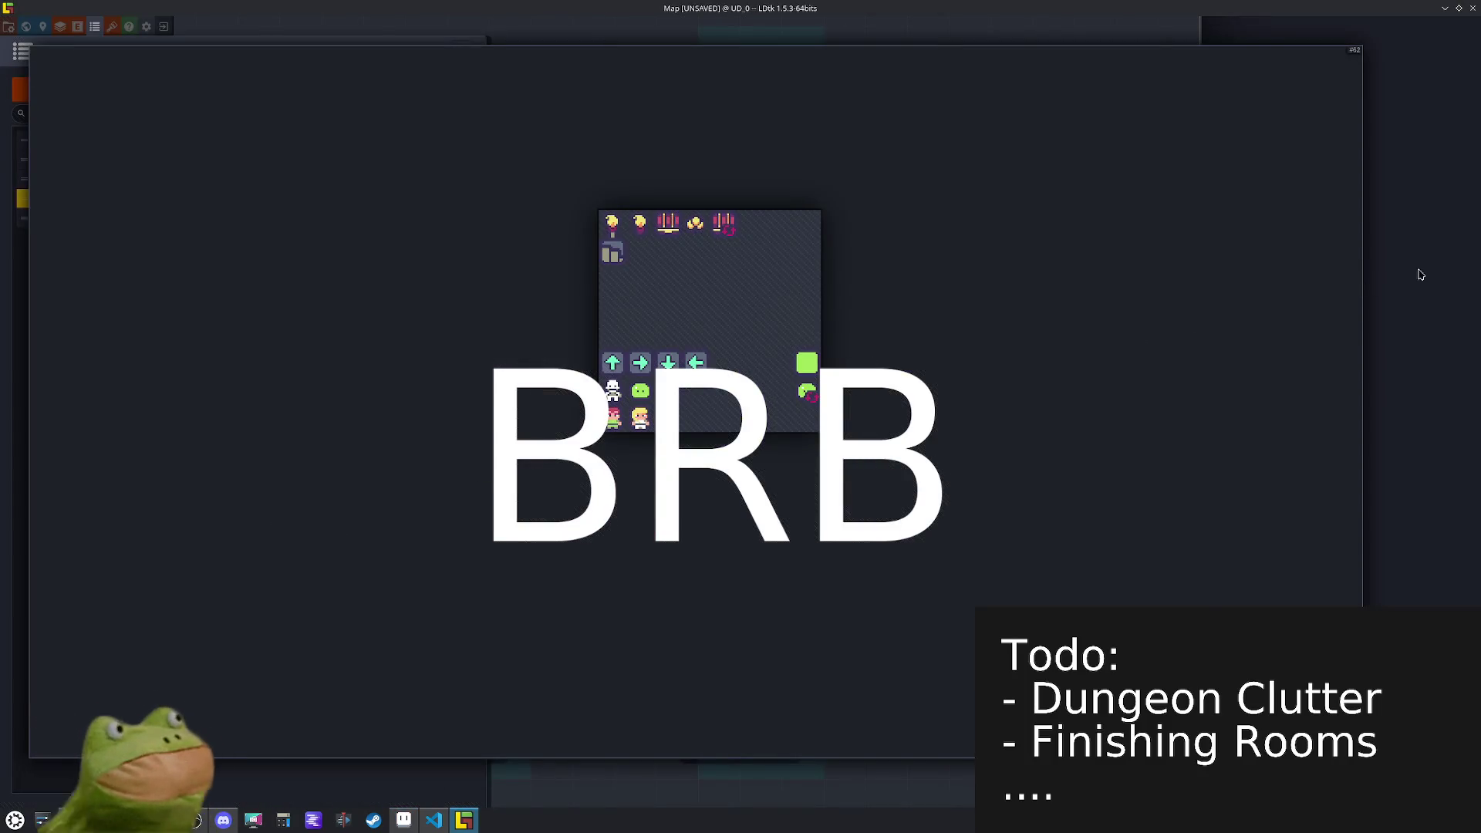
# - Assign the scroll, sword and coin tiles as icons for Scroll, Weapon and Gold
pyautogui.click(1421, 275)
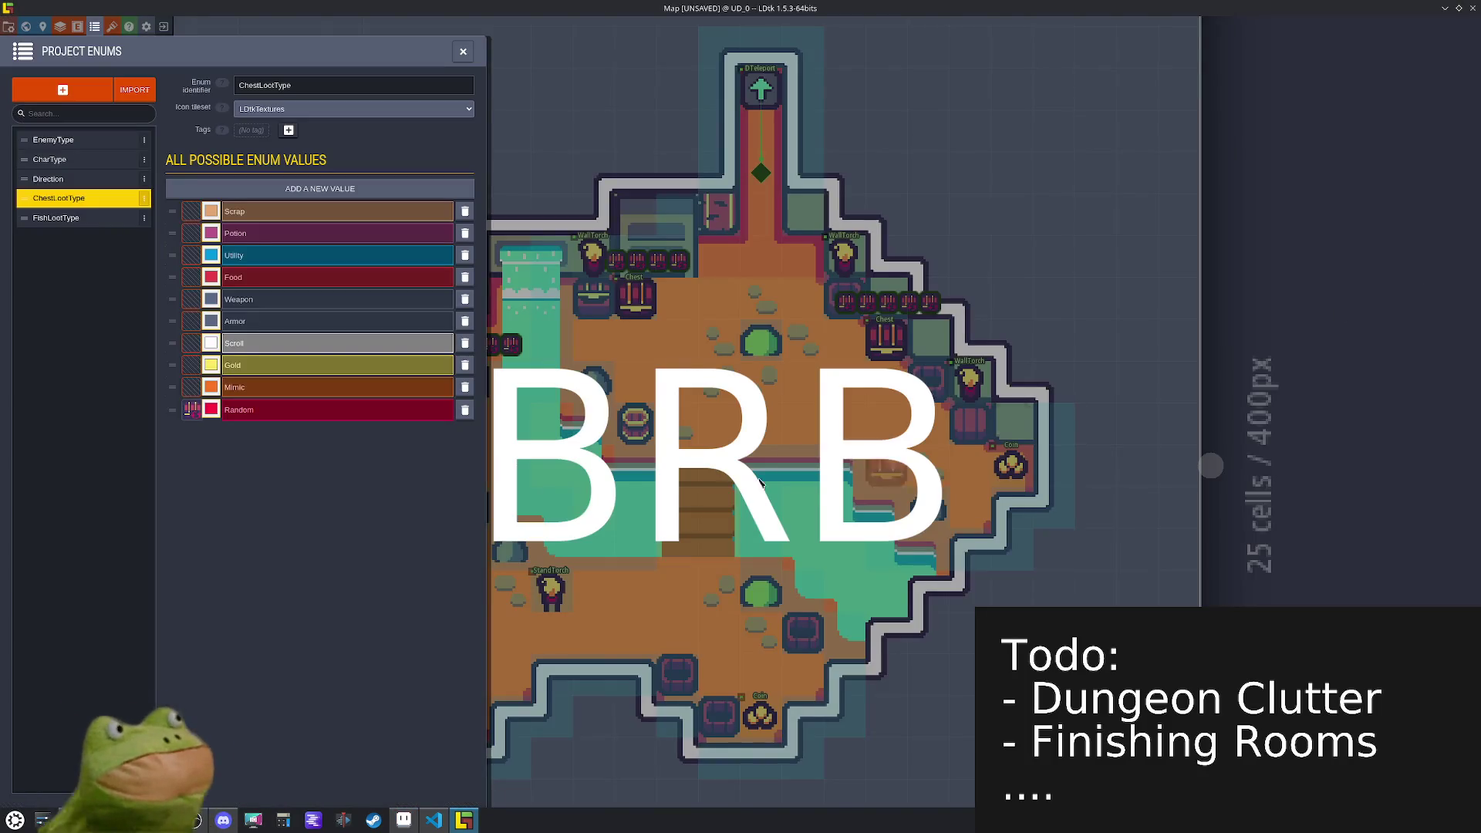
pyautogui.click(189, 366)
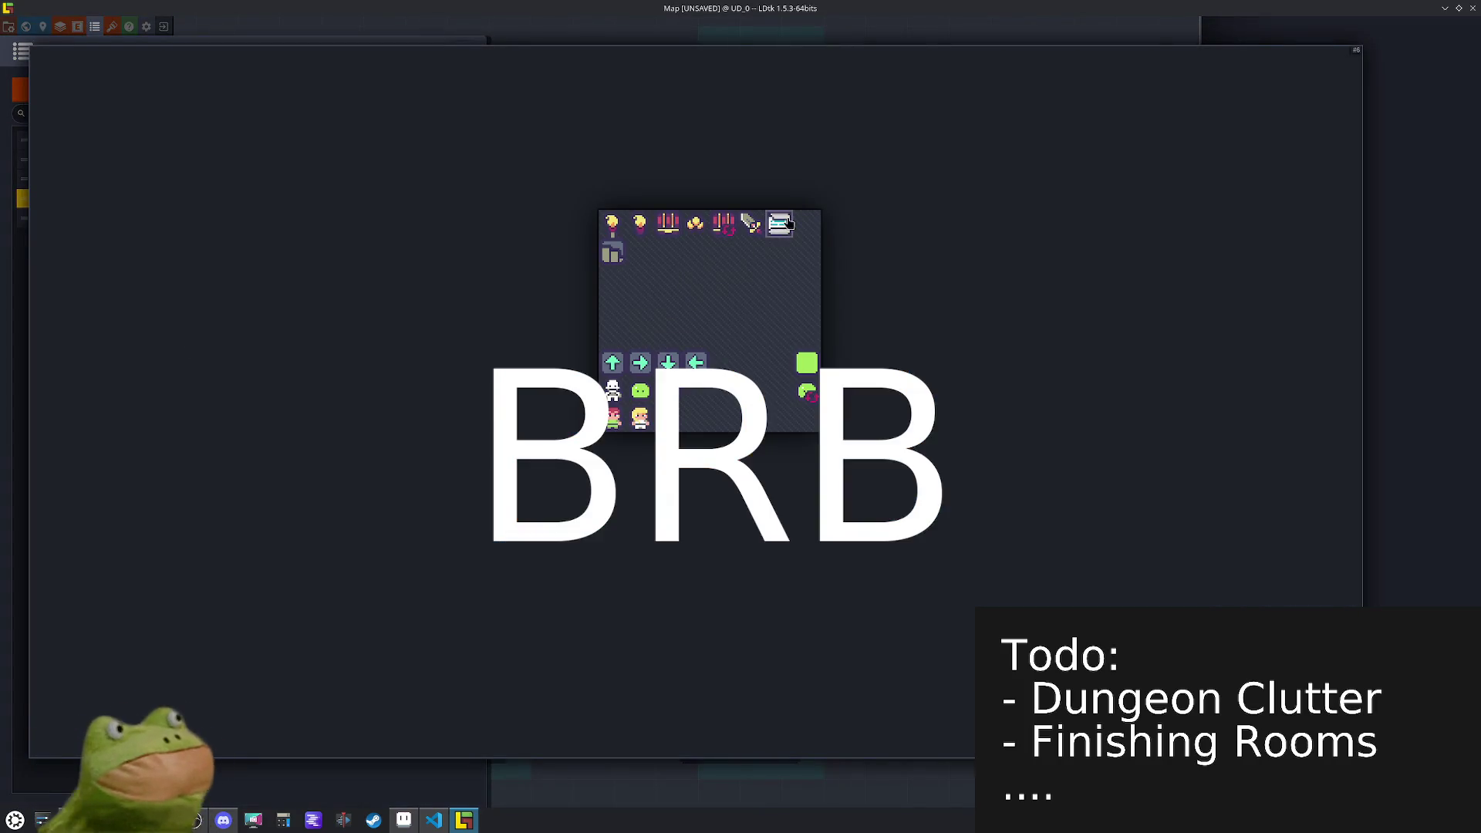
pyautogui.click(780, 224)
pyautogui.click(191, 299)
pyautogui.click(724, 223)
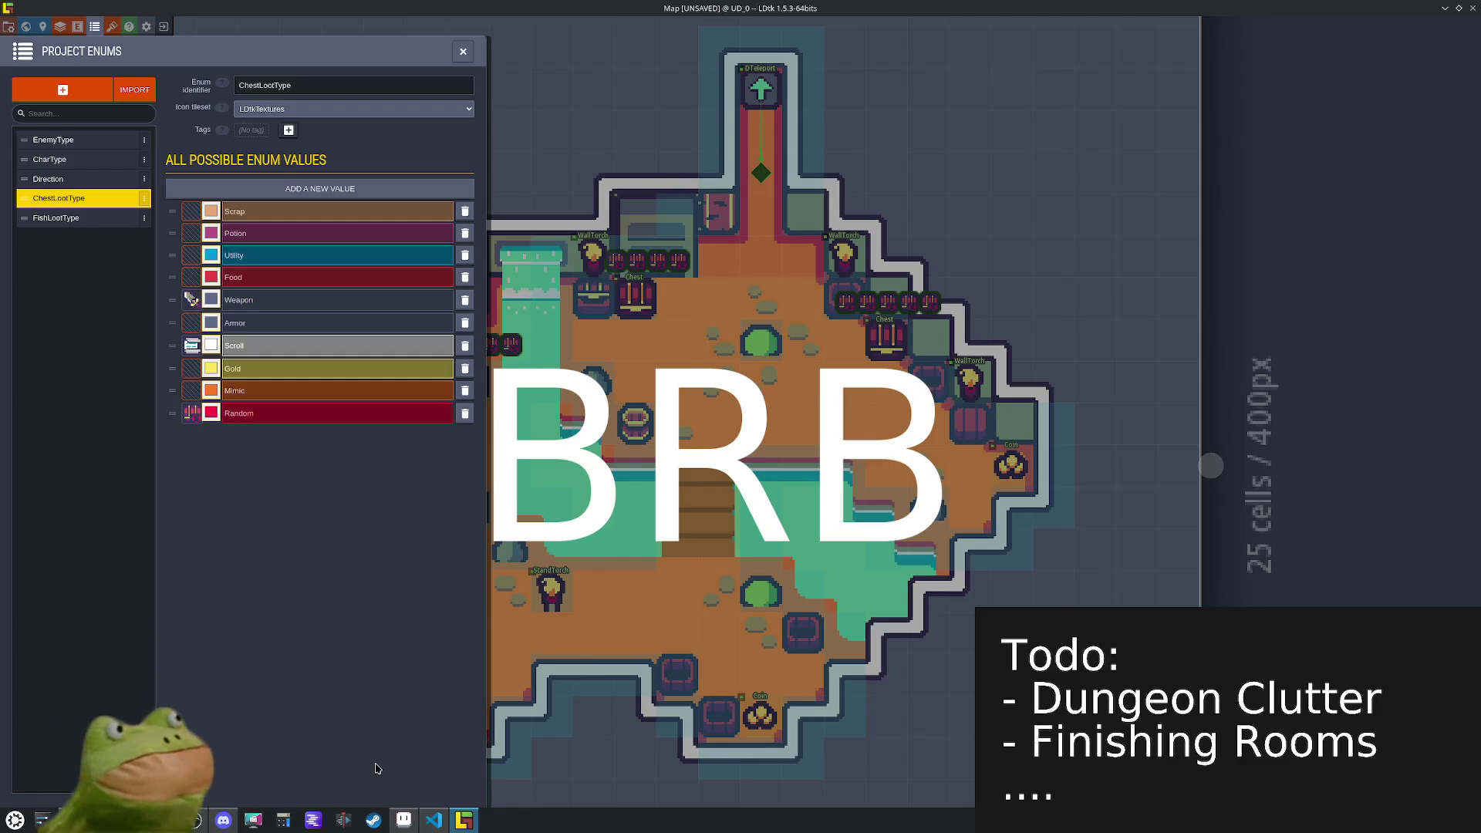
pyautogui.moveTo(404, 818)
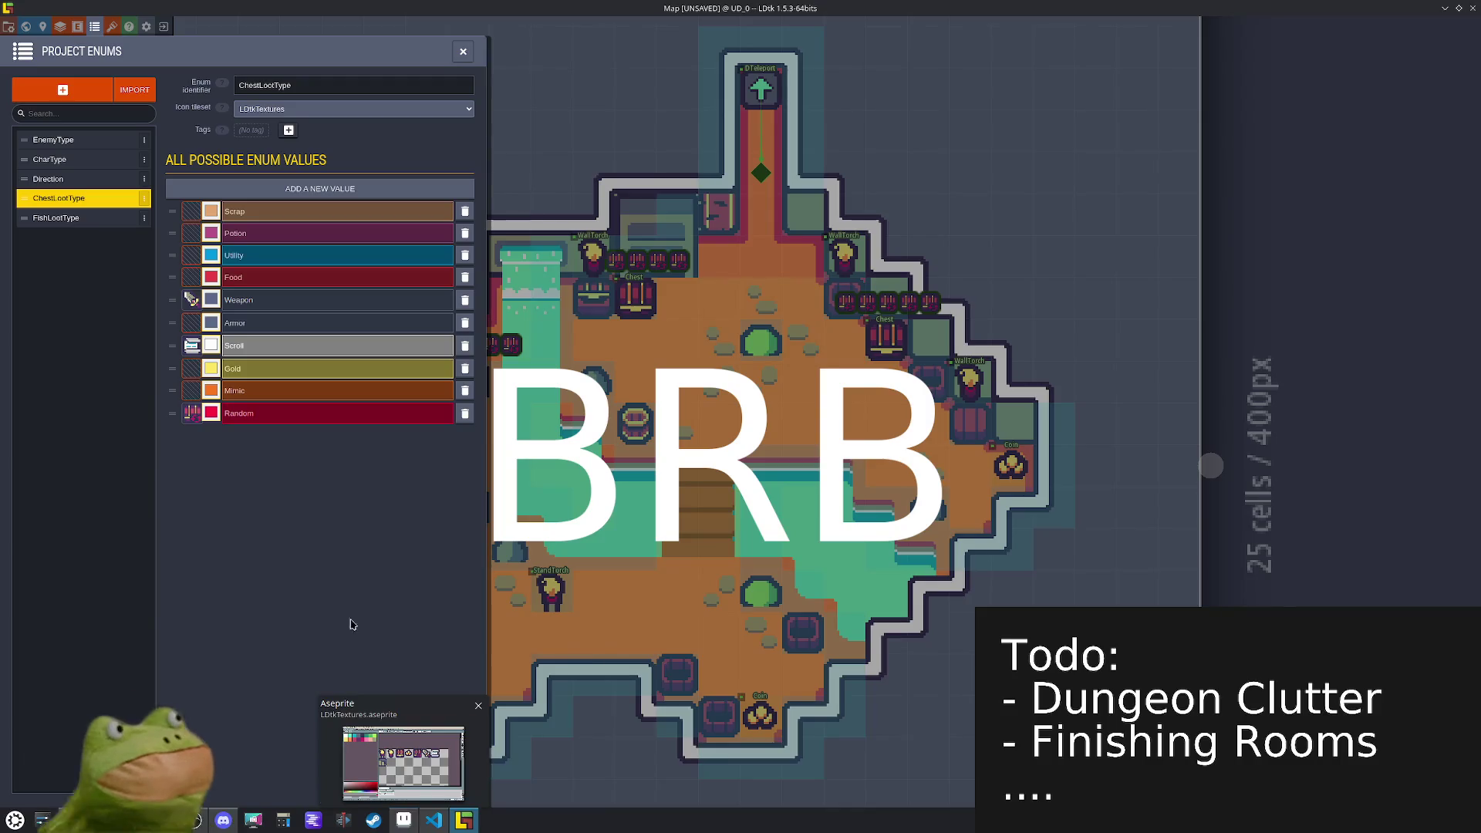
pyautogui.click(192, 369)
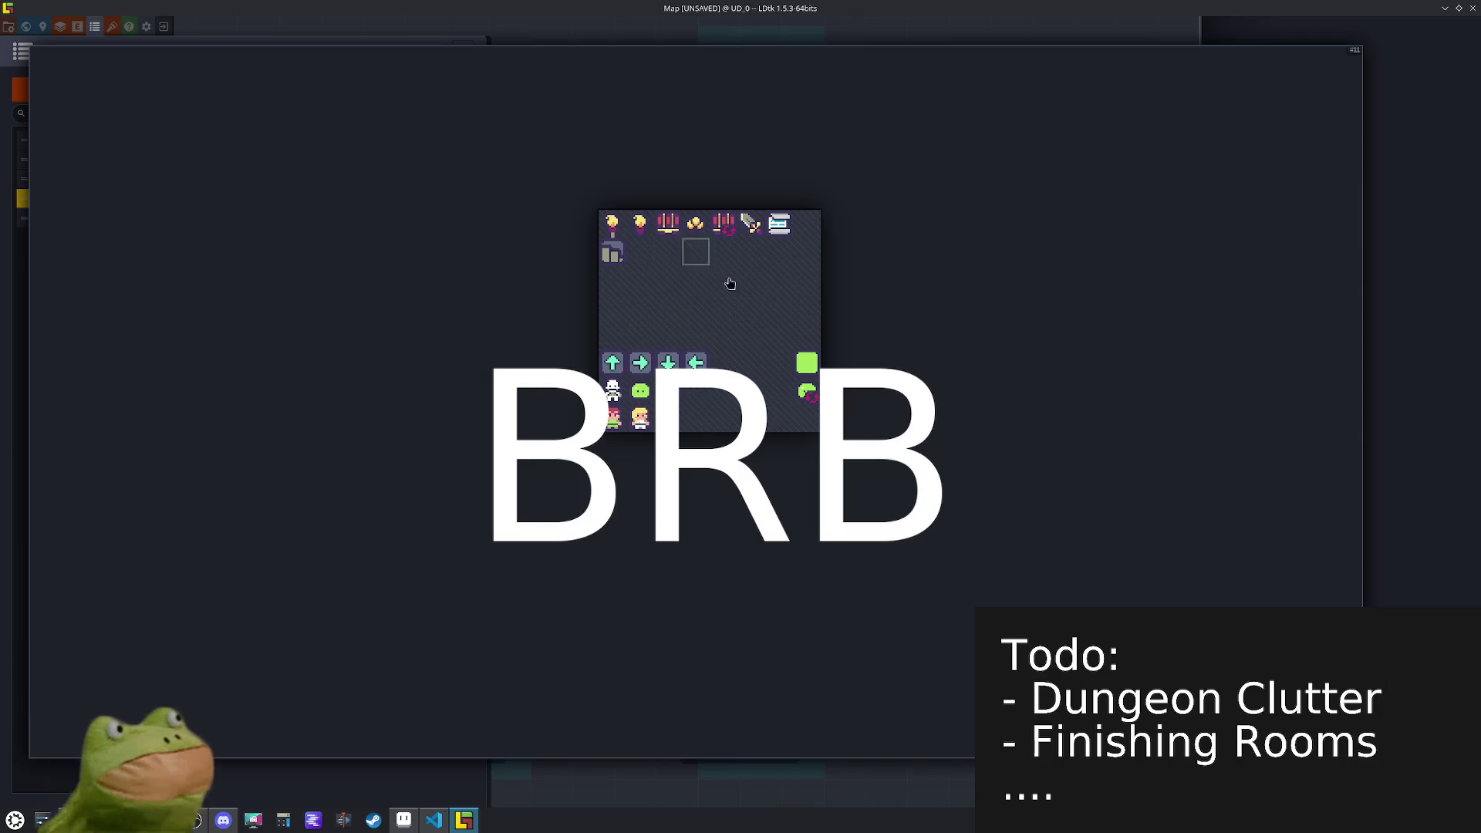
pyautogui.click(695, 223)
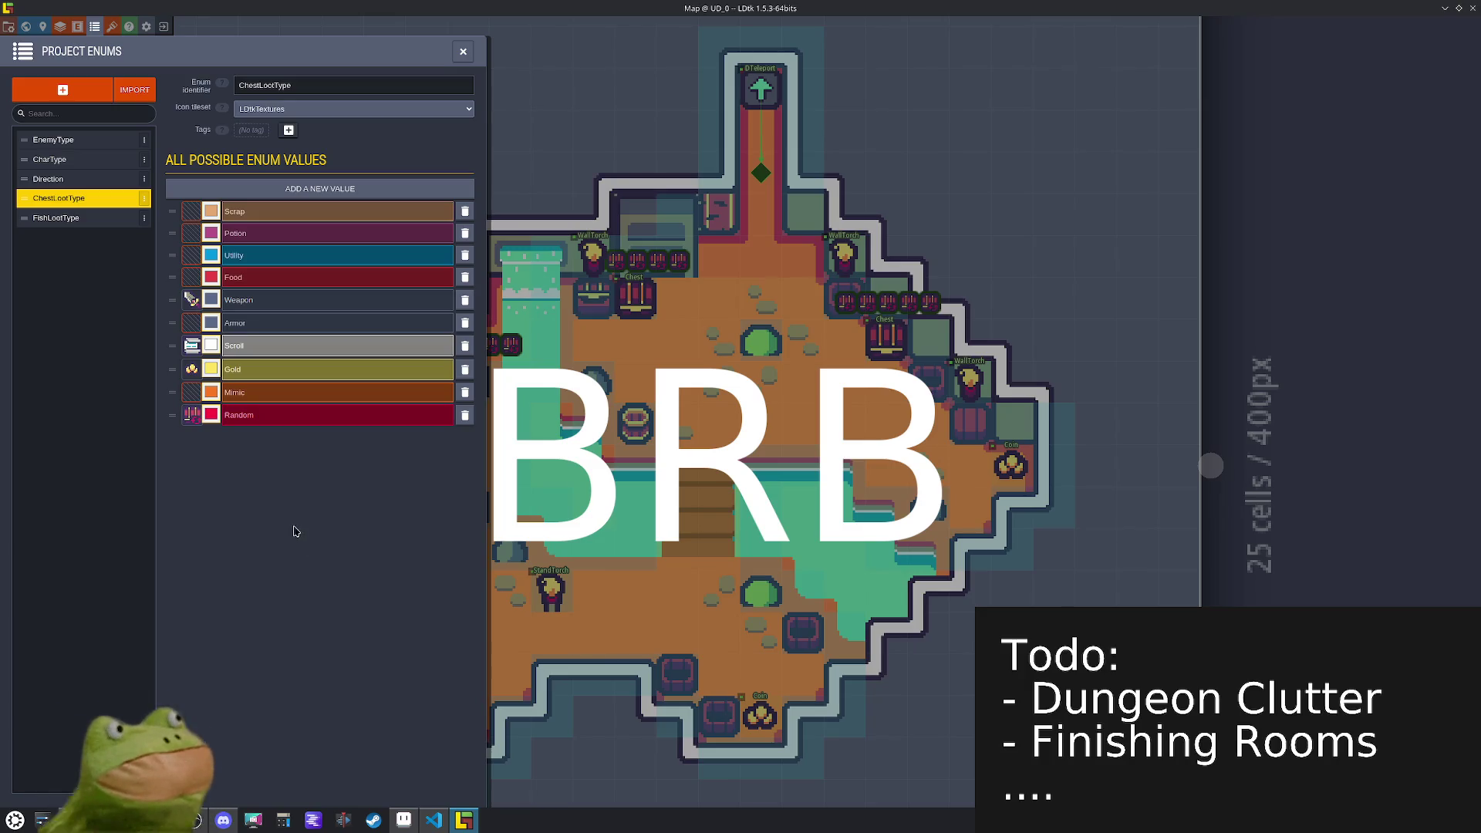
pyautogui.click(398, 827)
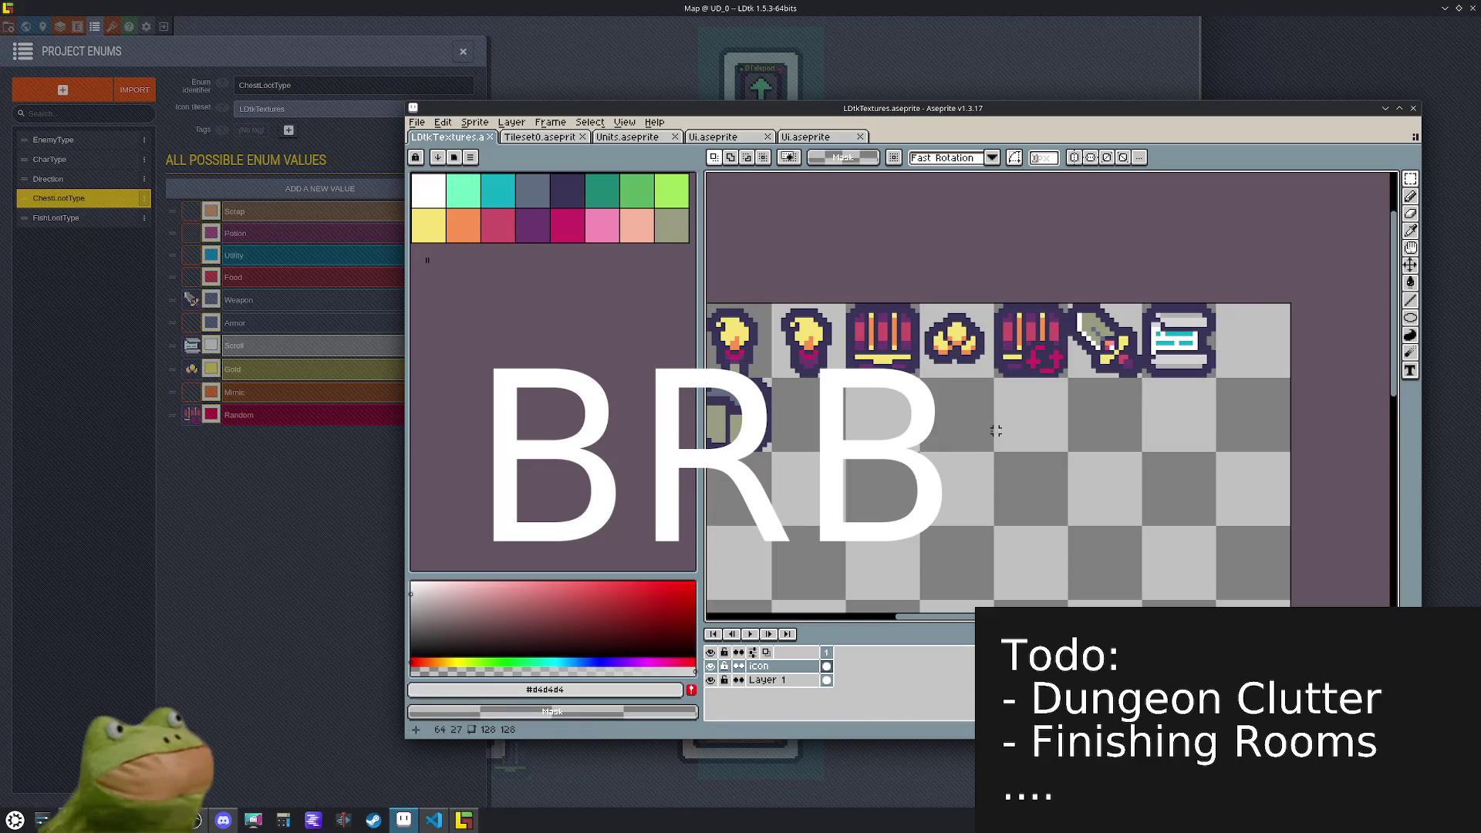
# - Draw an orange oval outline with a diagonal stripe in the empty tile
pyautogui.click(462, 225)
pyautogui.scroll(3, 1111, 342)
pyautogui.press('b')
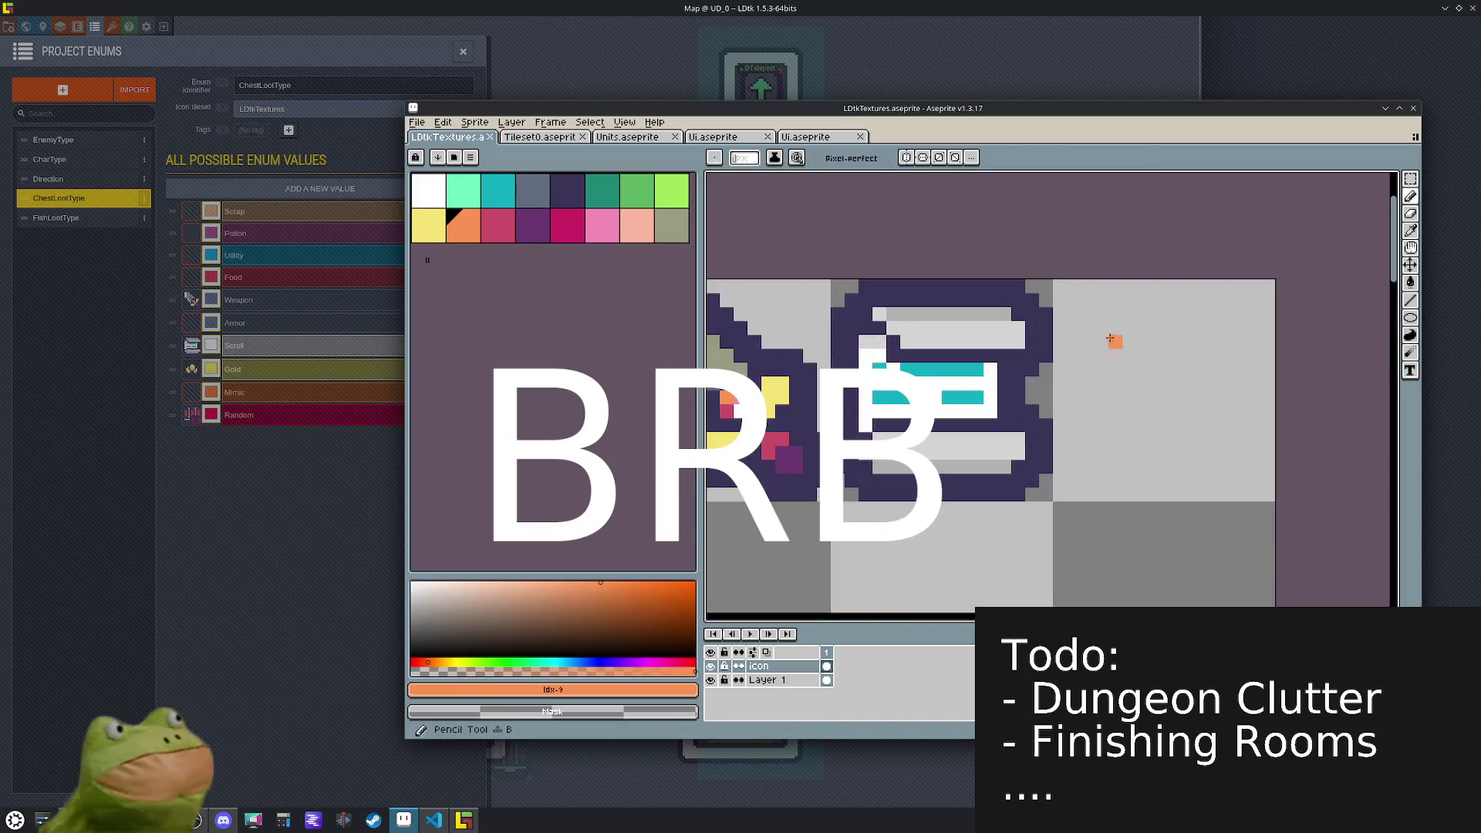
pyautogui.moveTo(1089, 319)
pyautogui.mouseDown()
pyautogui.moveTo(1088, 378)
pyautogui.moveTo(1147, 423)
pyautogui.moveTo(1199, 409)
pyautogui.mouseUp()
pyautogui.moveTo(1090, 317); pyautogui.dragTo(1201, 421)
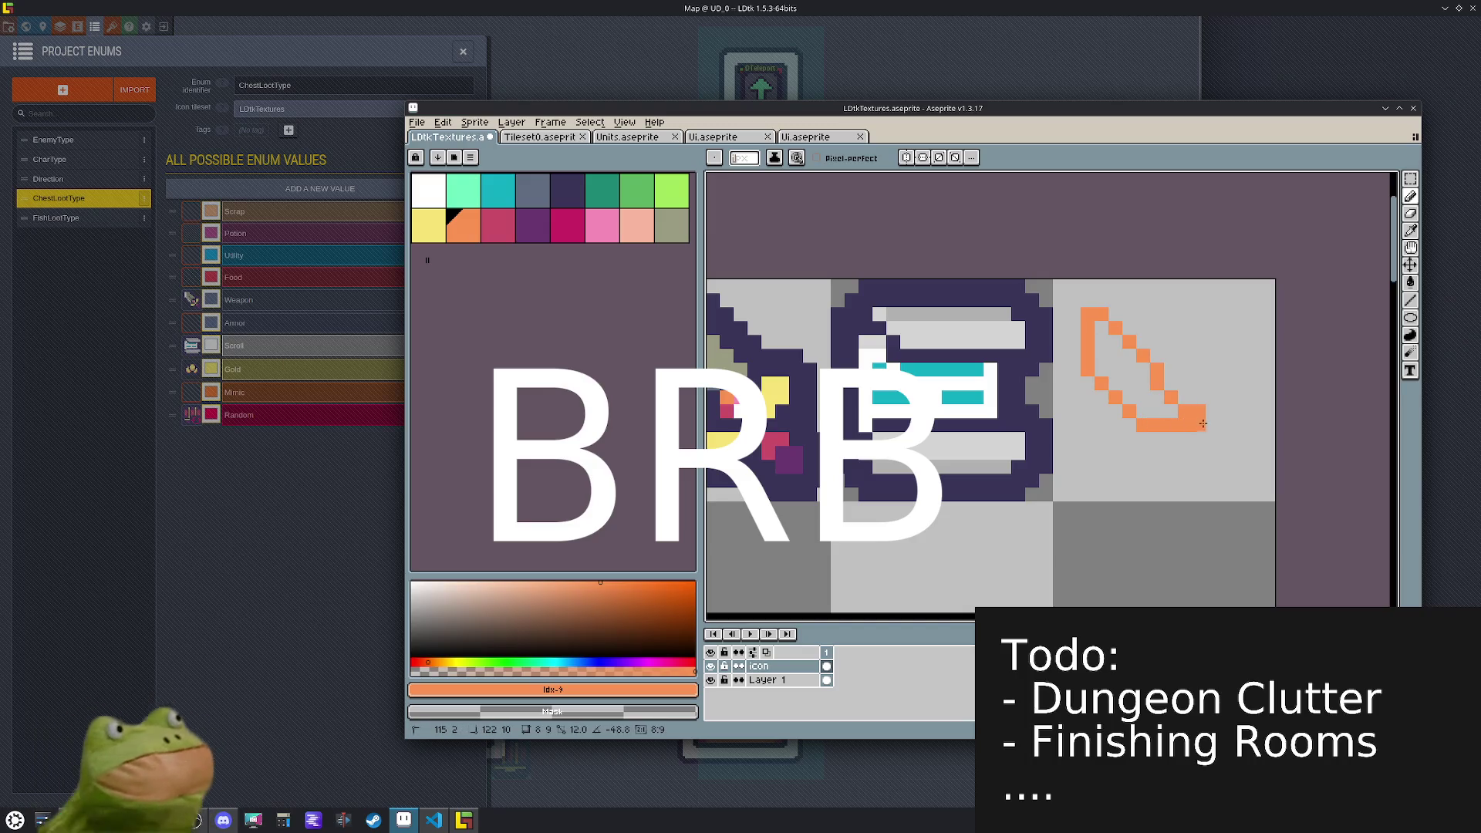
pyautogui.moveTo(1113, 315); pyautogui.dragTo(1169, 313)
pyautogui.hotkey('ctrl', 'z')
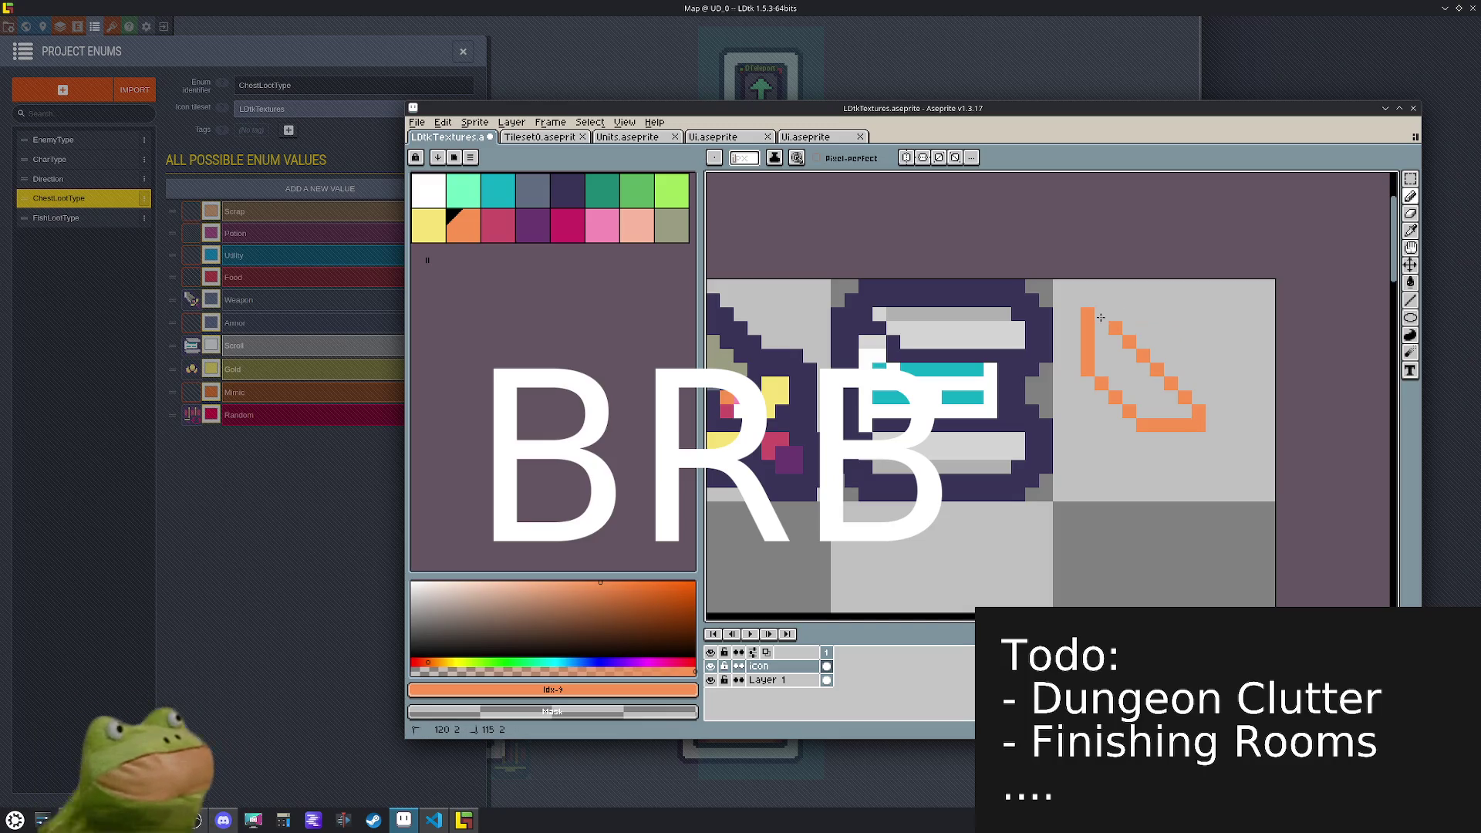
pyautogui.moveTo(1102, 306)
pyautogui.mouseDown()
pyautogui.moveTo(1172, 300)
pyautogui.moveTo(1235, 382)
pyautogui.moveTo(1214, 371)
pyautogui.mouseUp()
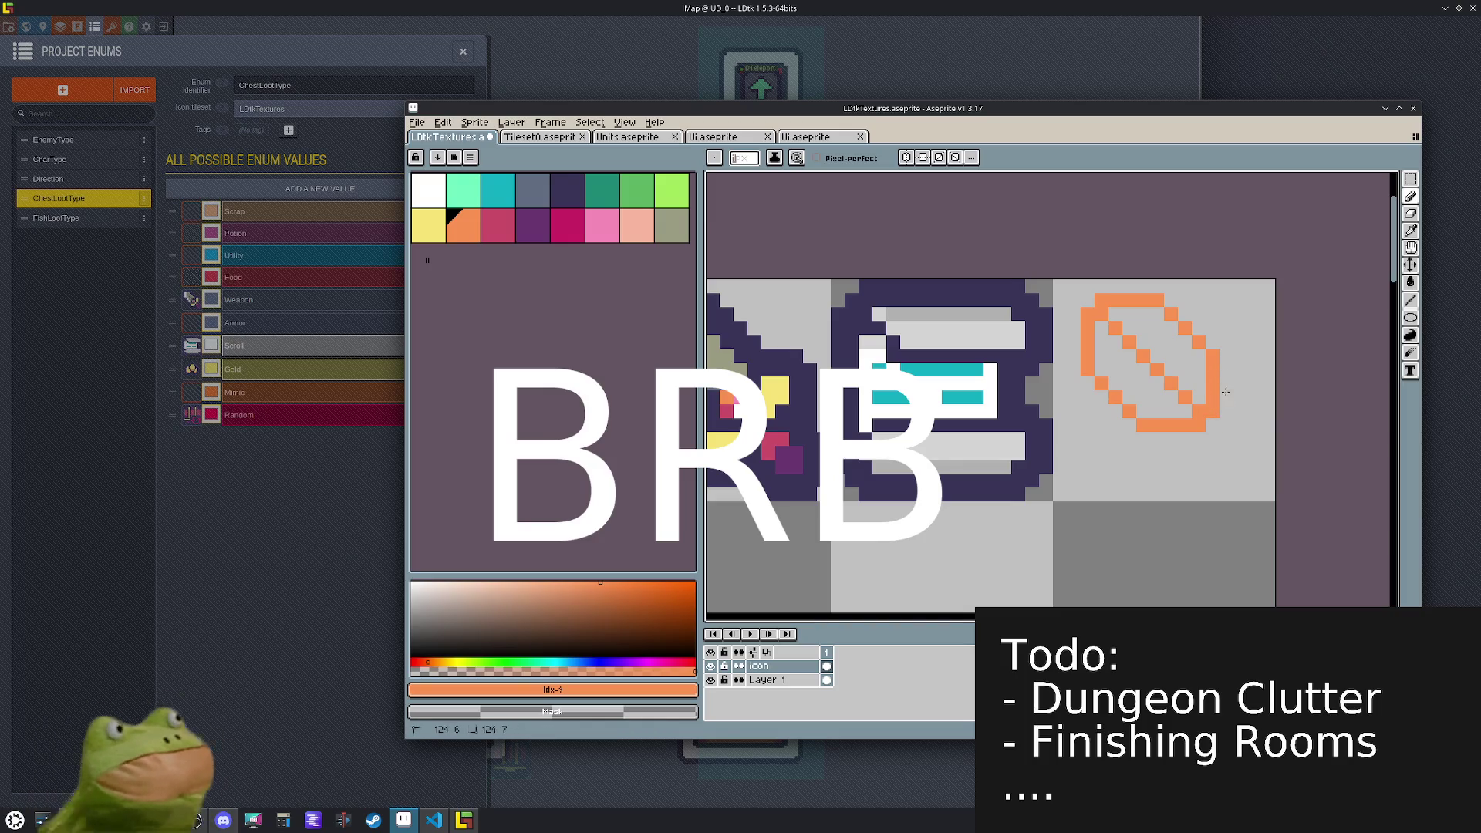
# - Add white handle pixels at the orange shape's lower right
pyautogui.click(440, 192)
pyautogui.moveTo(1213, 424); pyautogui.dragTo(1239, 452)
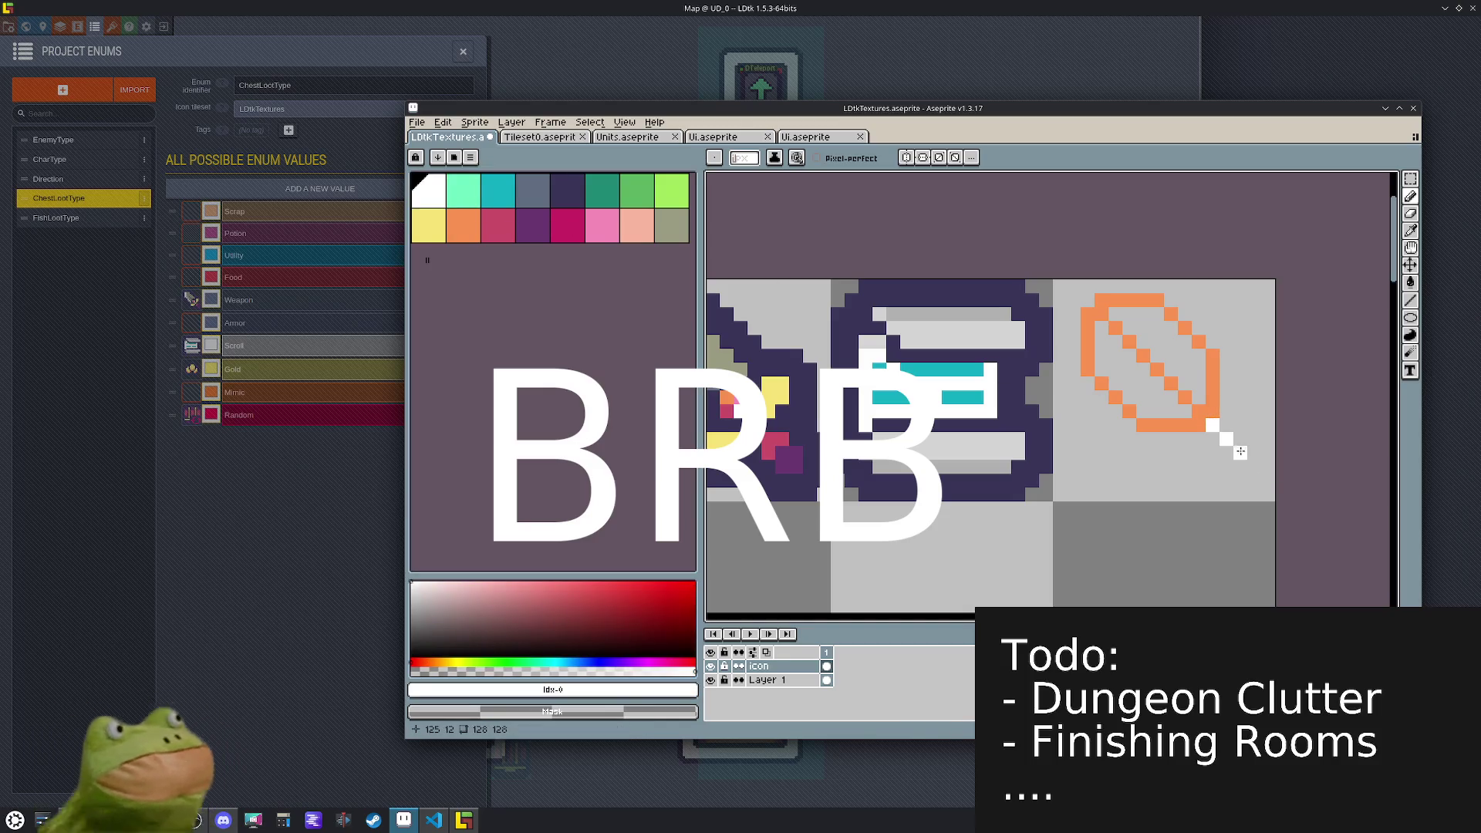
pyautogui.press('ctrl')
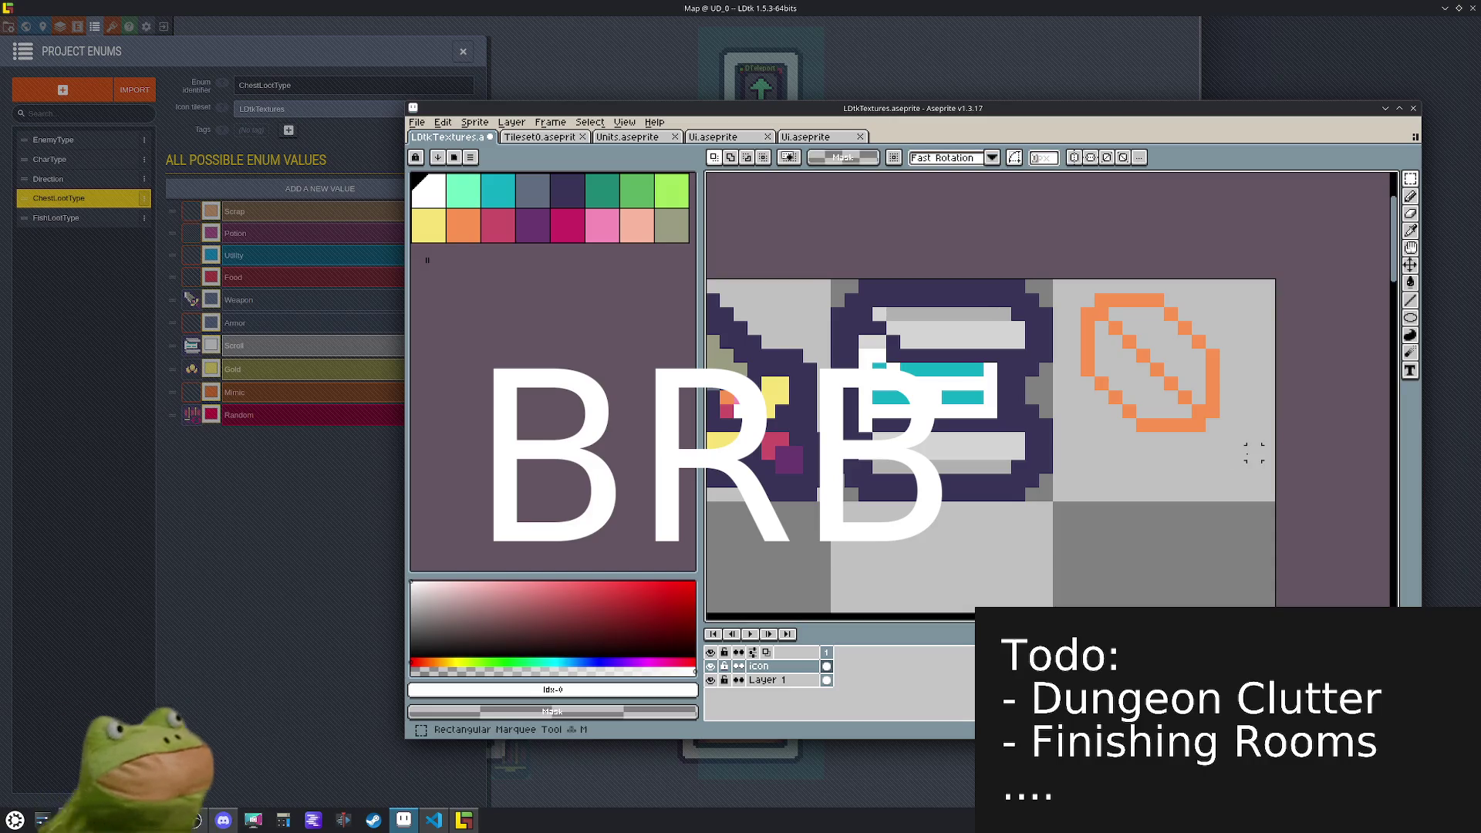
pyautogui.moveTo(1246, 459)
pyautogui.mouseDown()
pyautogui.moveTo(1132, 349)
pyautogui.moveTo(1149, 355)
pyautogui.mouseUp()
pyautogui.press('b')
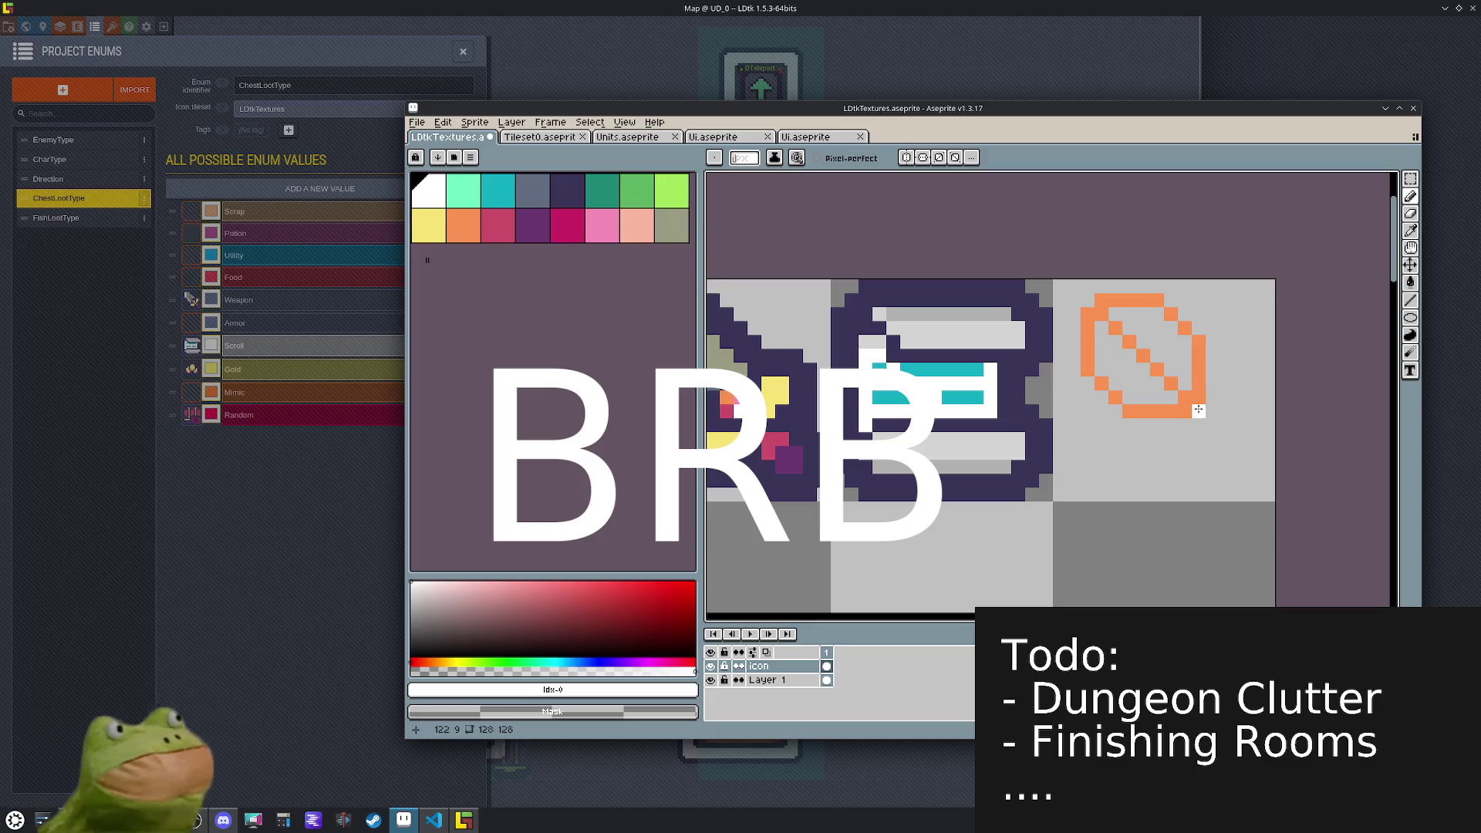
pyautogui.moveTo(1240, 455); pyautogui.dragTo(1238, 434)
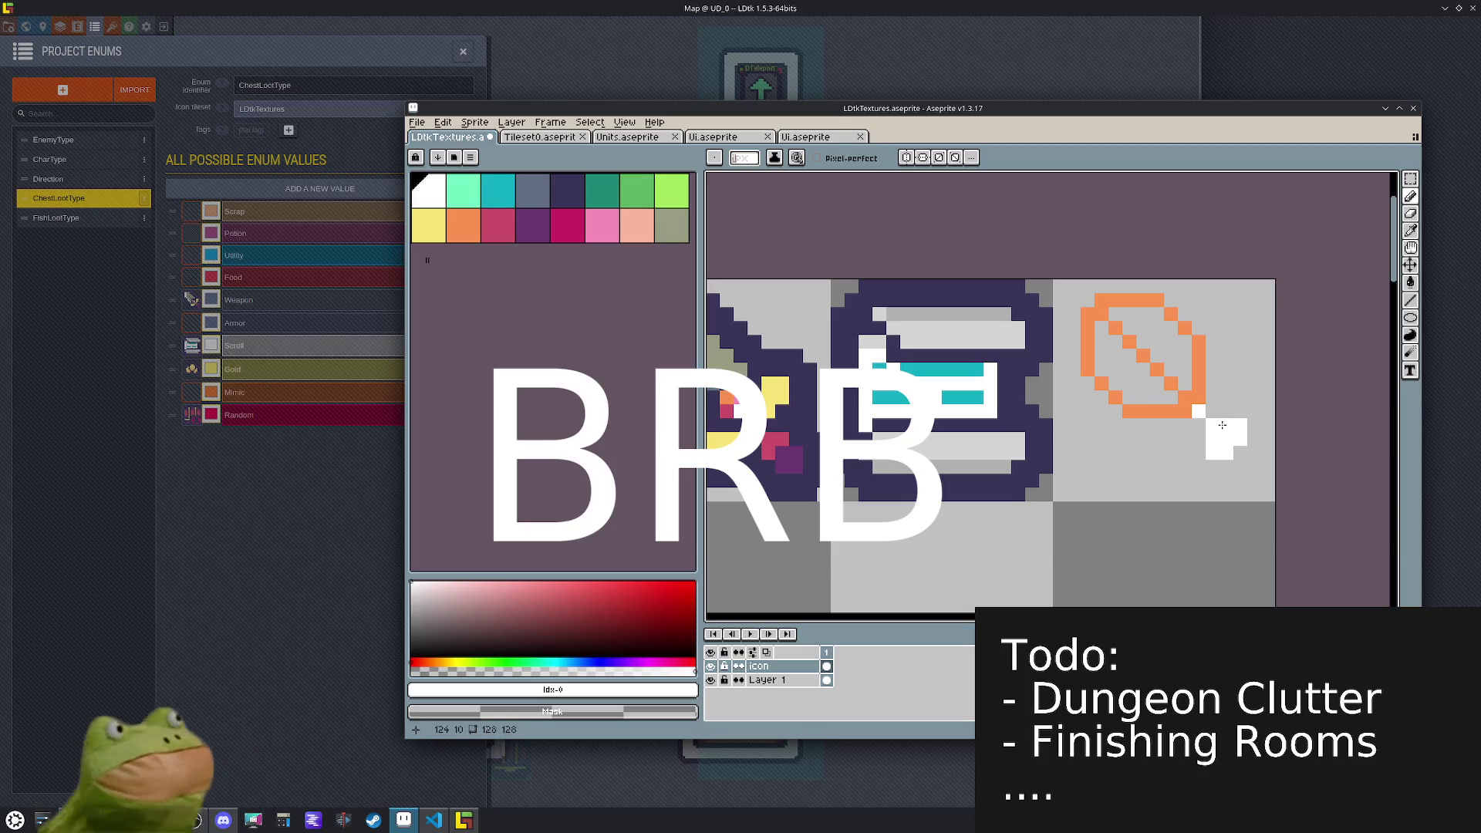
# - Clean up stray white and orange pixels around the orange shape
pyautogui.click(1200, 460)
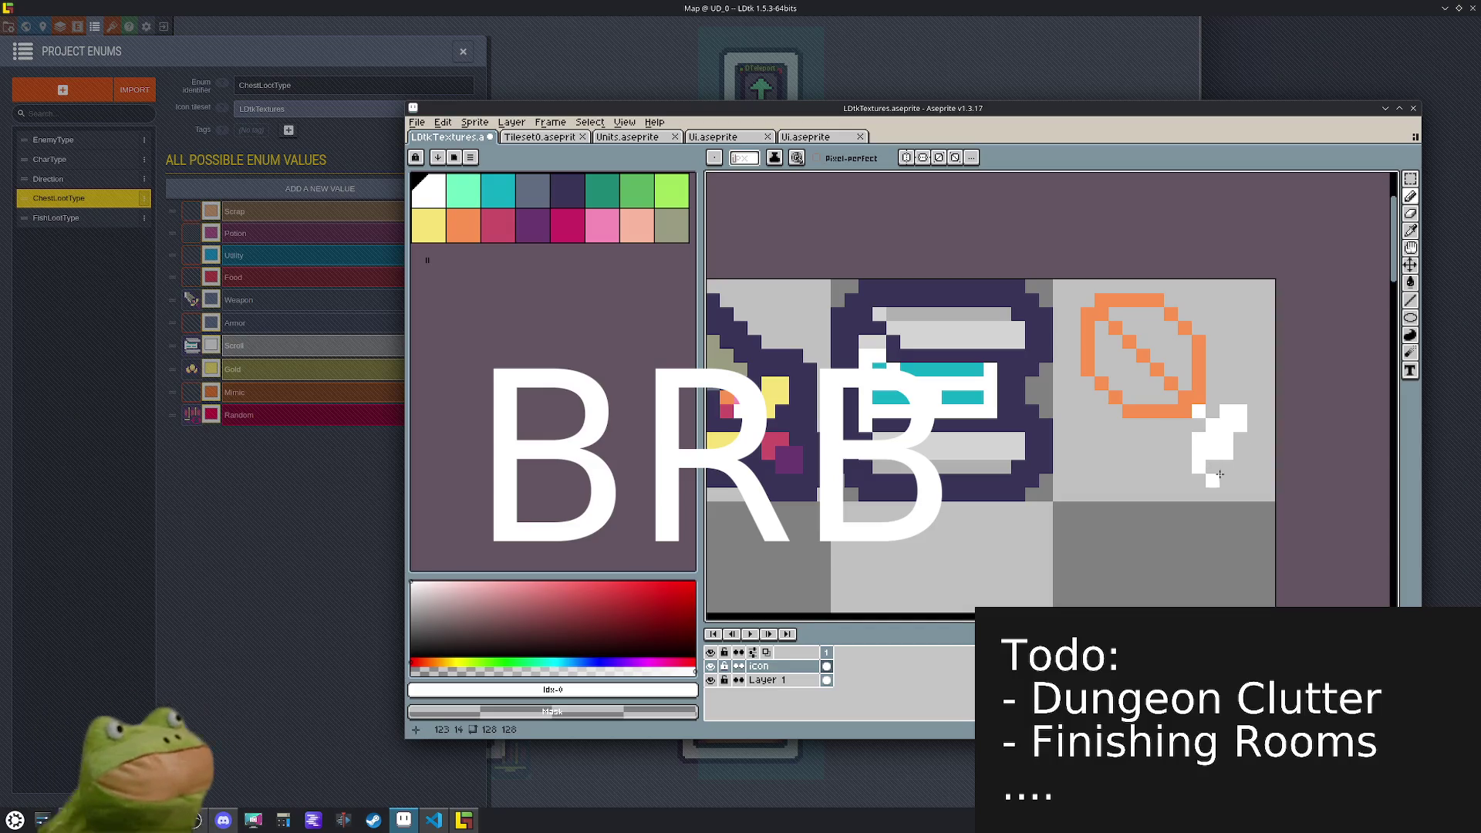
pyautogui.hotkey('ctrl', 'z')
pyautogui.moveTo(1203, 448); pyautogui.dragTo(1238, 436)
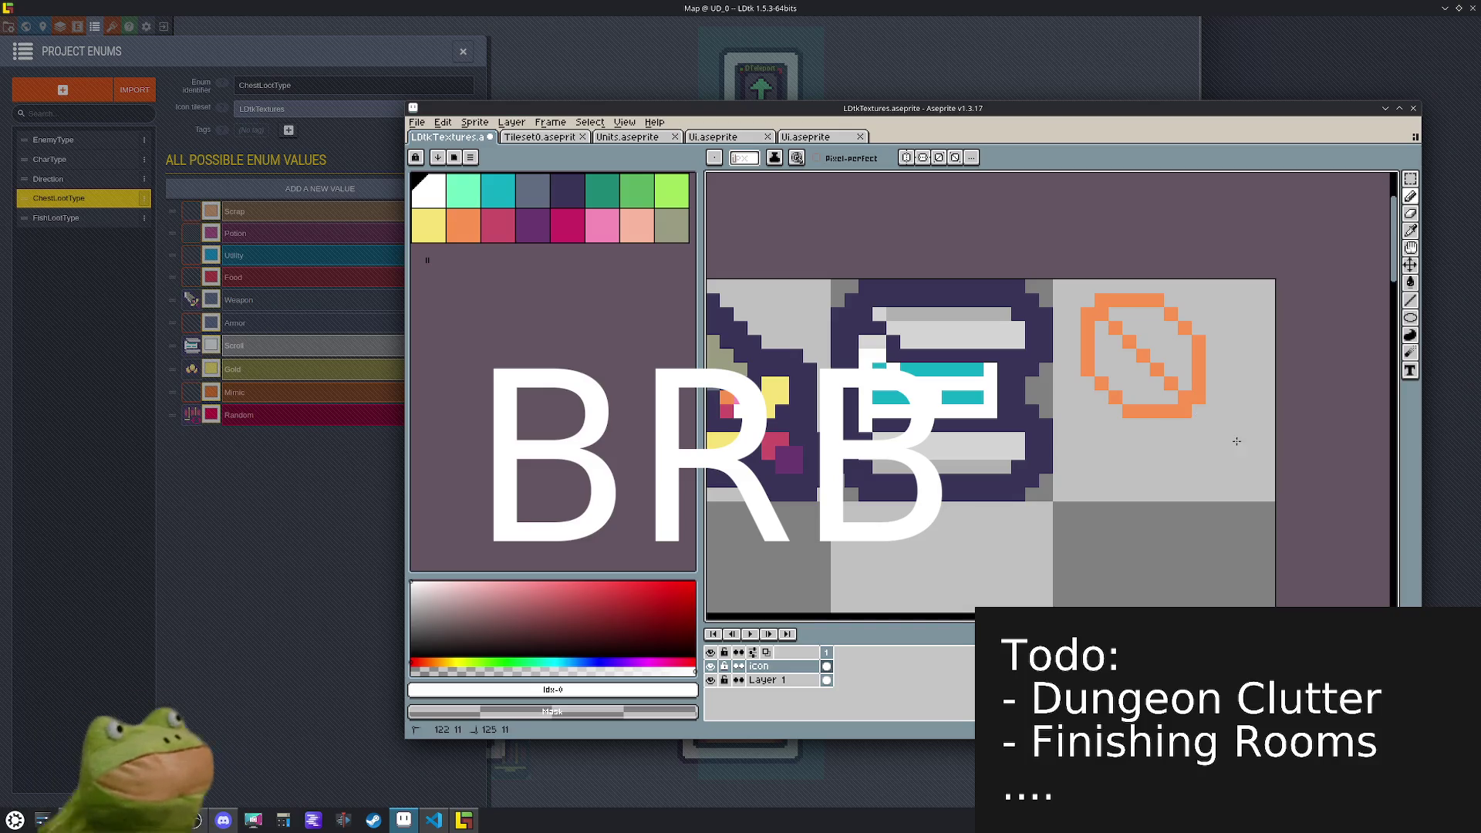
pyautogui.press('i')
pyautogui.click(1204, 339)
pyautogui.press('m')
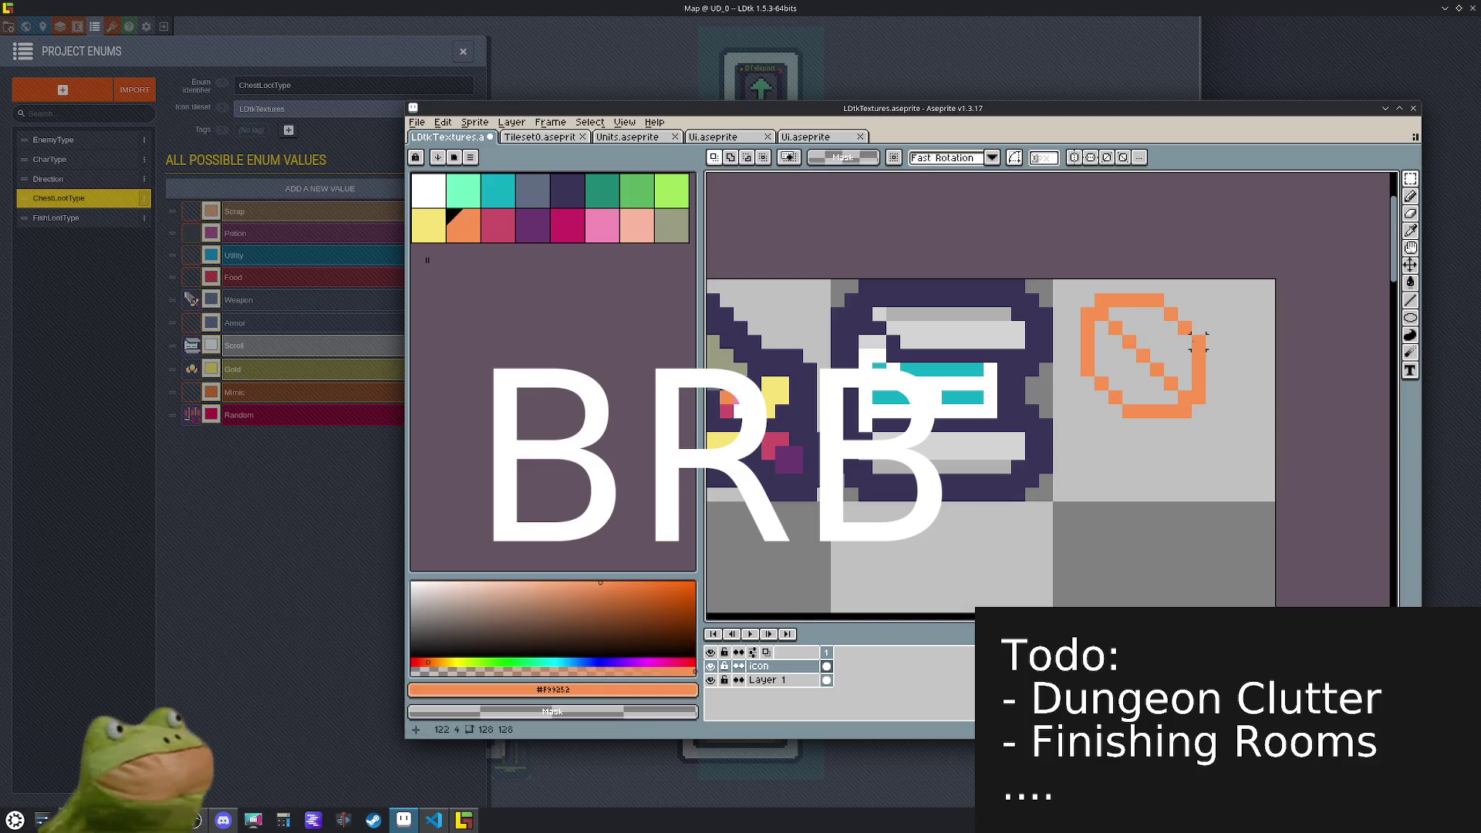
pyautogui.press('b')
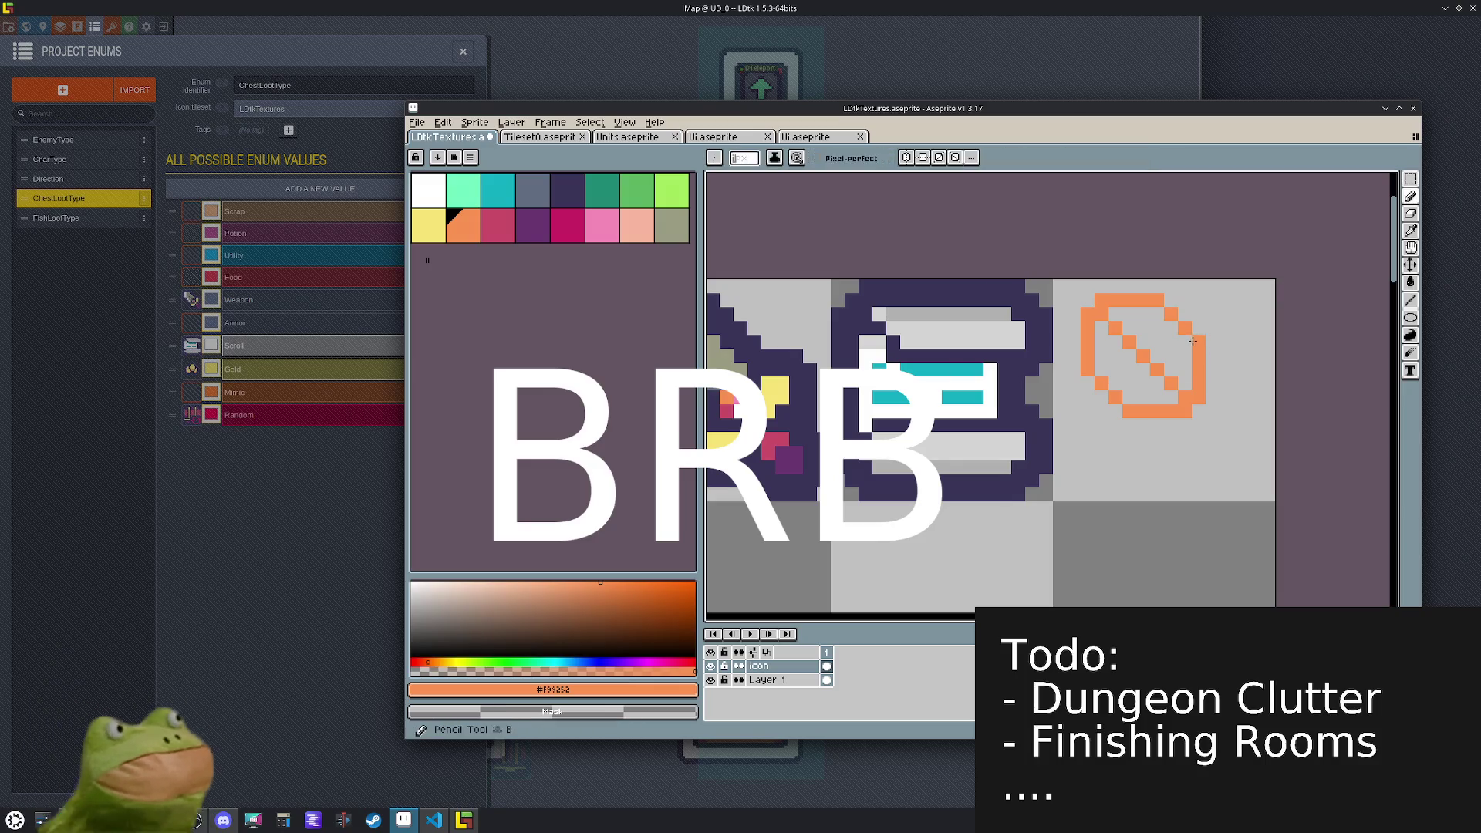
pyautogui.click(1087, 372)
pyautogui.hotkey('ctrl', 'z')
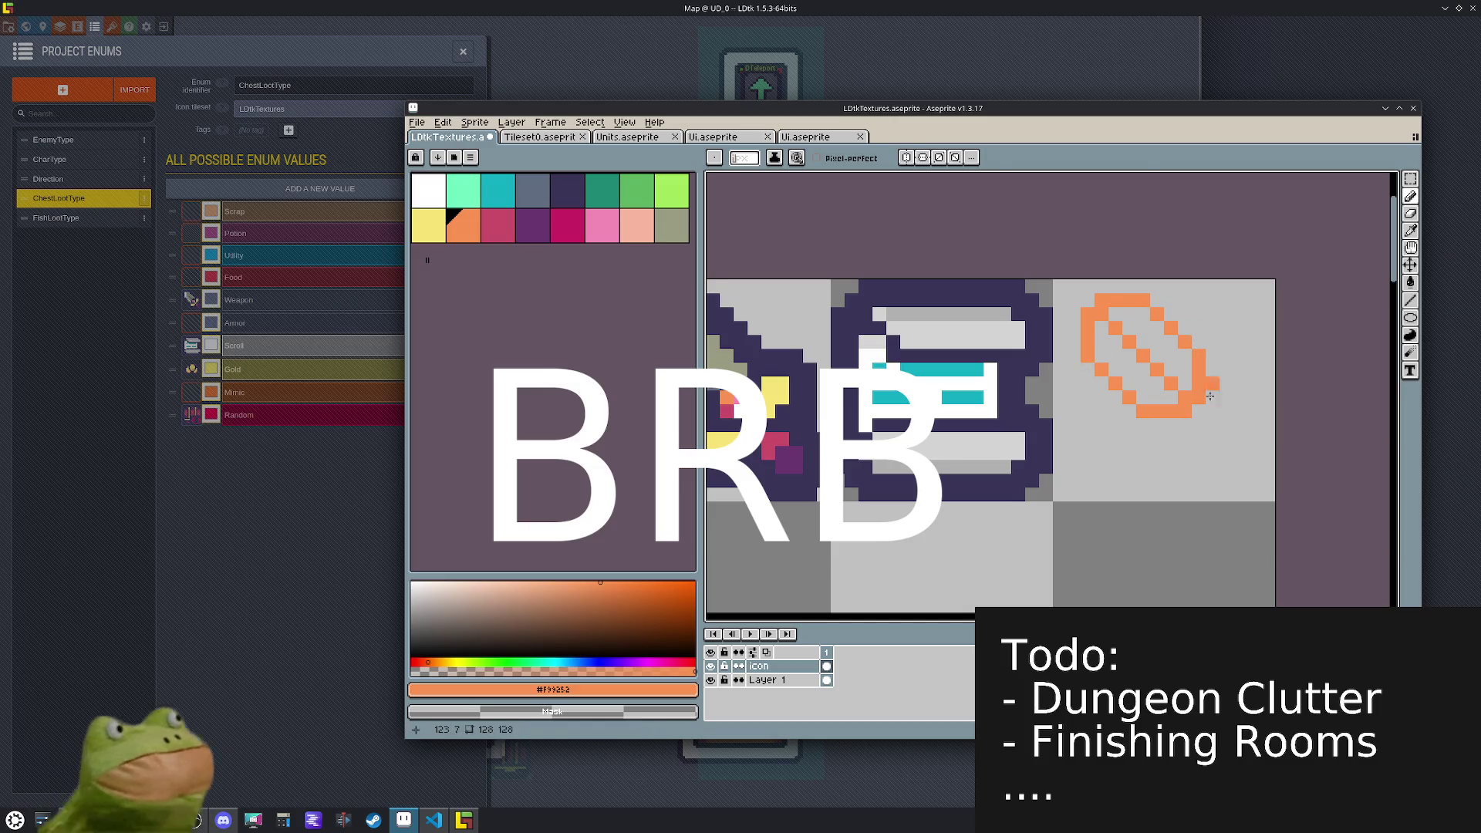
# - Redraw the white stepped handle diagonally from the orange ring
pyautogui.press('m')
pyautogui.moveTo(1166, 393); pyautogui.dragTo(1210, 408)
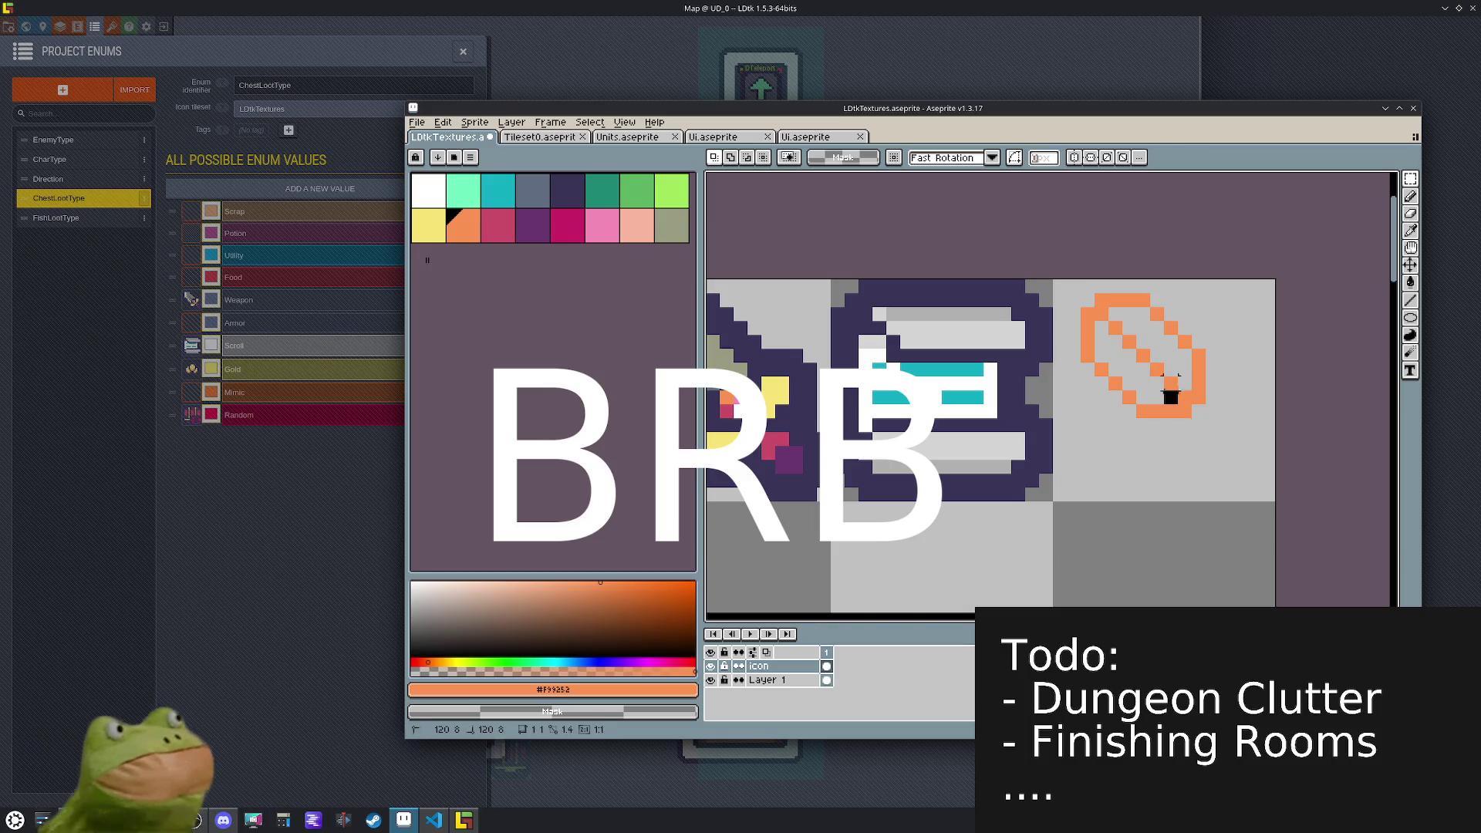
pyautogui.moveTo(1164, 364)
pyautogui.mouseDown()
pyautogui.moveTo(1234, 451)
pyautogui.moveTo(1118, 333)
pyautogui.mouseUp()
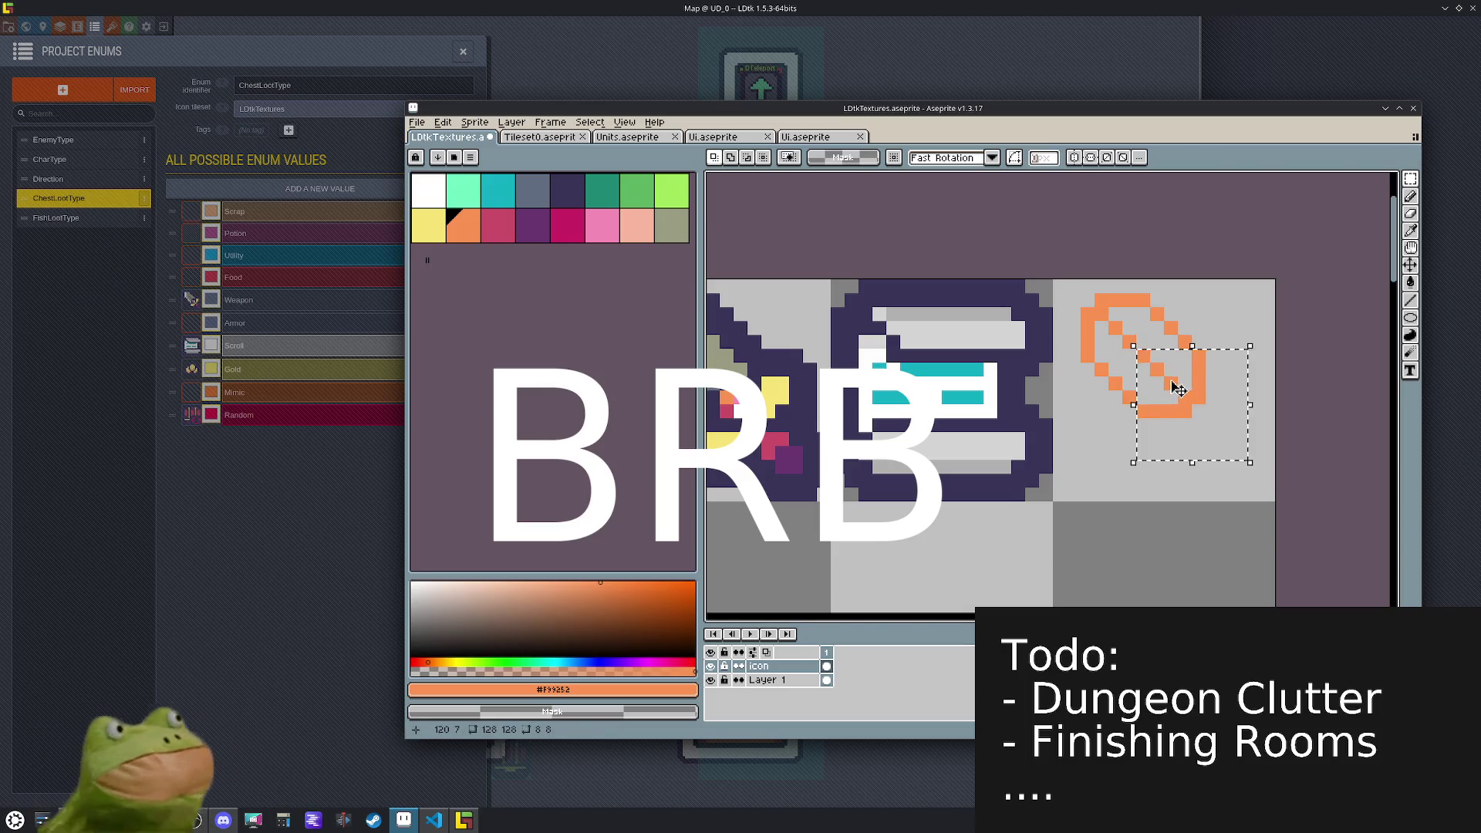
pyautogui.hotkey('ctrl', 'd')
pyautogui.press('b')
pyautogui.keyDown('alt'); pyautogui.click(1184, 397); pyautogui.keyUp('alt')
pyautogui.keyDown('shift'); pyautogui.click(1243, 455); pyautogui.keyUp('shift')
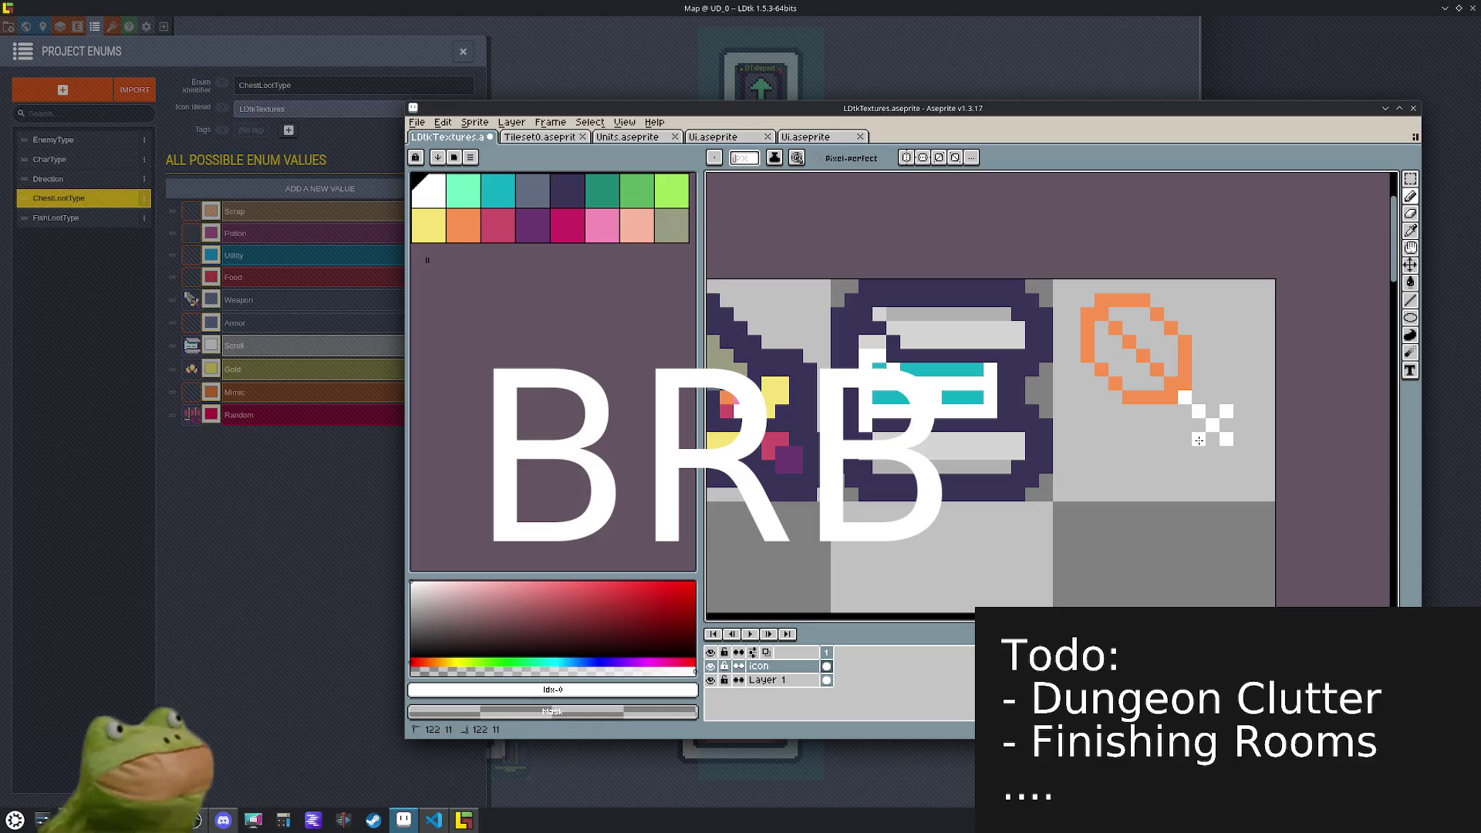
pyautogui.moveTo(1212, 452); pyautogui.dragTo(1202, 449)
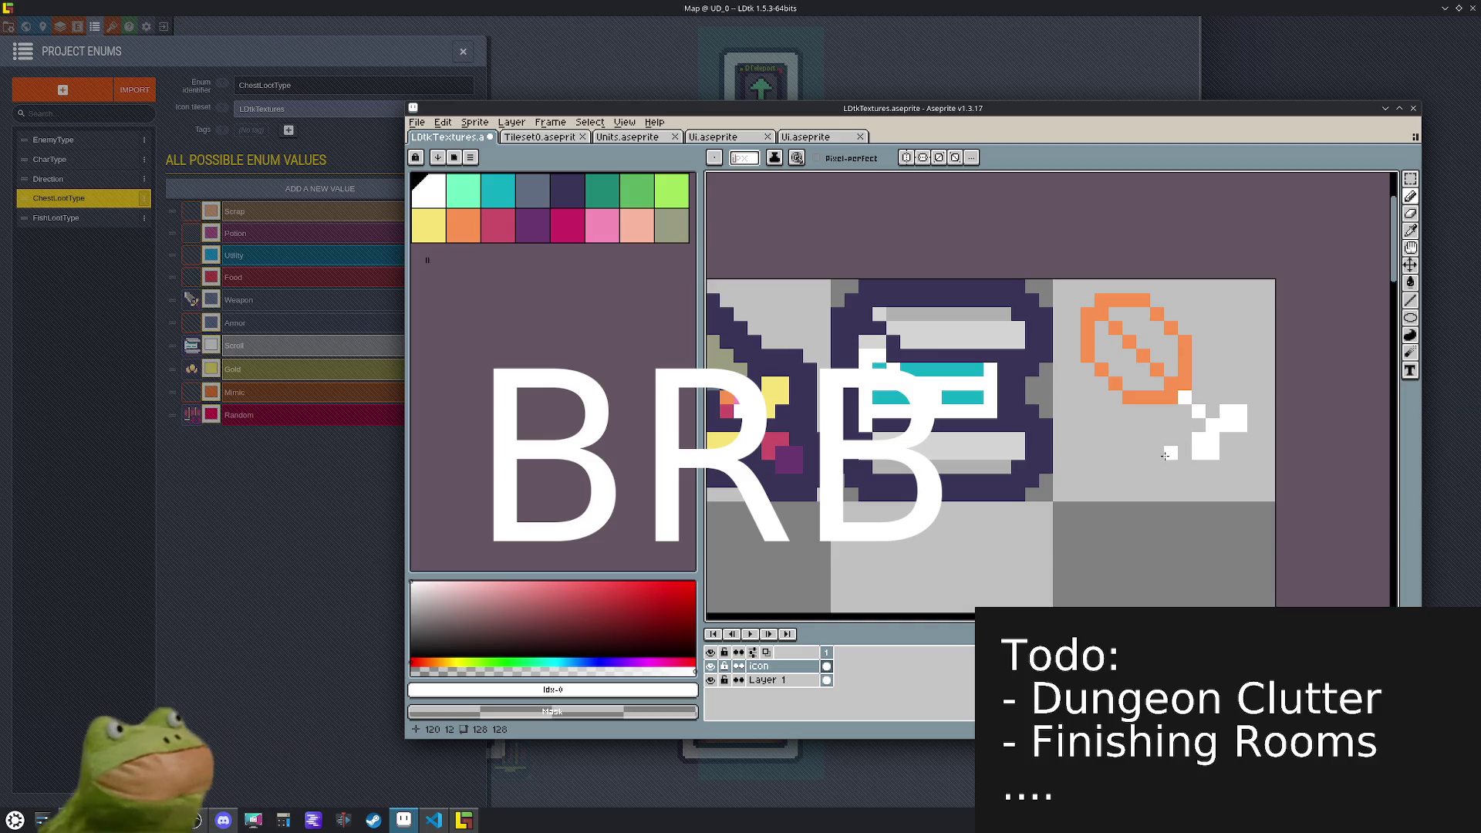
# - Select the drumstick's 16x16 tile and move it down one tile and left two
pyautogui.press('m')
pyautogui.click(1155, 396)
pyautogui.click(1155, 396)
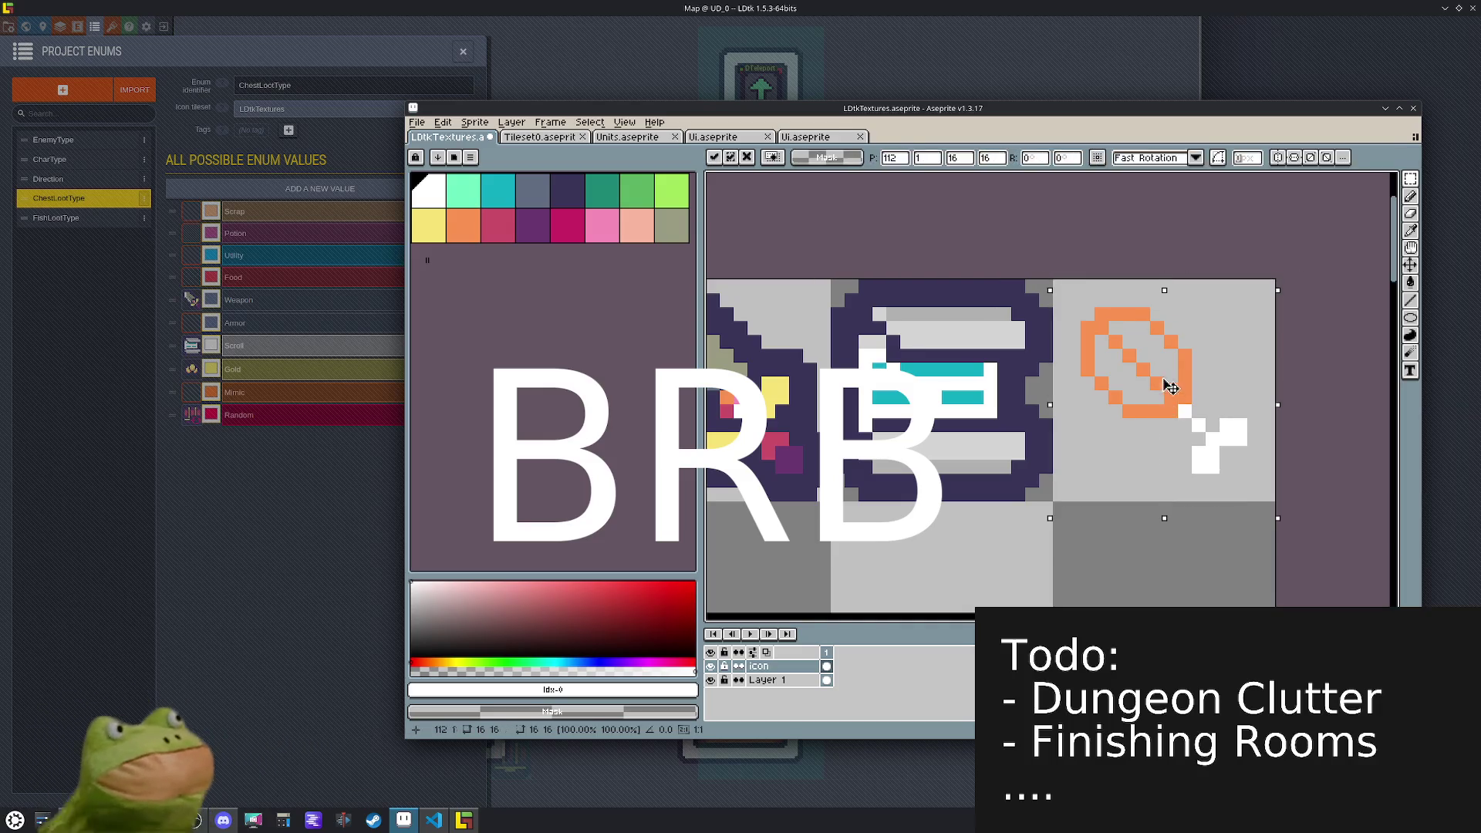
pyautogui.scroll(-3, 1157, 386)
pyautogui.moveTo(1161, 378)
pyautogui.mouseDown()
pyautogui.moveTo(1161, 526)
pyautogui.moveTo(1013, 526)
pyautogui.mouseUp()
# - Fill the drumstick's orange ring solid with its sampled orange
pyautogui.scroll(3, 1022, 534)
pyautogui.press('i')
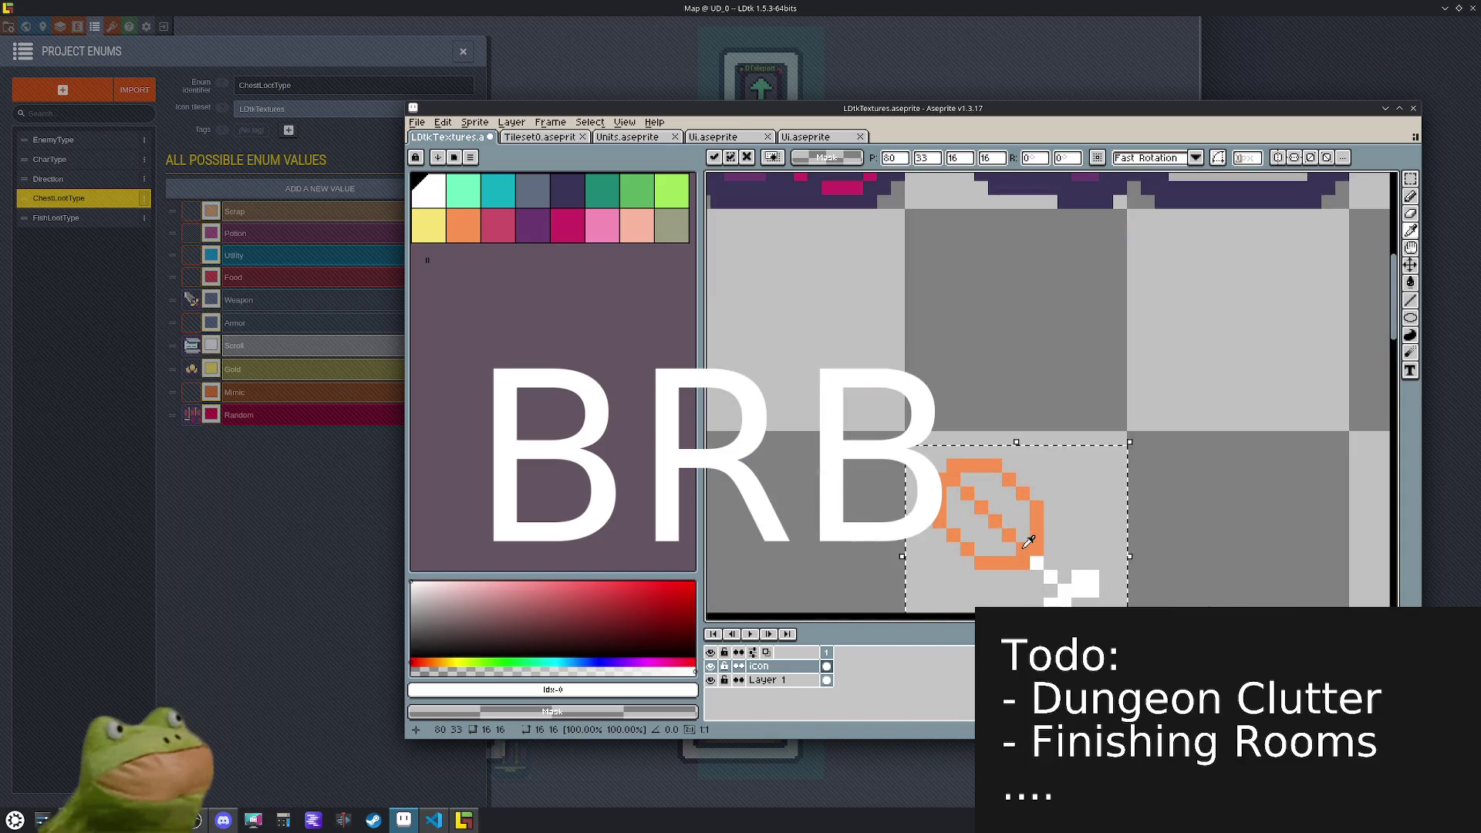
pyautogui.click(1016, 510)
pyautogui.press('g')
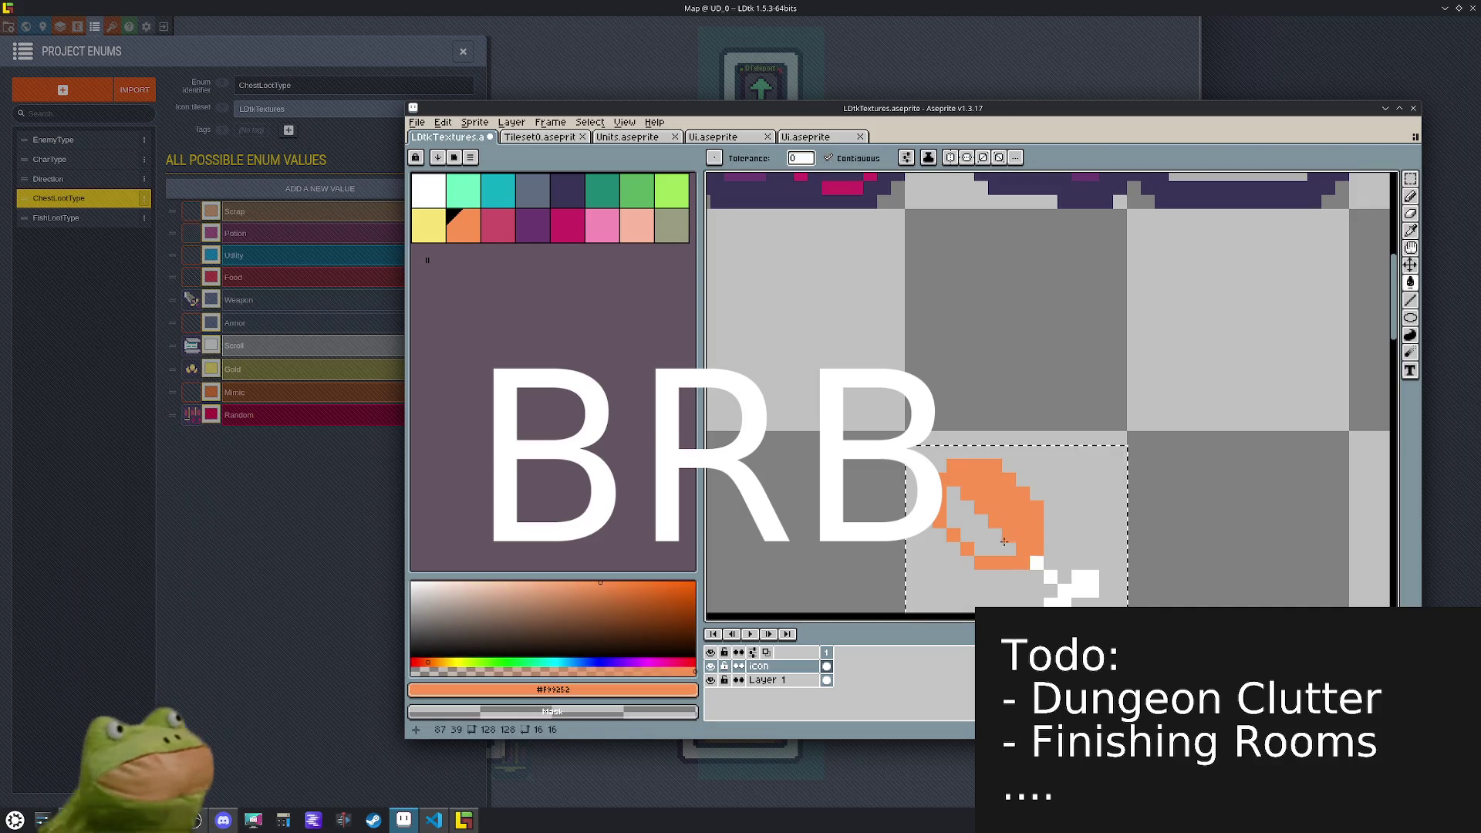
pyautogui.click(987, 509)
# - Shade the meat's right side with darker orange and light orange #F99252
pyautogui.scroll(-2, 972, 483)
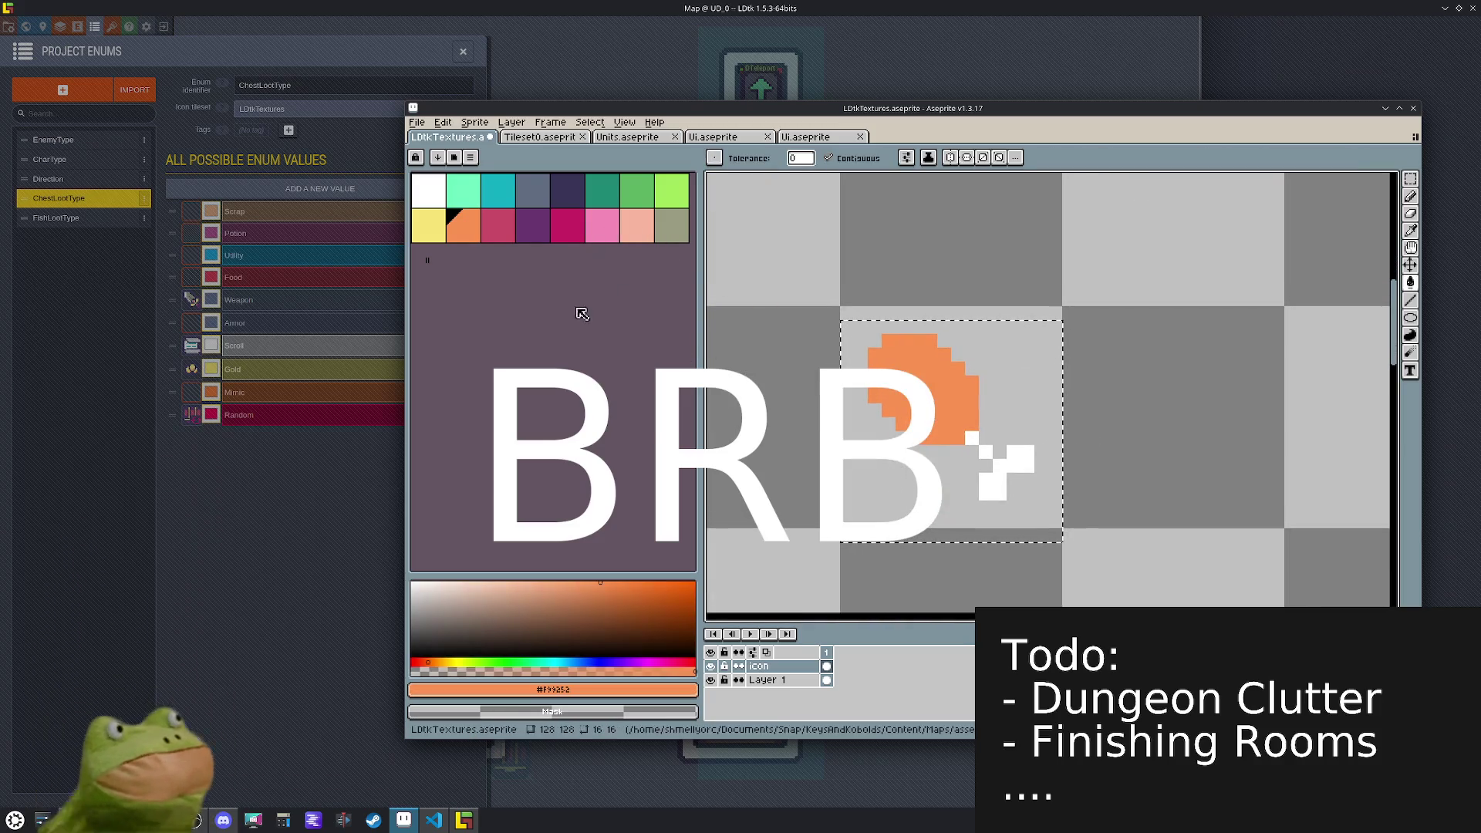
pyautogui.click(606, 594)
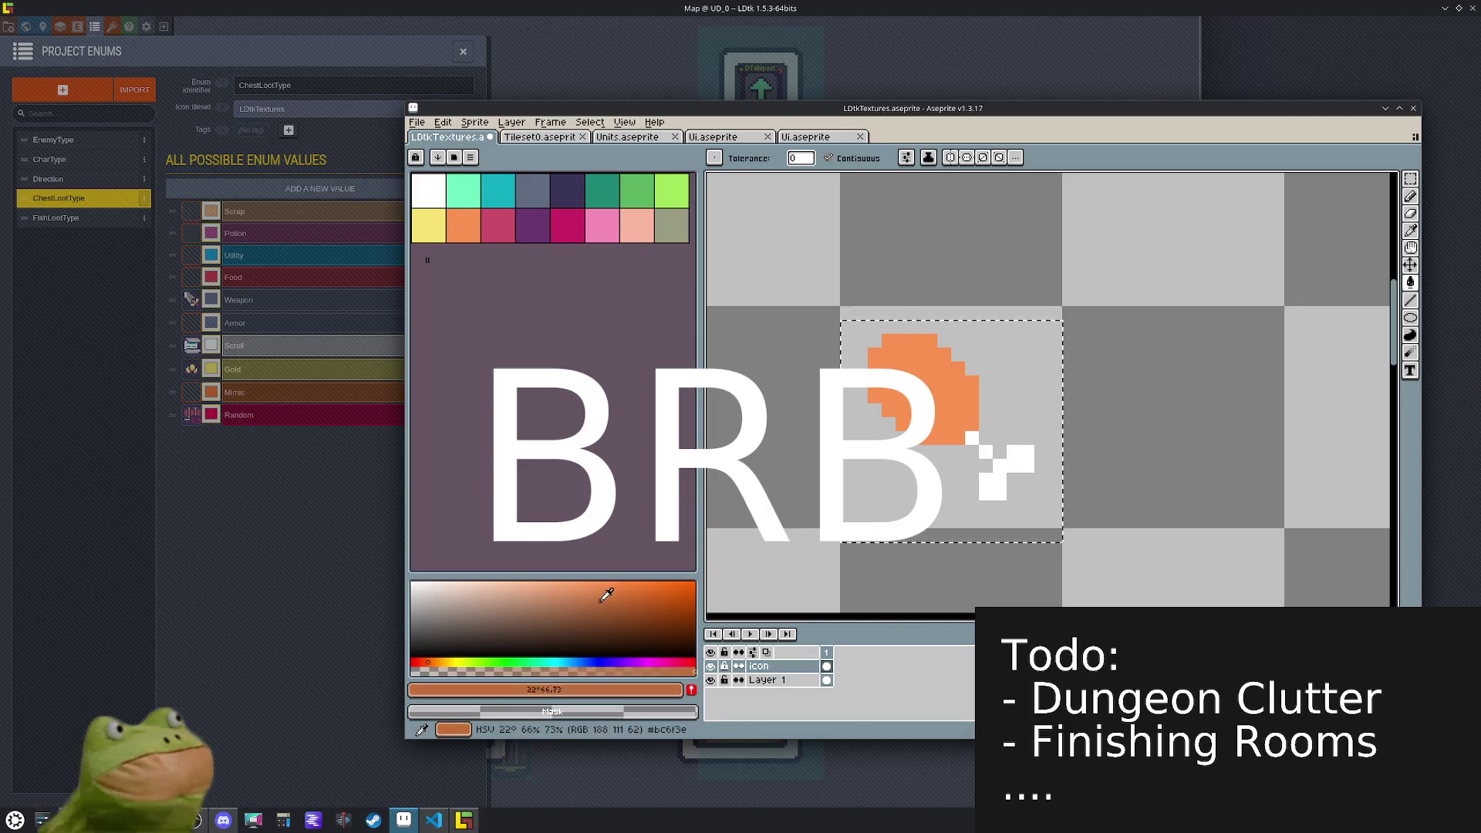
pyautogui.press('b')
pyautogui.click(929, 340)
pyautogui.moveTo(940, 354)
pyautogui.mouseDown()
pyautogui.moveTo(971, 426)
pyautogui.moveTo(960, 416)
pyautogui.moveTo(924, 439)
pyautogui.mouseUp()
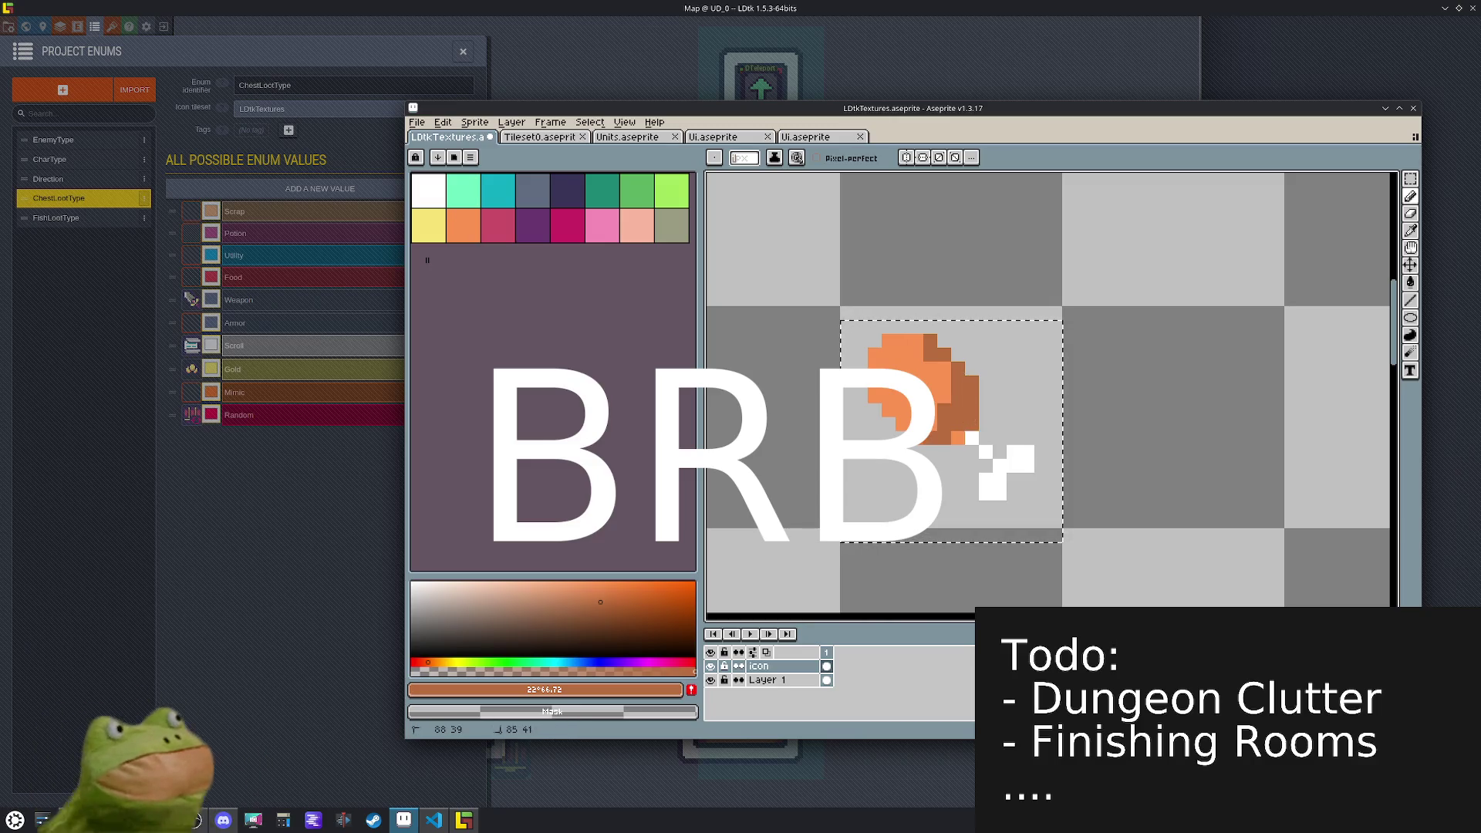
pyautogui.keyDown('alt'); pyautogui.click(922, 358); pyautogui.keyUp('alt')
pyautogui.moveTo(922, 358)
pyautogui.mouseDown()
pyautogui.moveTo(945, 375)
pyautogui.moveTo(944, 415)
pyautogui.mouseUp()
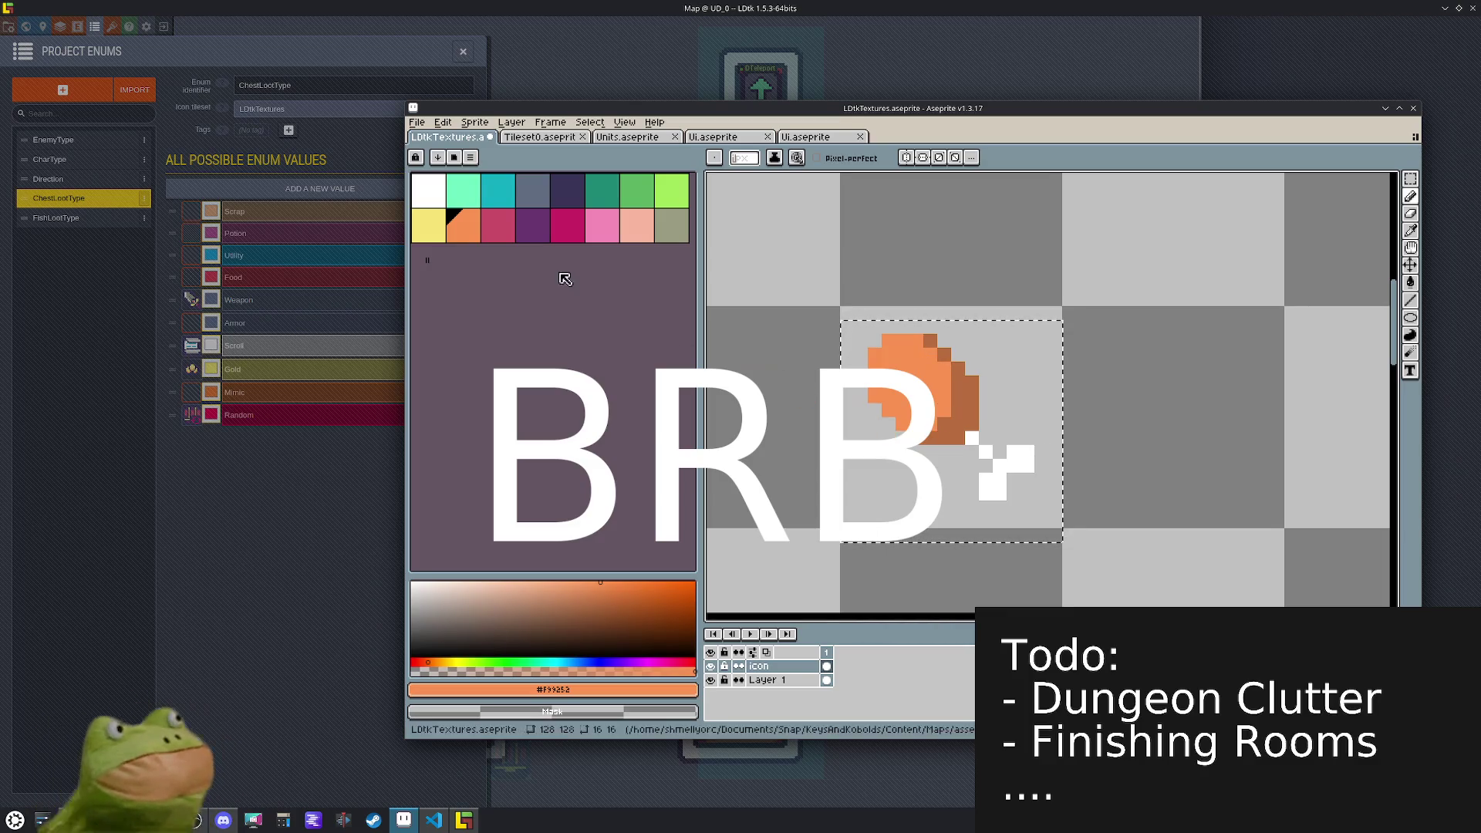
# - Add grey-green Idx-15 pixels where the meat meets the bone
pyautogui.click(671, 225)
pyautogui.click(968, 424)
pyautogui.click(975, 443)
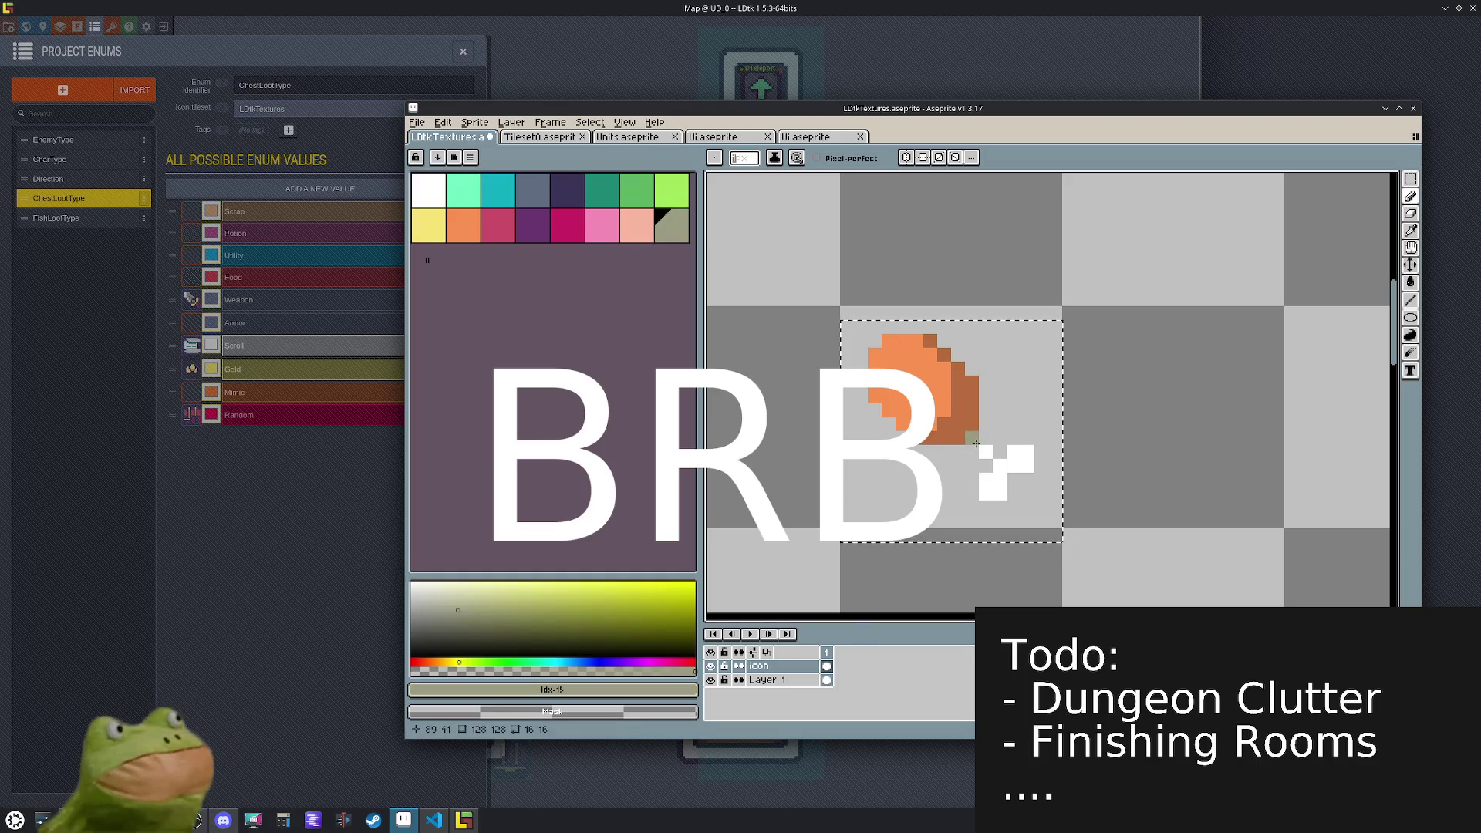
pyautogui.keyDown('alt'); pyautogui.click(993, 486); pyautogui.keyUp('alt')
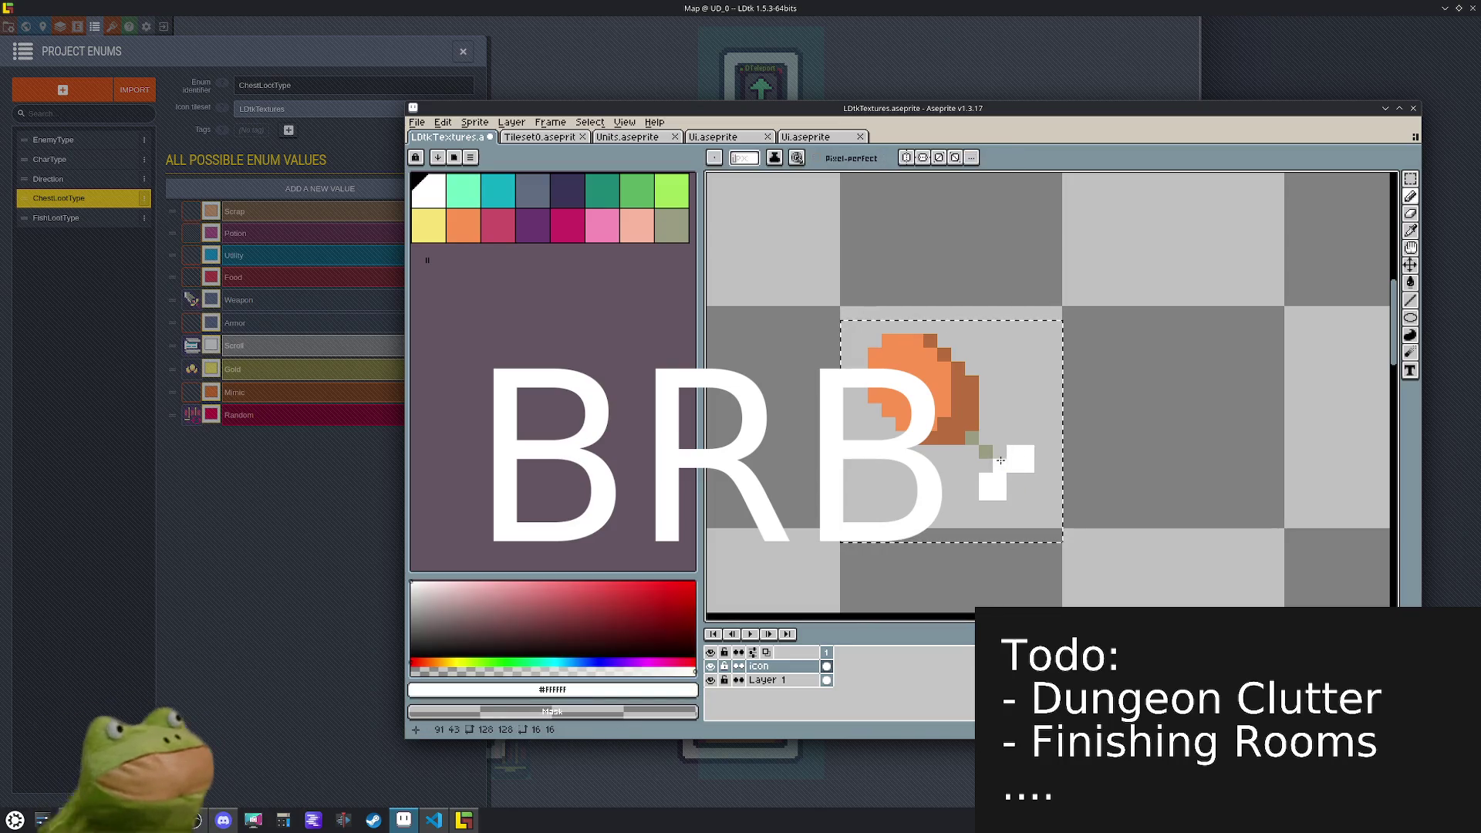
pyautogui.scroll(-4, 972, 436)
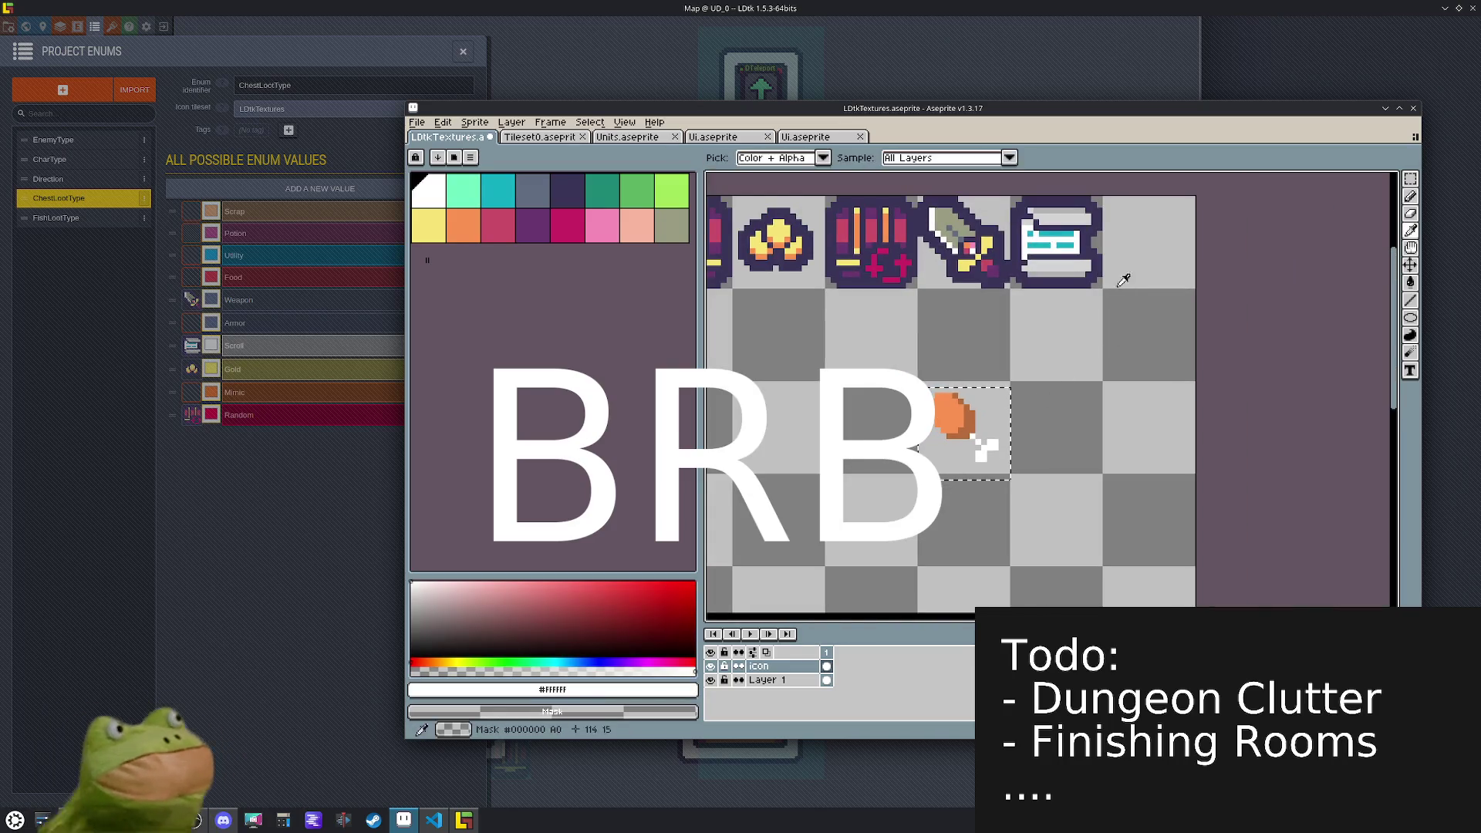
# - Pick dark purple from the scroll and try an outline on the drumstick, then undo it
pyautogui.keyDown('alt'); pyautogui.click(1089, 274); pyautogui.keyUp('alt')
pyautogui.hotkey('shift', 'o')
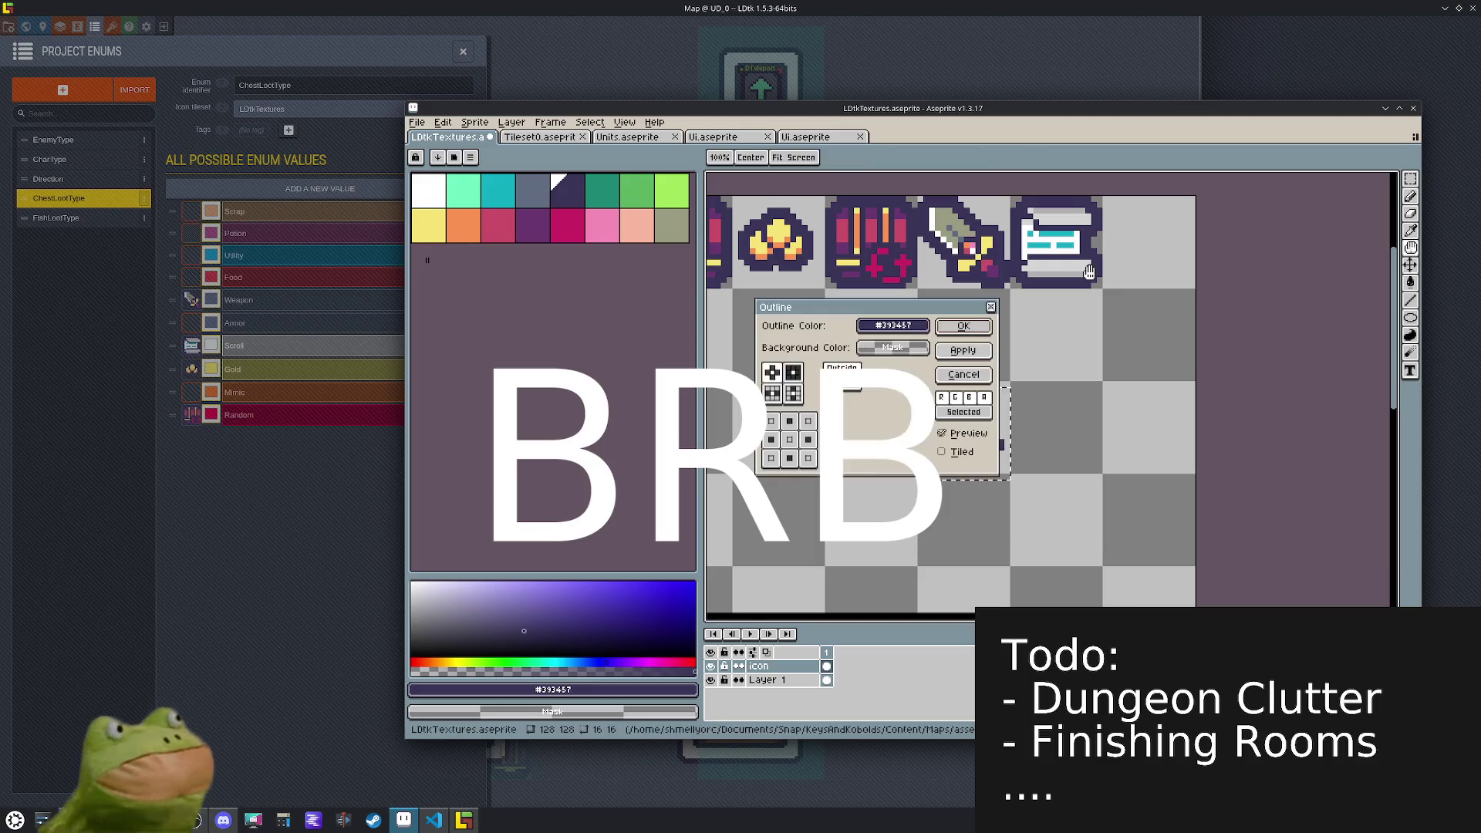
pyautogui.moveTo(858, 335)
pyautogui.mouseDown()
pyautogui.moveTo(615, 412)
pyautogui.moveTo(610, 393)
pyautogui.mouseUp()
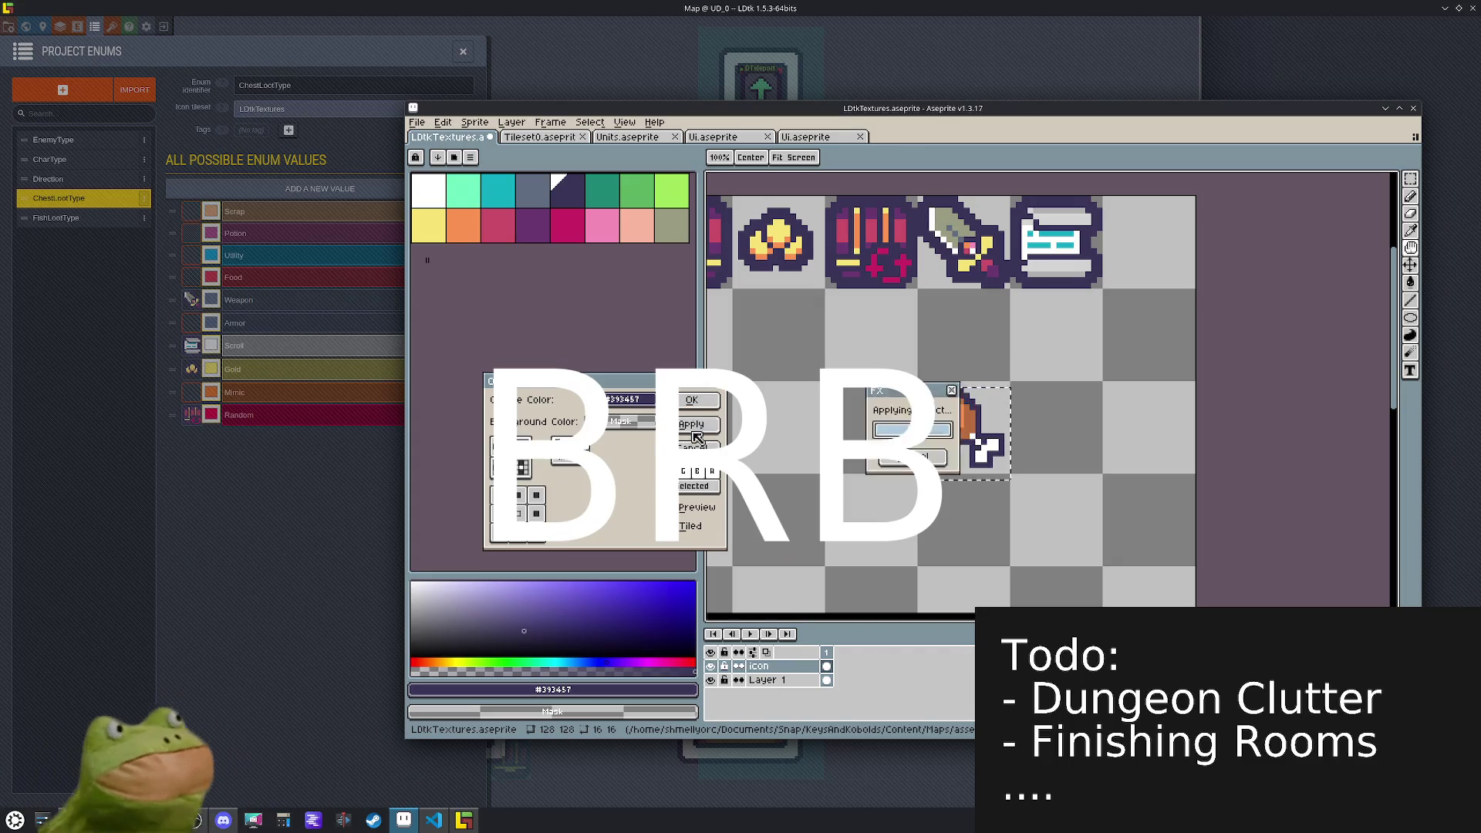
pyautogui.click(535, 494)
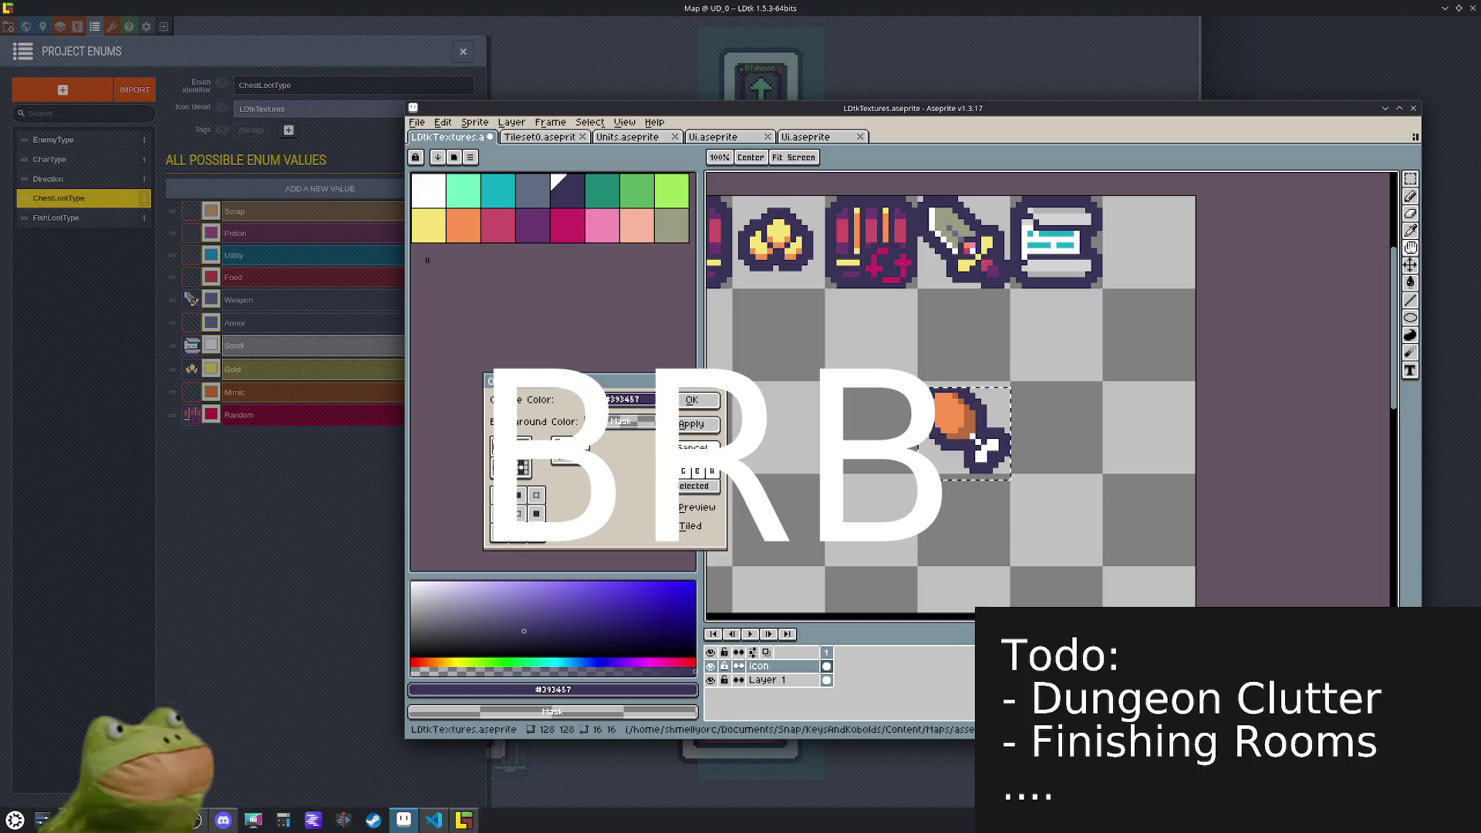
pyautogui.click(698, 448)
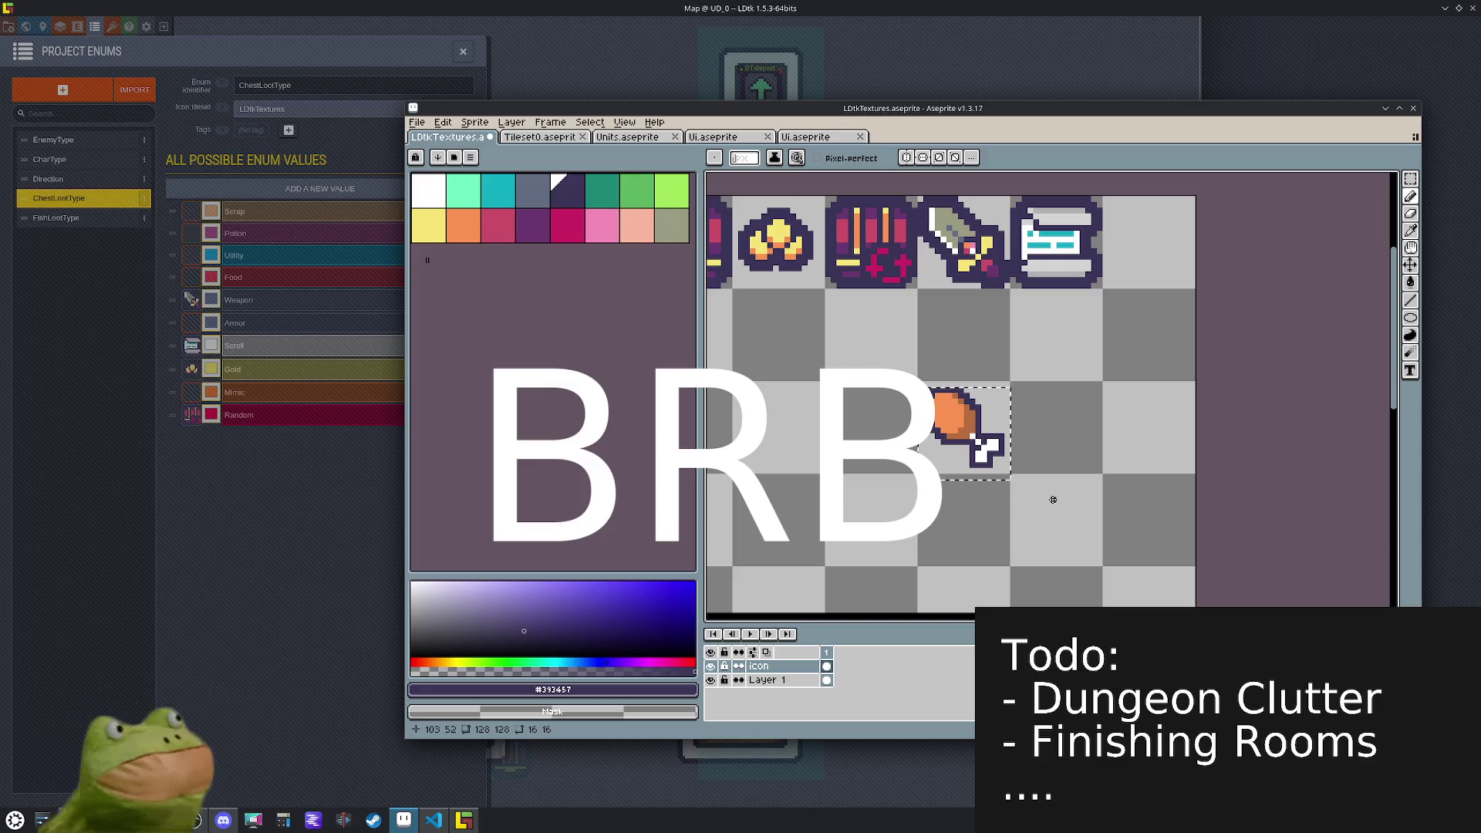
pyautogui.hotkey('ctrl', 'z')
# - Select a larger area around the drumstick and retry the outline, then undo
pyautogui.press('m')
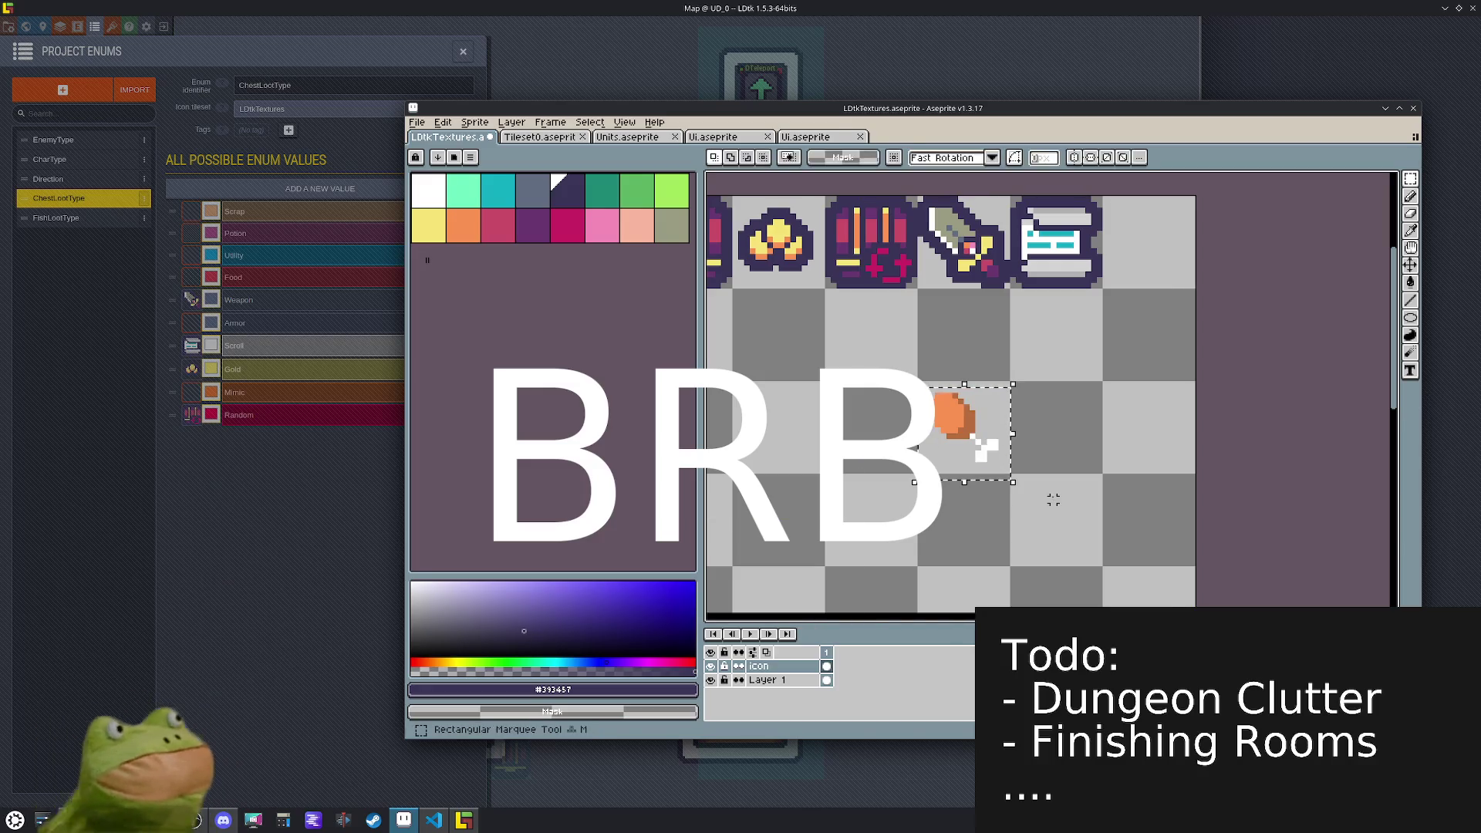
pyautogui.moveTo(1052, 505); pyautogui.dragTo(864, 346)
pyautogui.hotkey('shift', 'o')
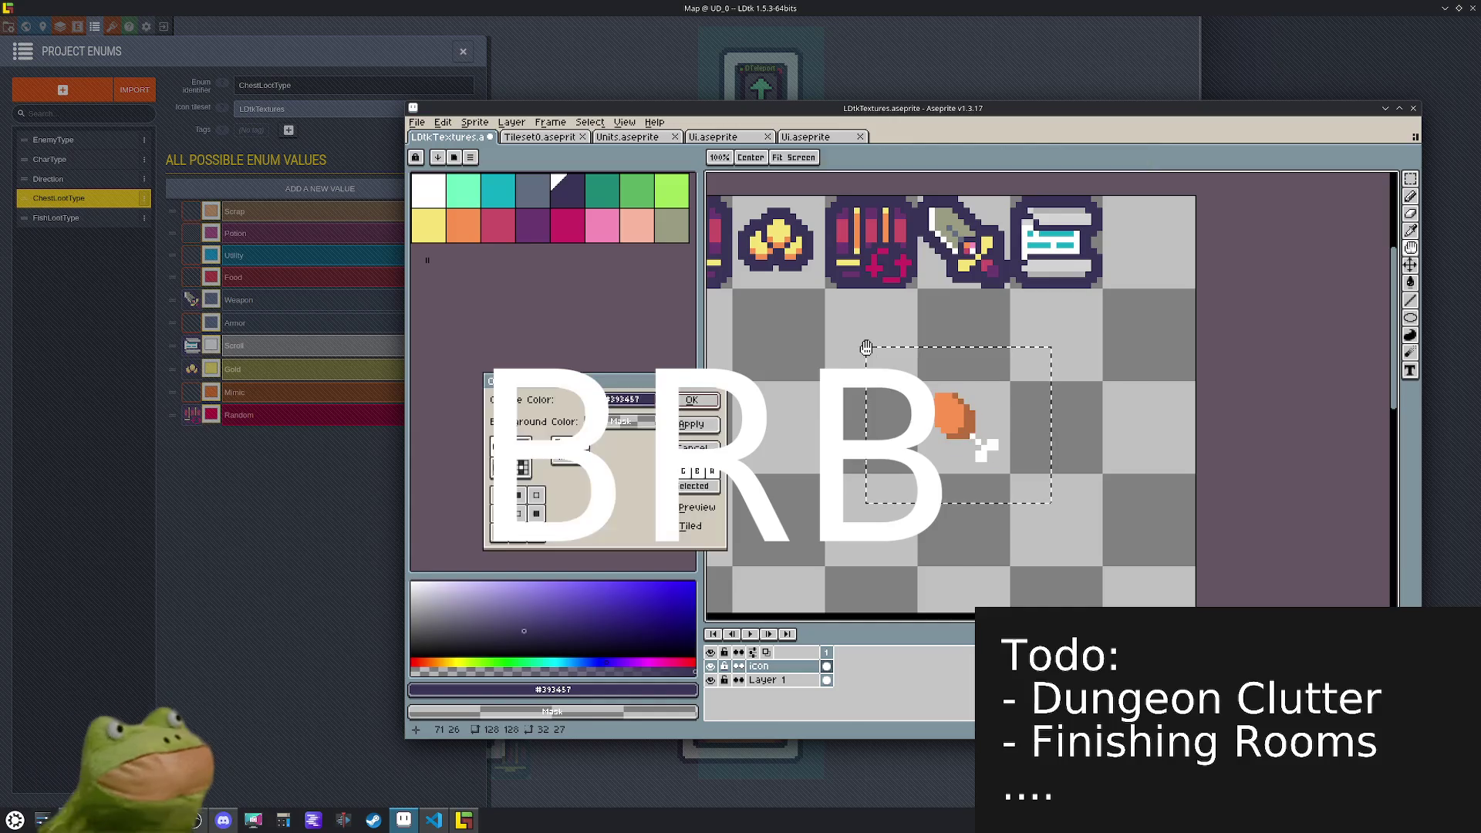
pyautogui.click(686, 425)
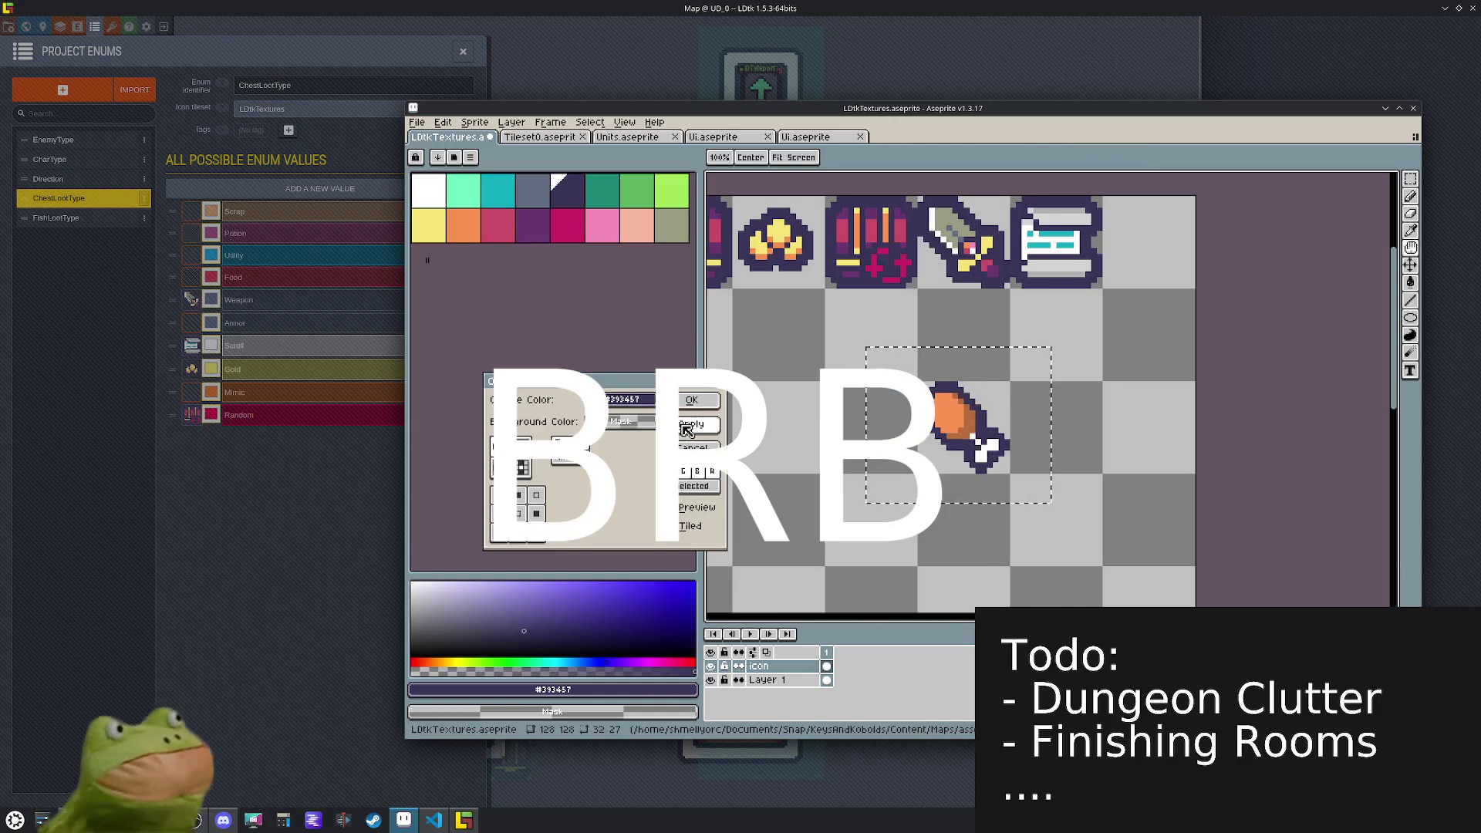
pyautogui.click(680, 447)
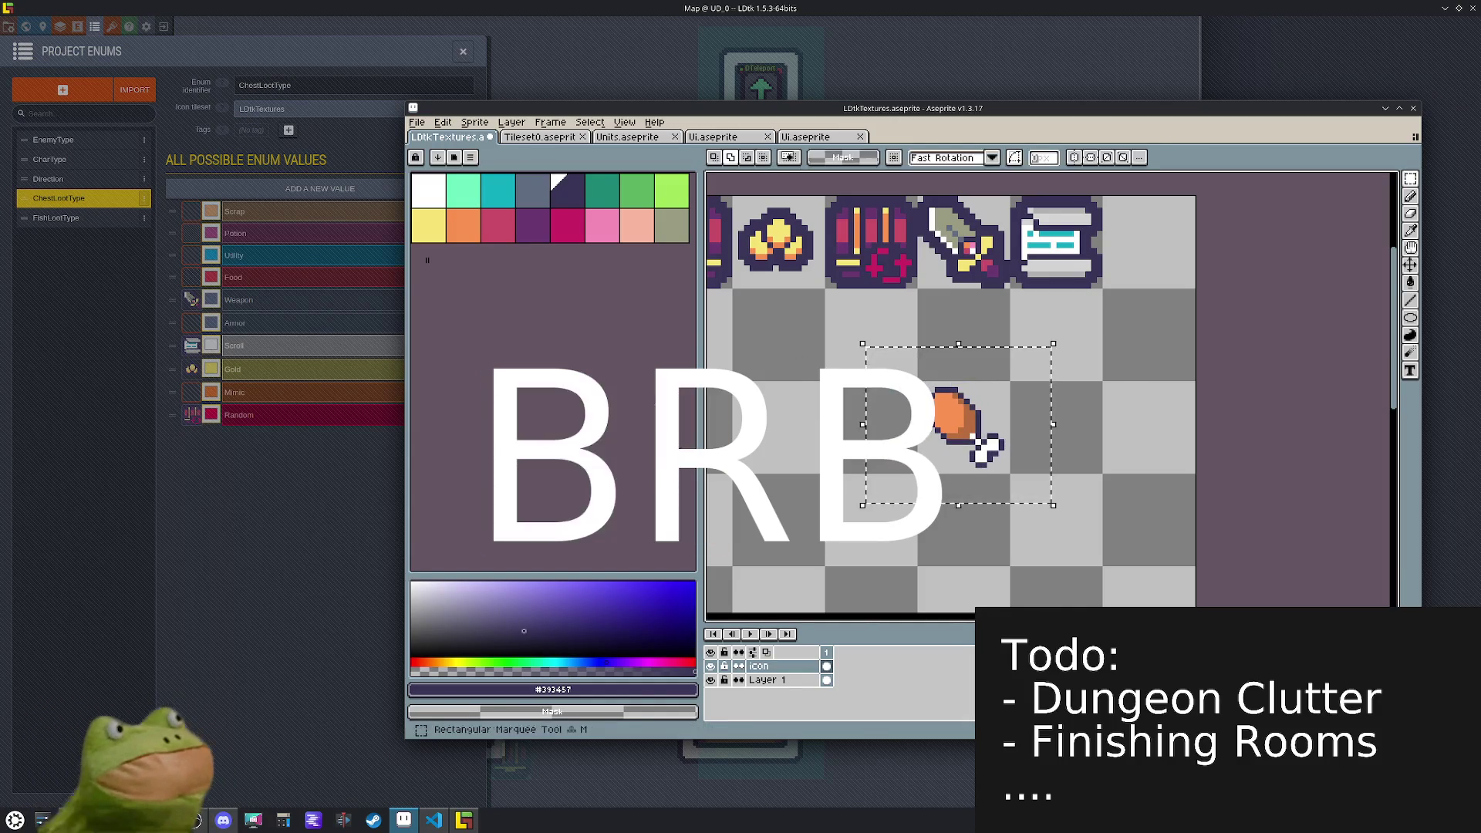
pyautogui.hotkey('ctrl', 'z')
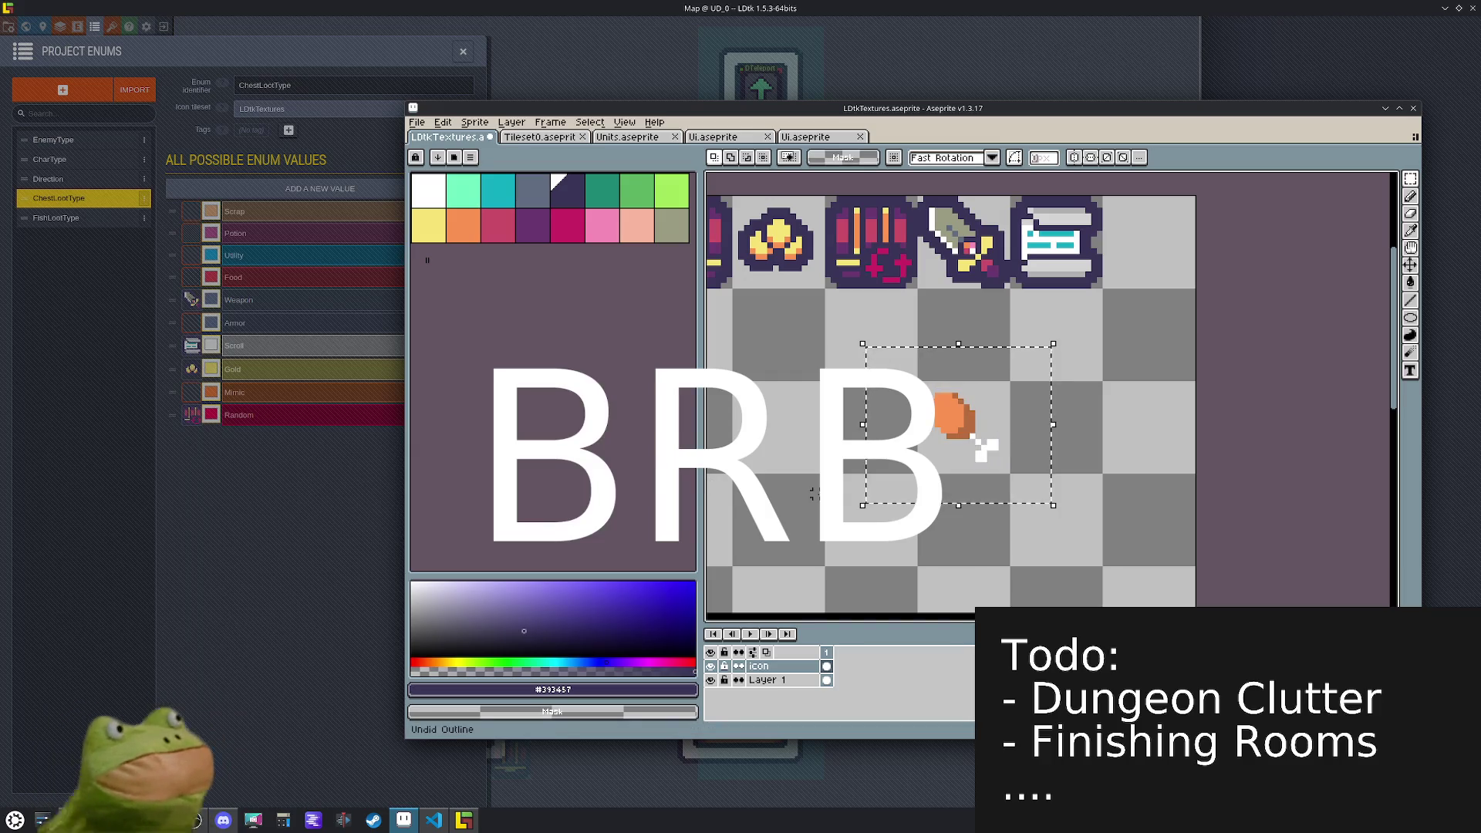
# - Apply the final thicker dark purple outline to the drumstick
pyautogui.hotkey('shift', 'o')
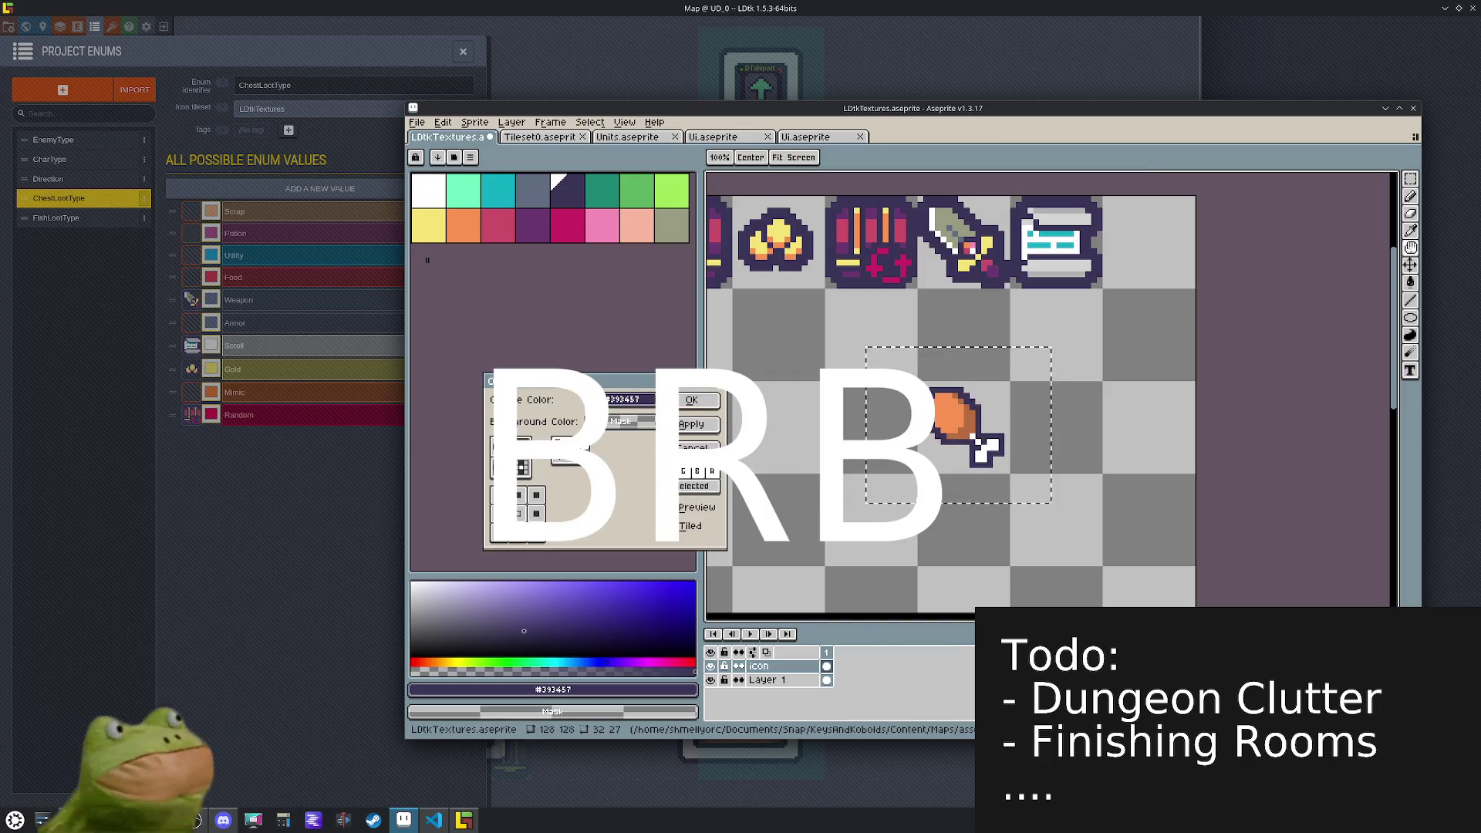
pyautogui.click(692, 424)
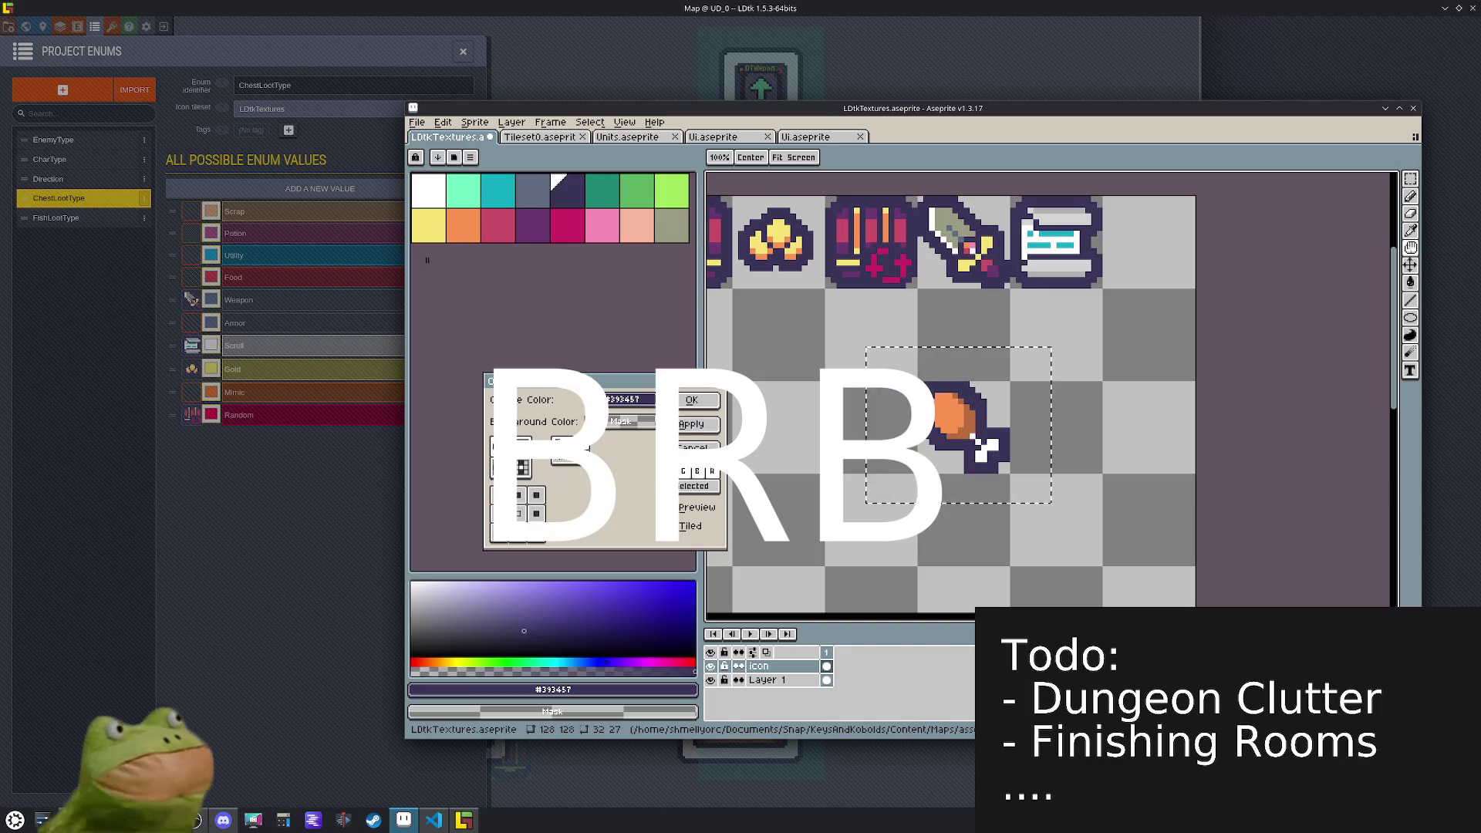
pyautogui.click(691, 399)
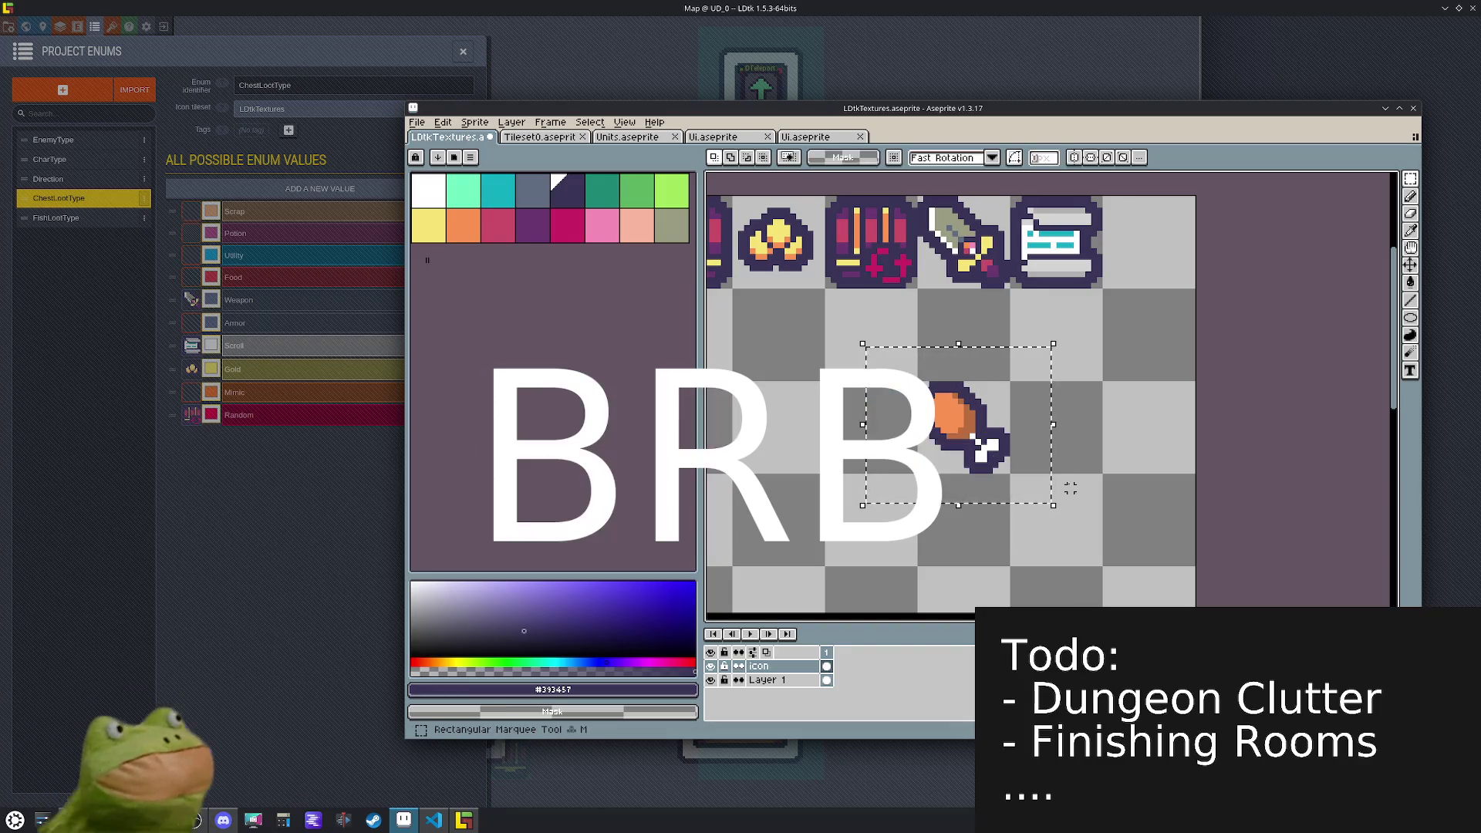
pyautogui.scroll(2, 1029, 466)
pyautogui.press('space')
pyautogui.press('b')
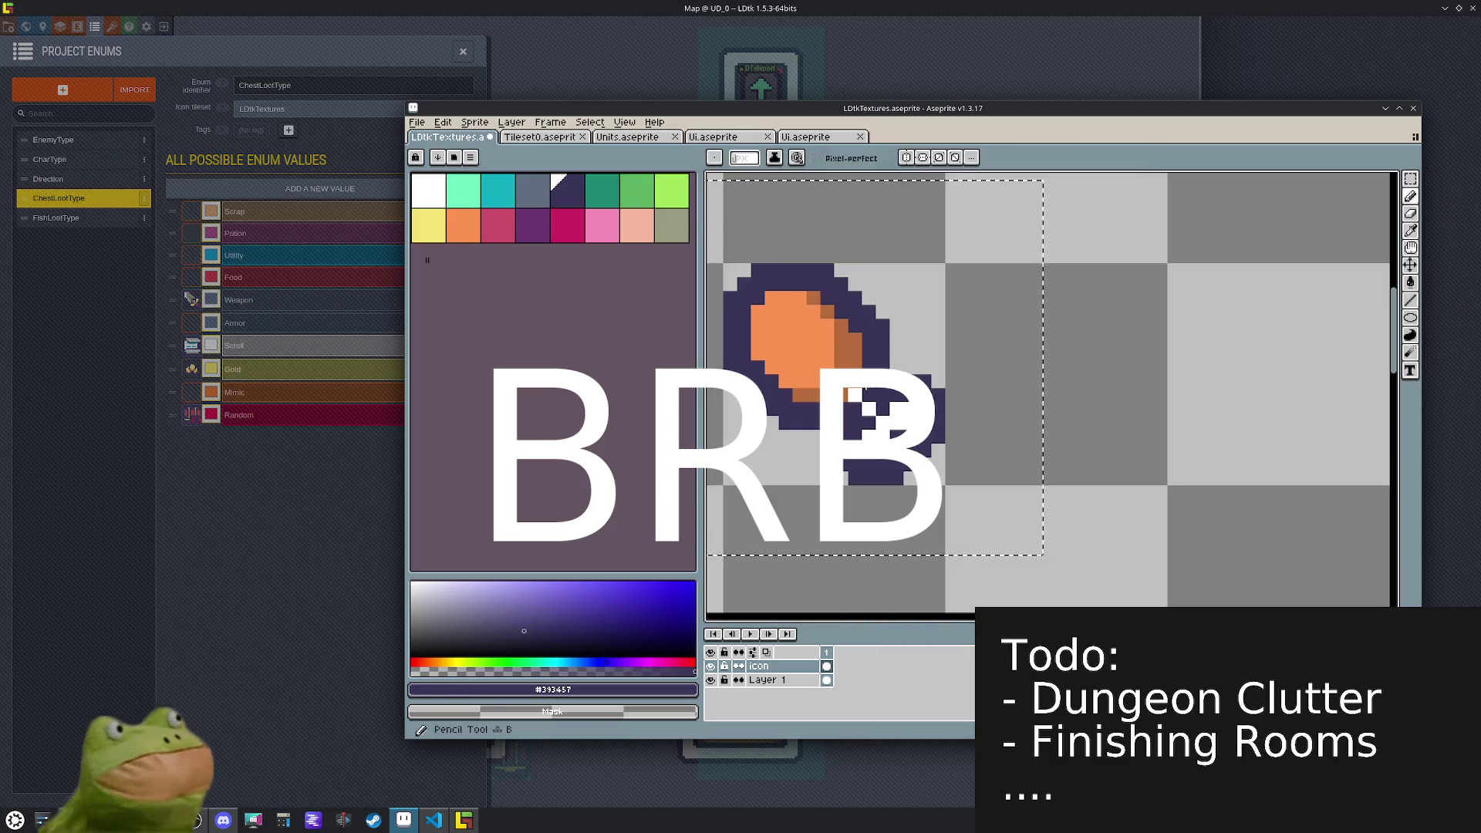
# - Fill the outline gap with dark purple and select the drumstick's 16x16 tile
pyautogui.click(877, 436)
pyautogui.scroll(-4, 877, 436)
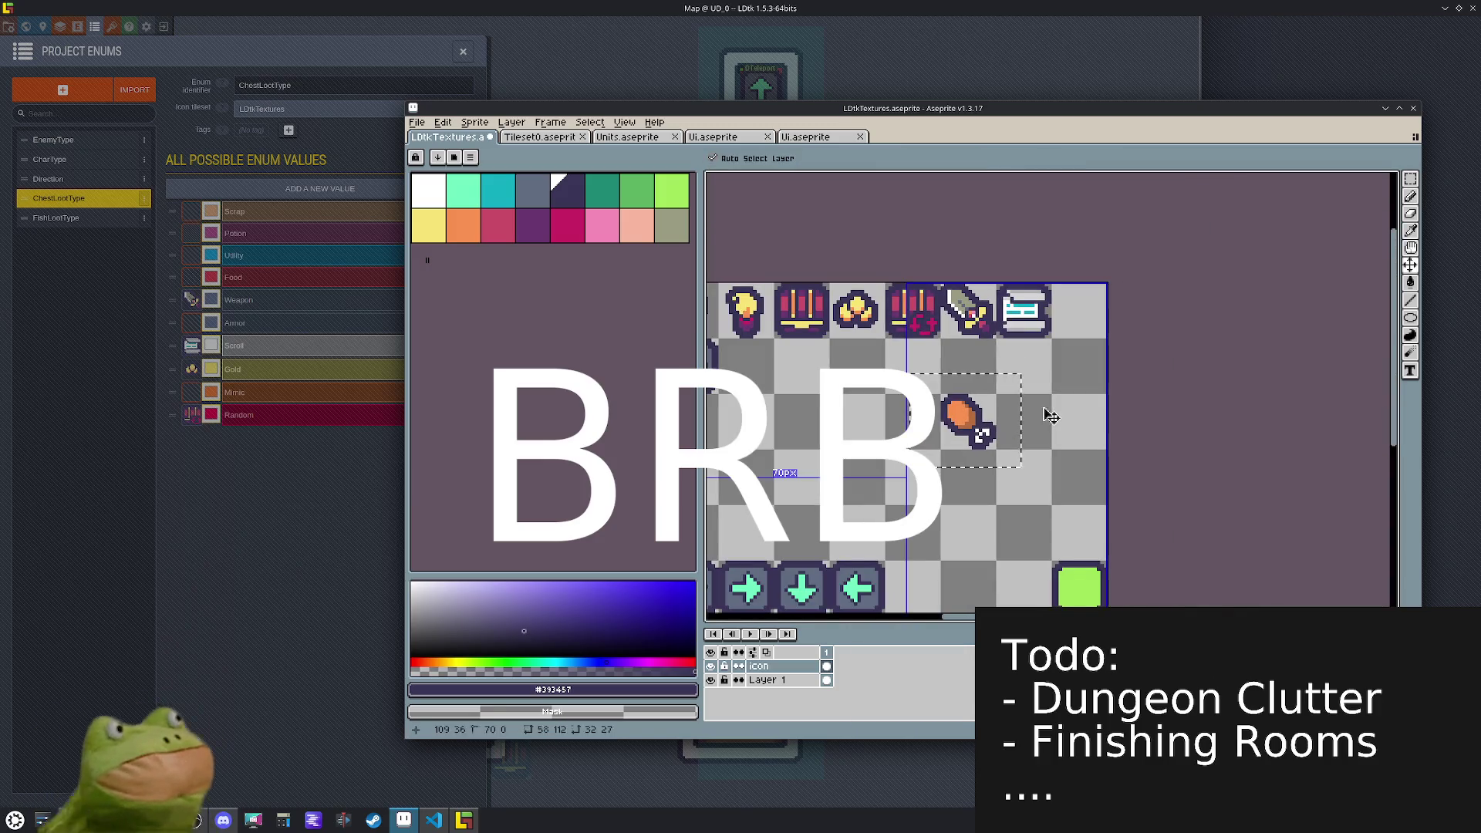
pyautogui.press('m')
pyautogui.moveTo(939, 393)
pyautogui.mouseDown()
pyautogui.moveTo(981, 437)
pyautogui.moveTo(1037, 436)
pyautogui.moveTo(1092, 381)
pyautogui.moveTo(1091, 324)
pyautogui.mouseUp()
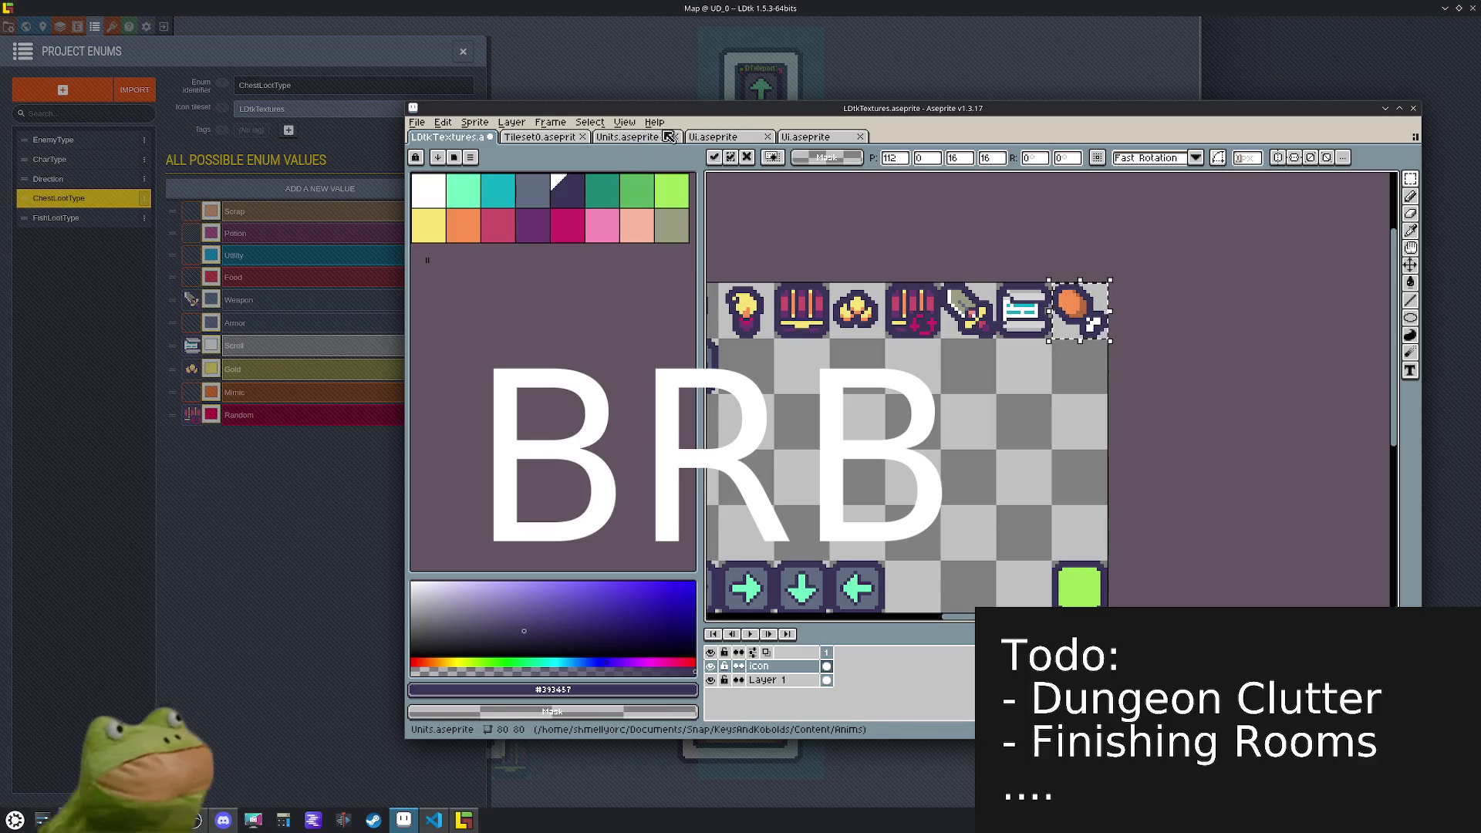
# - Paste the drumstick into Ui.aseprite and nudge it down toward its slot
pyautogui.click(718, 137)
pyautogui.hotkey('ctrl', 'v')
pyautogui.hotkey('shift', 'Down')
pyautogui.hotkey('shift', 'Down')
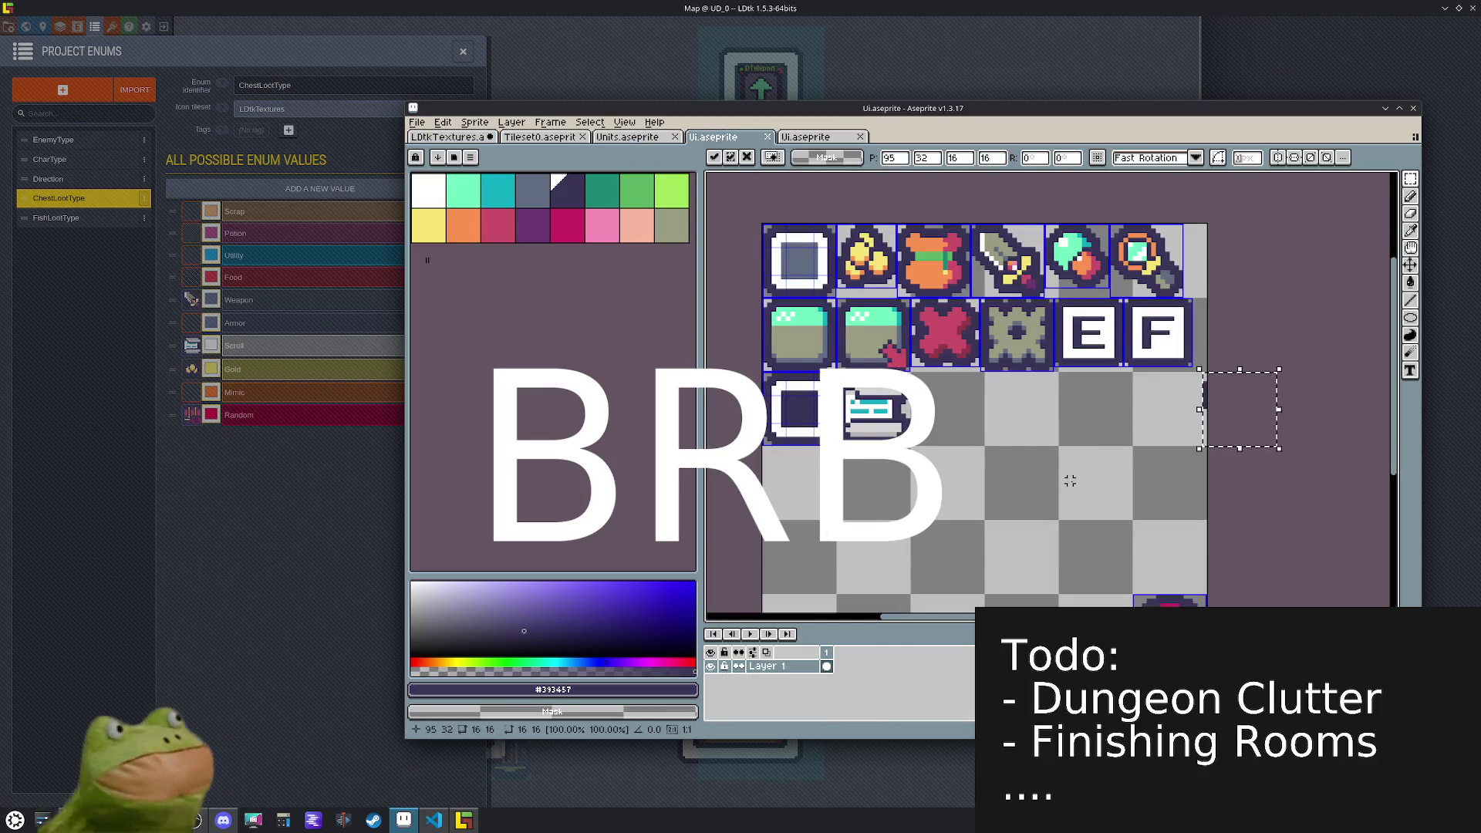
# - Drop the drumstick into its slot beside the dialog icon and repeat the previous export
pyautogui.hotkey('shift', 'Left')
pyautogui.hotkey('shift', 'Left')
pyautogui.hotkey('shift', 'Left')
pyautogui.hotkey('shift', 'Left')
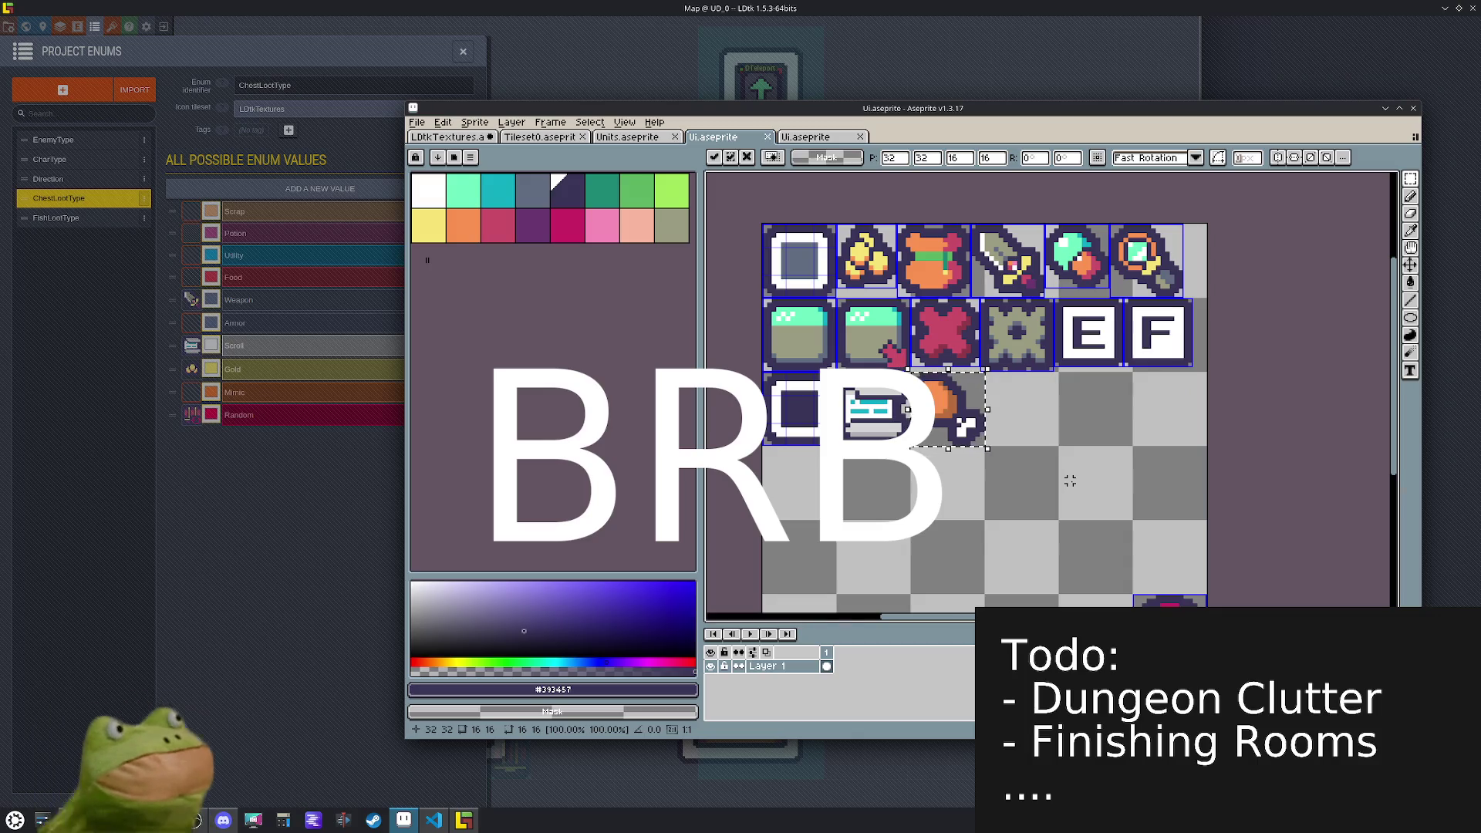
pyautogui.hotkey('ctrl', 'd')
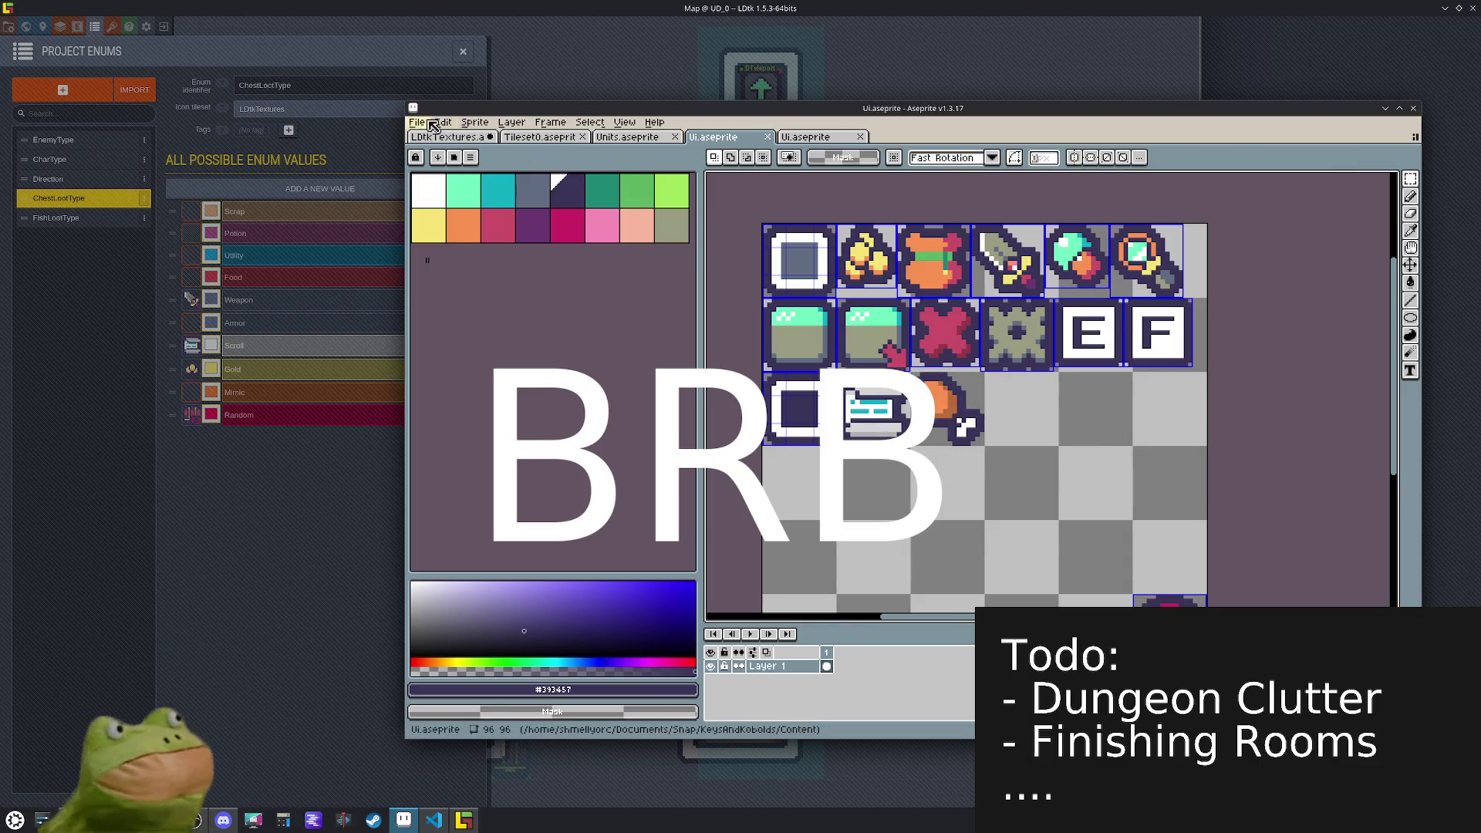
pyautogui.click(417, 122)
pyautogui.moveTo(473, 241)
pyautogui.click(594, 284)
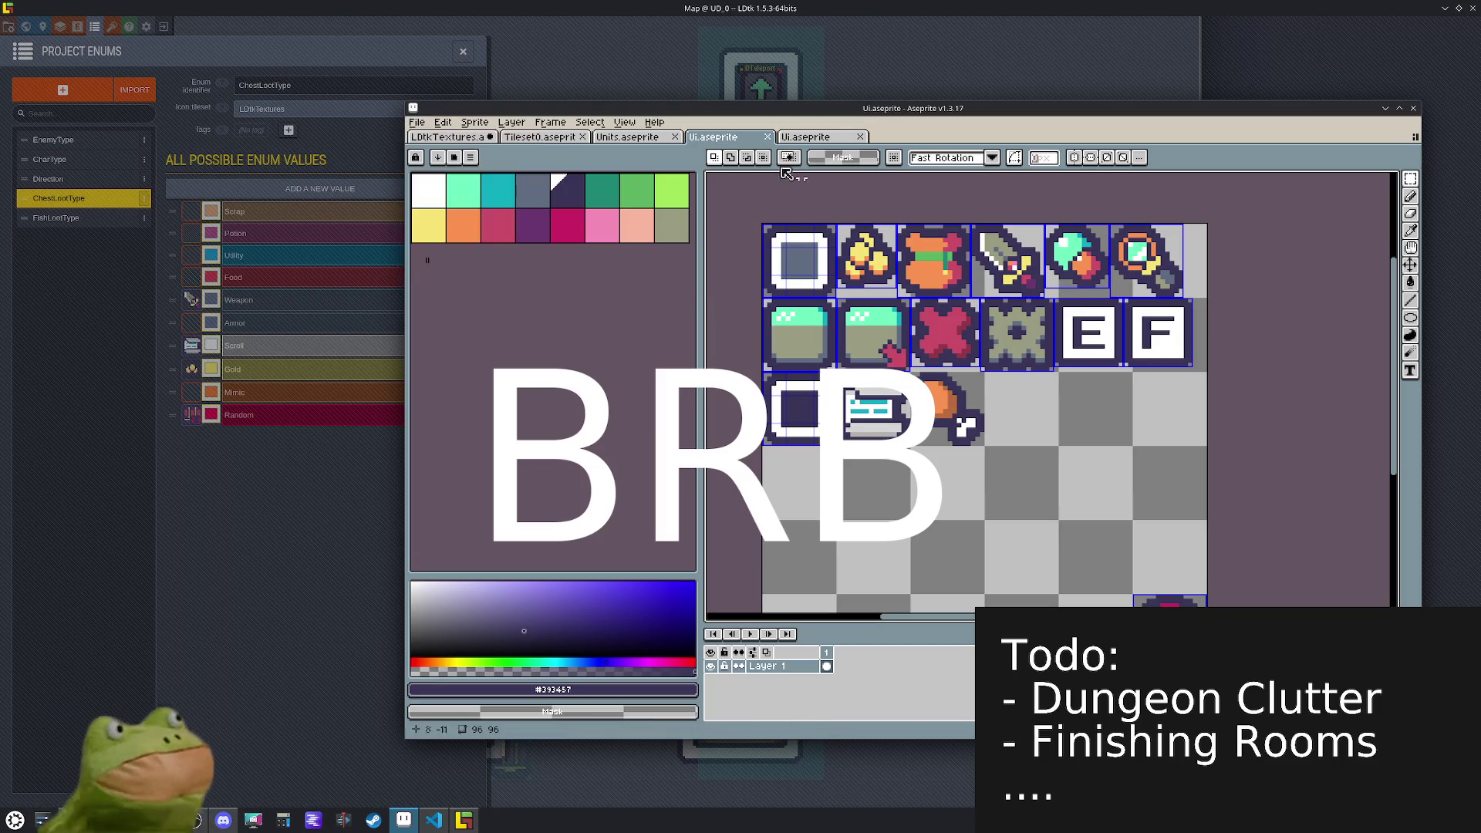
# - Save LDtkTextures.aseprite, export it to LDtkTextures.png, and return to the LDtk map
pyautogui.click(452, 141)
pyautogui.hotkey('ctrl', 's')
pyautogui.hotkey('alt', 'f')
pyautogui.press('e')
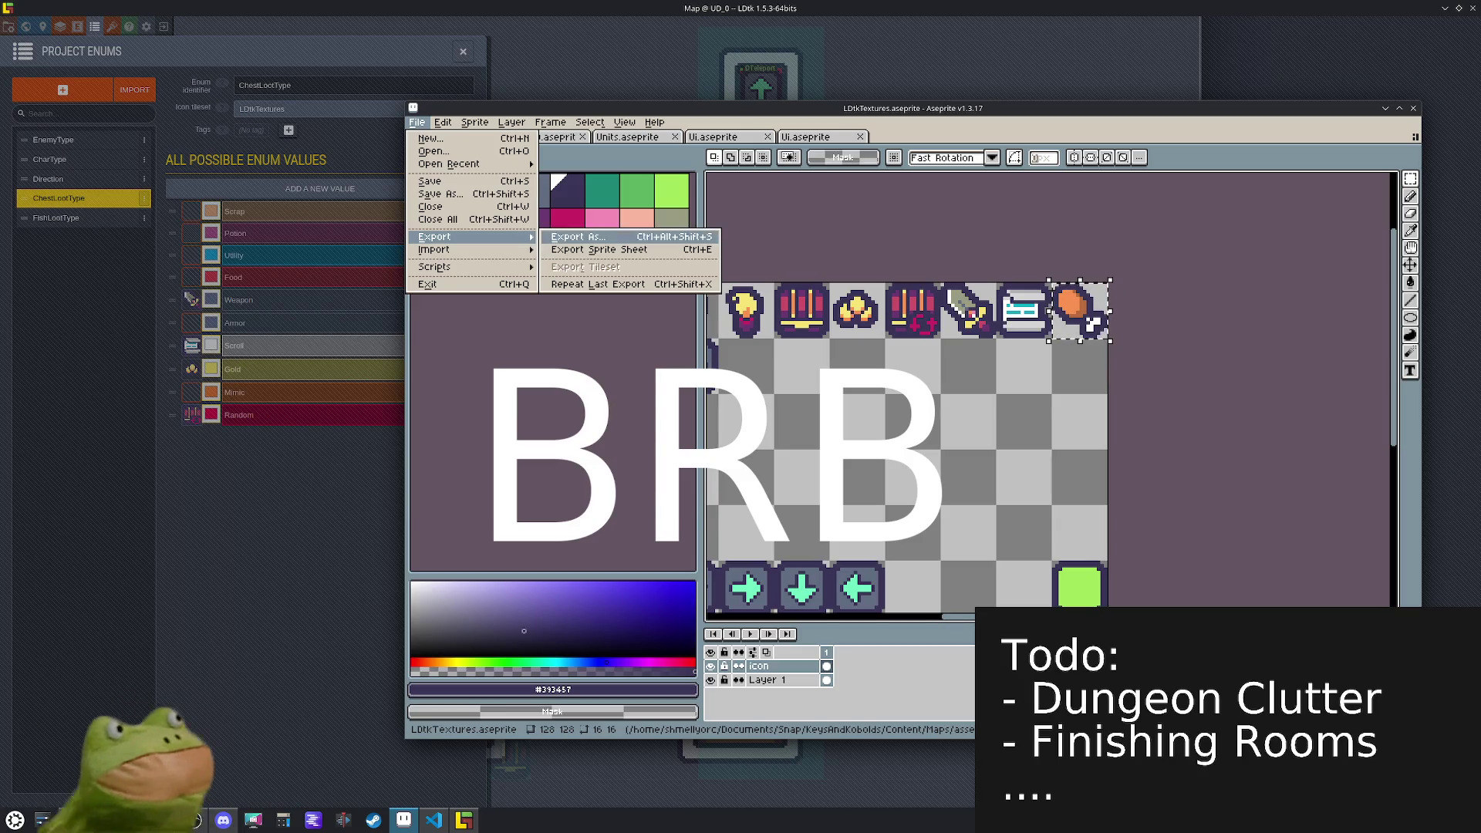
pyautogui.press('Return')
pyautogui.press('Return')
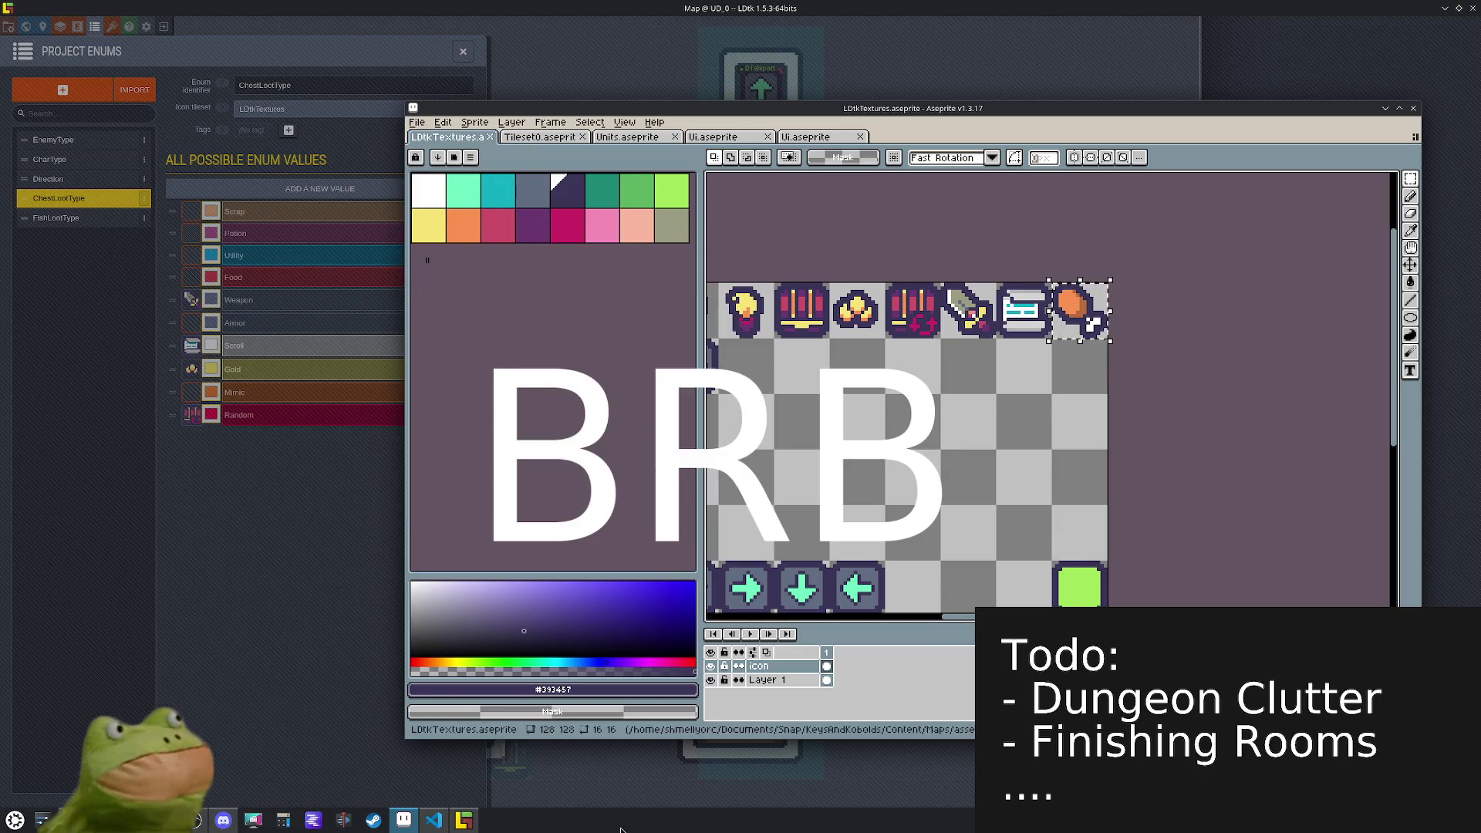
pyautogui.click(471, 822)
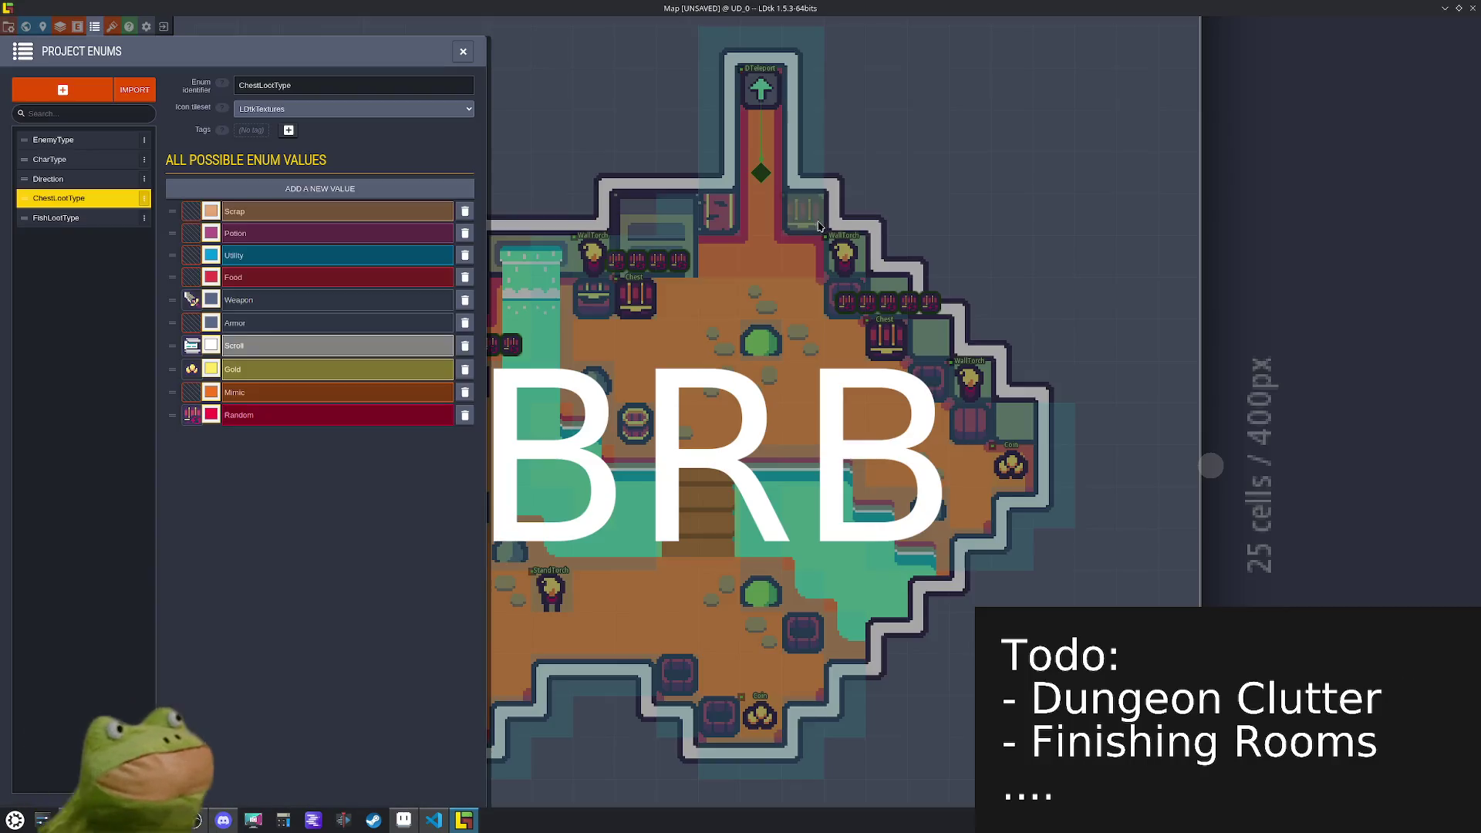
# - Give the Food enum value the drumstick icon and an orange colour
pyautogui.click(192, 277)
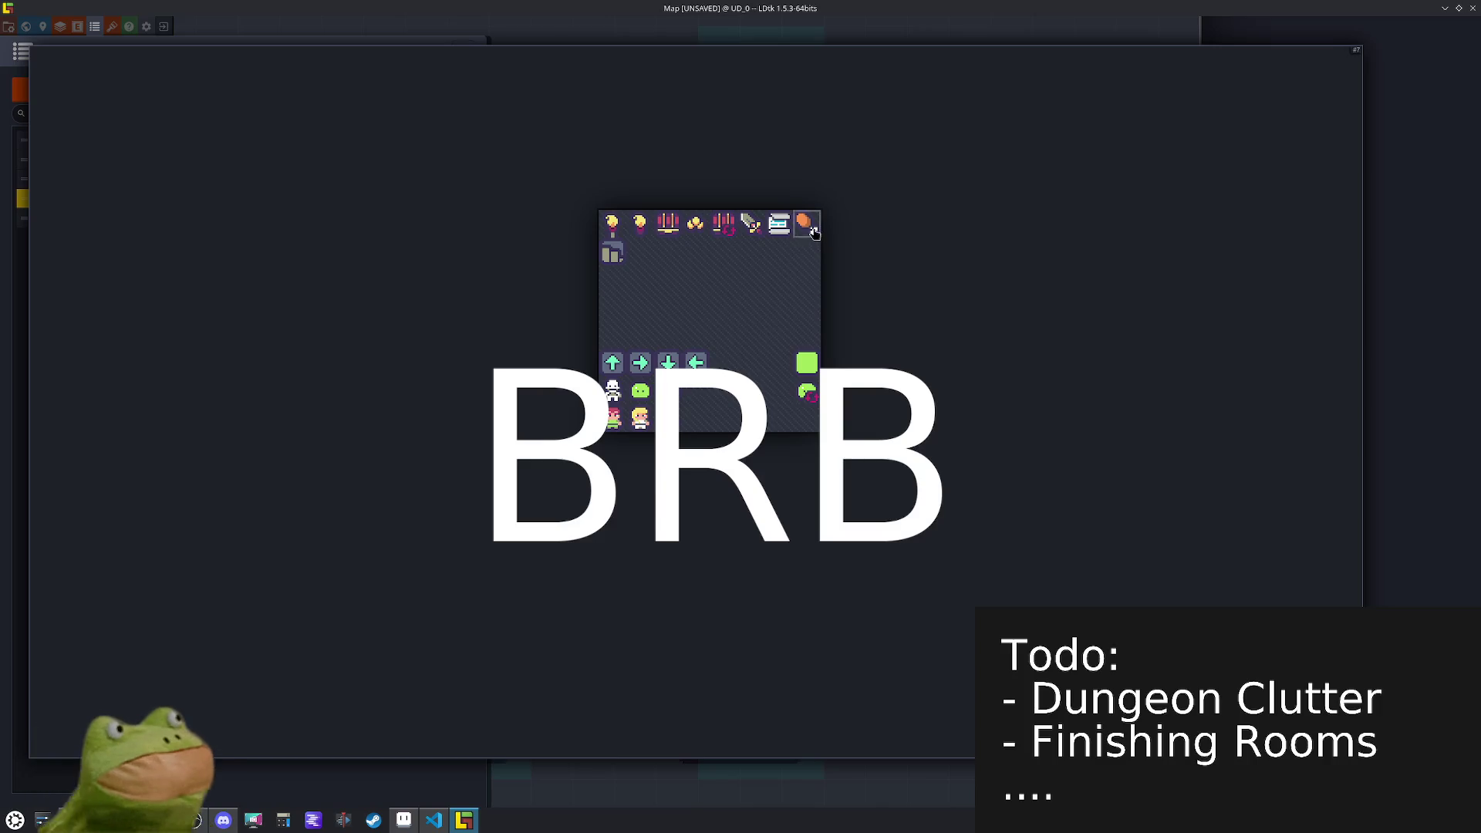
pyautogui.click(812, 232)
pyautogui.click(212, 279)
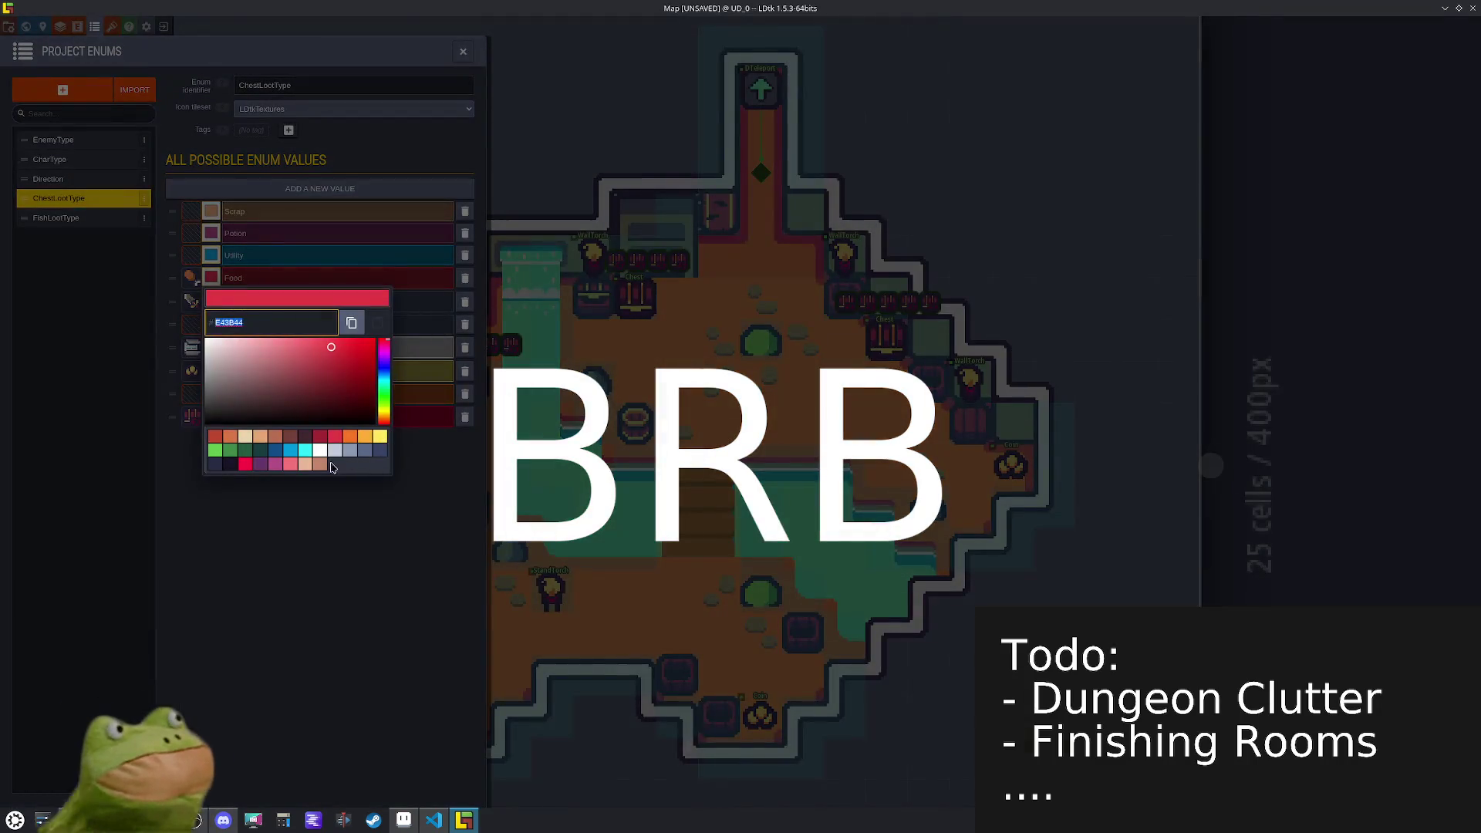
pyautogui.click(356, 437)
pyautogui.click(394, 603)
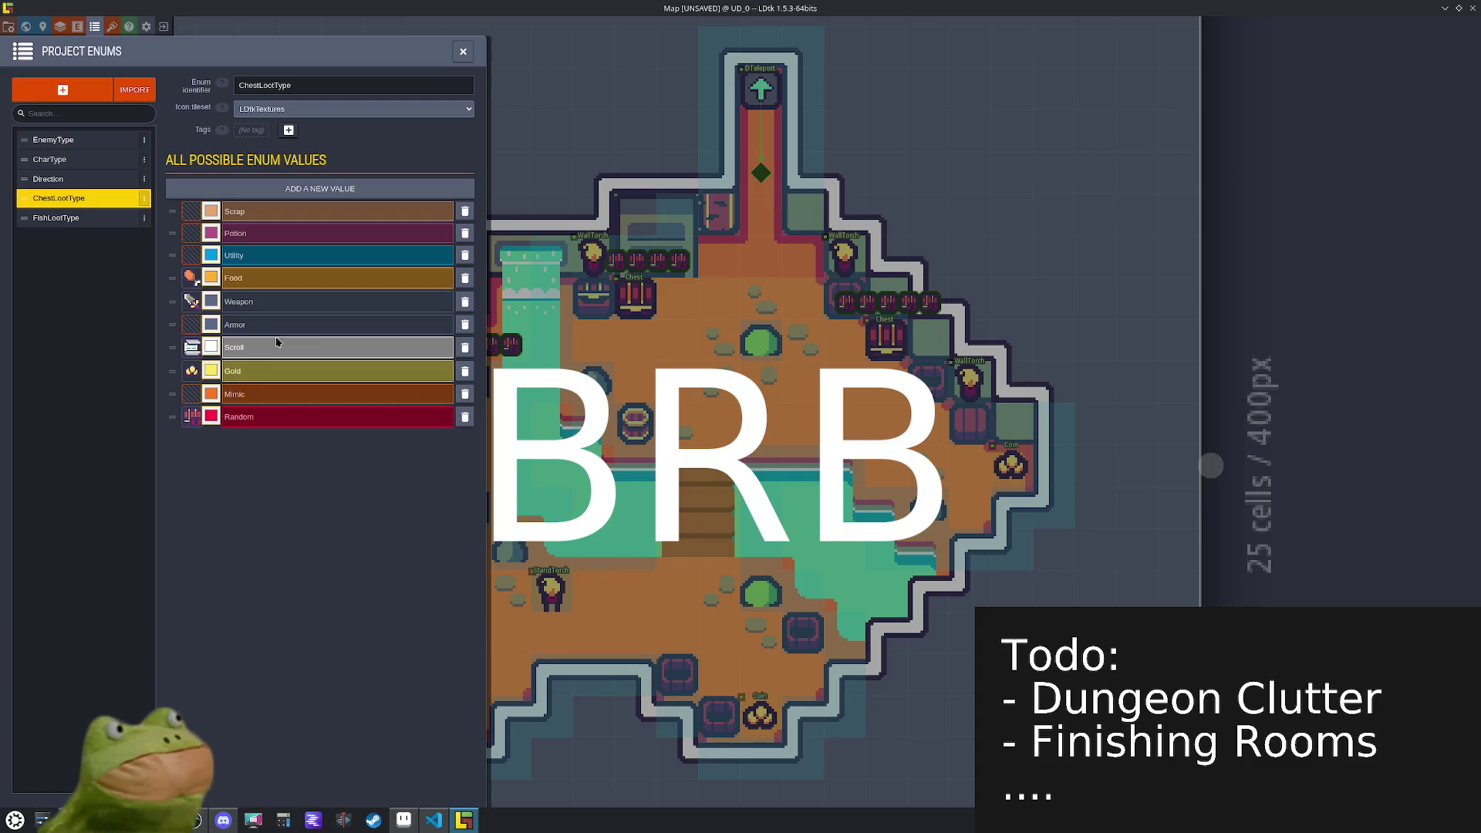
# - Colour Scrap white, then change it to orange
pyautogui.click(209, 212)
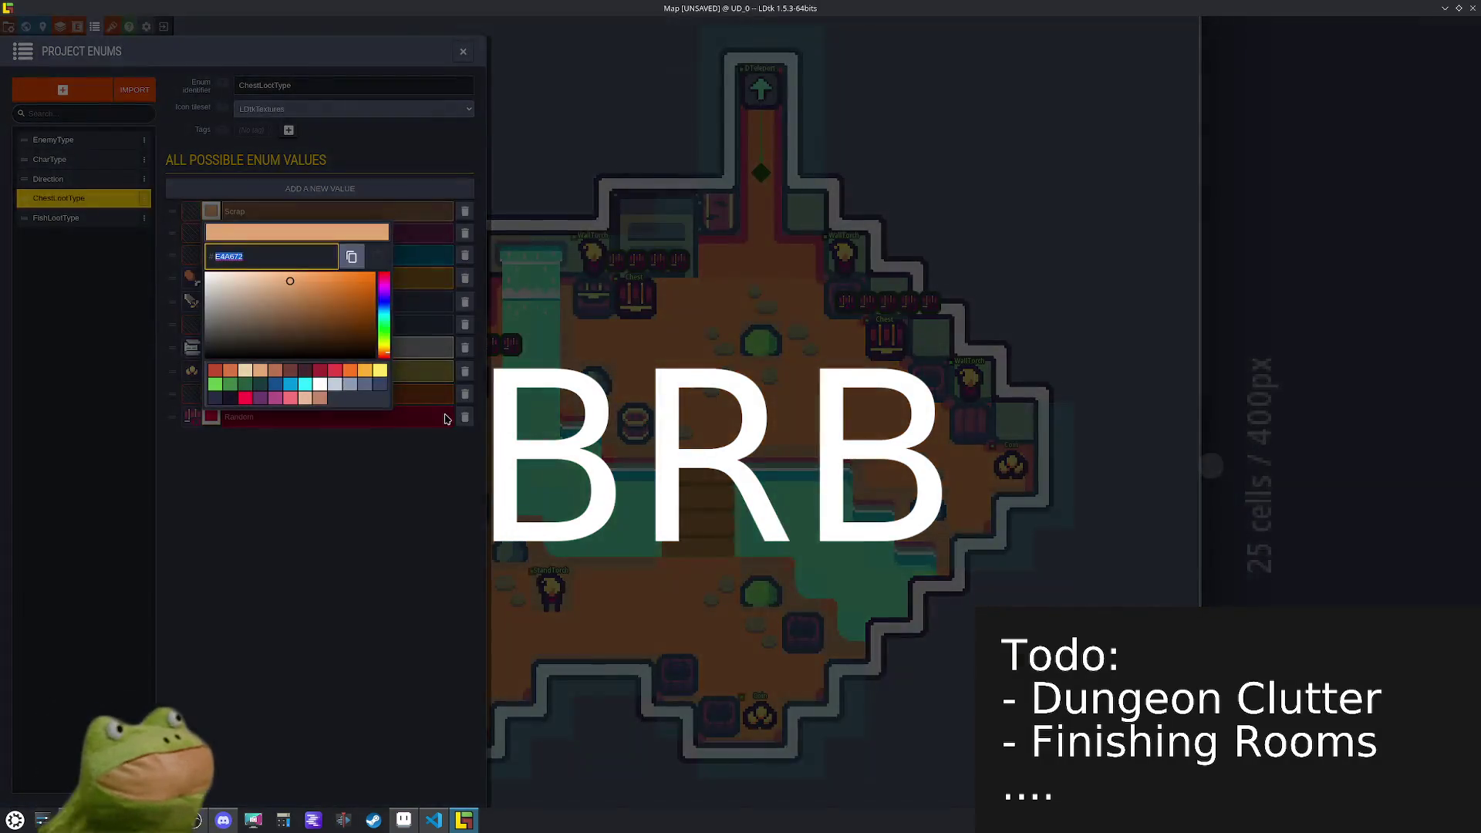
pyautogui.click(319, 386)
pyautogui.click(322, 561)
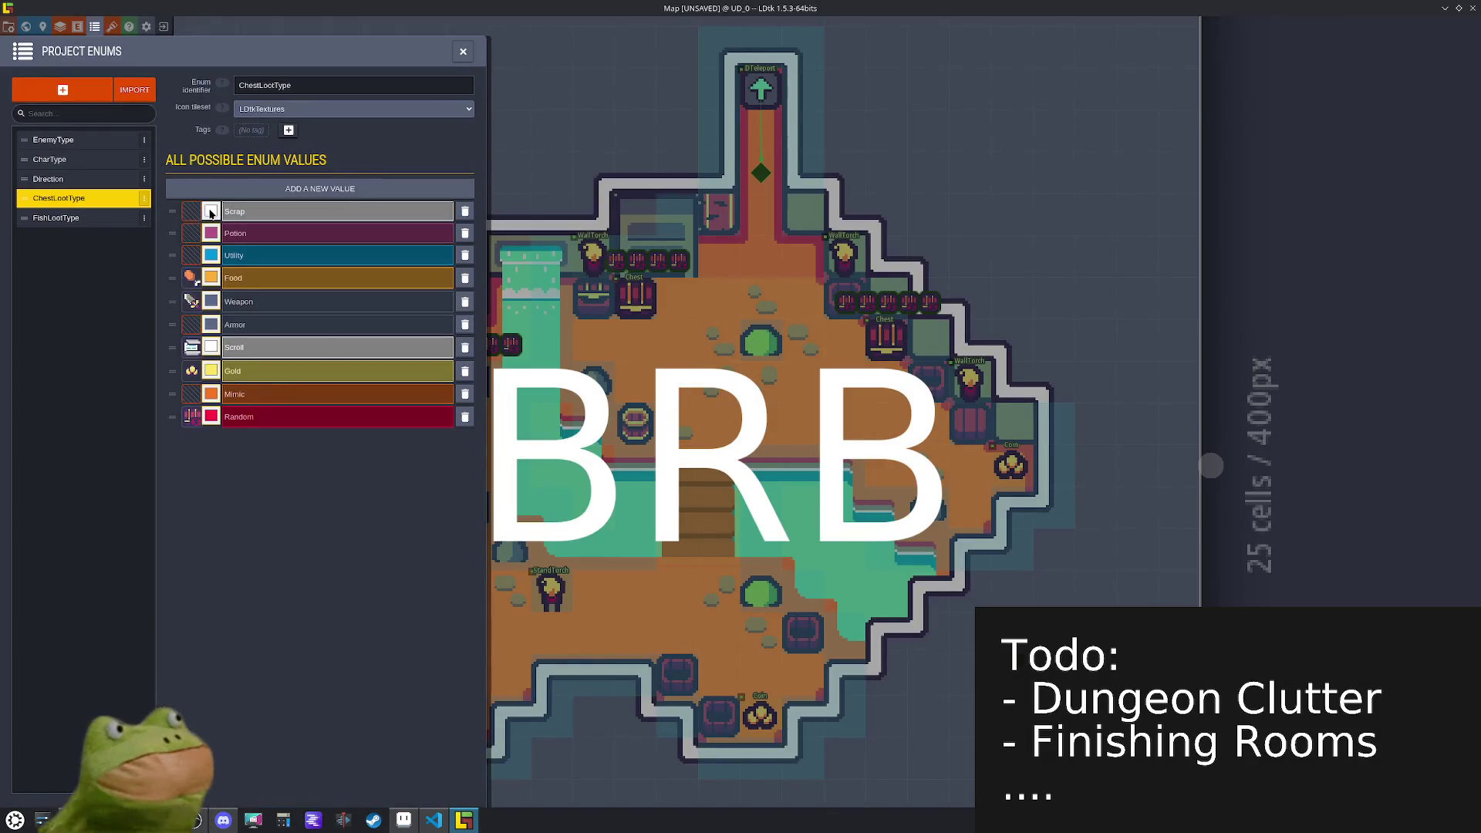
pyautogui.click(210, 210)
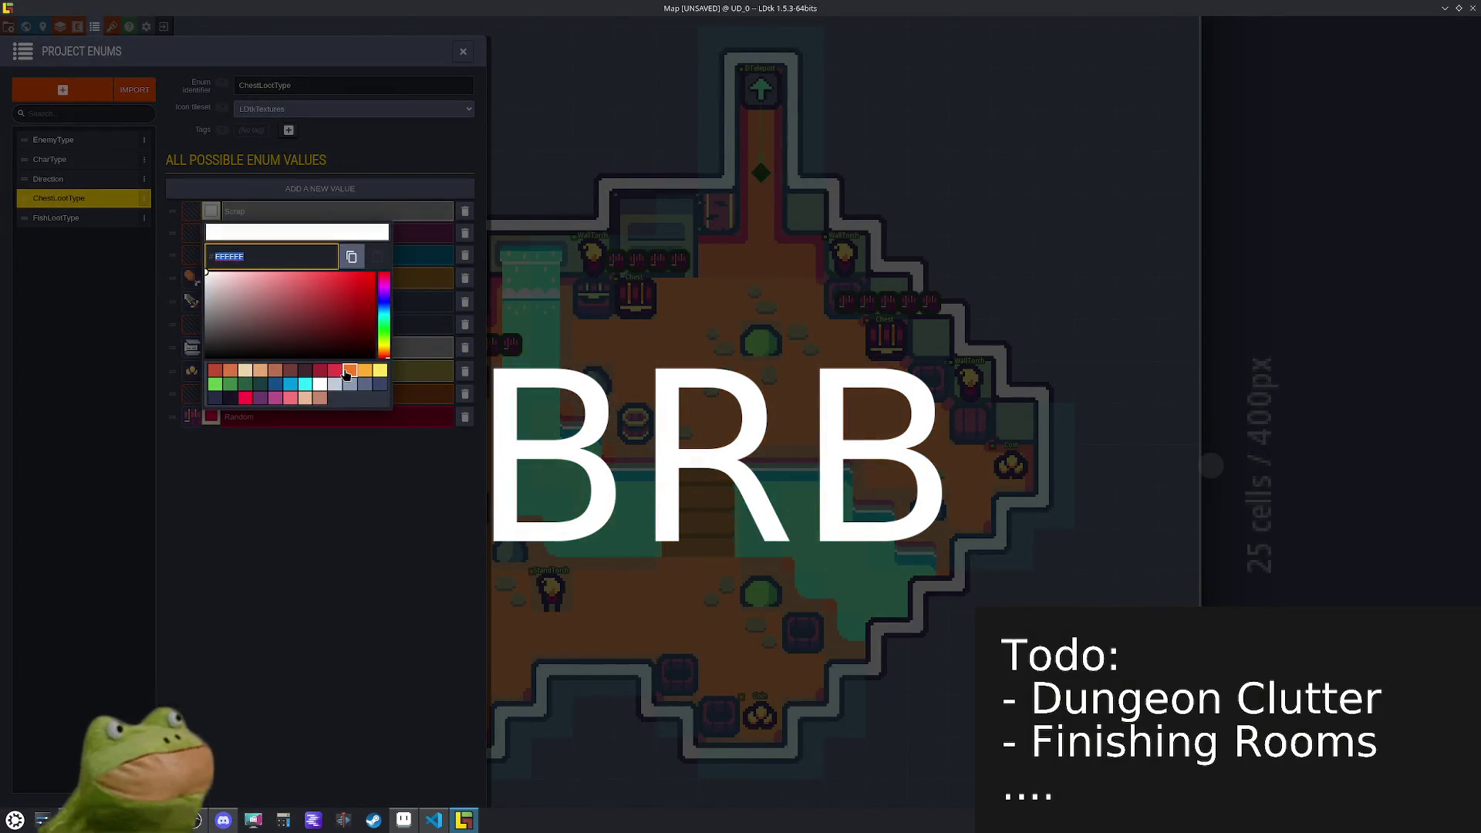
pyautogui.click(343, 553)
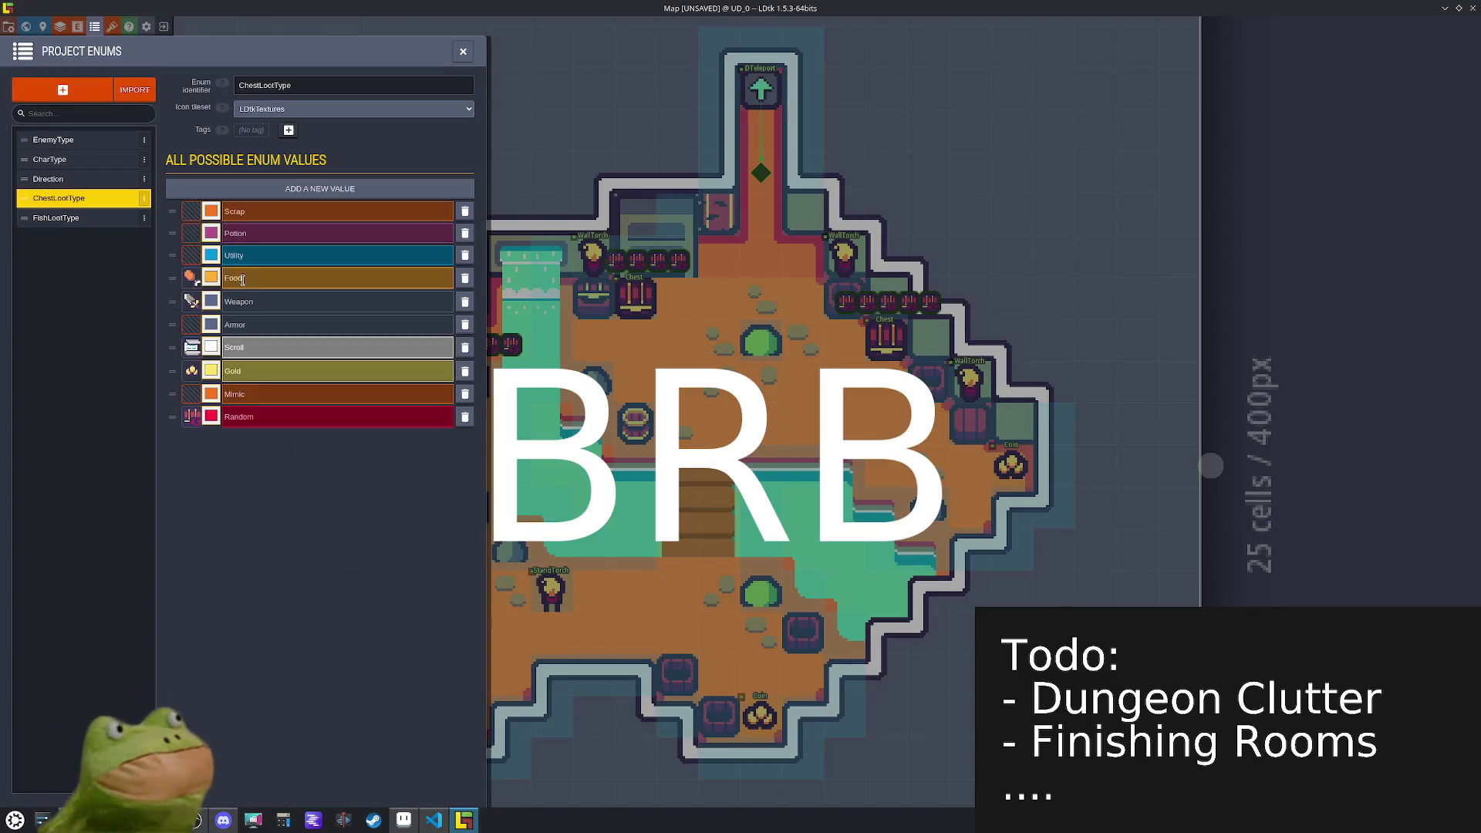
# - Make Food a stronger orange and change Scrap to red
pyautogui.click(213, 279)
pyautogui.click(351, 436)
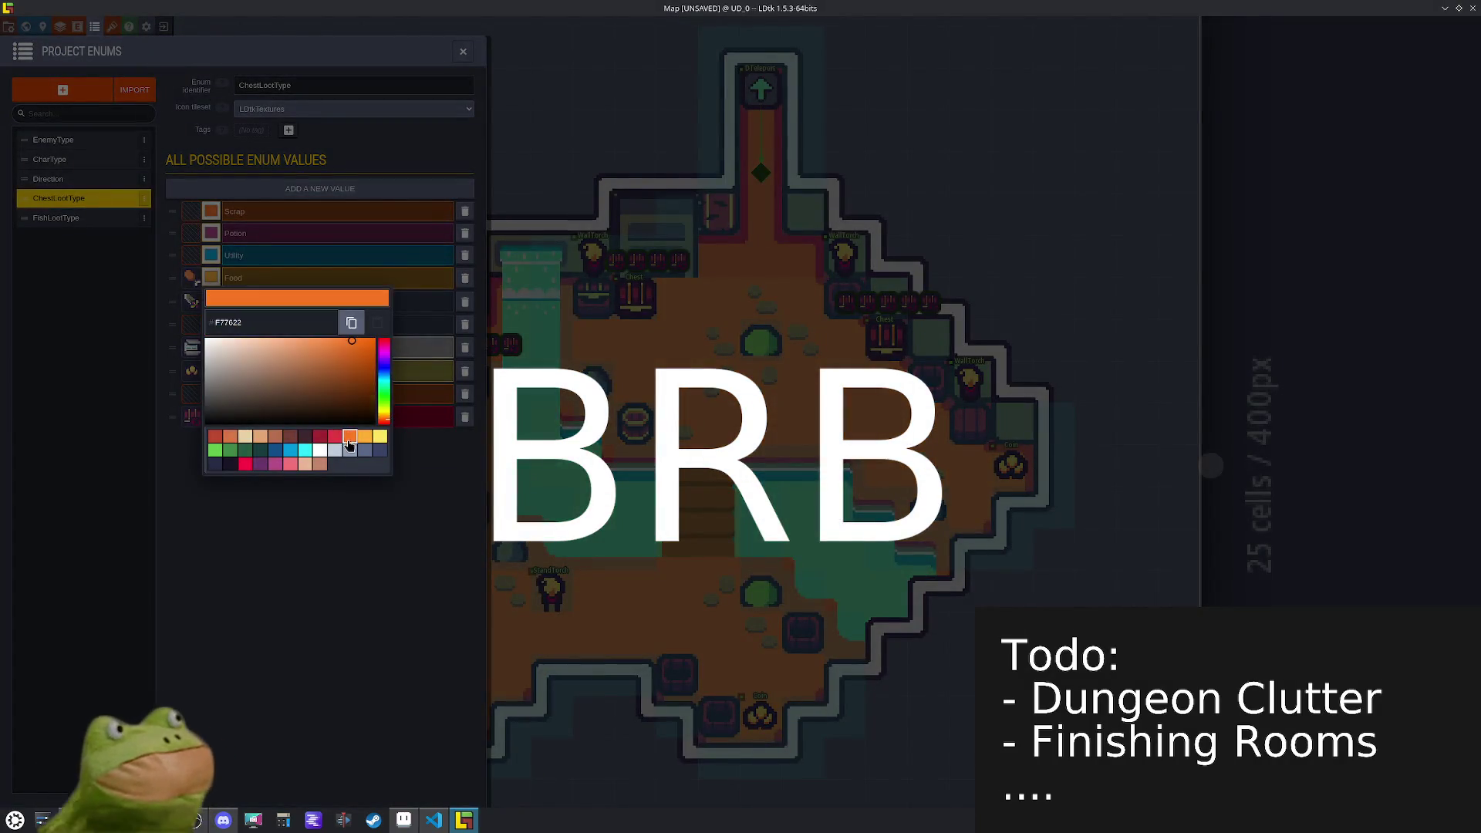
pyautogui.click(343, 536)
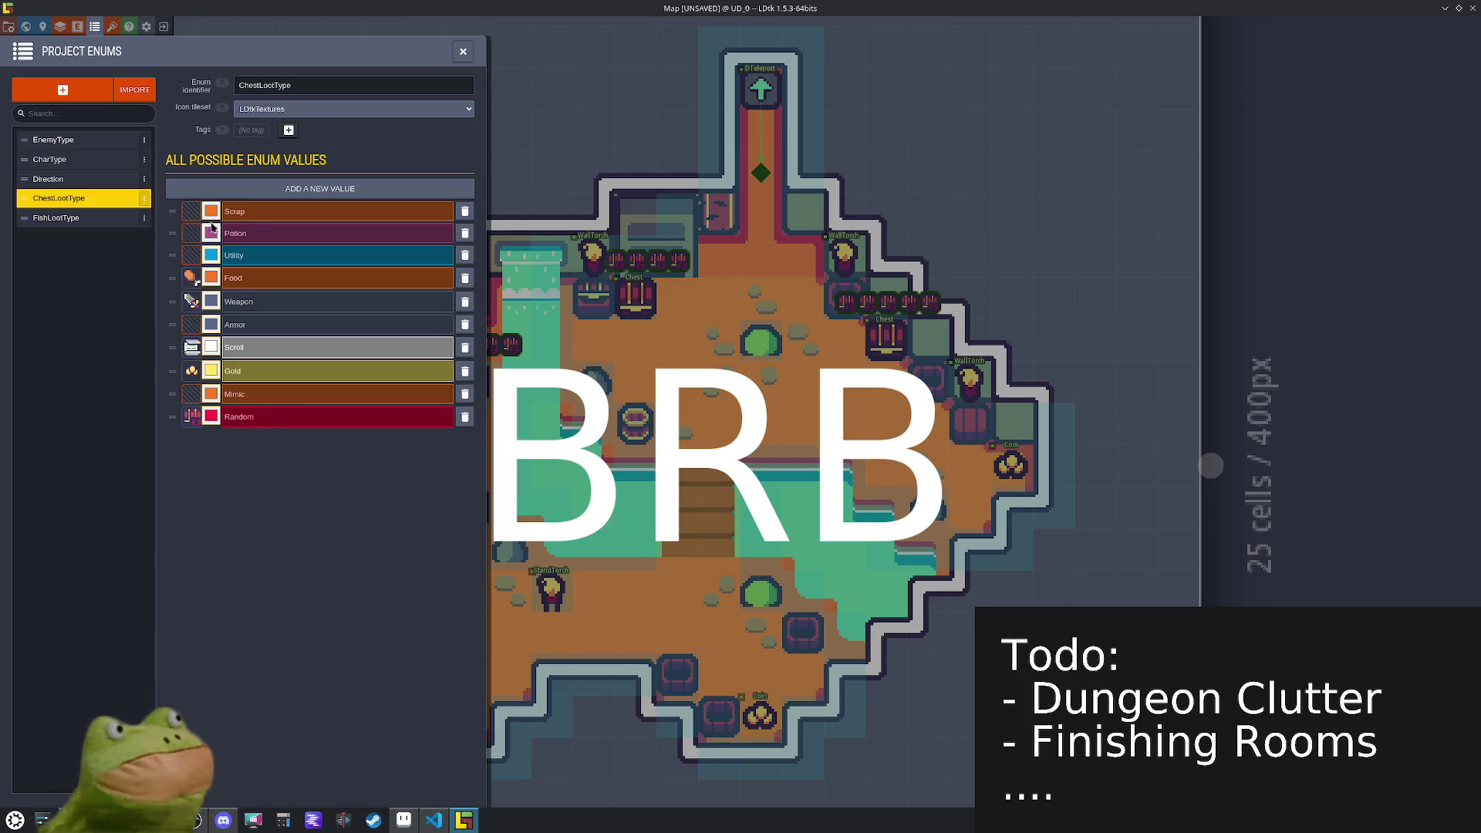
pyautogui.click(211, 215)
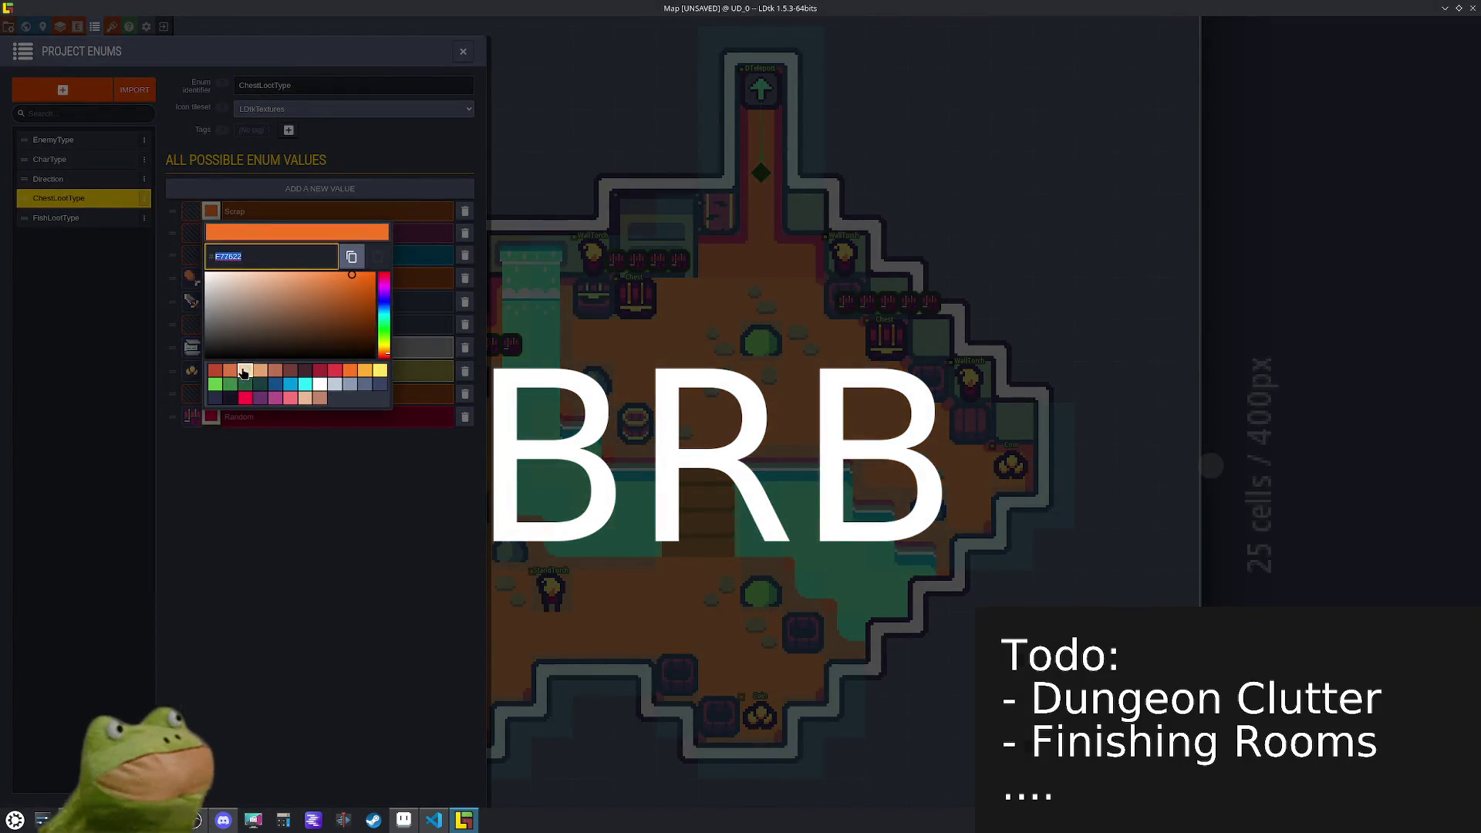
pyautogui.click(214, 371)
pyautogui.click(281, 544)
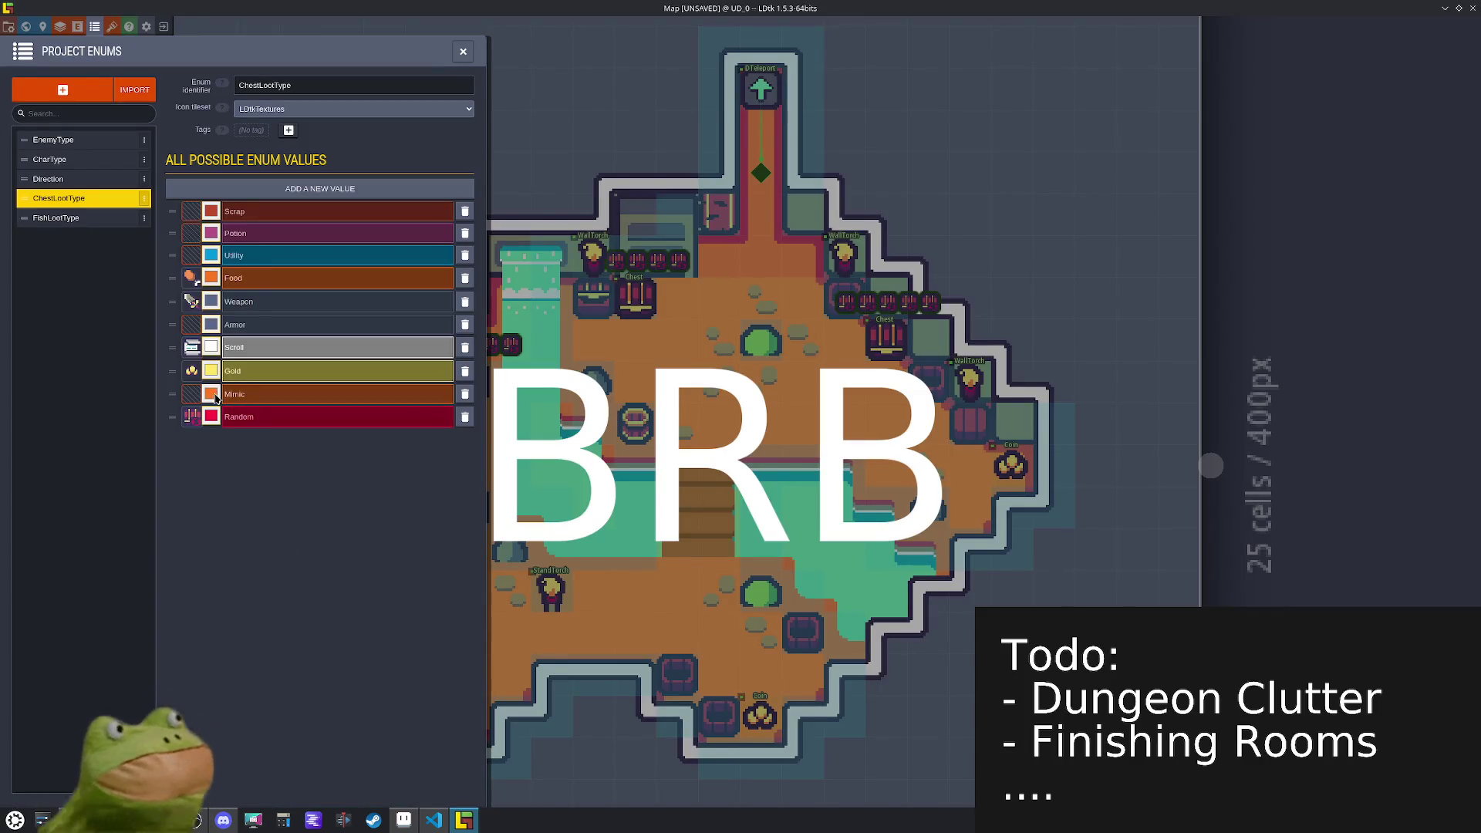
# - Colour Mimic blue, then green, and save the project
pyautogui.click(211, 394)
pyautogui.click(290, 576)
pyautogui.click(337, 672)
pyautogui.click(212, 394)
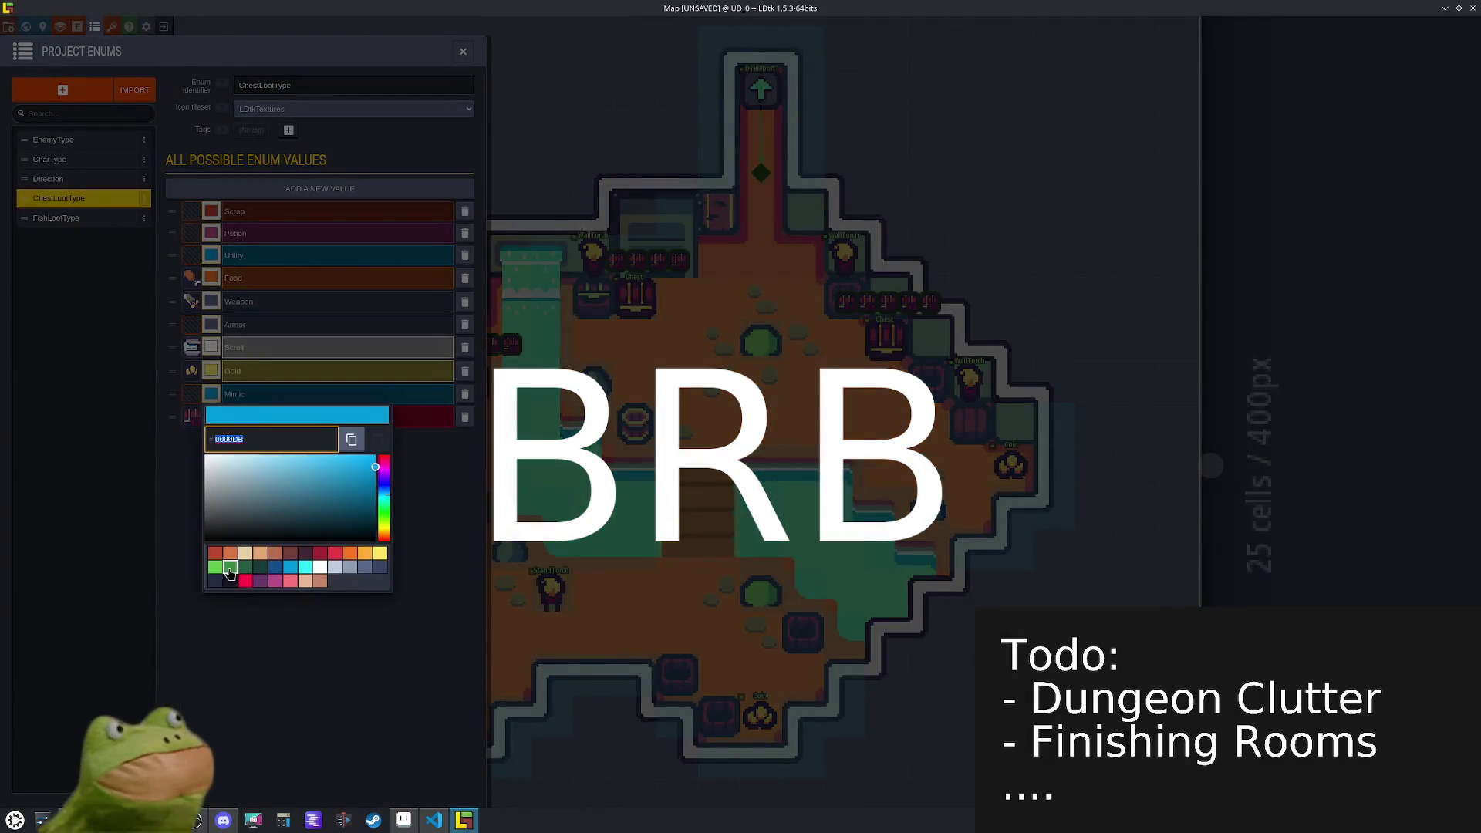
pyautogui.click(241, 569)
pyautogui.click(316, 658)
pyautogui.hotkey('ctrl', 's')
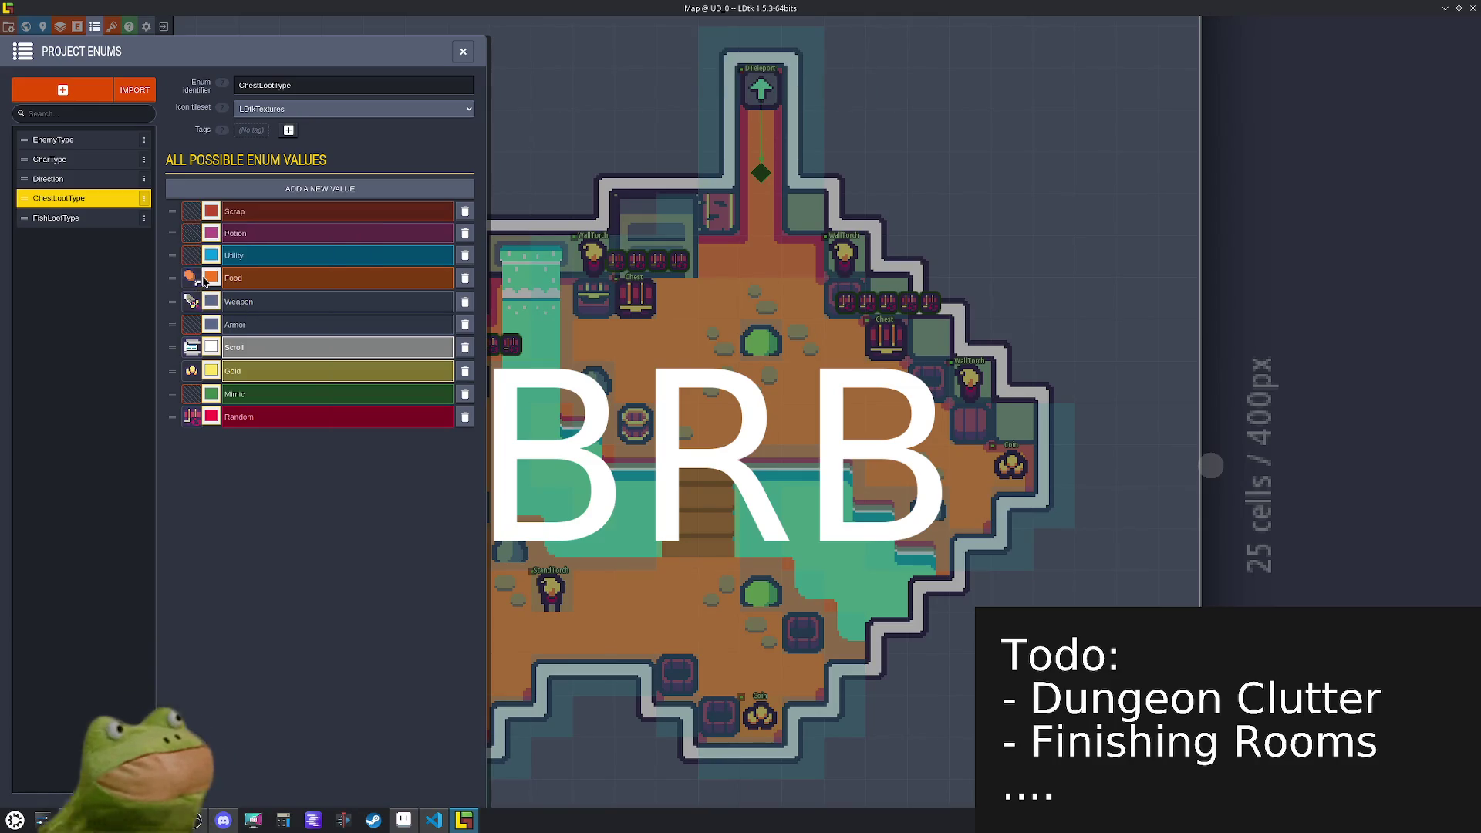
# - Change Scrap to dark brown, save again, and bring up Room.cs in the code editor
pyautogui.click(211, 210)
pyautogui.click(276, 371)
pyautogui.click(357, 543)
pyautogui.hotkey('ctrl', 's')
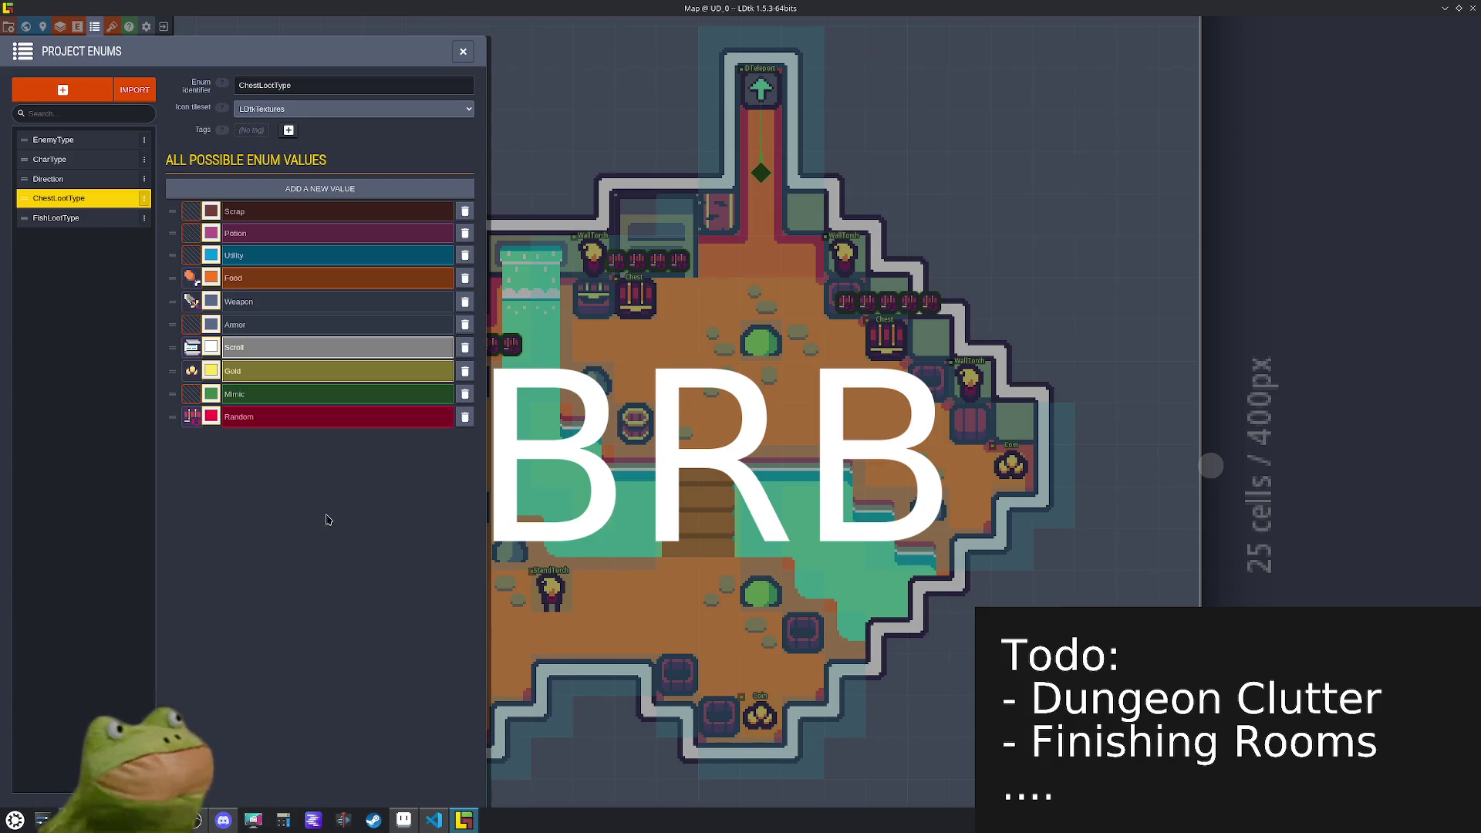
pyautogui.click(437, 827)
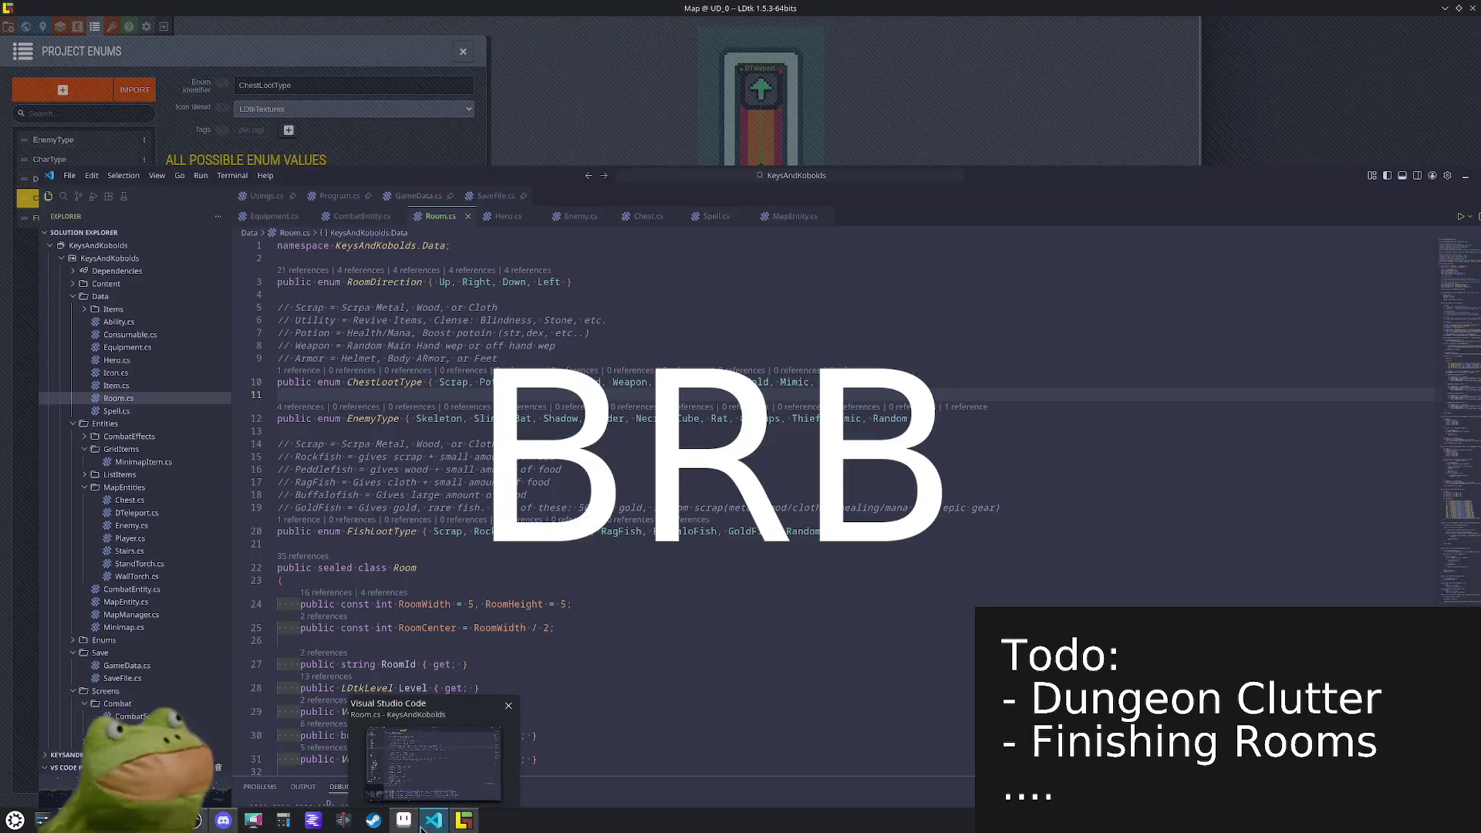
# - Save the texture sheet and draw a white diagonal line below the icon row
pyautogui.click(403, 820)
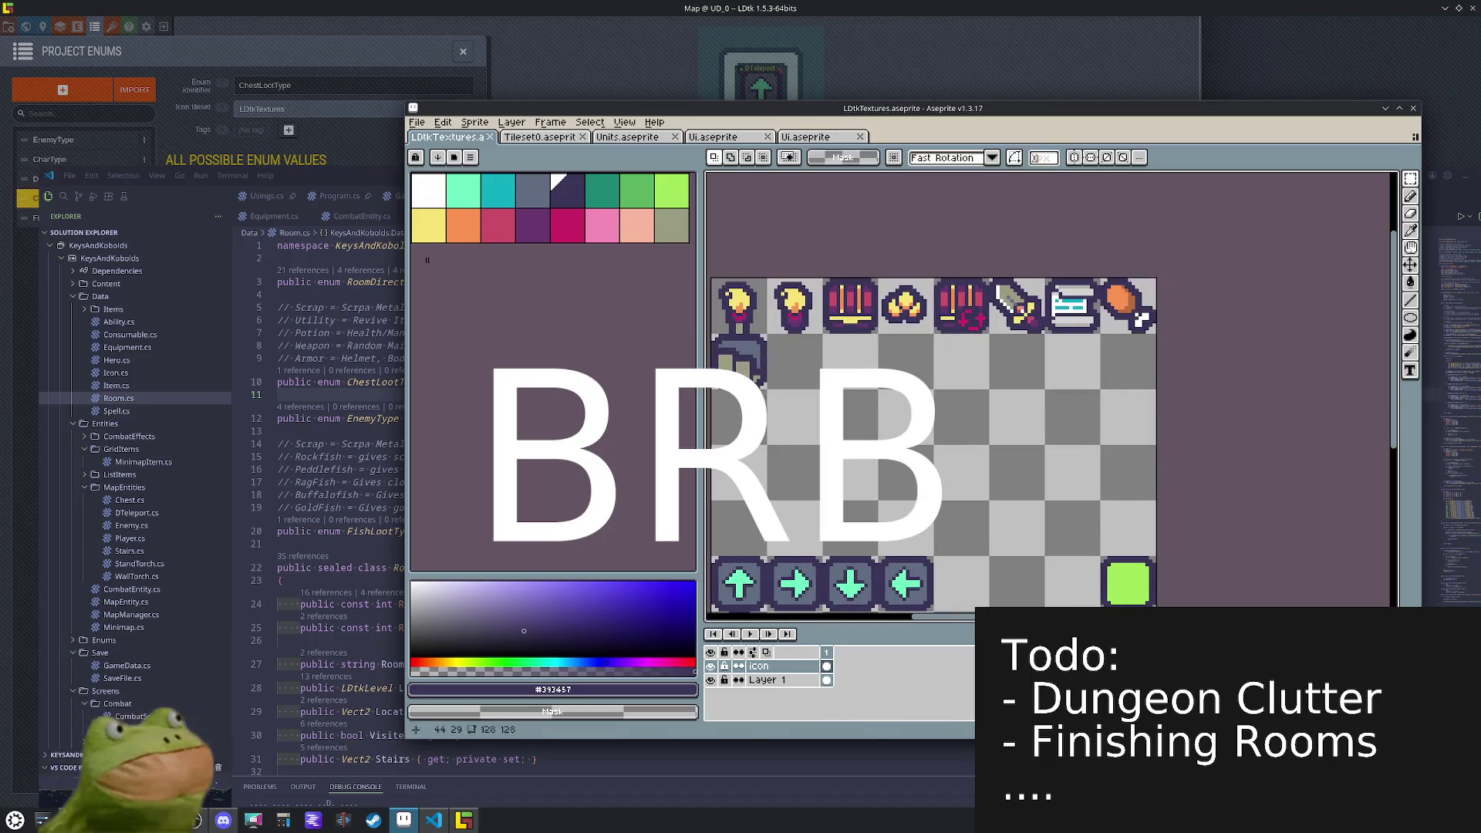
pyautogui.hotkey('ctrl', 's')
pyautogui.scroll(2, 764, 347)
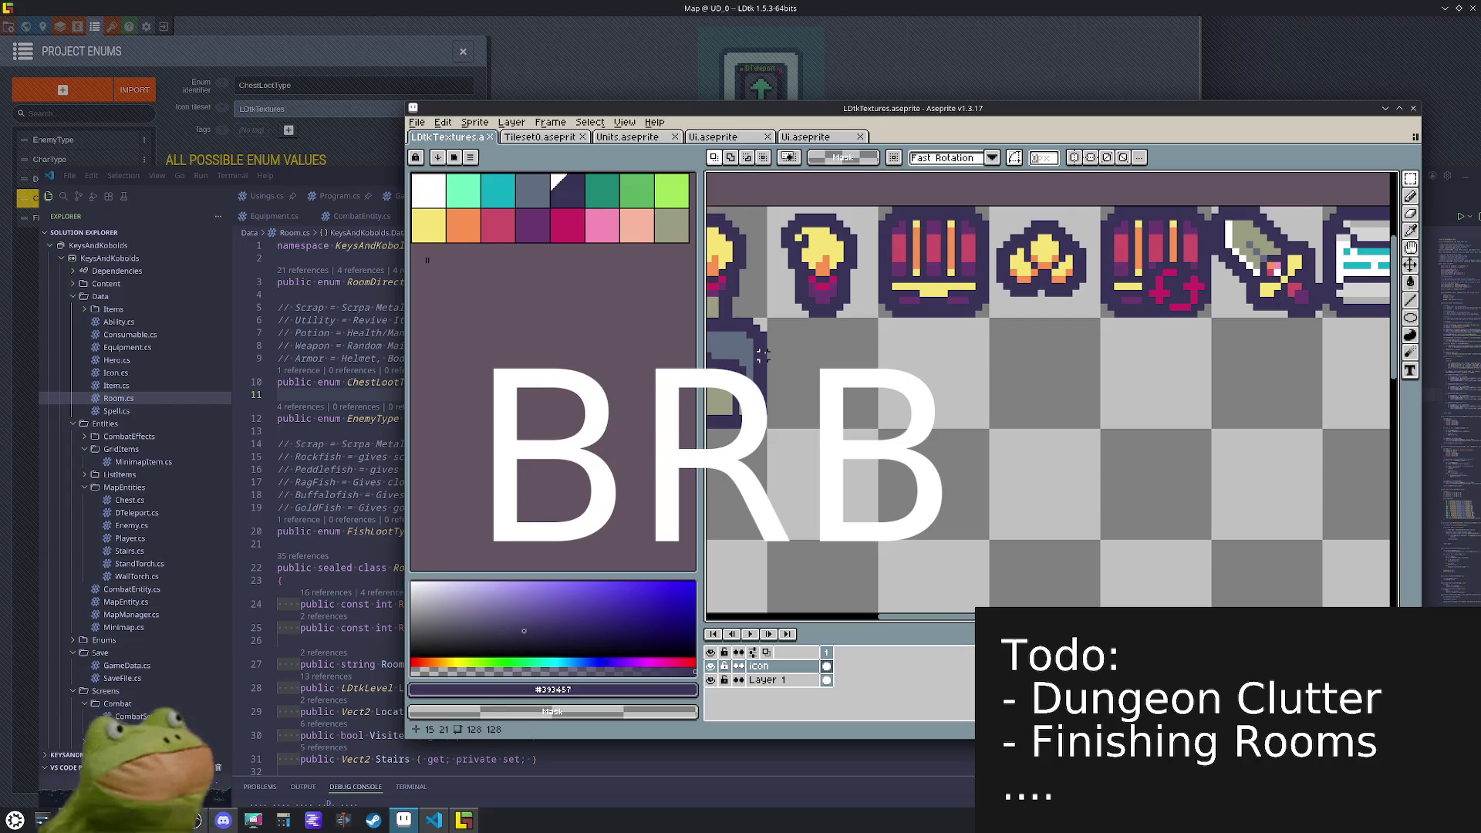
pyautogui.press('x')
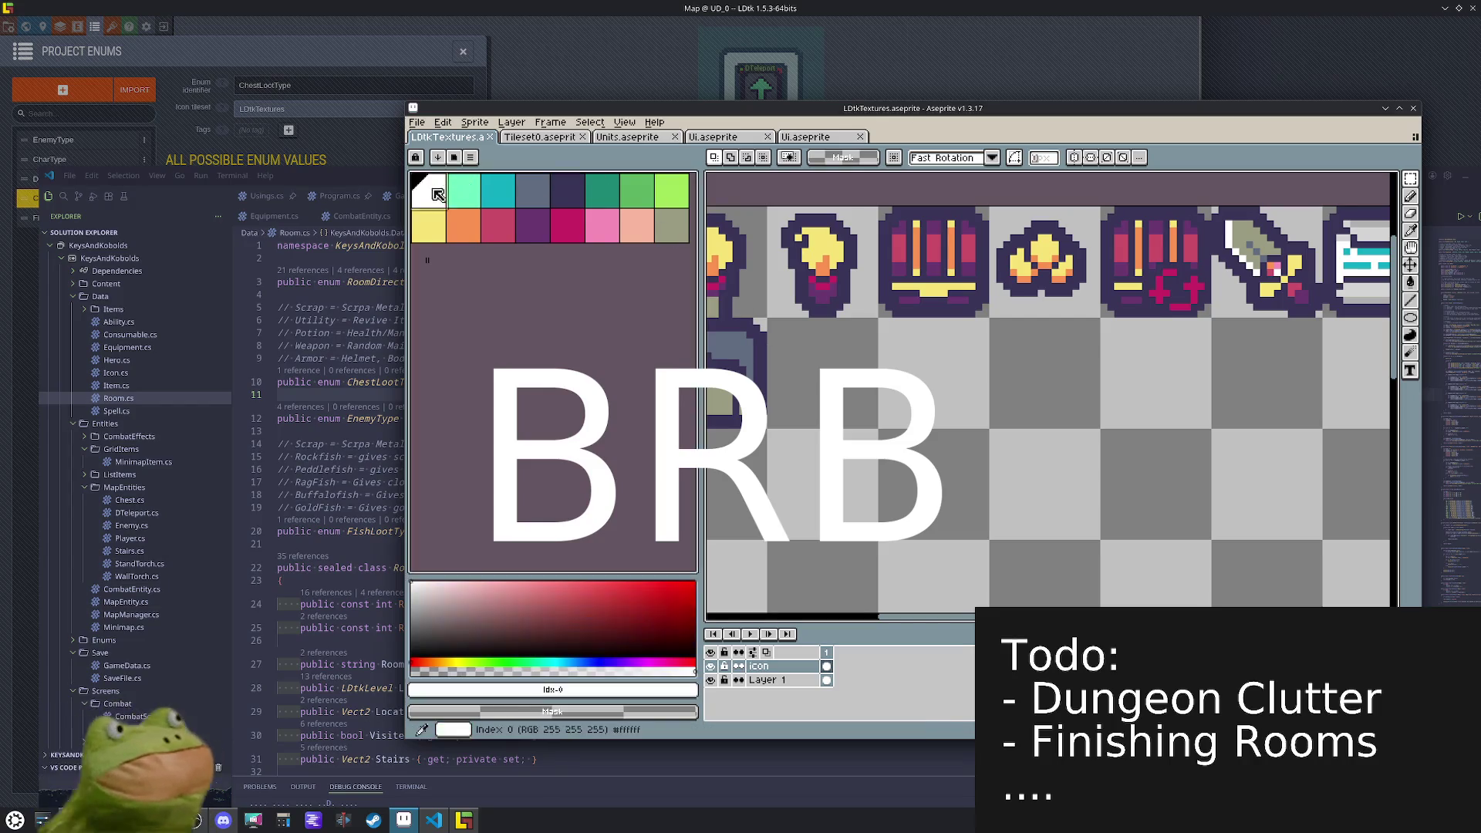
pyautogui.press('b')
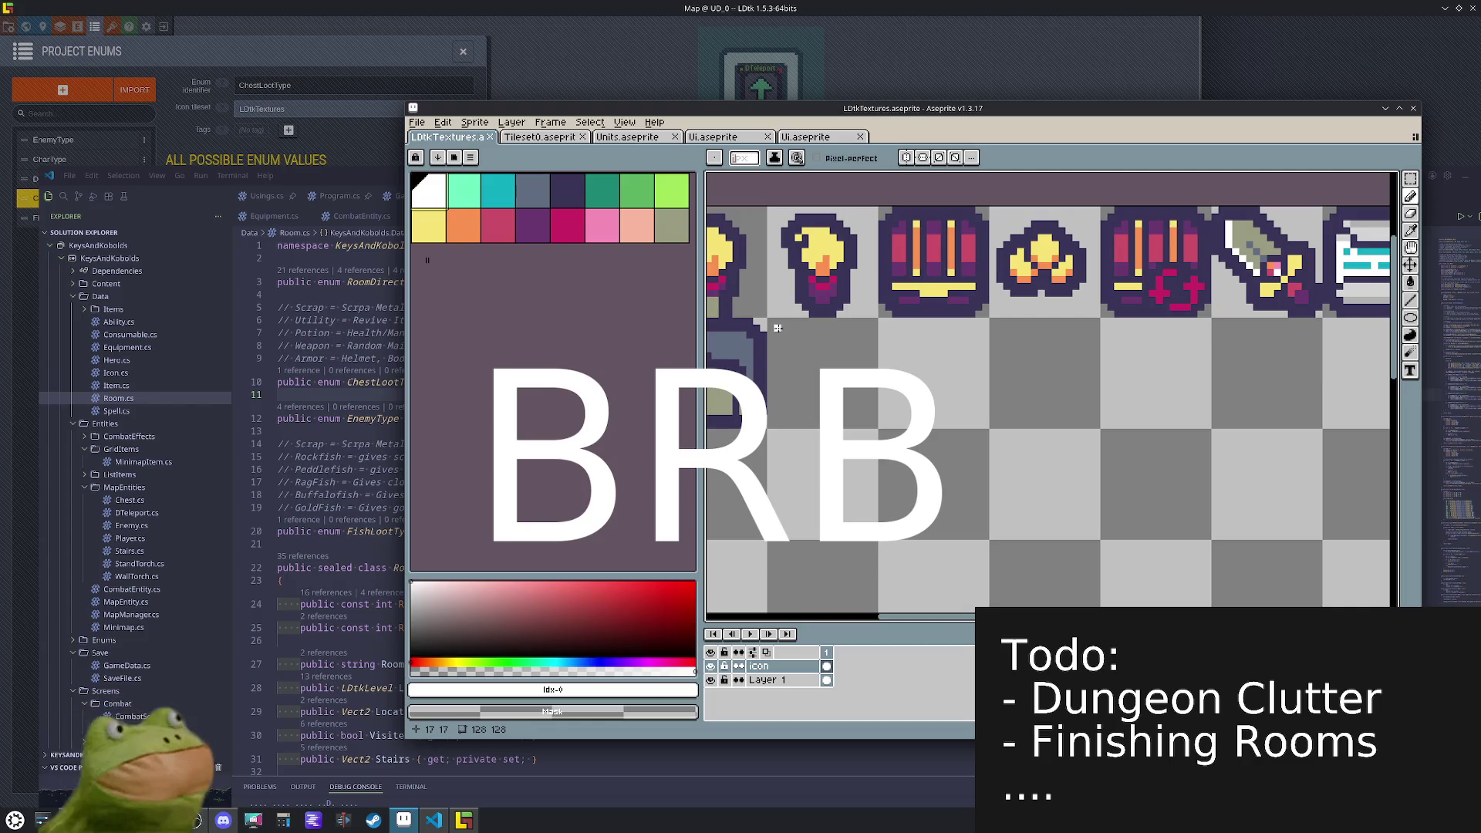
pyautogui.moveTo(784, 327); pyautogui.dragTo(868, 410)
# - Add a second parallel white diagonal and thicken the blade's edge
pyautogui.scroll(2, 872, 401)
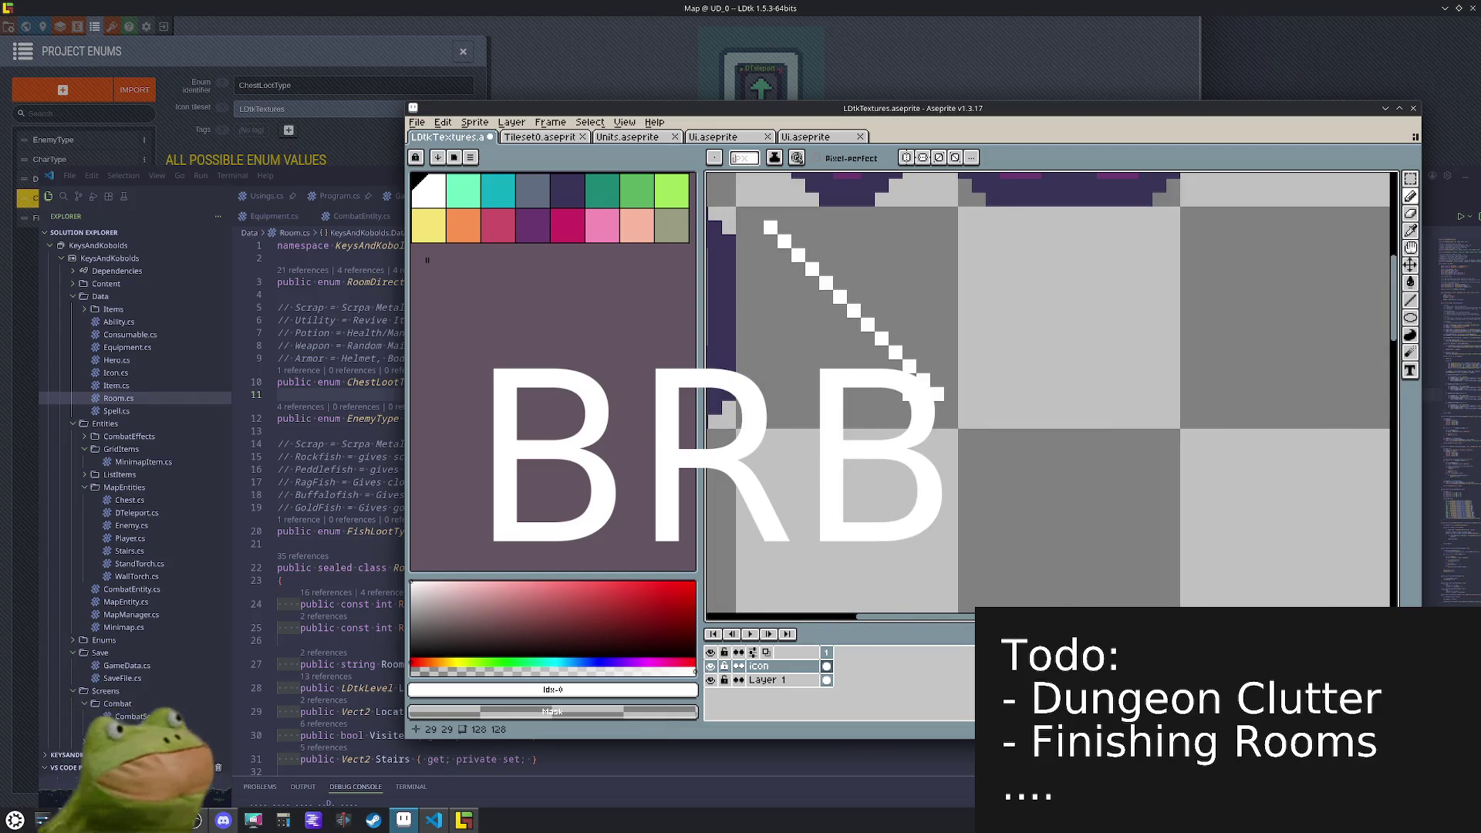
pyautogui.moveTo(839, 320); pyautogui.dragTo(879, 348)
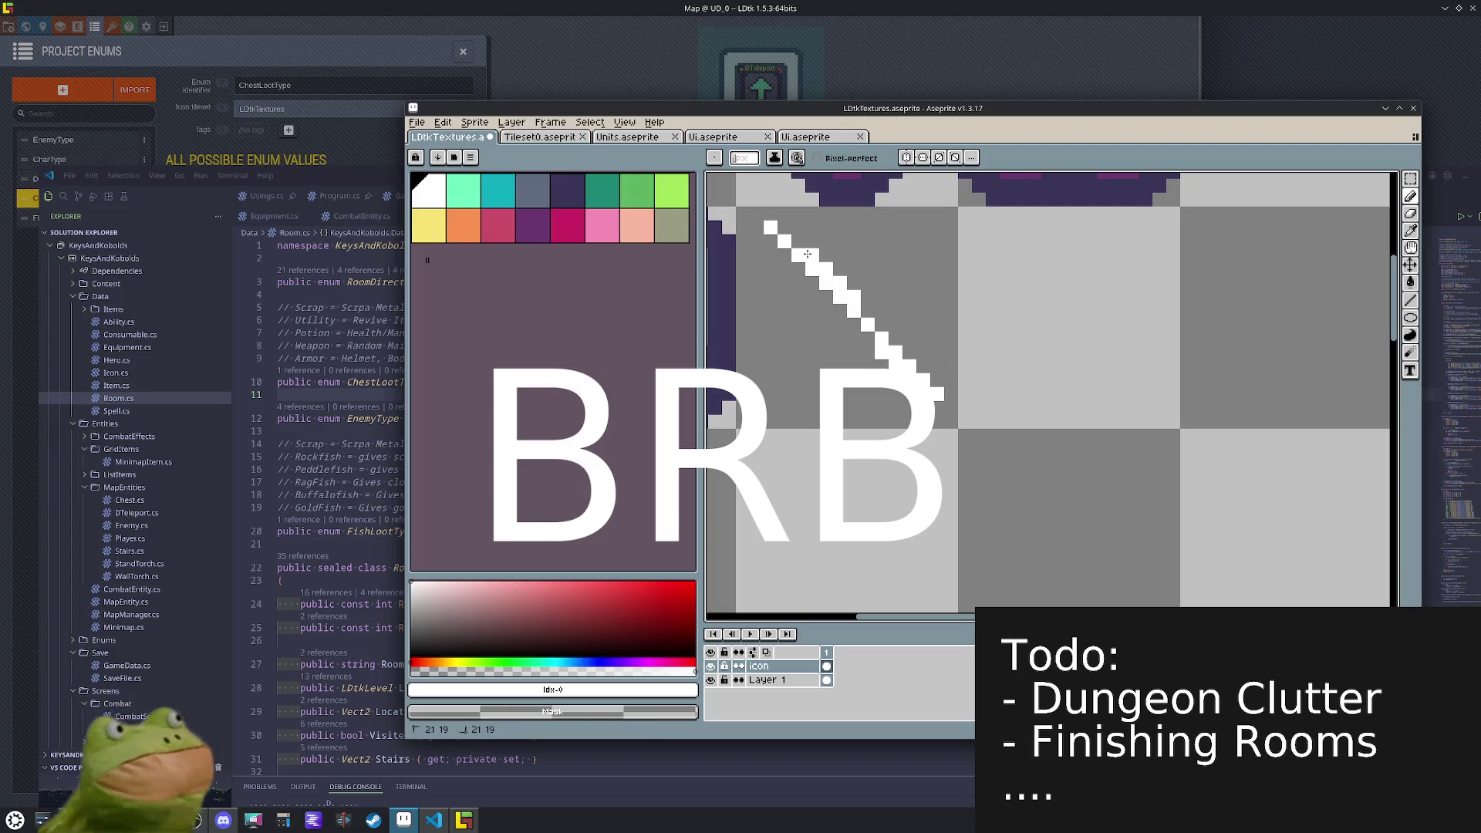
pyautogui.moveTo(799, 240)
pyautogui.mouseDown()
pyautogui.moveTo(800, 272)
pyautogui.moveTo(819, 280)
pyautogui.mouseUp()
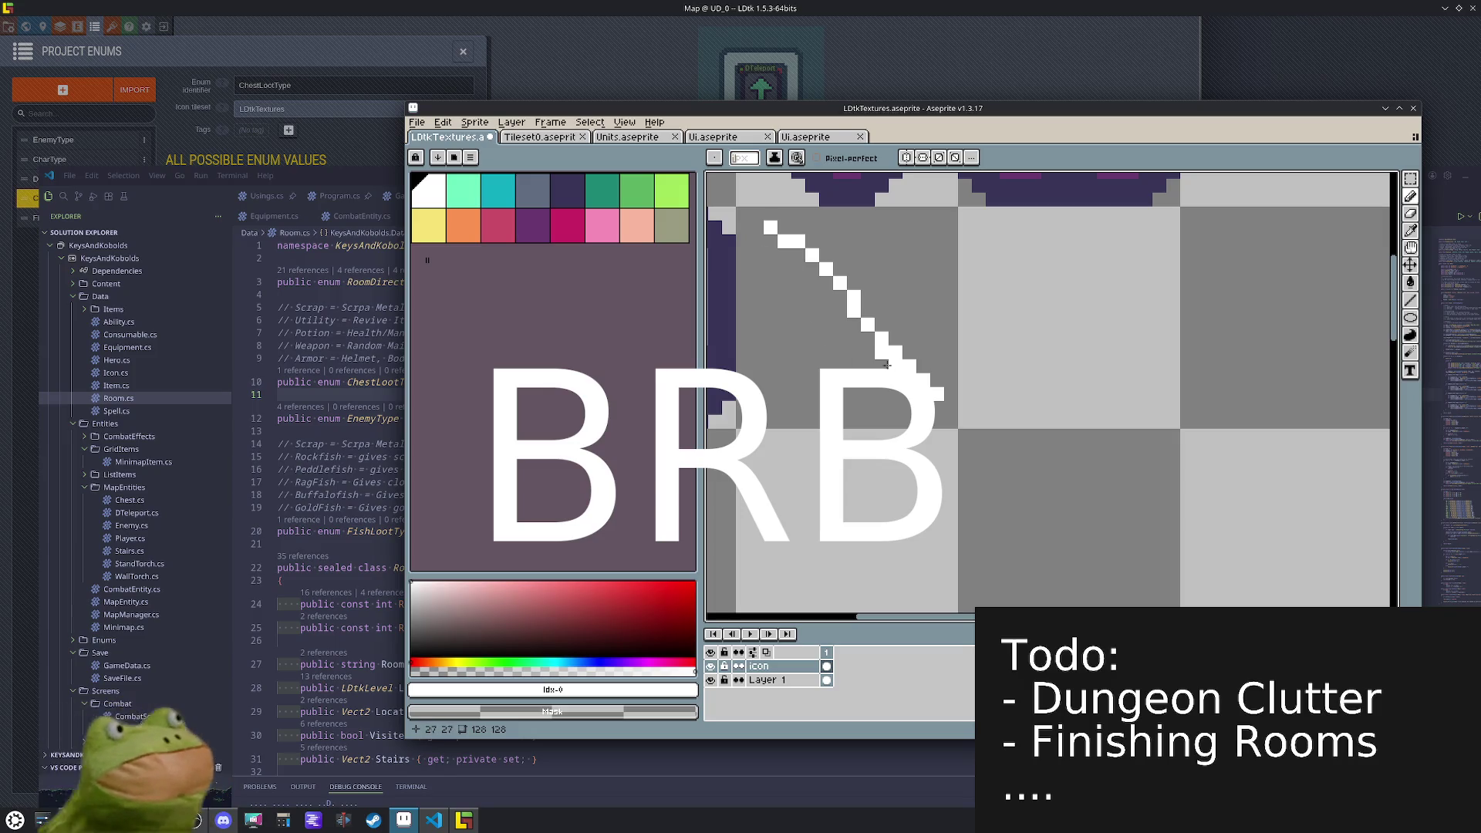
pyautogui.moveTo(865, 340)
pyautogui.mouseDown()
pyautogui.moveTo(810, 300)
pyautogui.moveTo(769, 236)
pyautogui.moveTo(848, 308)
pyautogui.mouseUp()
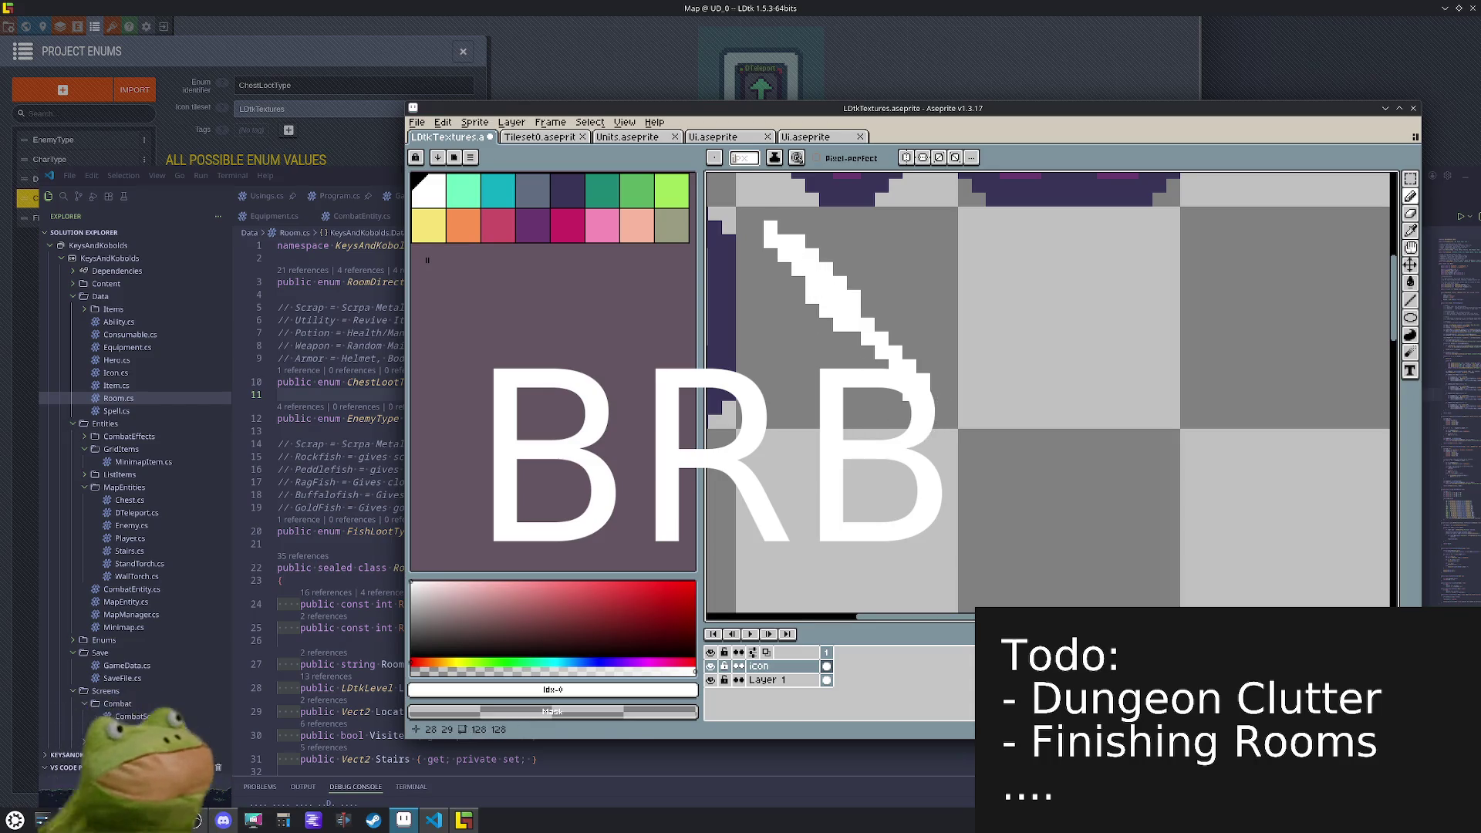
pyautogui.moveTo(852, 337)
pyautogui.mouseDown()
pyautogui.moveTo(772, 310)
pyautogui.moveTo(770, 254)
pyautogui.moveTo(837, 332)
pyautogui.moveTo(782, 278)
pyautogui.mouseUp()
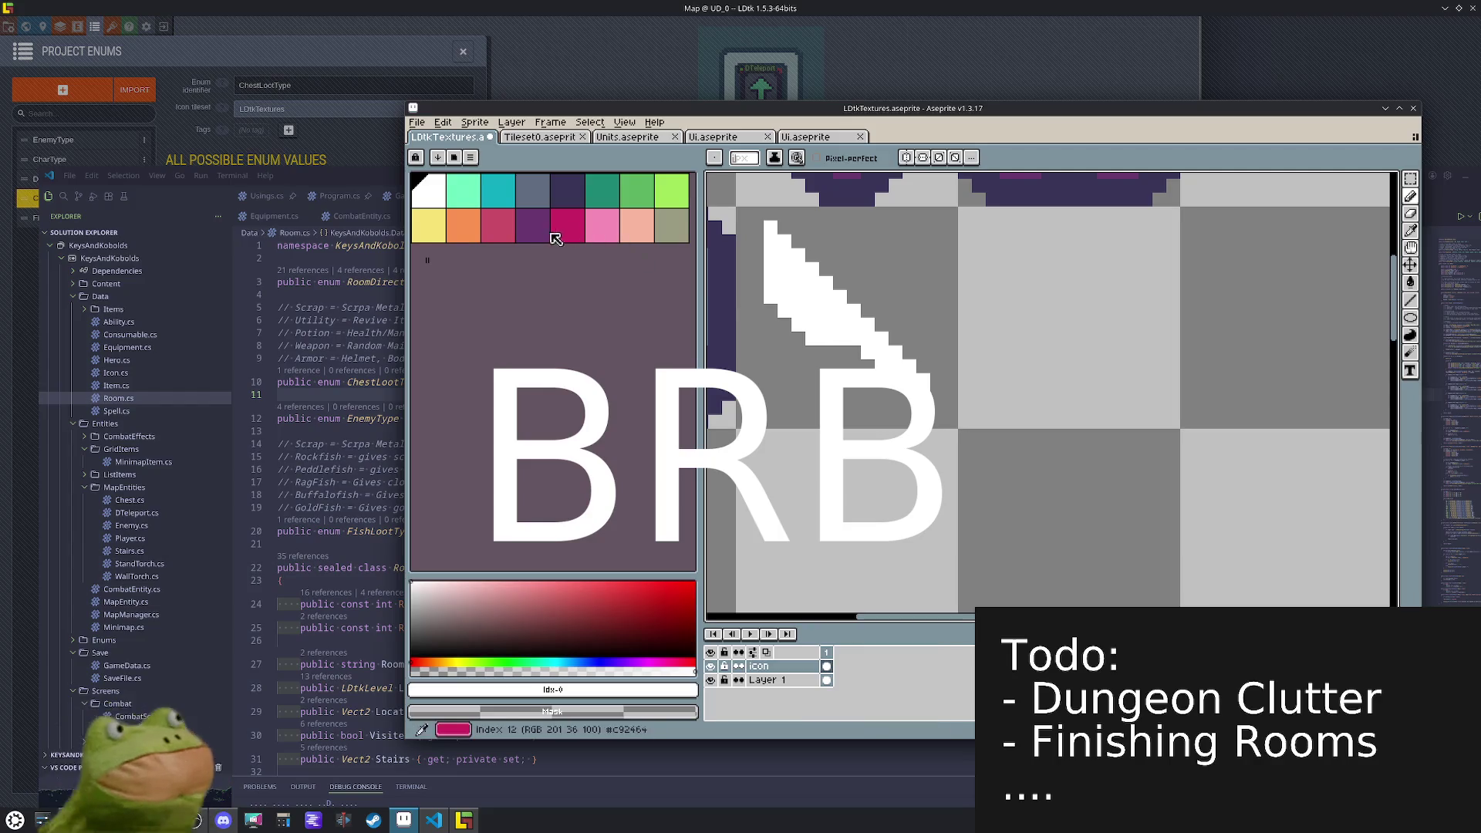
# - Draw a pink diagonal line down the inside of the blade
pyautogui.click(505, 232)
pyautogui.click(848, 340)
pyautogui.keyDown('shift'); pyautogui.click(756, 283); pyautogui.keyUp('shift')
pyautogui.keyDown('shift'); pyautogui.click(771, 257); pyautogui.keyUp('shift')
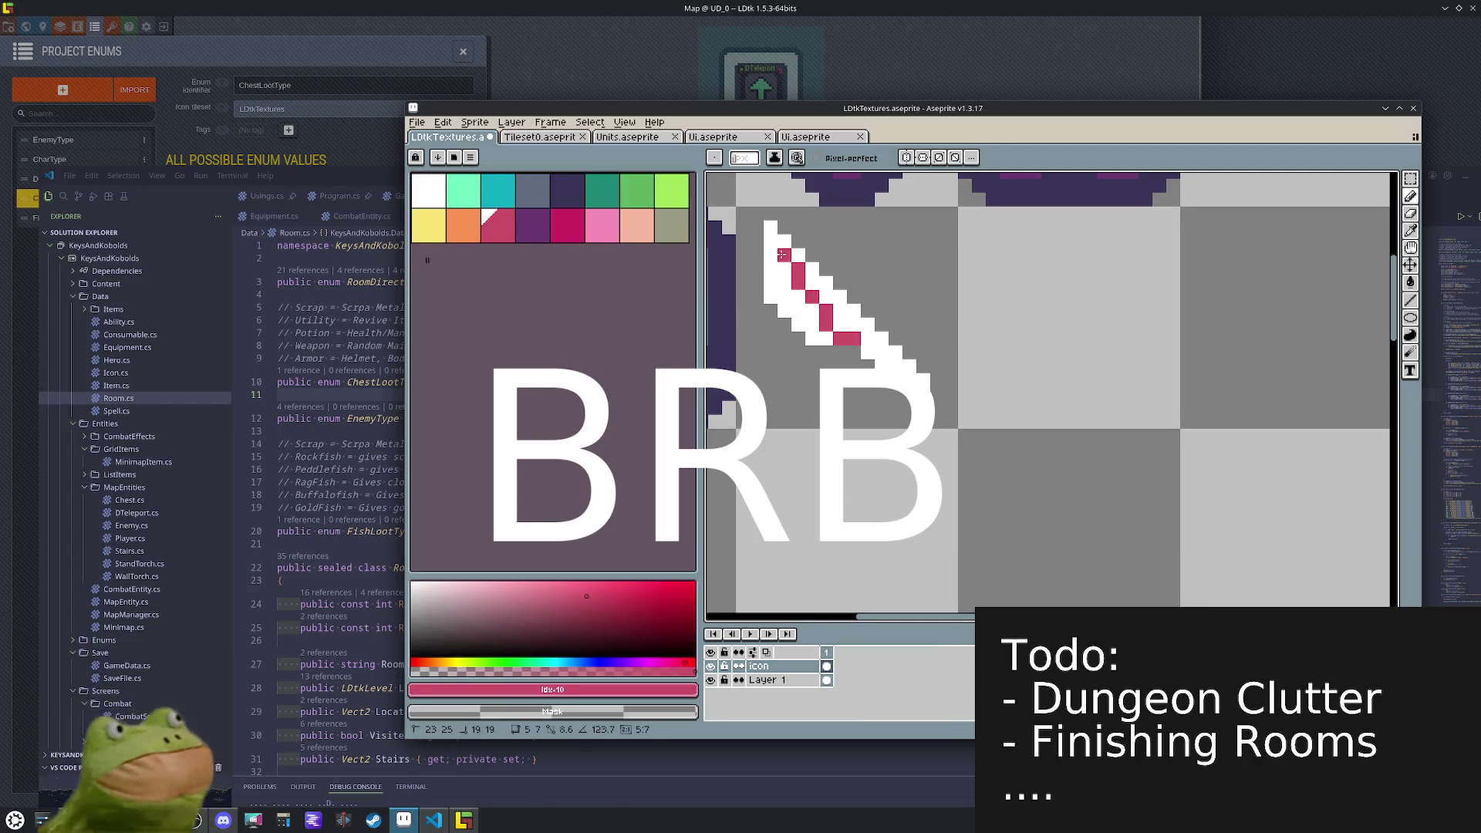
pyautogui.keyDown('shift'); pyautogui.click(812, 298); pyautogui.keyUp('shift')
pyautogui.keyDown('shift'); pyautogui.click(840, 324); pyautogui.keyUp('shift')
# - Fill the blade's interior pink and touch up its edge pixels
pyautogui.press('h')
pyautogui.press('g')
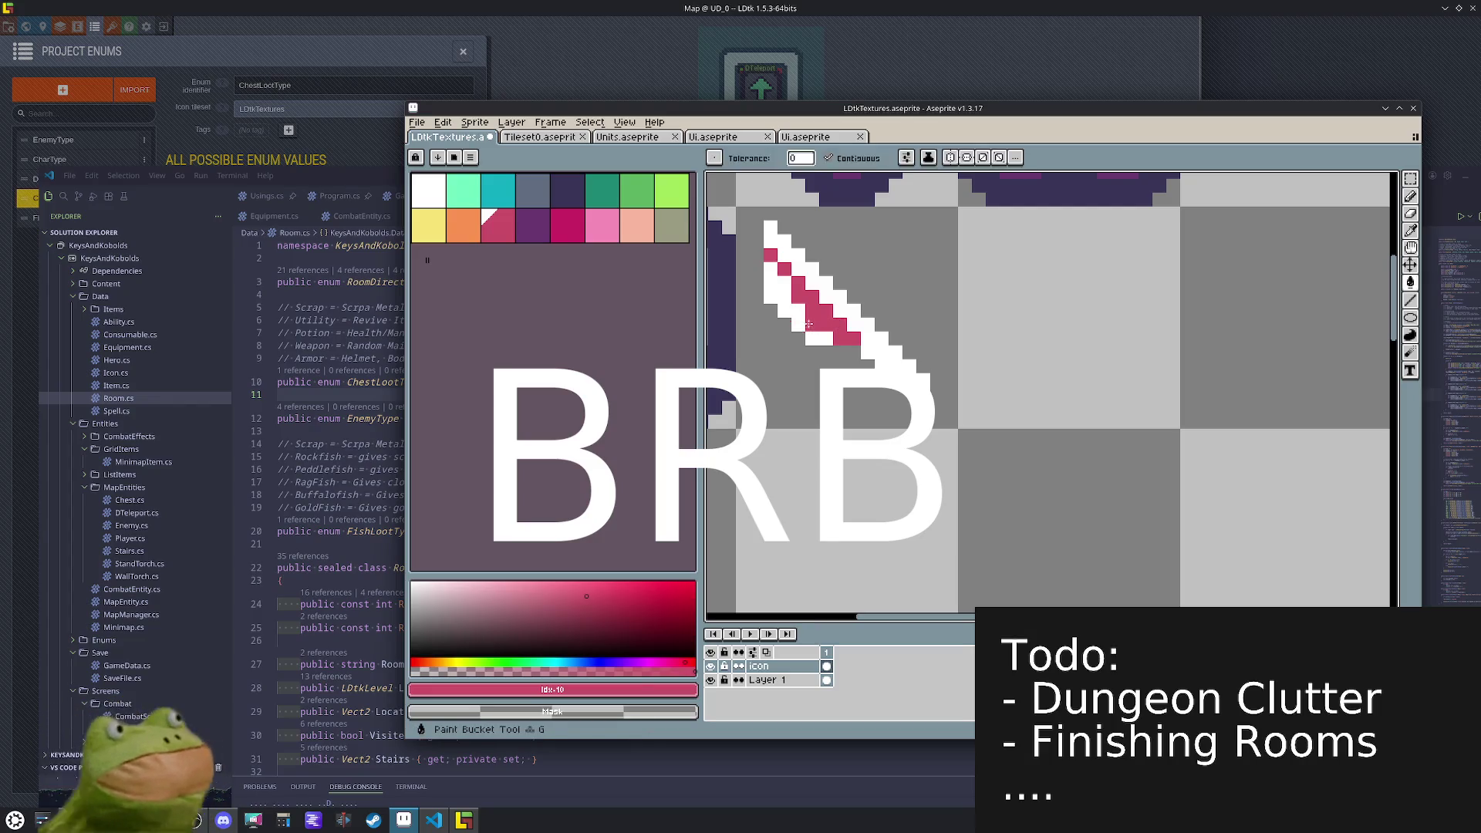
pyautogui.click(833, 323)
pyautogui.click(847, 324)
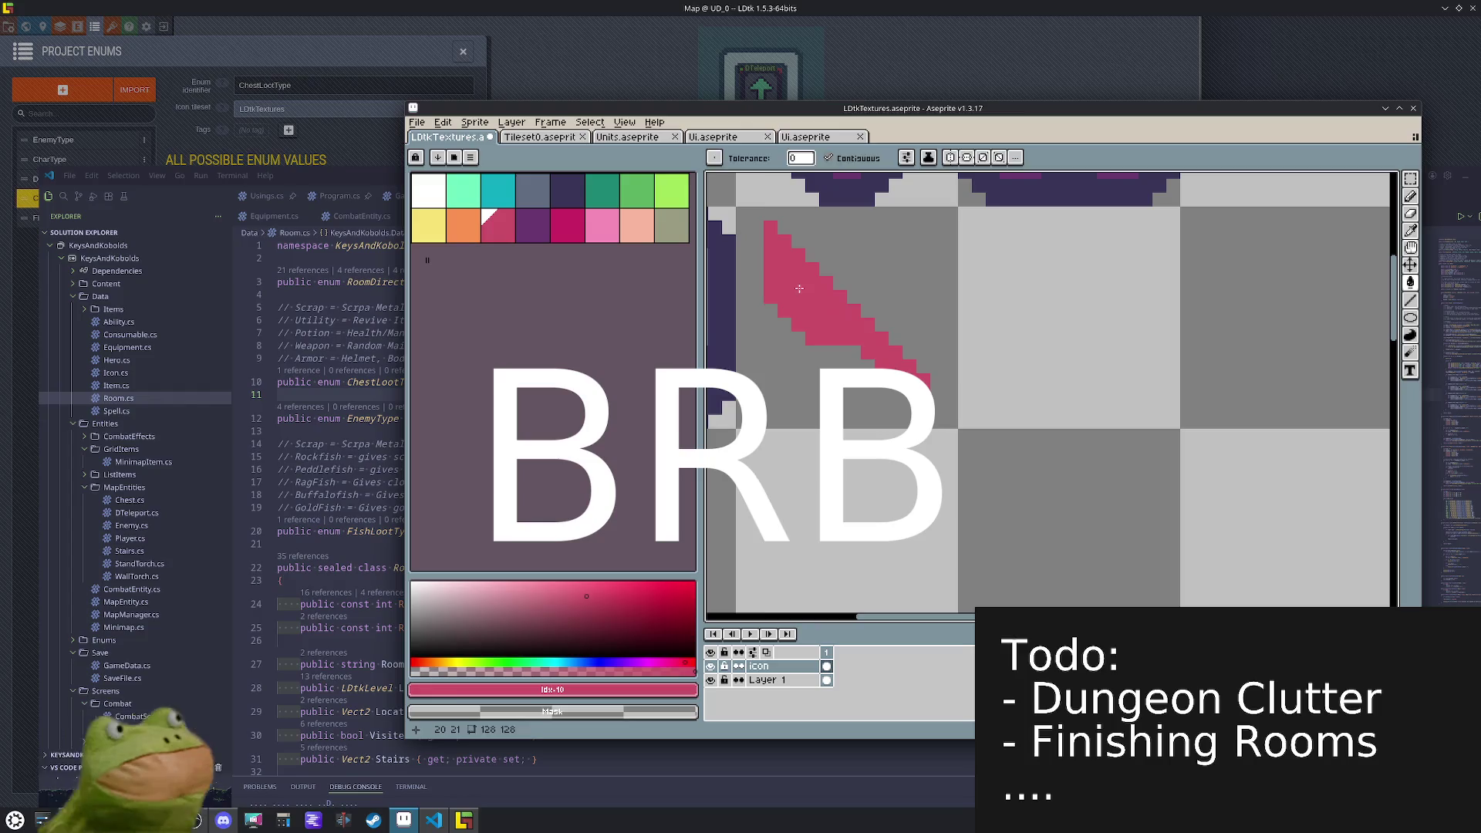
pyautogui.hotkey('ctrl', 'z')
pyautogui.press('b')
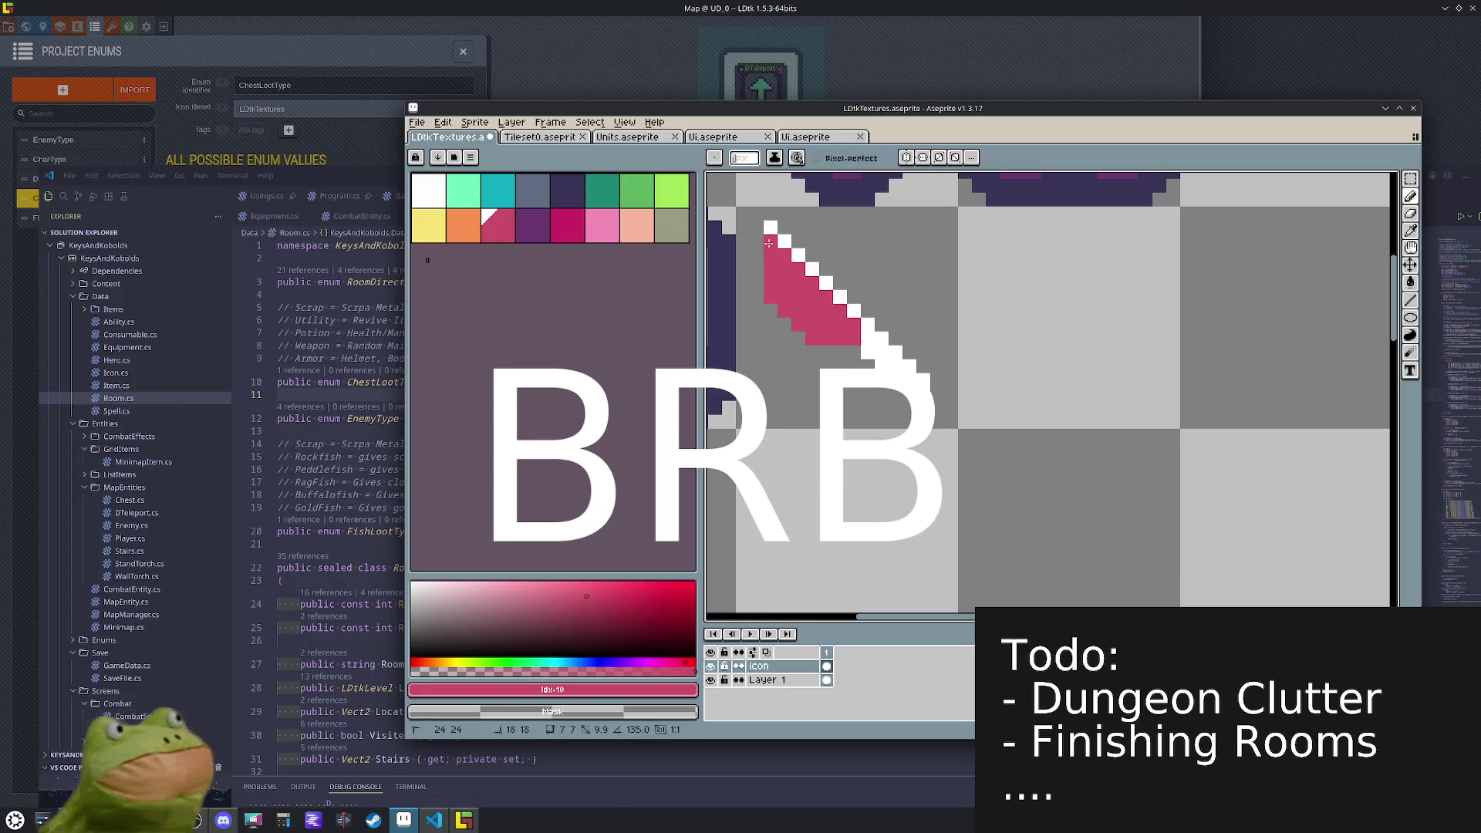
pyautogui.moveTo(847, 339)
pyautogui.mouseDown()
pyautogui.moveTo(930, 382)
pyautogui.moveTo(939, 407)
pyautogui.mouseUp()
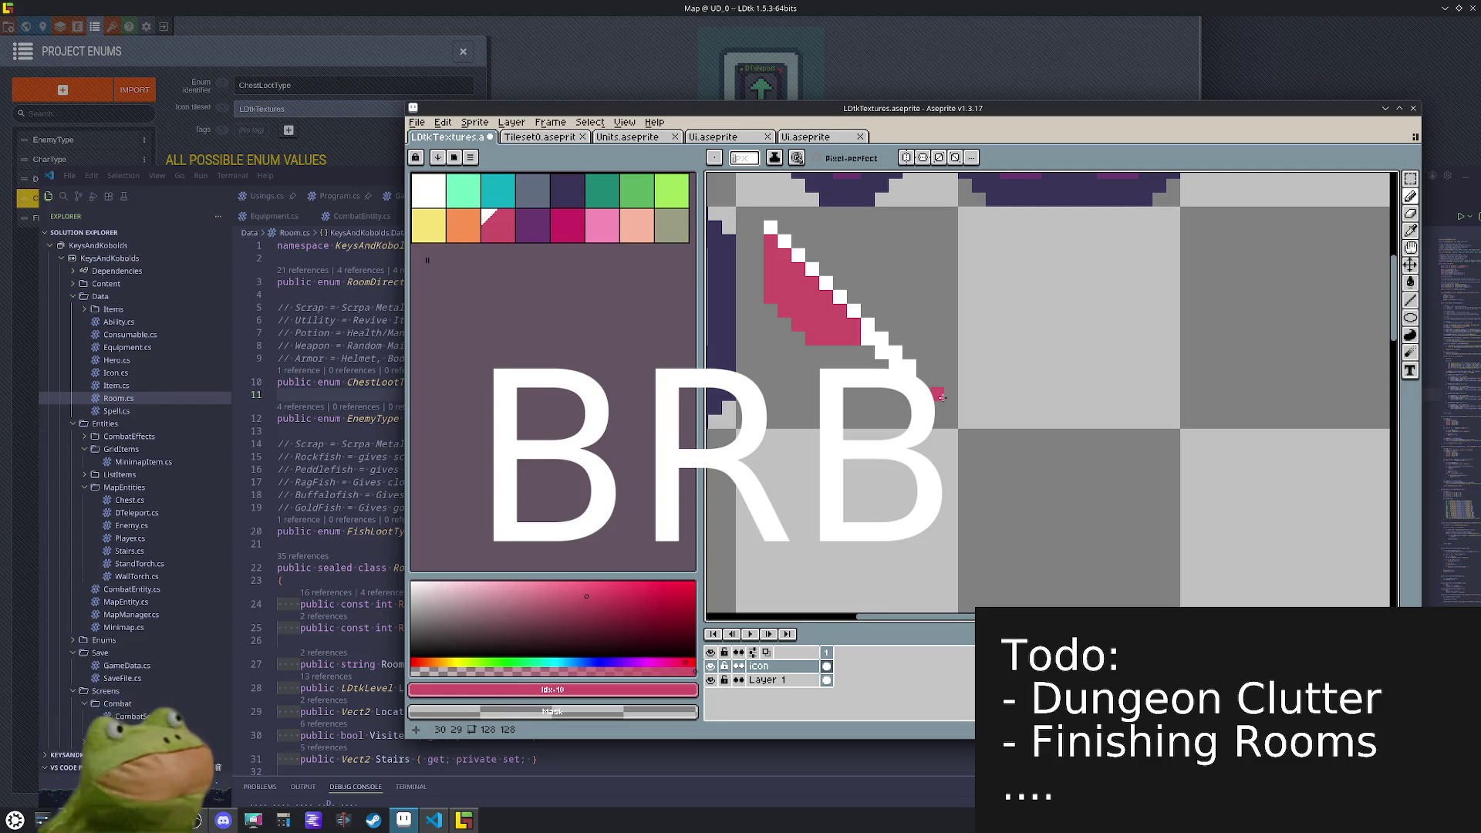
pyautogui.moveTo(866, 303); pyautogui.dragTo(782, 227)
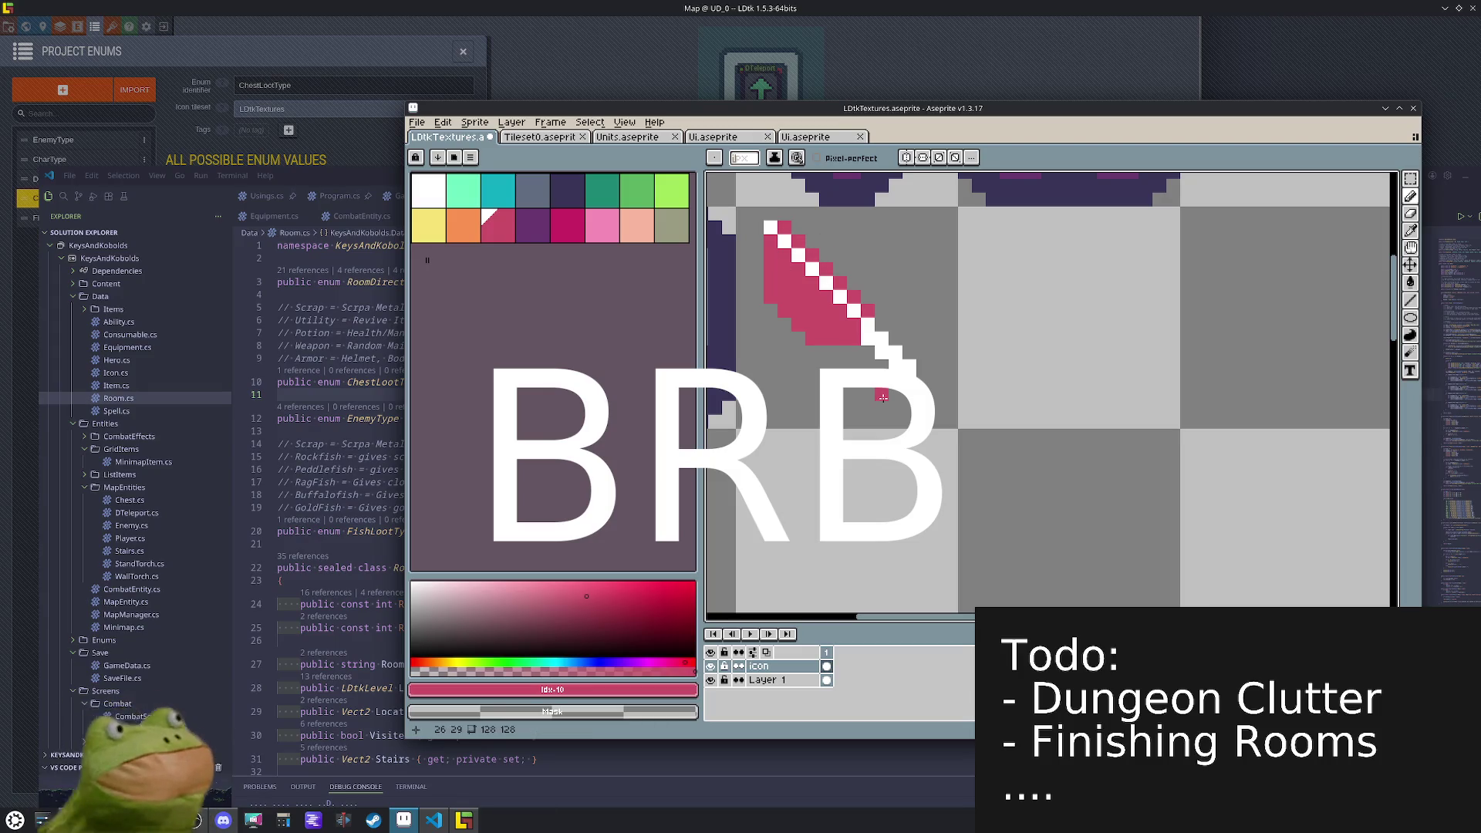
# - Select the pink slash tile and delete its contents
pyautogui.scroll(-2, 882, 396)
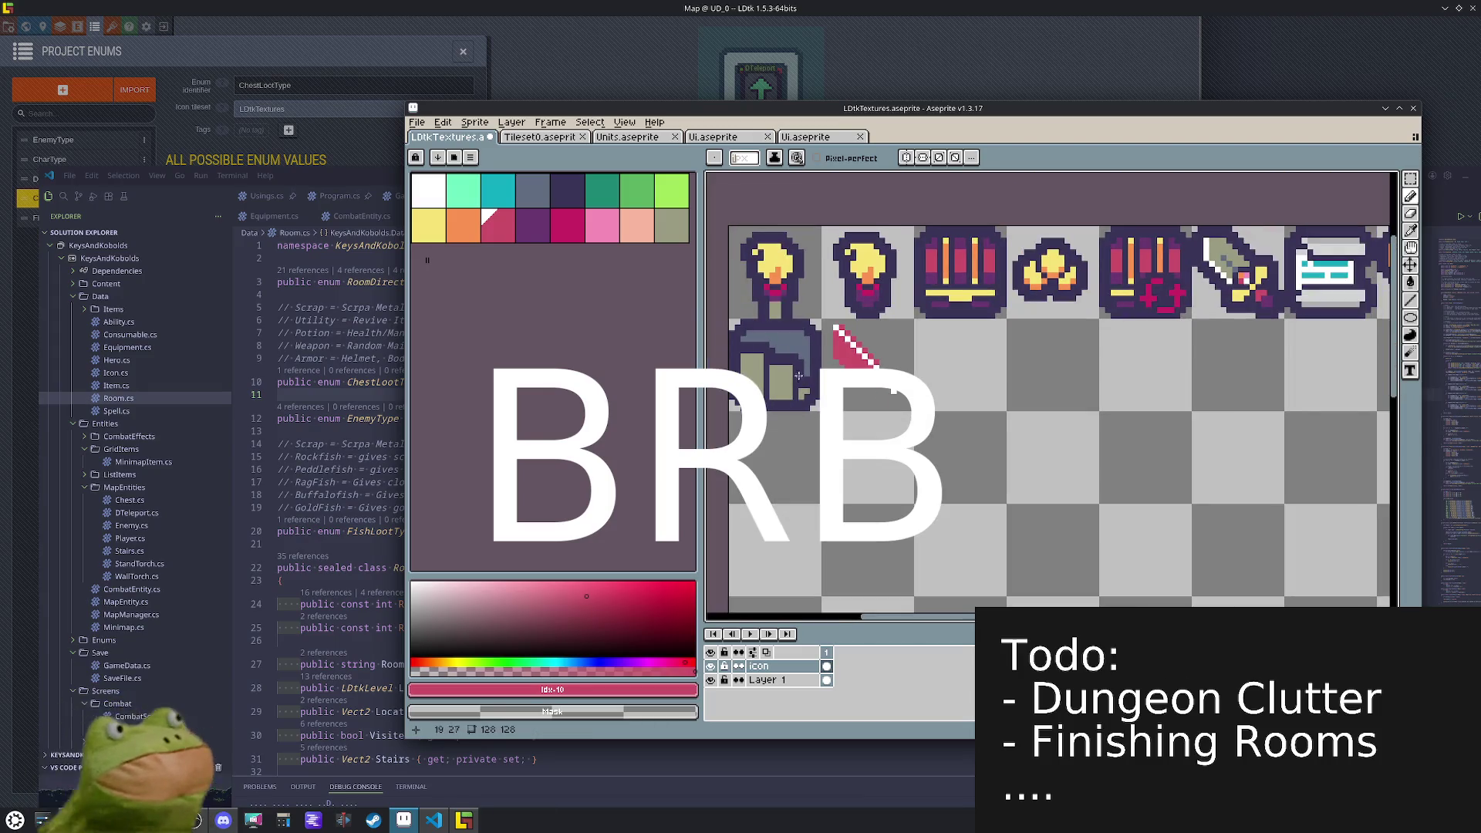
pyautogui.press('m')
pyautogui.moveTo(917, 382); pyautogui.dragTo(825, 320)
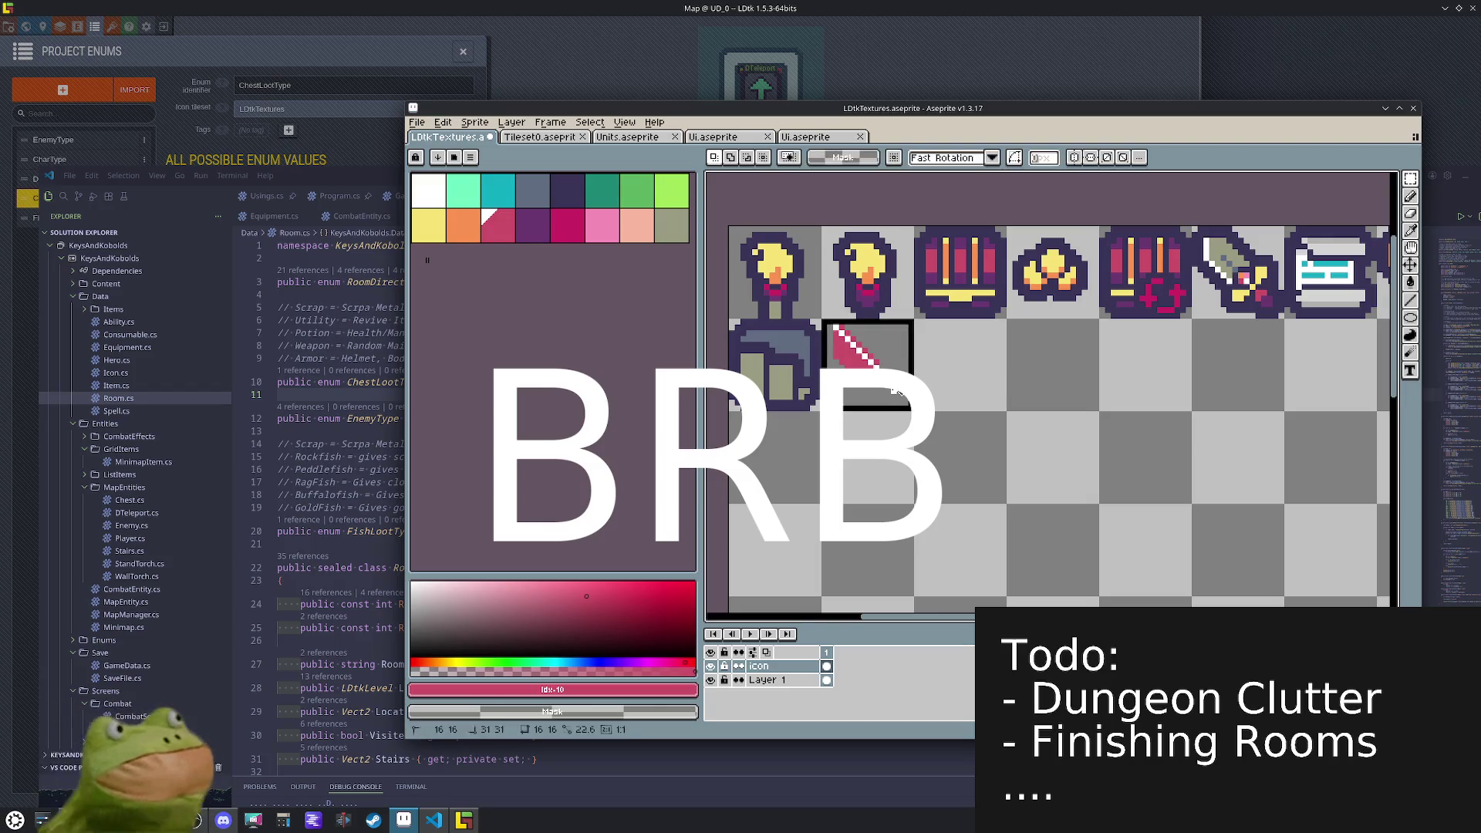
pyautogui.press('Delete')
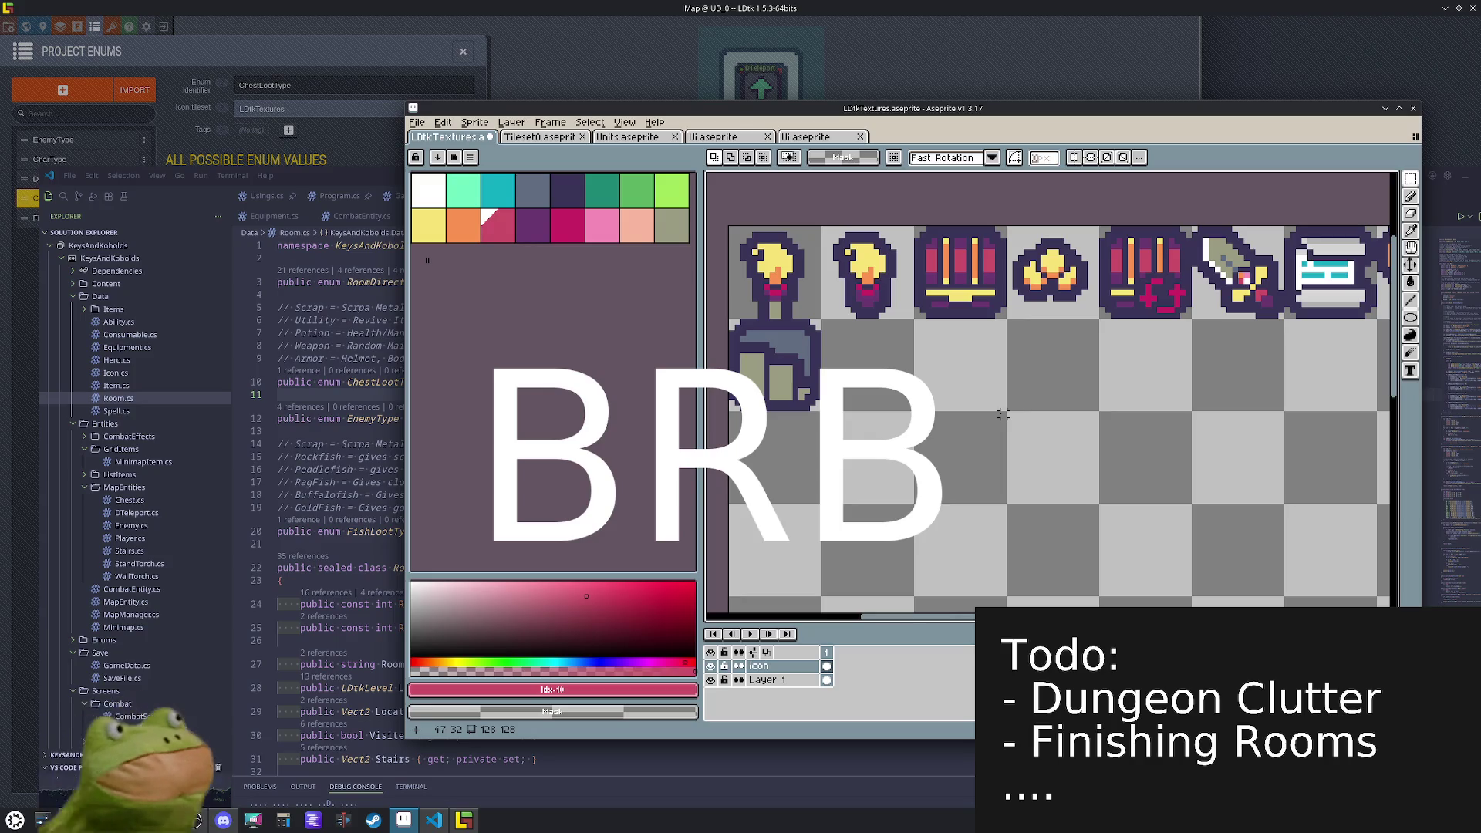
# - Draw and fill a bright purple triangular potion body in the empty tile
pyautogui.scroll(2, 939, 384)
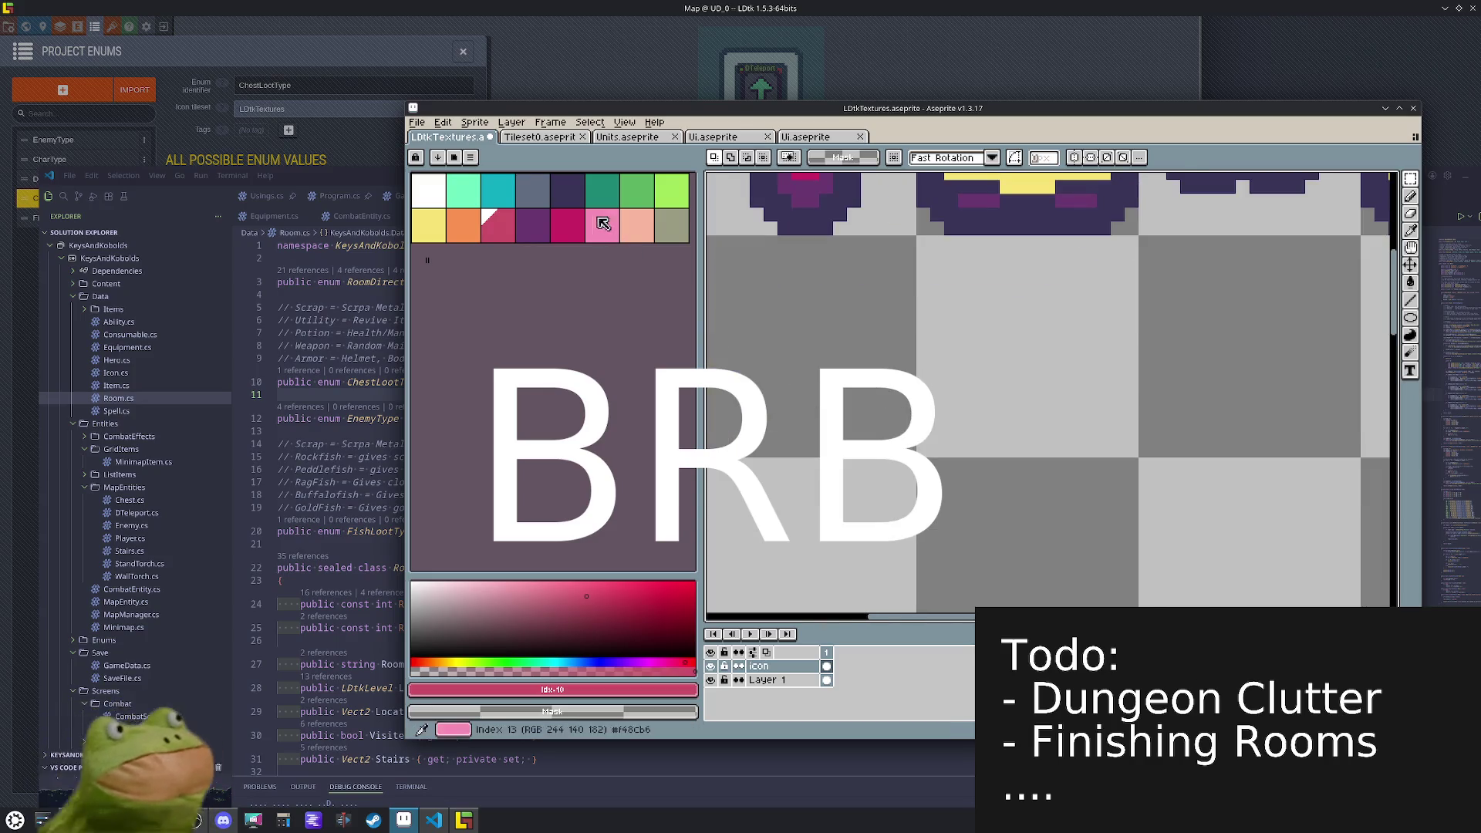
pyautogui.click(532, 223)
pyautogui.press('h')
pyautogui.moveTo(866, 358); pyautogui.dragTo(981, 321)
pyautogui.click(544, 606)
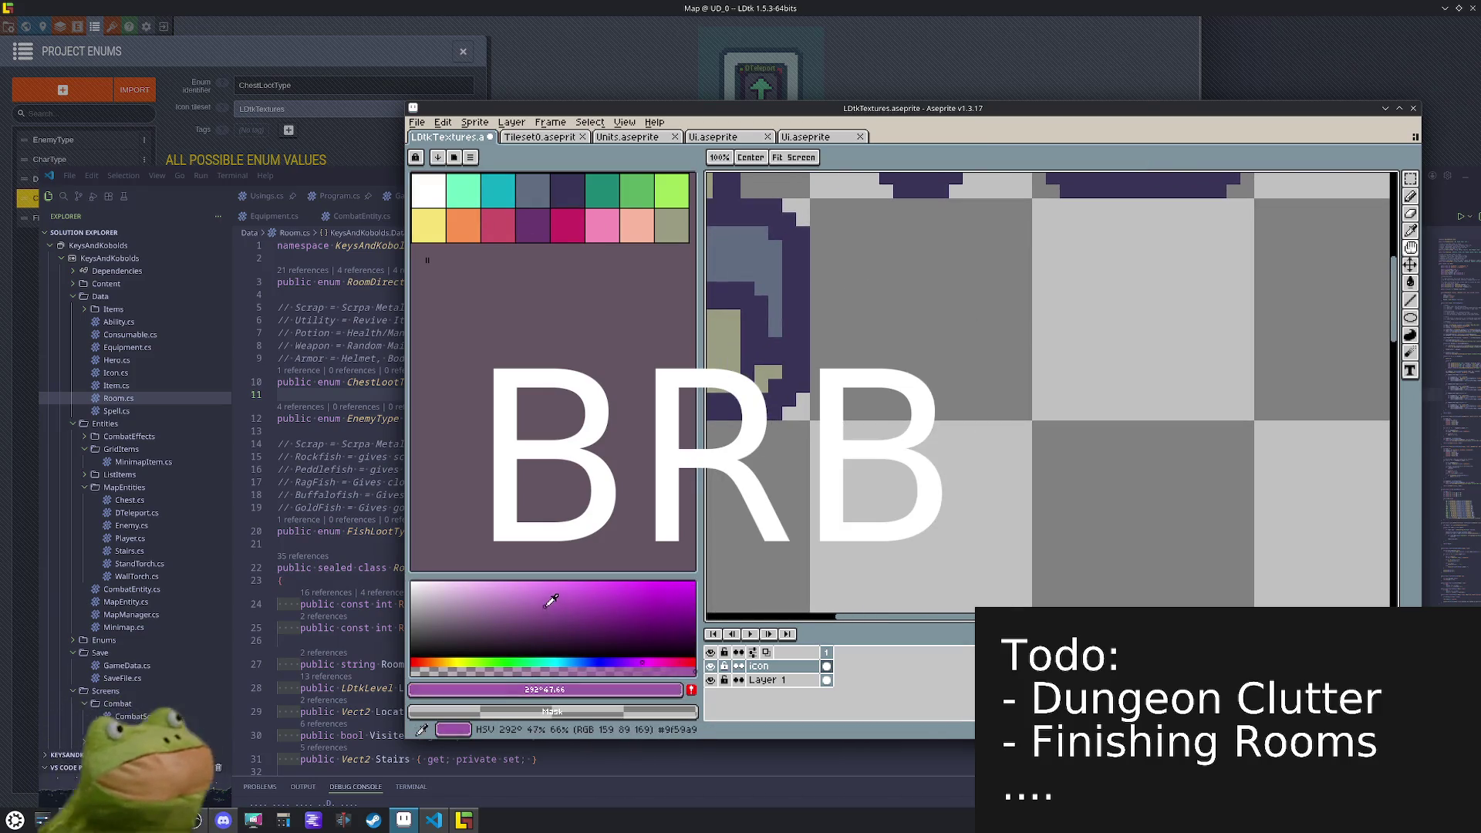
pyautogui.press('b')
pyautogui.click(984, 373)
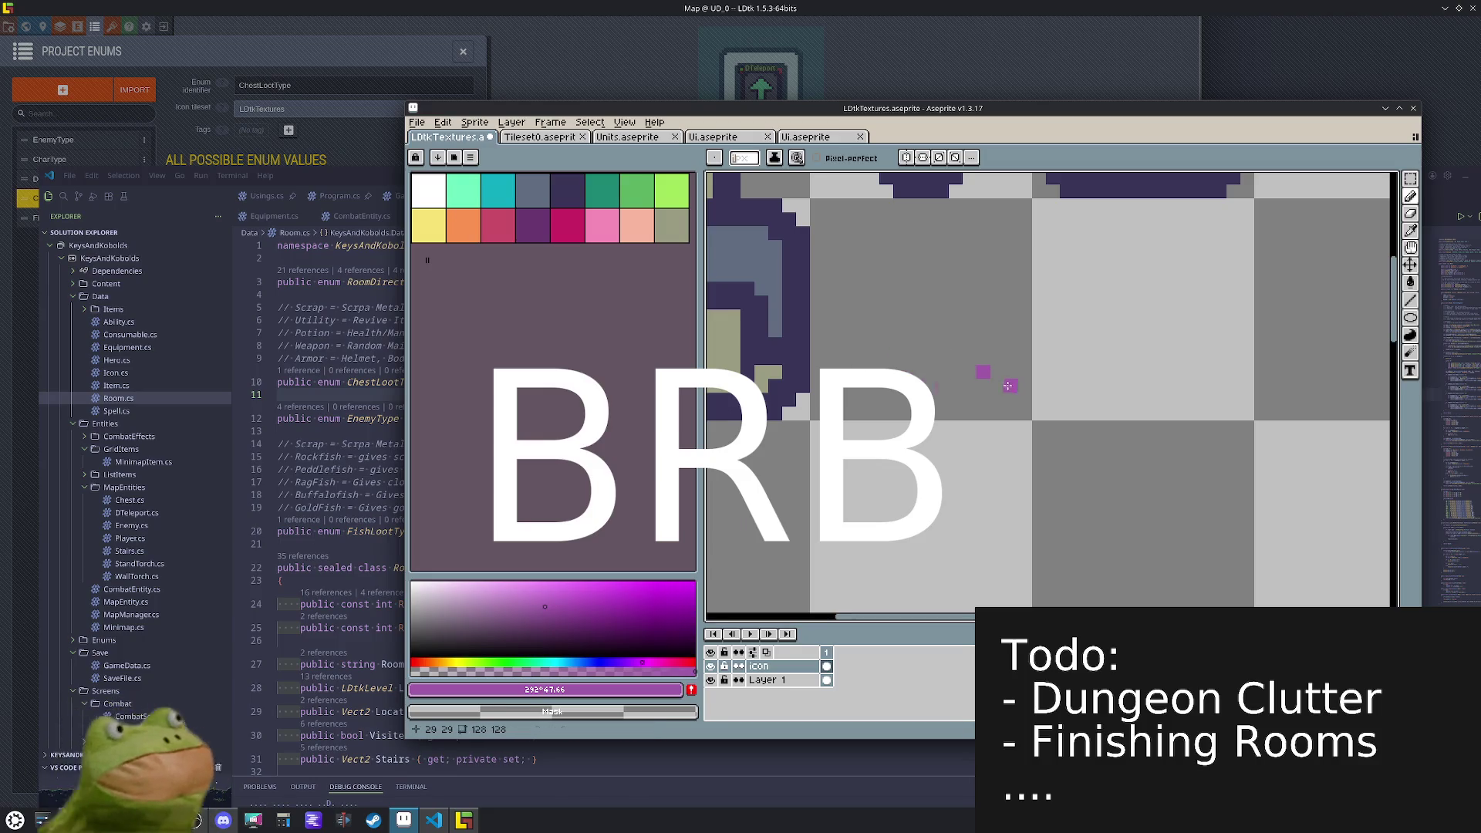
pyautogui.moveTo(983, 384)
pyautogui.mouseDown()
pyautogui.moveTo(853, 389)
pyautogui.moveTo(859, 356)
pyautogui.moveTo(915, 302)
pyautogui.mouseUp()
pyautogui.moveTo(983, 363); pyautogui.dragTo(920, 306)
pyautogui.press('g')
pyautogui.click(927, 352)
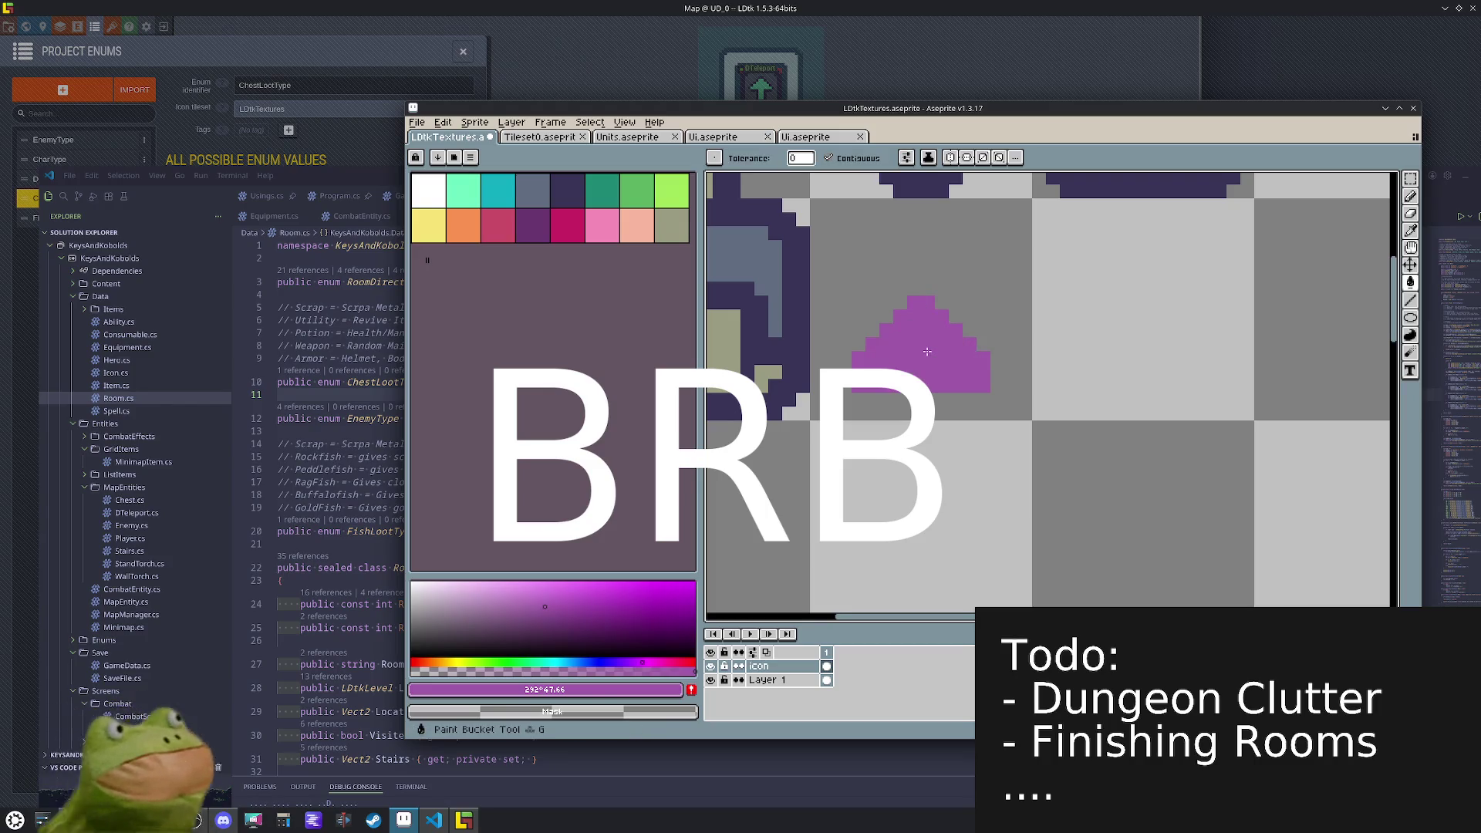
# - Add a mint line across the body top and a teal neck
pyautogui.click(462, 191)
pyautogui.press('b')
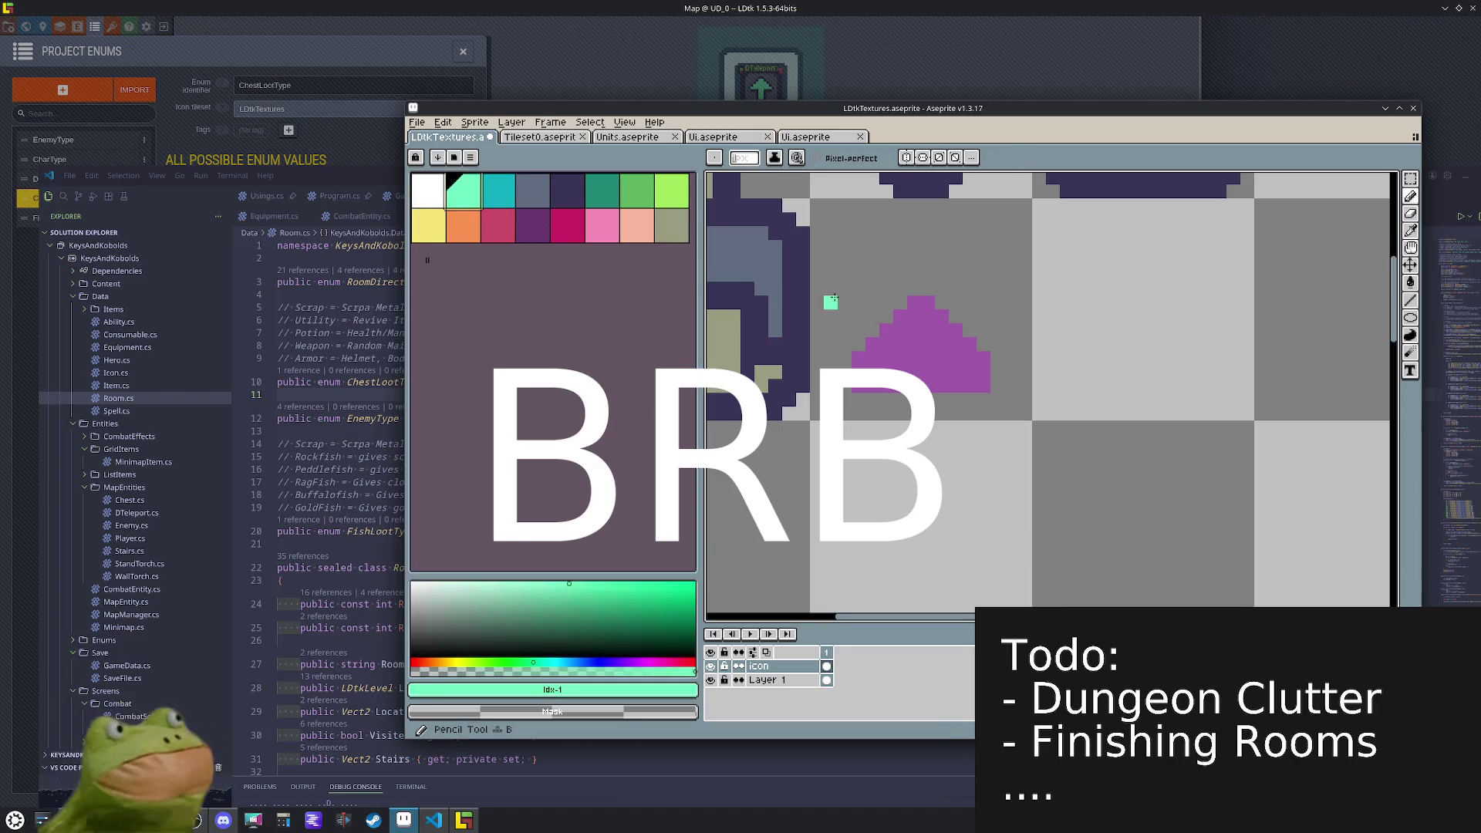
pyautogui.click(886, 330)
pyautogui.keyDown('shift'); pyautogui.click(943, 330); pyautogui.keyUp('shift')
pyautogui.click(956, 330)
pyautogui.click(915, 315)
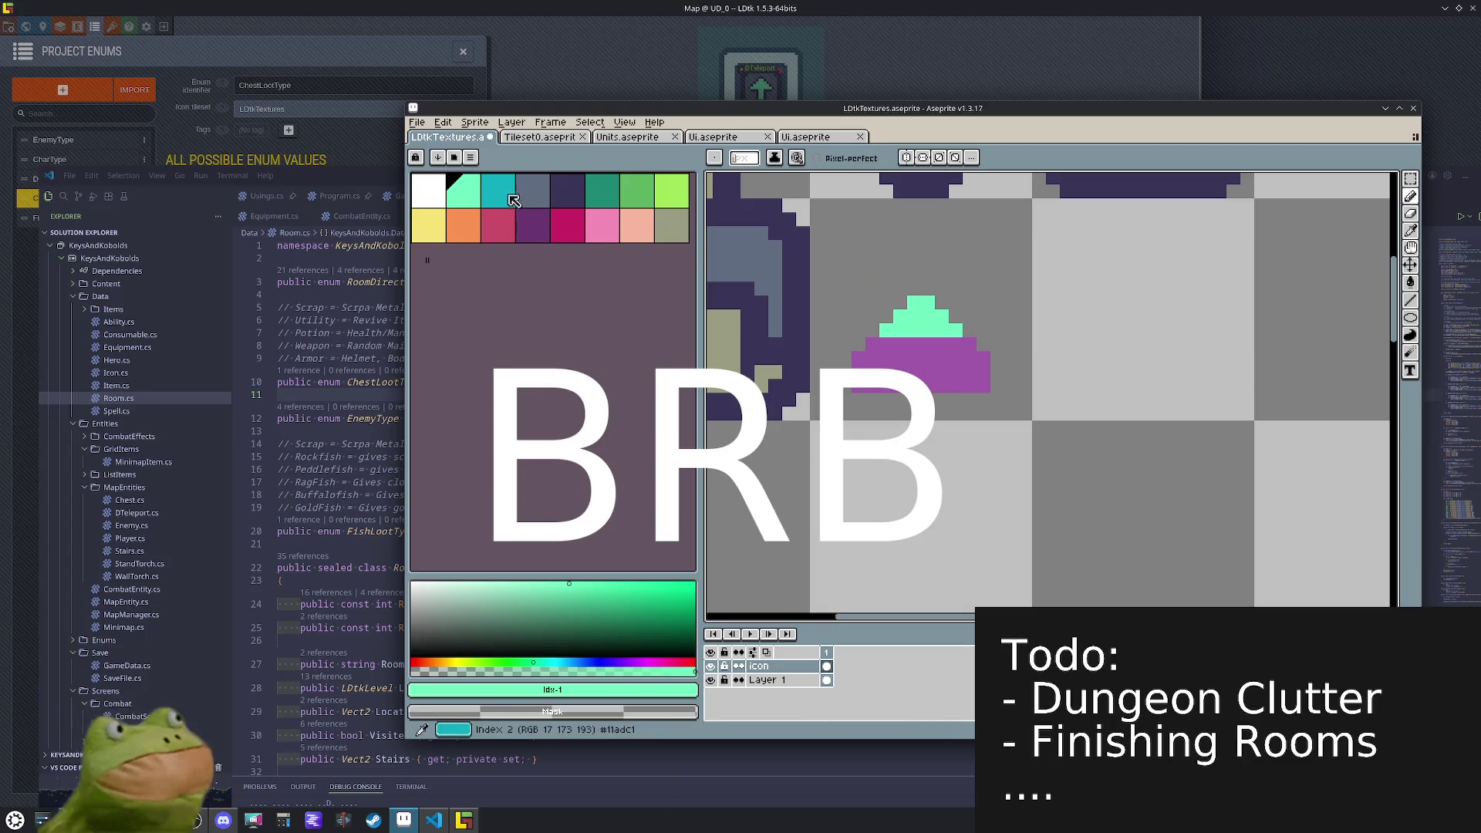
pyautogui.press(']')
pyautogui.click(928, 302)
pyautogui.moveTo(927, 316); pyautogui.dragTo(911, 305)
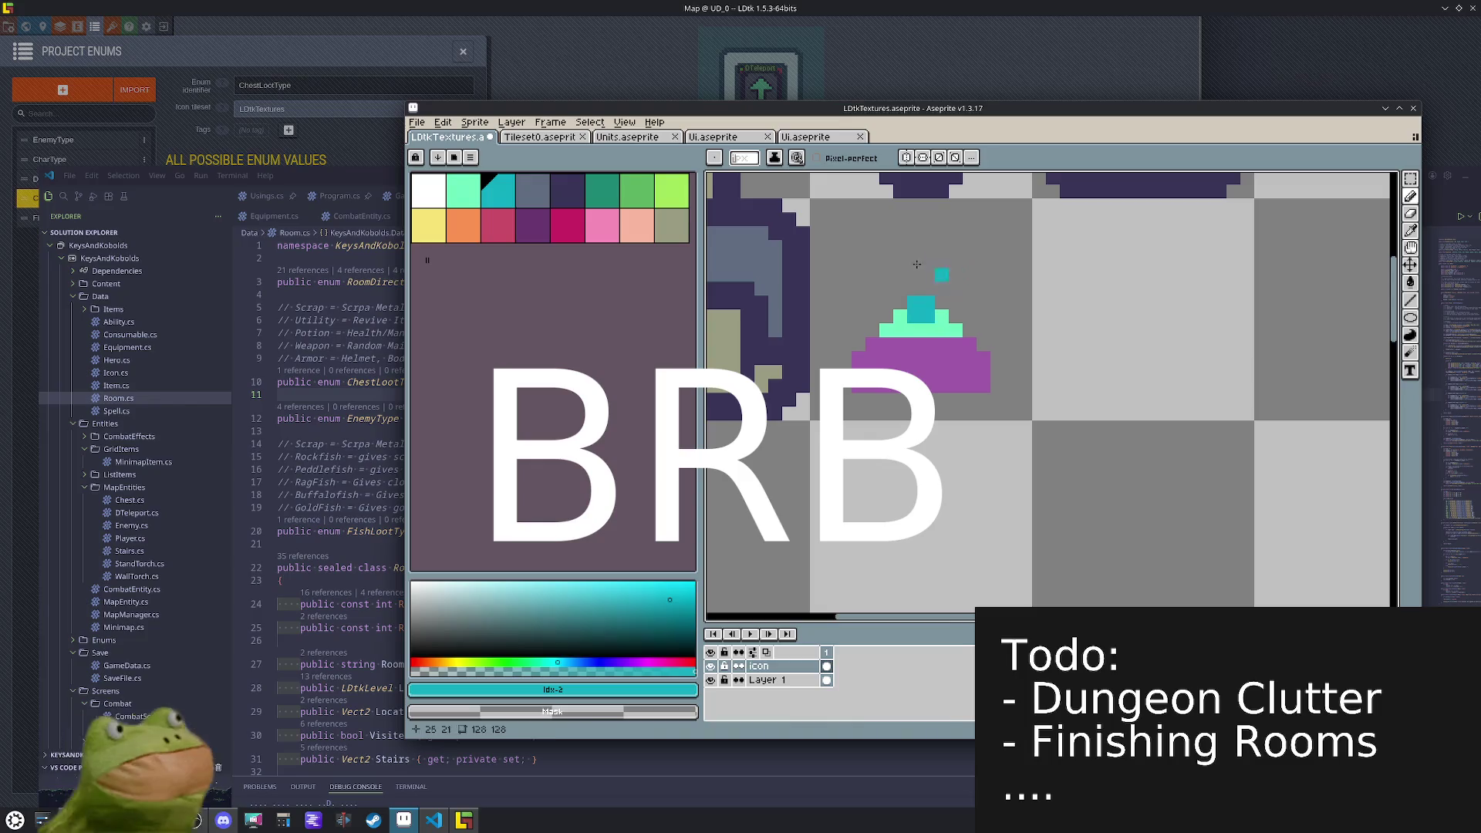
# - Draw an orange cork above the teal neck
pyautogui.click(498, 228)
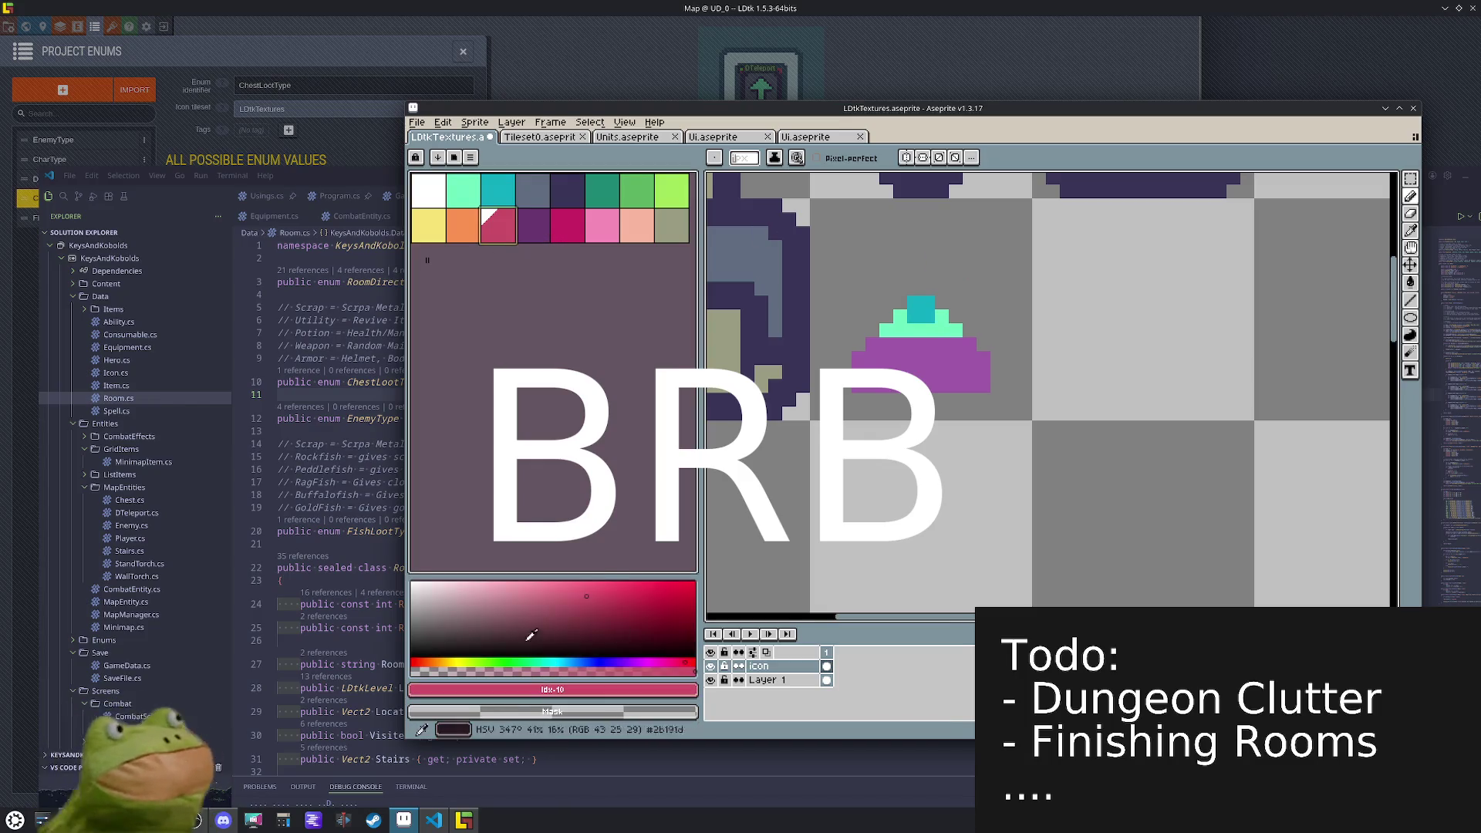
pyautogui.click(434, 662)
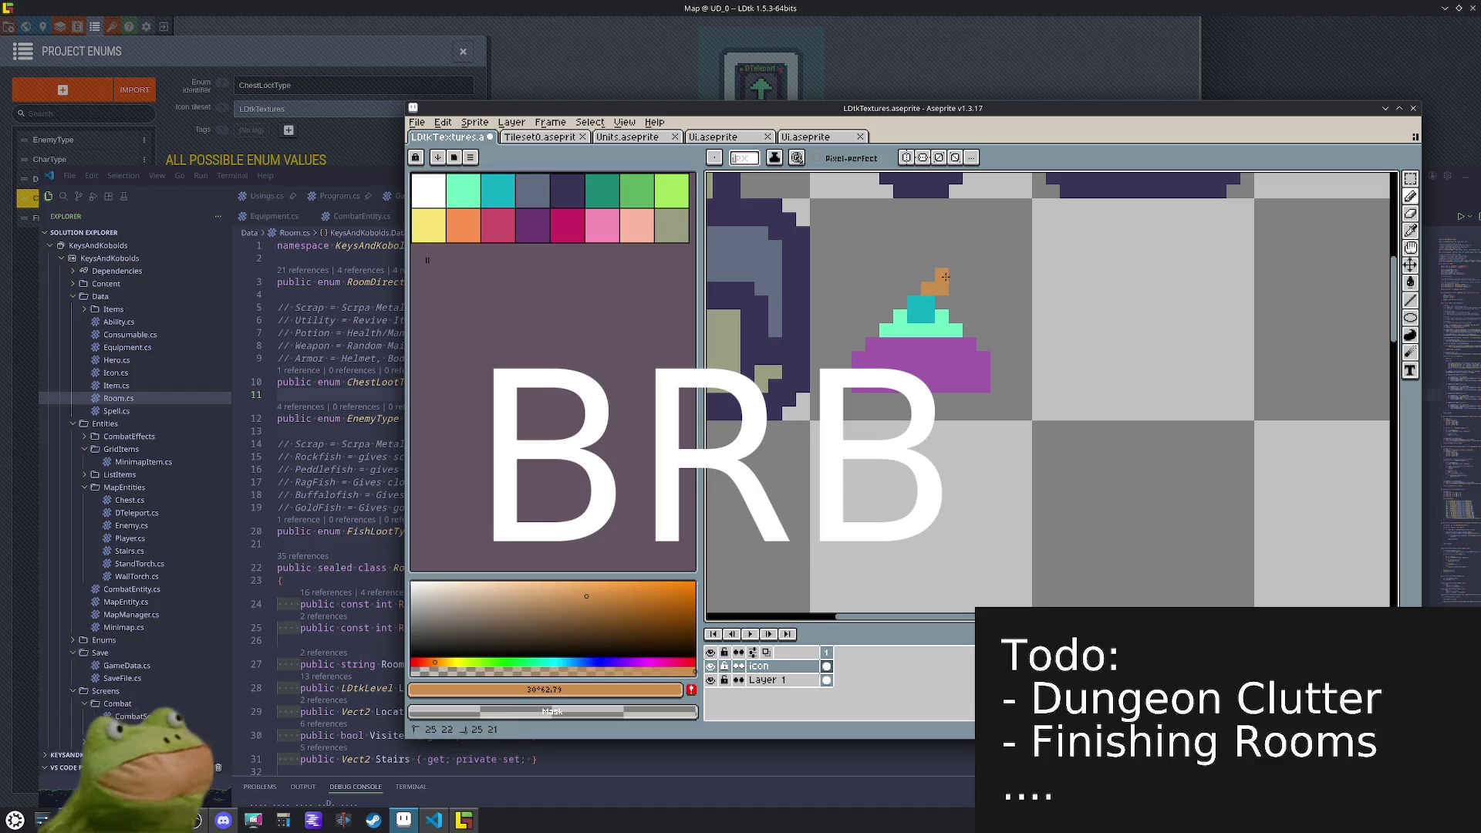
pyautogui.moveTo(953, 267); pyautogui.dragTo(899, 269)
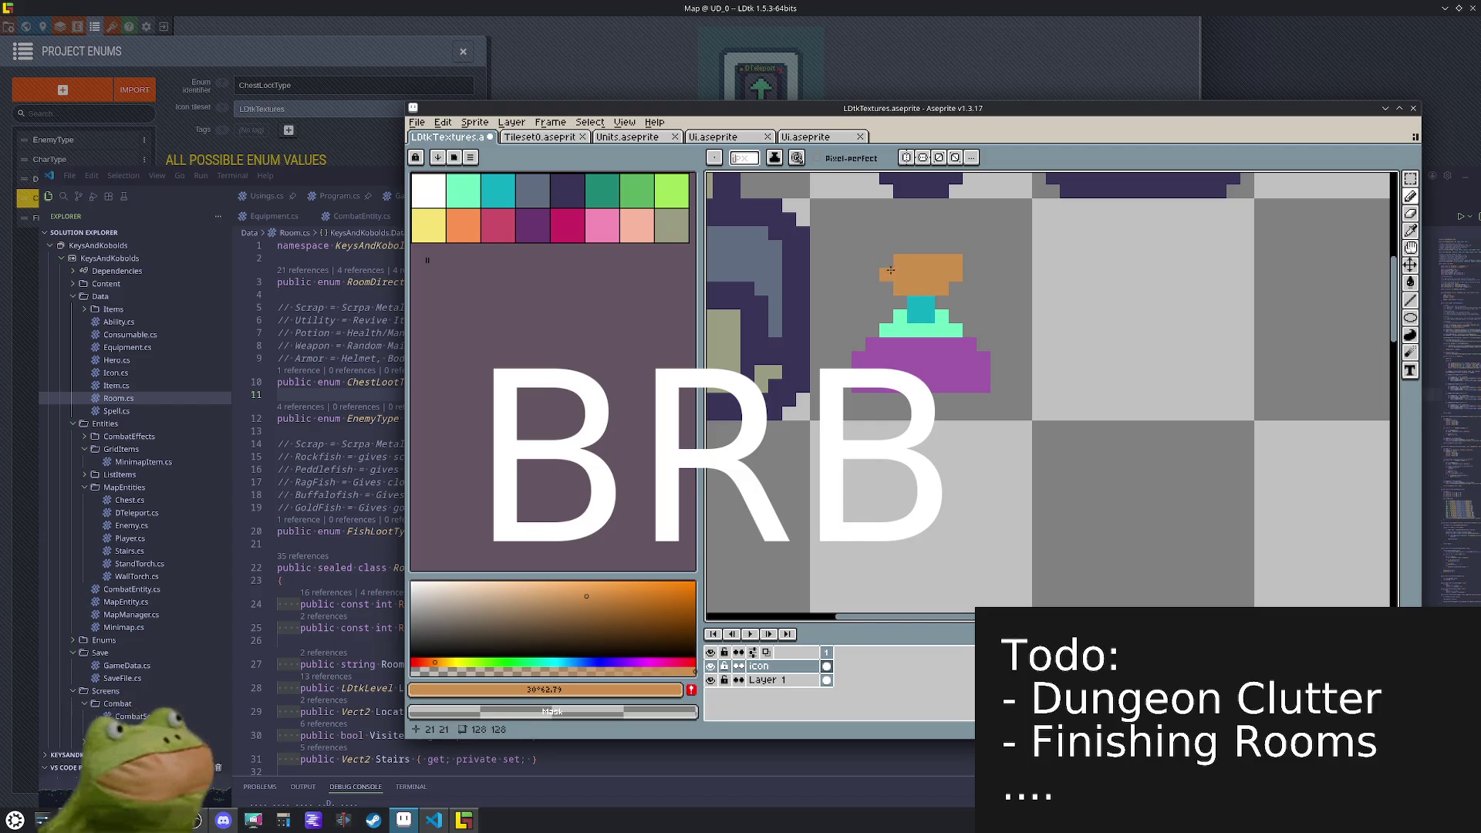
# - Add a purple bottom row and shade the lower body dark purple
pyautogui.press('9')
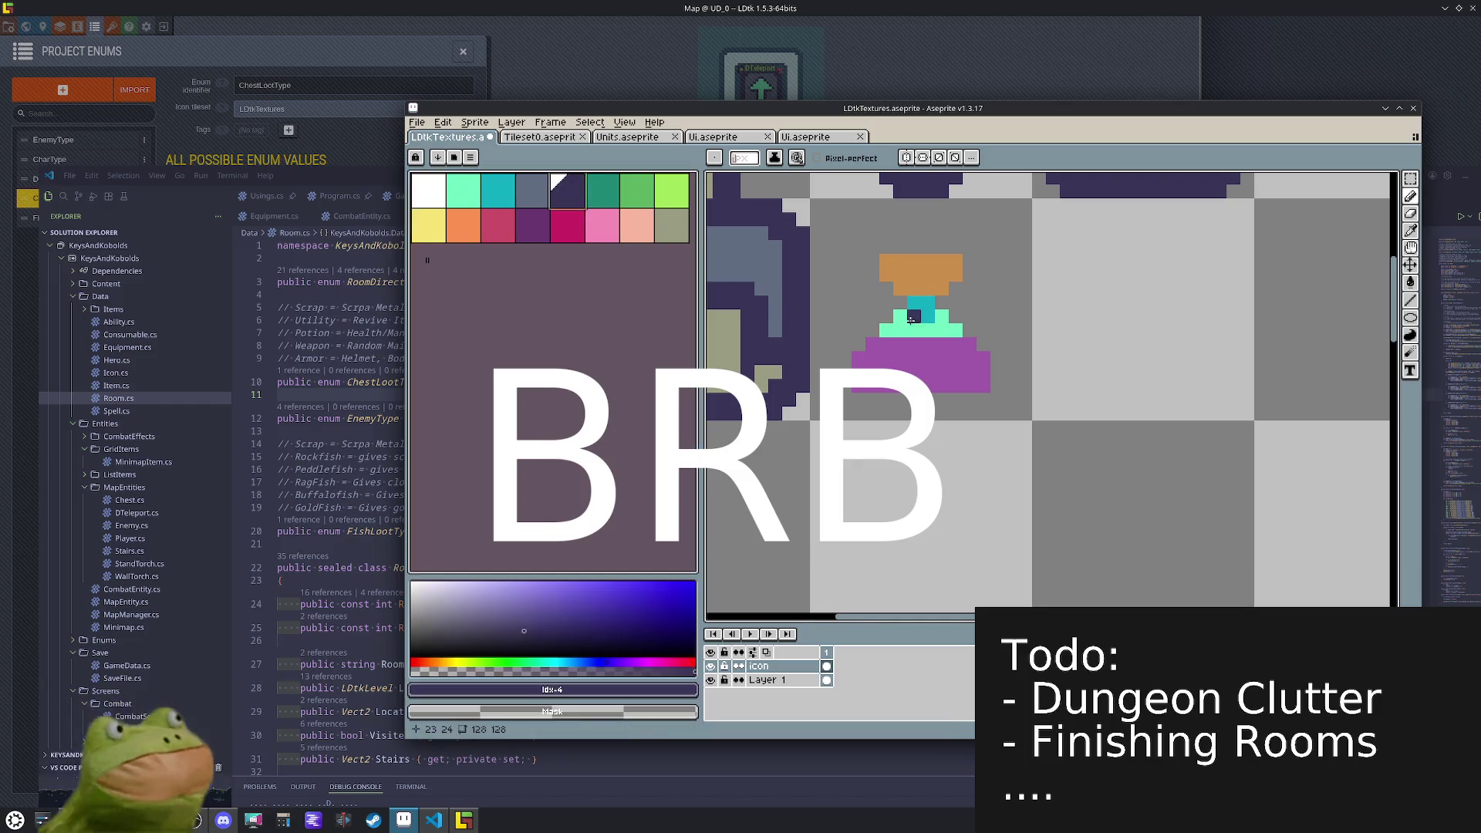
pyautogui.moveTo(898, 307)
pyautogui.mouseDown()
pyautogui.moveTo(843, 359)
pyautogui.moveTo(973, 399)
pyautogui.moveTo(999, 389)
pyautogui.mouseUp()
pyautogui.click(859, 397)
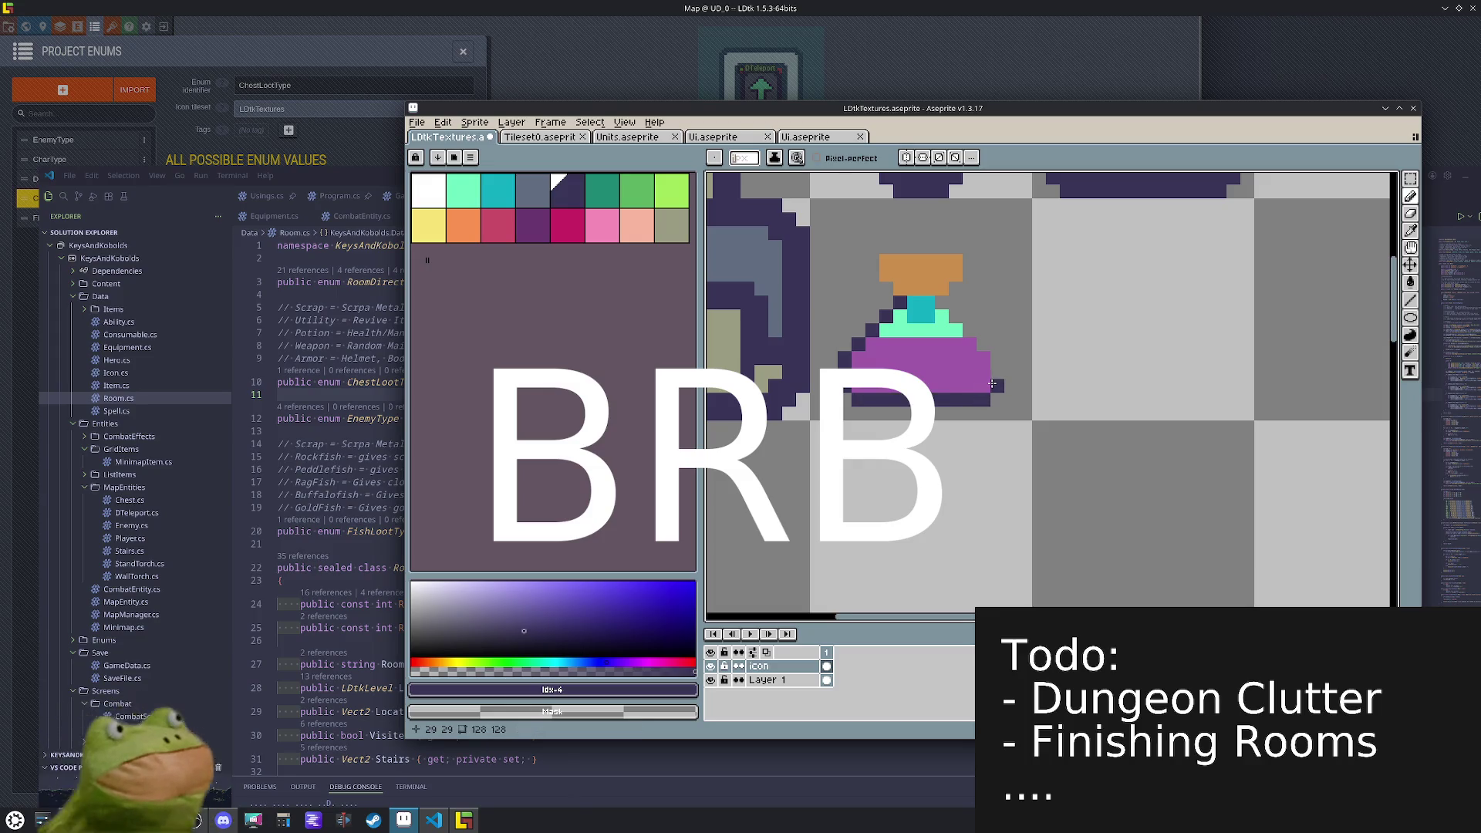
pyautogui.hotkey('ctrl', 'z')
pyautogui.hotkey('ctrl', 'z')
pyautogui.hotkey('ctrl', 'z')
pyautogui.hotkey('ctrl', 'z')
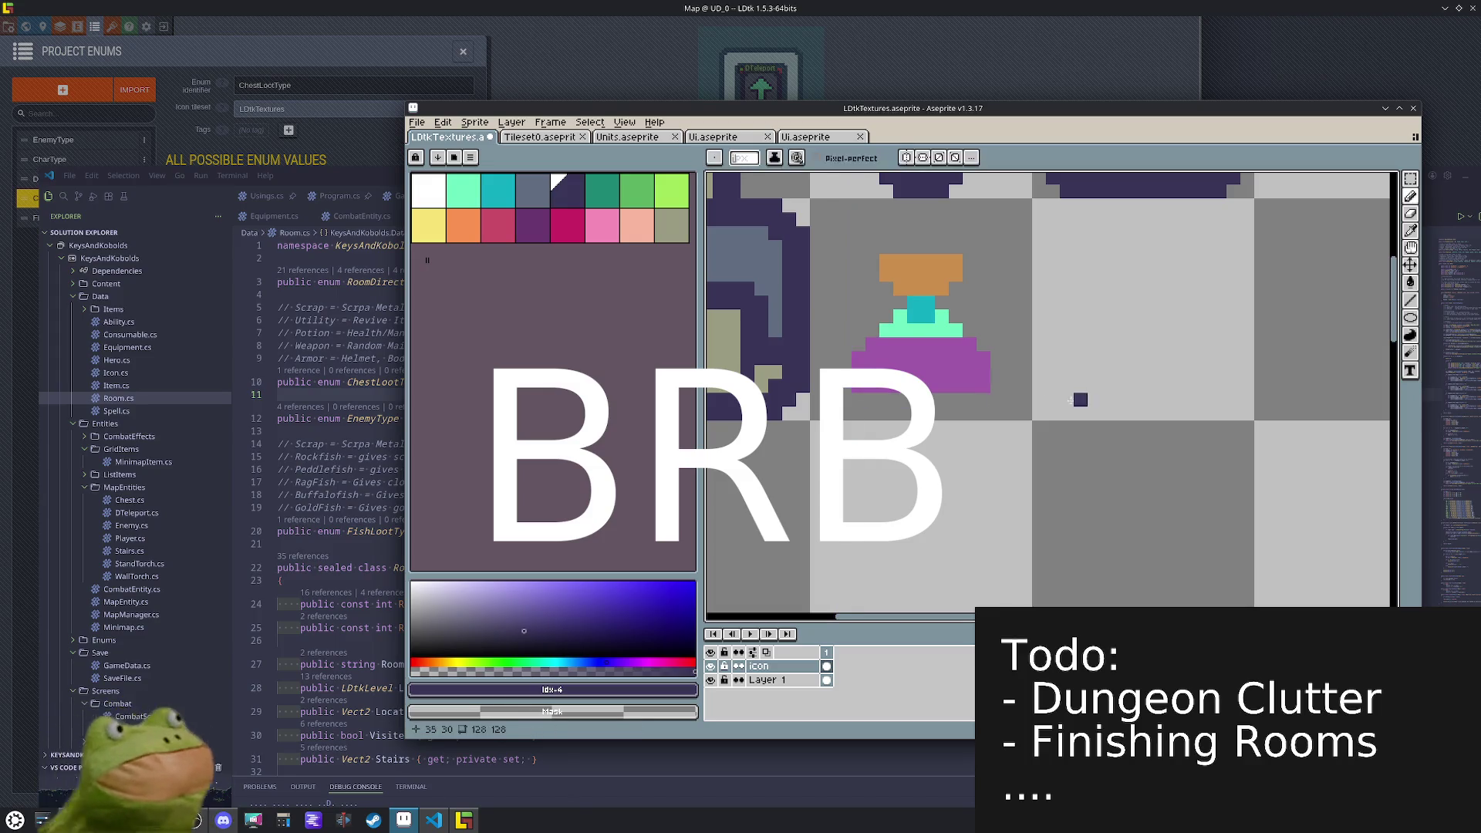
pyautogui.keyDown('alt'); pyautogui.click(978, 382); pyautogui.keyUp('alt')
pyautogui.moveTo(969, 400); pyautogui.dragTo(867, 400)
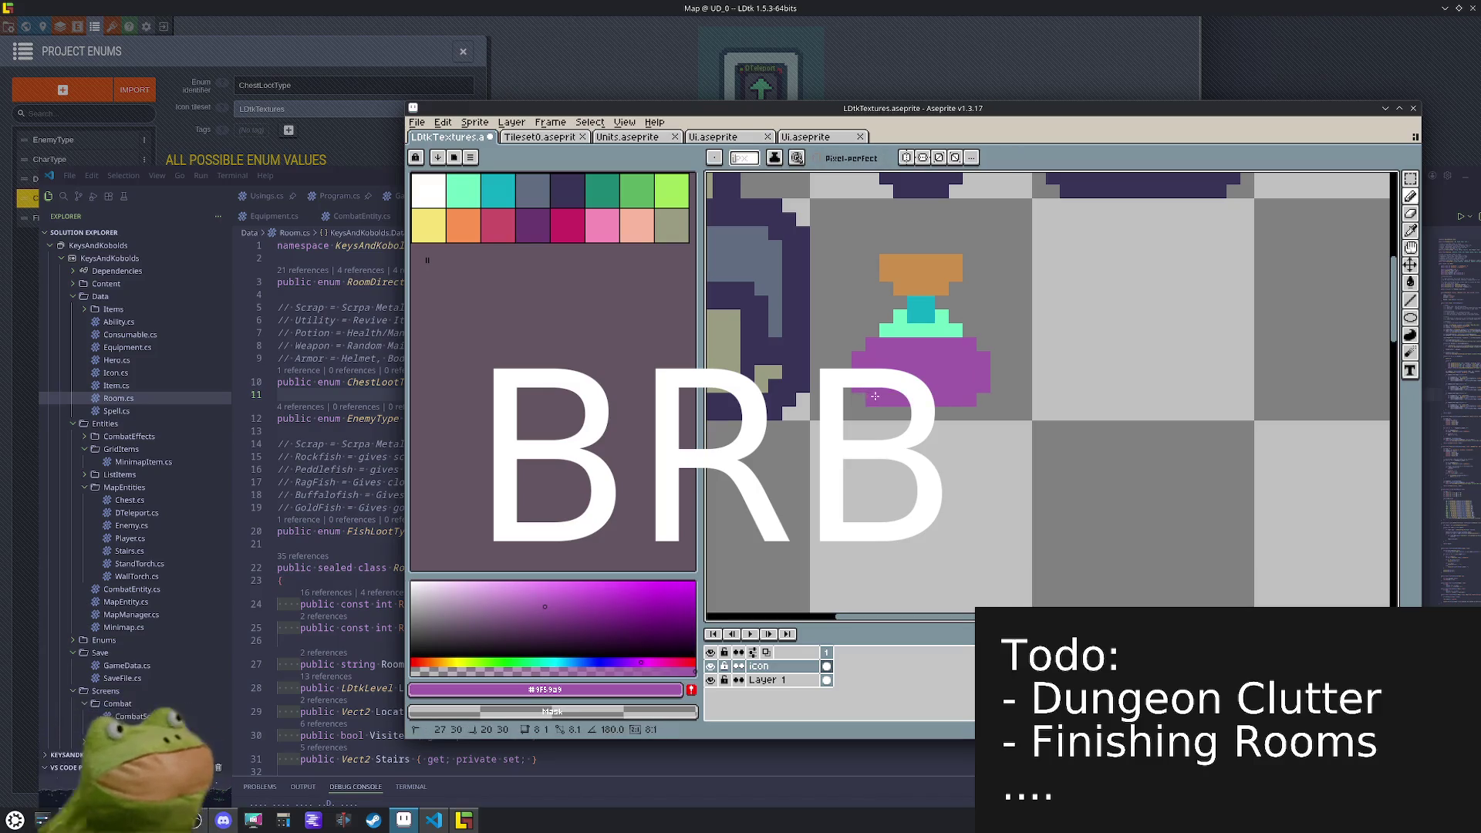
pyautogui.click(531, 224)
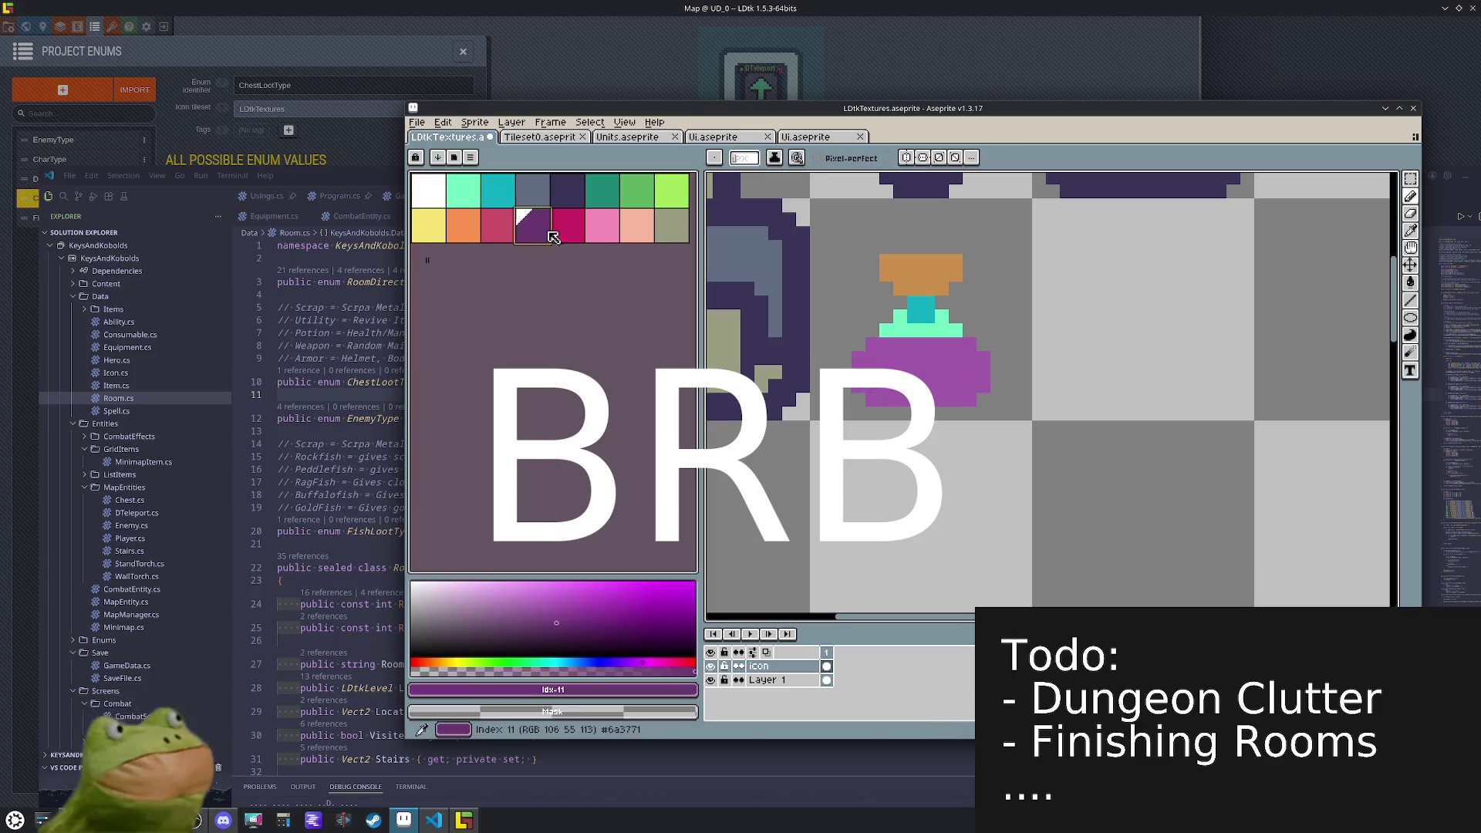
pyautogui.moveTo(973, 385); pyautogui.dragTo(868, 389)
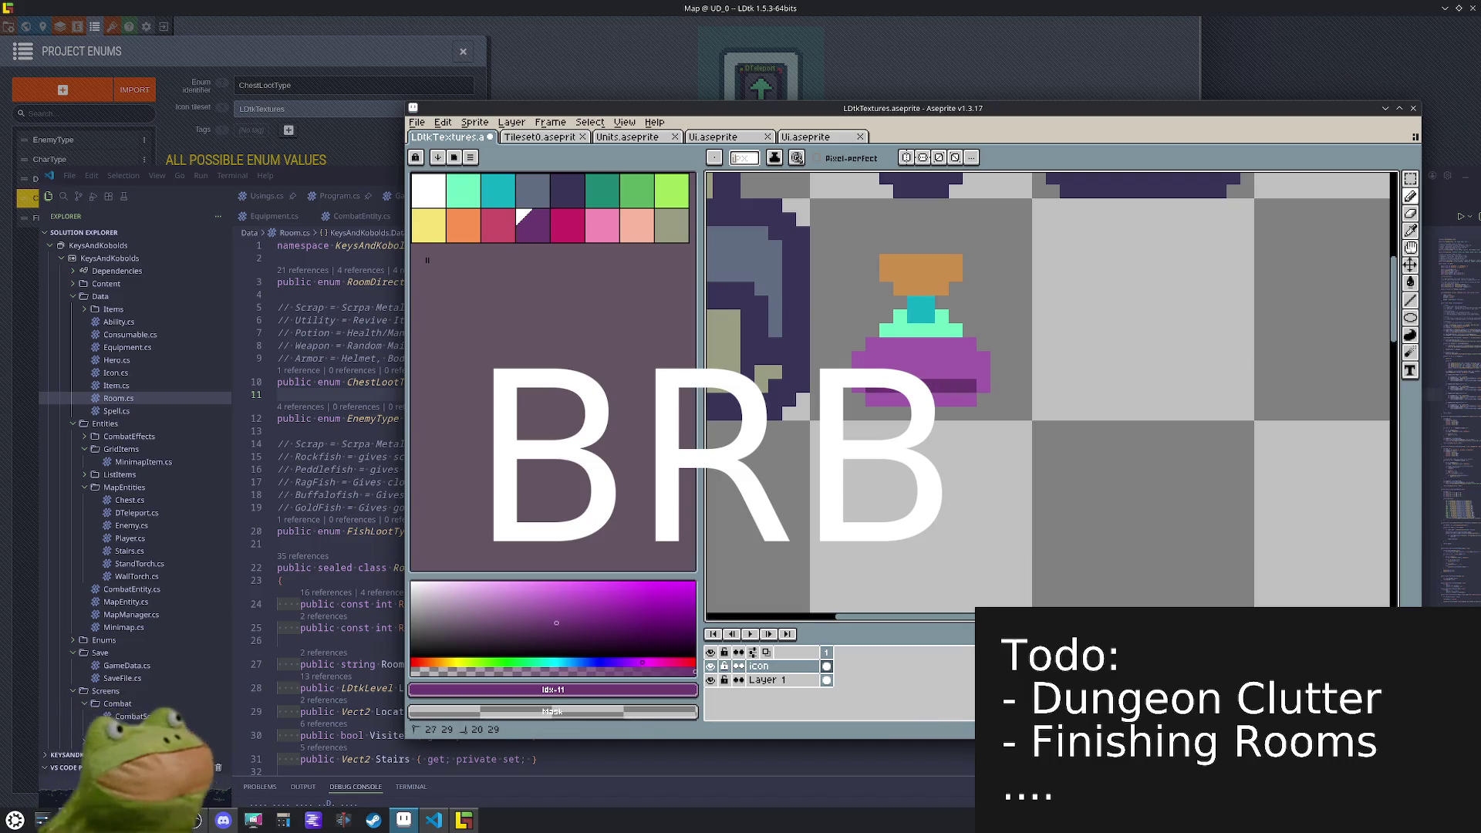
# - Select the potion's tile on the sheet
pyautogui.scroll(-3, 1018, 400)
pyautogui.moveTo(1018, 400); pyautogui.dragTo(877, 347)
pyautogui.press('m')
pyautogui.moveTo(805, 281)
pyautogui.mouseDown()
pyautogui.moveTo(880, 355)
pyautogui.moveTo(848, 319)
pyautogui.mouseUp()
pyautogui.scroll(3, 841, 312)
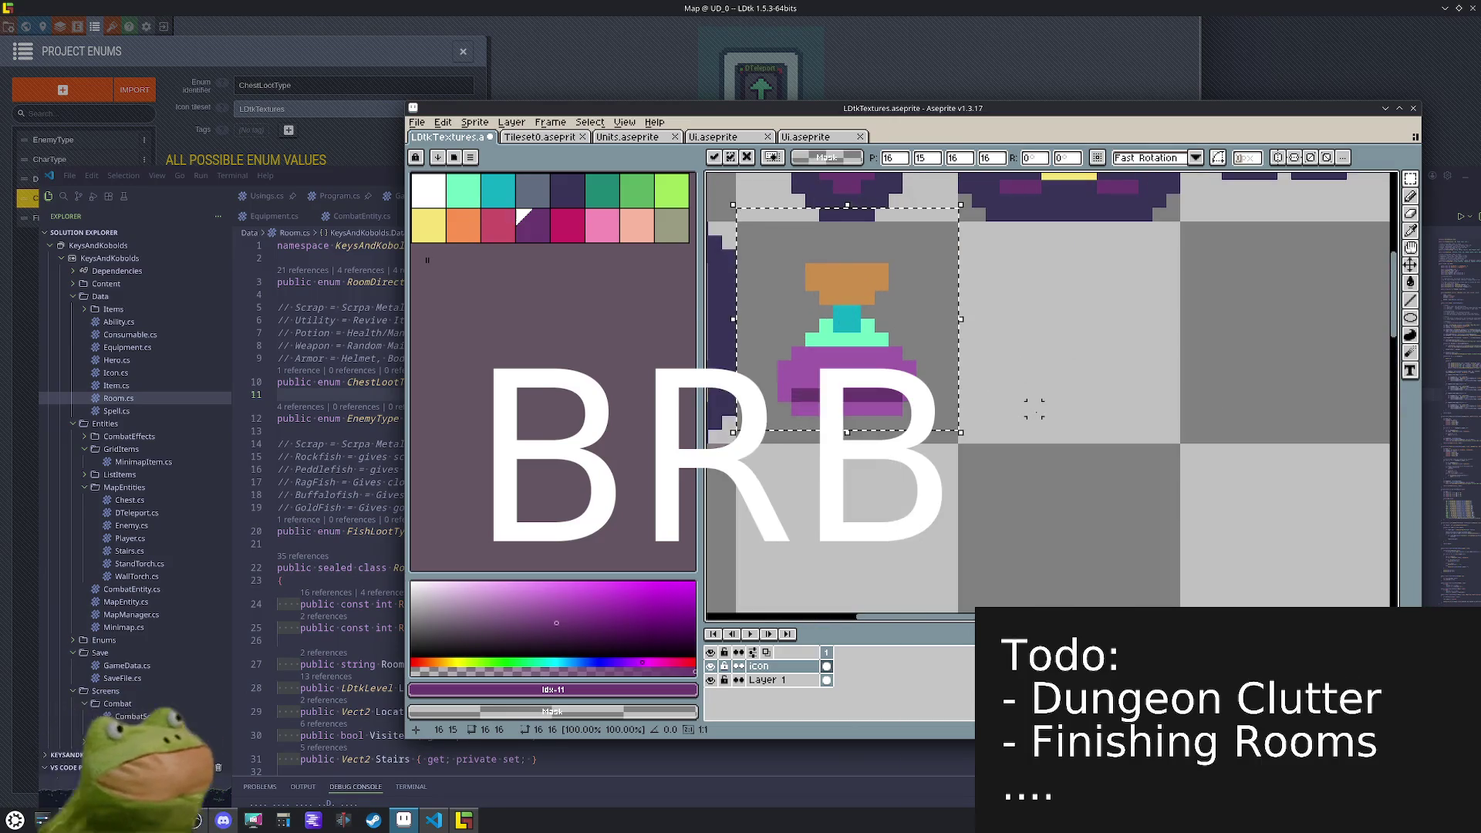
# - Move the potion sprite up one pixel and reselect its 16x16 tile
pyautogui.click(1034, 416)
pyautogui.moveTo(916, 348); pyautogui.dragTo(775, 246)
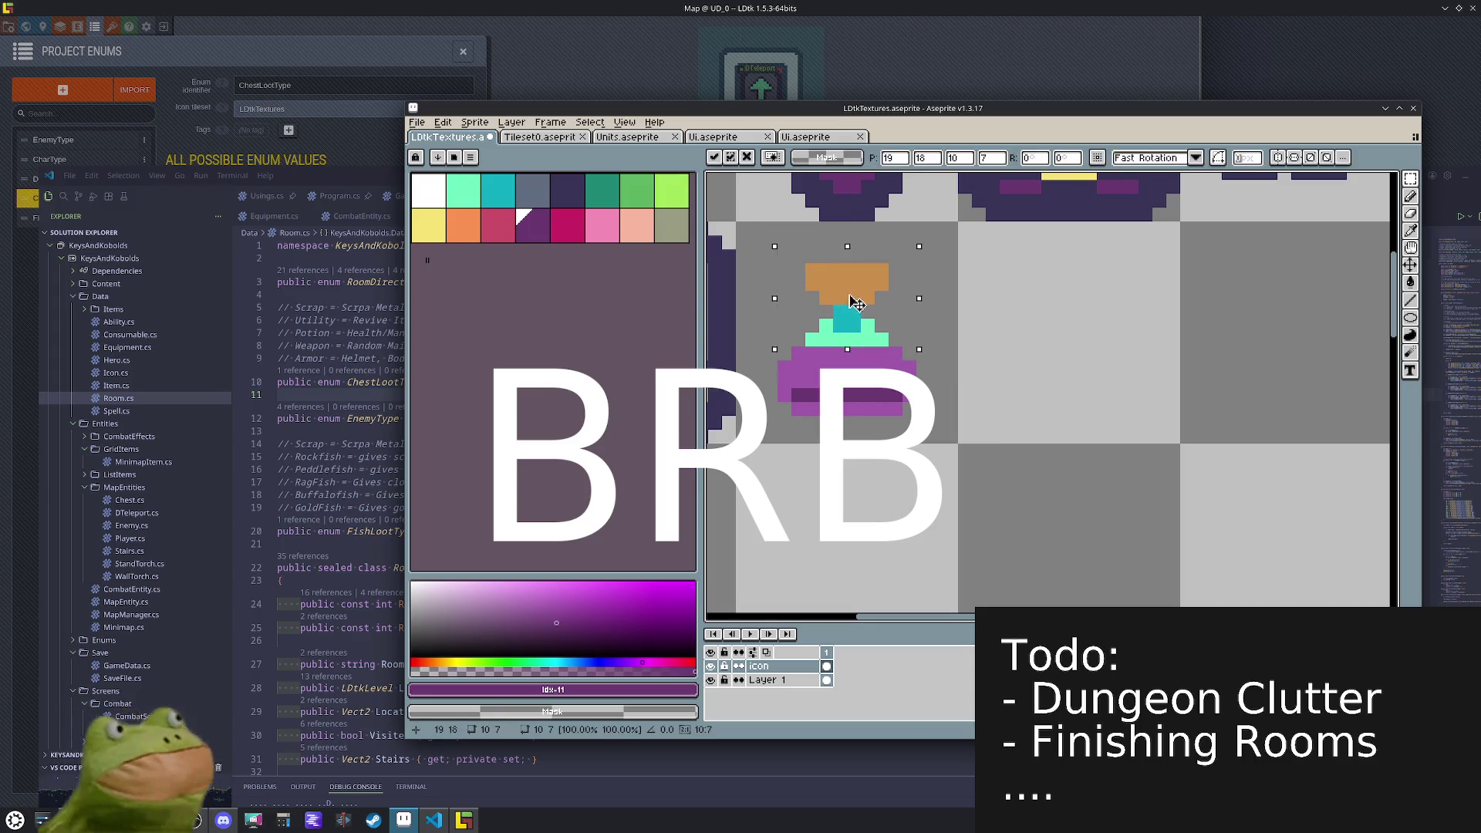
pyautogui.moveTo(851, 296); pyautogui.dragTo(854, 286)
pyautogui.click(992, 368)
pyautogui.moveTo(853, 360); pyautogui.dragTo(860, 369)
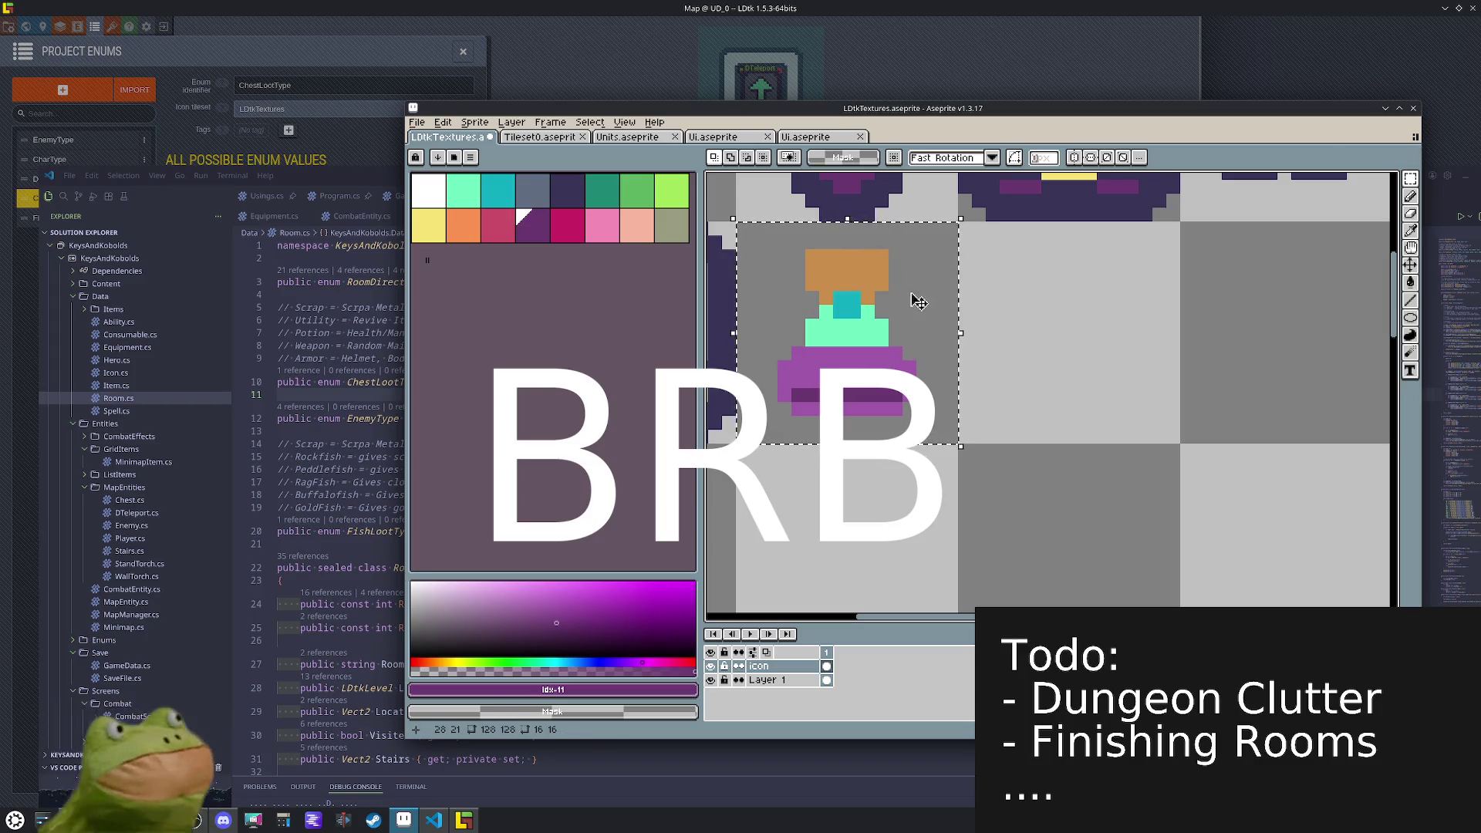
# - Turn the teal neck pixels mint and reshape the orange cork into a block
pyautogui.press('i')
pyautogui.click(871, 308)
pyautogui.press('b')
pyautogui.click(838, 303)
pyautogui.click(834, 316)
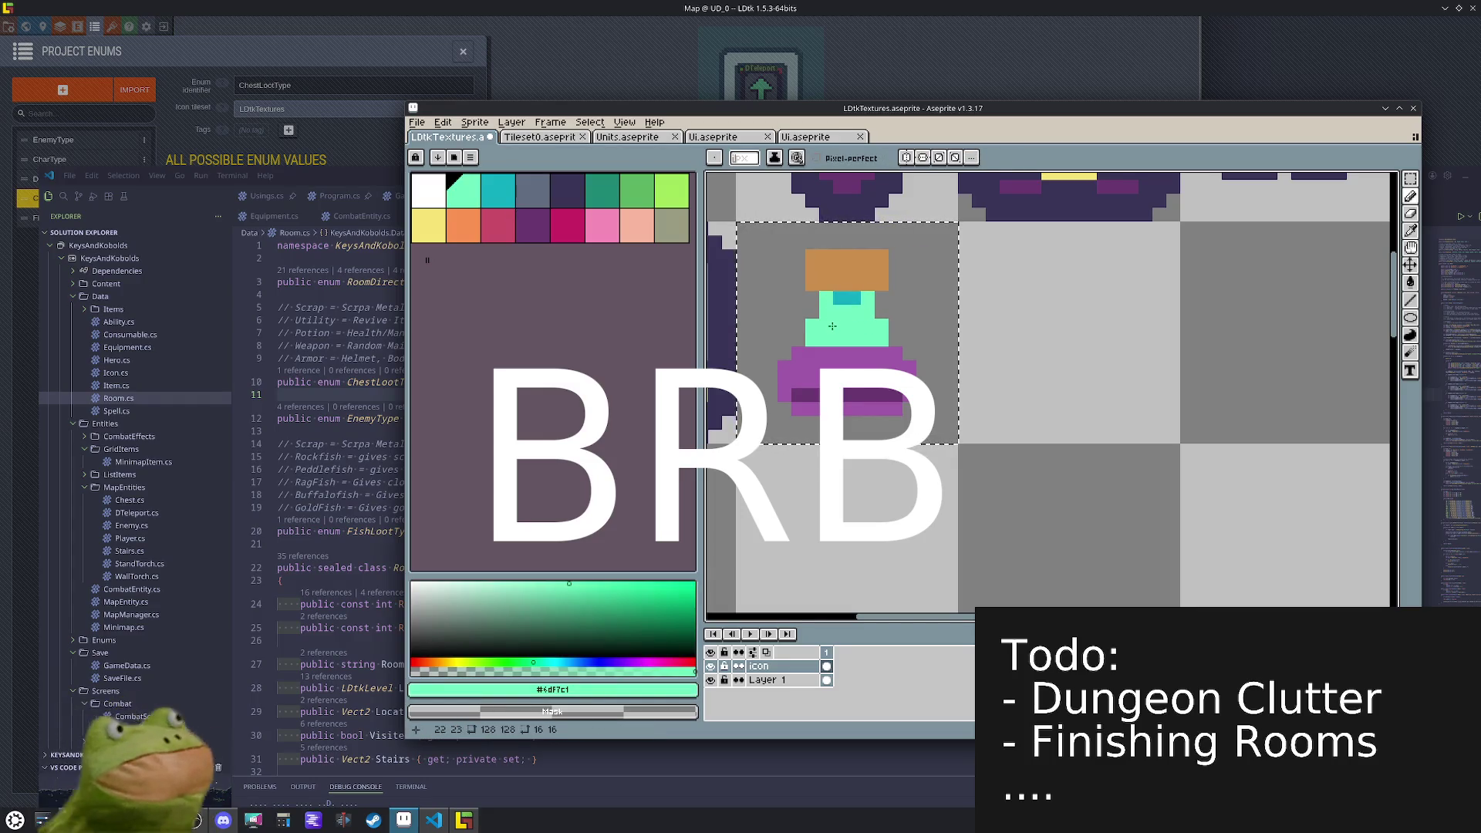
pyautogui.moveTo(896, 268); pyautogui.dragTo(839, 269)
pyautogui.rightClick(818, 255)
pyautogui.keyDown('alt'); pyautogui.click(868, 283); pyautogui.keyUp('alt')
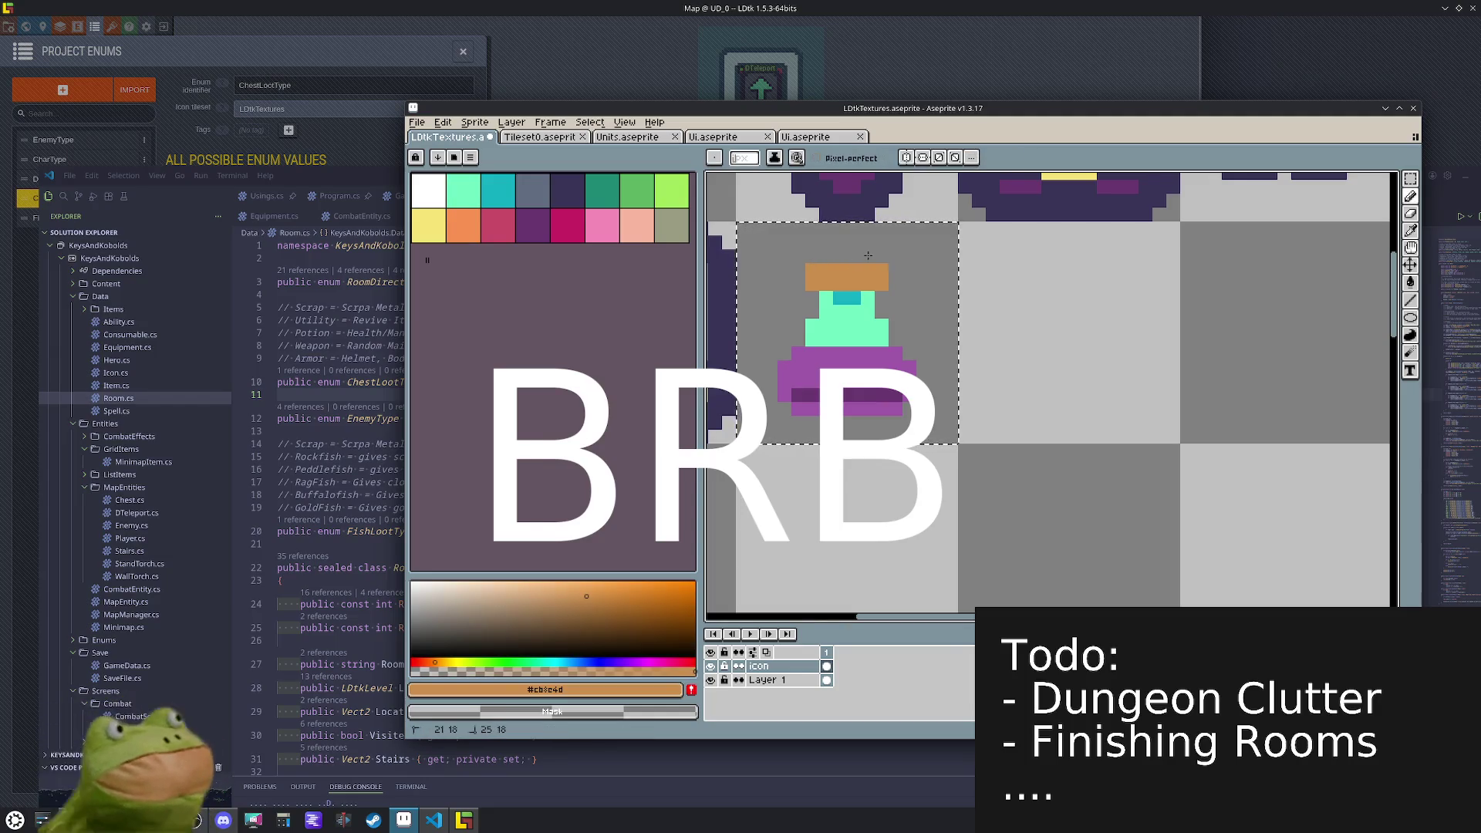
# - Lower the cork one pixel onto the neck
pyautogui.press('Down')
pyautogui.press('Up')
pyautogui.press('Up')
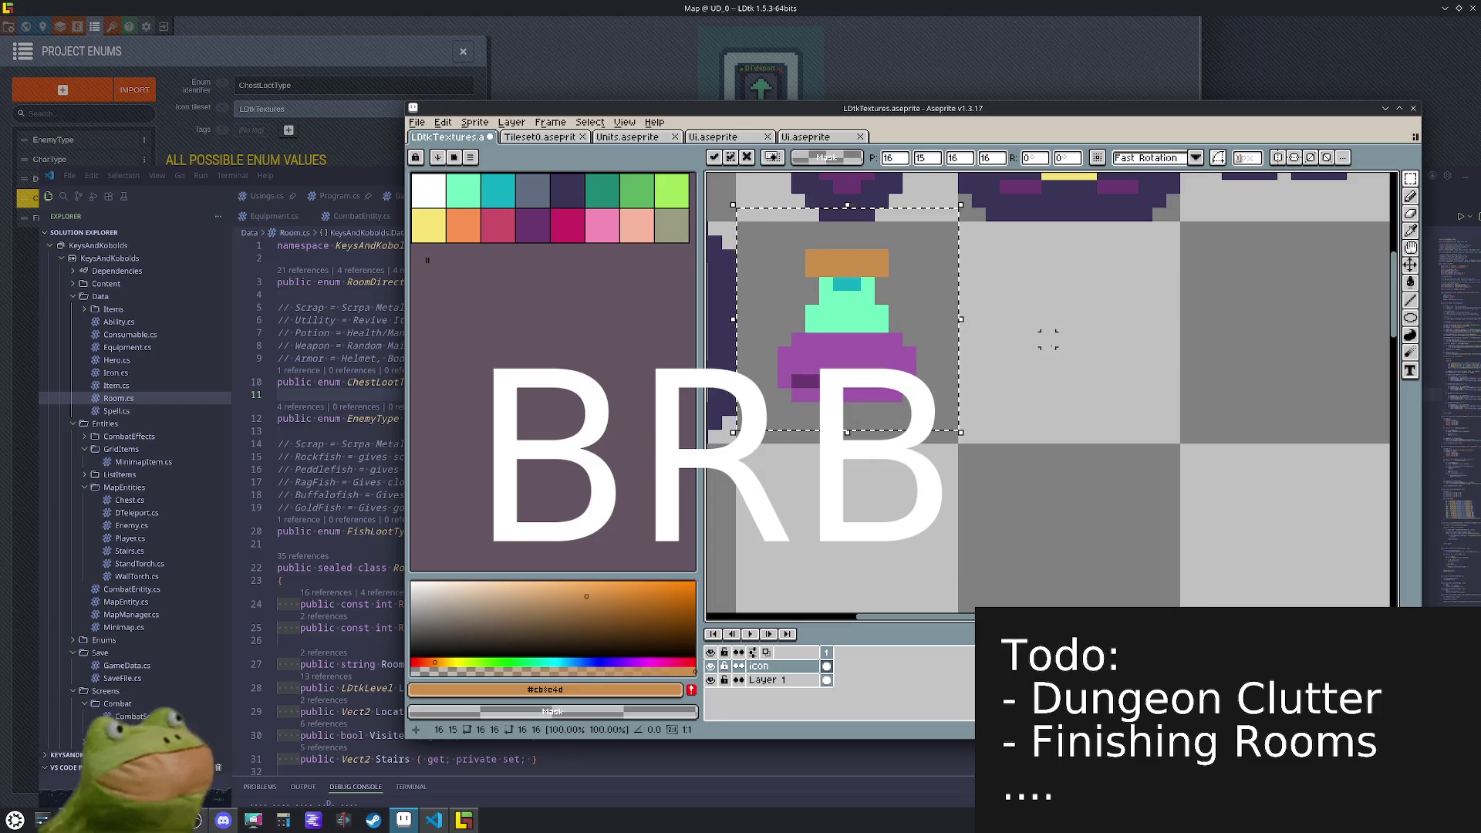
pyautogui.click(1061, 339)
pyautogui.moveTo(895, 242)
pyautogui.mouseDown()
pyautogui.moveTo(774, 308)
pyautogui.moveTo(773, 324)
pyautogui.mouseUp()
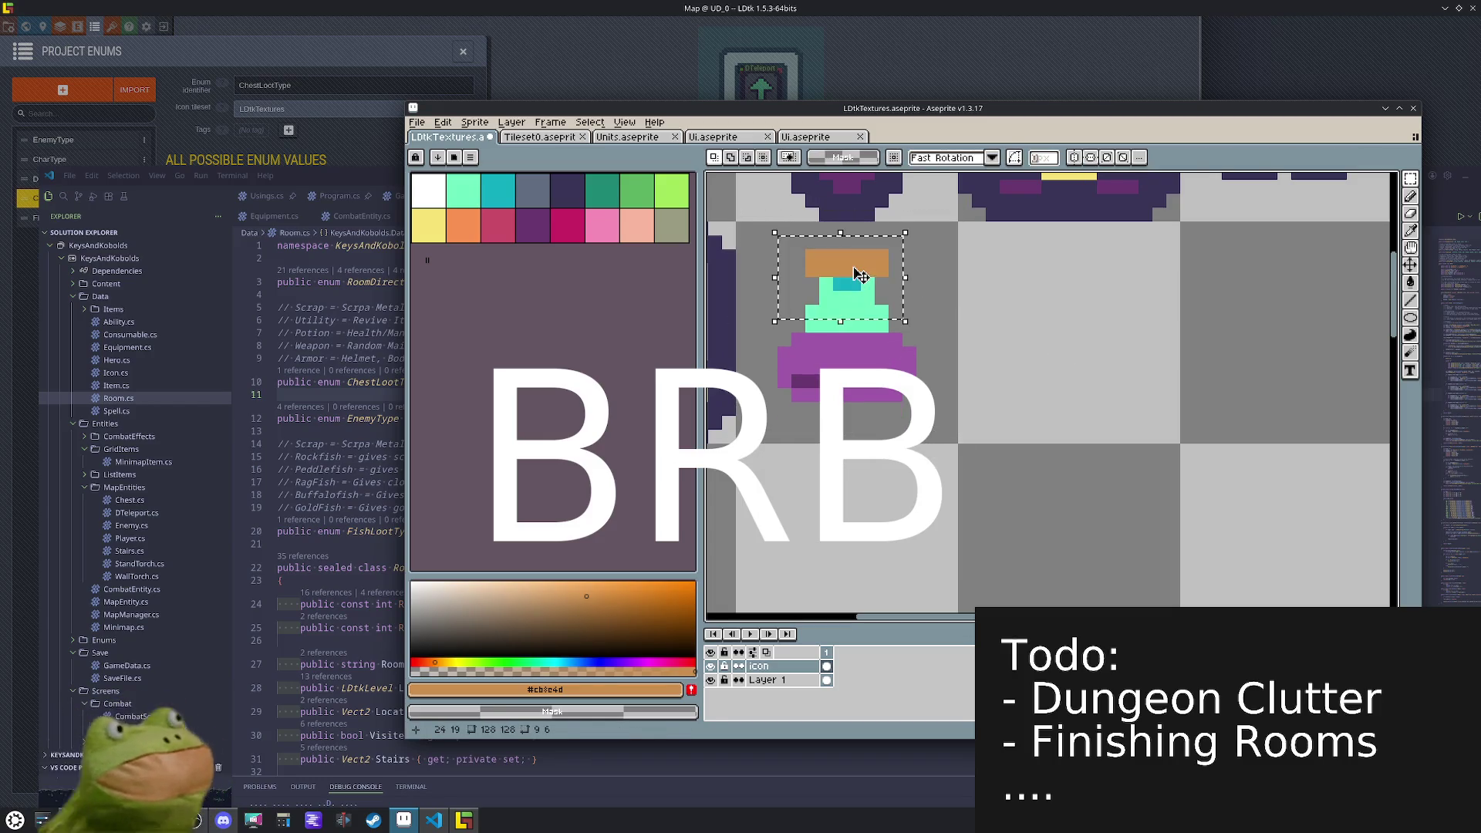
pyautogui.press('Down')
pyautogui.click(977, 324)
# - Move the potion one cell down-right and start a dark purple outline
pyautogui.scroll(-3, 977, 324)
pyautogui.moveTo(844, 278); pyautogui.dragTo(953, 386)
pyautogui.moveTo(922, 336)
pyautogui.mouseDown()
pyautogui.moveTo(922, 447)
pyautogui.moveTo(1033, 446)
pyautogui.mouseUp()
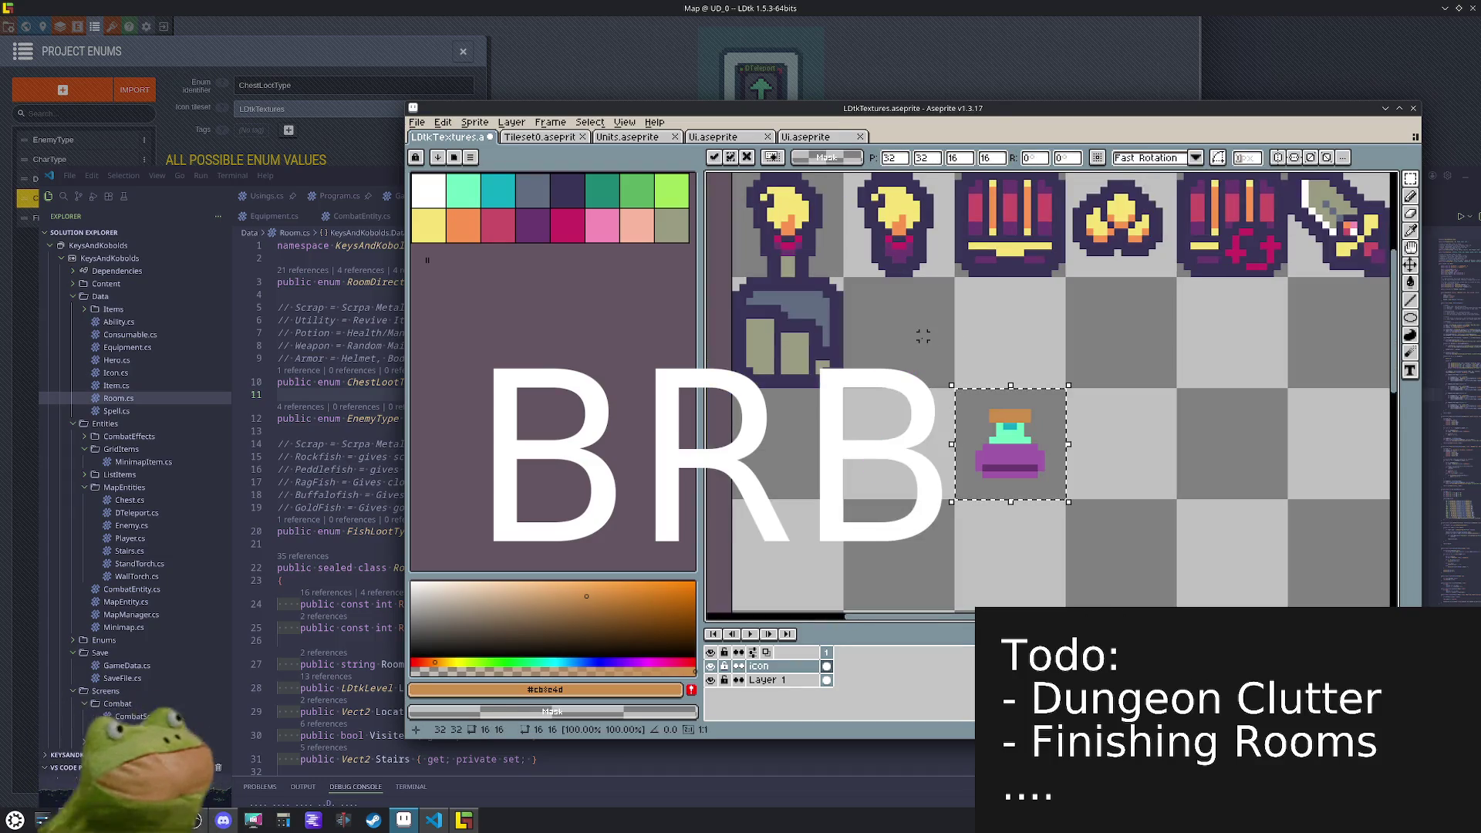
pyautogui.keyDown('alt'); pyautogui.click(833, 327); pyautogui.keyUp('alt')
pyautogui.hotkey('shift', 'o')
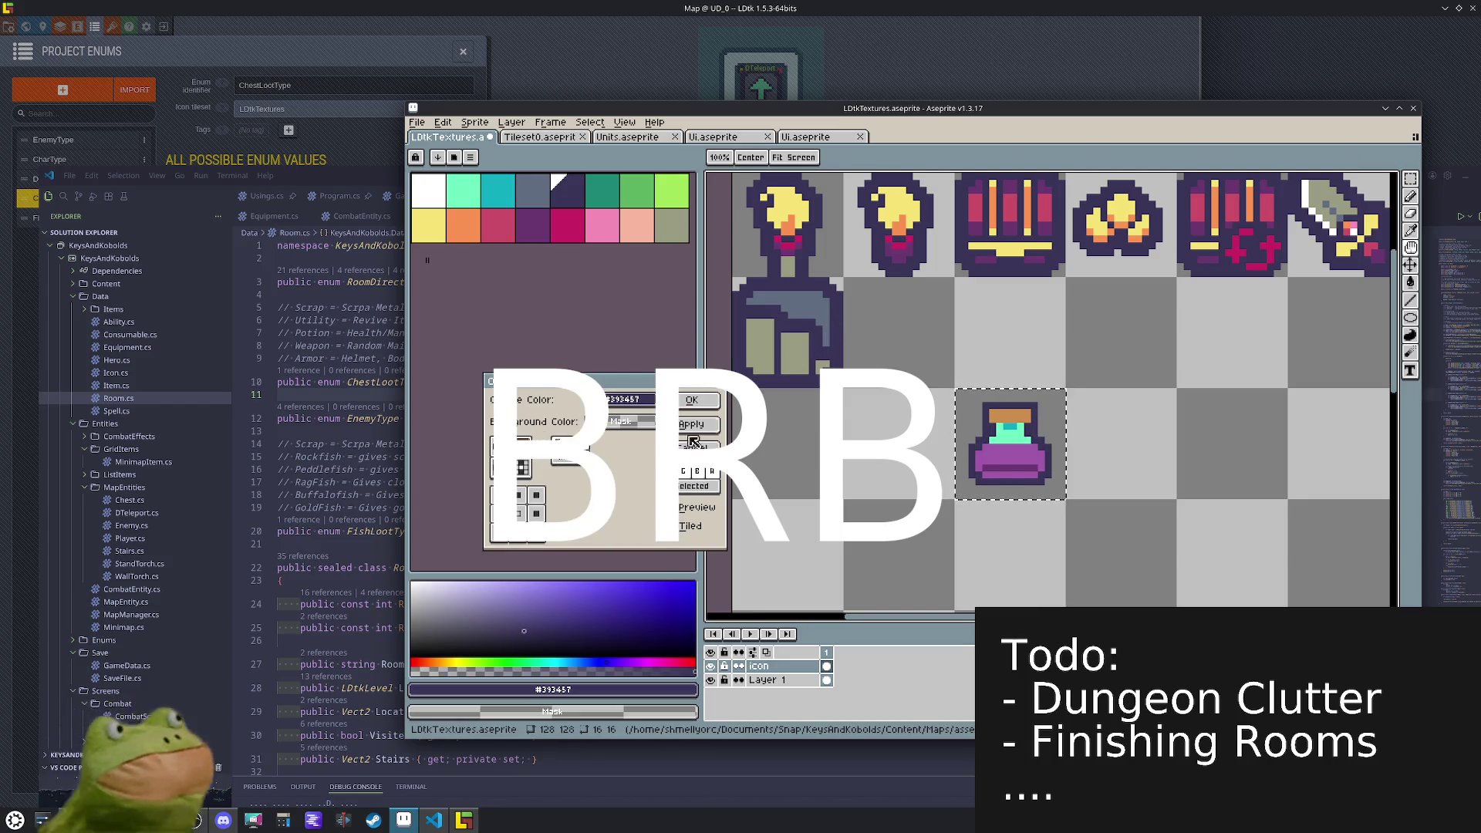
pyautogui.click(552, 459)
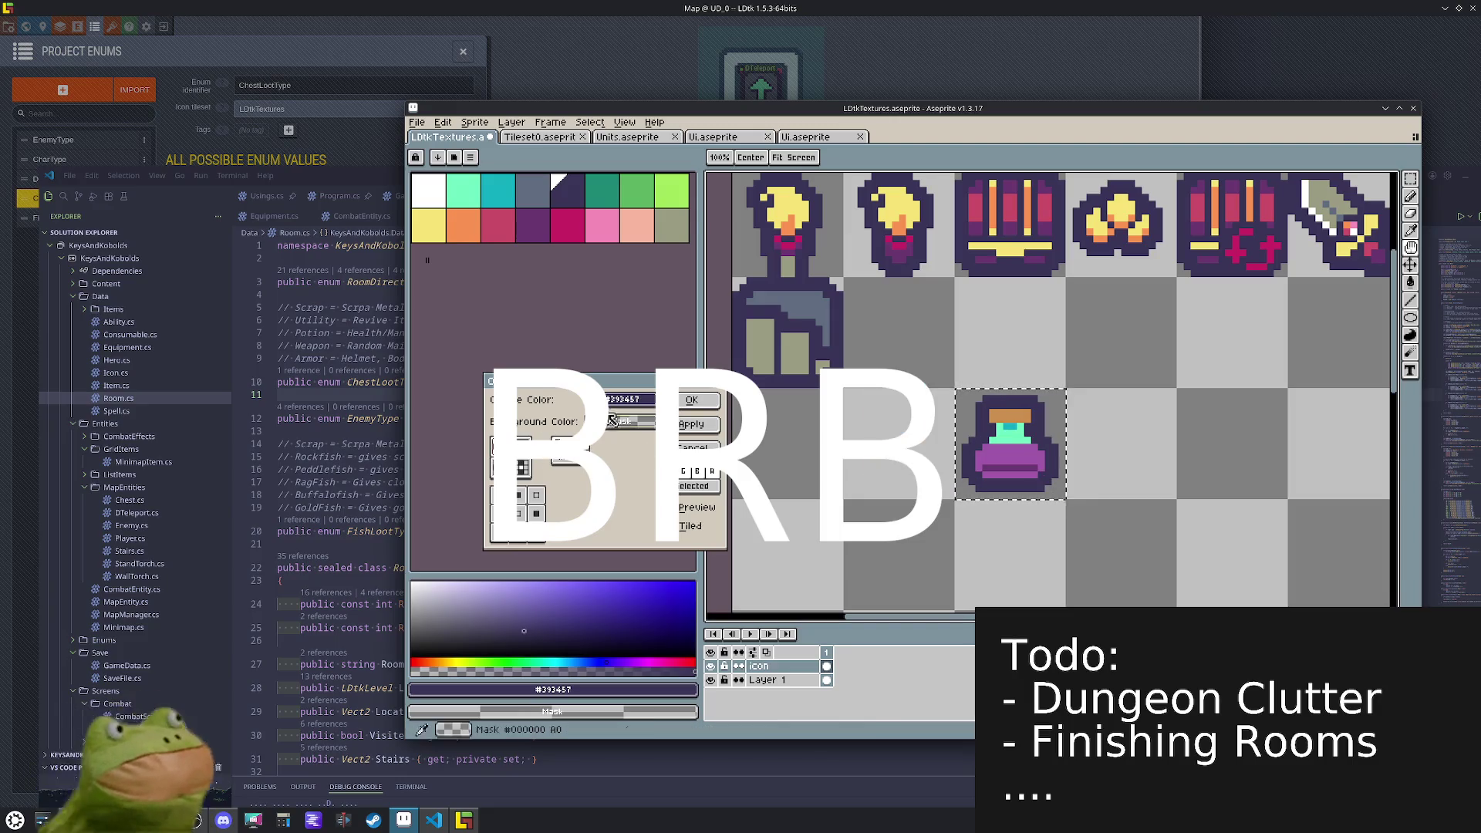
pyautogui.click(691, 399)
pyautogui.moveTo(1058, 429); pyautogui.dragTo(947, 318)
pyautogui.scroll(2, 947, 318)
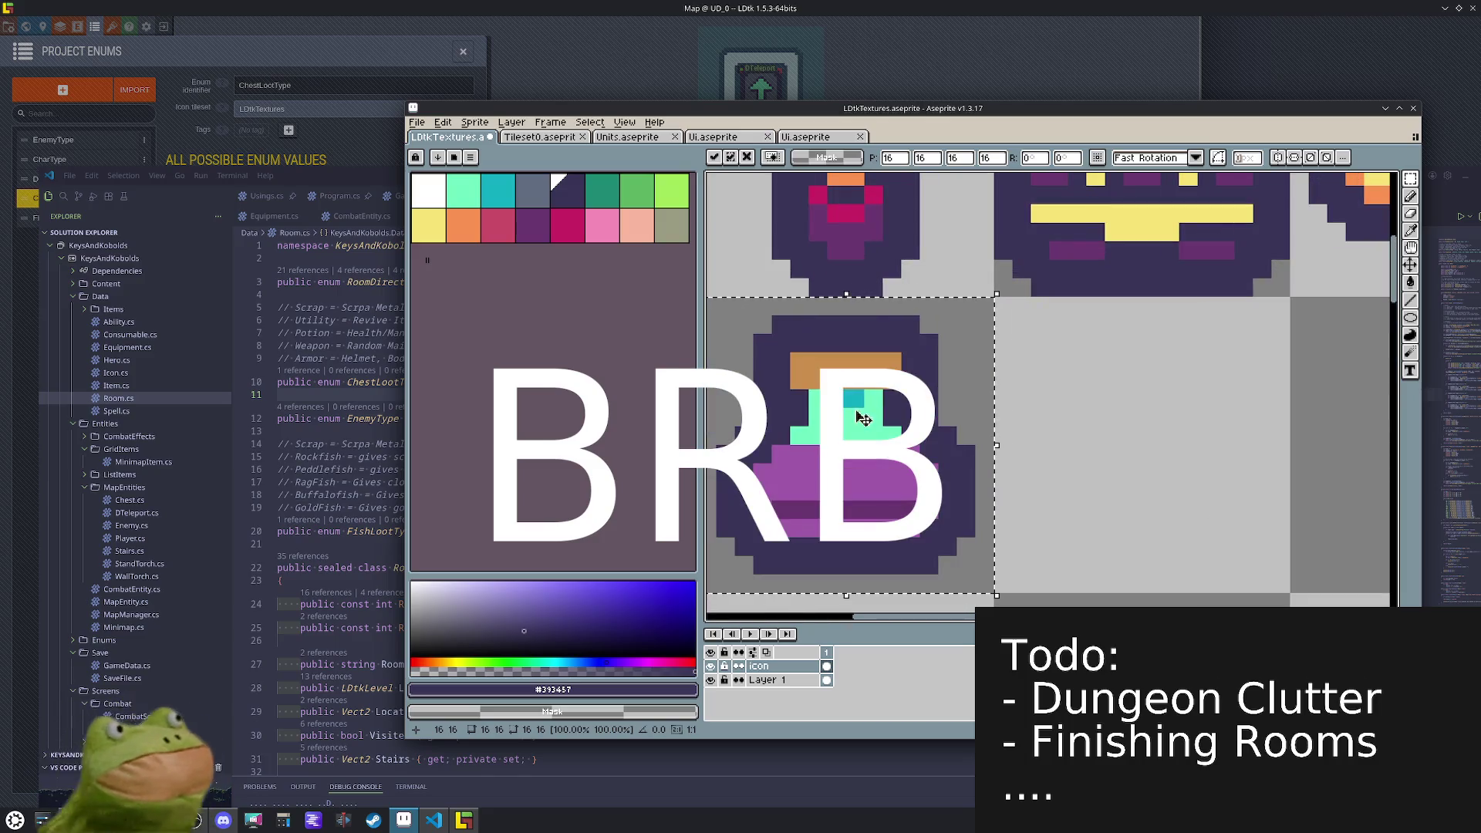
pyautogui.press('b')
pyautogui.click(799, 455)
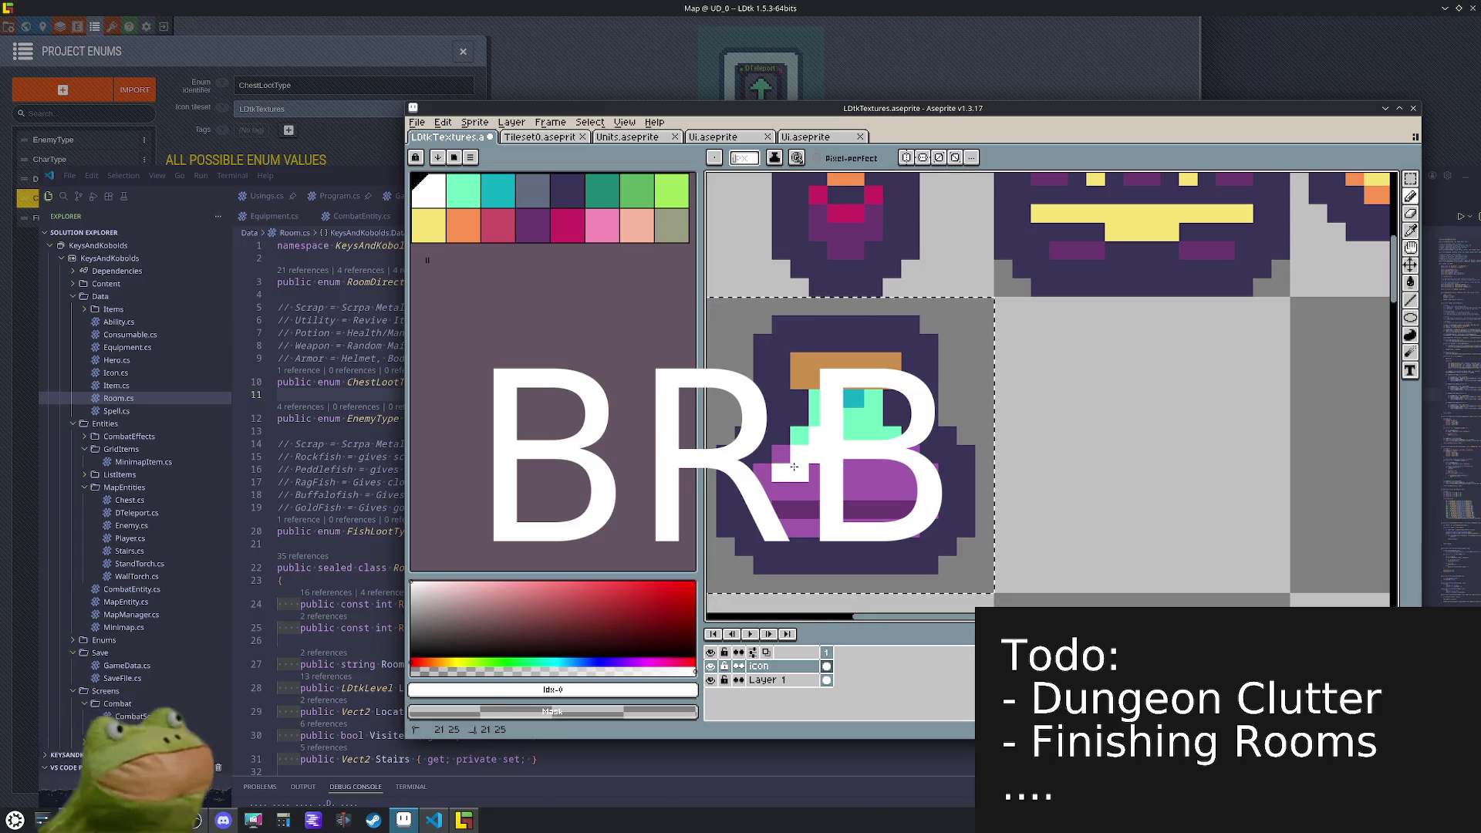
pyautogui.scroll(-4, 963, 445)
pyautogui.scroll(4, 953, 475)
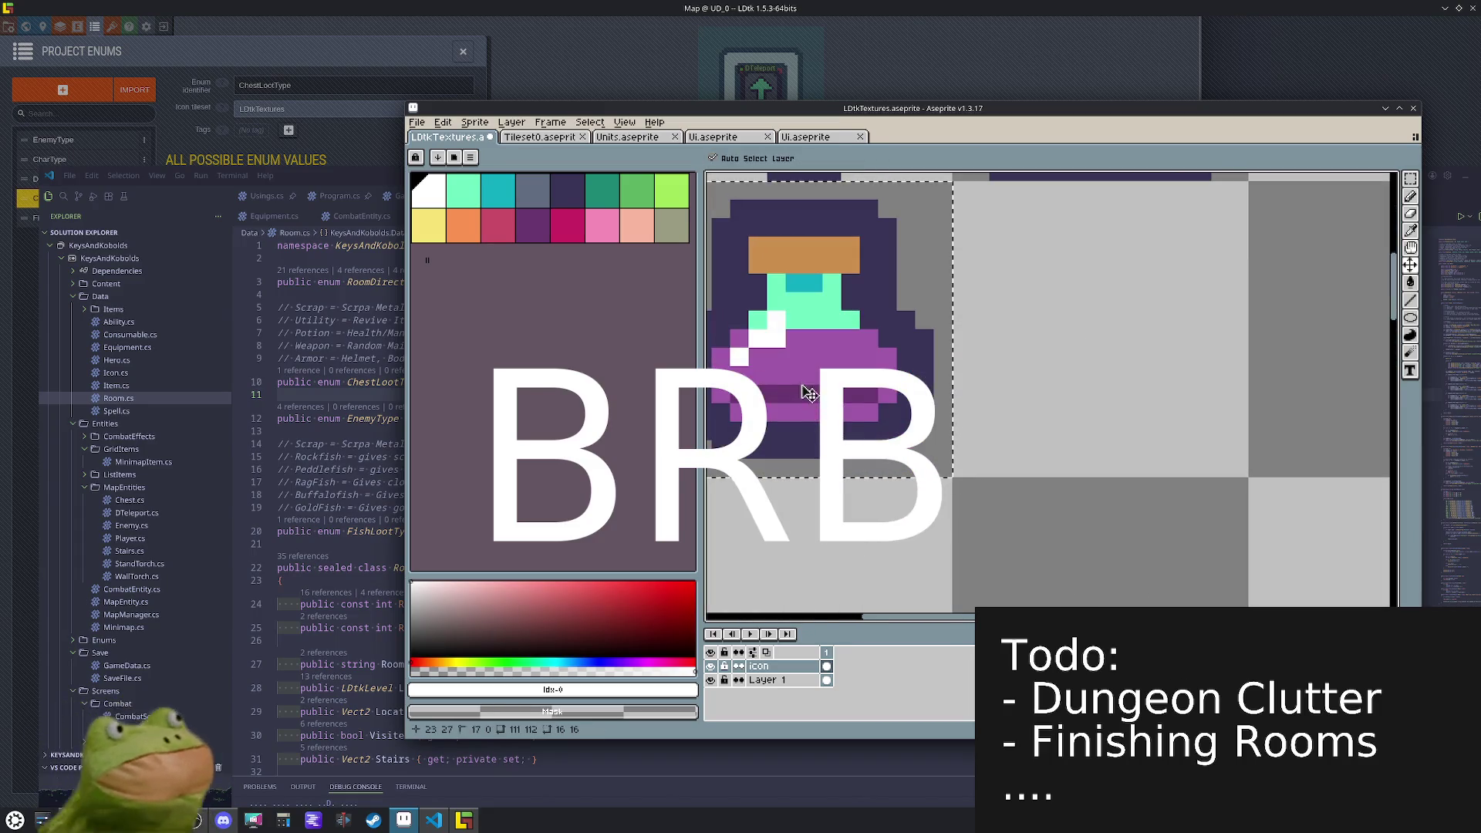
pyautogui.scroll(-4, 819, 358)
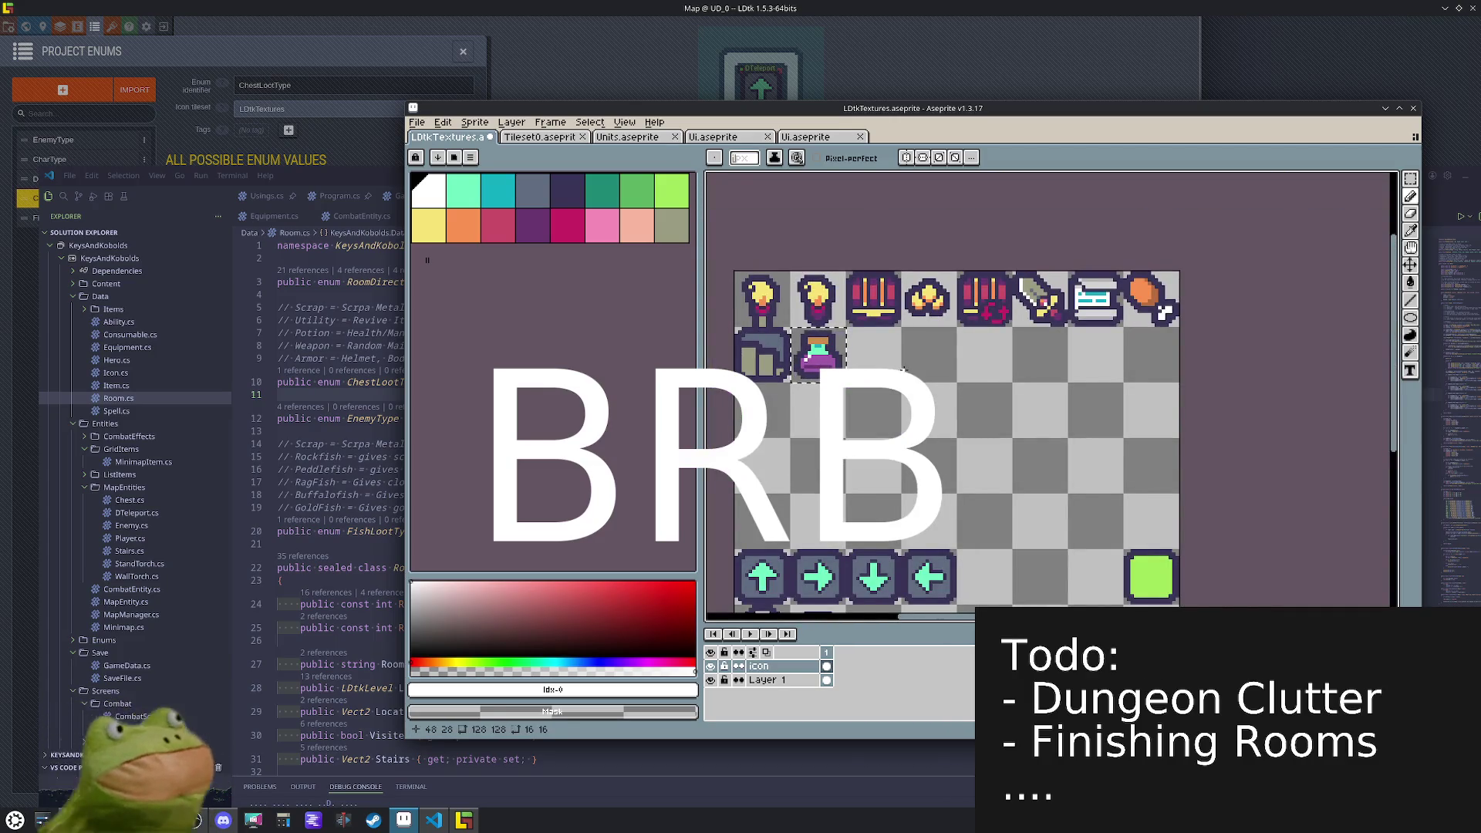
# - Deselect the potion tile and re-export the icon sheet over the existing PNG file
pyautogui.press('m')
pyautogui.hotkey('ctrl', 'd')
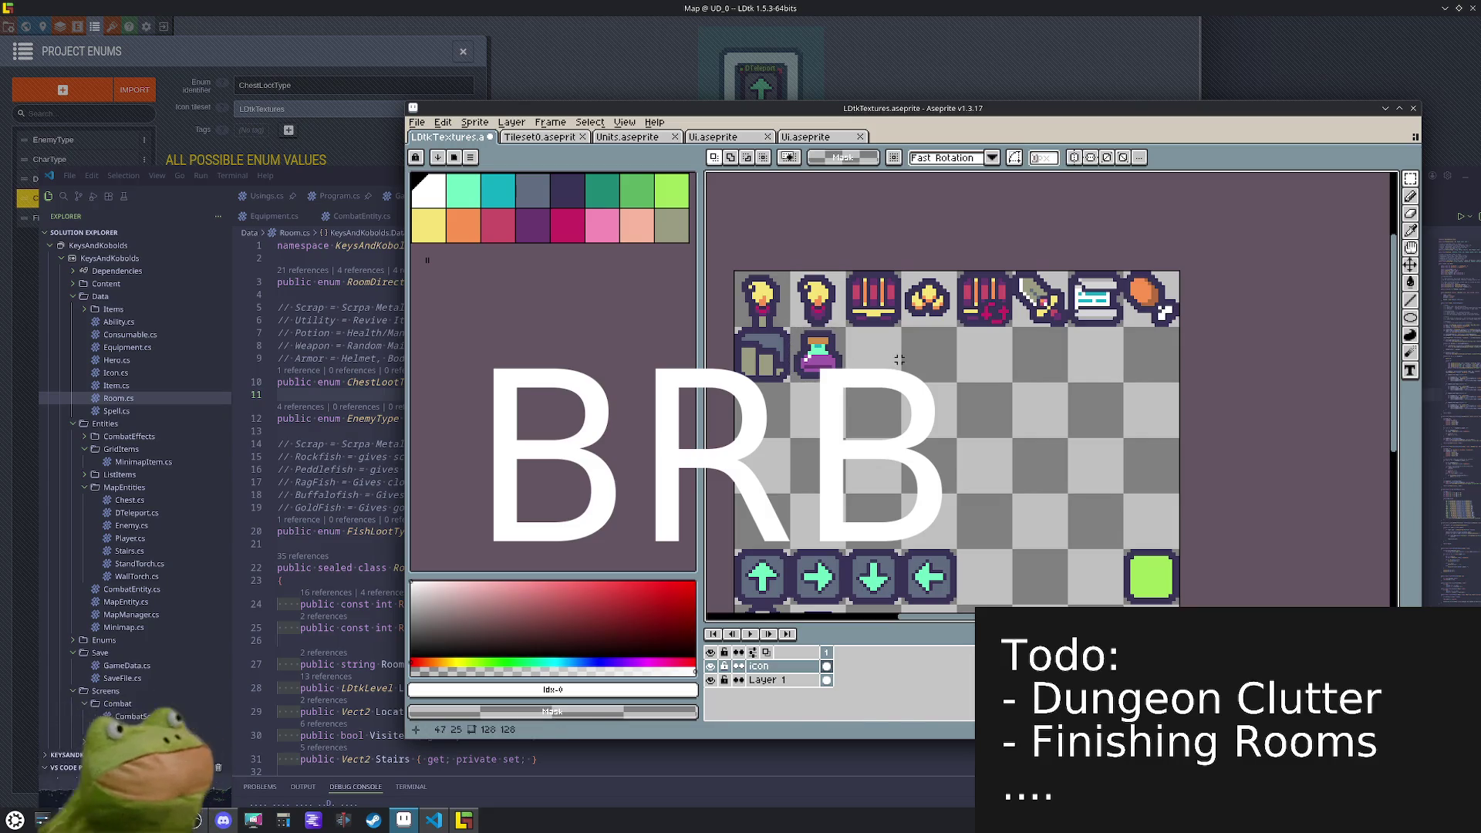
pyautogui.click(418, 123)
pyautogui.moveTo(478, 236)
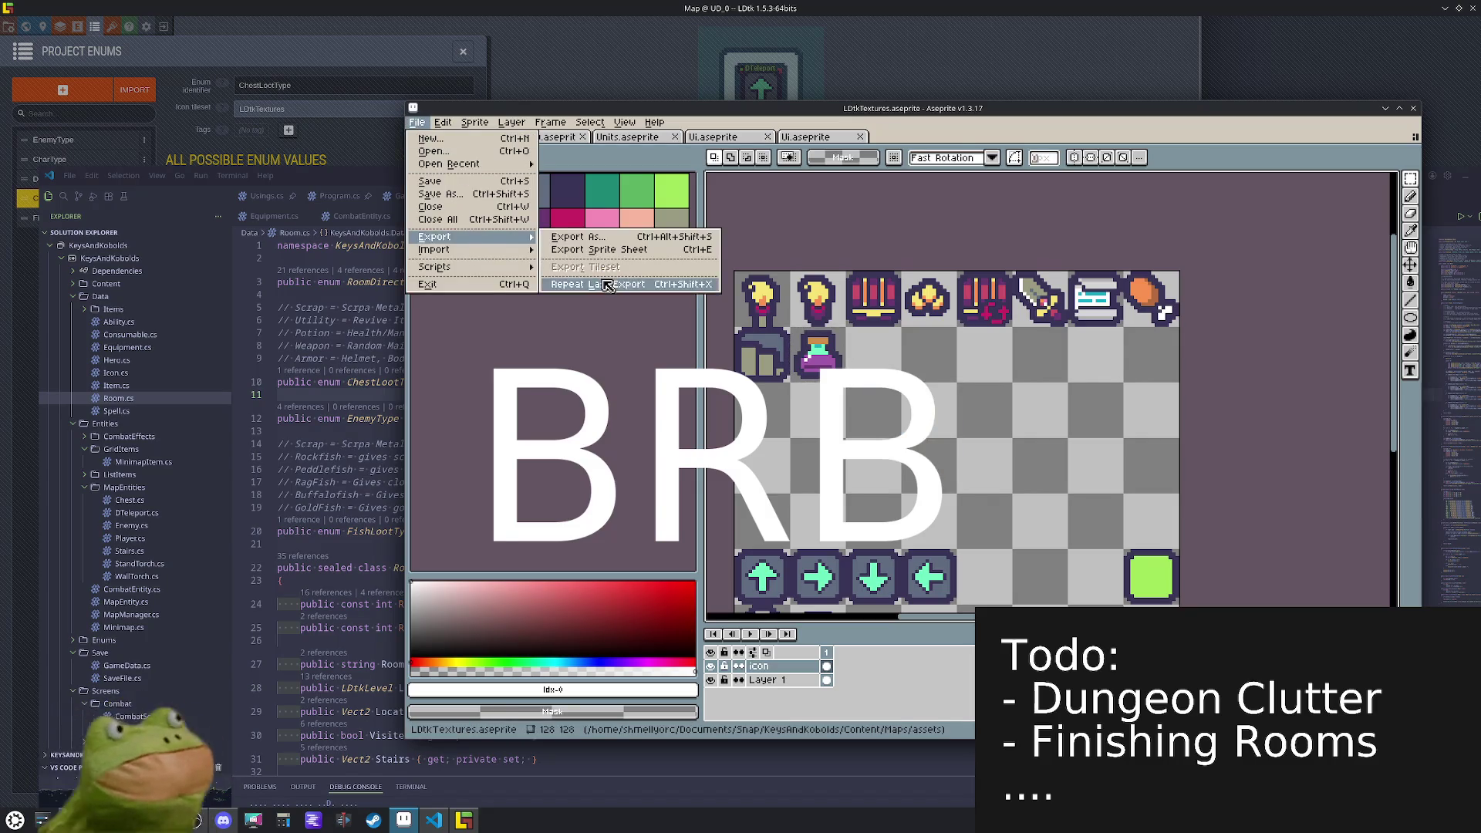
pyautogui.click(586, 236)
pyautogui.click(767, 586)
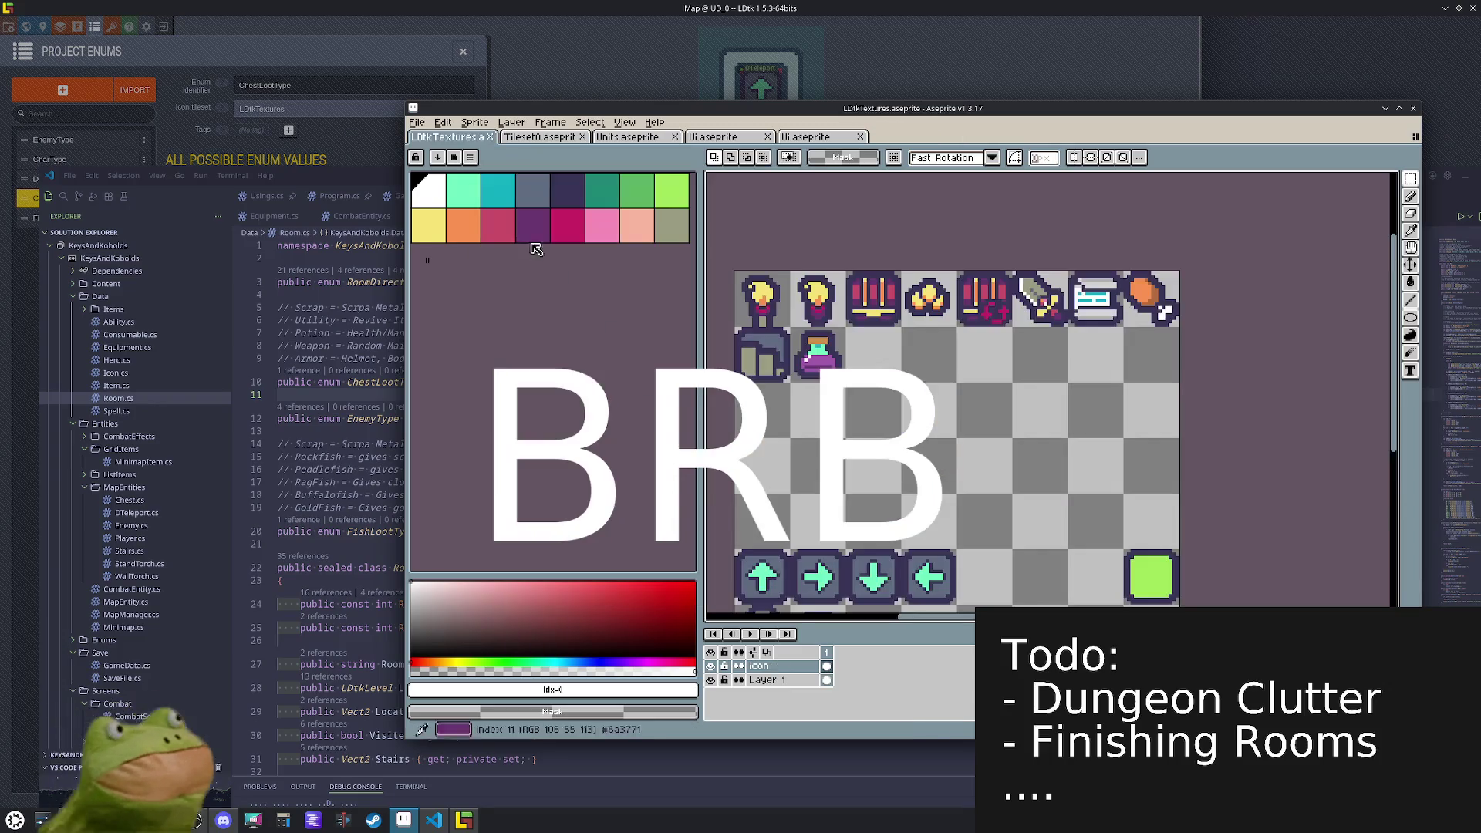
pyautogui.click(418, 123)
pyautogui.moveTo(478, 237)
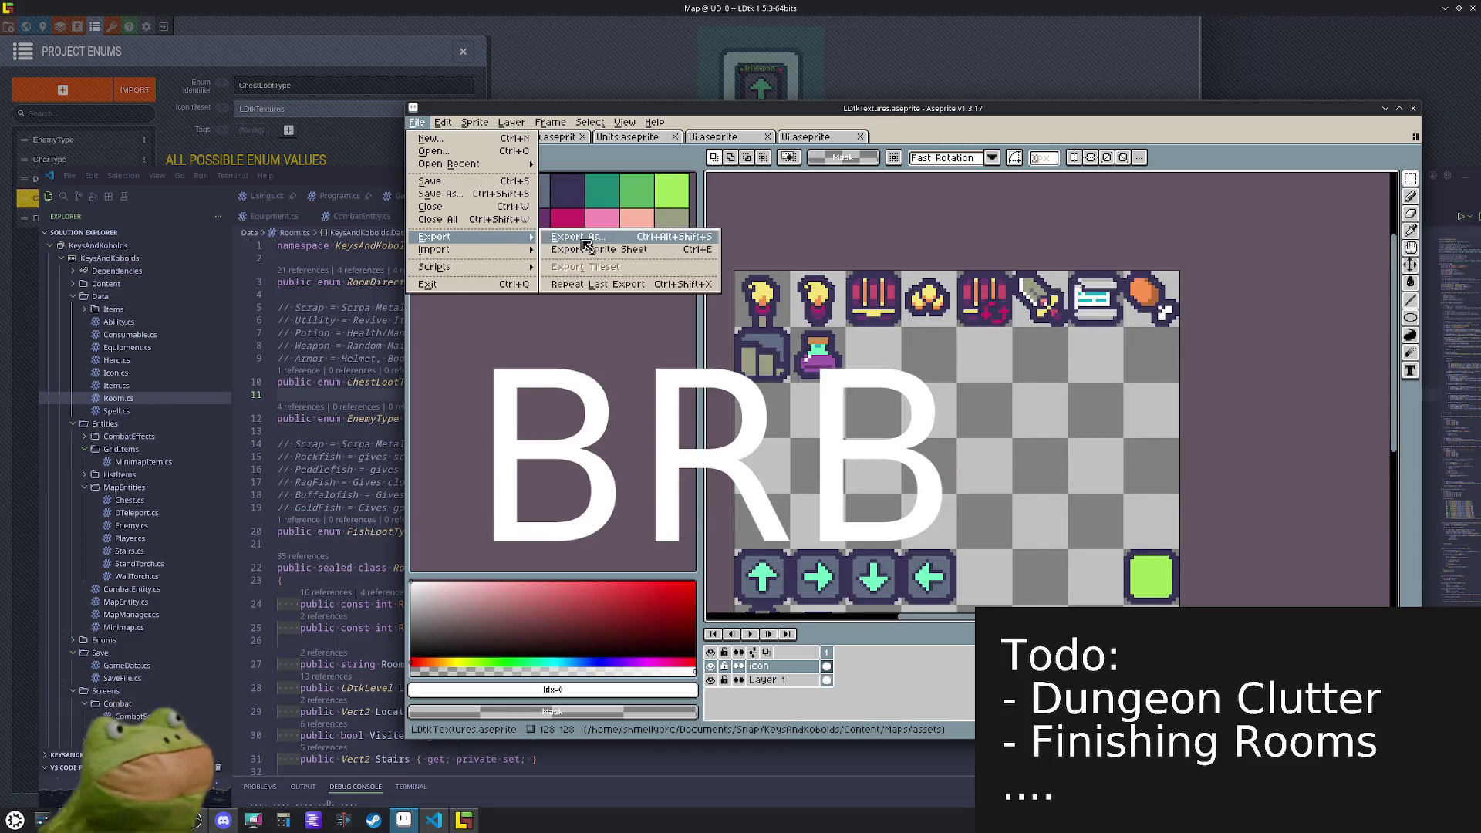
pyautogui.click(586, 239)
pyautogui.click(633, 498)
# - In LDtk, set the Utility loot value's icon to the purple potion tile and save
pyautogui.click(464, 820)
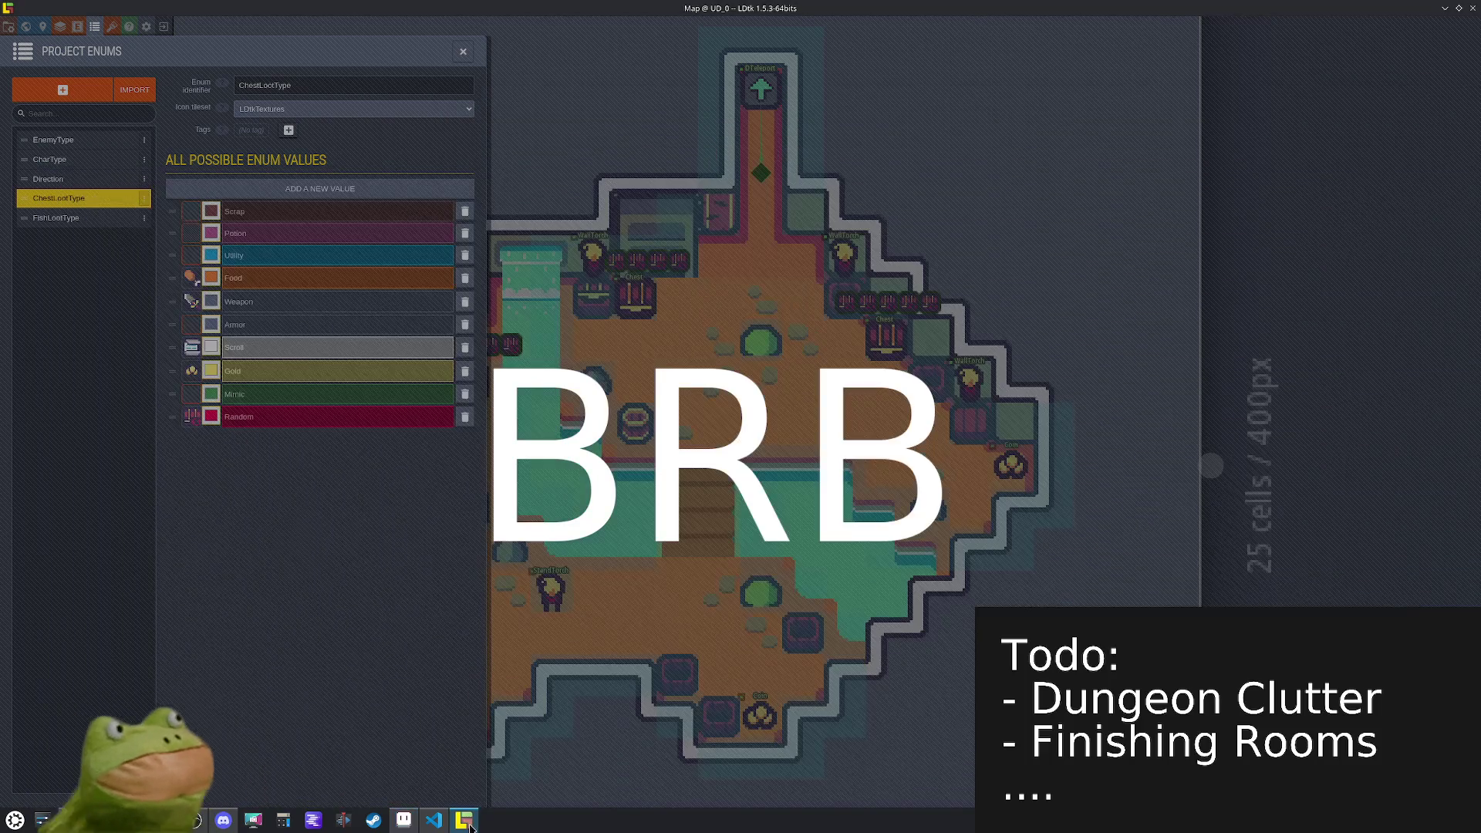
pyautogui.click(191, 257)
pyautogui.click(640, 251)
pyautogui.hotkey('ctrl', 's')
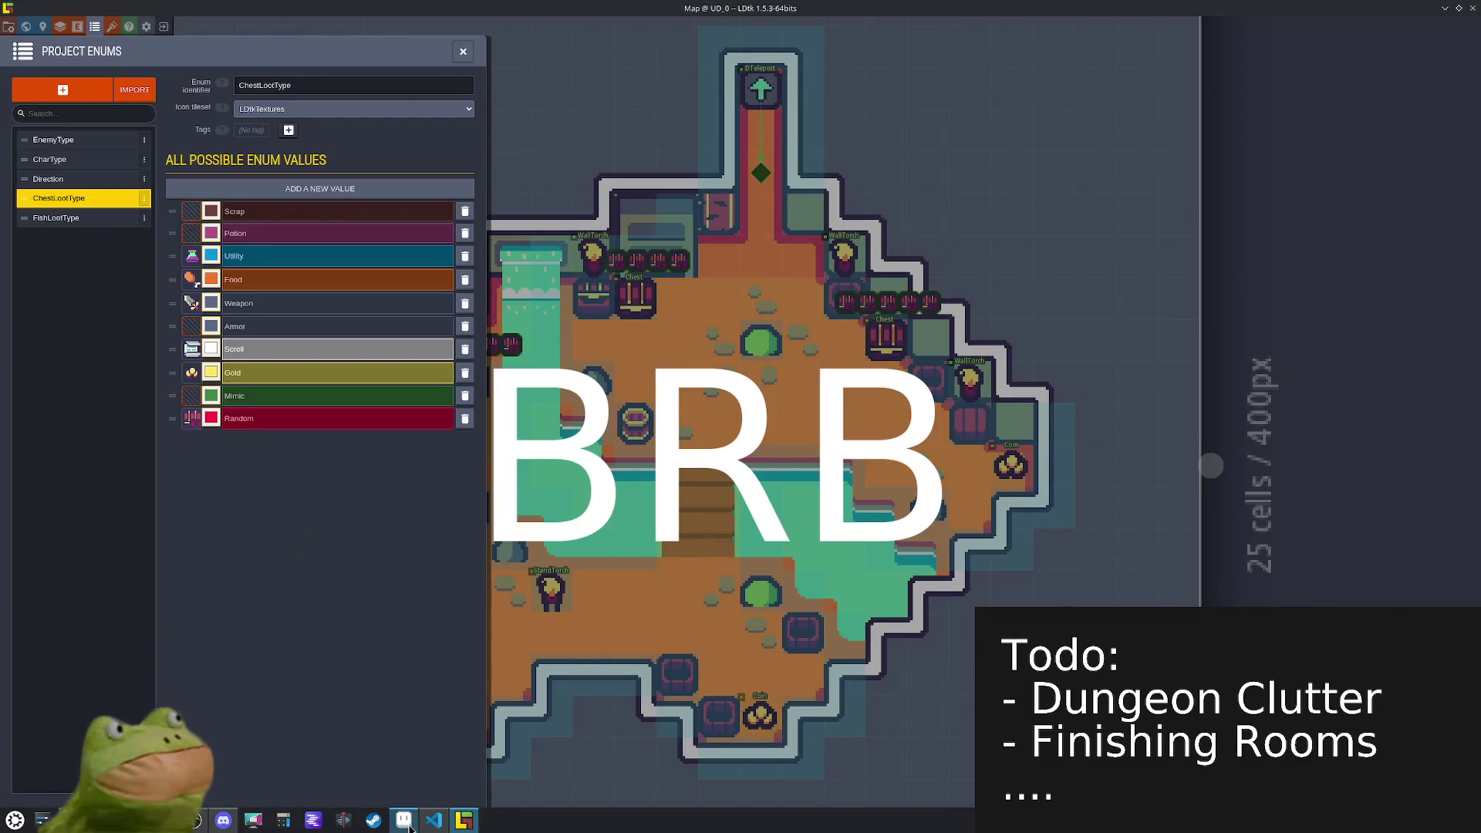
pyautogui.click(404, 820)
pyautogui.scroll(2, 855, 362)
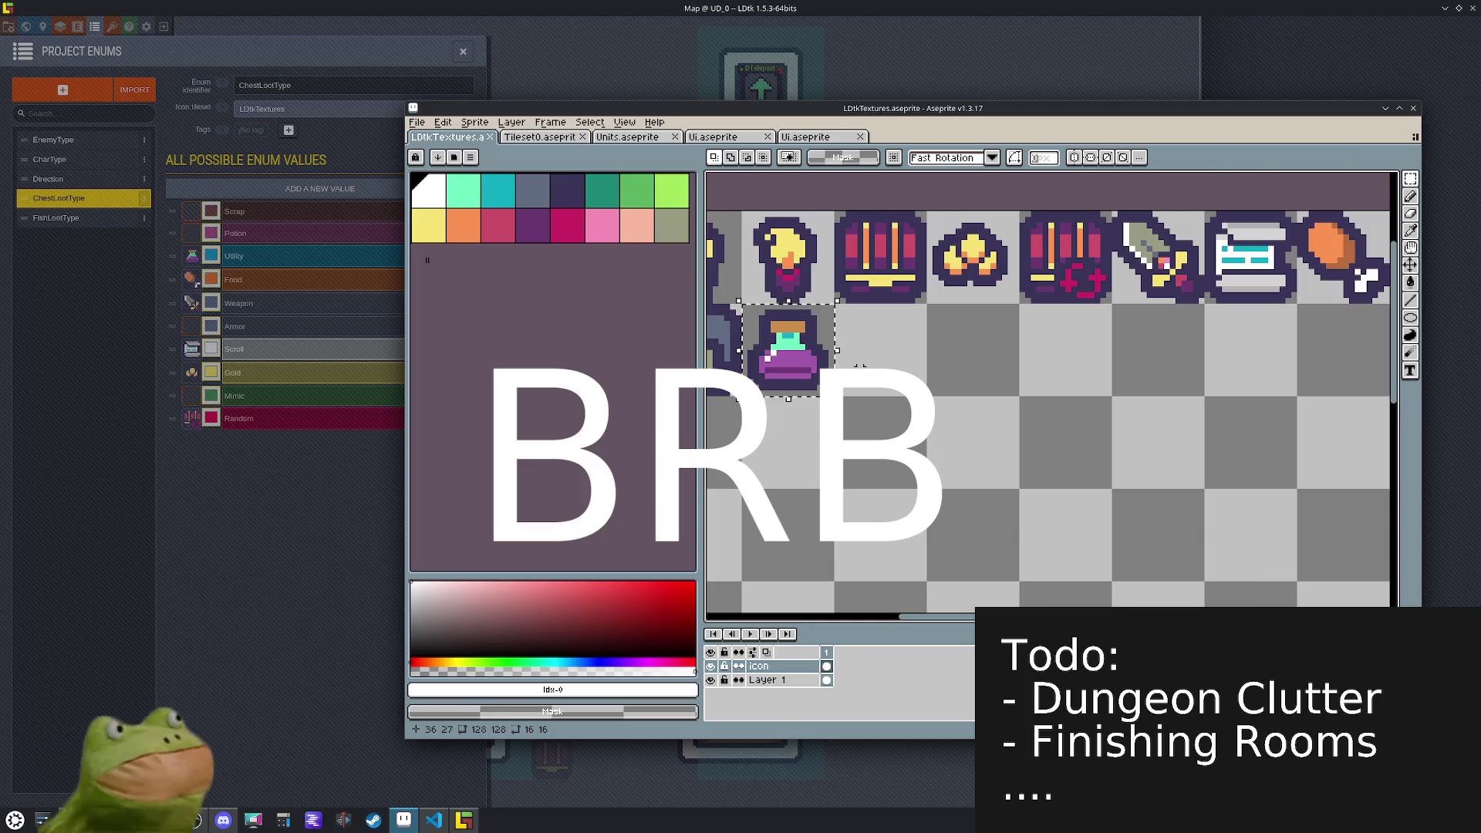
# - Copy the purple potion one tile right and fill away the copy's dark outline
pyautogui.moveTo(766, 361); pyautogui.dragTo(858, 361)
pyautogui.press('g')
pyautogui.click(906, 355)
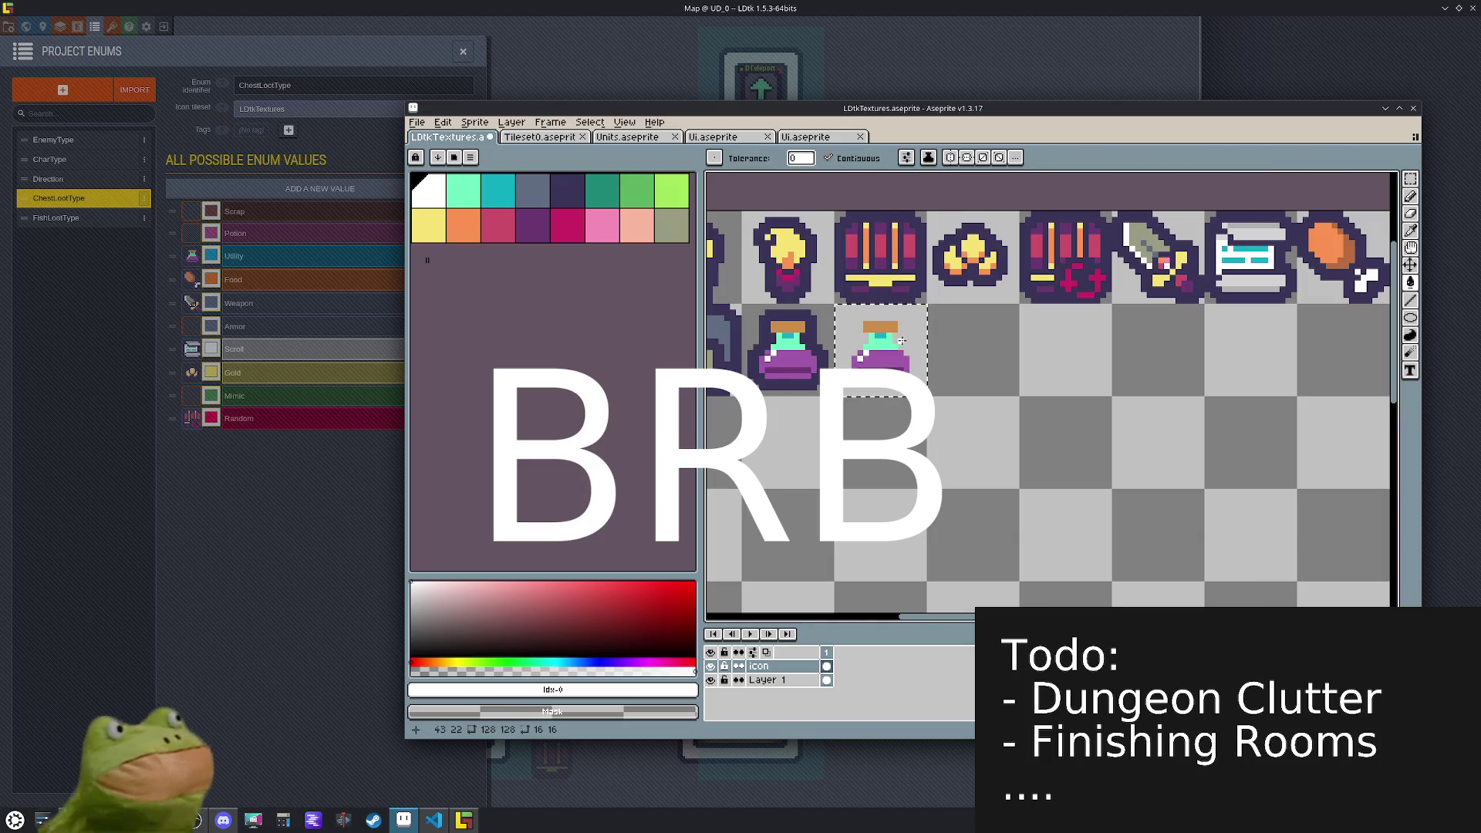
pyautogui.scroll(3, 906, 355)
# - Touch up the copy's right edge and orange cork with erasing and orange fills
pyautogui.press('e')
pyautogui.moveTo(907, 385); pyautogui.dragTo(906, 432)
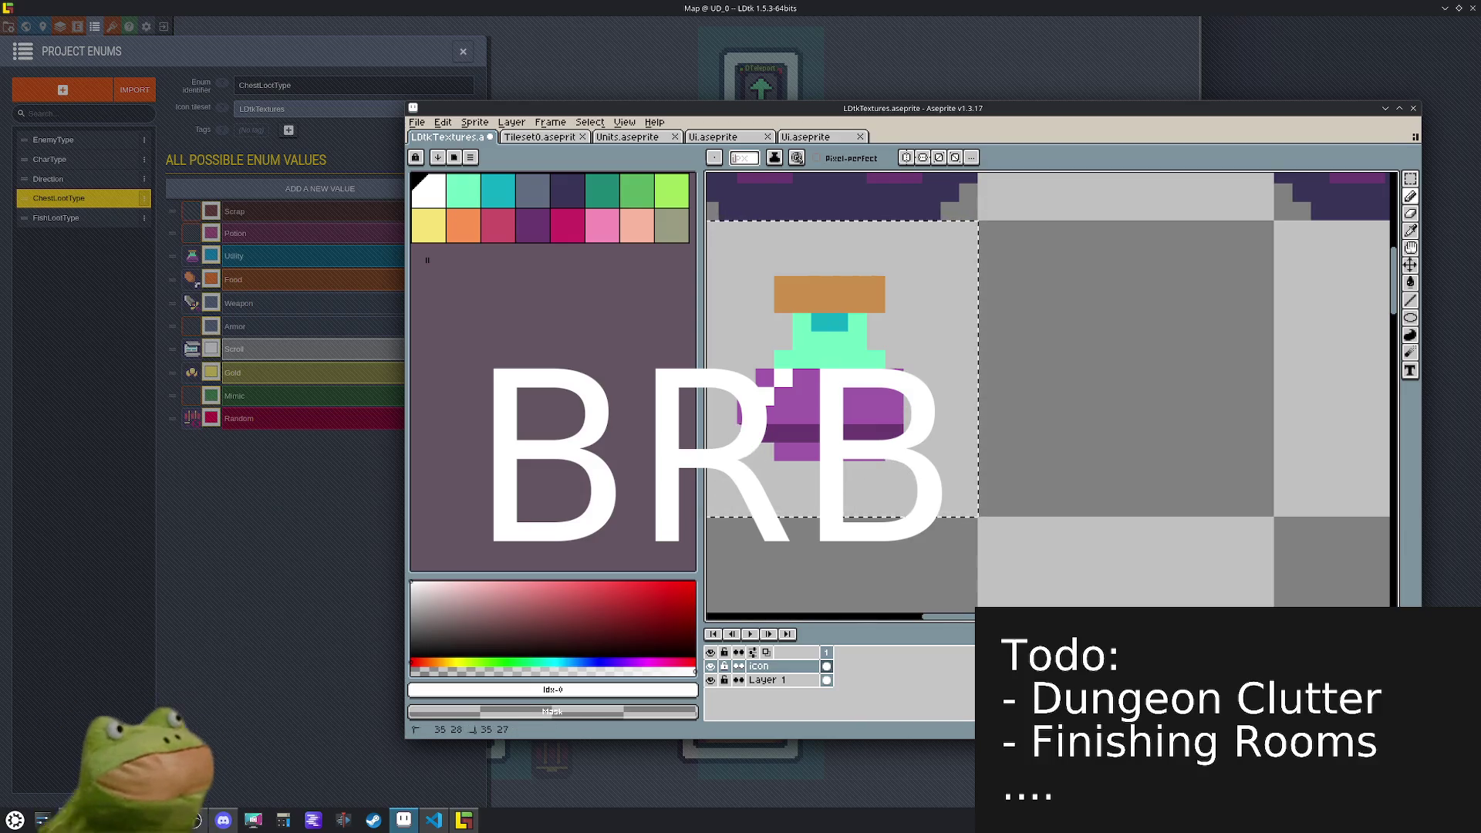
pyautogui.keyDown('alt'); pyautogui.click(848, 400); pyautogui.keyUp('alt')
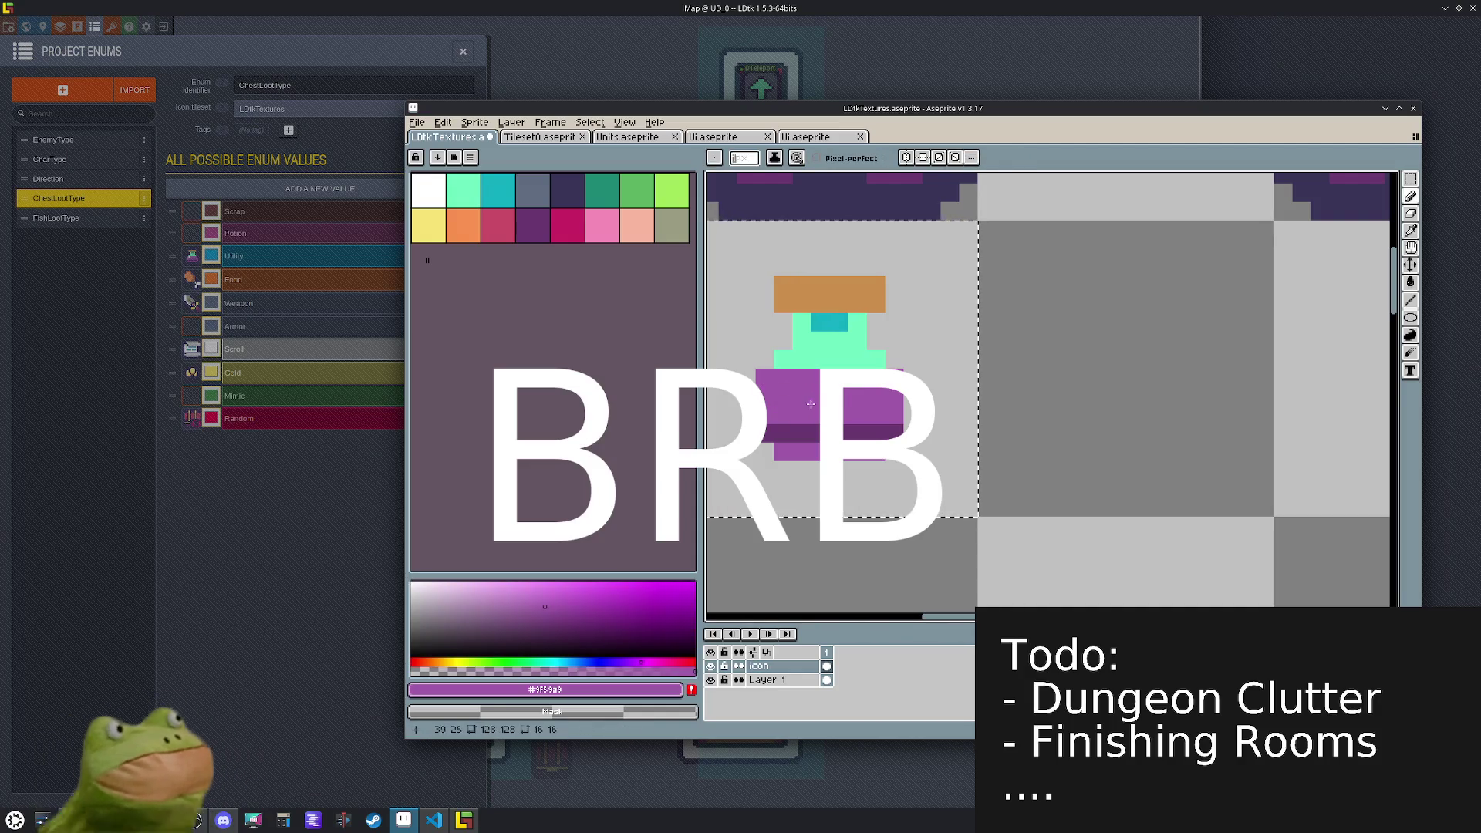
pyautogui.moveTo(875, 286); pyautogui.dragTo(875, 303)
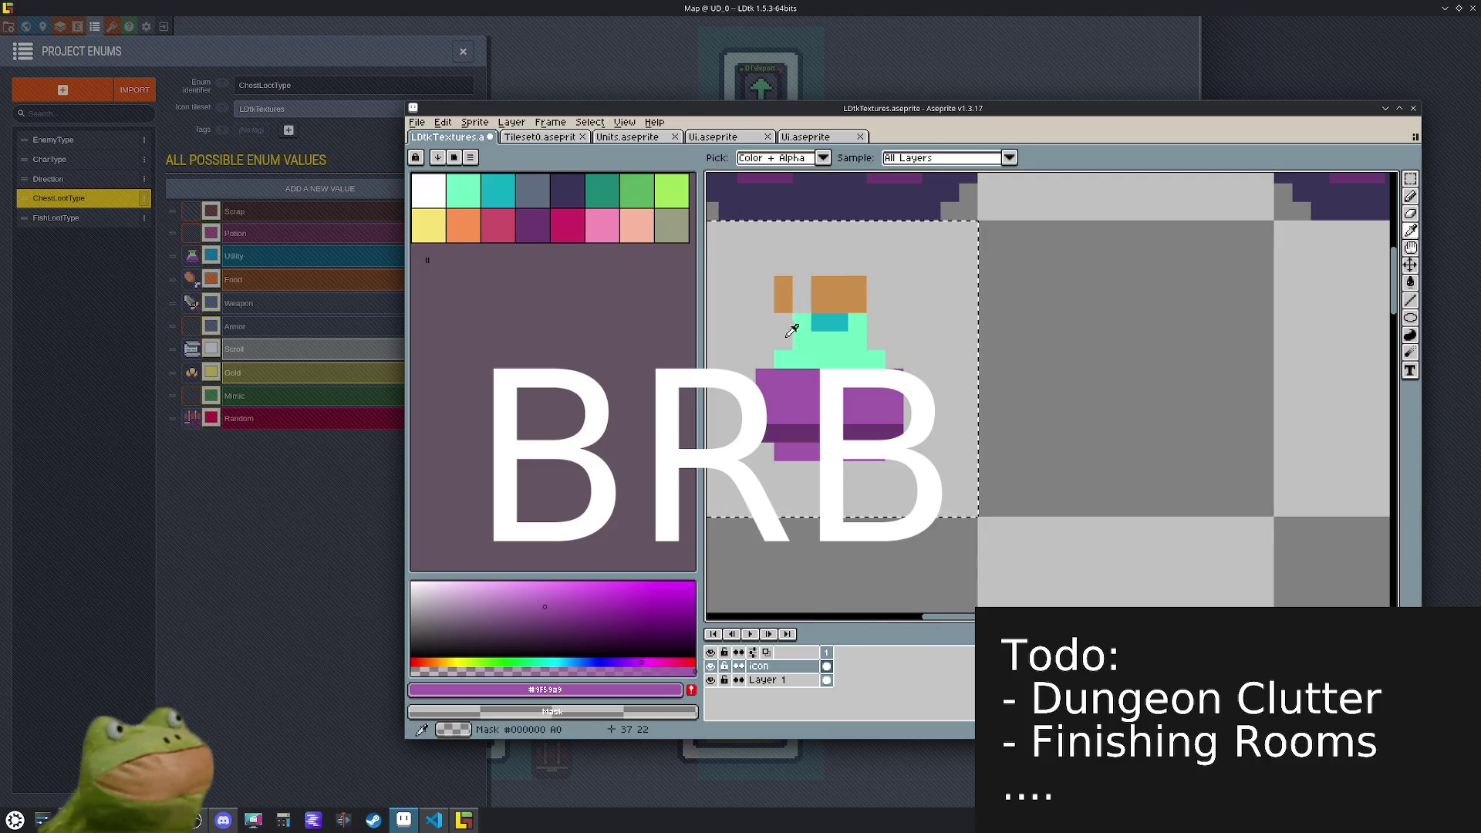
pyautogui.keyDown('alt'); pyautogui.click(818, 286); pyautogui.keyUp('alt')
pyautogui.moveTo(802, 303)
pyautogui.mouseDown()
pyautogui.moveTo(802, 283)
pyautogui.moveTo(782, 303)
pyautogui.mouseUp()
pyautogui.click(930, 432)
pyautogui.scroll(-1, 971, 400)
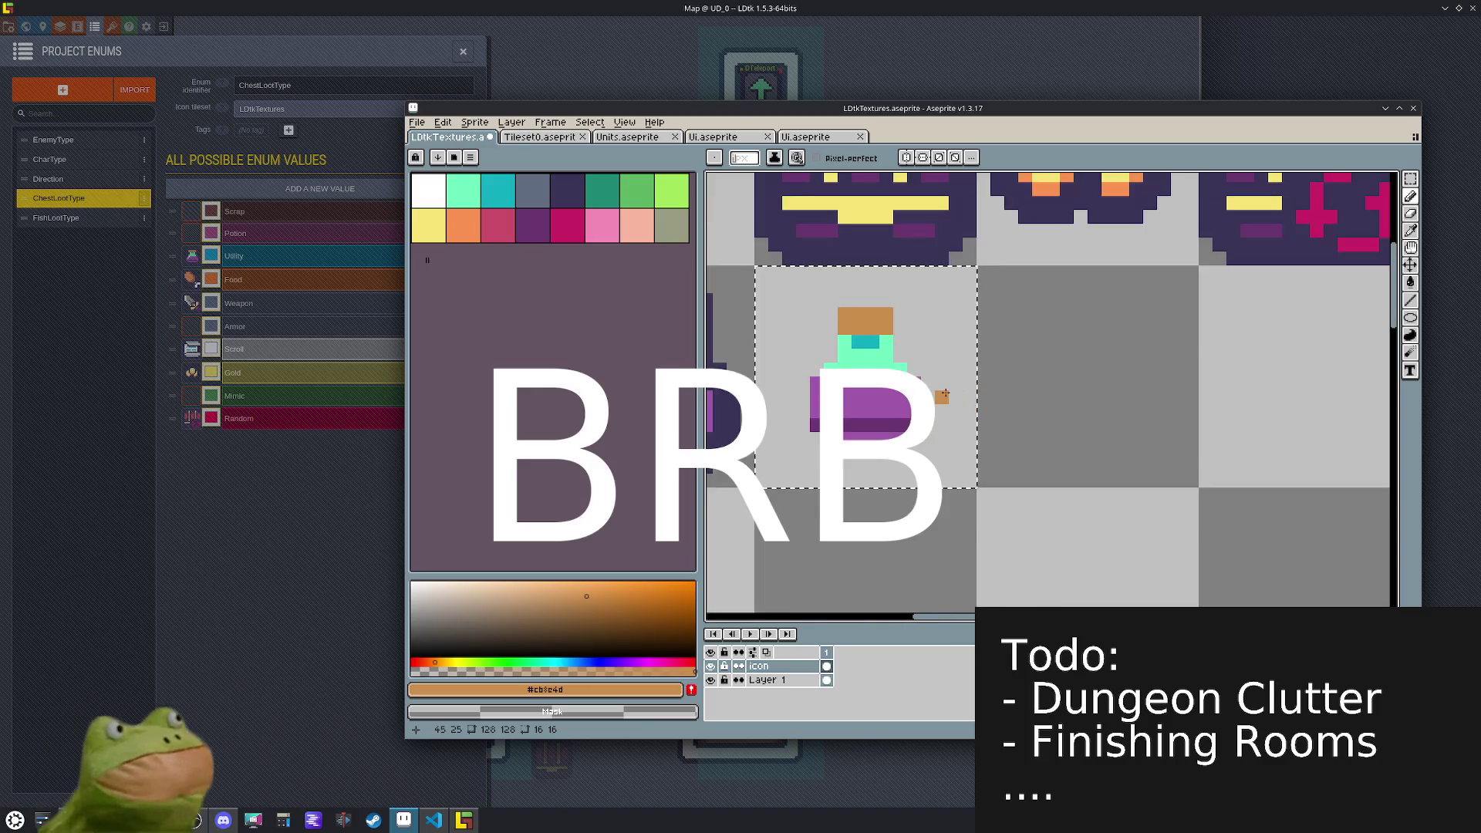
# - Nudge the potion down a pixel, then raise its top one pixel, picking purple and mint
pyautogui.press('Down')
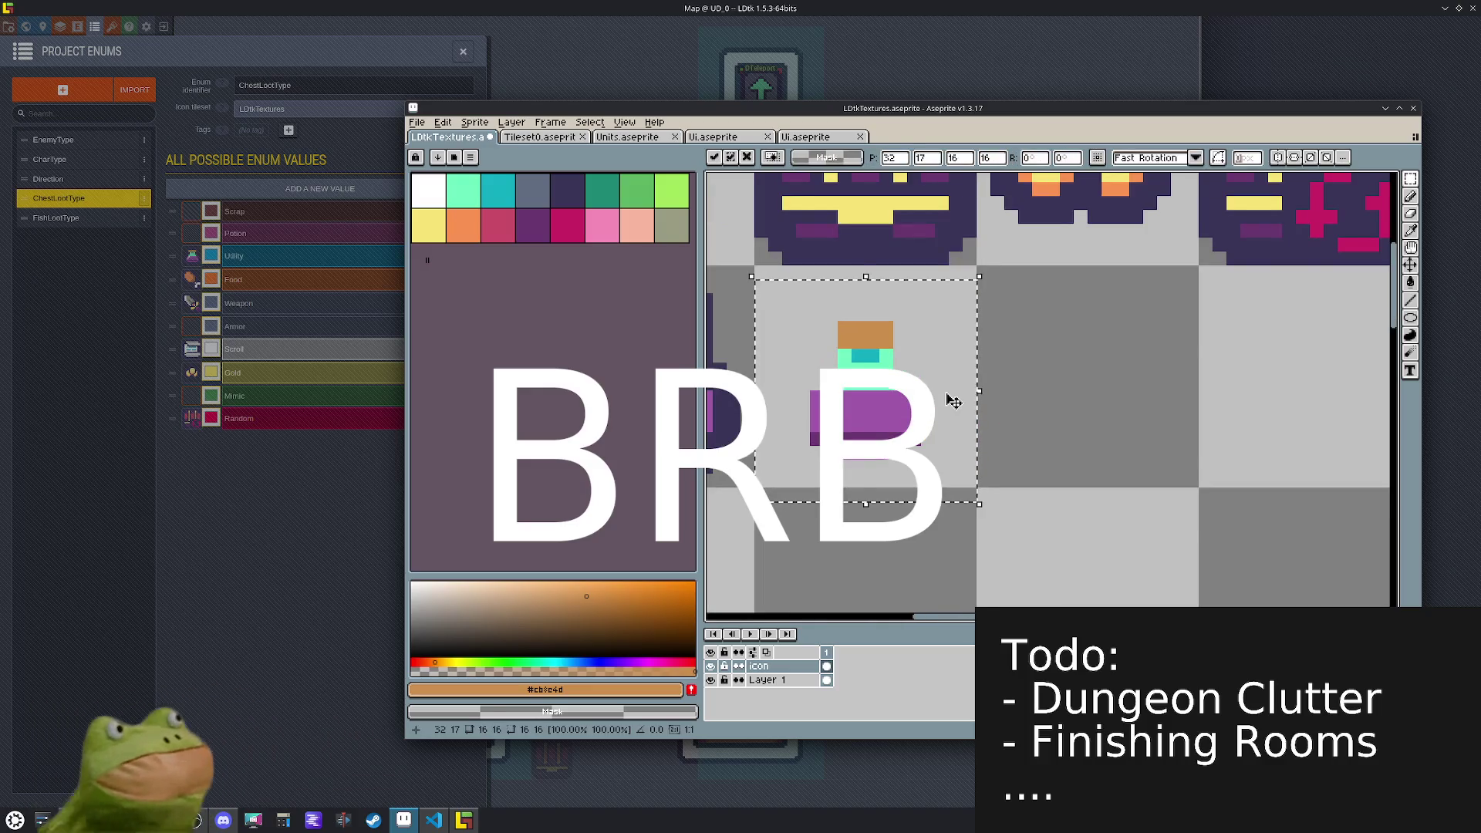
pyautogui.click(980, 356)
pyautogui.moveTo(899, 361); pyautogui.dragTo(825, 308)
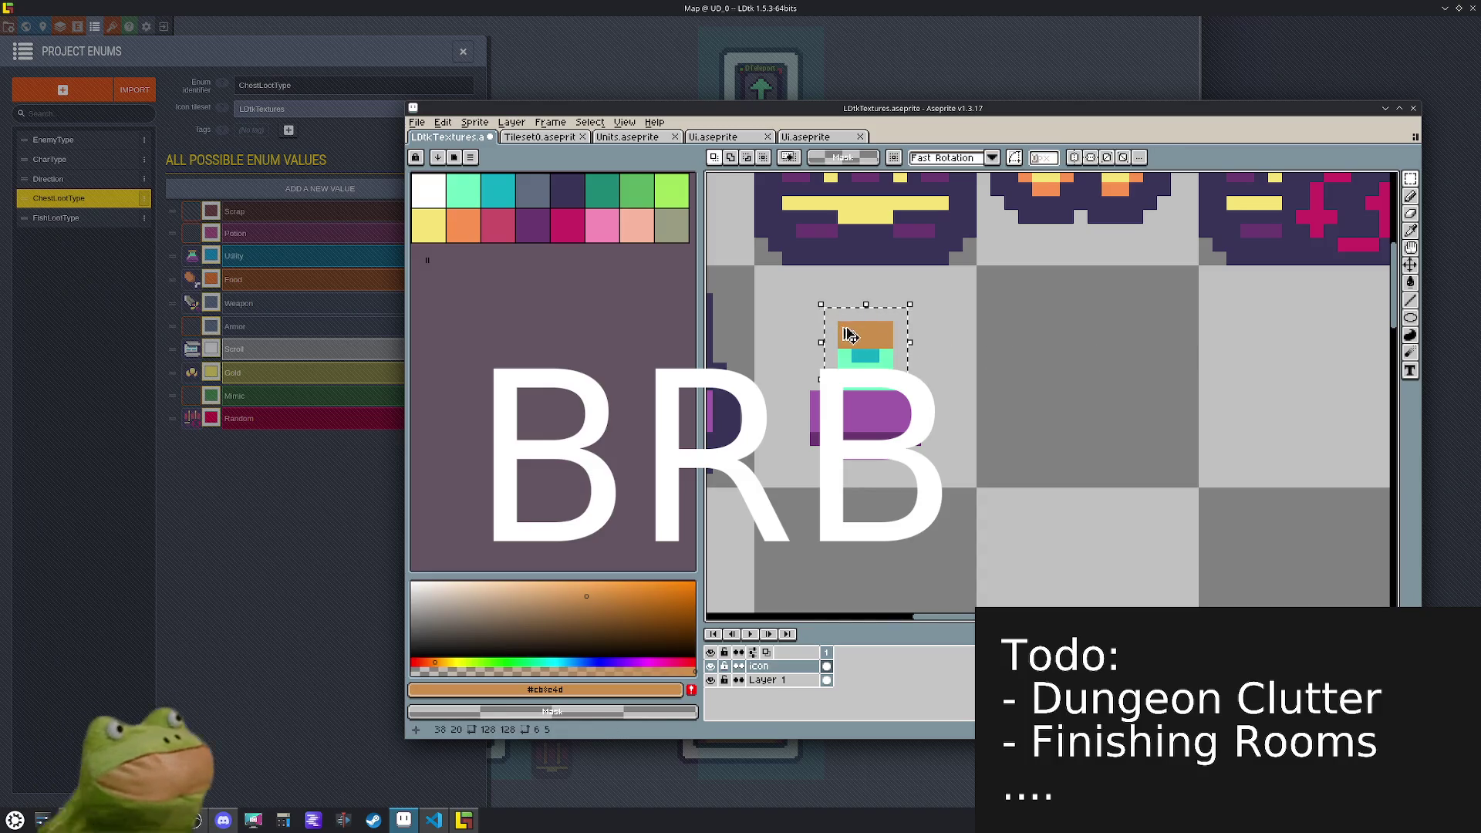
pyautogui.press('Up')
pyautogui.click(996, 369)
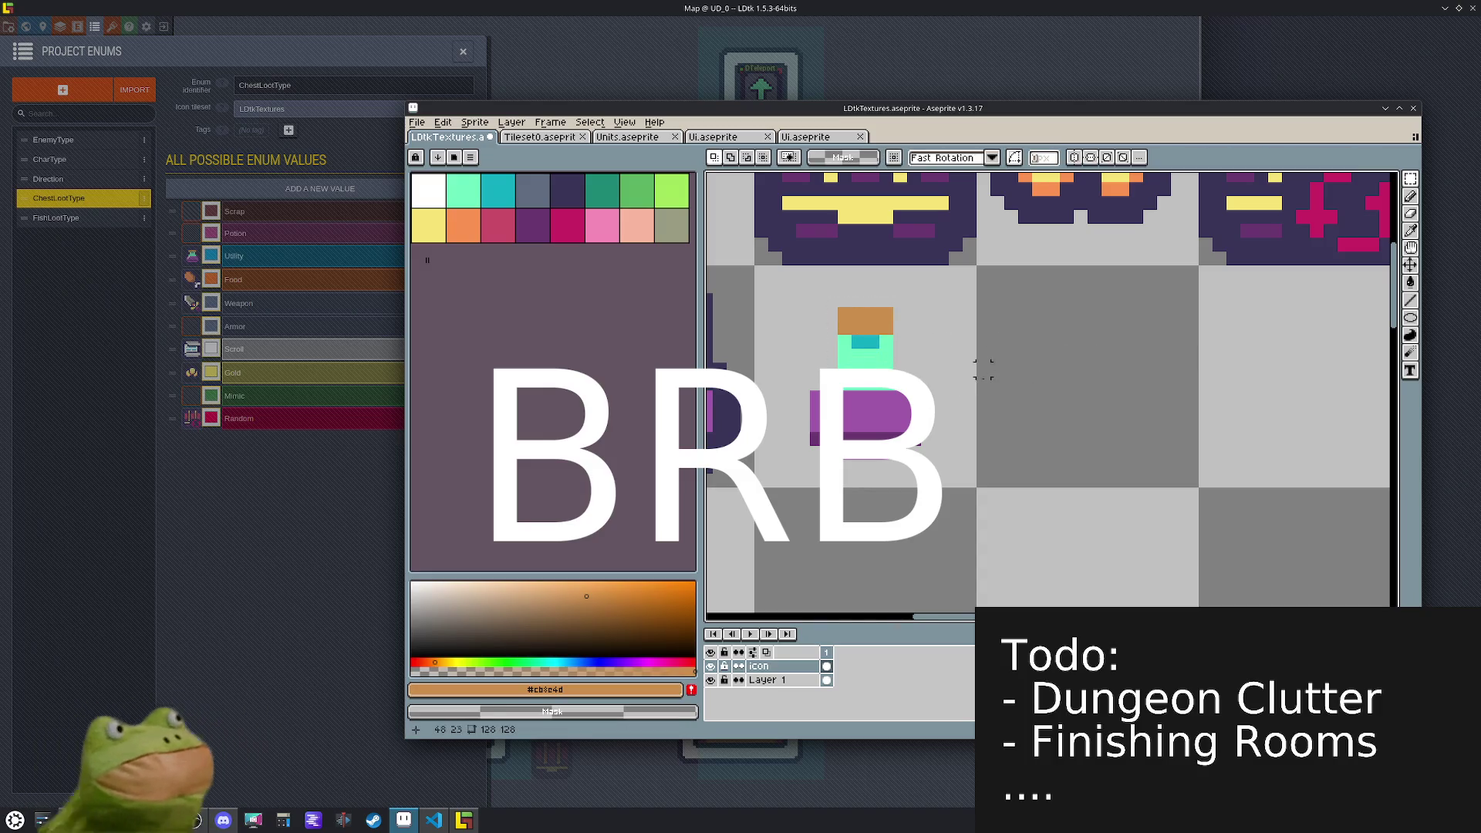
pyautogui.press('i')
pyautogui.click(921, 397)
pyautogui.press('m')
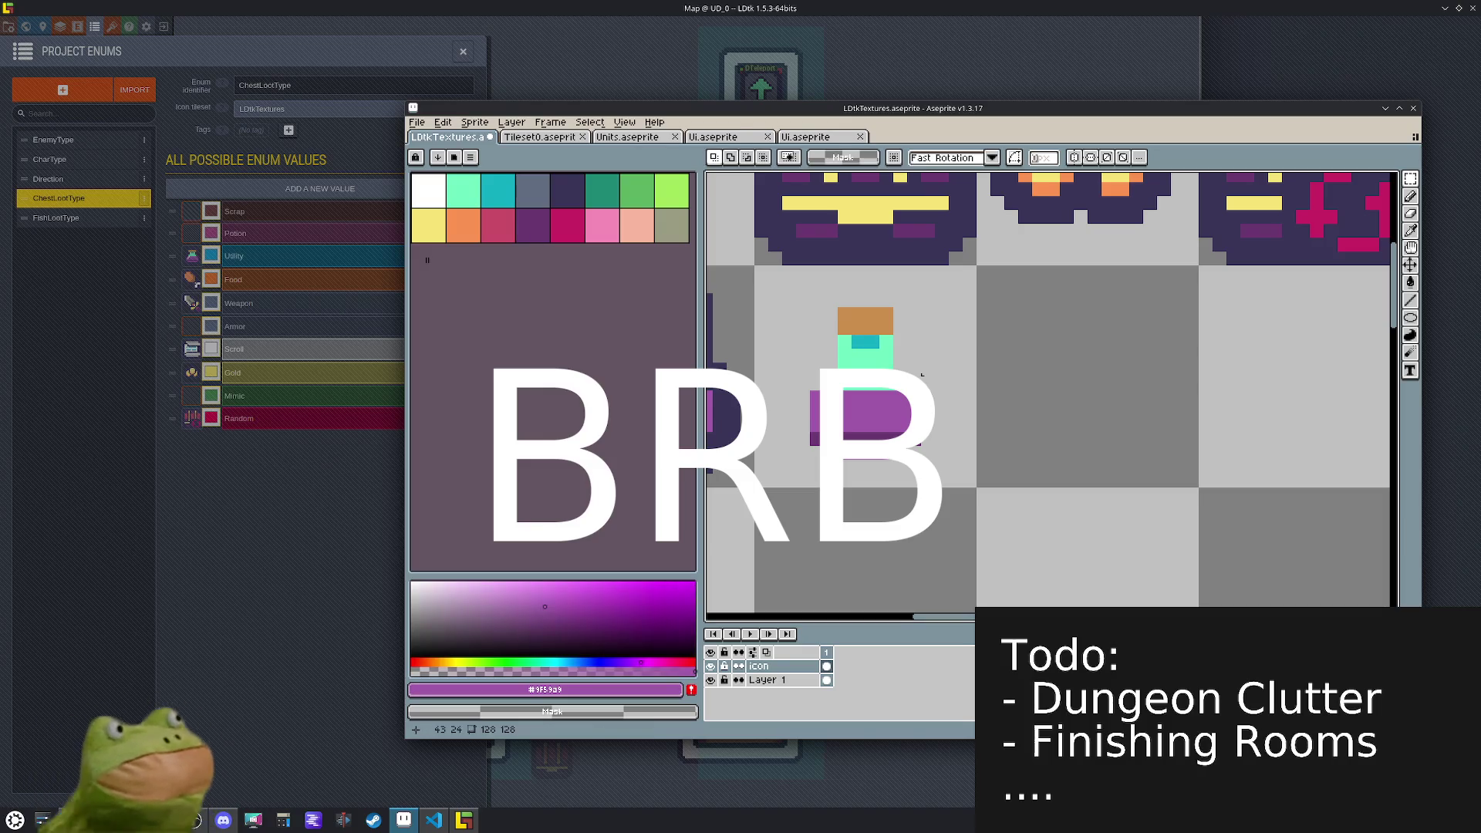
pyautogui.keyDown('alt'); pyautogui.click(891, 362); pyautogui.keyUp('alt')
# - Pencil mint pixels along the copy's upper body and shift the lower body
pyautogui.press('b')
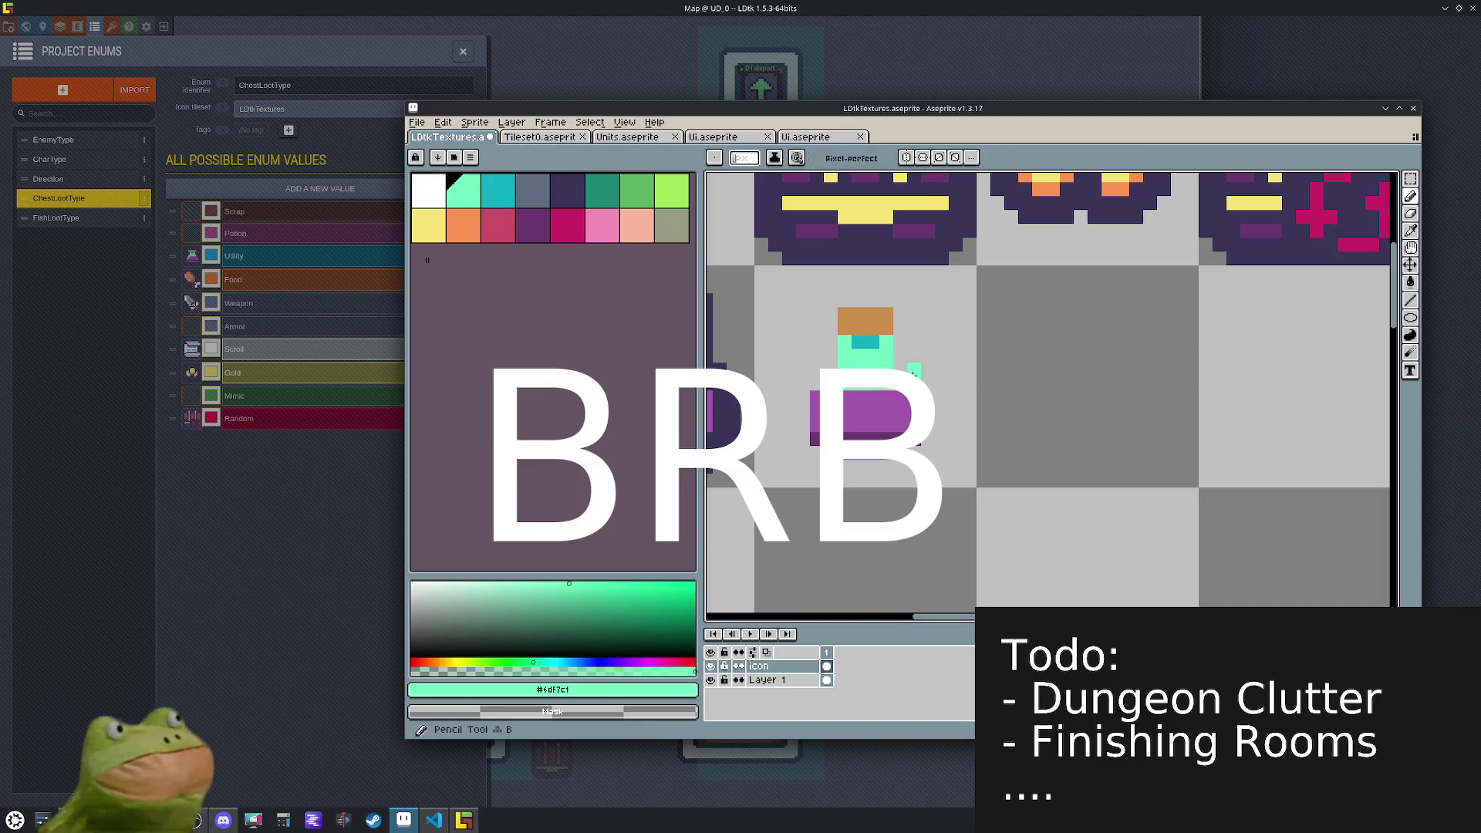
pyautogui.moveTo(897, 368); pyautogui.dragTo(816, 380)
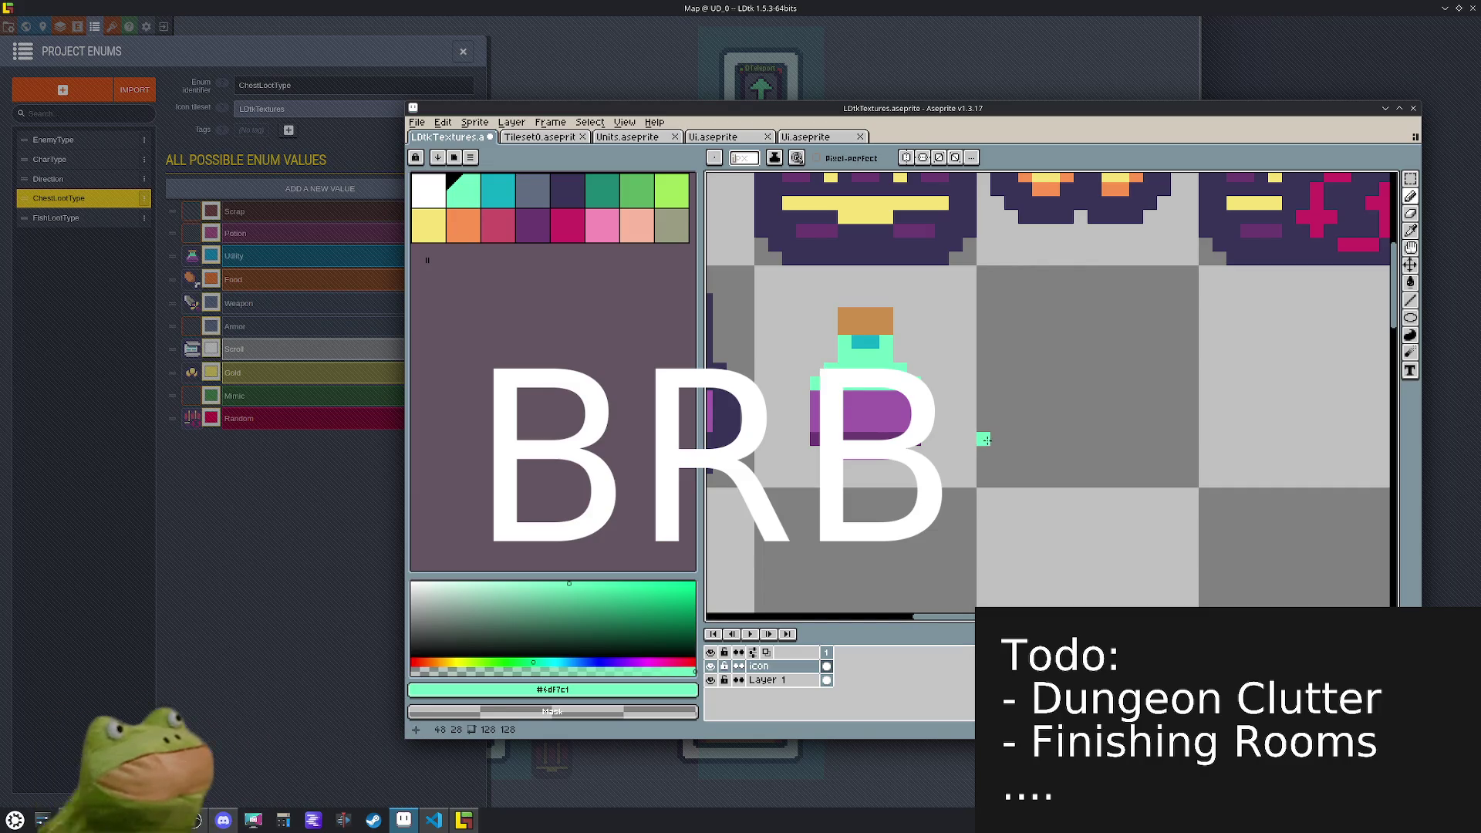
pyautogui.press('m')
pyautogui.moveTo(951, 491)
pyautogui.mouseDown()
pyautogui.moveTo(855, 463)
pyautogui.moveTo(793, 415)
pyautogui.moveTo(869, 423)
pyautogui.mouseUp()
pyautogui.click(1051, 380)
pyautogui.scroll(-2, 1050, 384)
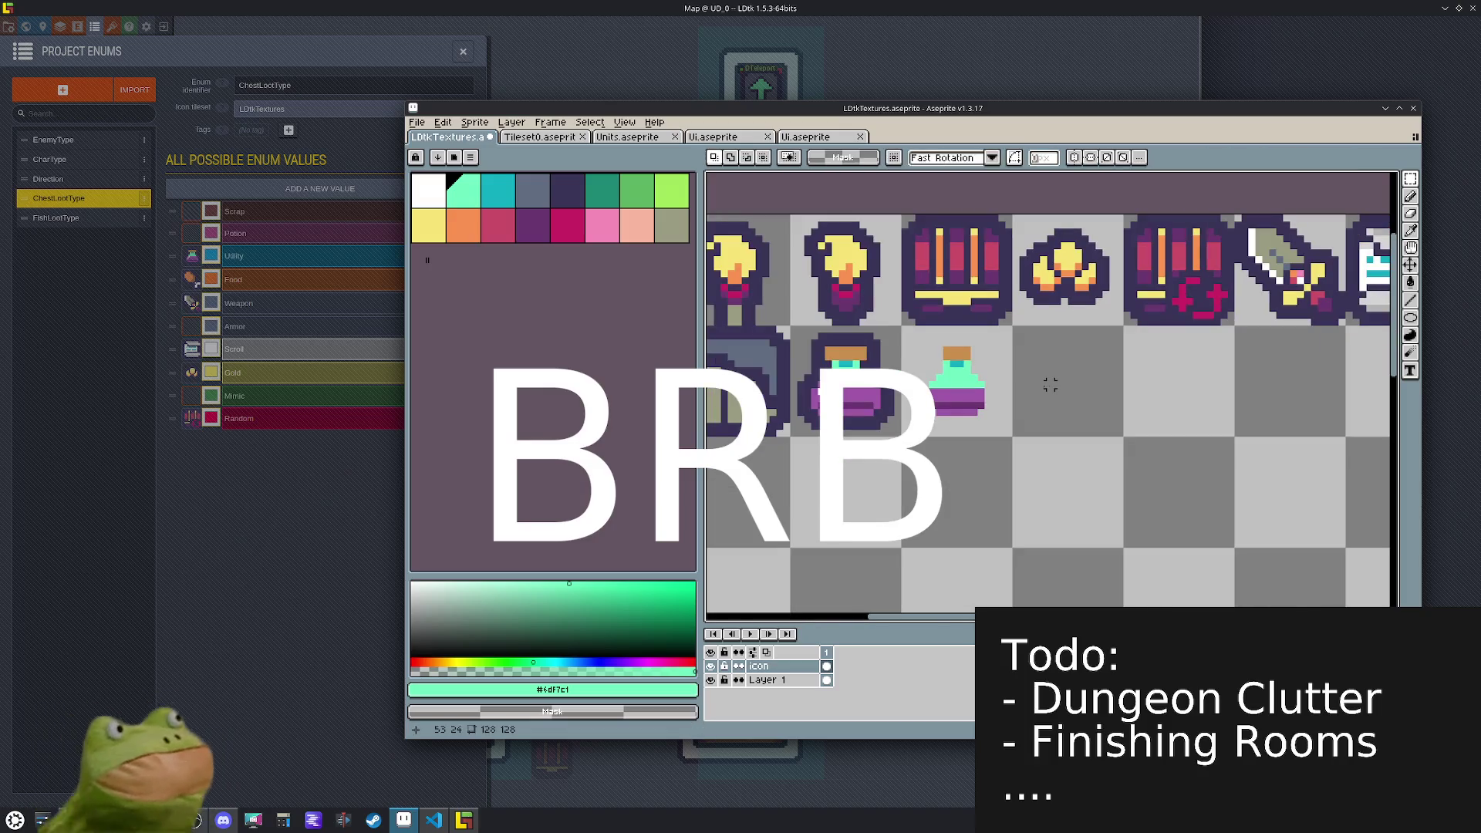
pyautogui.scroll(1, 1008, 384)
pyautogui.scroll(1, 995, 384)
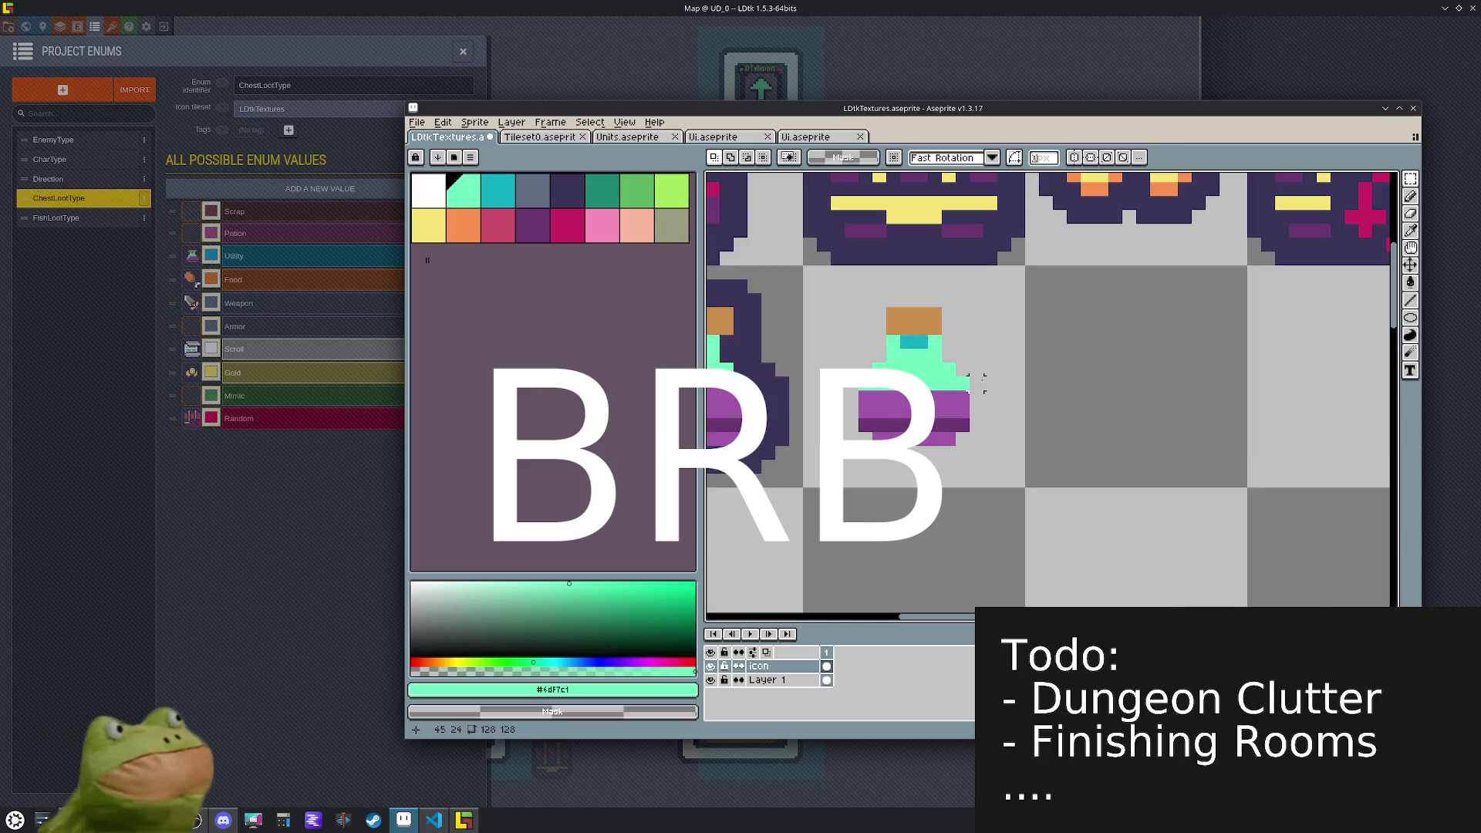
# - Erase the potion's rightmost pixel column, then undo that erase
pyautogui.press('e')
pyautogui.moveTo(963, 377)
pyautogui.mouseDown()
pyautogui.moveTo(967, 423)
pyautogui.moveTo(882, 437)
pyautogui.mouseUp()
pyautogui.hotkey('ctrl', 'z')
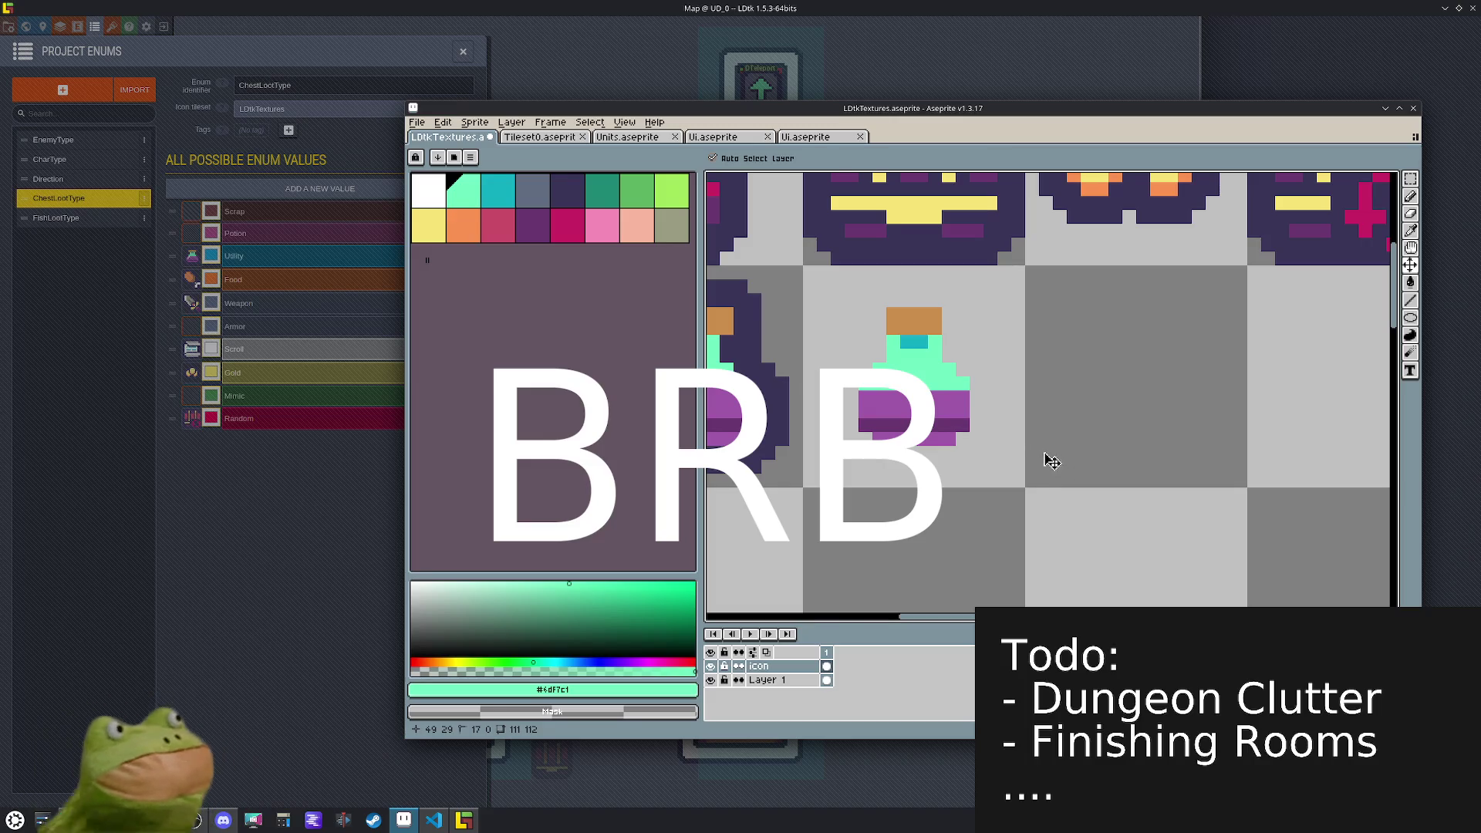
pyautogui.scroll(-2, 1052, 461)
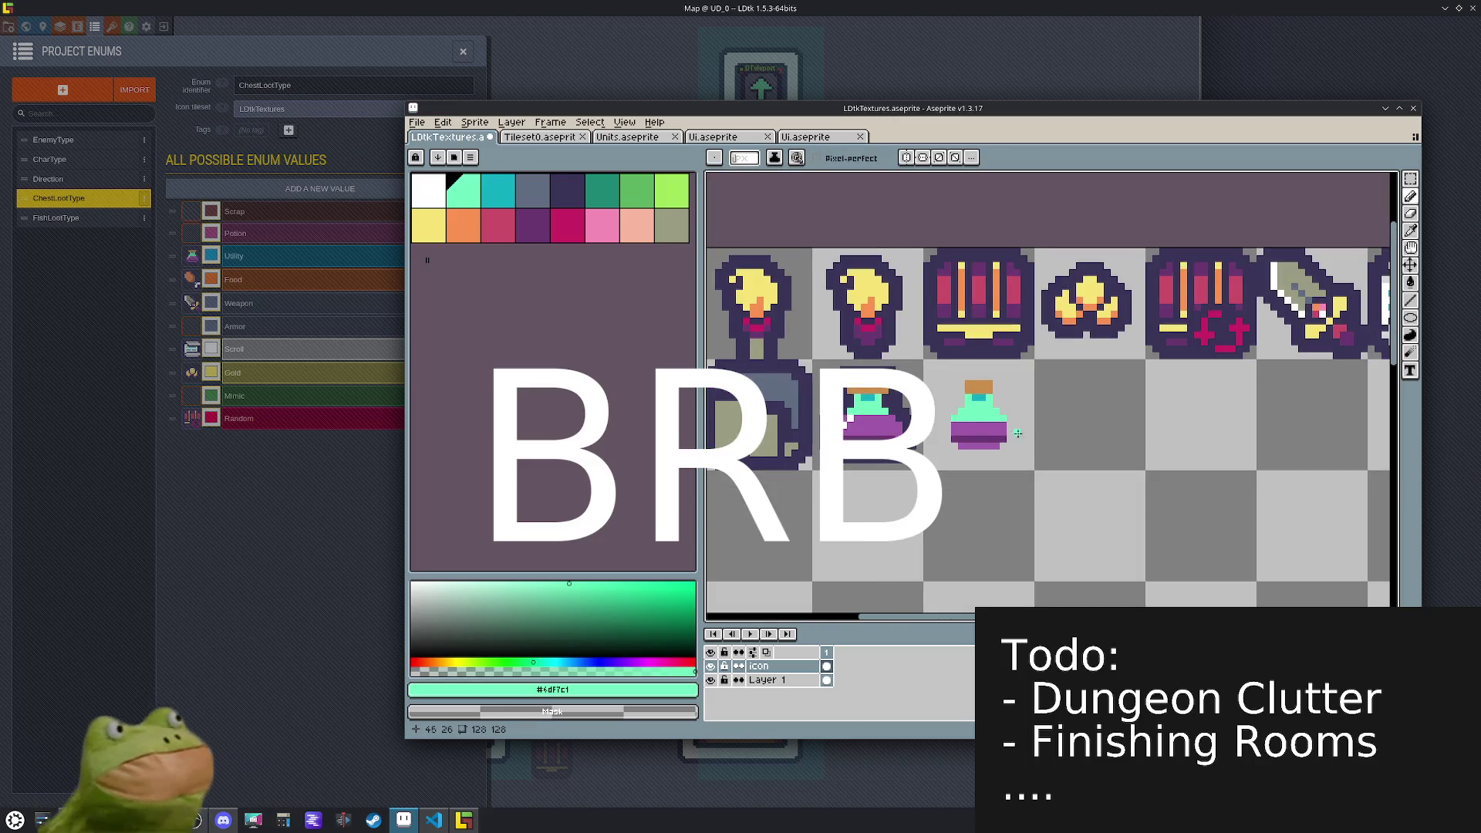
pyautogui.scroll(1, 1004, 429)
pyautogui.scroll(1, 1017, 405)
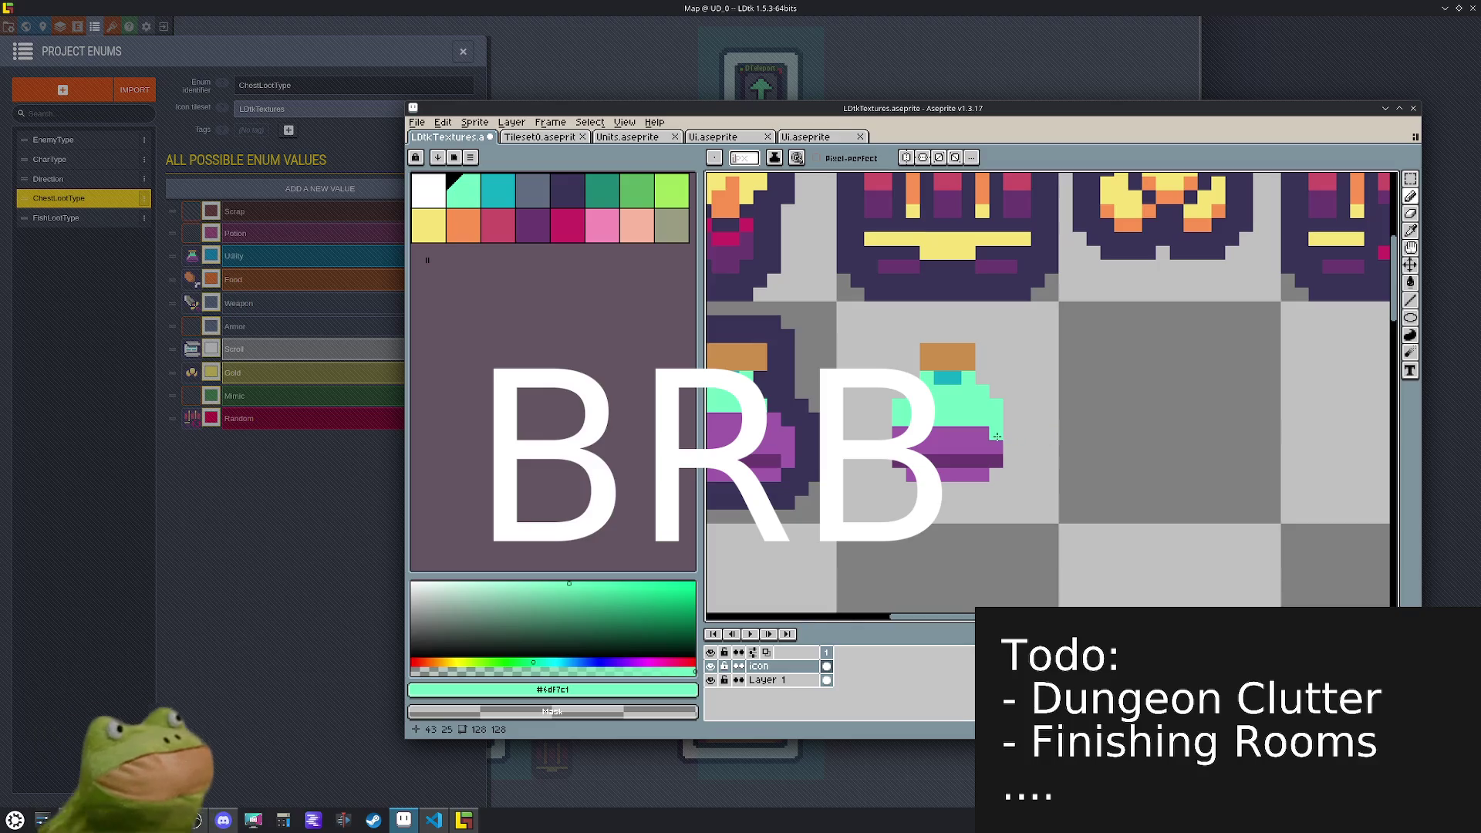
# - Lift the orange cork about two pixels and fill mint pixels below the neck
pyautogui.press('m')
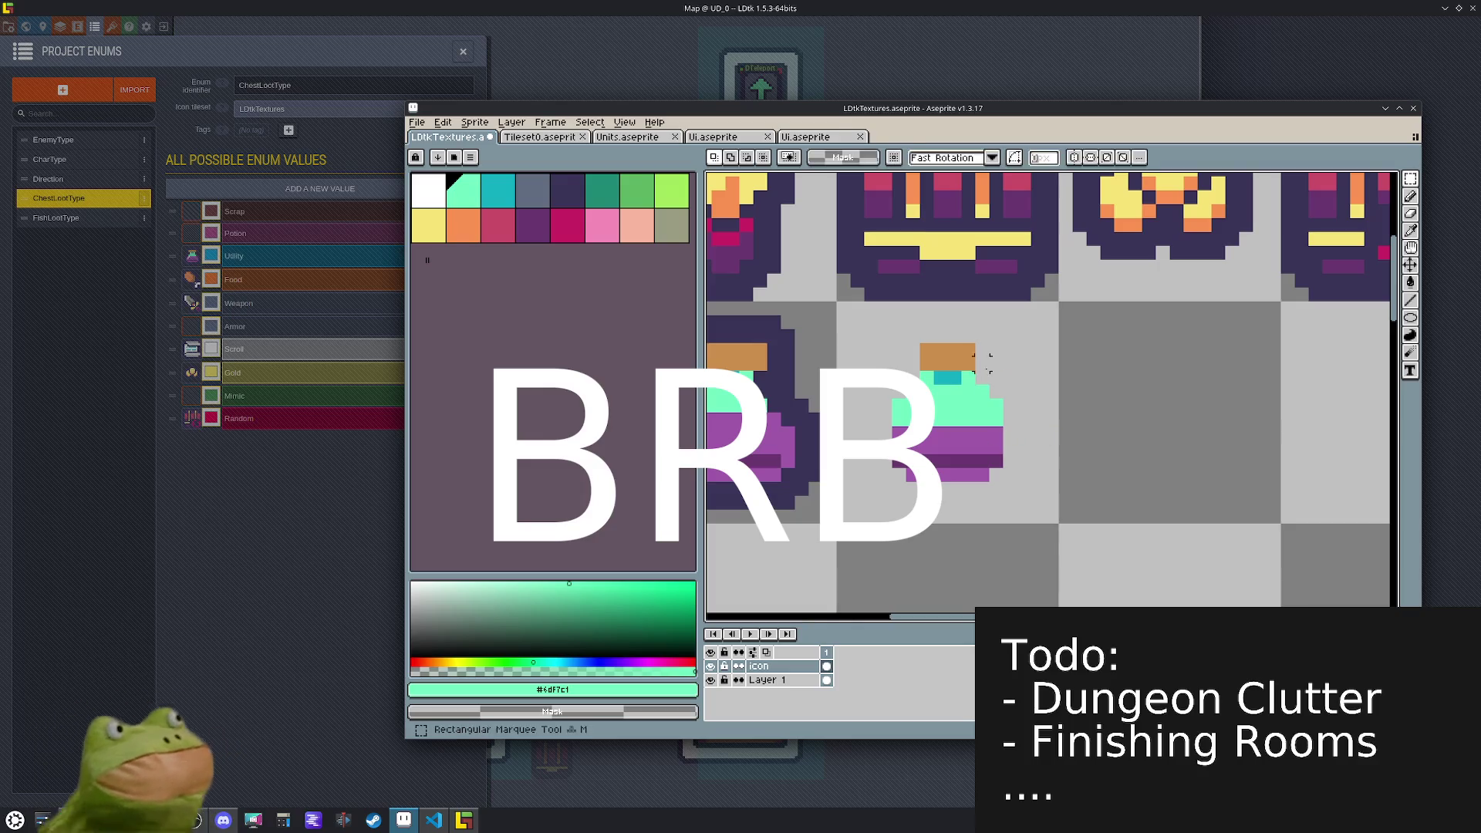
pyautogui.moveTo(1058, 523); pyautogui.dragTo(849, 327)
pyautogui.moveTo(1180, 396); pyautogui.dragTo(1215, 413)
pyautogui.moveTo(994, 391)
pyautogui.mouseDown()
pyautogui.moveTo(892, 341)
pyautogui.moveTo(961, 360)
pyautogui.moveTo(964, 345)
pyautogui.mouseUp()
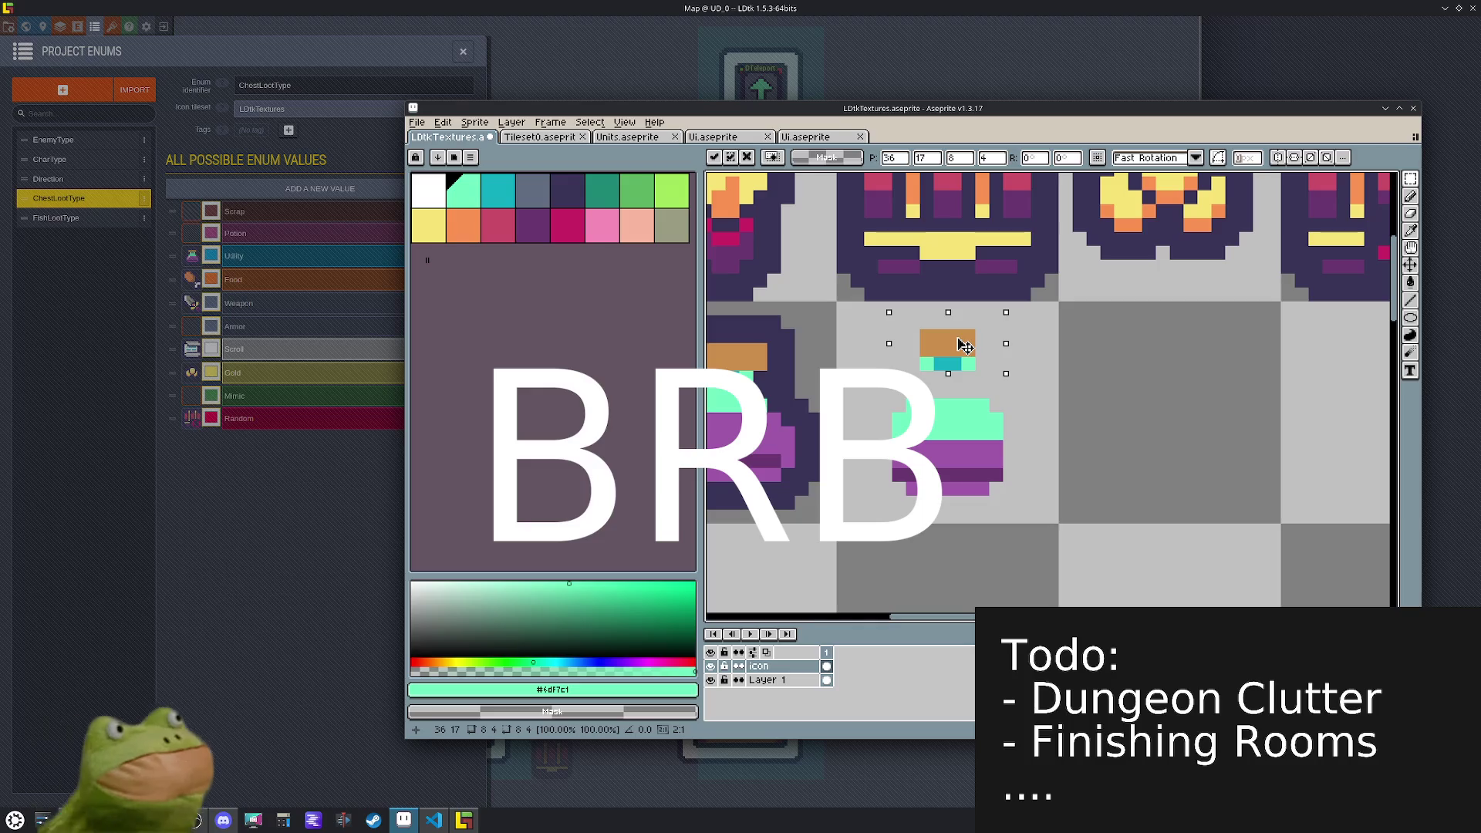
pyautogui.press('b')
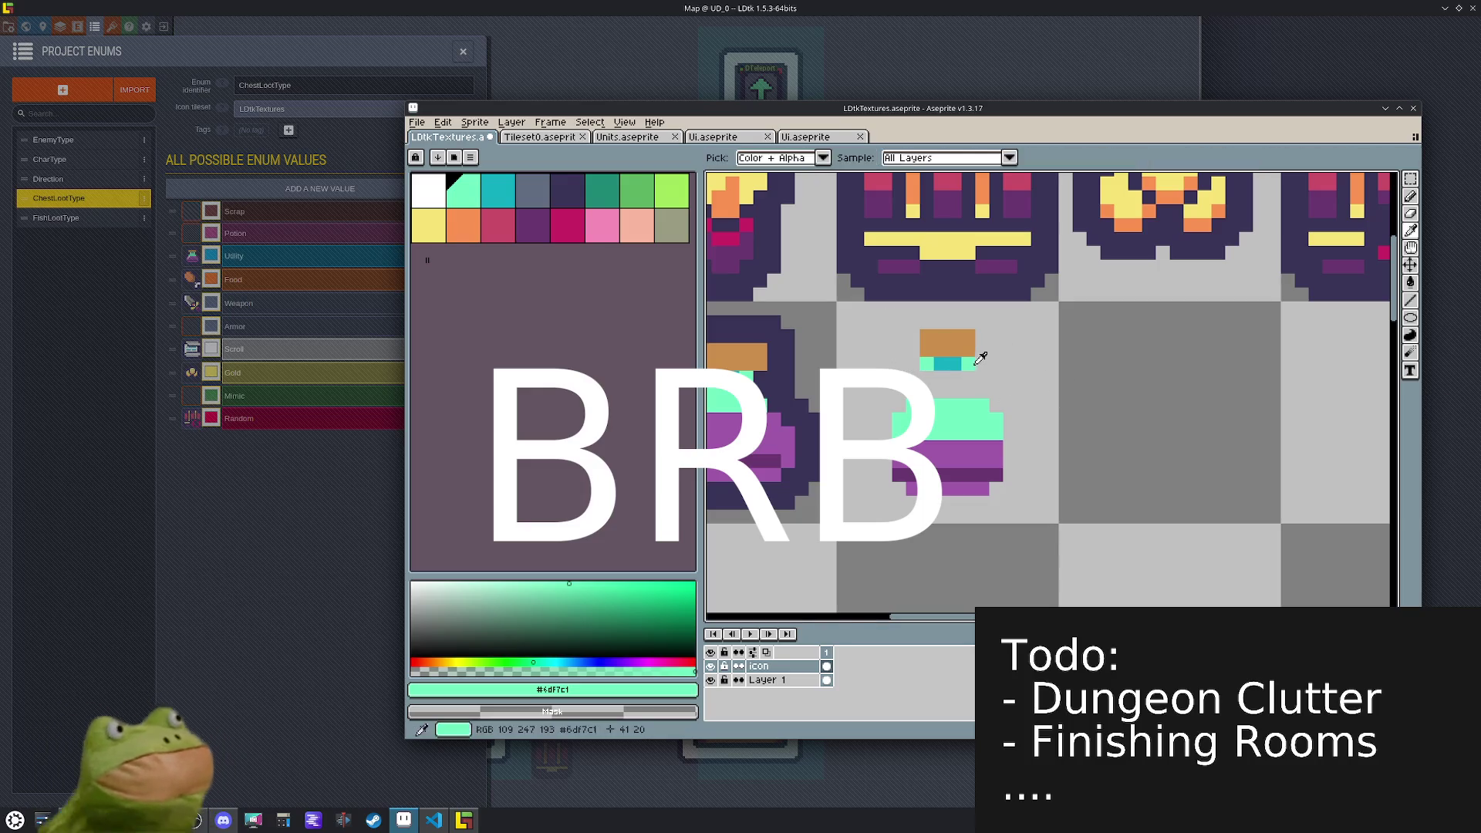
pyautogui.moveTo(969, 376); pyautogui.dragTo(950, 400)
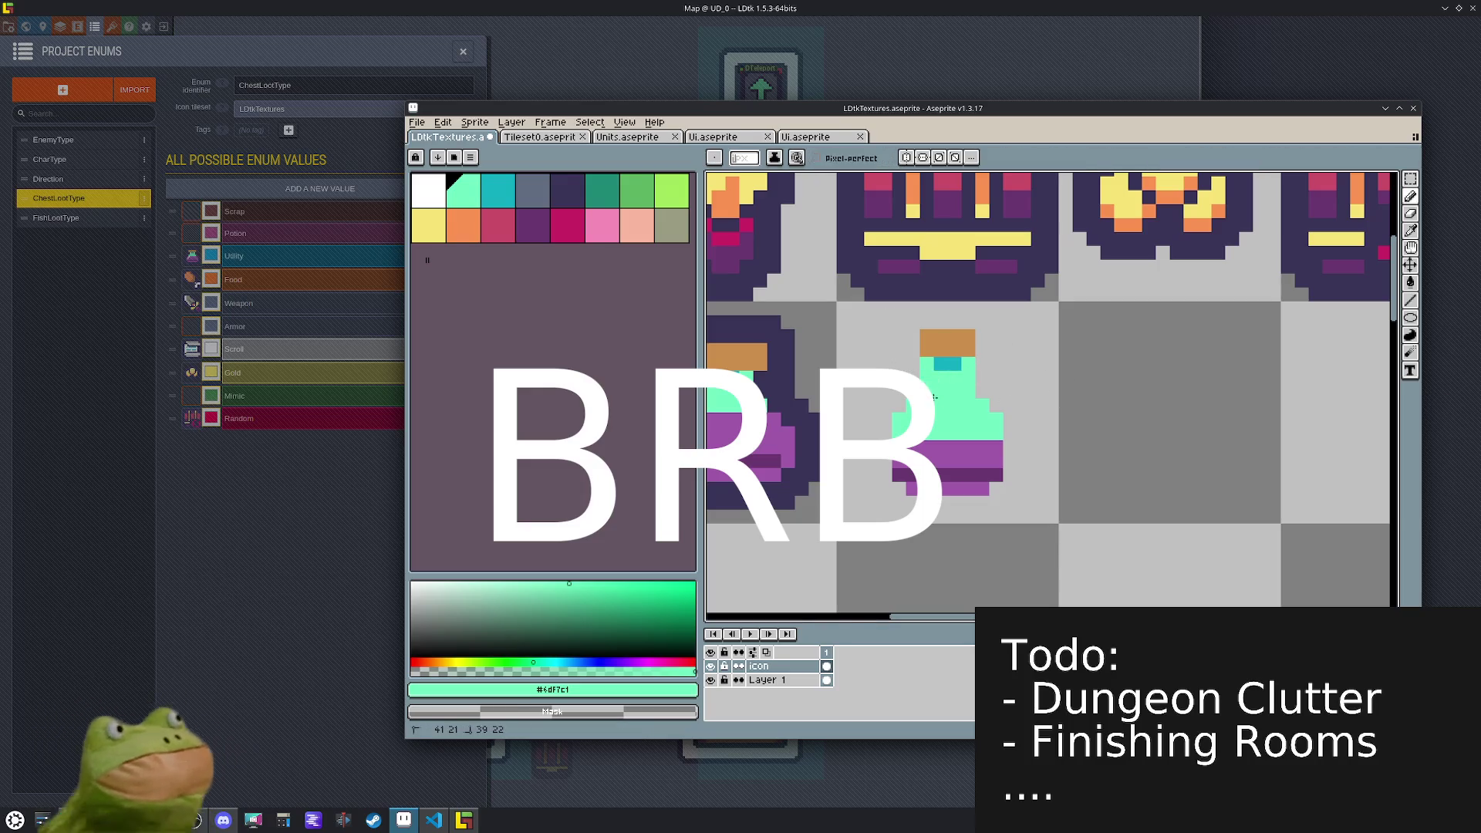
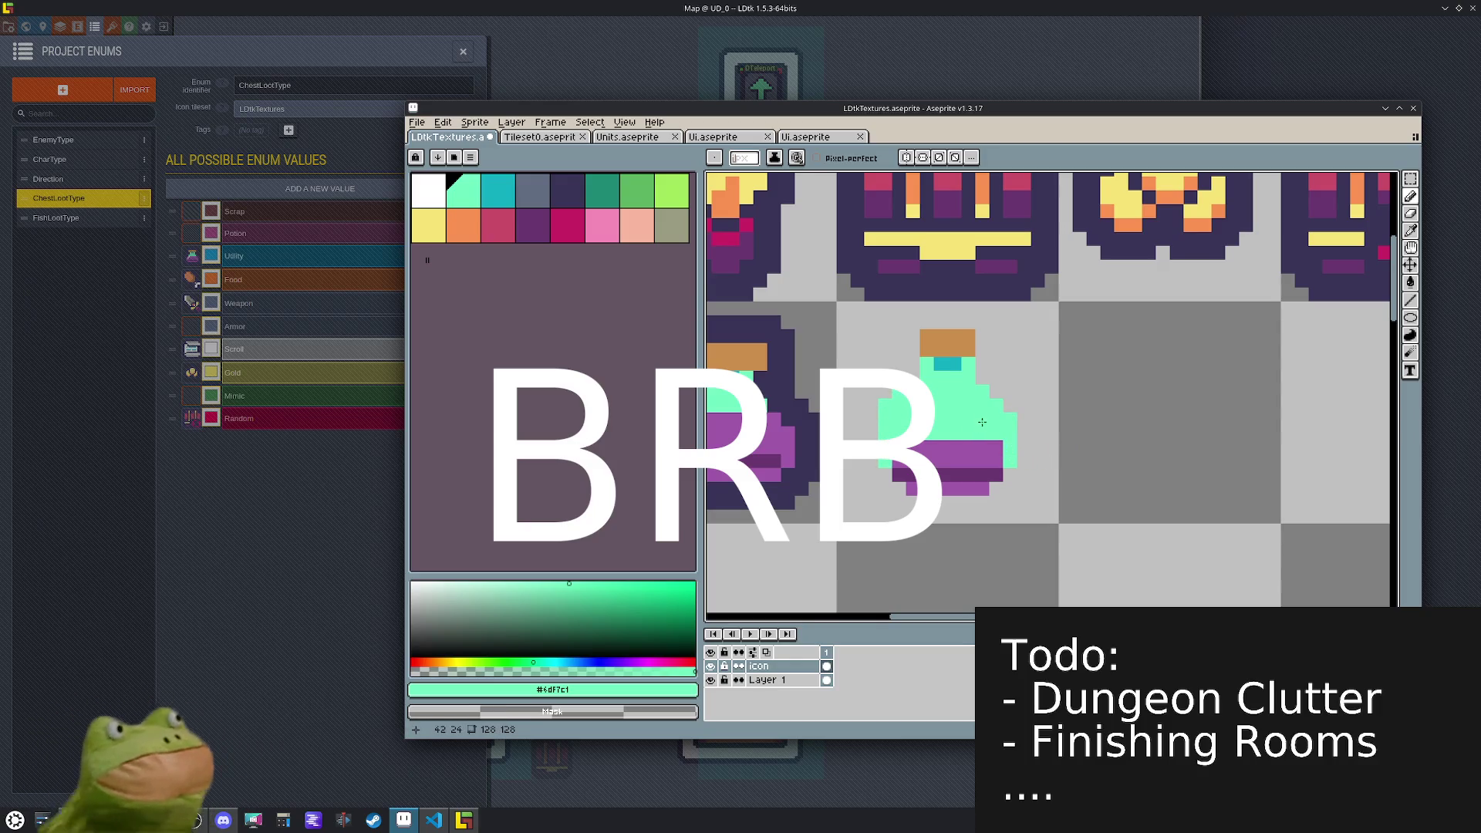
# - Sample the potion's purple, dark purple and mint green, undoing a stray mint pixel
pyautogui.click(1078, 448)
pyautogui.hotkey('ctrl', 'z')
pyautogui.keyDown('alt'); pyautogui.click(951, 451); pyautogui.keyUp('alt')
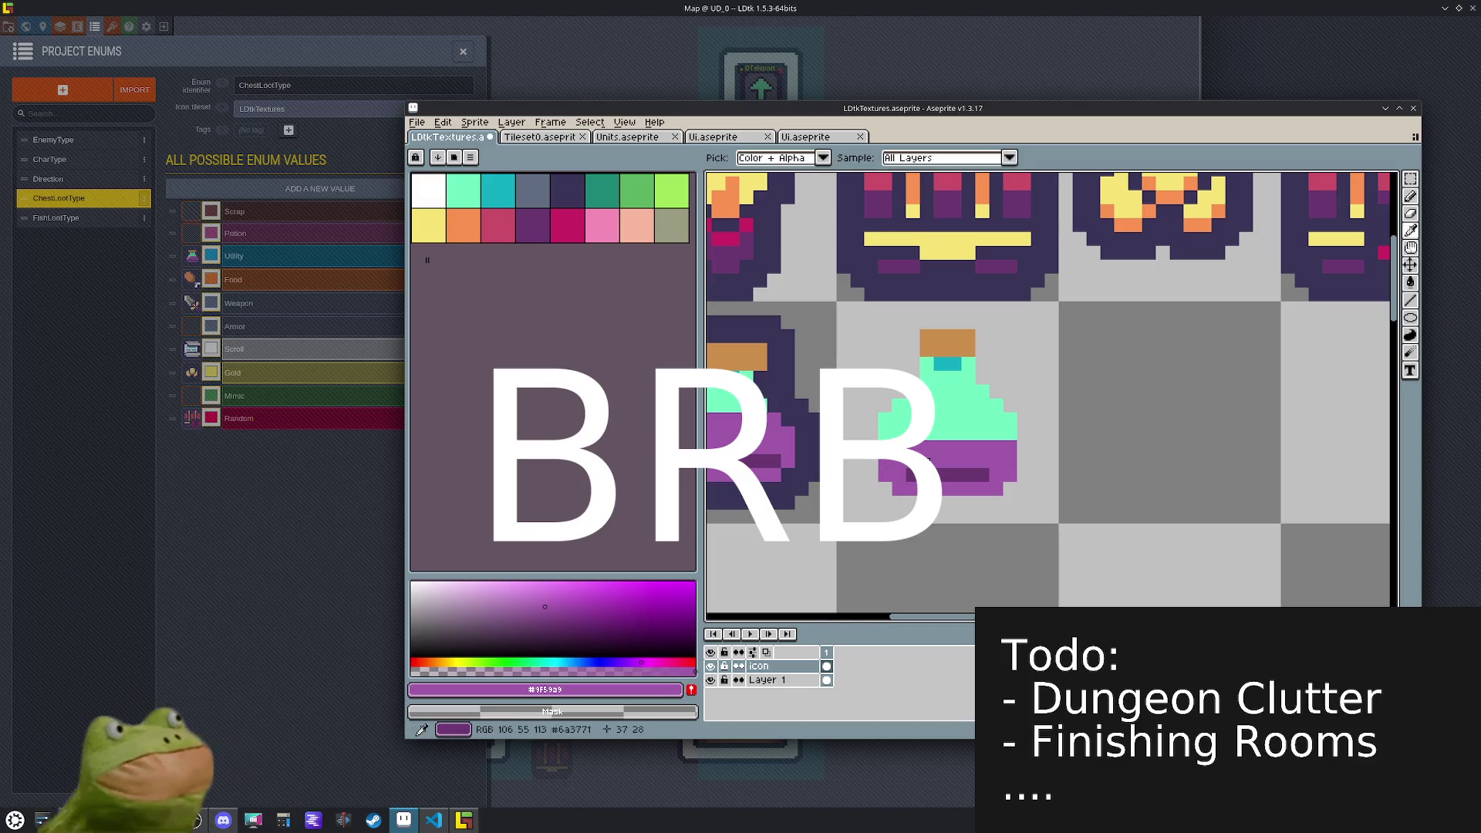
pyautogui.keyDown('alt'); pyautogui.click(903, 473); pyautogui.keyUp('alt')
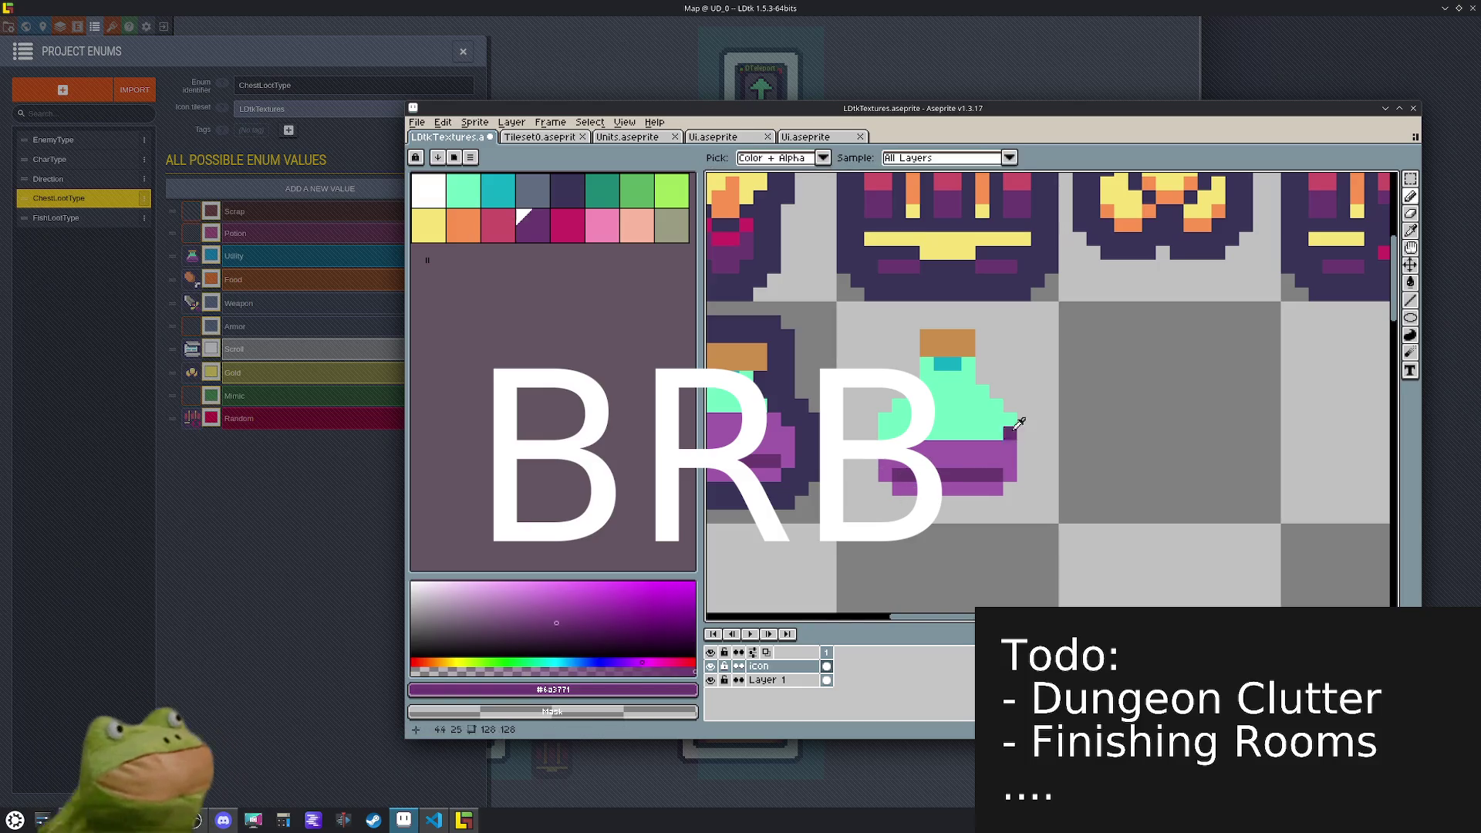
pyautogui.keyDown('alt'); pyautogui.click(1009, 405); pyautogui.keyUp('alt')
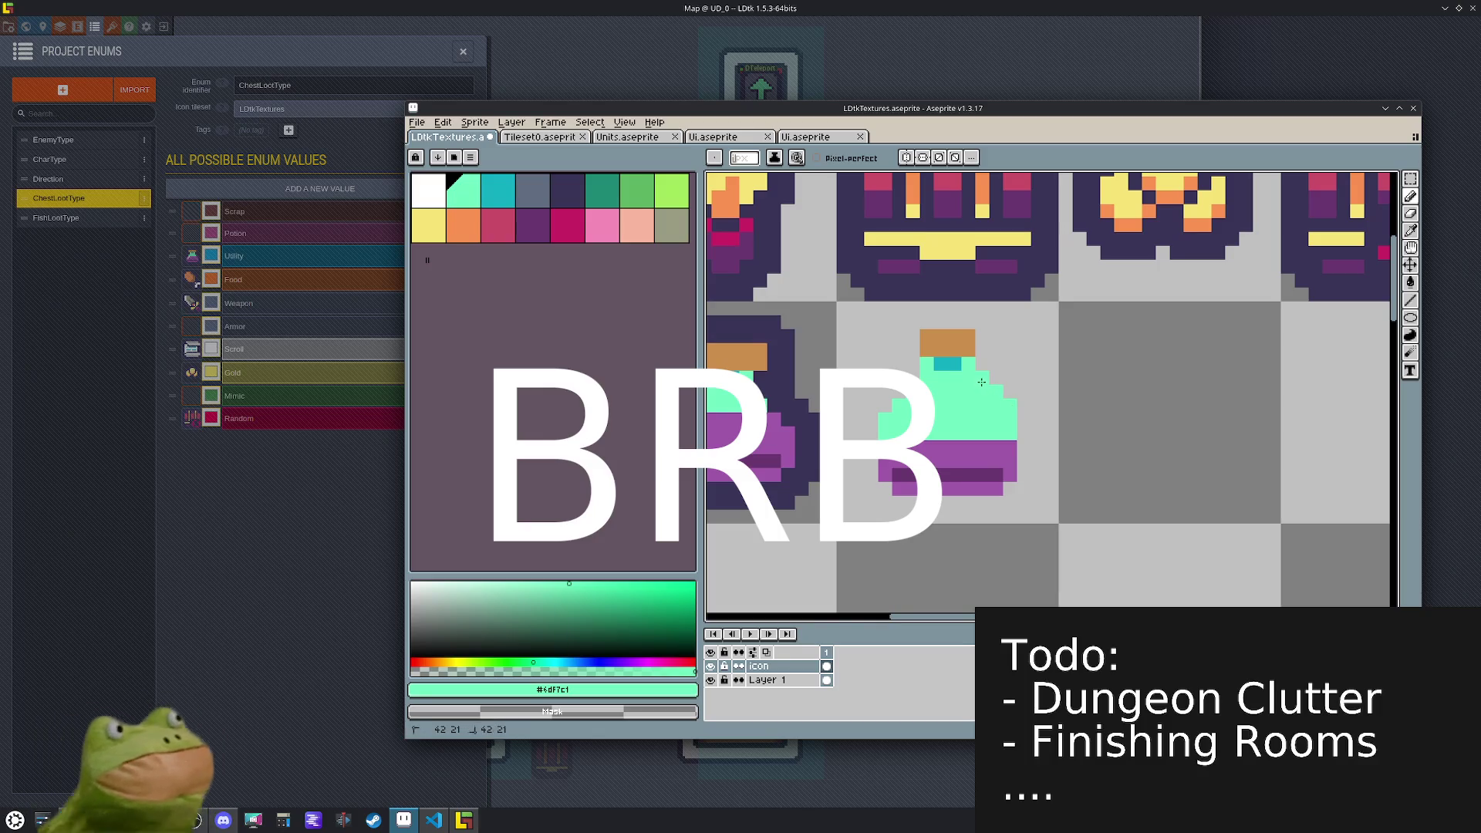
pyautogui.press('v')
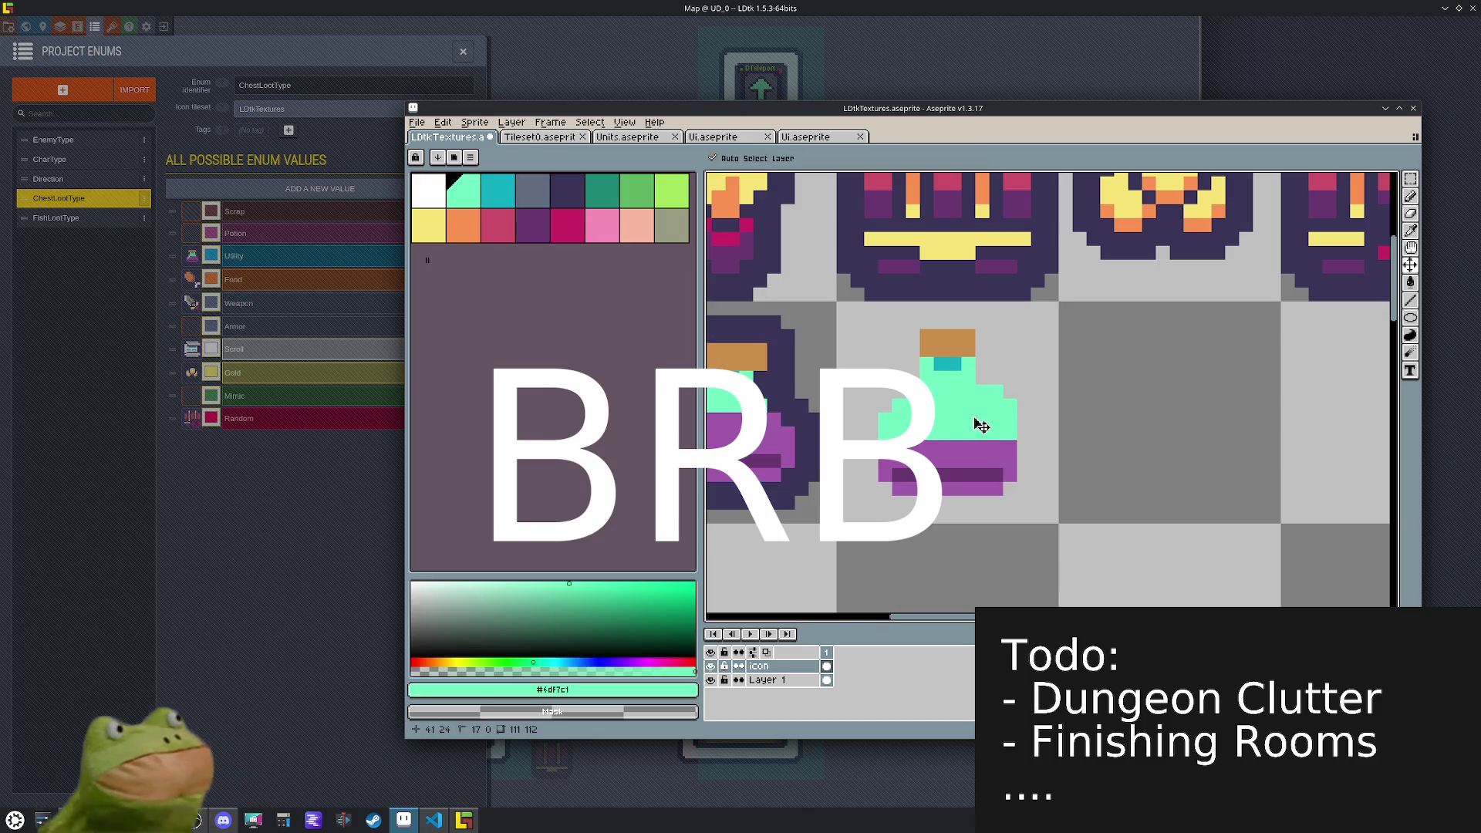
pyautogui.press('b')
# - Erase the potion's rightmost pixel column and take its purple as the drawing colour again
pyautogui.scroll(-2, 1053, 432)
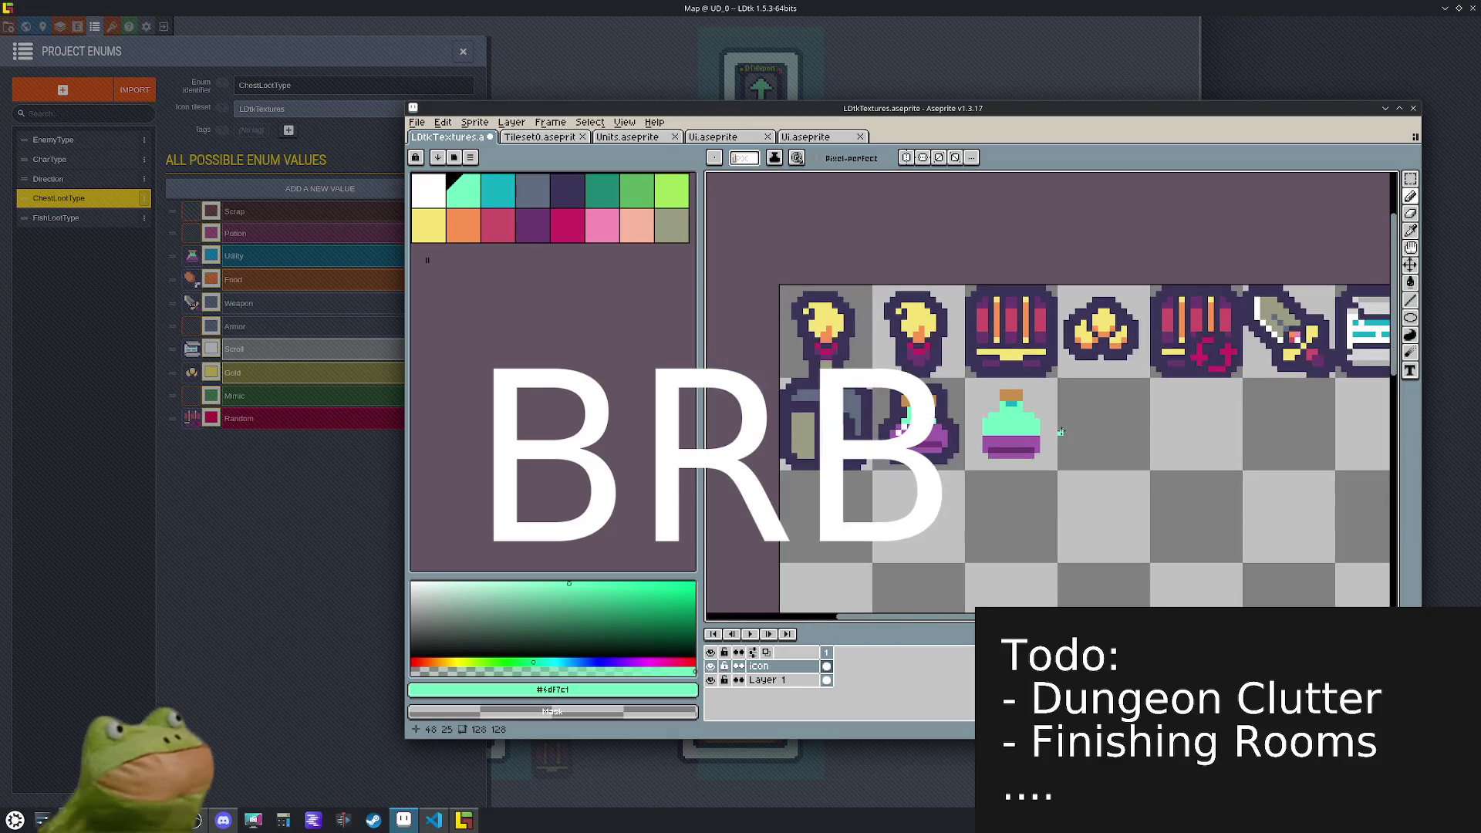
pyautogui.scroll(3, 1030, 427)
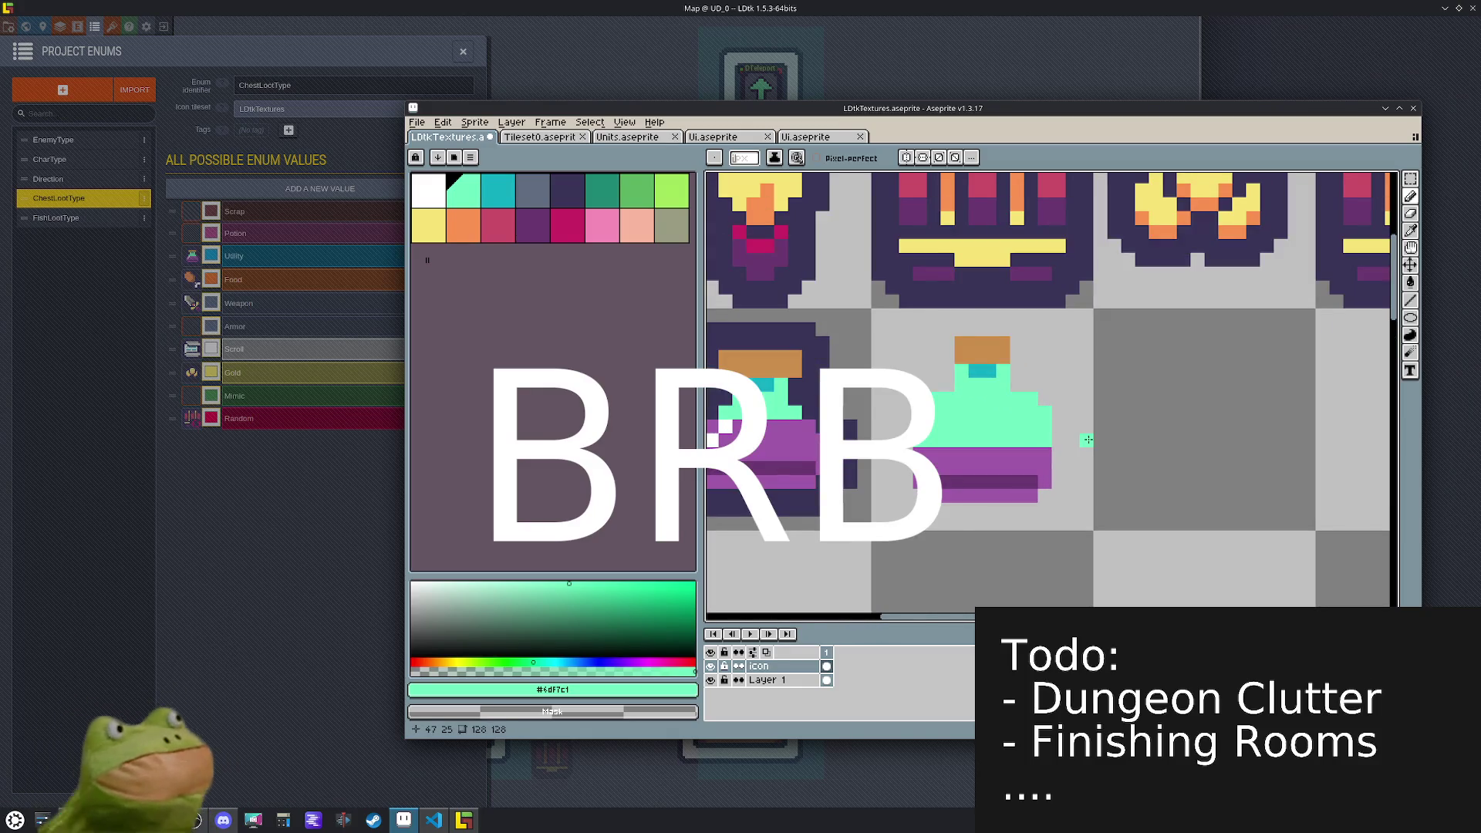
pyautogui.moveTo(1040, 401); pyautogui.dragTo(1043, 506)
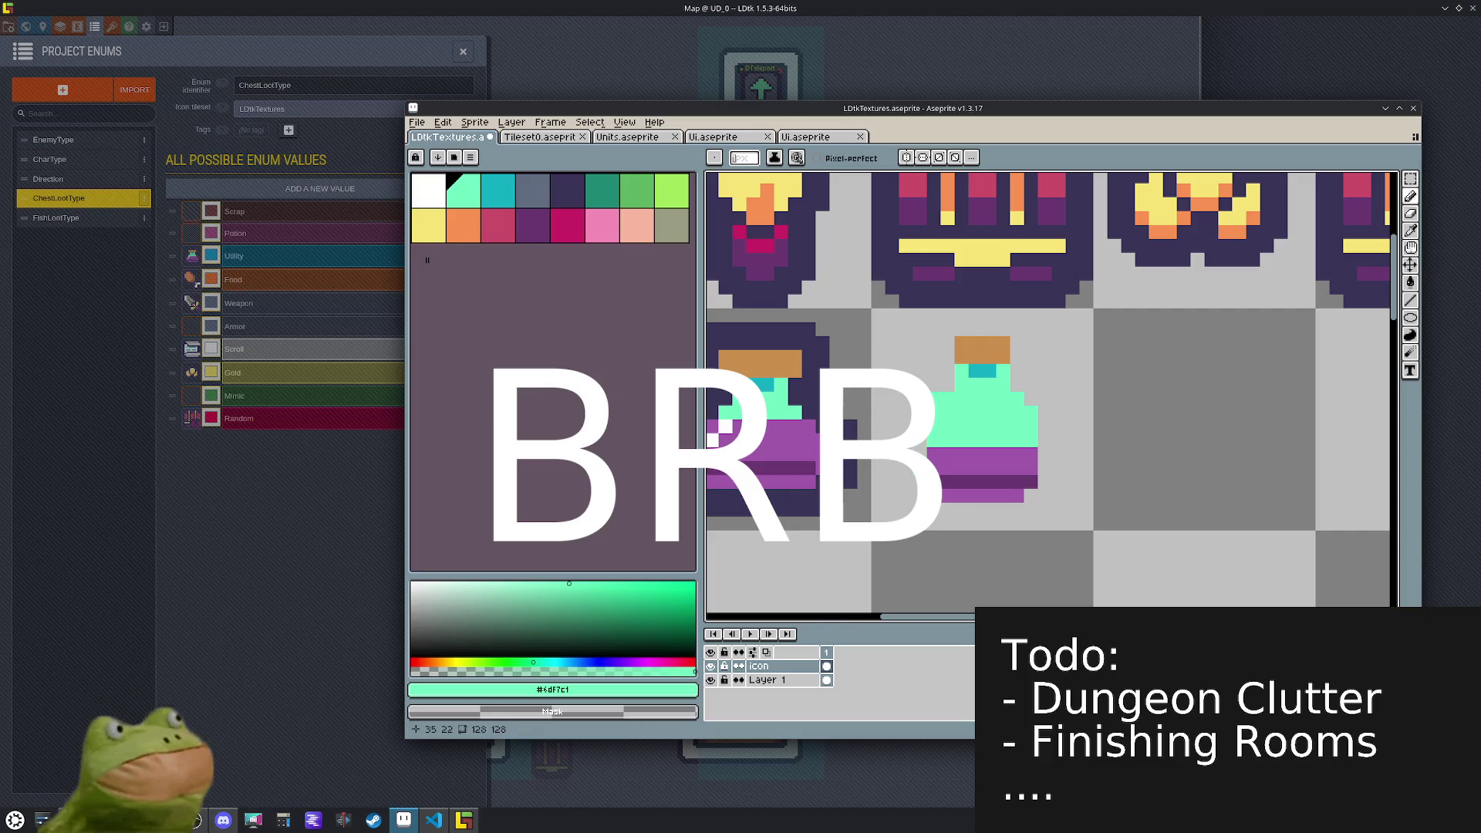
pyautogui.keyDown('alt'); pyautogui.click(983, 459); pyautogui.keyUp('alt')
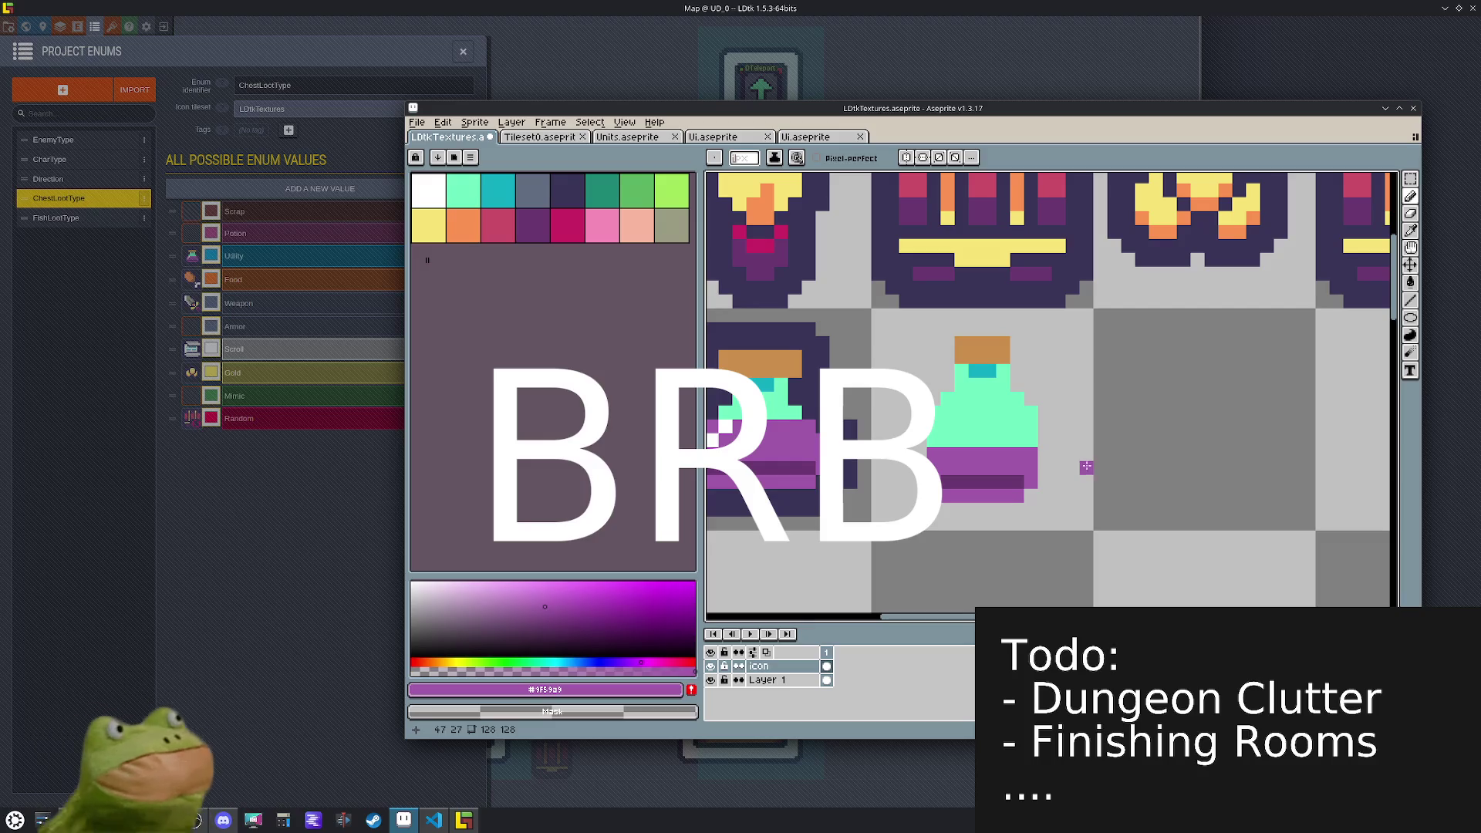
pyautogui.scroll(-2, 1072, 455)
# - Select the mint potion tile and nudge it down one tile and right one tile
pyautogui.press('m')
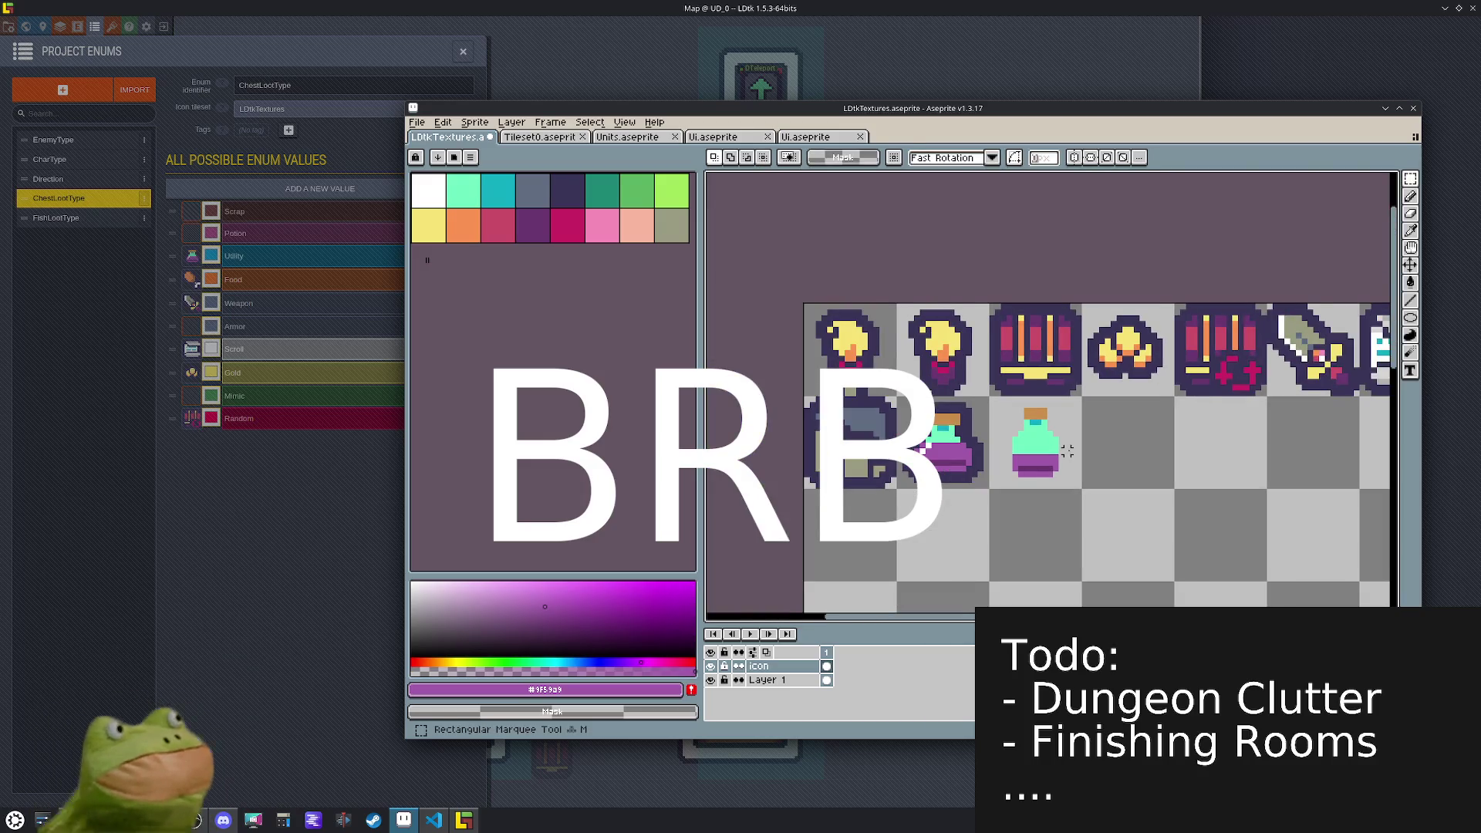
pyautogui.scroll(1, 1002, 401)
pyautogui.moveTo(864, 302); pyautogui.dragTo(973, 412)
pyautogui.hotkey('shift', 'Down')
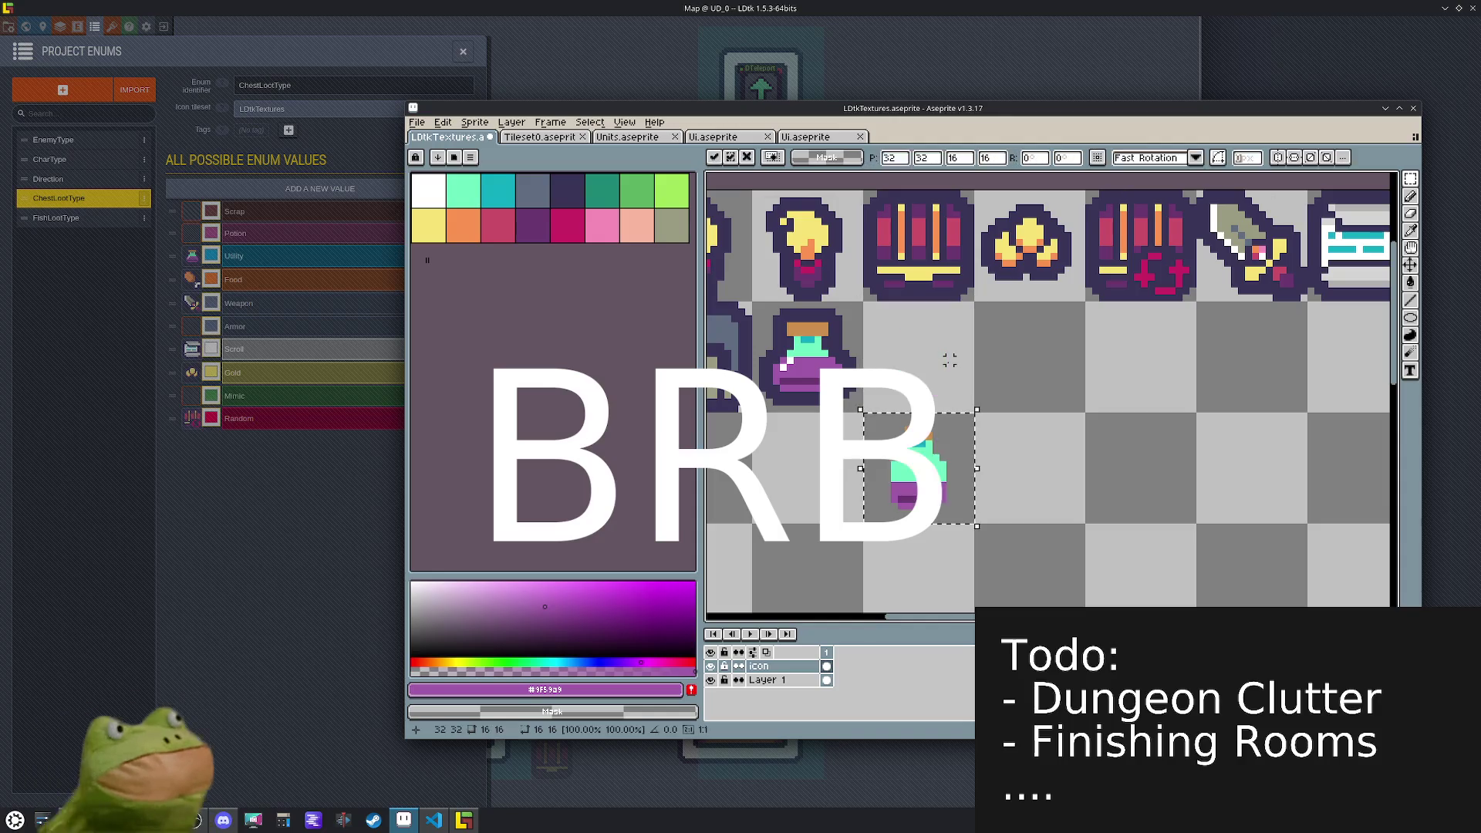
pyautogui.hotkey('shift', 'Right')
pyautogui.scroll(2, 1057, 478)
# - Paint the potion's bottle body purple, undoing a mint refill attempt
pyautogui.press('b')
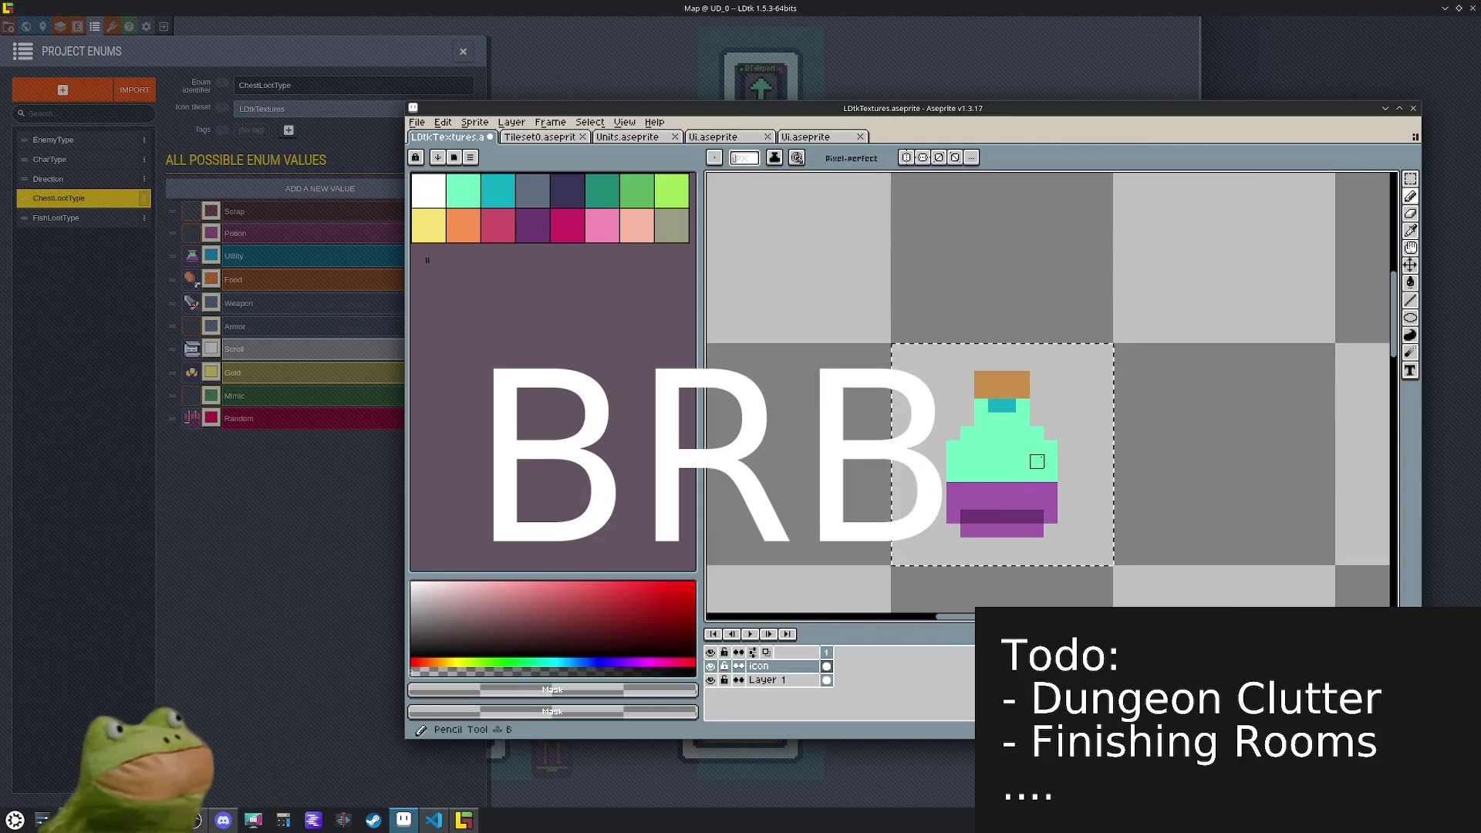
pyautogui.moveTo(1050, 478)
pyautogui.mouseDown()
pyautogui.moveTo(1044, 455)
pyautogui.moveTo(964, 448)
pyautogui.mouseUp()
pyautogui.press('g')
pyautogui.click(997, 469)
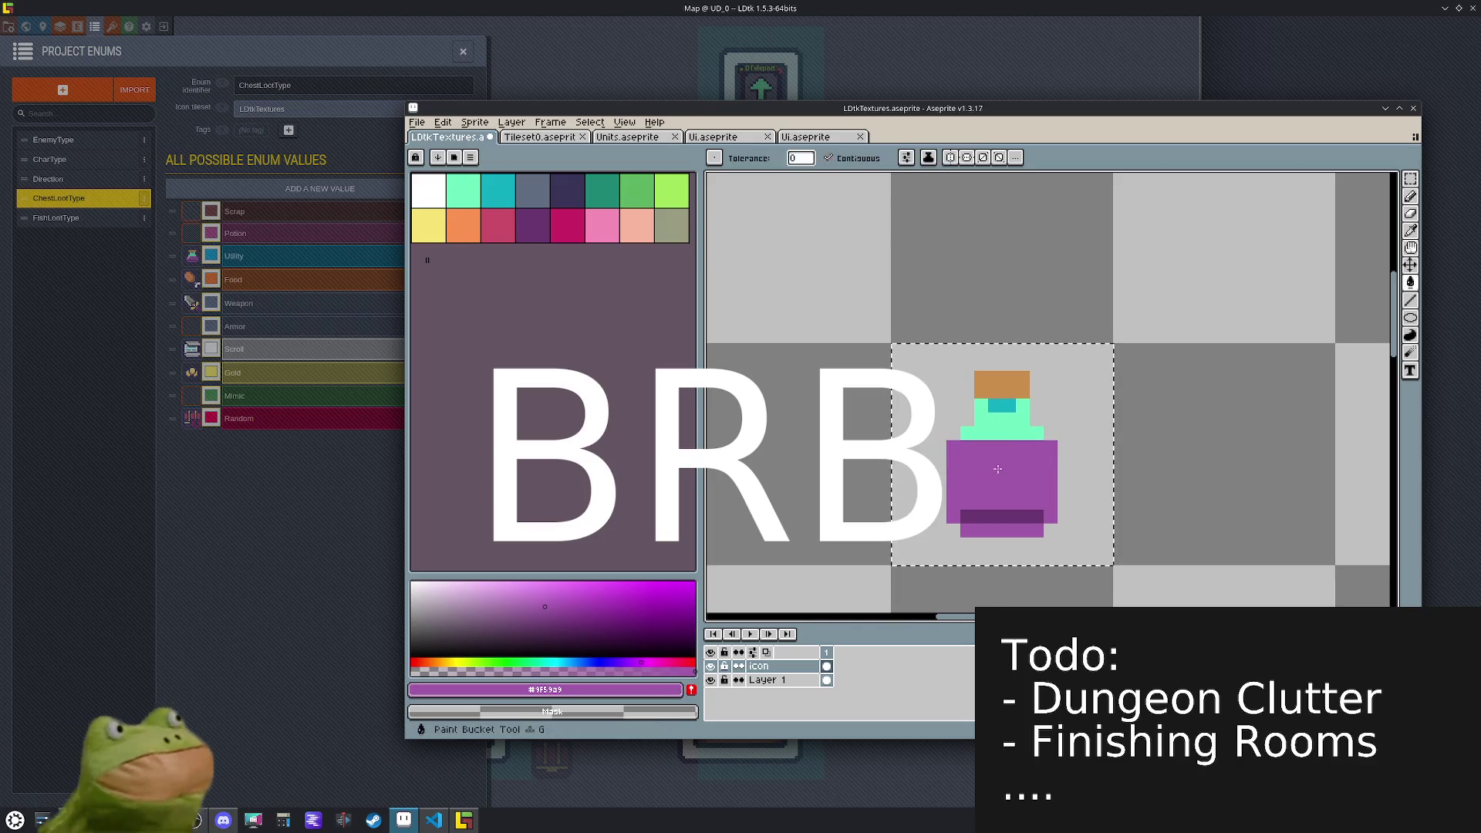
pyautogui.keyDown('alt'); pyautogui.click(1037, 431); pyautogui.keyUp('alt')
pyautogui.click(1032, 458)
pyautogui.press('v')
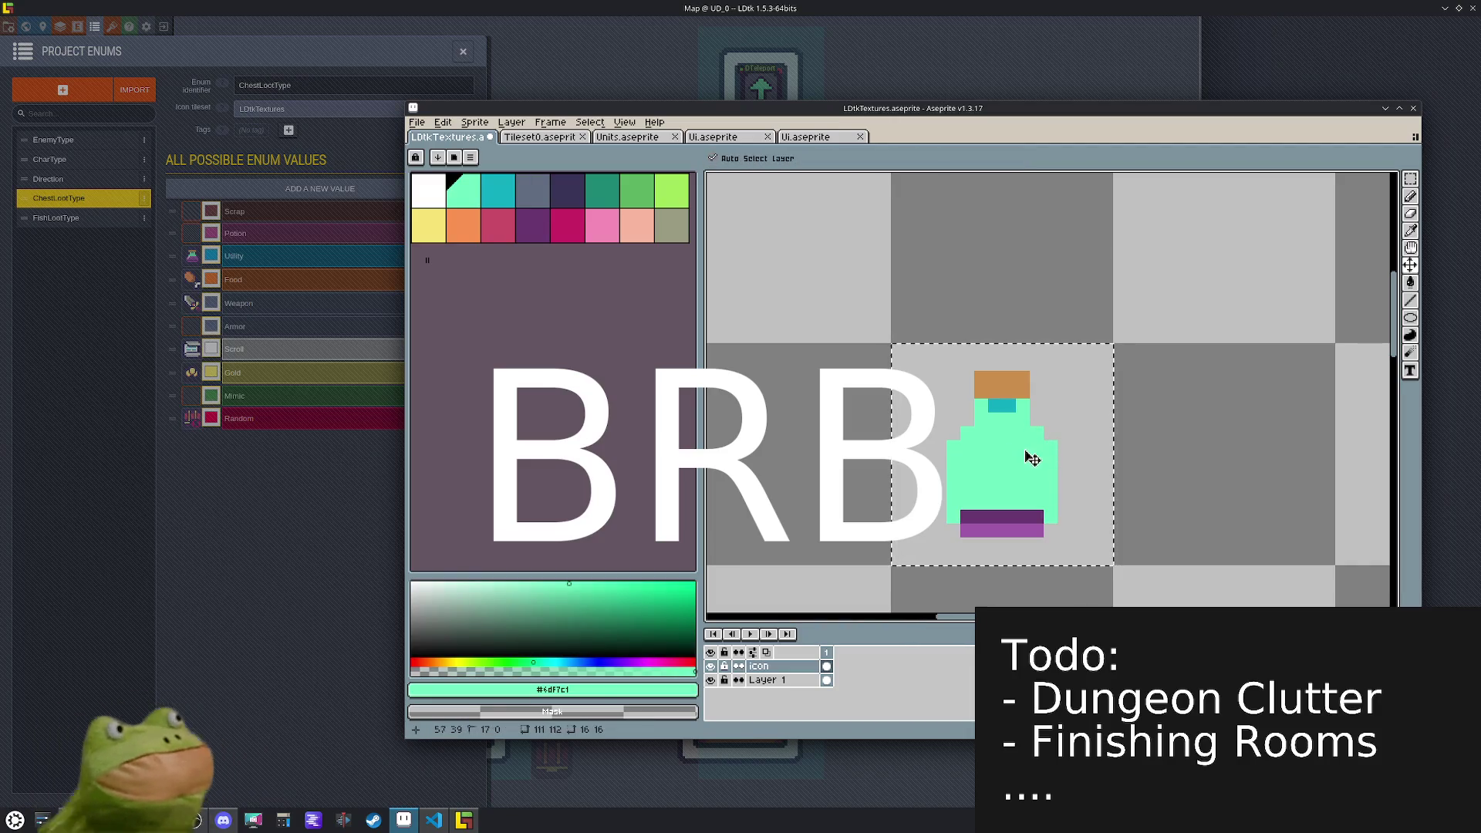
pyautogui.hotkey('ctrl', 'z')
pyautogui.press('b')
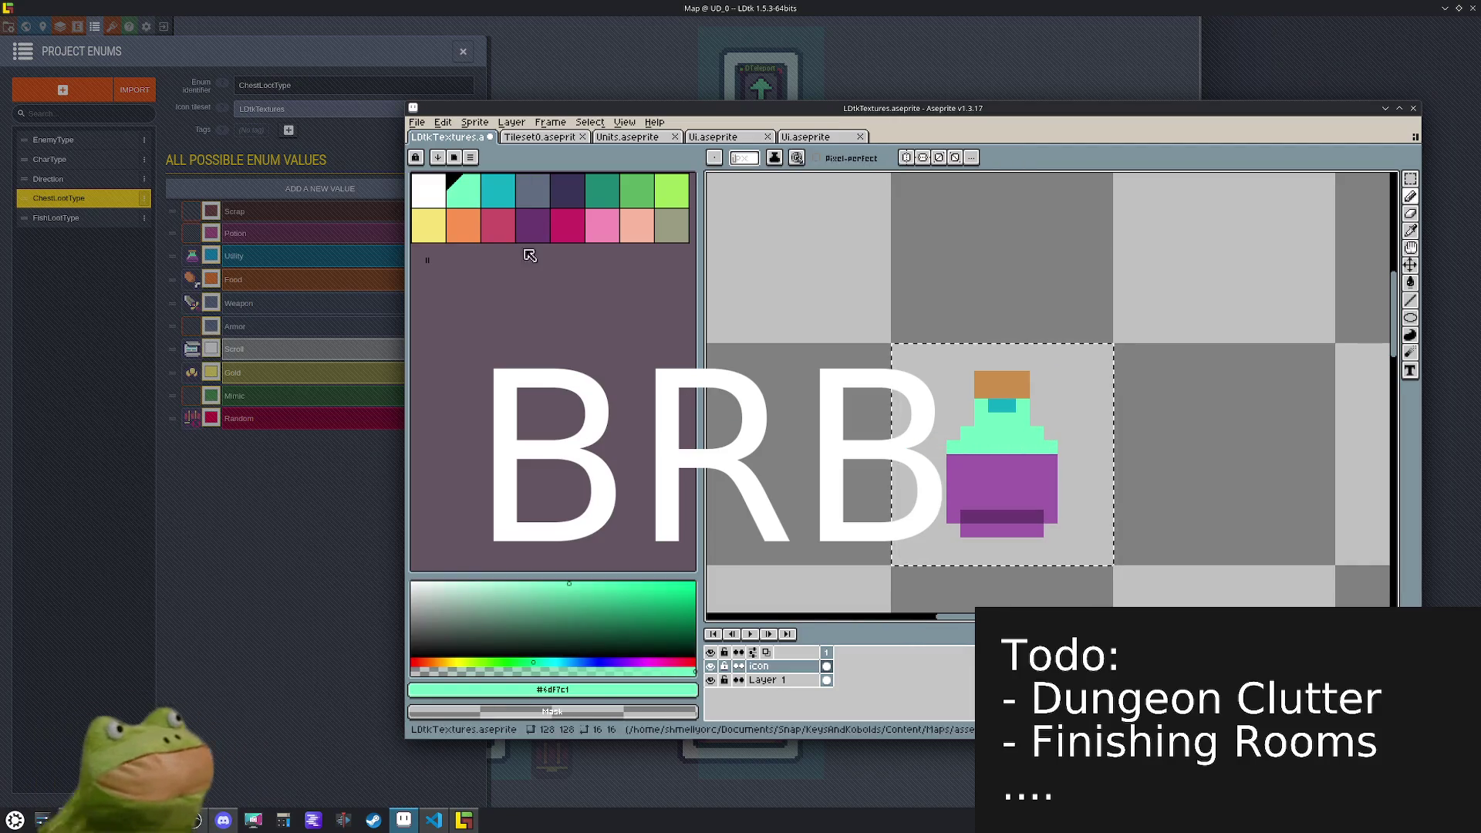
# - Draw a white highlight on the potion's left side
pyautogui.click(428, 190)
pyautogui.moveTo(966, 477); pyautogui.dragTo(965, 460)
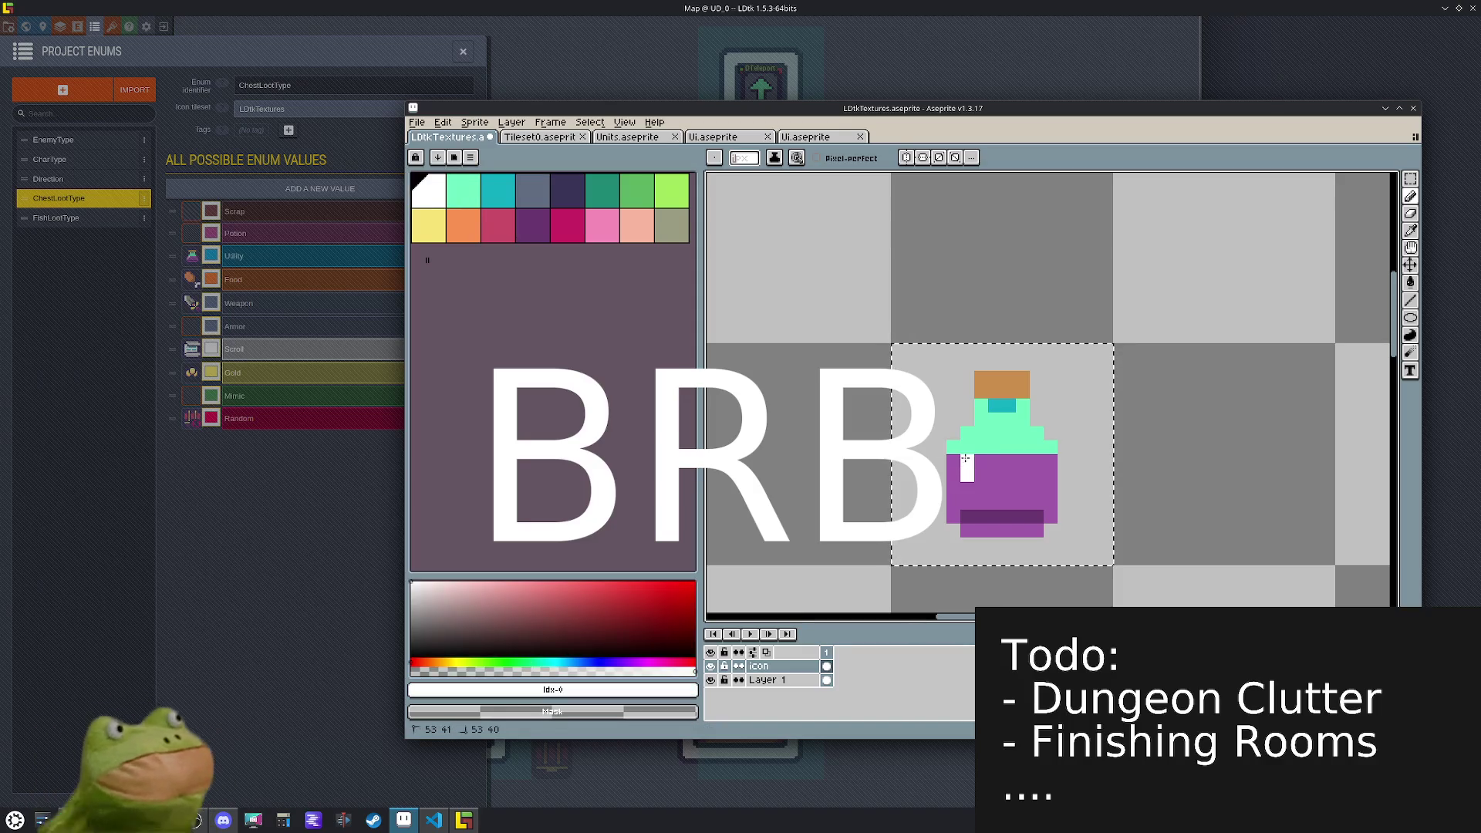
pyautogui.scroll(-2, 1045, 473)
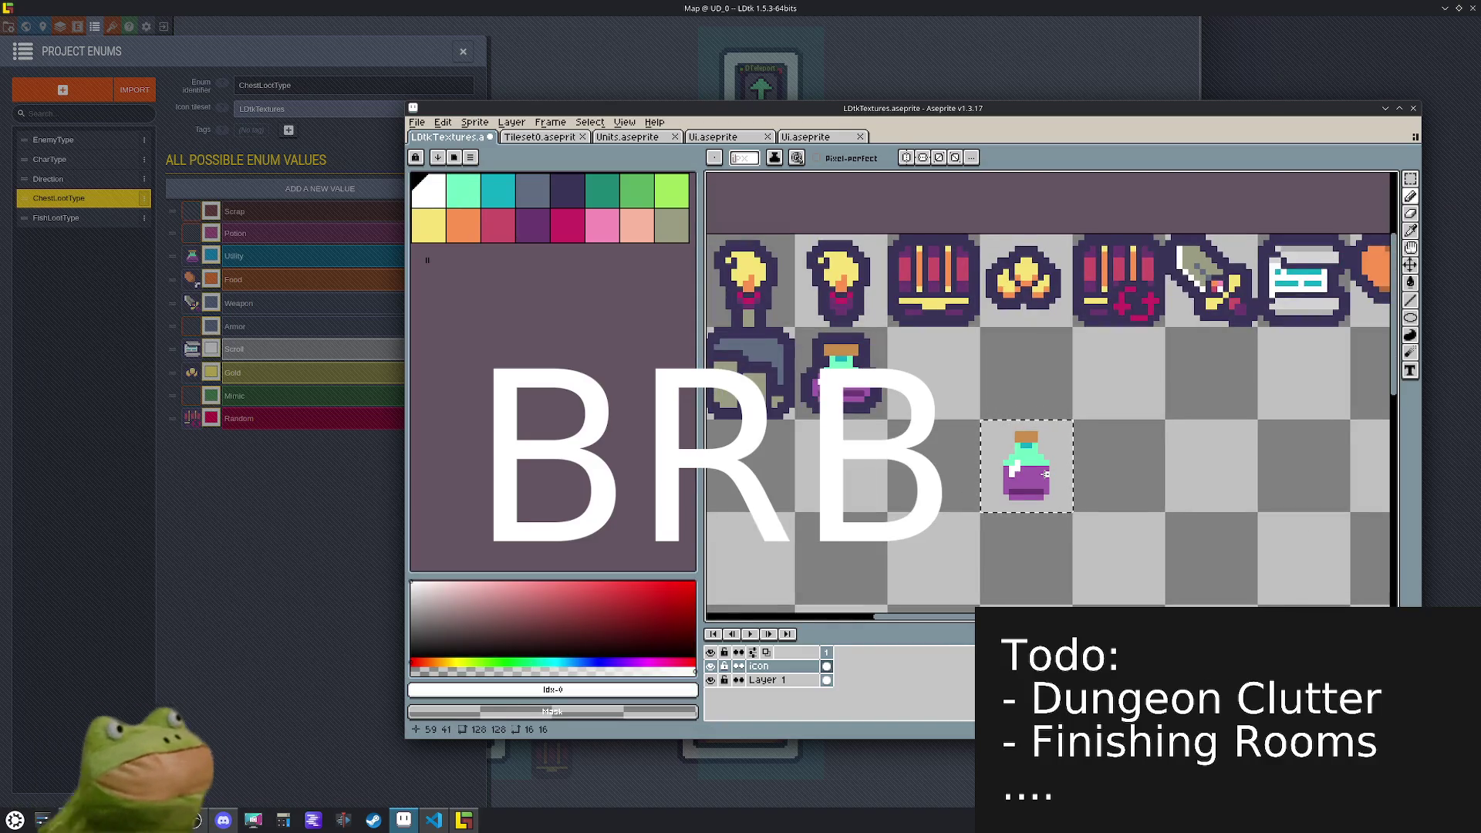
# - Apply a dark Outline effect around the potion and nudge it back up and left
pyautogui.keyDown('alt'); pyautogui.click(1002, 462); pyautogui.keyUp('alt')
pyautogui.hotkey('shift', 'o')
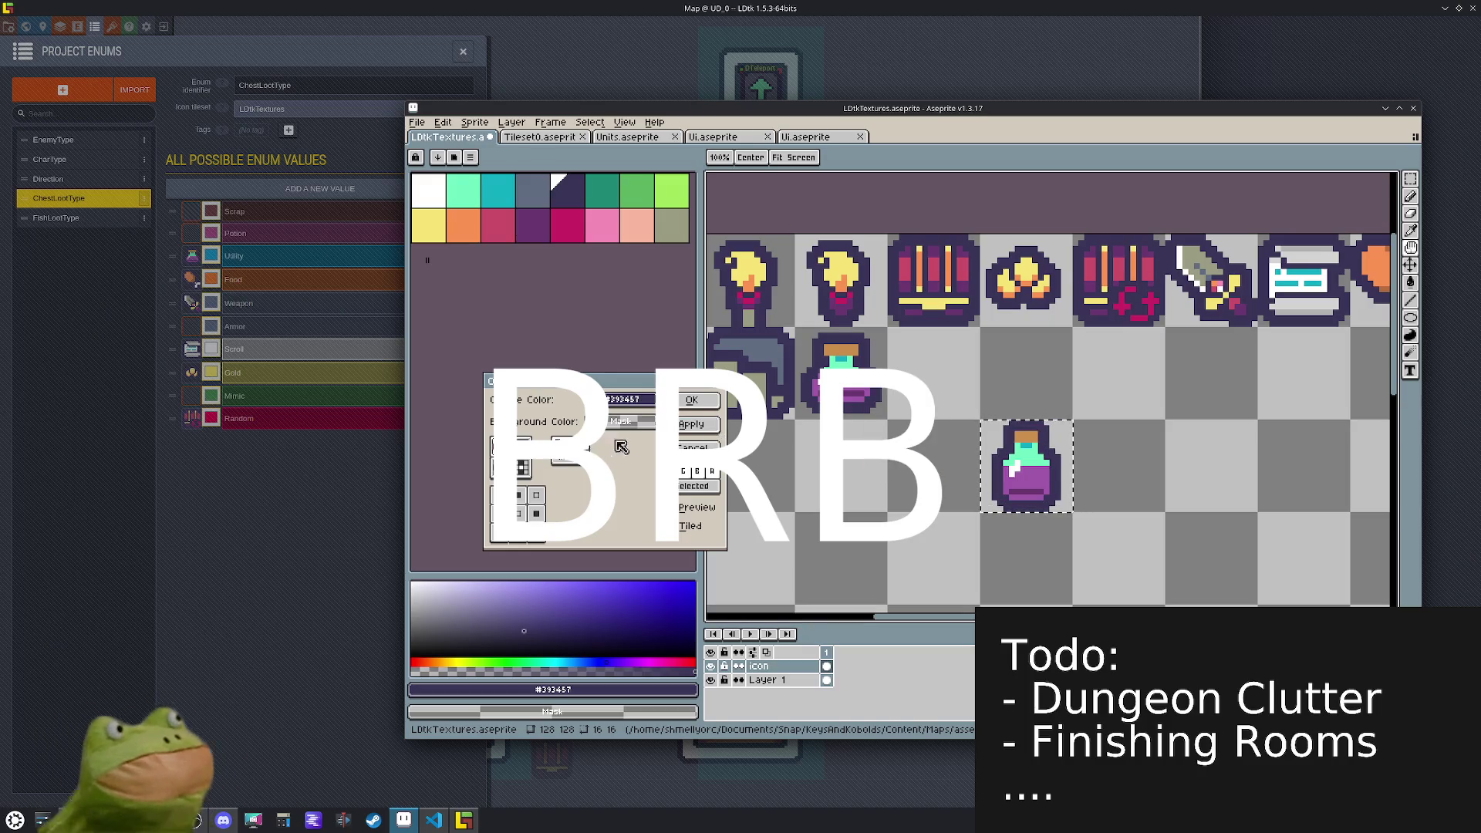
pyautogui.click(692, 399)
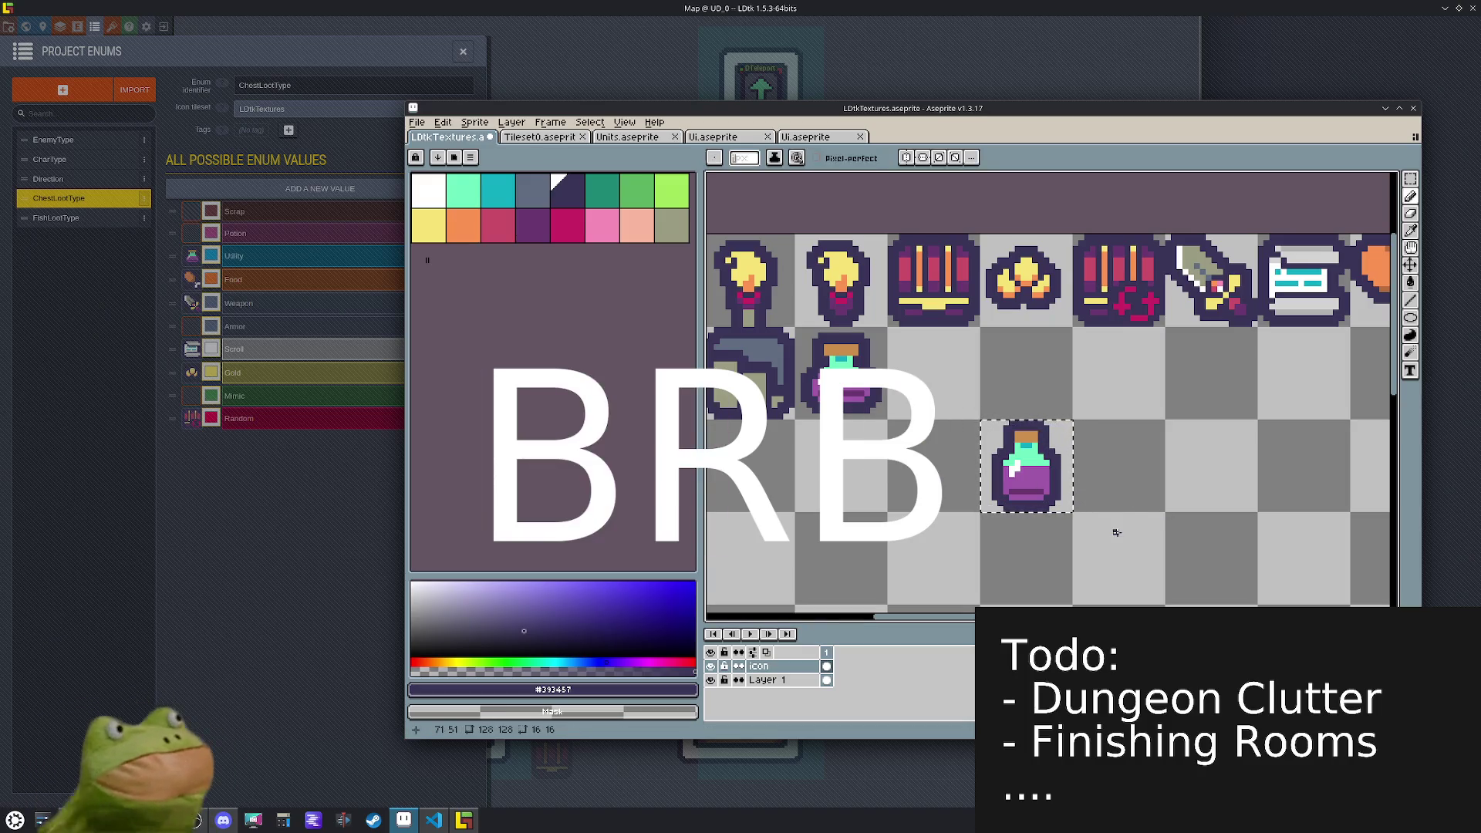
pyautogui.click(1068, 488)
pyautogui.hotkey('ctrl', 'z')
pyautogui.press('Up')
pyautogui.press('Left')
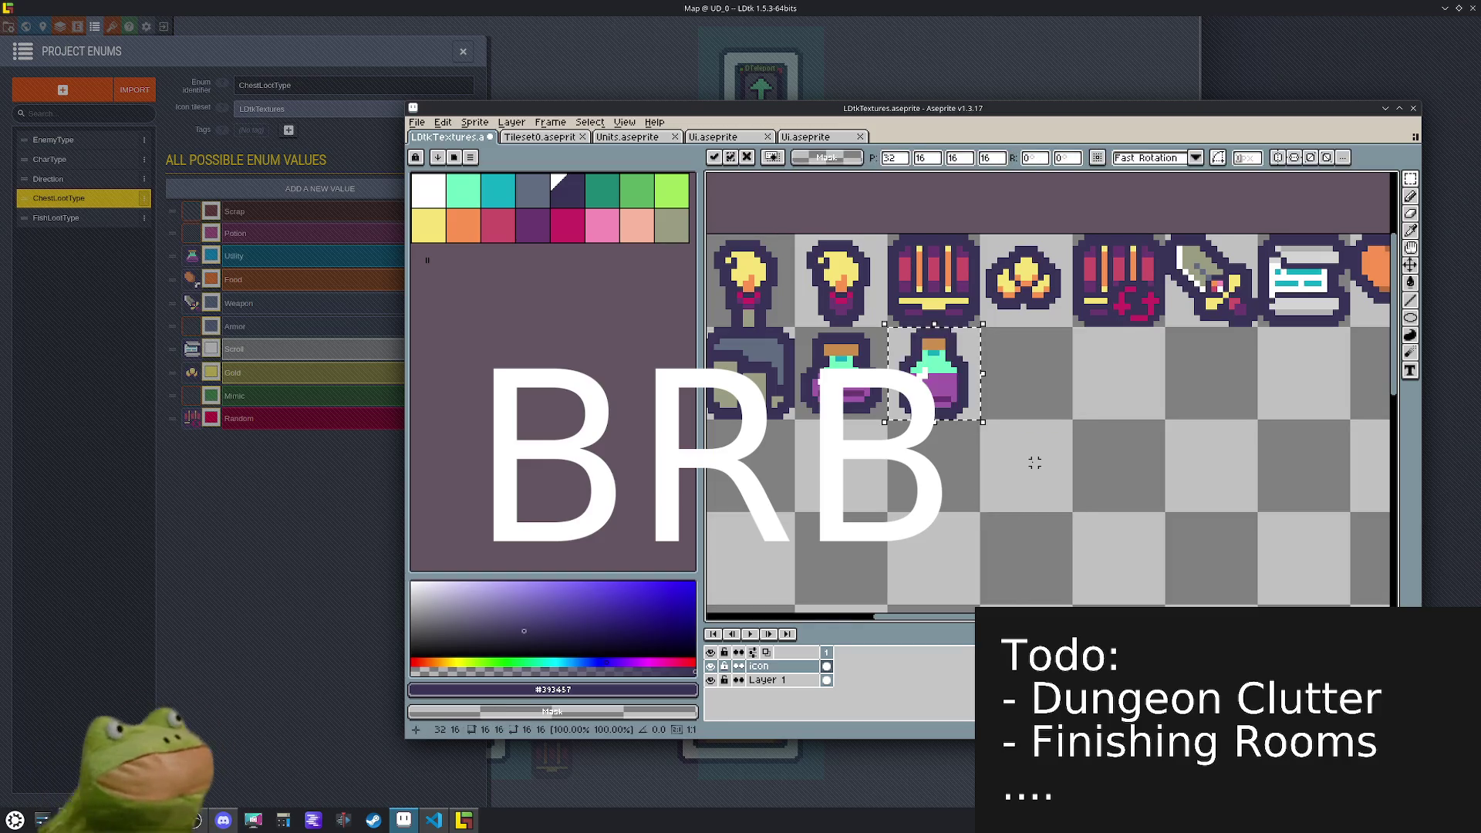
# - Fill the potion's liquid pink, with a darker pink lower band
pyautogui.click(497, 225)
pyautogui.press('g')
pyautogui.click(954, 399)
pyautogui.scroll(3, 954, 401)
pyautogui.click(887, 421)
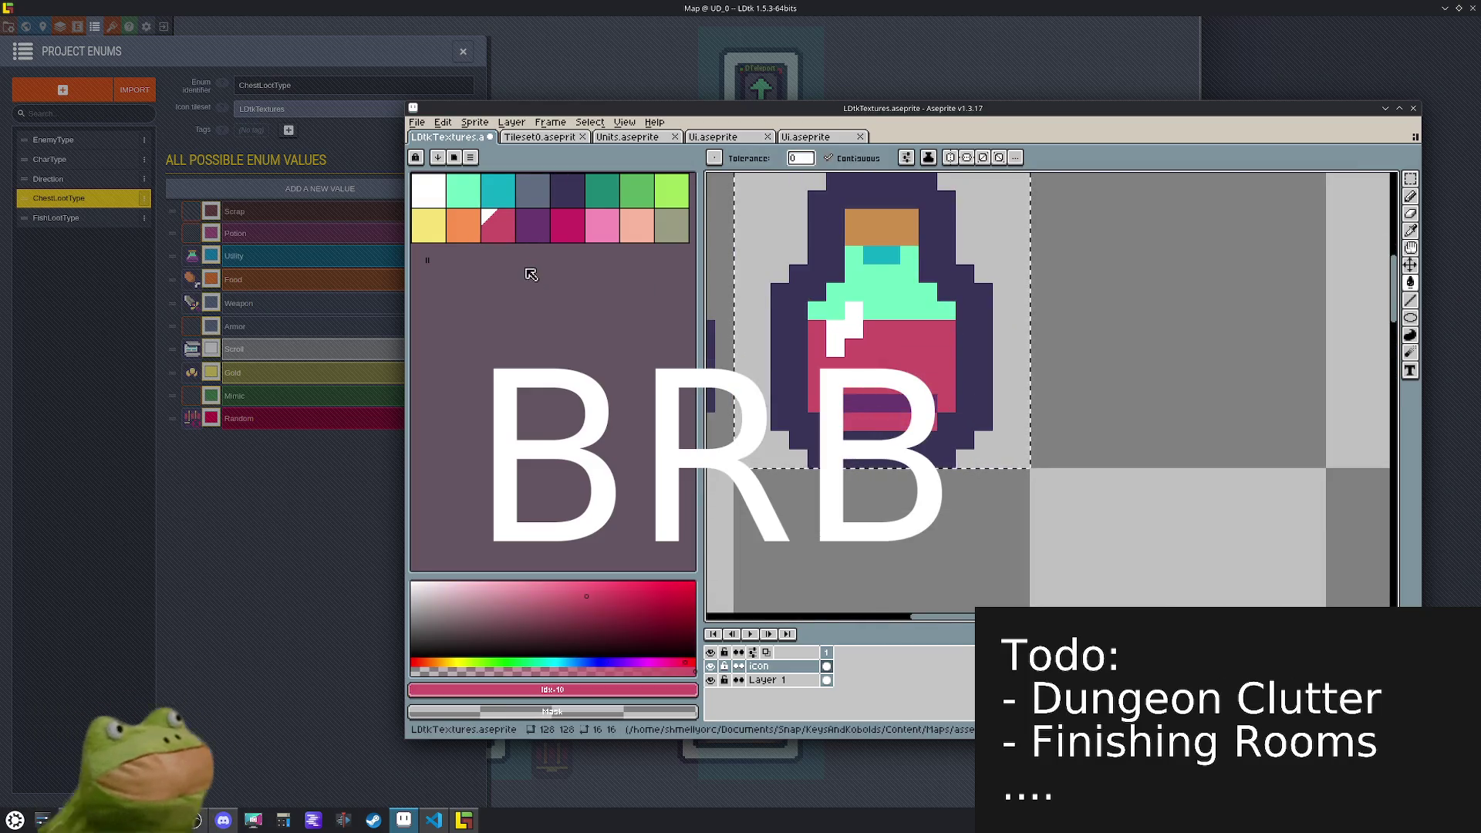
pyautogui.click(588, 610)
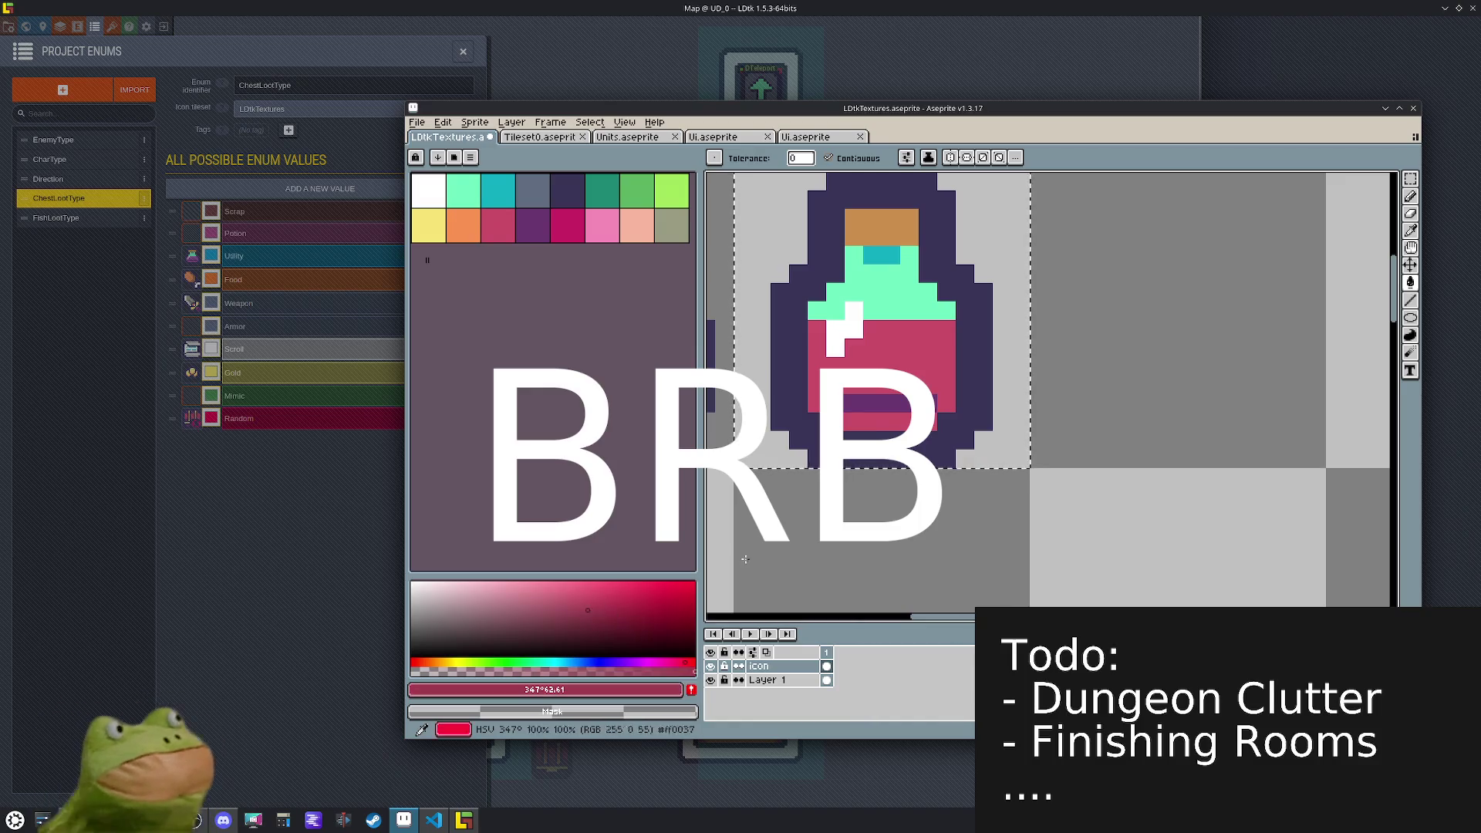
pyautogui.click(886, 402)
# - Export the icon sheet as LDtkTextures.png
pyautogui.press('m')
pyautogui.scroll(-3, 1043, 398)
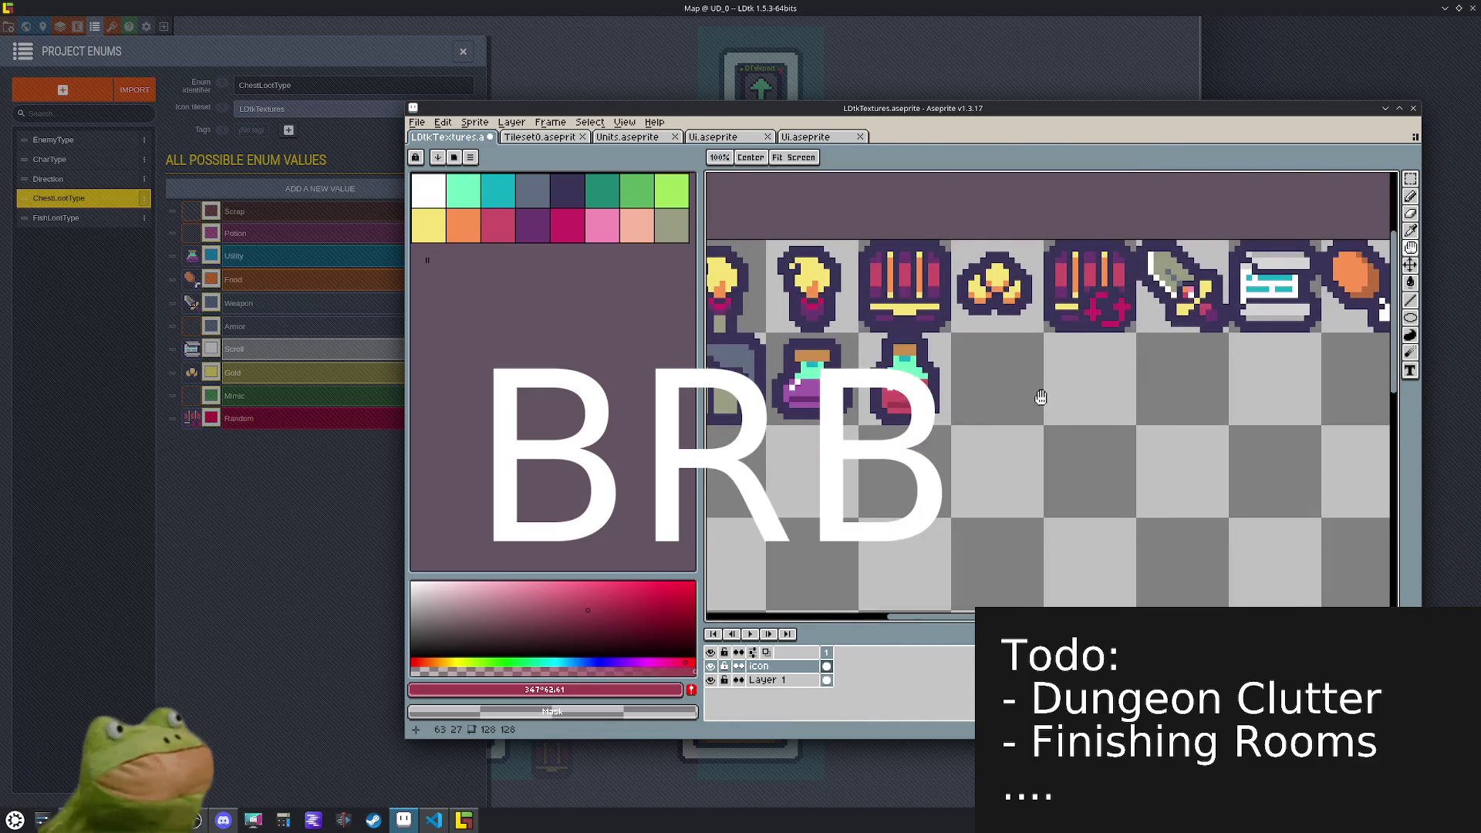
pyautogui.moveTo(1043, 399); pyautogui.dragTo(1033, 429)
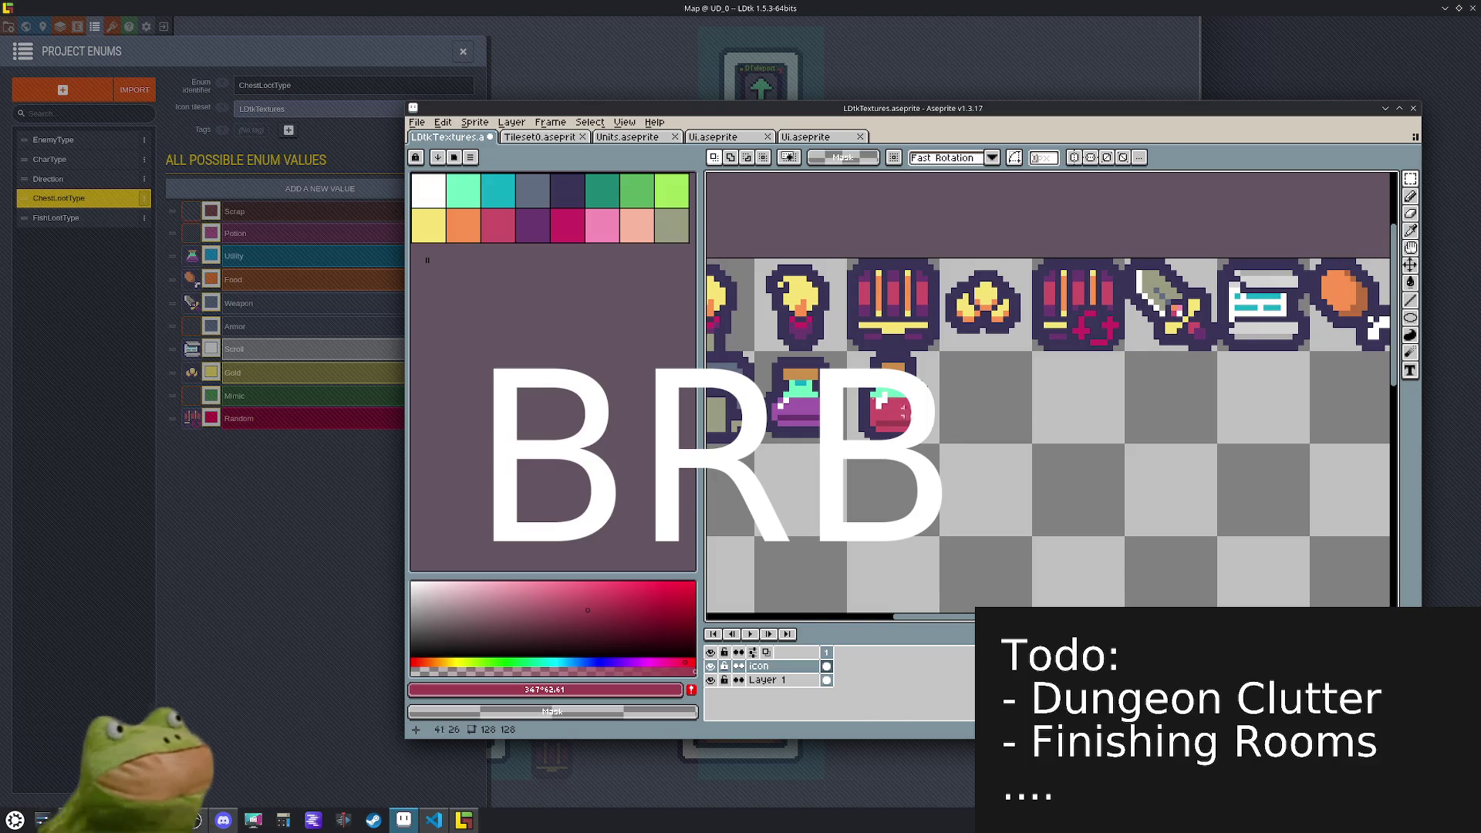
pyautogui.click(418, 123)
pyautogui.moveTo(478, 246)
pyautogui.click(586, 239)
pyautogui.click(634, 499)
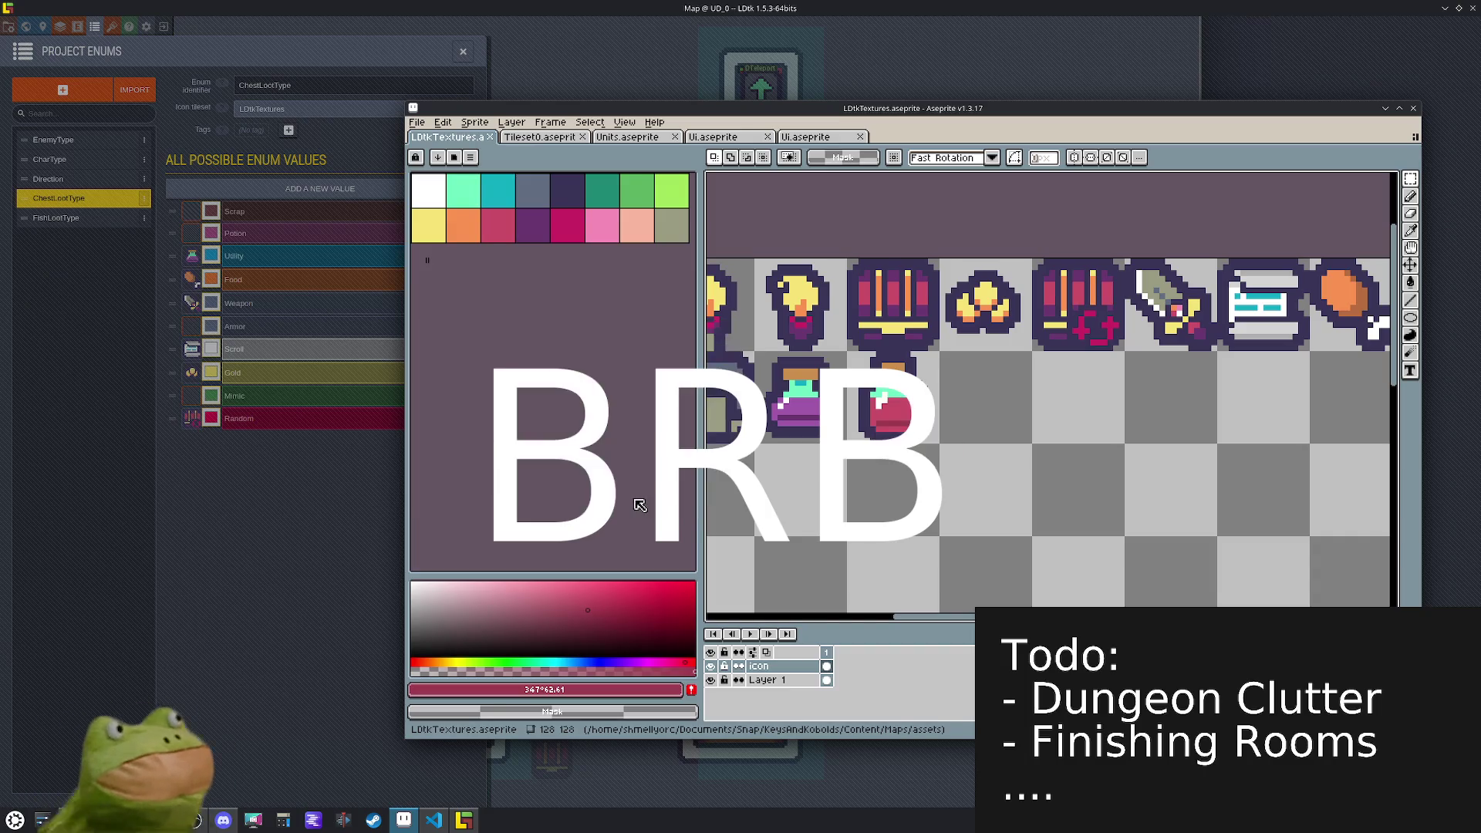
# - In LDtk, give the Potion enum value the potion icon and save the project
pyautogui.click(297, 577)
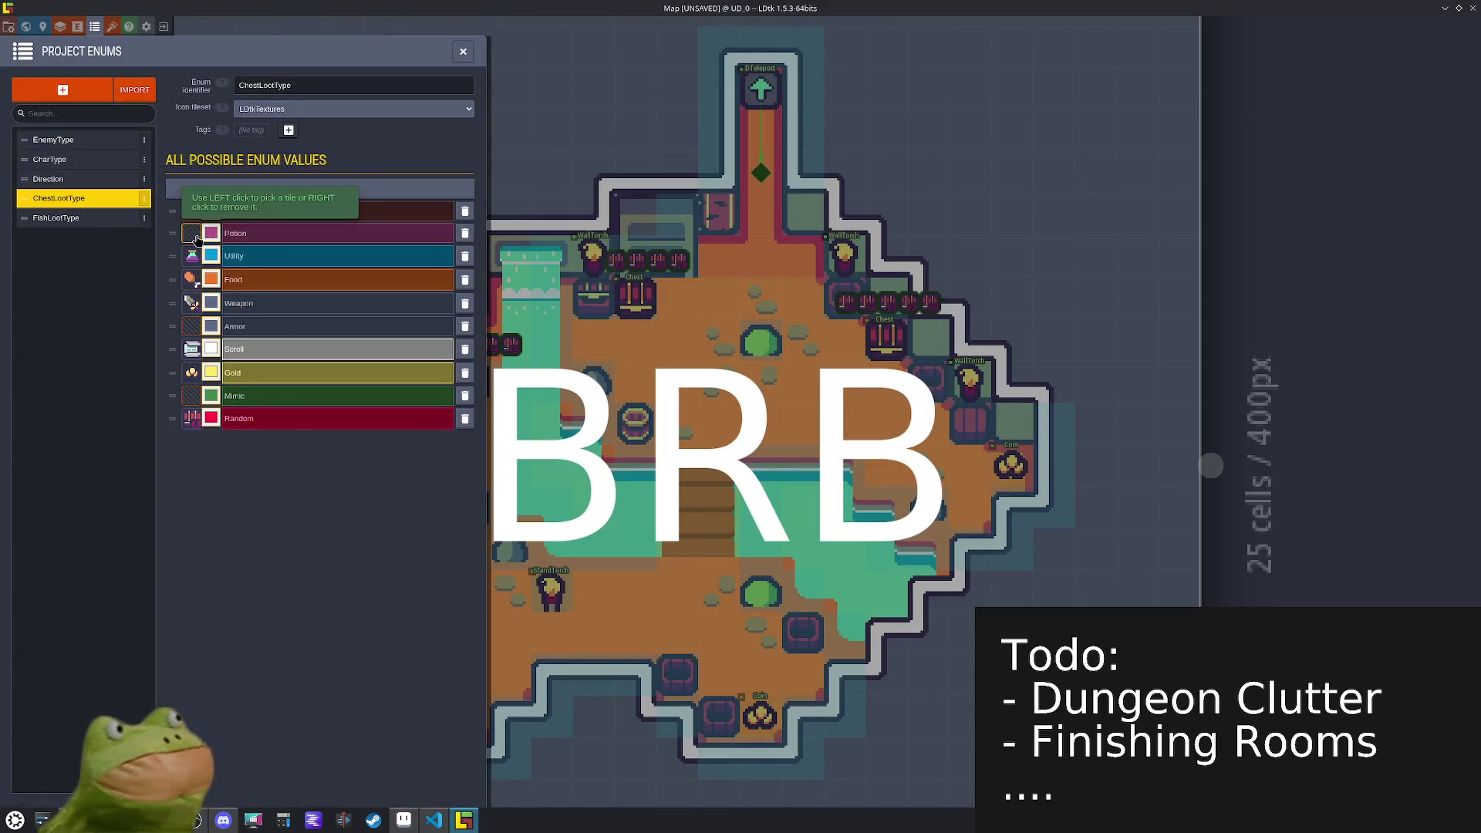
pyautogui.click(191, 233)
pyautogui.click(667, 255)
pyautogui.hotkey('ctrl', 's')
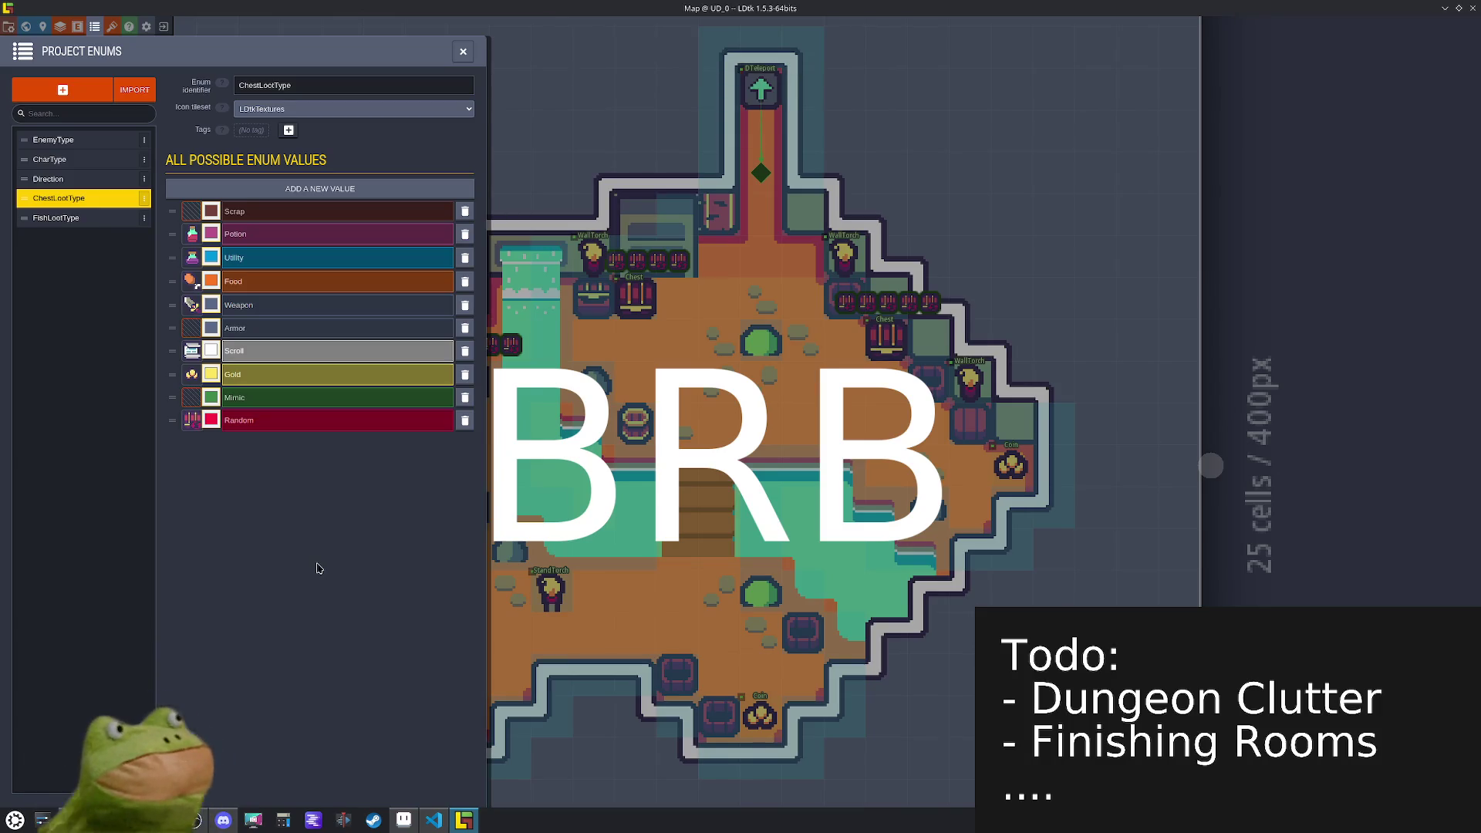
pyautogui.click(404, 820)
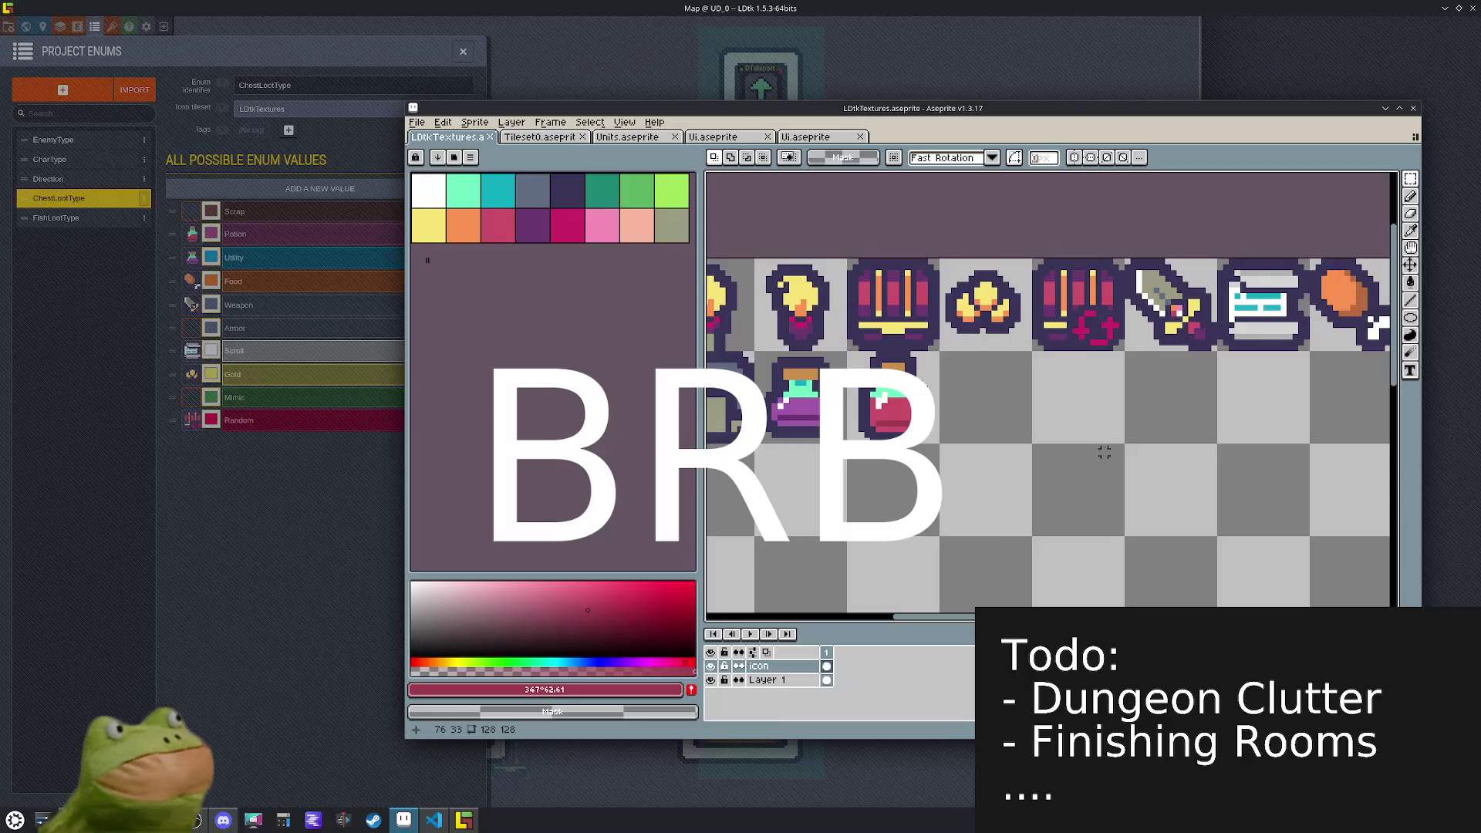
# - Cross out the old sprite with a pink X using the pencil
pyautogui.press('b')
pyautogui.keyDown('alt'); pyautogui.click(771, 377); pyautogui.keyUp('alt')
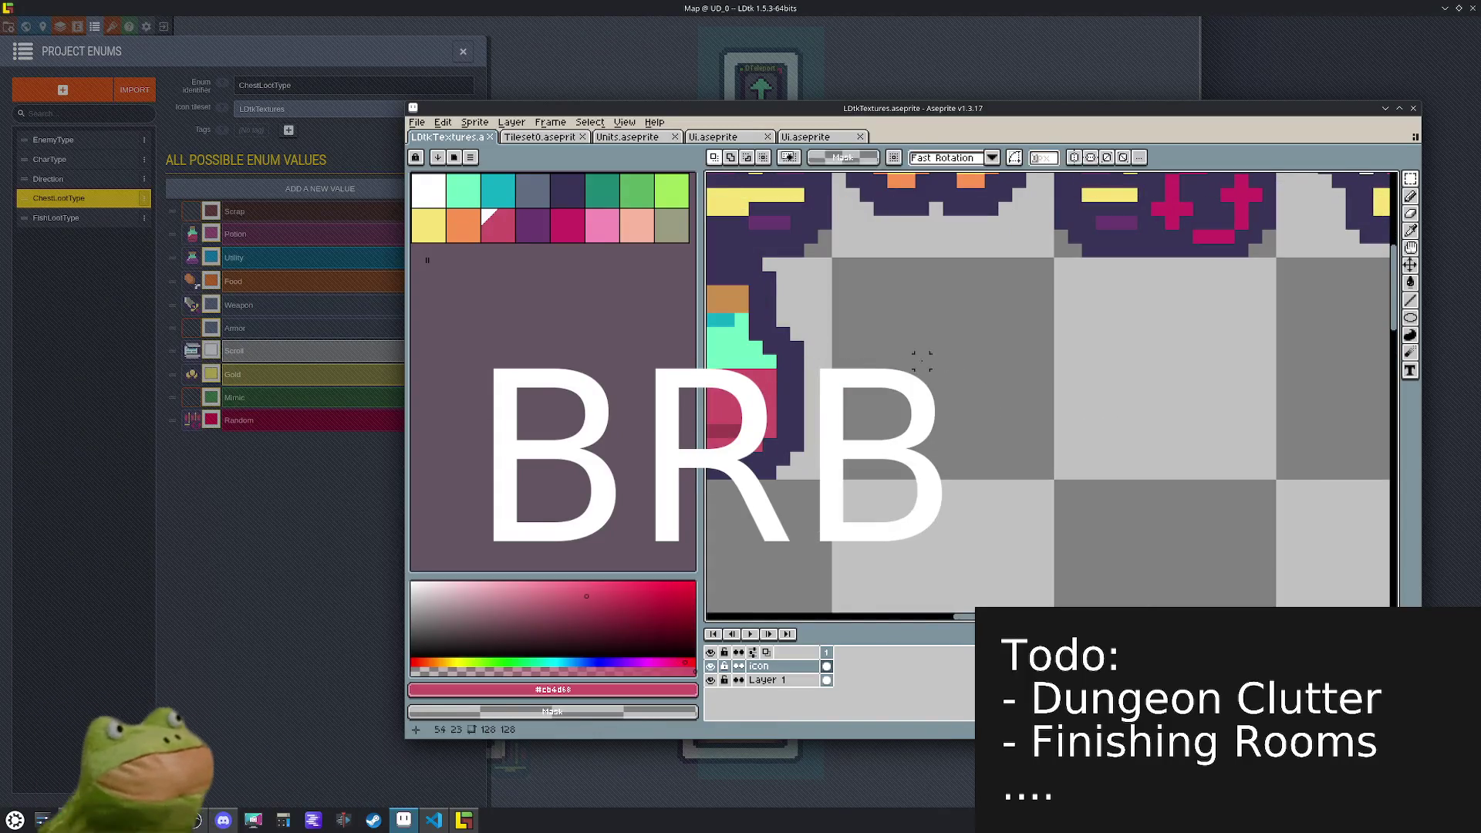
pyautogui.moveTo(866, 291); pyautogui.dragTo(1019, 444)
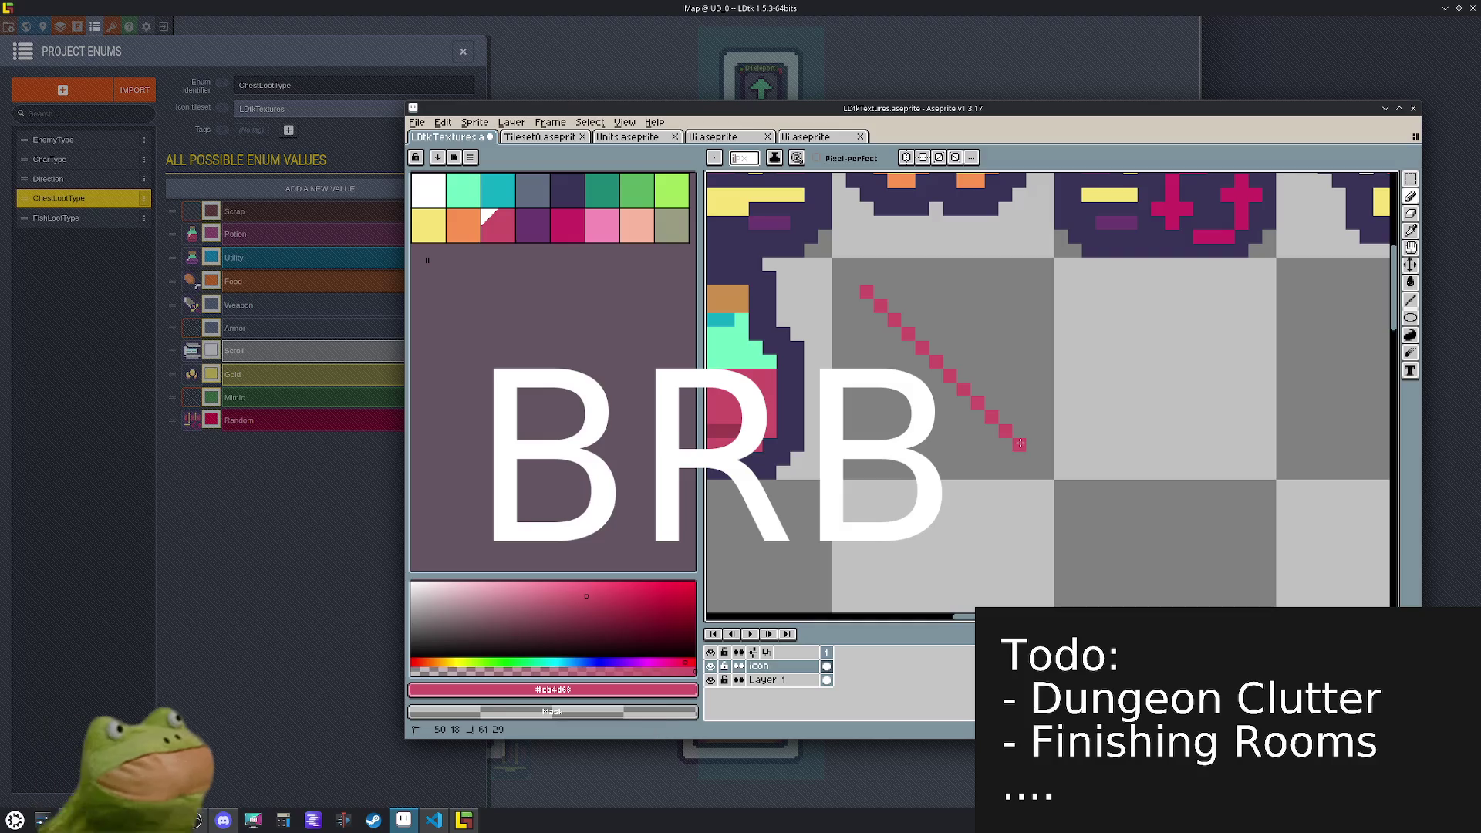
pyautogui.moveTo(1019, 292); pyautogui.dragTo(868, 441)
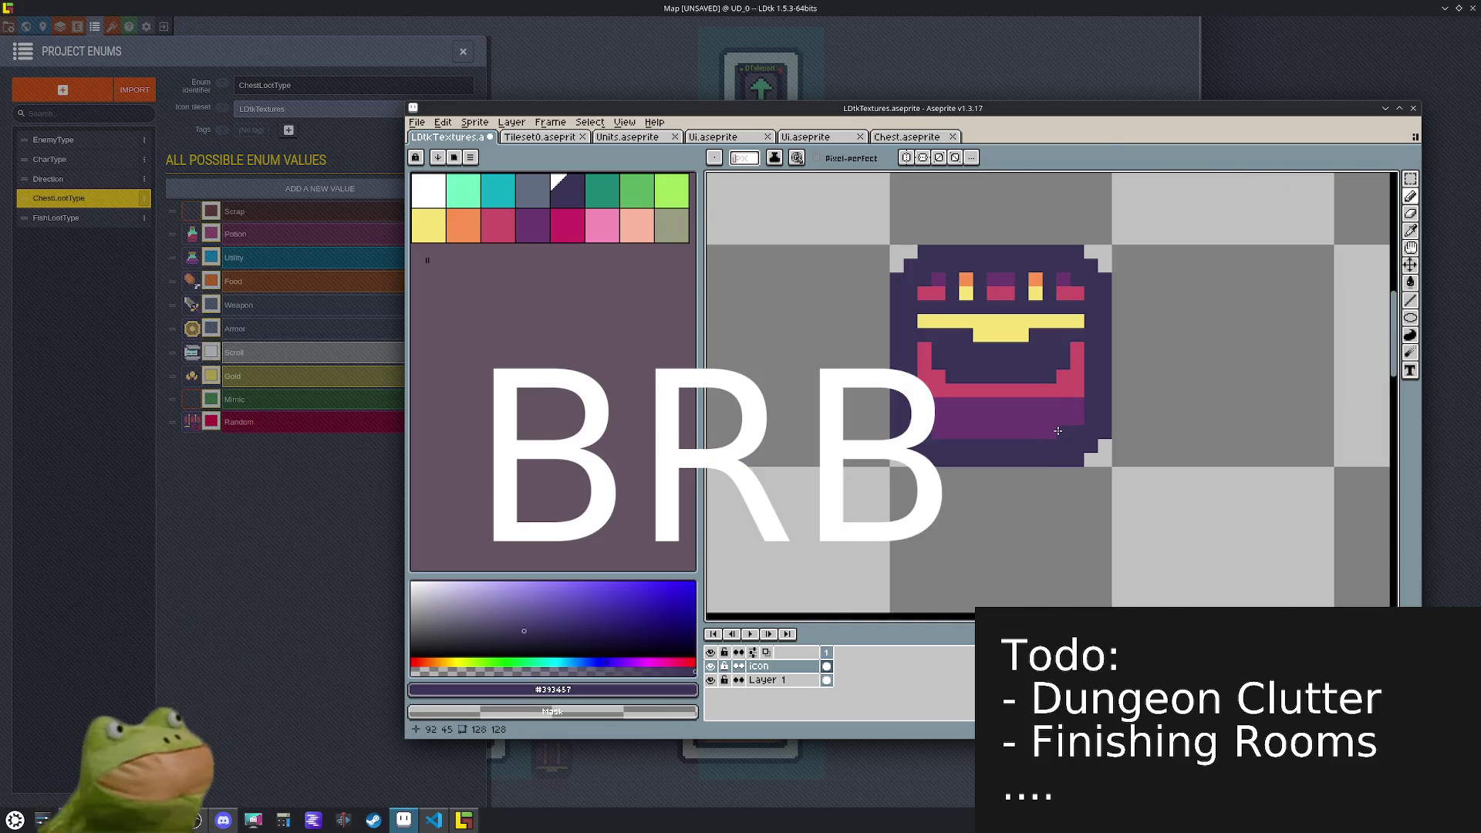
# - Draw a pink line across the chest's mouth, then add dark purple and white tooth pixels
pyautogui.keyDown('alt'); pyautogui.click(1079, 393); pyautogui.keyUp('alt')
pyautogui.moveTo(1076, 400)
pyautogui.mouseDown()
pyautogui.moveTo(901, 400)
pyautogui.moveTo(1045, 383)
pyautogui.mouseUp()
pyautogui.keyDown('alt'); pyautogui.click(936, 387); pyautogui.keyUp('alt')
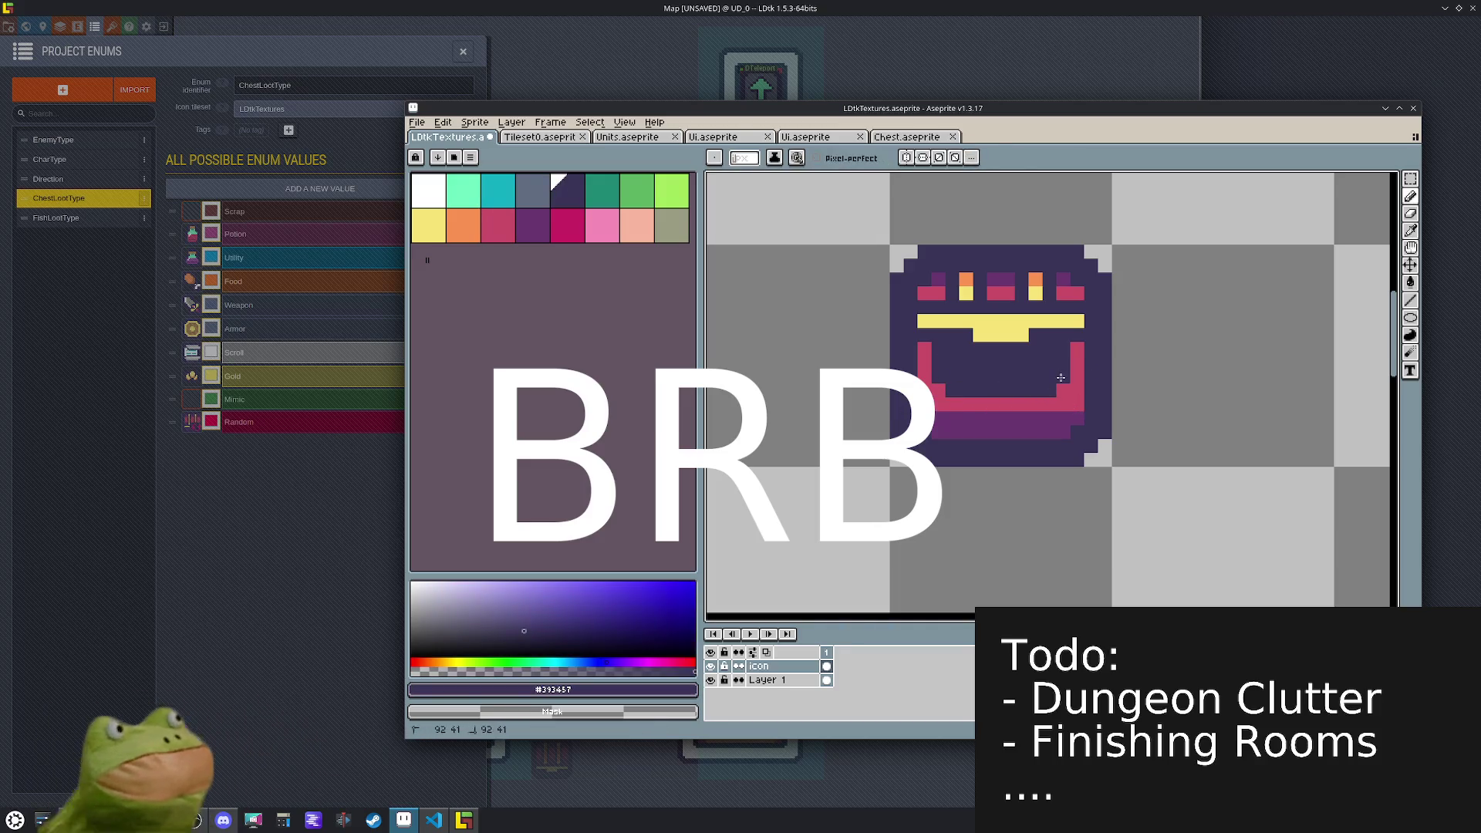
pyautogui.click(434, 197)
pyautogui.click(938, 390)
pyautogui.click(938, 375)
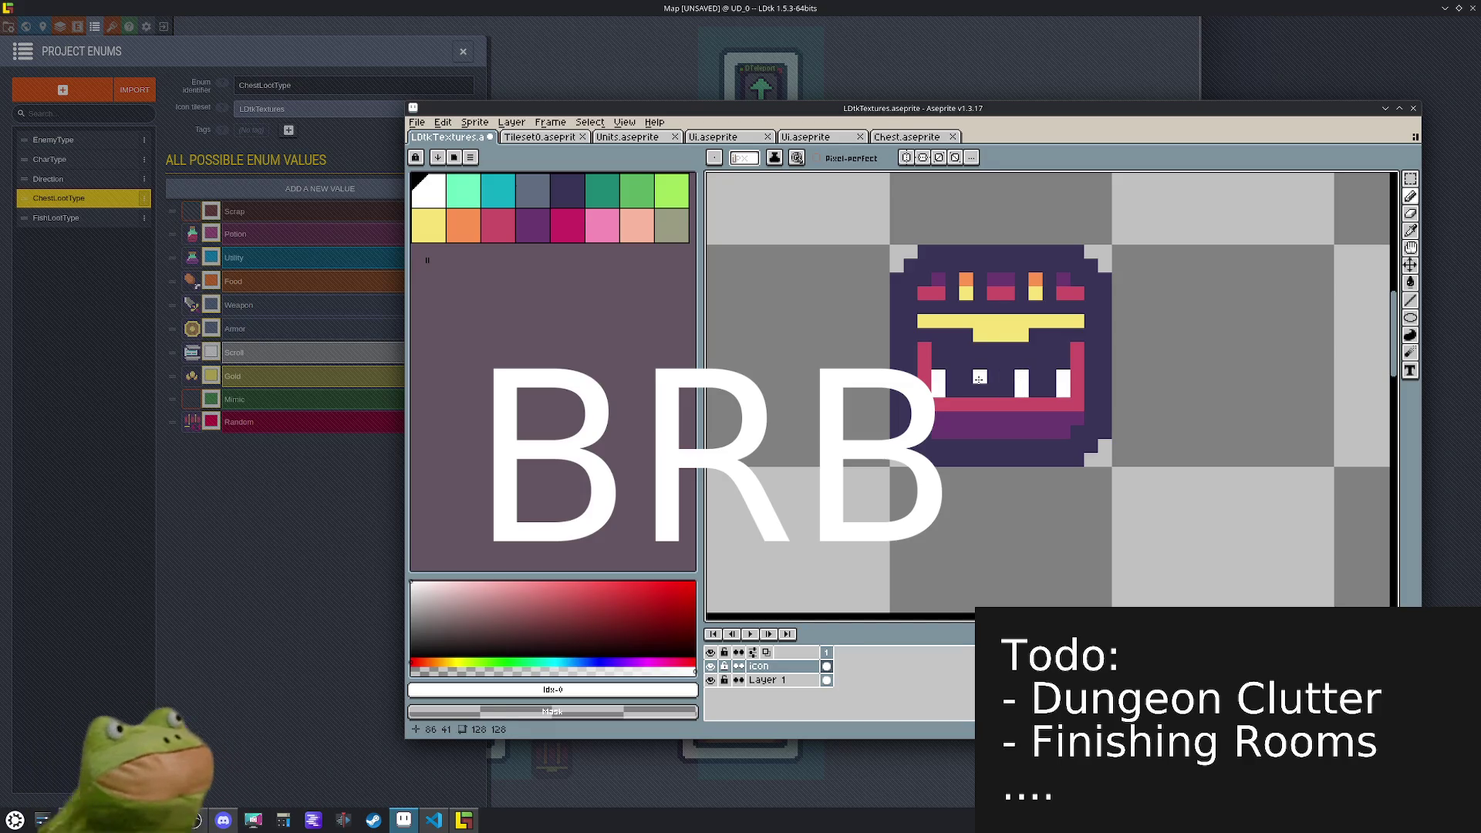
# - Darken the tops of the three teeth with dark purple and add pink pixels beside them
pyautogui.press('alt')
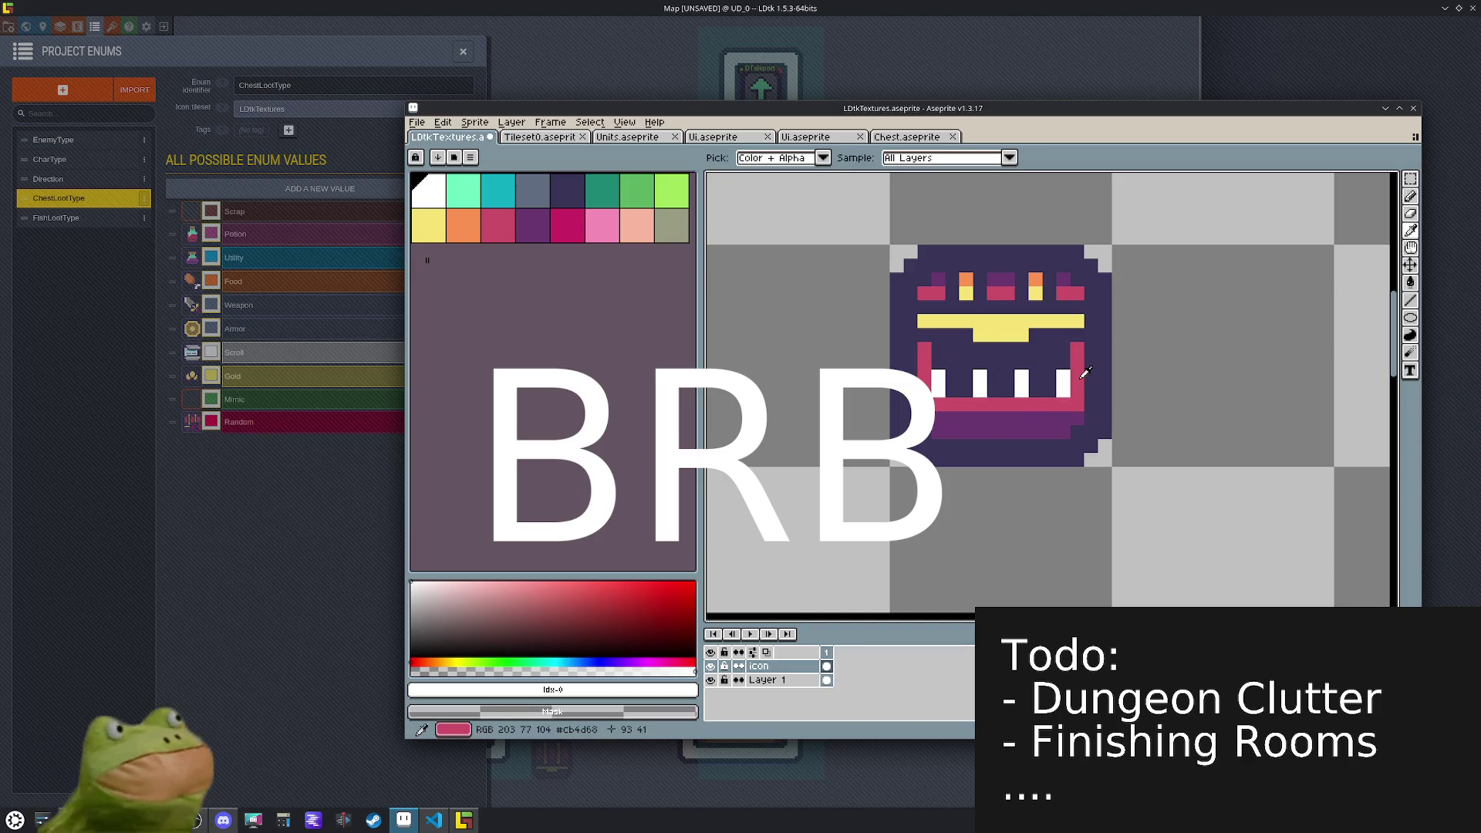
pyautogui.click(1079, 382)
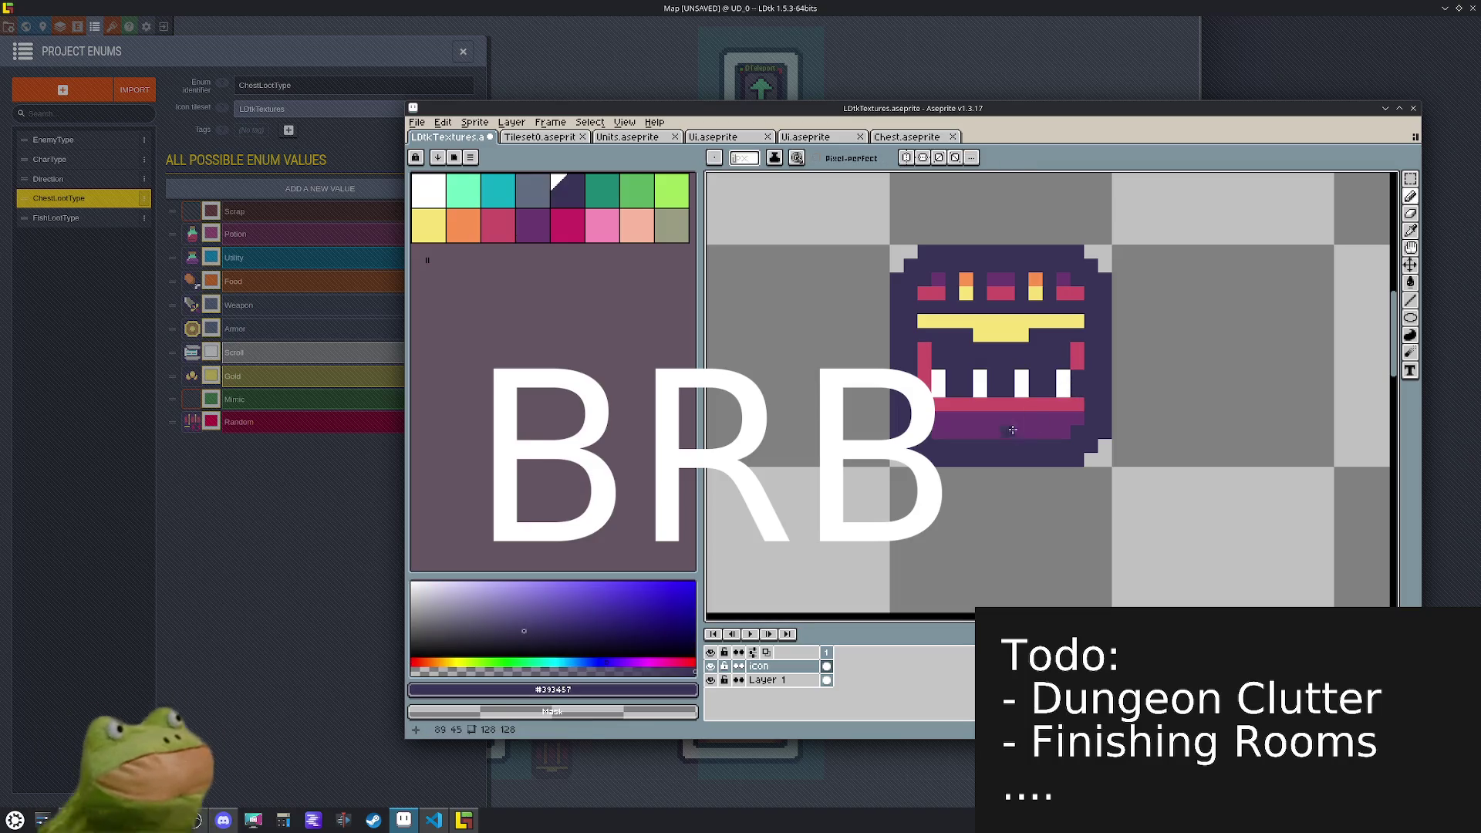
pyautogui.click(939, 376)
pyautogui.click(980, 376)
pyautogui.click(1022, 377)
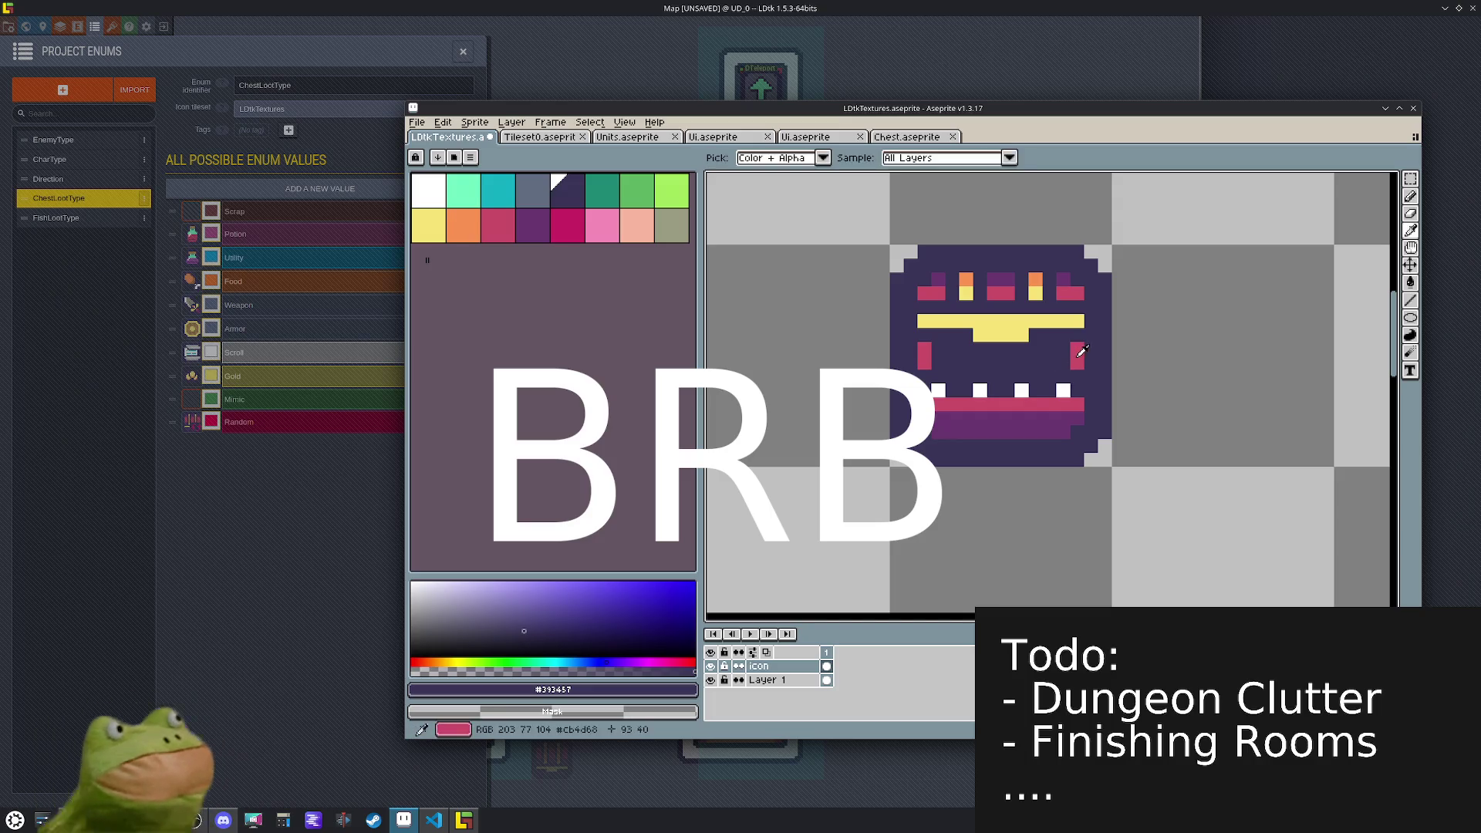
pyautogui.keyDown('alt'); pyautogui.click(924, 358); pyautogui.keyUp('alt')
pyautogui.click(924, 377)
pyautogui.click(1021, 376)
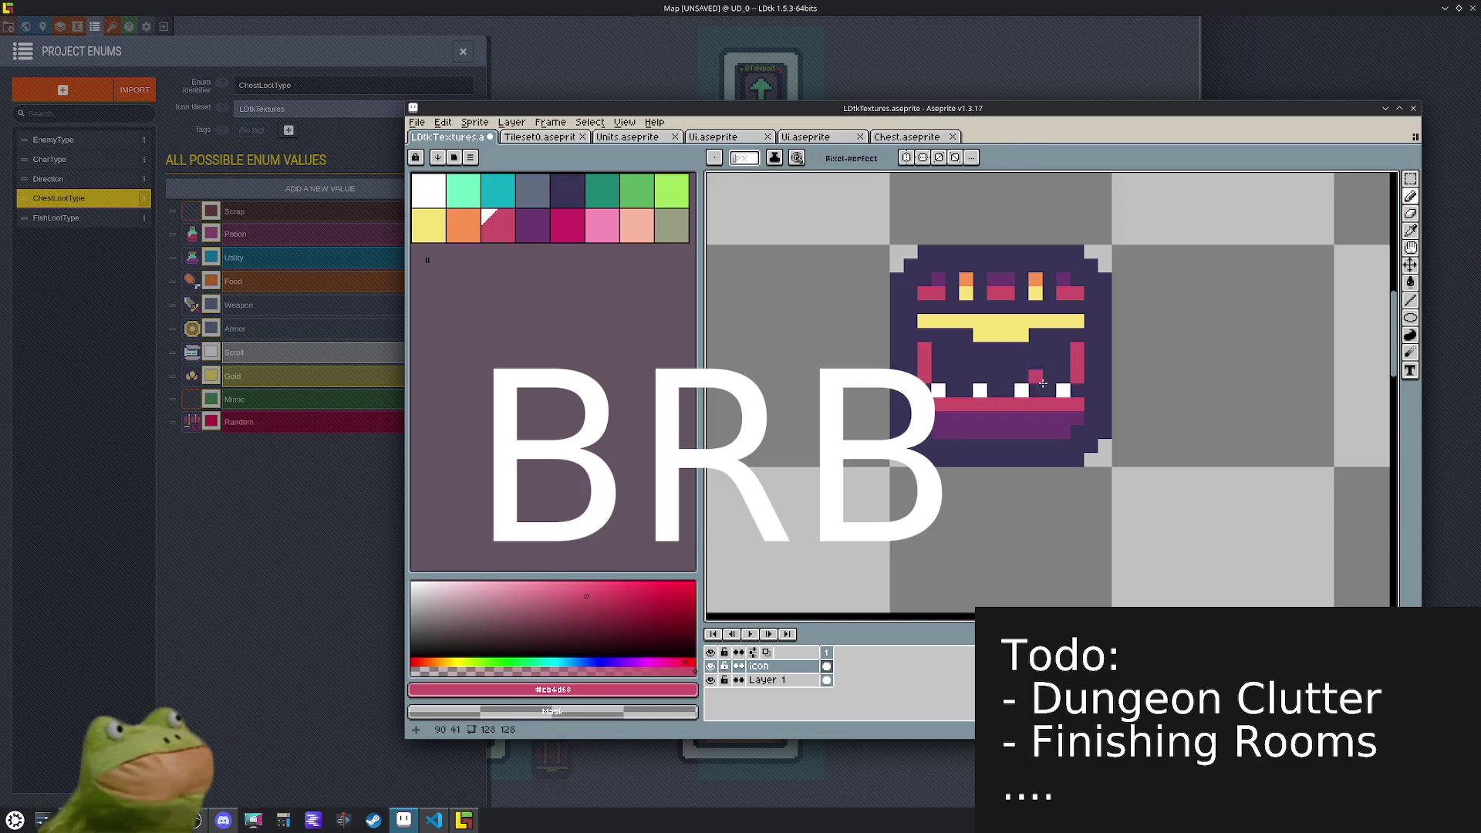
# - Sample white and add white tooth pixels along the mouth's teeth row
pyautogui.press('alt')
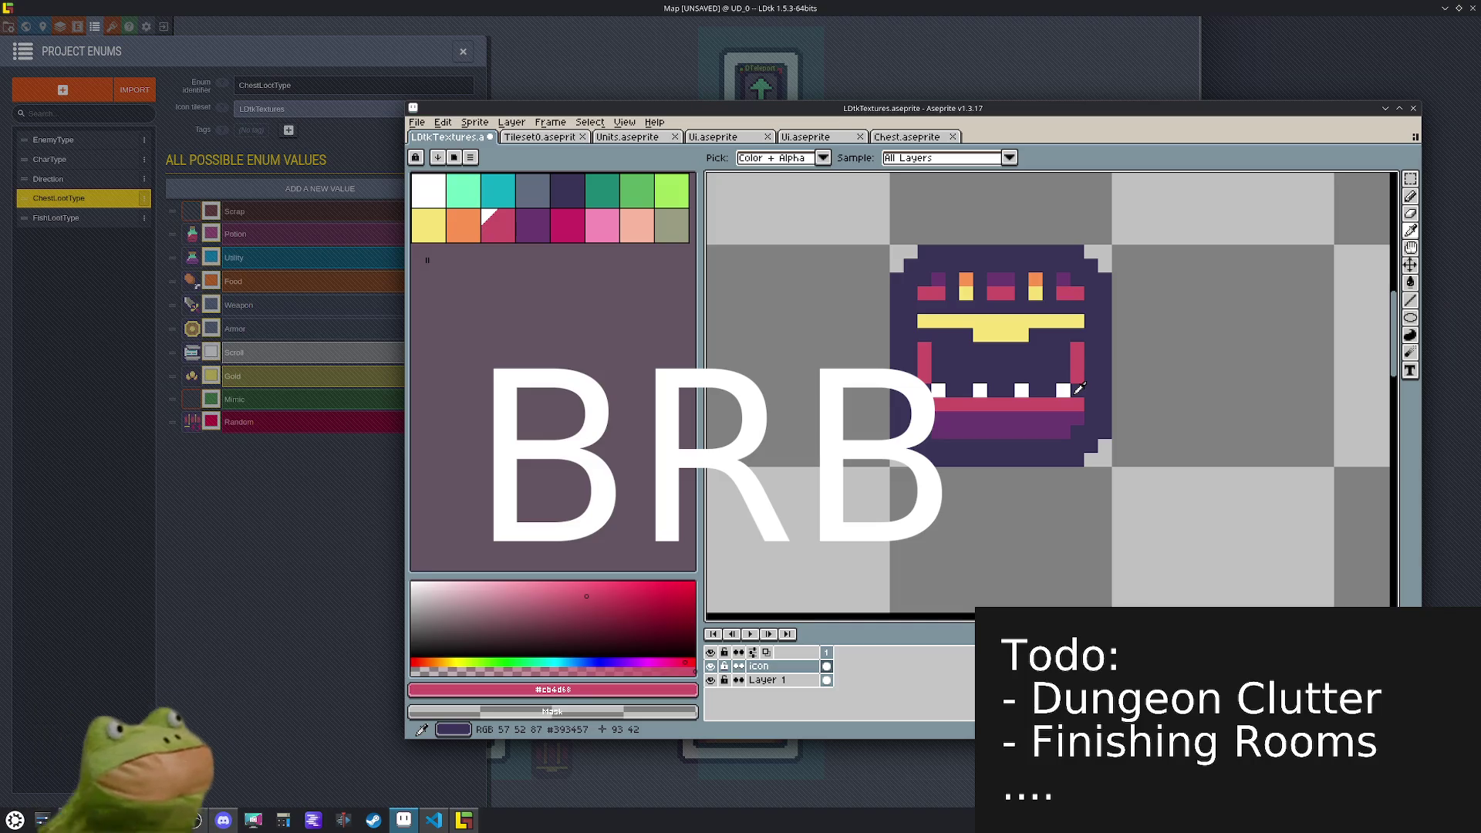
pyautogui.keyDown('alt'); pyautogui.click(1061, 386); pyautogui.keyUp('alt')
pyautogui.scroll(1, 1055, 378)
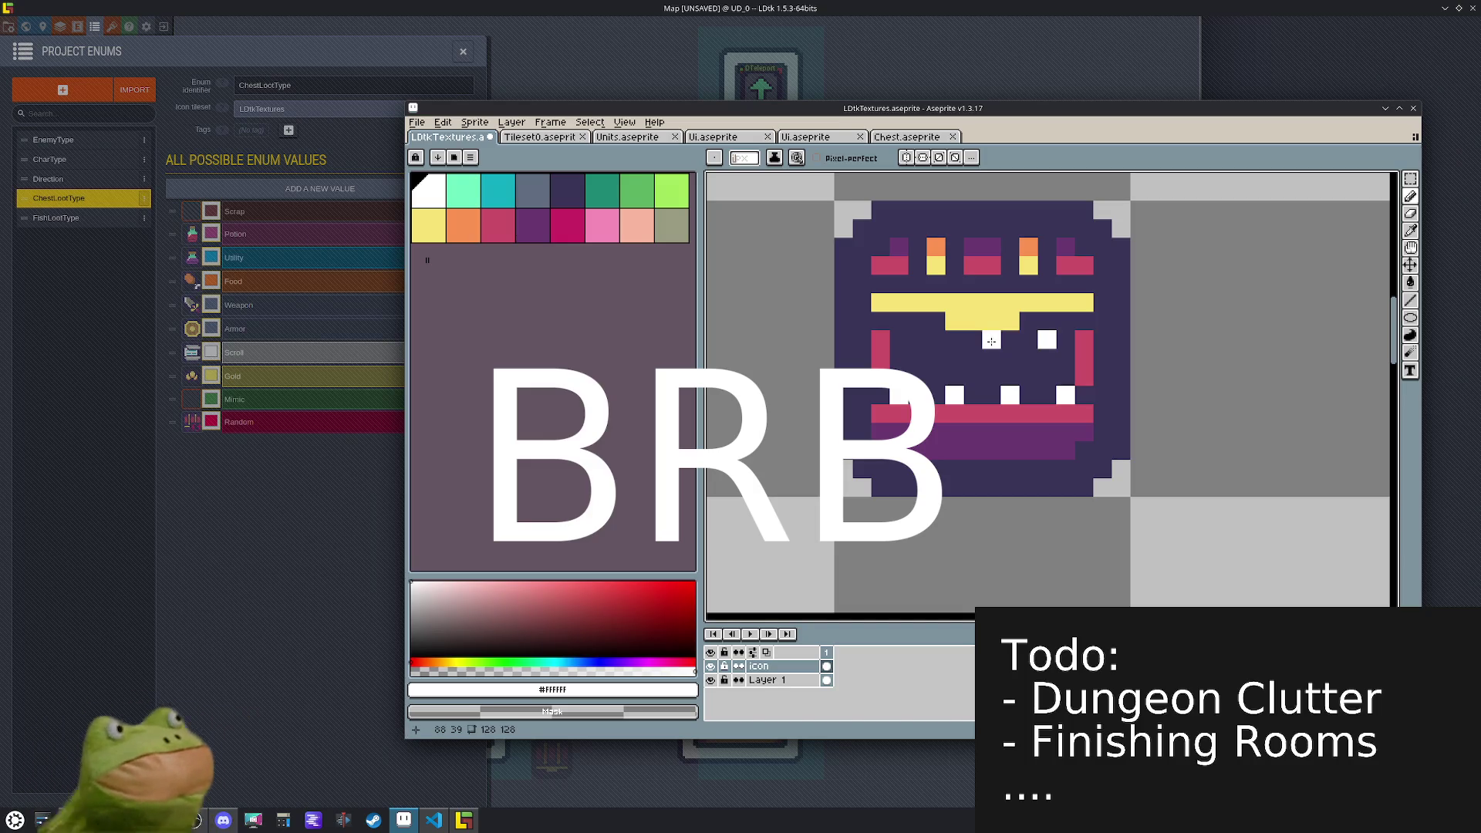
pyautogui.hotkey('ctrl', 'z')
pyautogui.click(1065, 340)
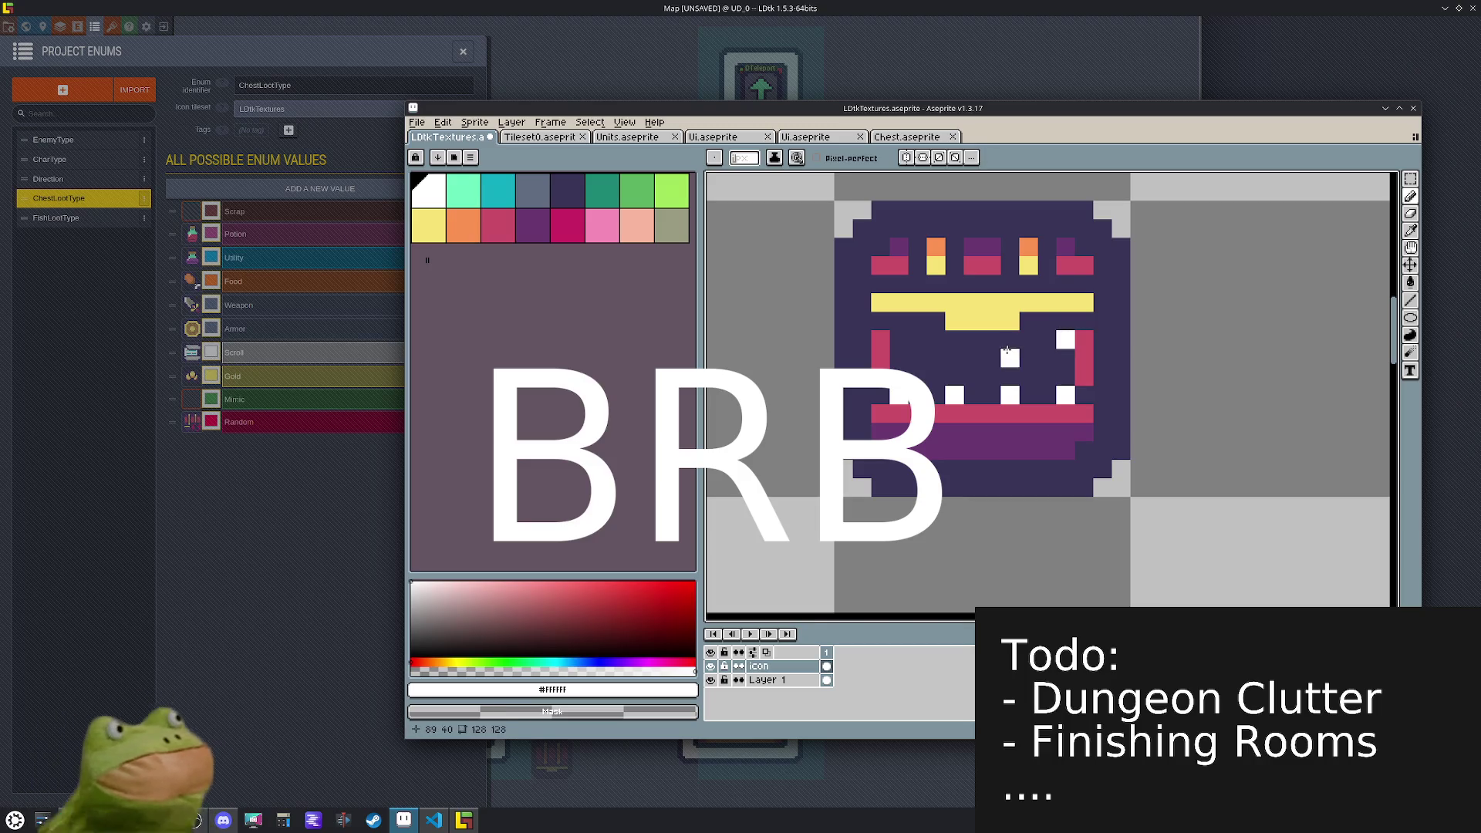
pyautogui.click(954, 357)
pyautogui.click(936, 357)
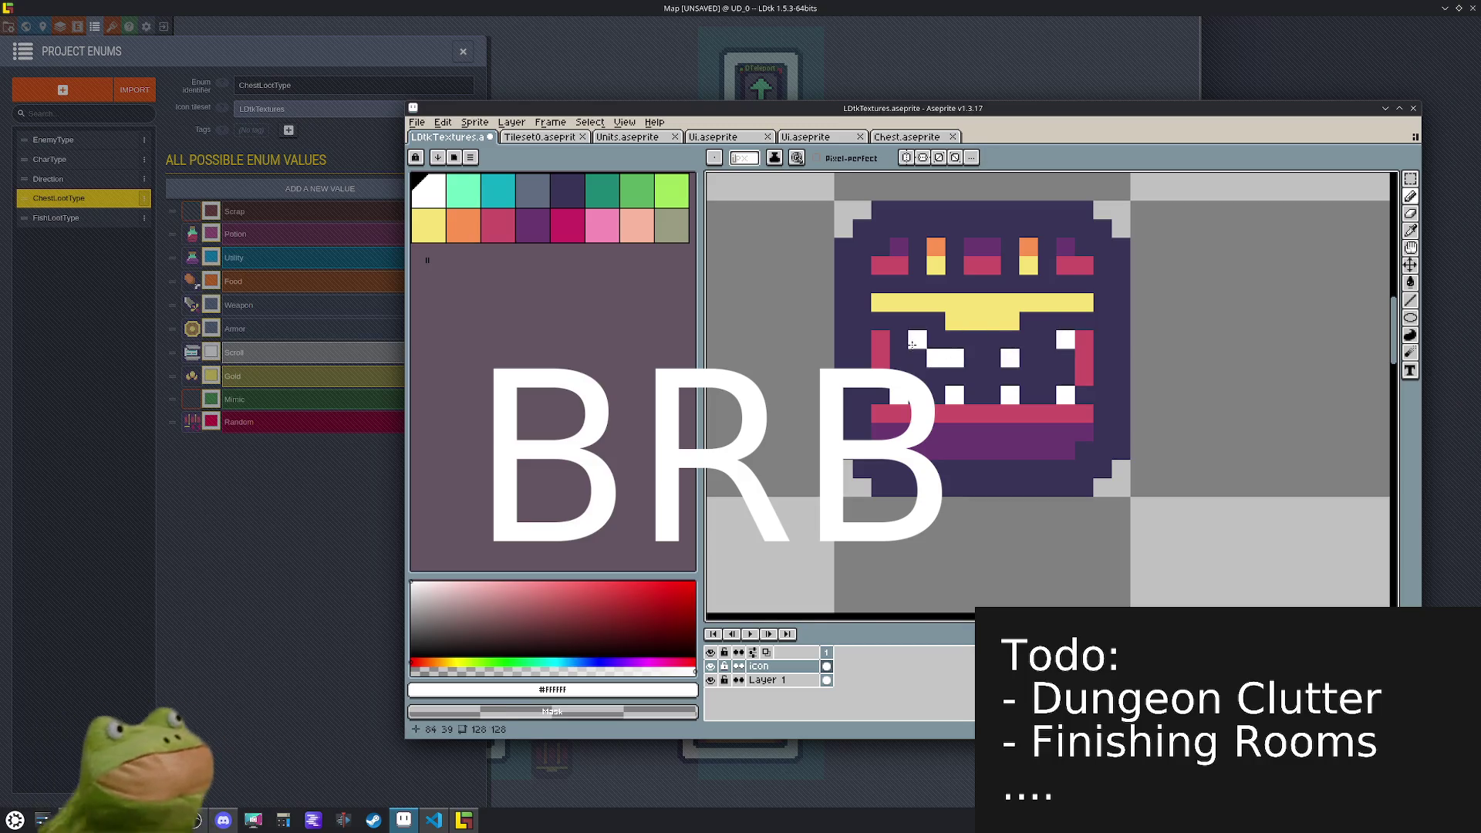
# - Undo the recently added white tooth pixels
pyautogui.hotkey('ctrl', 'z')
pyautogui.click(900, 340)
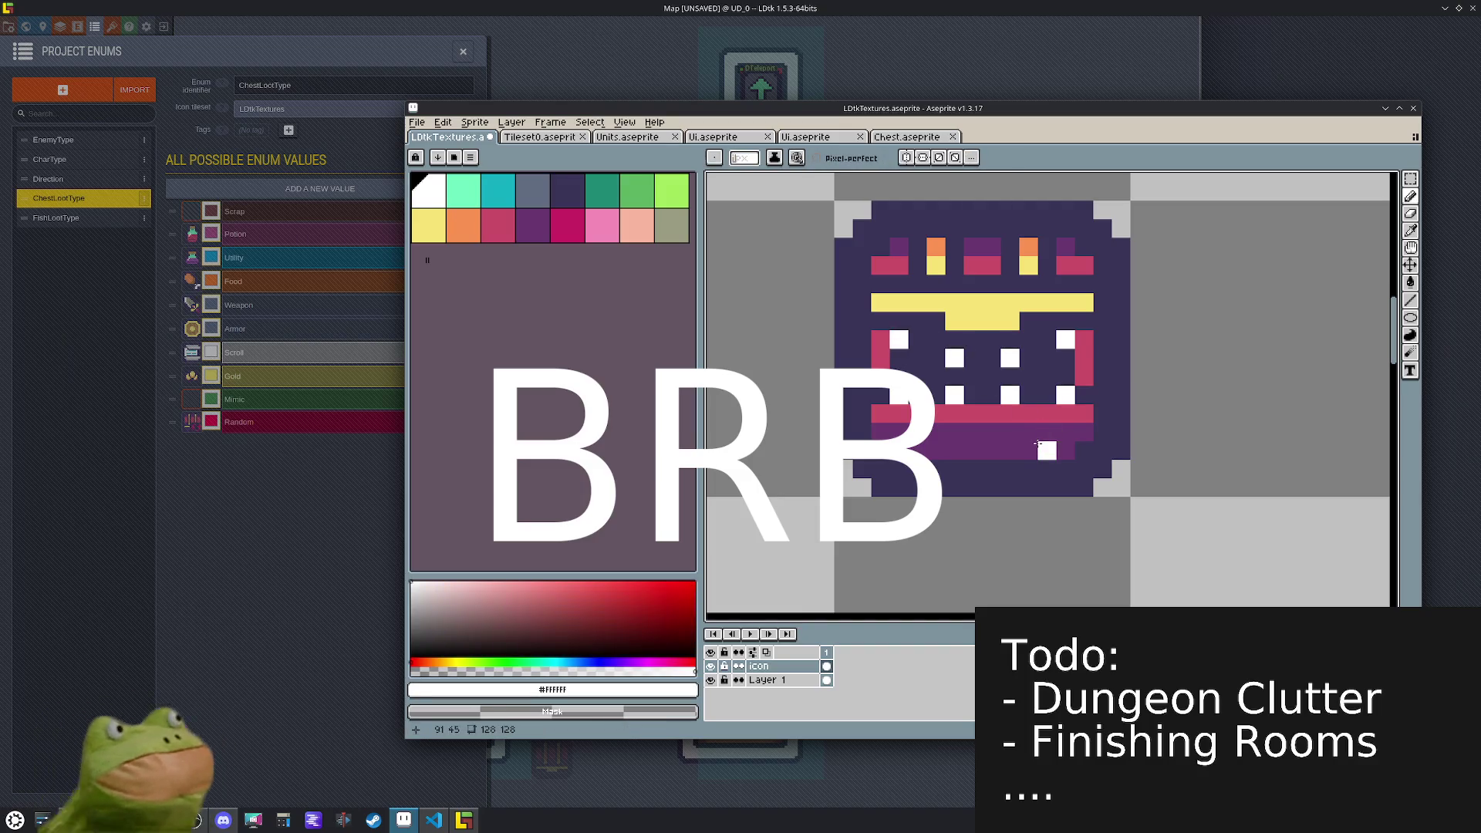
pyautogui.press('v')
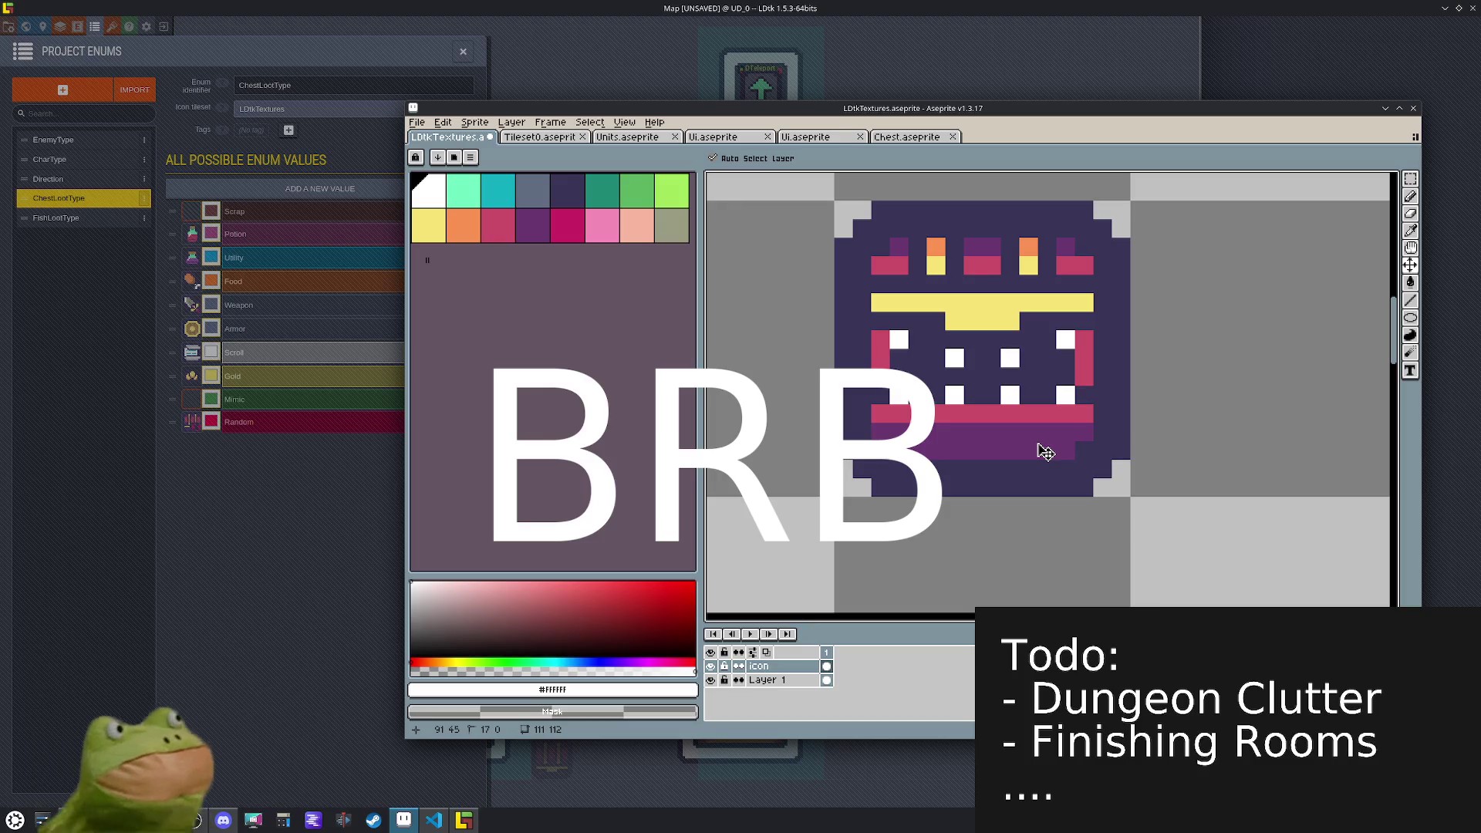
pyautogui.hotkey('ctrl', 'z')
pyautogui.hotkey('ctrl', 'z')
pyautogui.hotkey('ctrl', 'z')
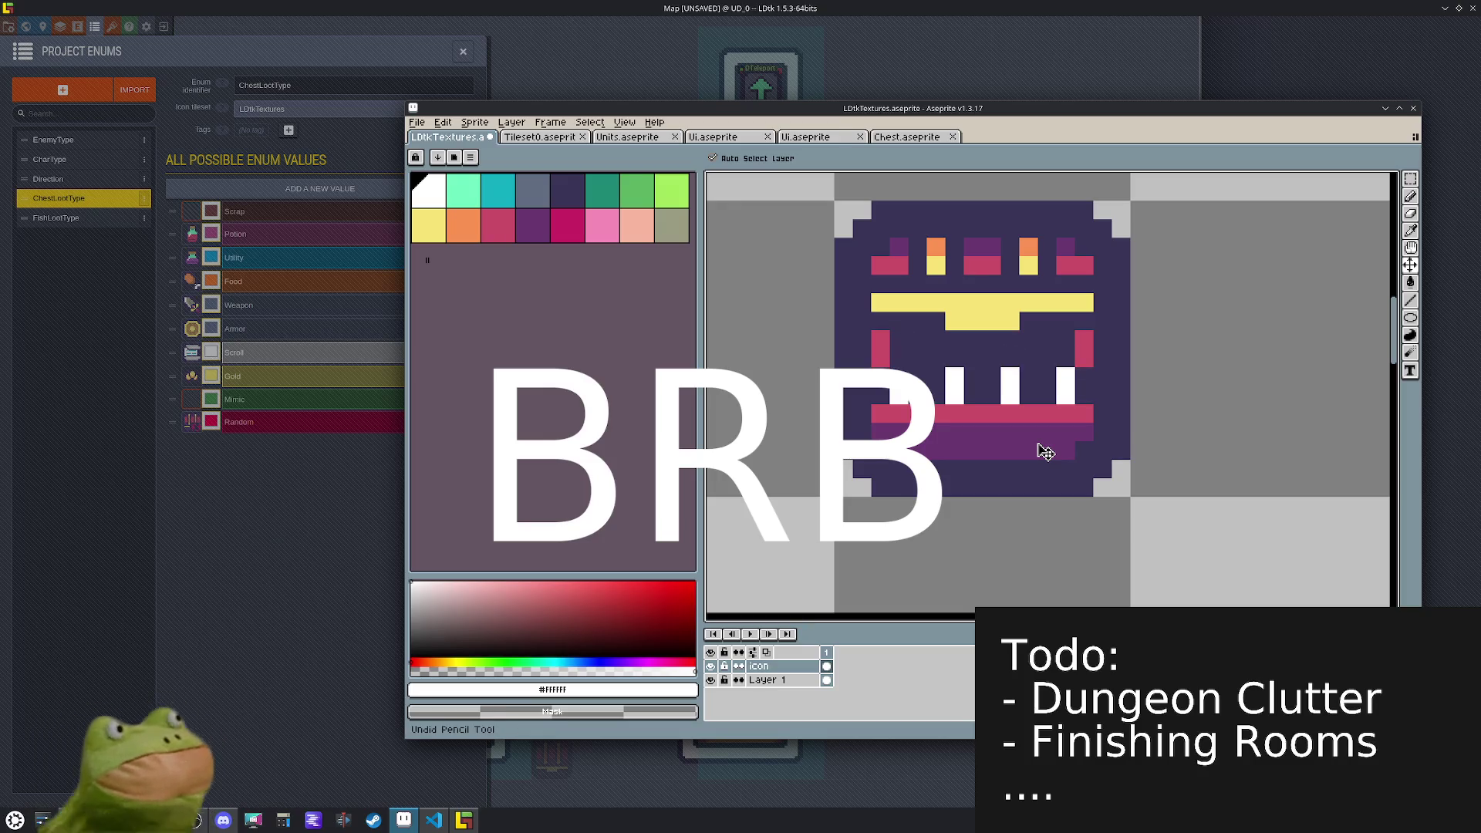
pyautogui.press('b')
pyautogui.hotkey('ctrl', 'z')
pyautogui.hotkey('ctrl', 'z')
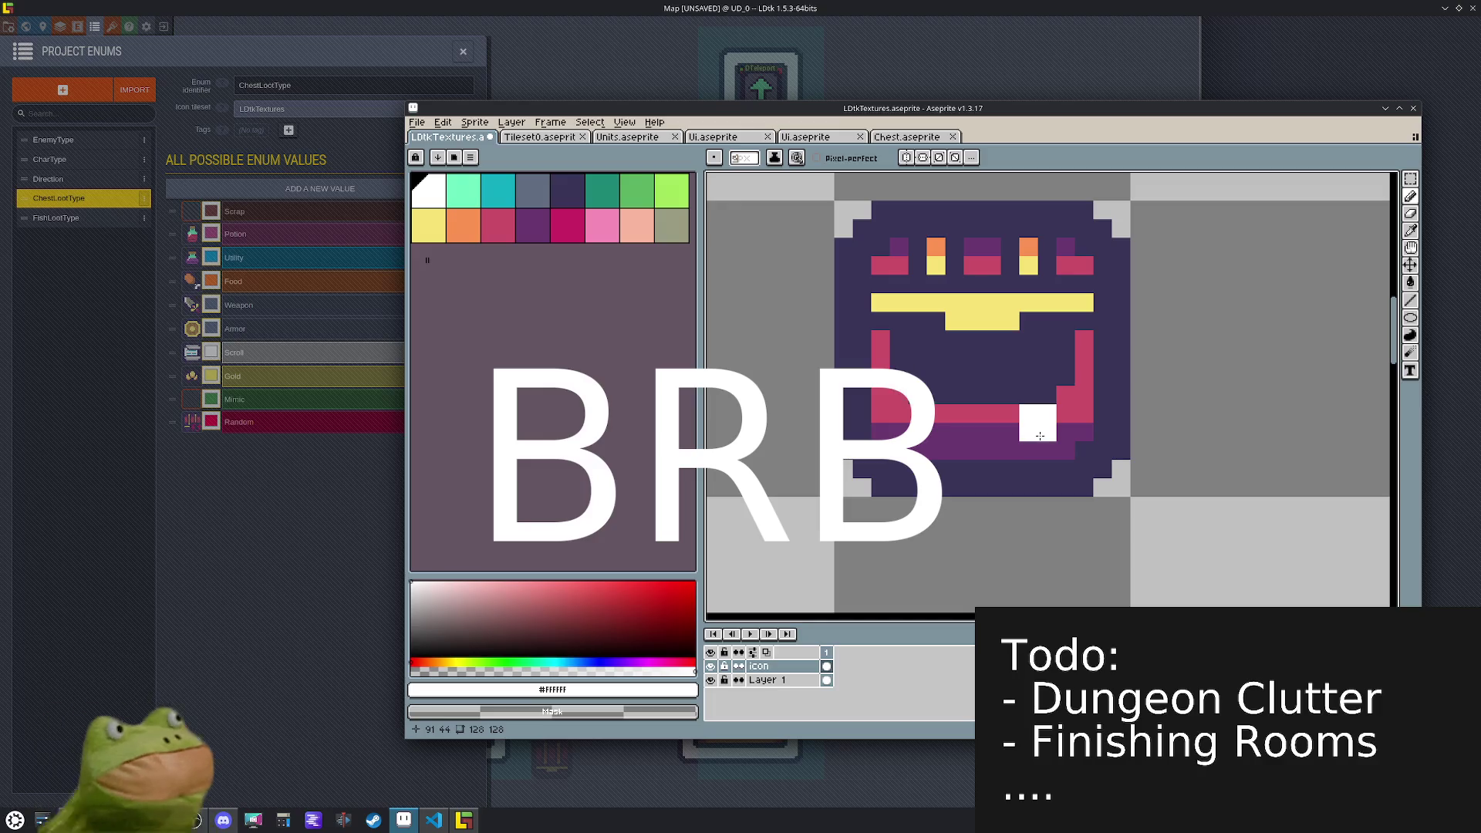
# - Fill the chest's inner mouth with magenta and pick the dark purple colour
pyautogui.click(566, 225)
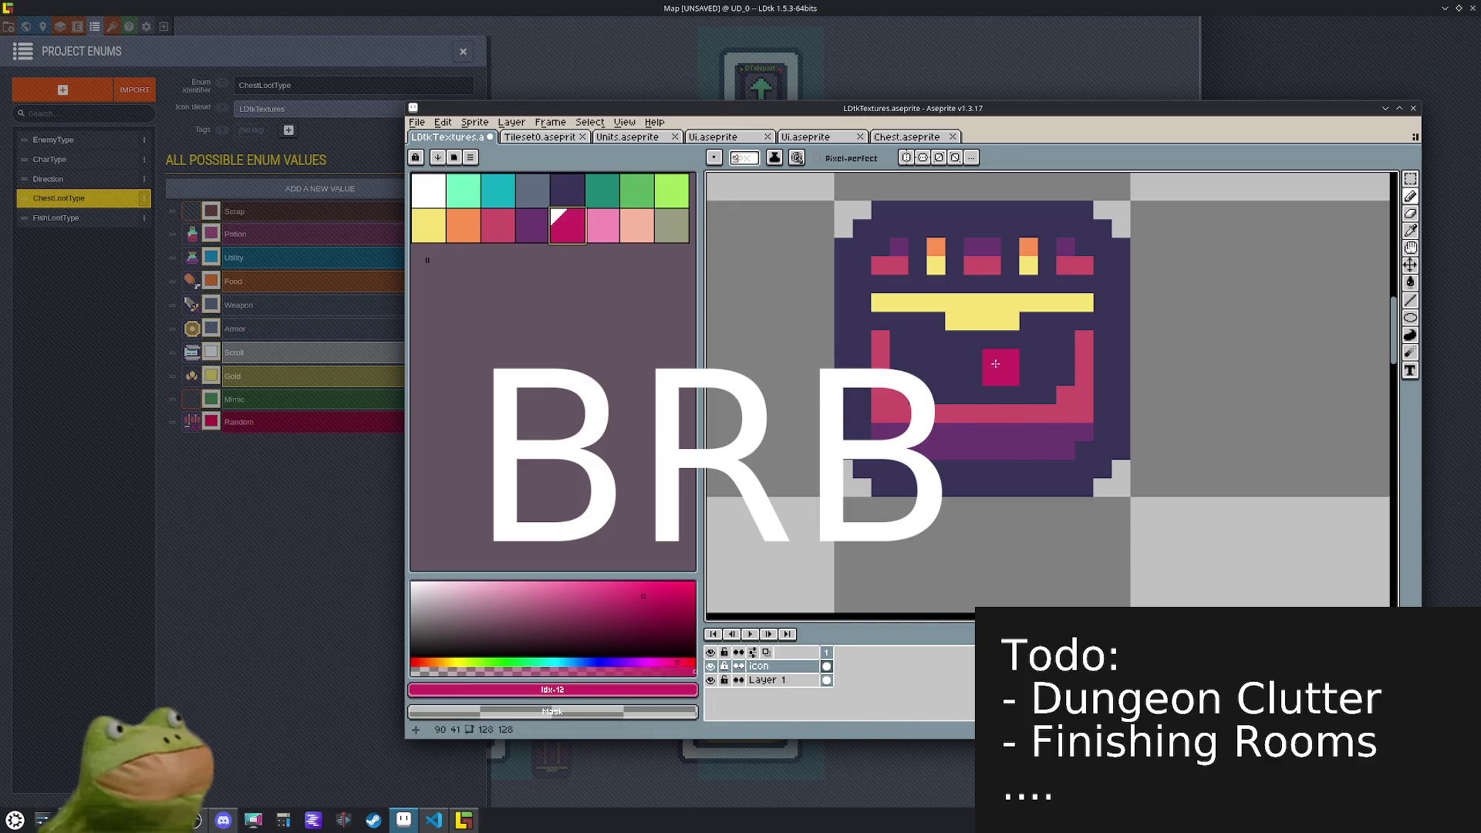
pyautogui.scroll(-1, 742, 158)
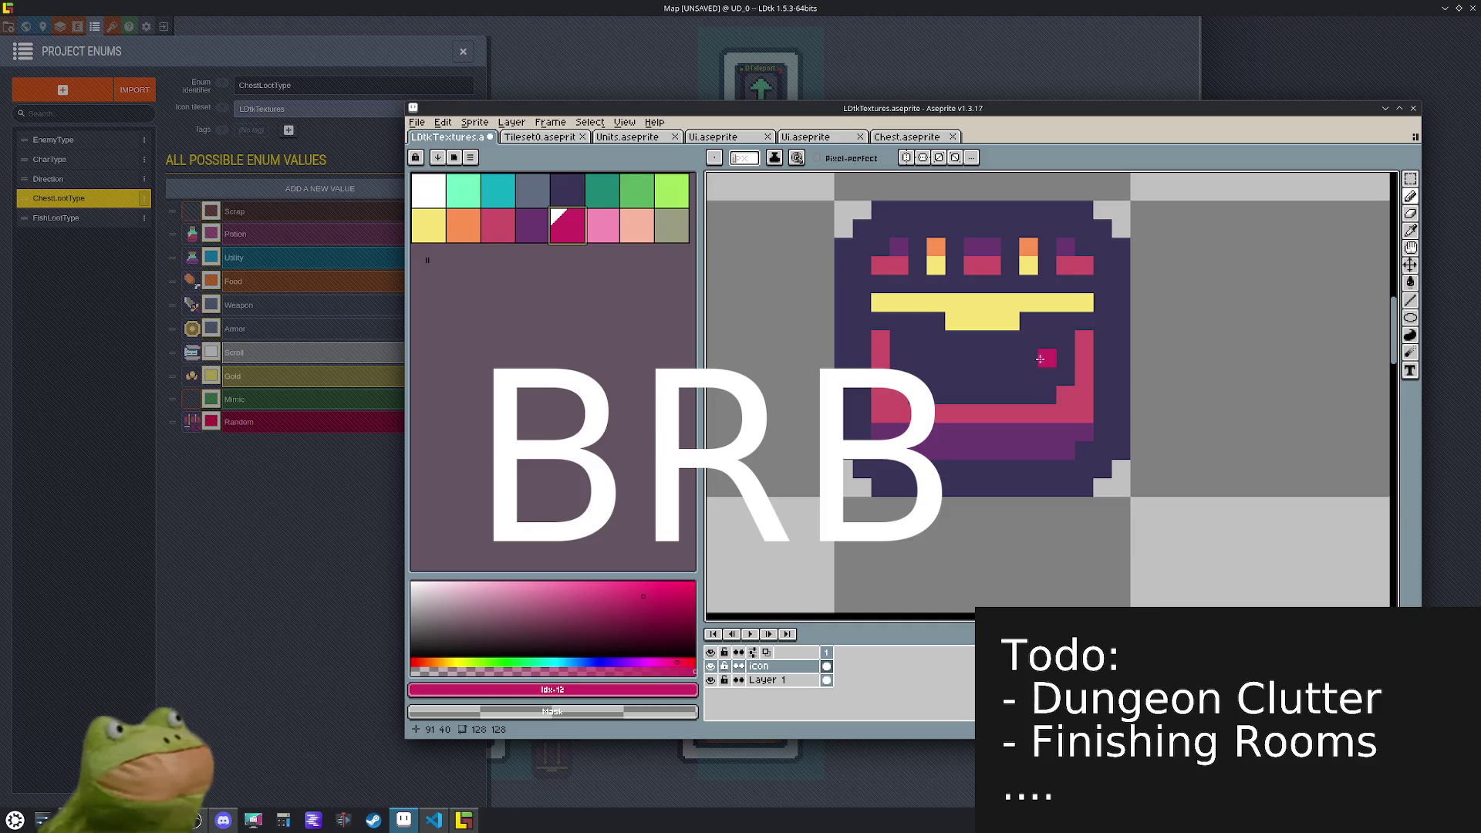
pyautogui.moveTo(1042, 374)
pyautogui.mouseDown()
pyautogui.moveTo(918, 375)
pyautogui.moveTo(917, 359)
pyautogui.moveTo(1038, 358)
pyautogui.mouseUp()
pyautogui.click(929, 341)
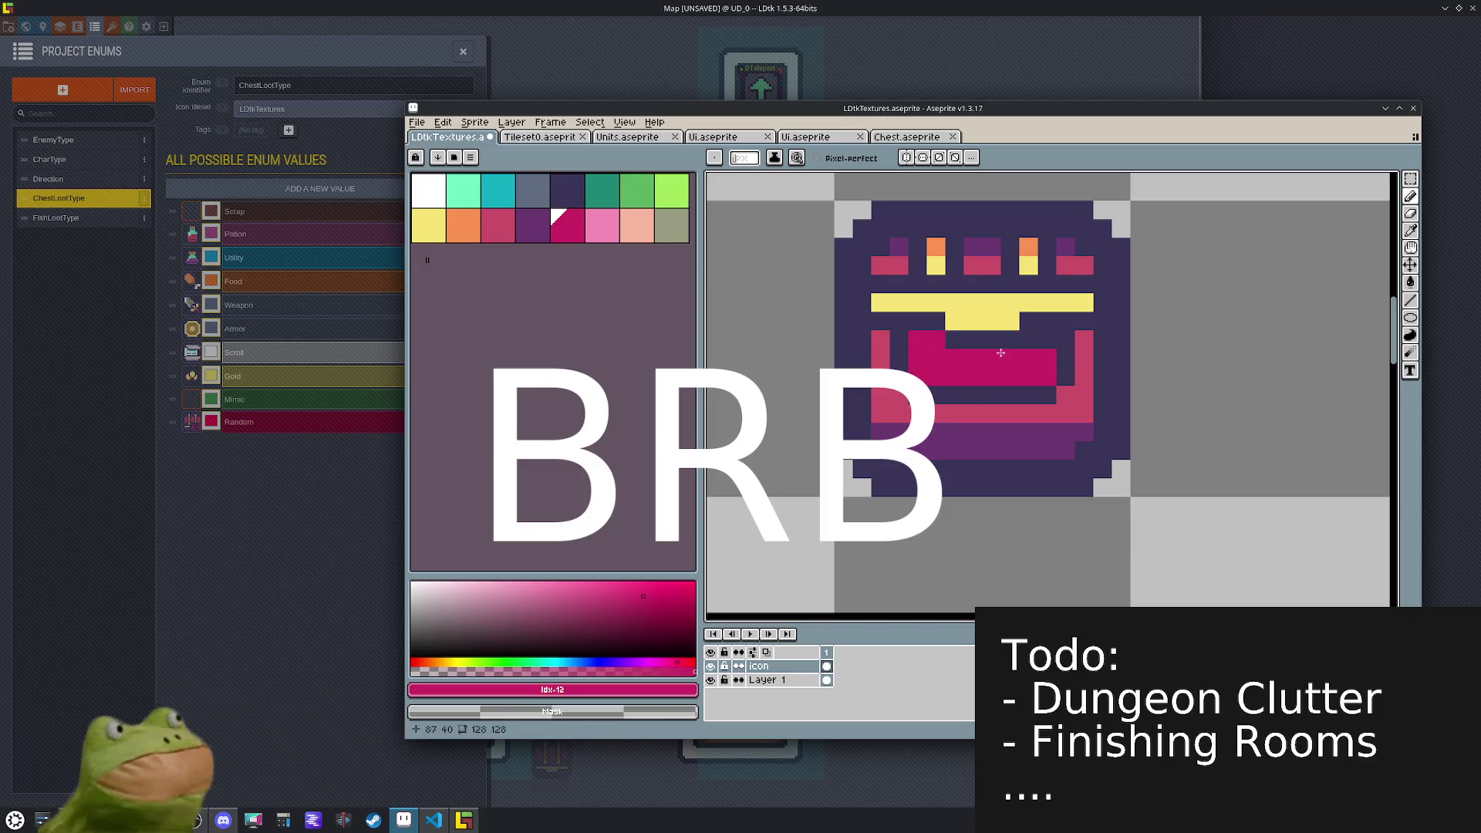
pyautogui.keyDown('alt'); pyautogui.click(1034, 339); pyautogui.keyUp('alt')
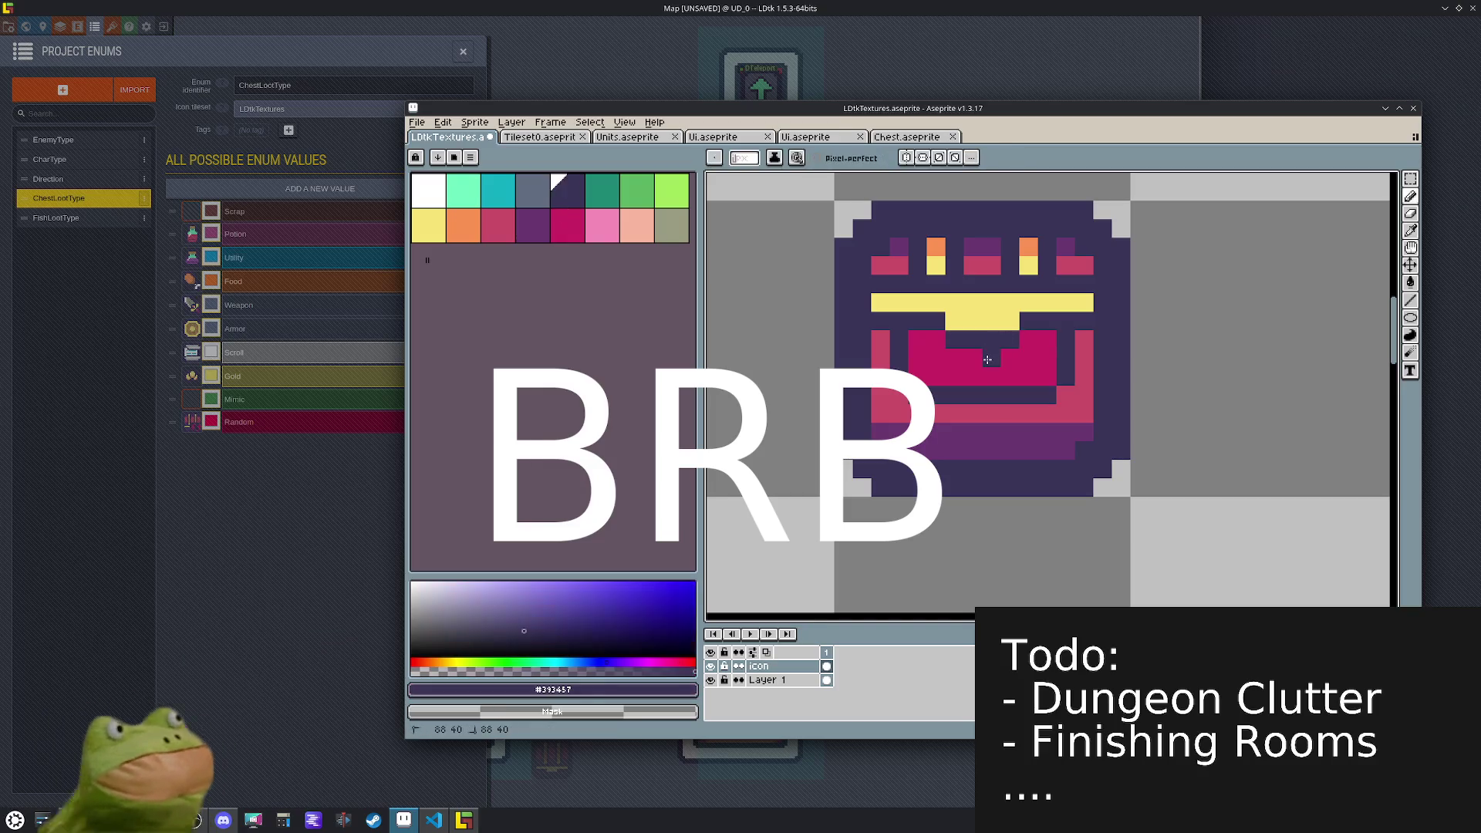
pyautogui.scroll(-1, 1028, 407)
pyautogui.scroll(-3, 1028, 407)
pyautogui.scroll(3, 1028, 408)
# - Move the chest lid's yellow bar up one pixel
pyautogui.press('m')
pyautogui.moveTo(1096, 328)
pyautogui.mouseDown()
pyautogui.moveTo(1076, 309)
pyautogui.moveTo(849, 268)
pyautogui.moveTo(1096, 347)
pyautogui.mouseUp()
pyautogui.click(986, 322)
pyautogui.moveTo(986, 323); pyautogui.dragTo(985, 304)
pyautogui.click(1111, 363)
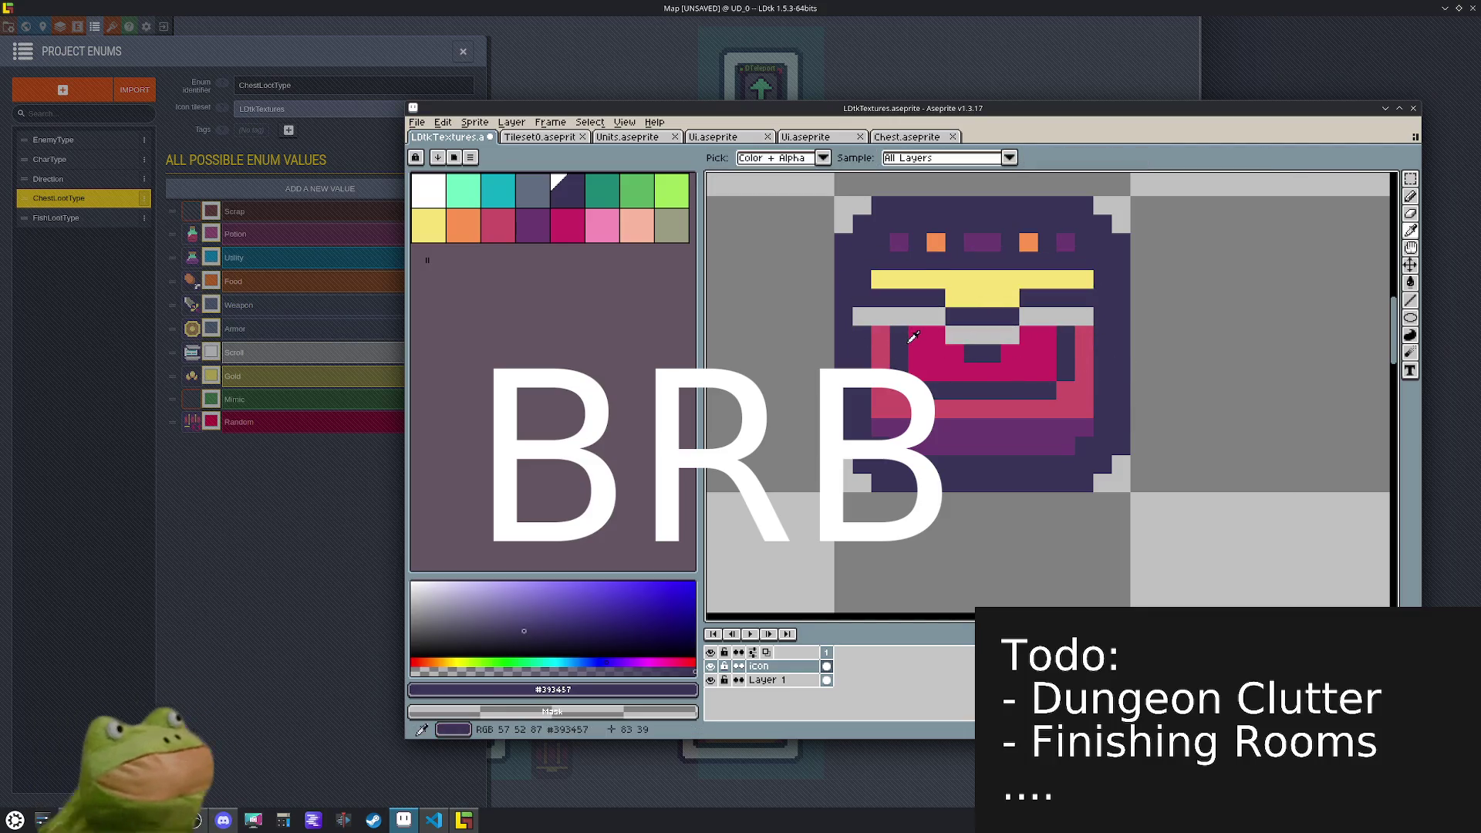
pyautogui.press('b')
# - Fill the leftover grey gap pixels with dark purple, pink and magenta
pyautogui.click(899, 317)
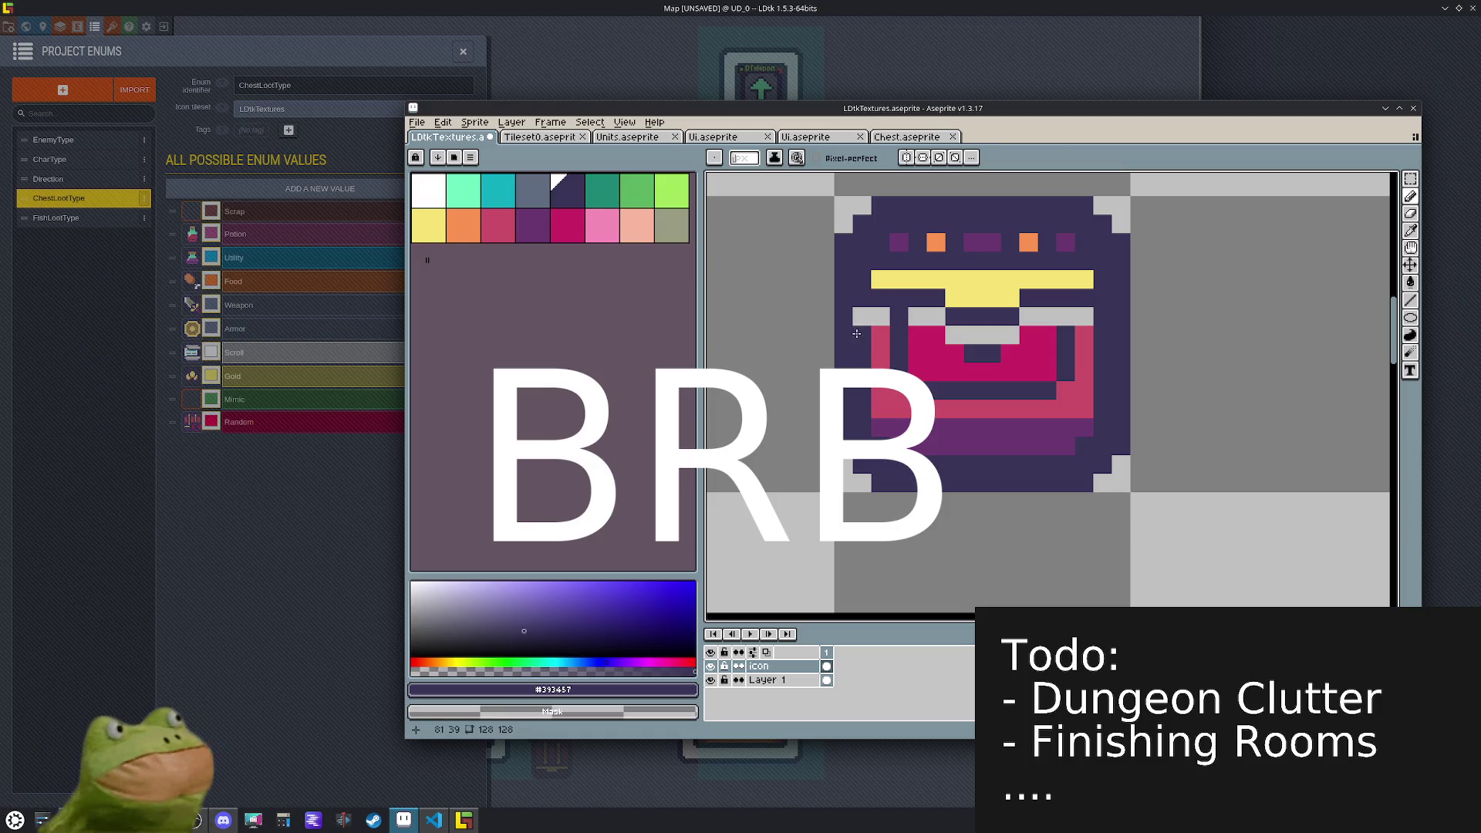
pyautogui.click(1064, 316)
pyautogui.keyDown('alt'); pyautogui.click(1084, 347); pyautogui.keyUp('alt')
pyautogui.click(1084, 317)
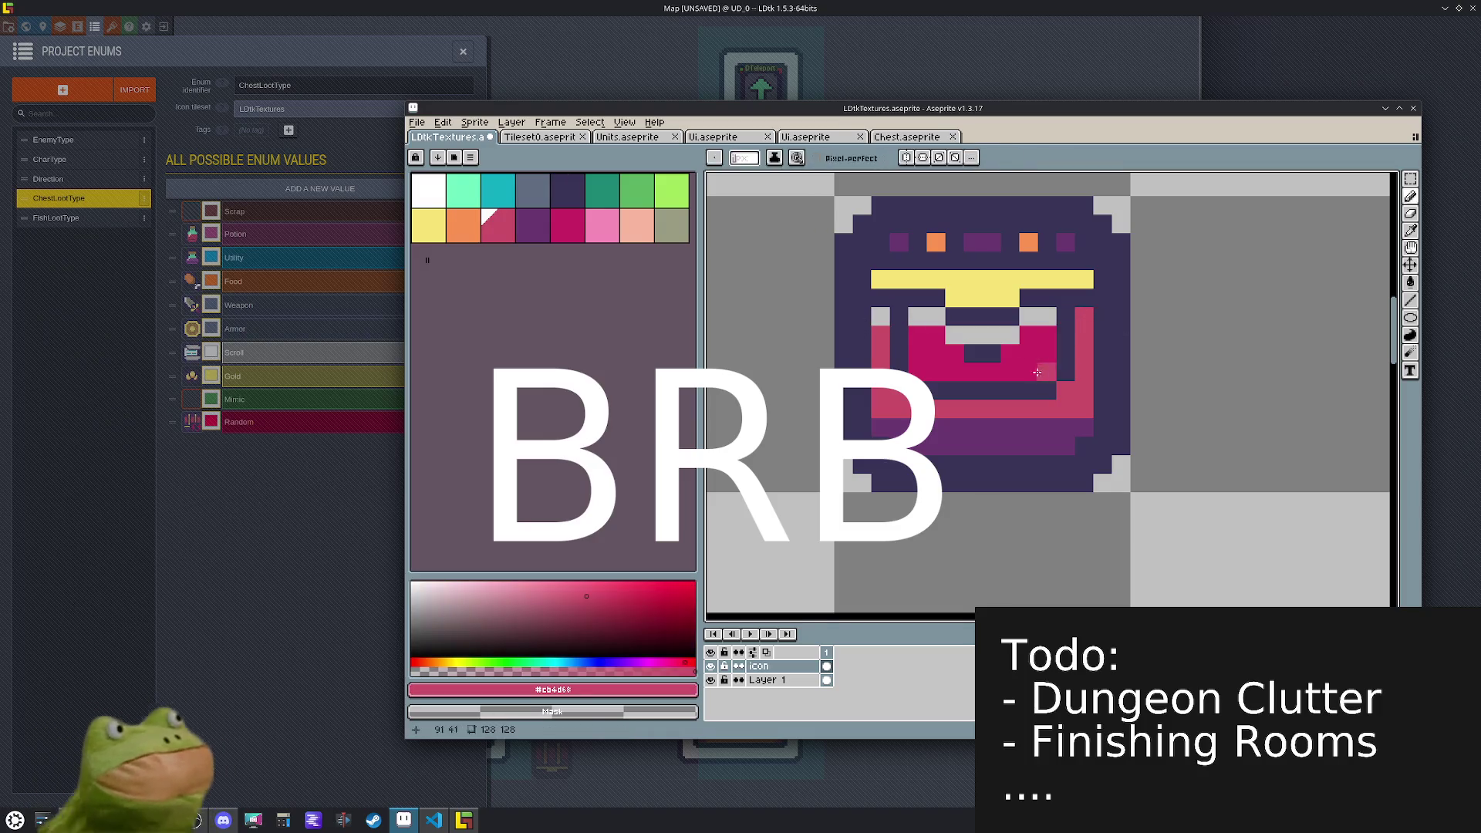
pyautogui.keyDown('alt'); pyautogui.click(981, 352); pyautogui.keyUp('alt')
pyautogui.moveTo(954, 334)
pyautogui.mouseDown()
pyautogui.moveTo(991, 334)
pyautogui.moveTo(917, 316)
pyautogui.mouseUp()
pyautogui.keyDown('alt'); pyautogui.click(963, 351); pyautogui.keyUp('alt')
pyautogui.click(1009, 335)
pyautogui.click(1045, 318)
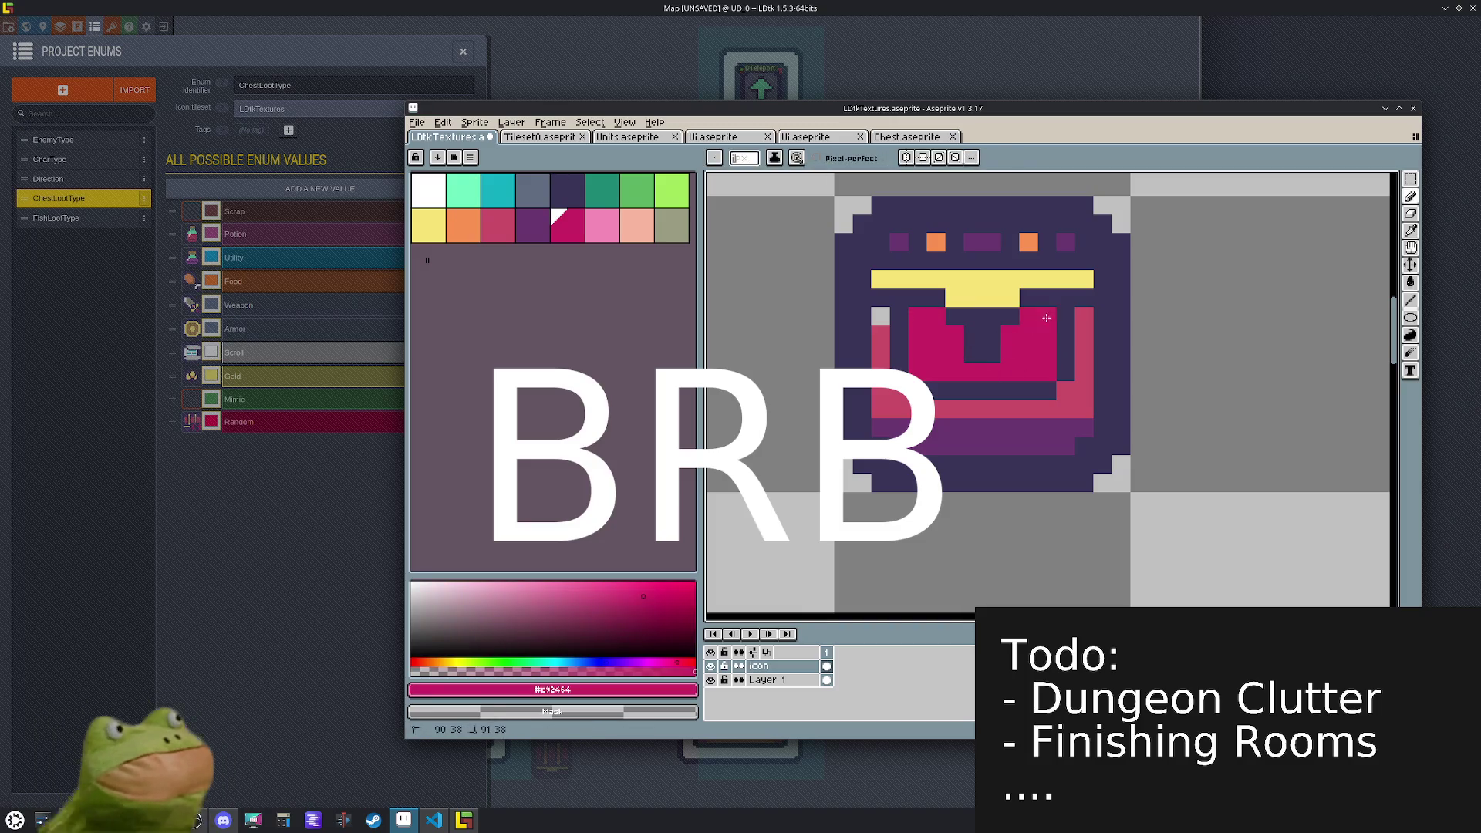
pyautogui.keyDown('alt'); pyautogui.click(880, 344); pyautogui.keyUp('alt')
pyautogui.click(880, 316)
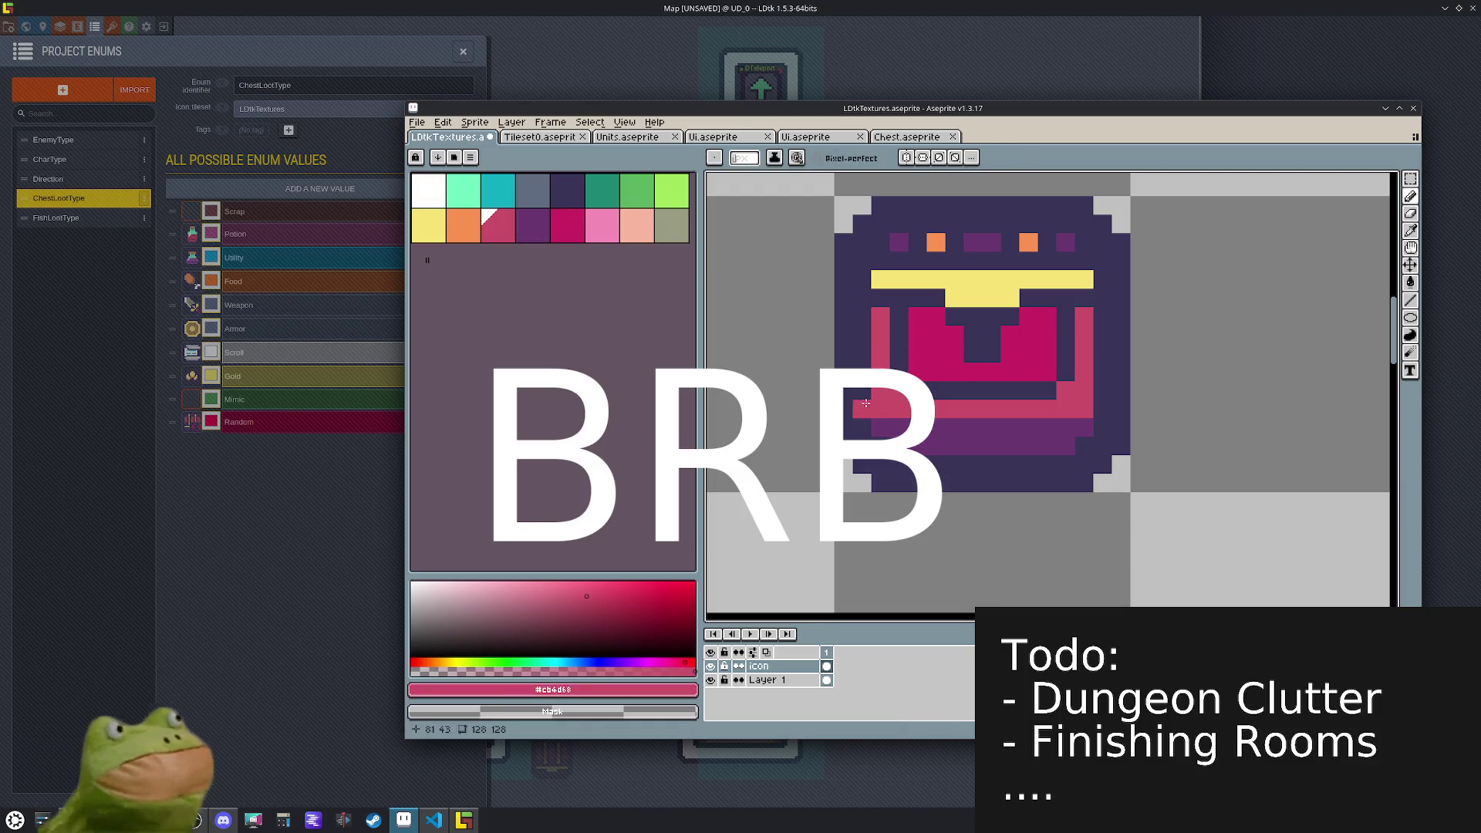
# - Paint white fangs at the mouth's upper corners and a white centre tooth column
pyautogui.click(429, 190)
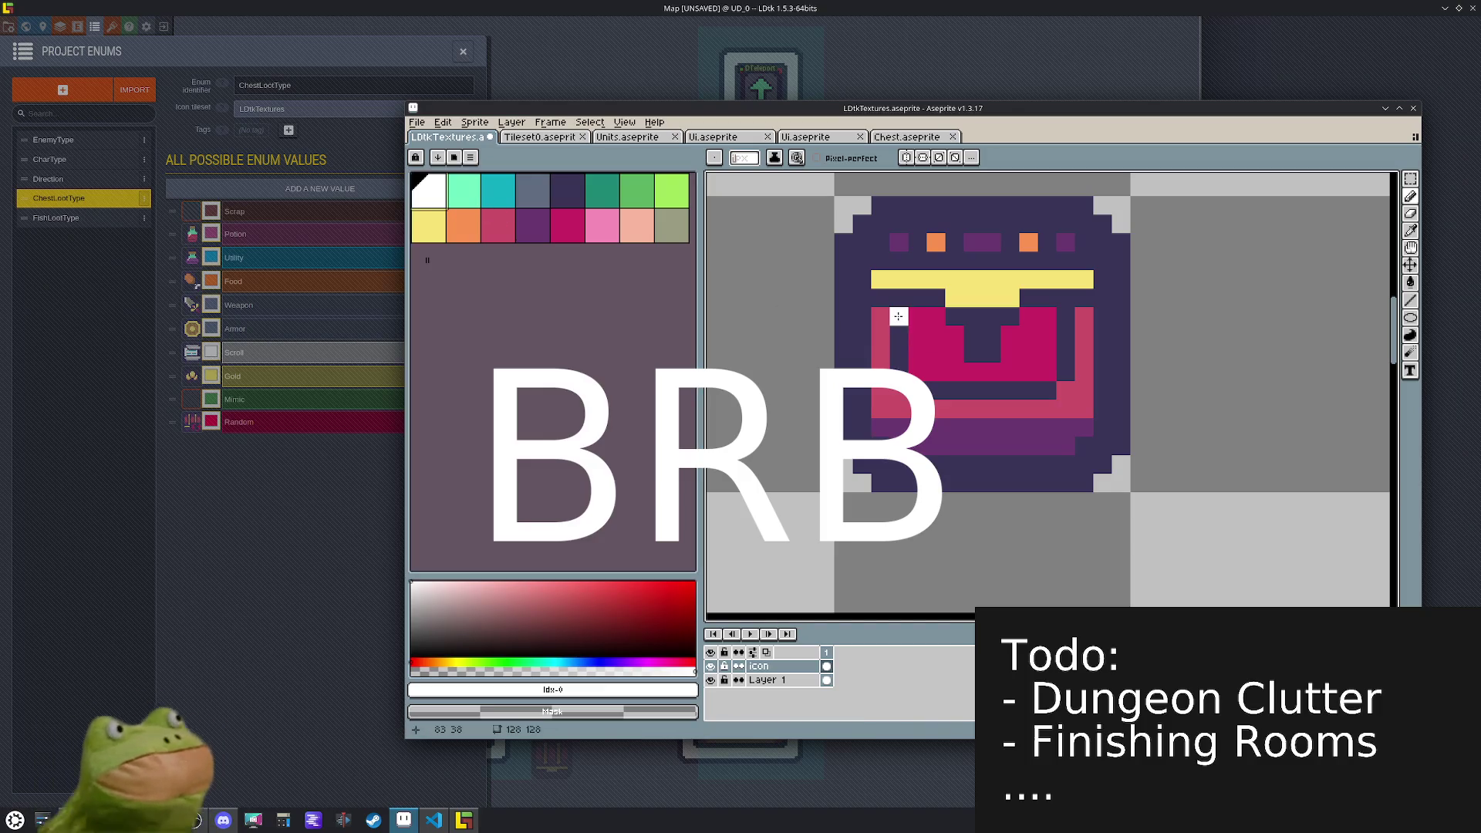
pyautogui.moveTo(899, 316)
pyautogui.mouseDown()
pyautogui.moveTo(899, 335)
pyautogui.moveTo(917, 316)
pyautogui.mouseUp()
pyautogui.moveTo(1065, 316); pyautogui.dragTo(1062, 334)
pyautogui.click(1046, 317)
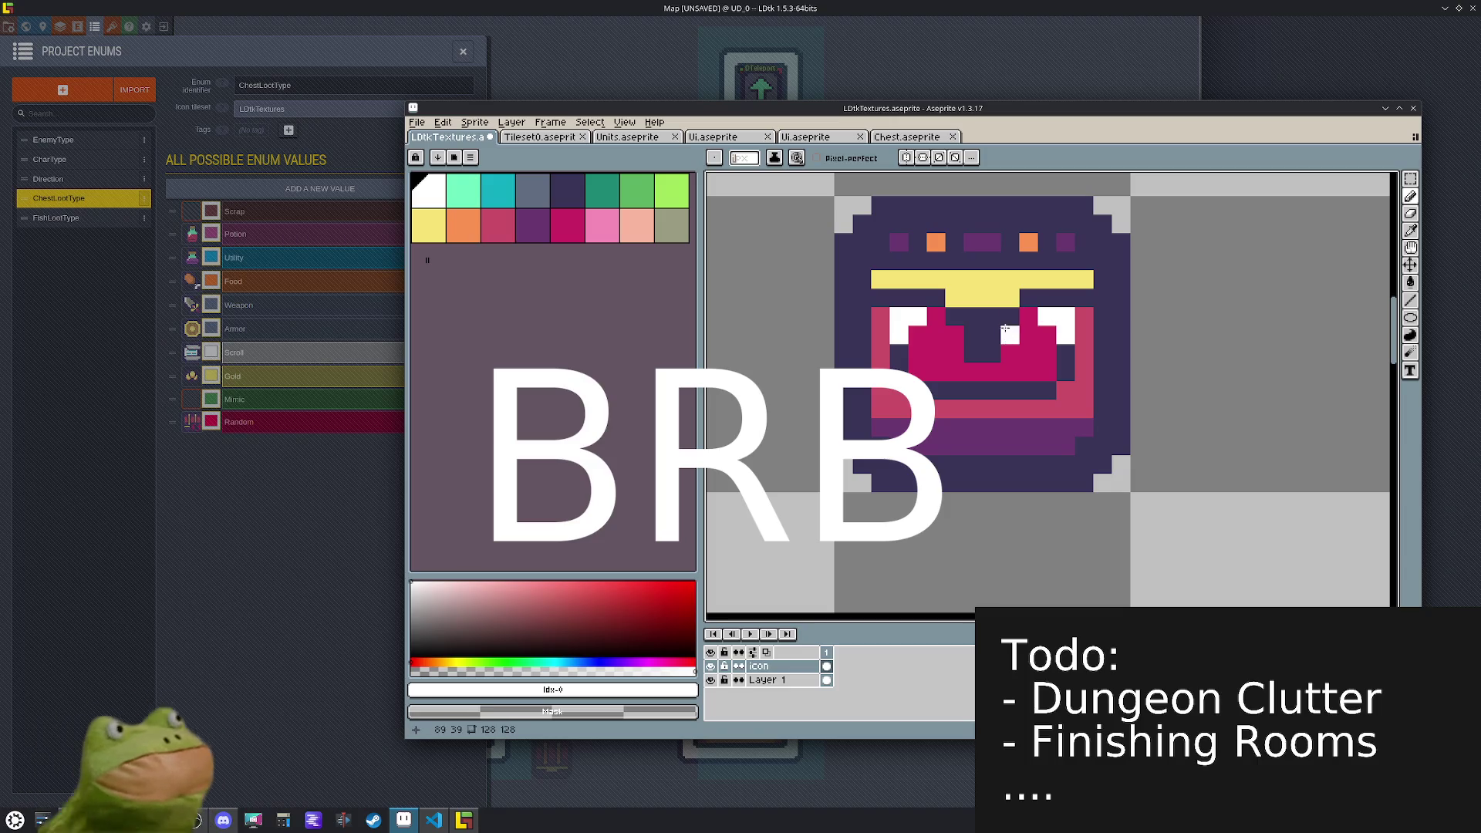
pyautogui.moveTo(953, 334)
pyautogui.mouseDown()
pyautogui.moveTo(954, 349)
pyautogui.moveTo(1001, 355)
pyautogui.mouseUp()
pyautogui.keyDown('alt'); pyautogui.click(993, 370); pyautogui.keyUp('alt')
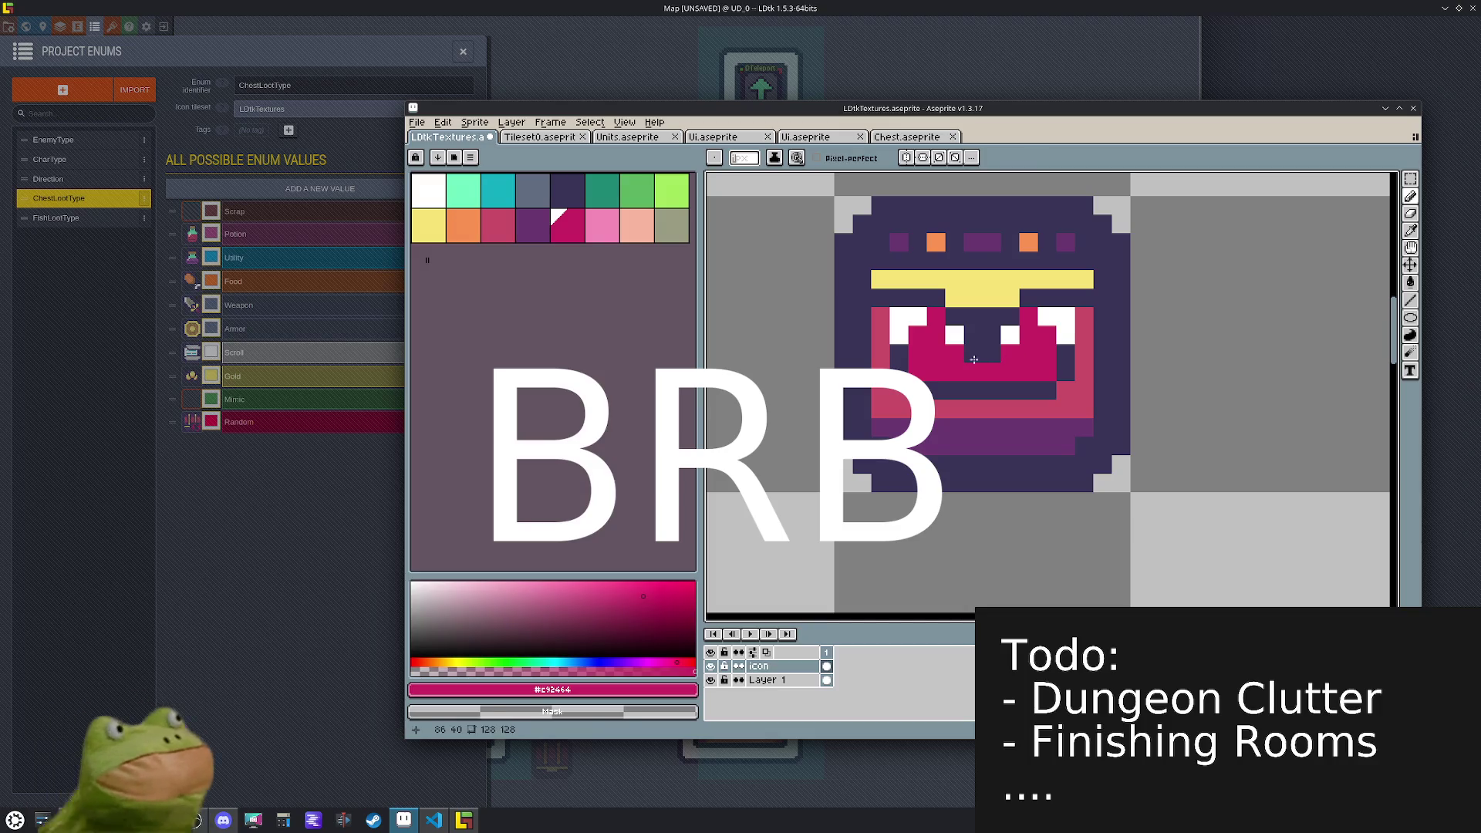
# - Darken the pixels beside the centre tooth and the pink mouth-edge pixels to dark purple
pyautogui.keyDown('alt'); pyautogui.click(982, 343); pyautogui.keyUp('alt')
pyautogui.click(1026, 335)
pyautogui.moveTo(1025, 334); pyautogui.dragTo(1055, 335)
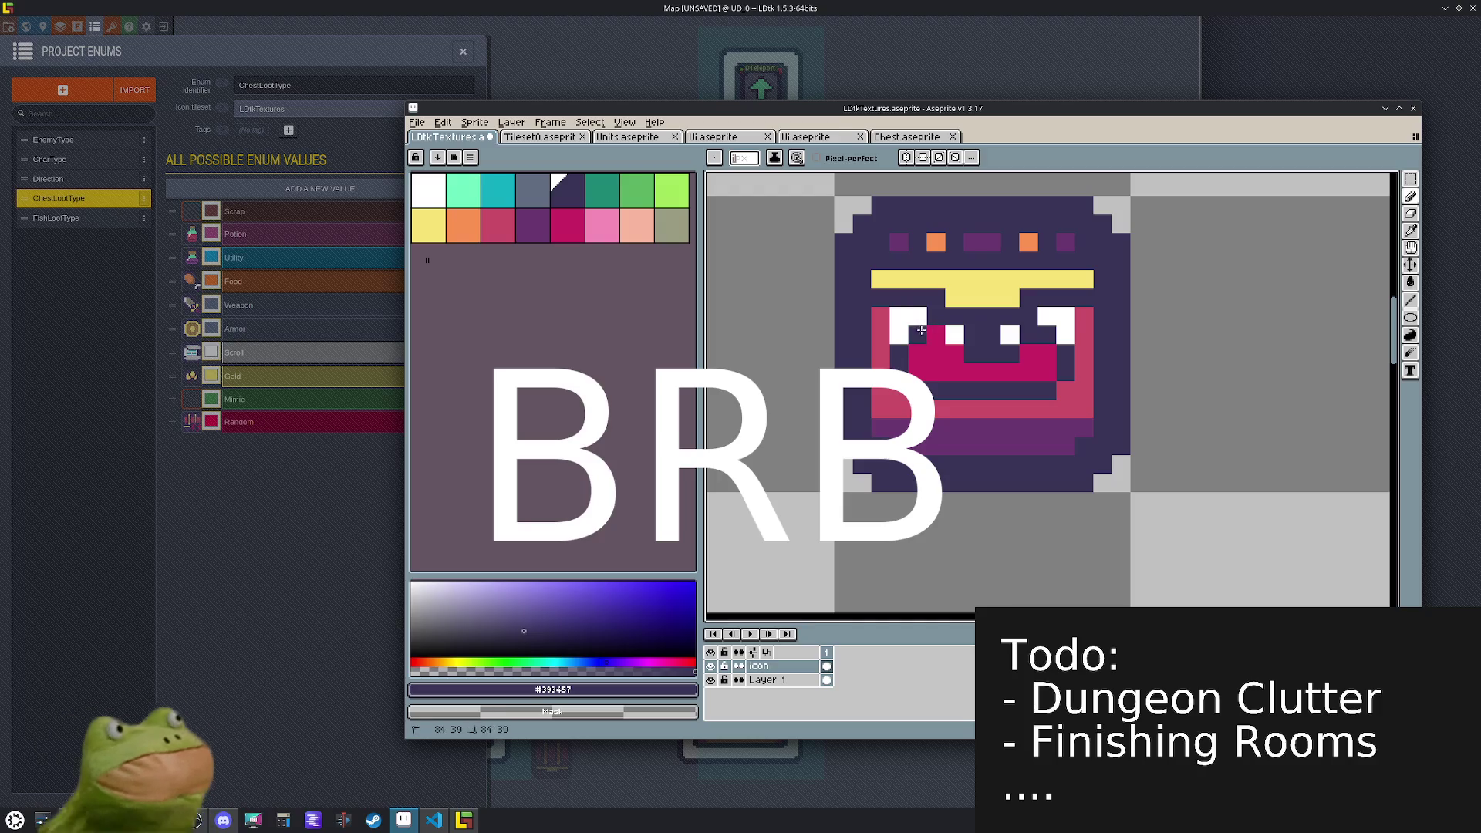
pyautogui.click(880, 317)
pyautogui.click(1084, 316)
pyautogui.click(1083, 335)
pyautogui.scroll(-2, 1038, 324)
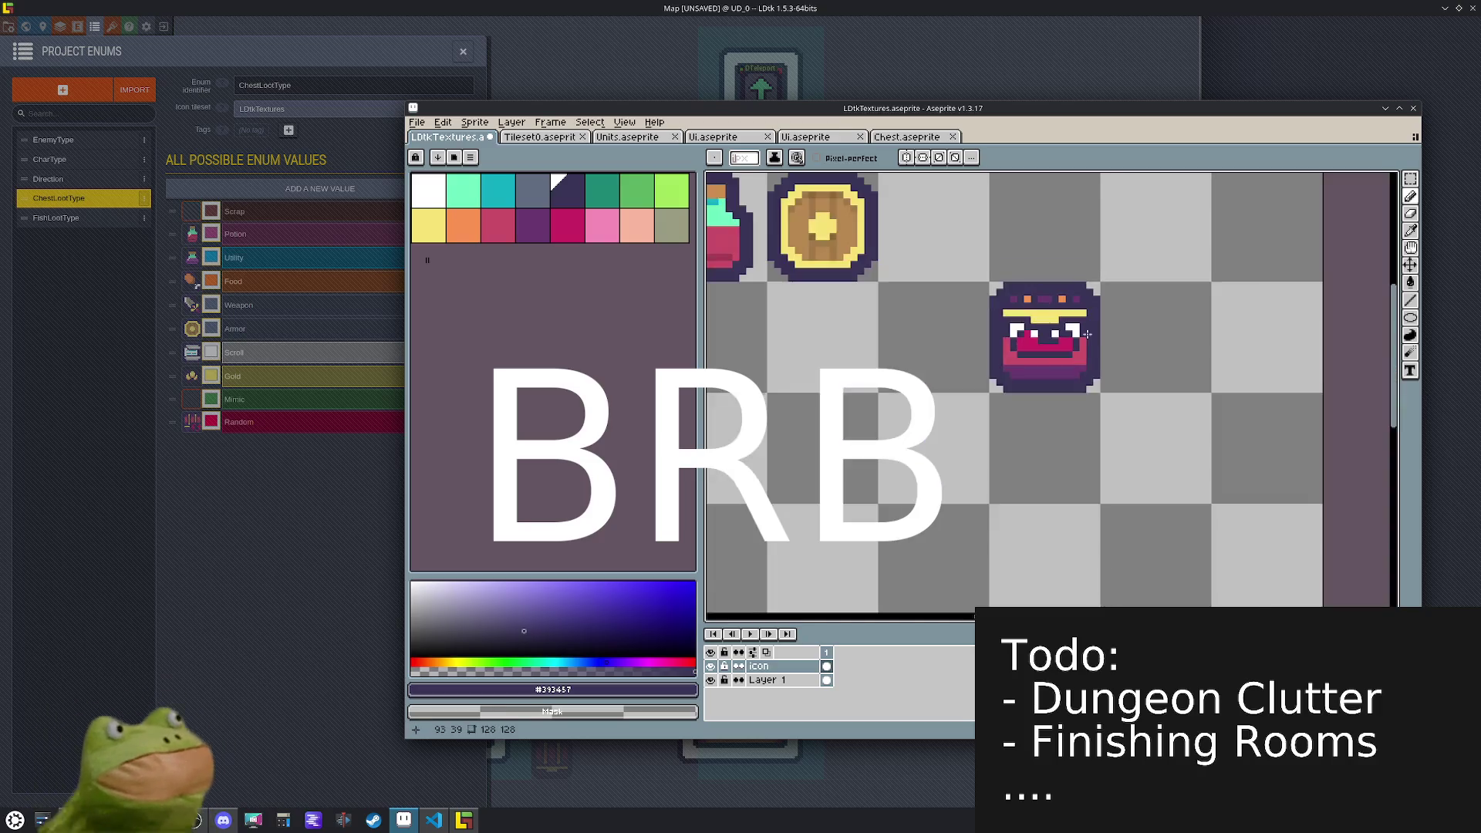
pyautogui.scroll(2, 1038, 323)
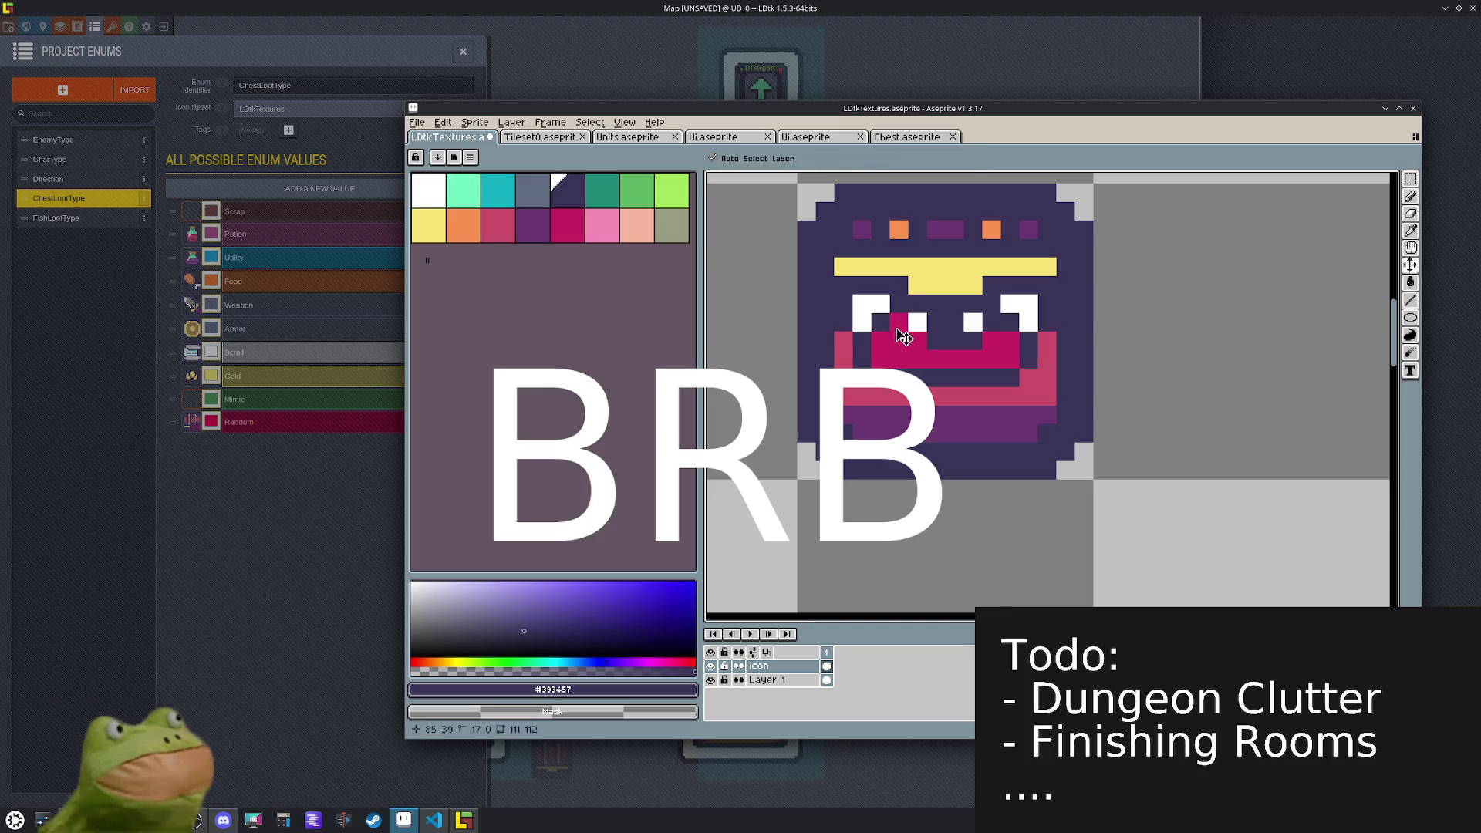
pyautogui.scroll(-3, 1026, 379)
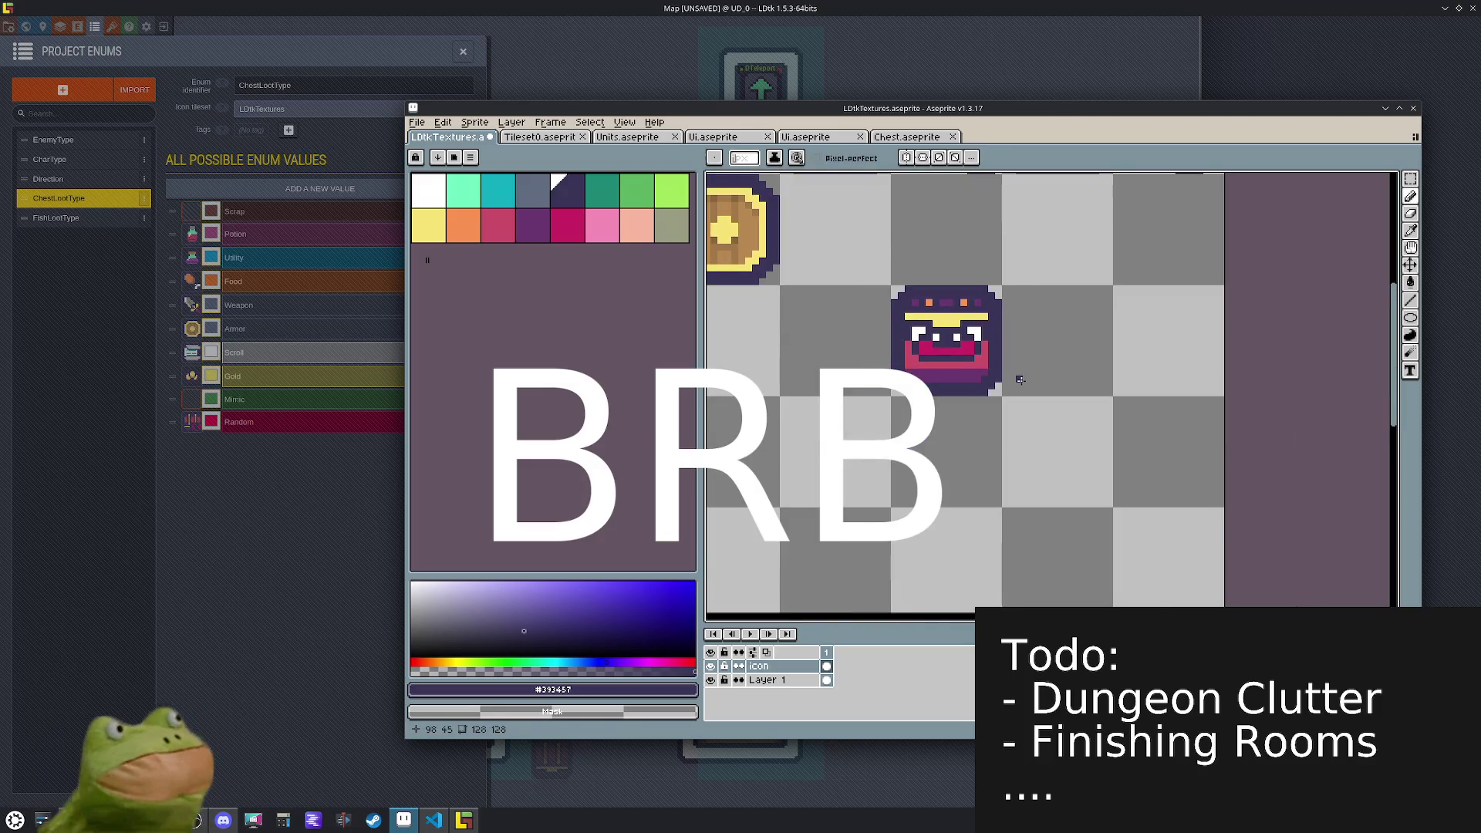
pyautogui.scroll(3, 997, 377)
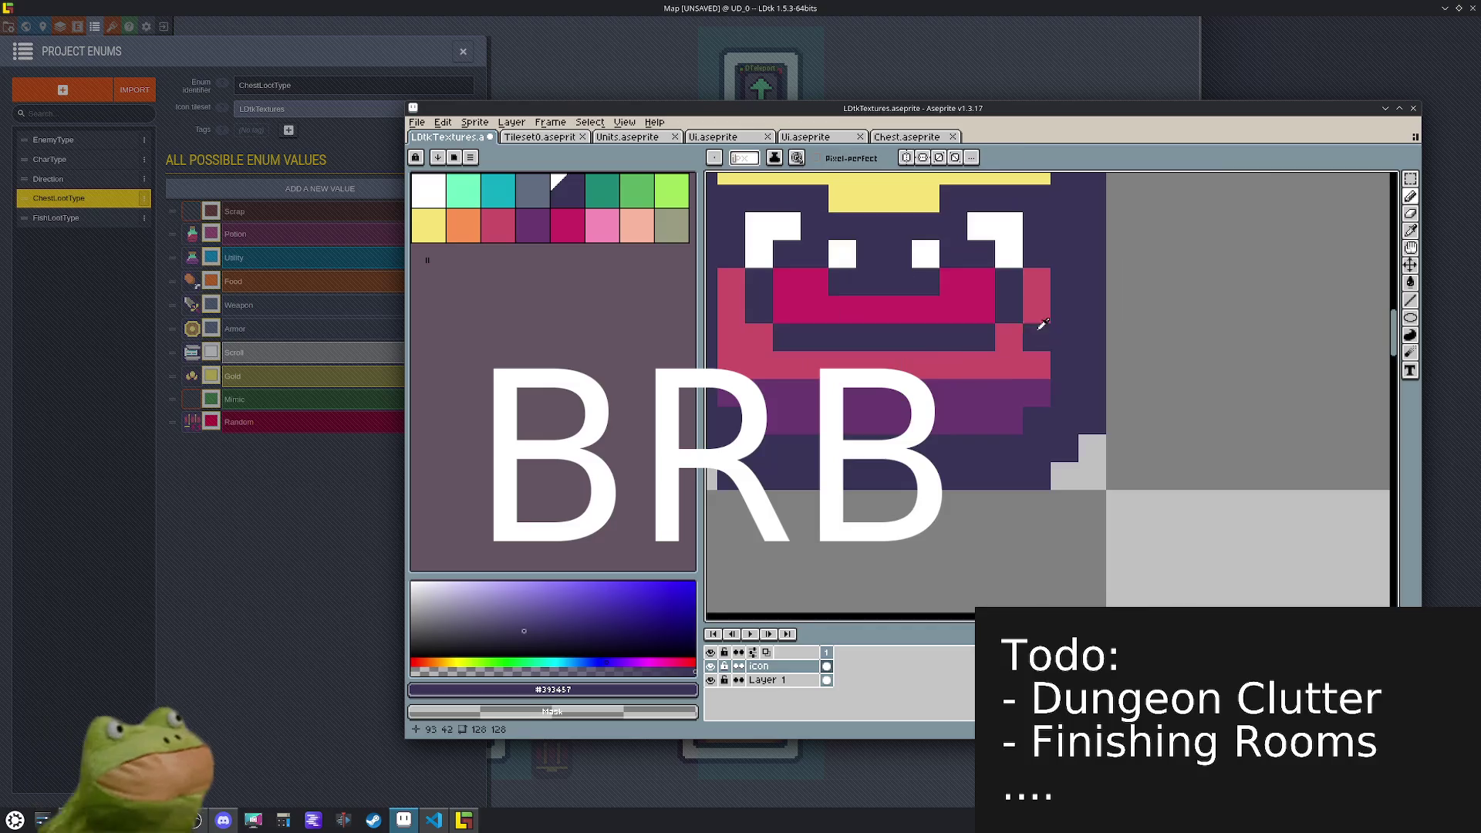
# - Paint white teeth into the chest icon's mouth corners and inner mouth
pyautogui.press('x')
pyautogui.click(980, 336)
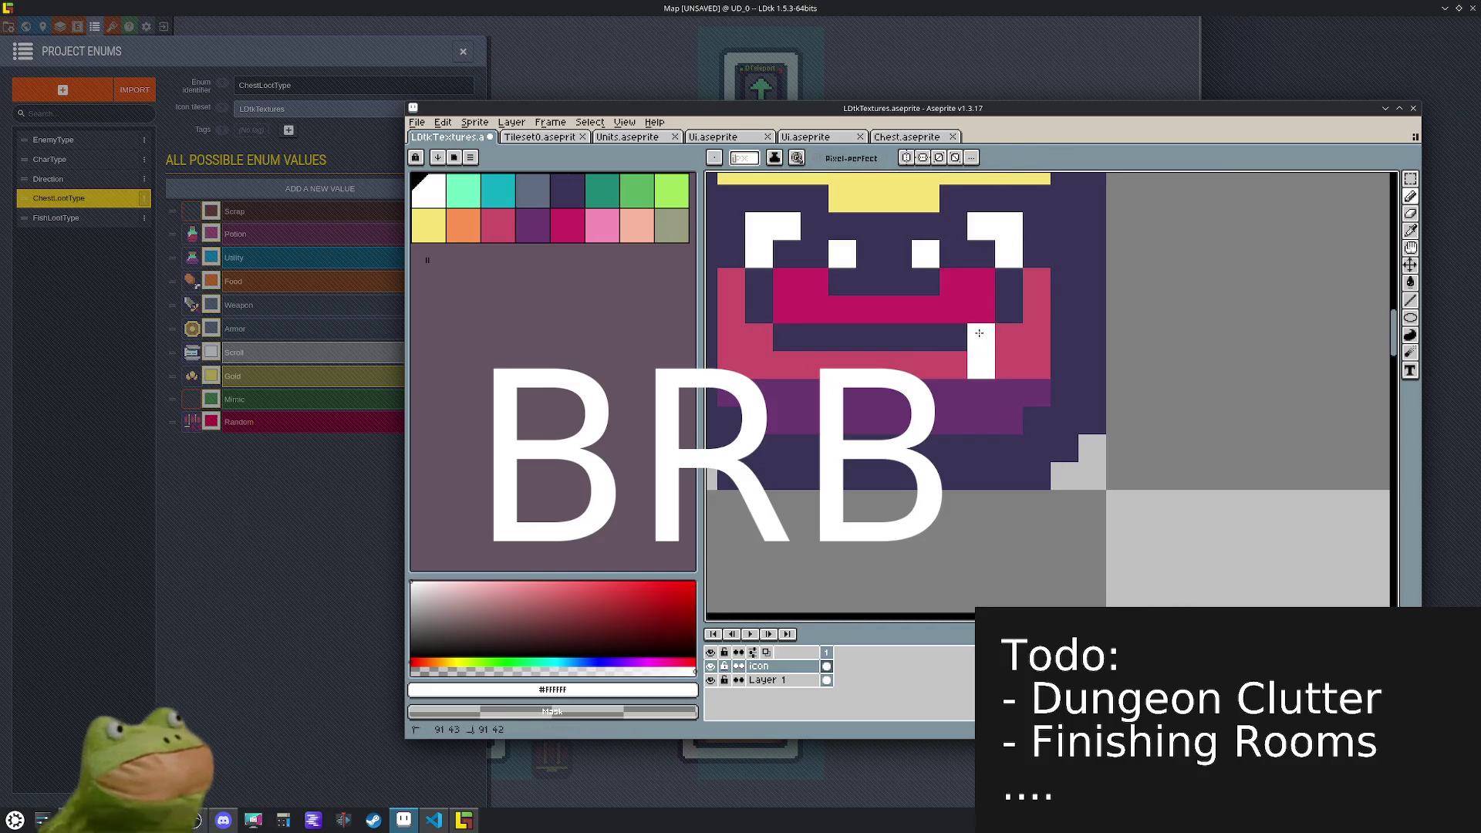
pyautogui.click(953, 364)
pyautogui.click(786, 364)
pyautogui.click(787, 336)
pyautogui.click(810, 361)
pyautogui.click(773, 301)
pyautogui.click(814, 339)
pyautogui.click(953, 337)
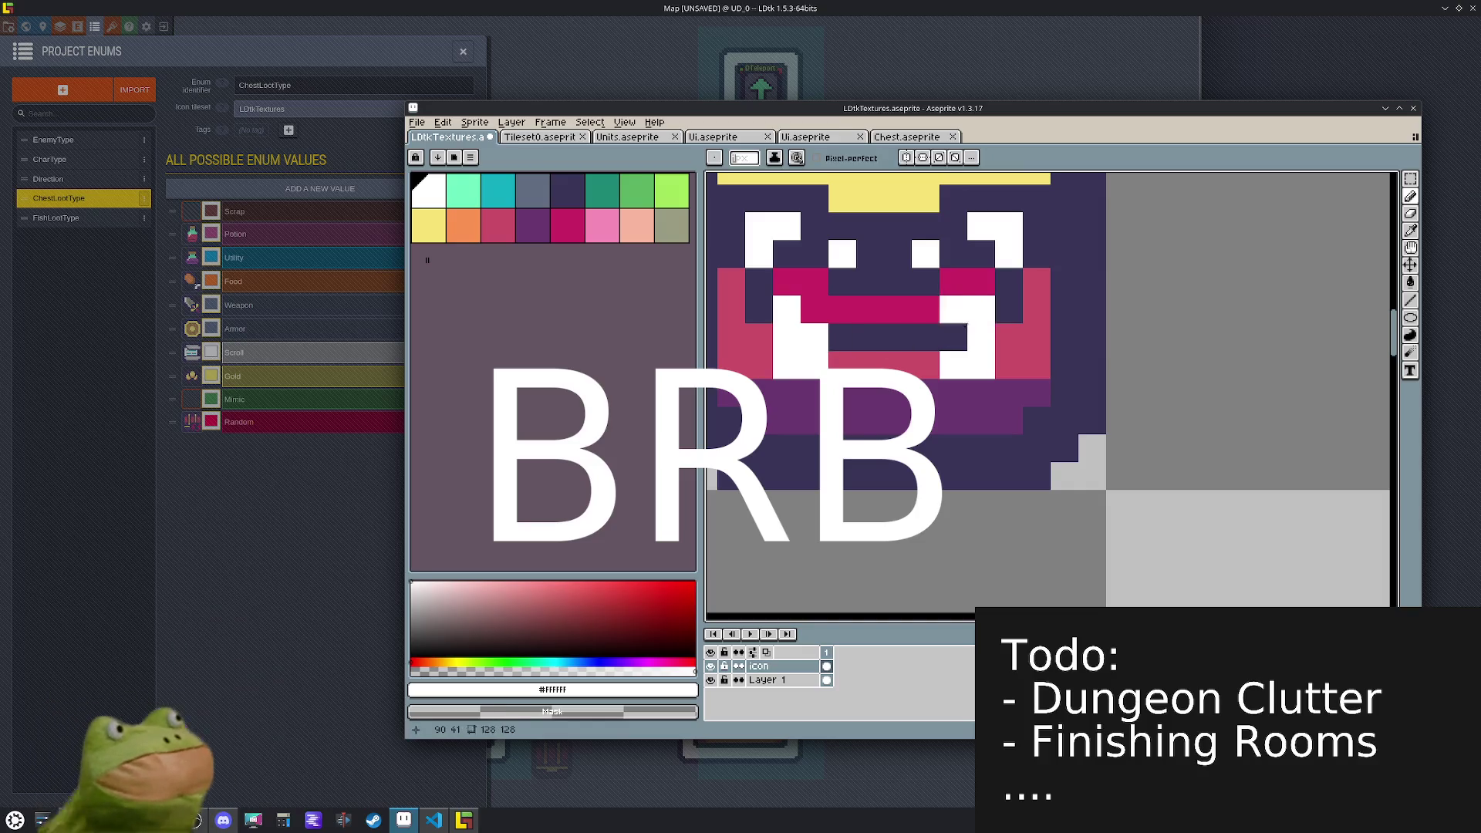
# - Repaint the mouth's bottom white pixels pink and darken two nearby chest pixels
pyautogui.keyDown('alt'); pyautogui.click(985, 369); pyautogui.keyUp('alt')
pyautogui.click(953, 364)
pyautogui.click(787, 364)
pyautogui.click(815, 364)
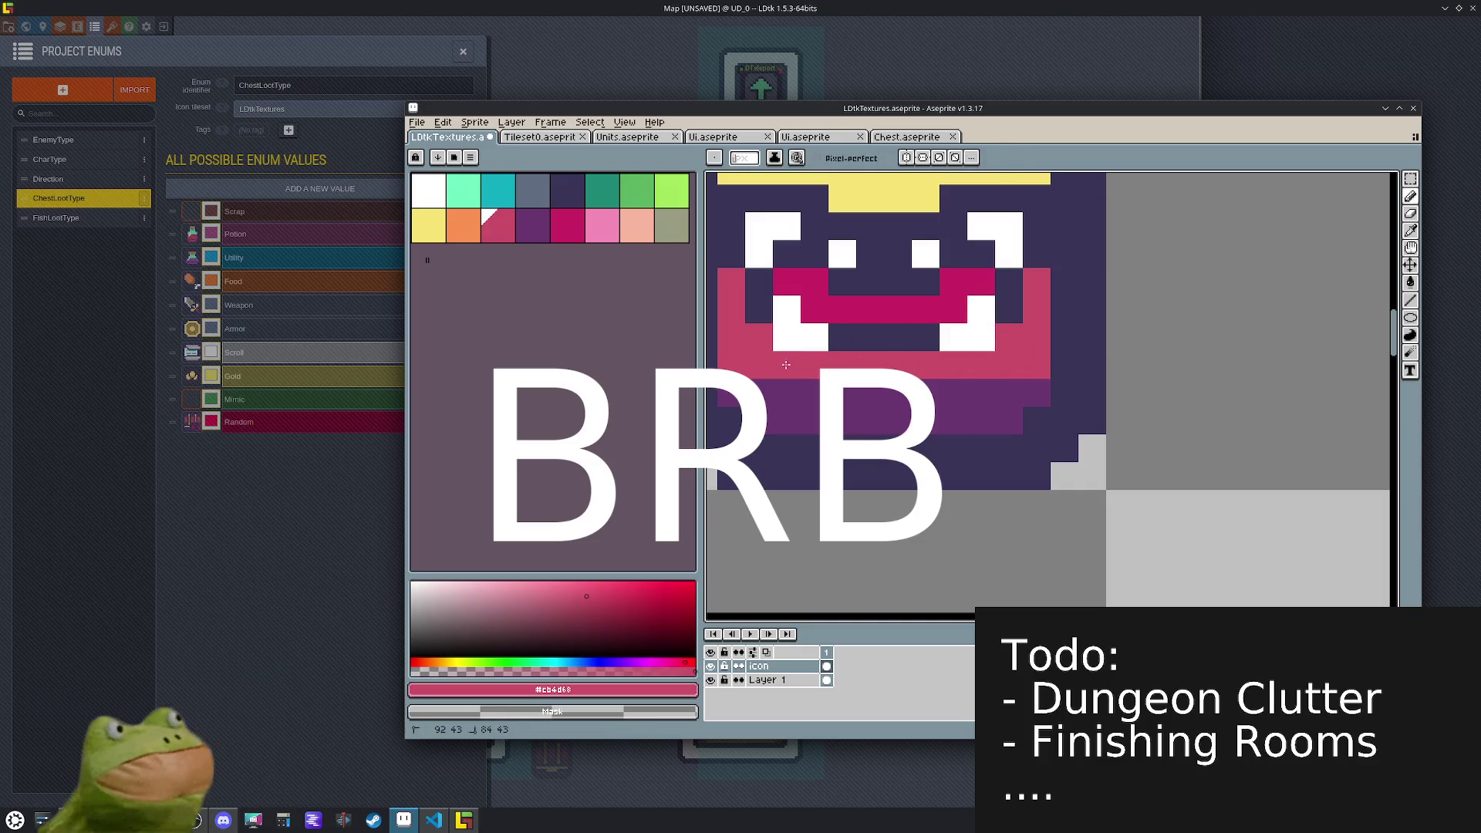
pyautogui.keyDown('alt'); pyautogui.click(930, 333); pyautogui.keyUp('alt')
pyautogui.click(964, 365)
# - Darken the right mouth edge, magenta corner, bar end and several lower-left chest pixels
pyautogui.click(1012, 336)
pyautogui.click(981, 283)
pyautogui.click(953, 310)
pyautogui.click(811, 364)
pyautogui.click(787, 364)
pyautogui.click(759, 337)
pyautogui.click(787, 283)
pyautogui.click(815, 310)
# - Sample colours from the chest and paint a pink line across the mouth row
pyautogui.scroll(-5, 976, 378)
pyautogui.scroll(5, 966, 379)
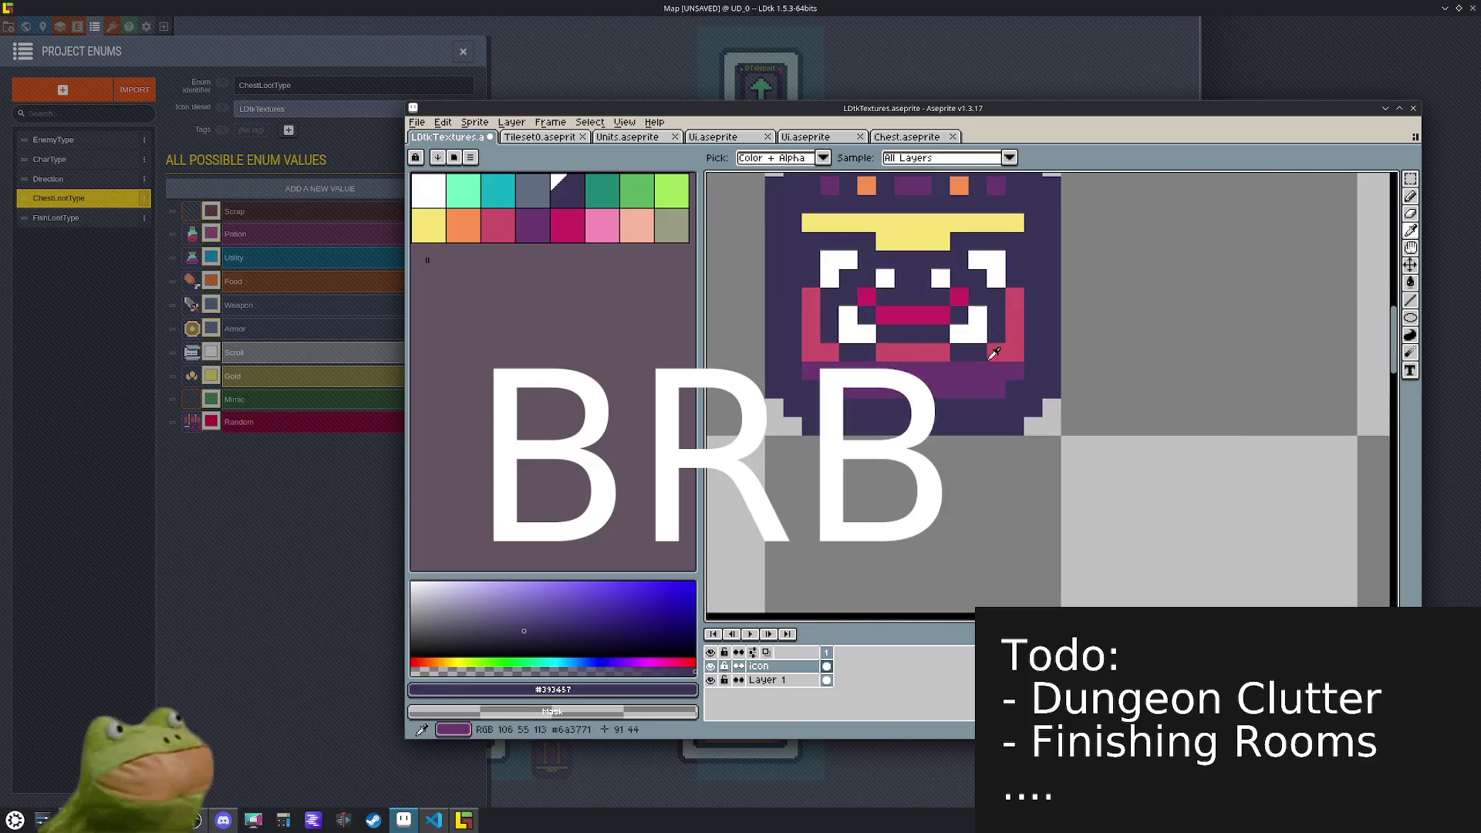
pyautogui.keyDown('alt'); pyautogui.click(984, 355); pyautogui.keyUp('alt')
pyautogui.scroll(-5, 1055, 388)
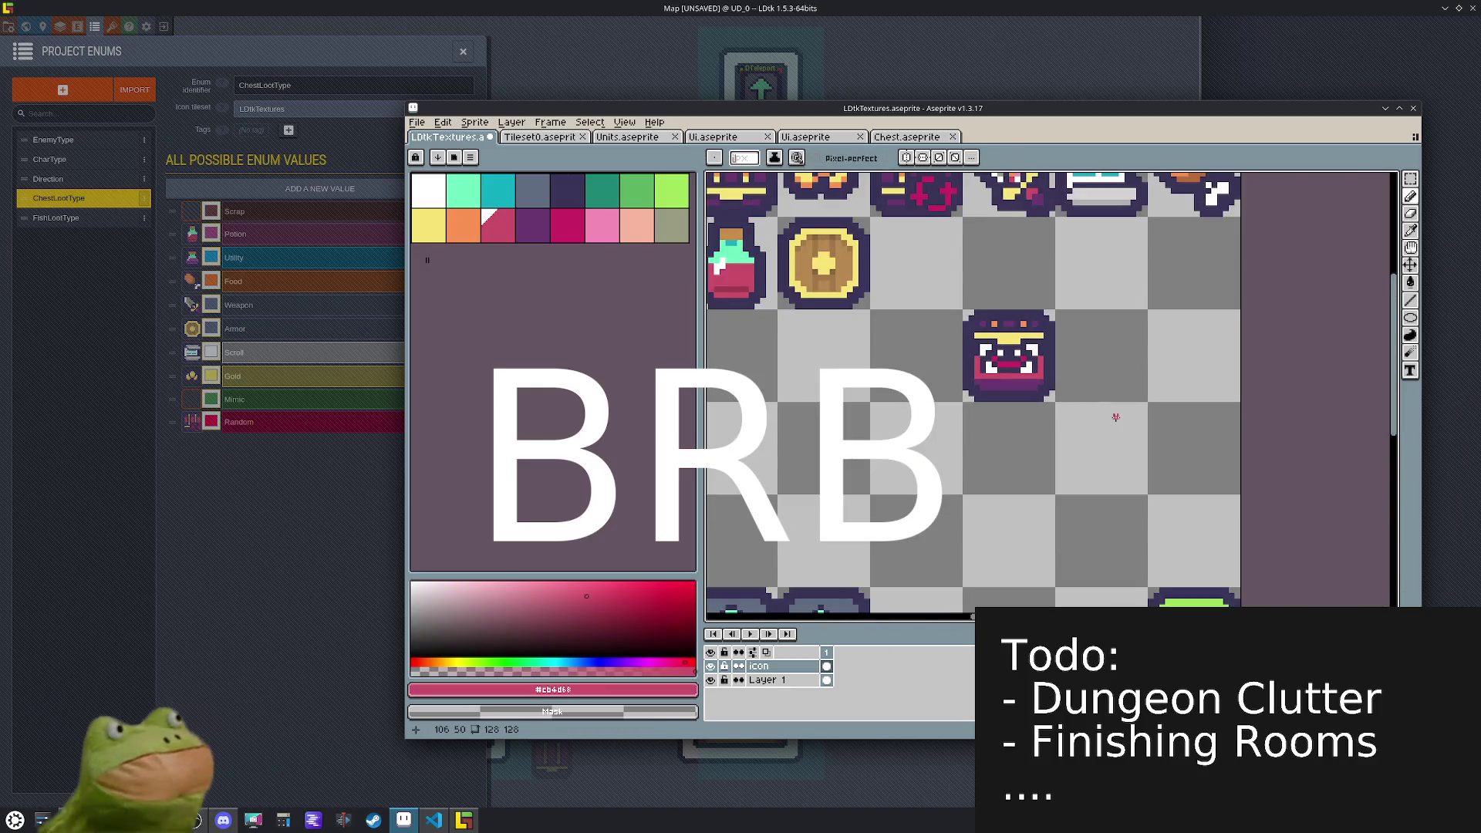
pyautogui.scroll(5, 1011, 324)
pyautogui.press('alt')
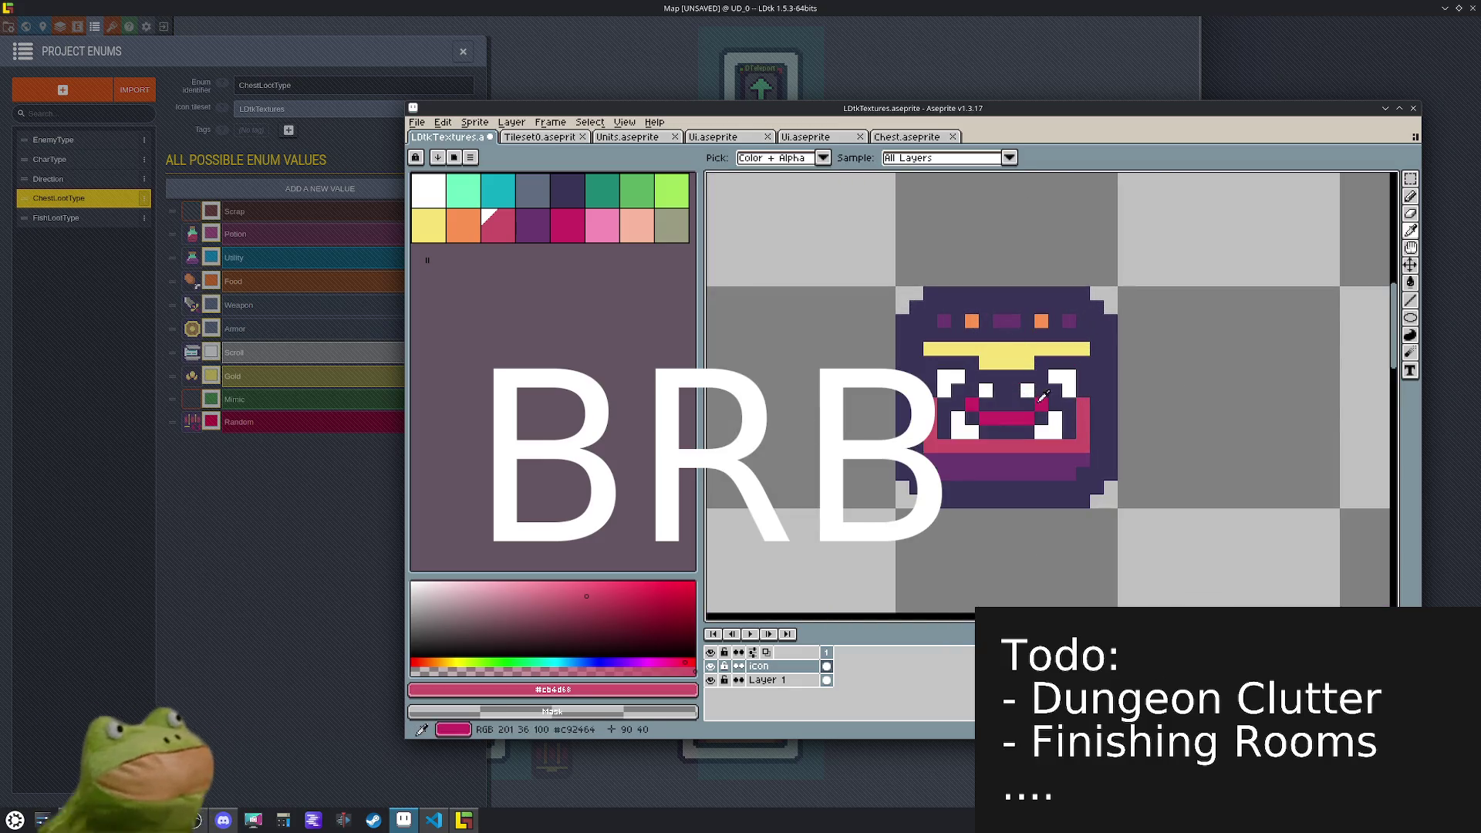
pyautogui.keyDown('alt'); pyautogui.click(1054, 385); pyautogui.keyUp('alt')
pyautogui.keyDown('alt'); pyautogui.click(1047, 403); pyautogui.keyUp('alt')
pyautogui.keyDown('alt'); pyautogui.click(1045, 395); pyautogui.keyUp('alt')
pyautogui.keyDown('alt'); pyautogui.click(1012, 417); pyautogui.keyUp('alt')
pyautogui.moveTo(994, 405); pyautogui.dragTo(1034, 407)
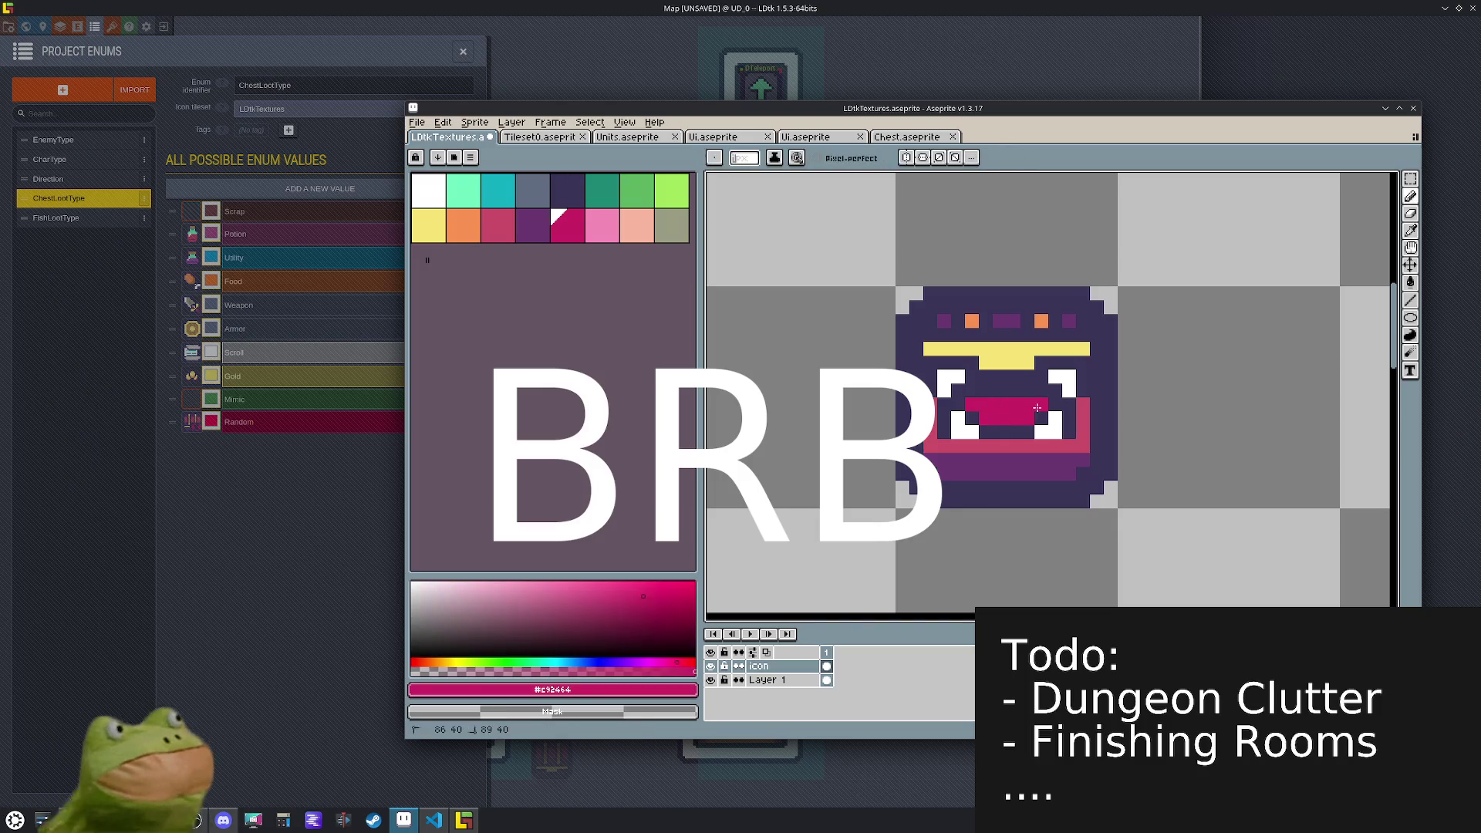
pyautogui.keyDown('alt'); pyautogui.click(1002, 386); pyautogui.keyUp('alt')
# - Touch up the chest by repainting several pixels magenta with sampled colours
pyautogui.scroll(-3, 1003, 385)
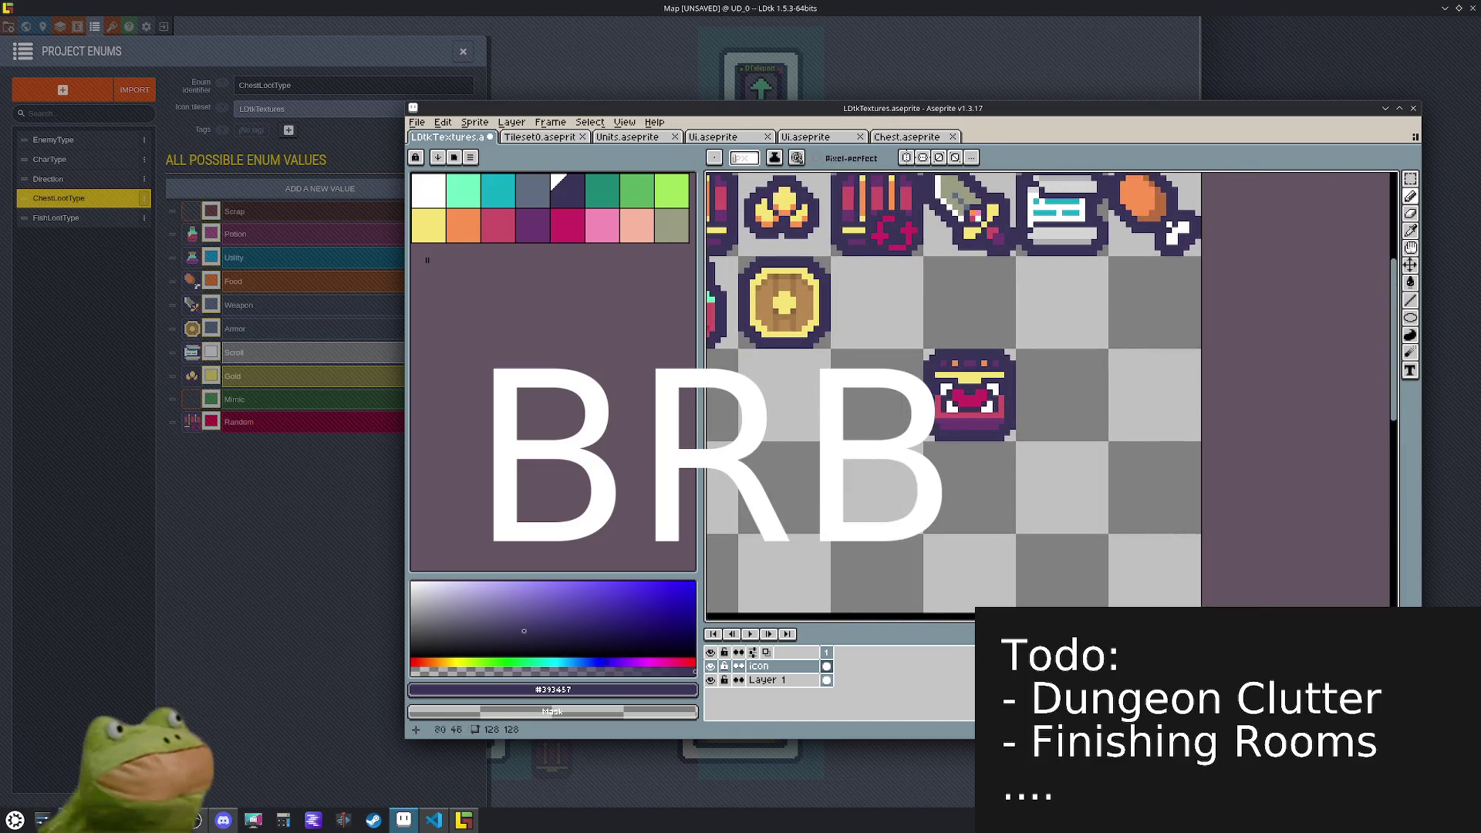
pyautogui.scroll(4, 984, 388)
pyautogui.keyDown('alt'); pyautogui.click(902, 368); pyautogui.keyUp('alt')
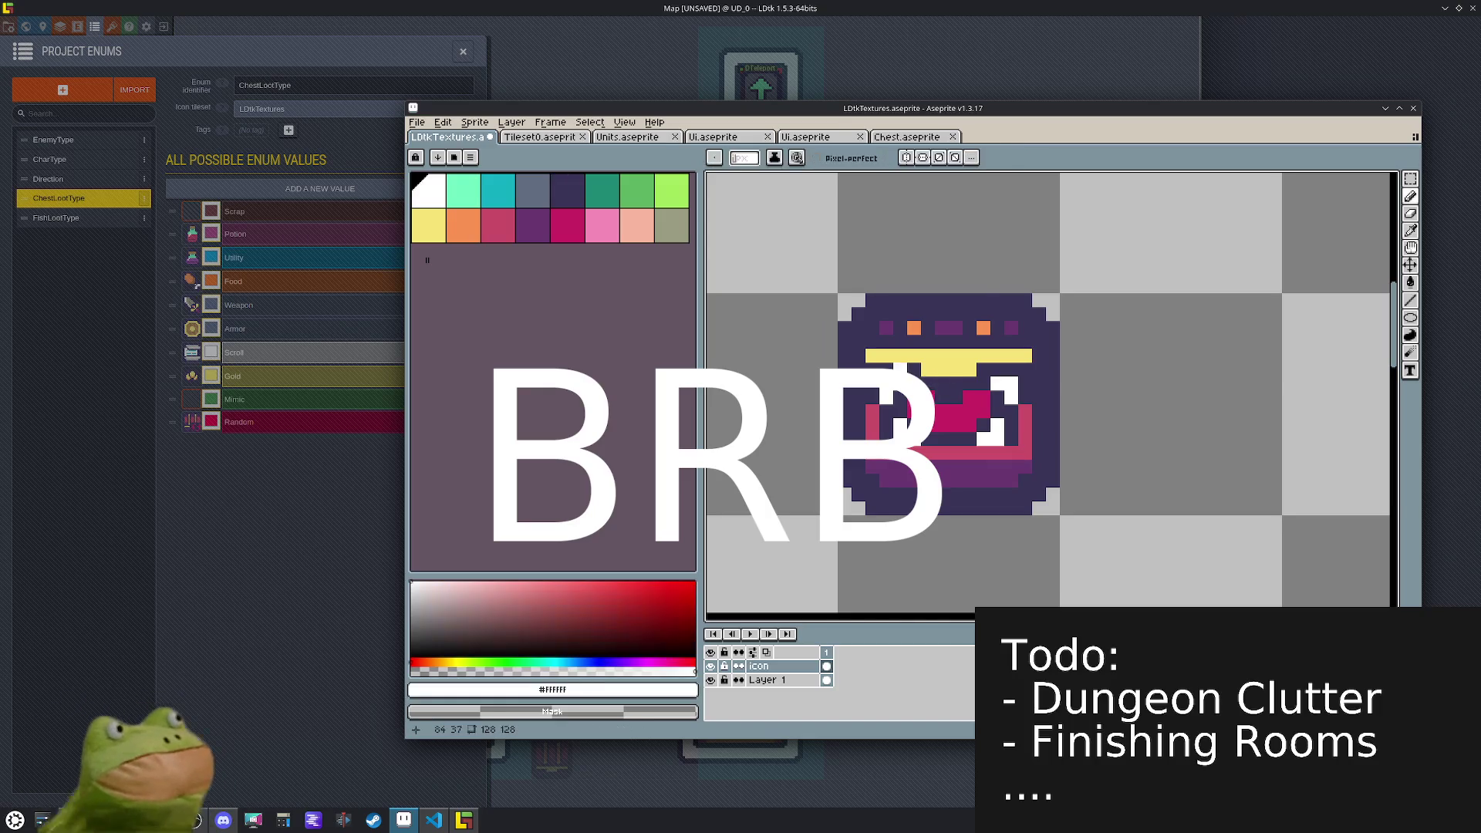
pyautogui.scroll(-3, 1087, 424)
pyautogui.scroll(3, 1095, 428)
pyautogui.keyDown('alt'); pyautogui.click(1083, 404); pyautogui.keyUp('alt')
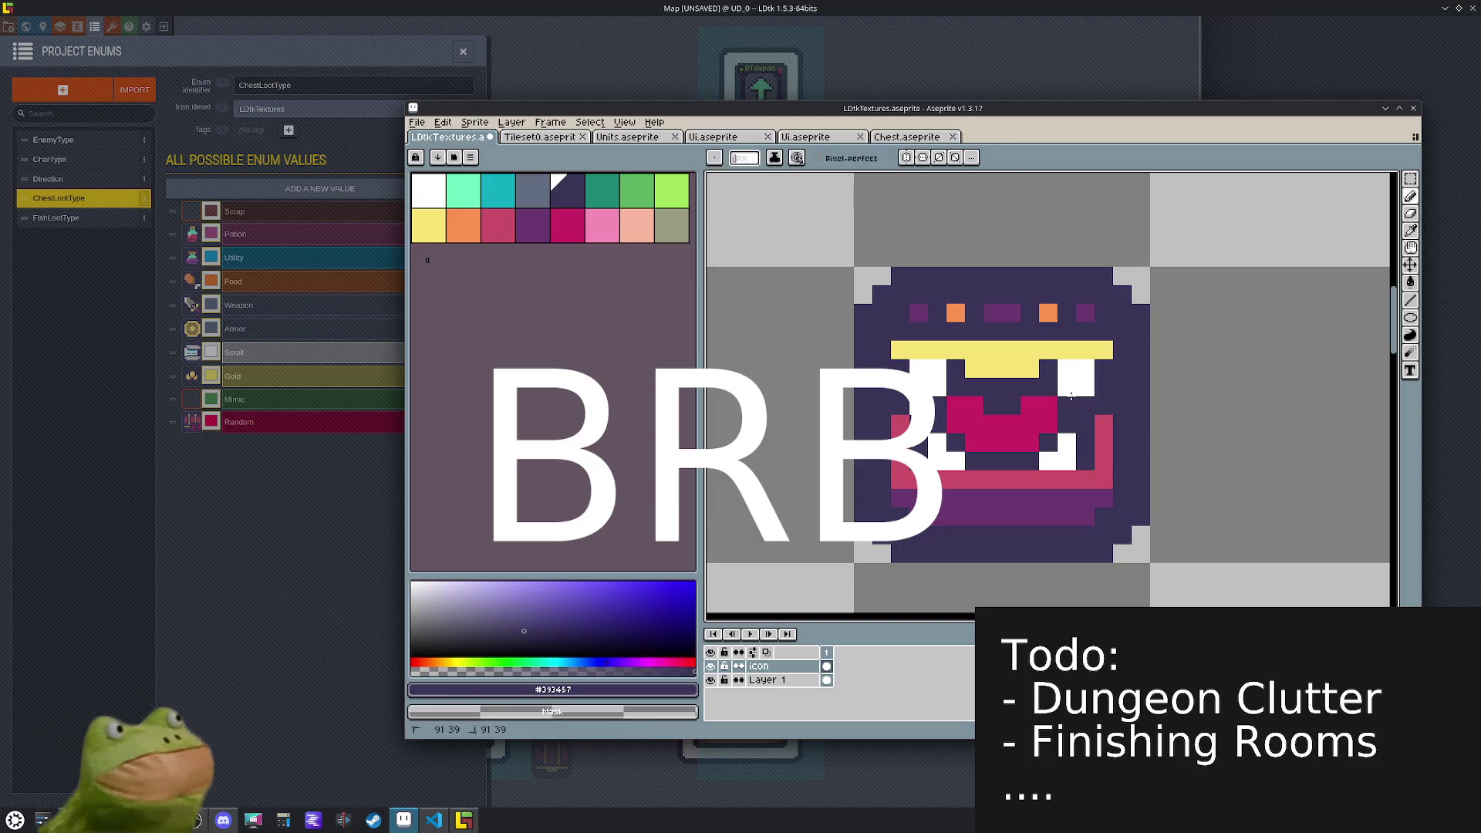
pyautogui.keyDown('alt'); pyautogui.click(1082, 393); pyautogui.keyUp('alt')
pyautogui.click(1085, 442)
pyautogui.keyDown('alt'); pyautogui.click(1056, 416); pyautogui.keyUp('alt')
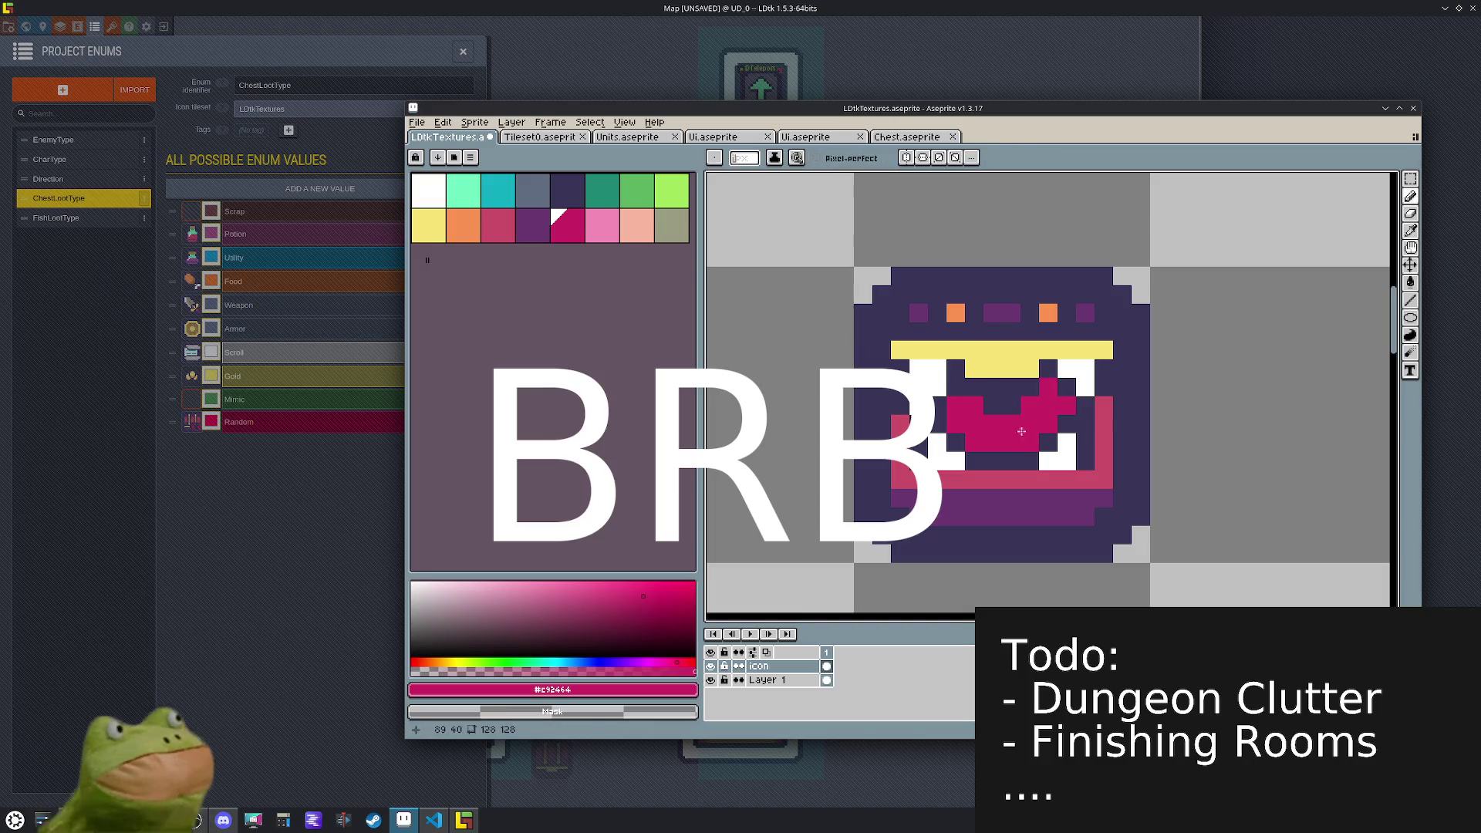
pyautogui.keyDown('alt'); pyautogui.click(950, 390); pyautogui.keyUp('alt')
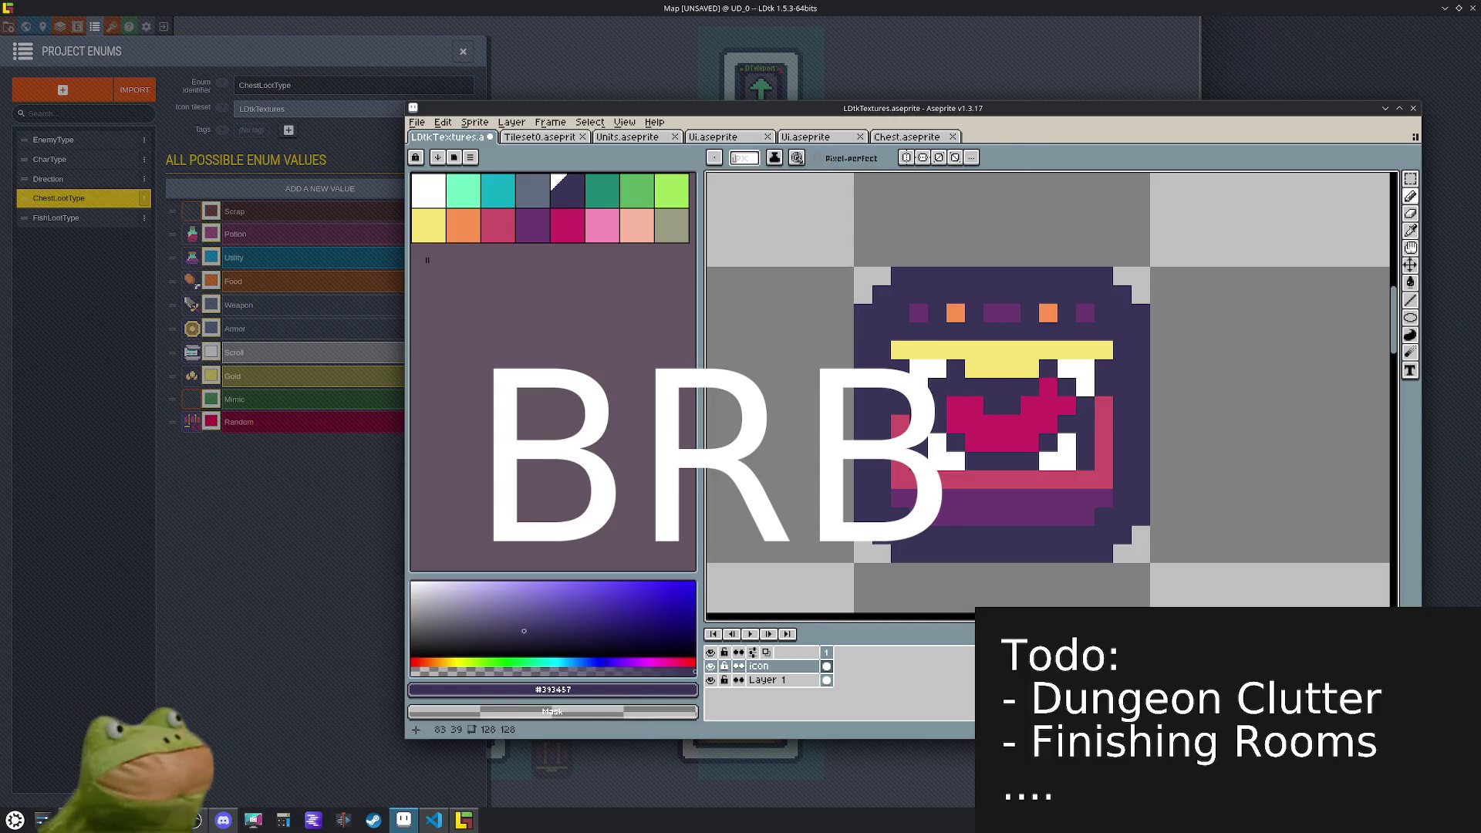
pyautogui.keyDown('alt'); pyautogui.click(953, 405); pyautogui.keyUp('alt')
pyautogui.click(955, 387)
pyautogui.keyDown('alt'); pyautogui.click(903, 414); pyautogui.keyUp('alt')
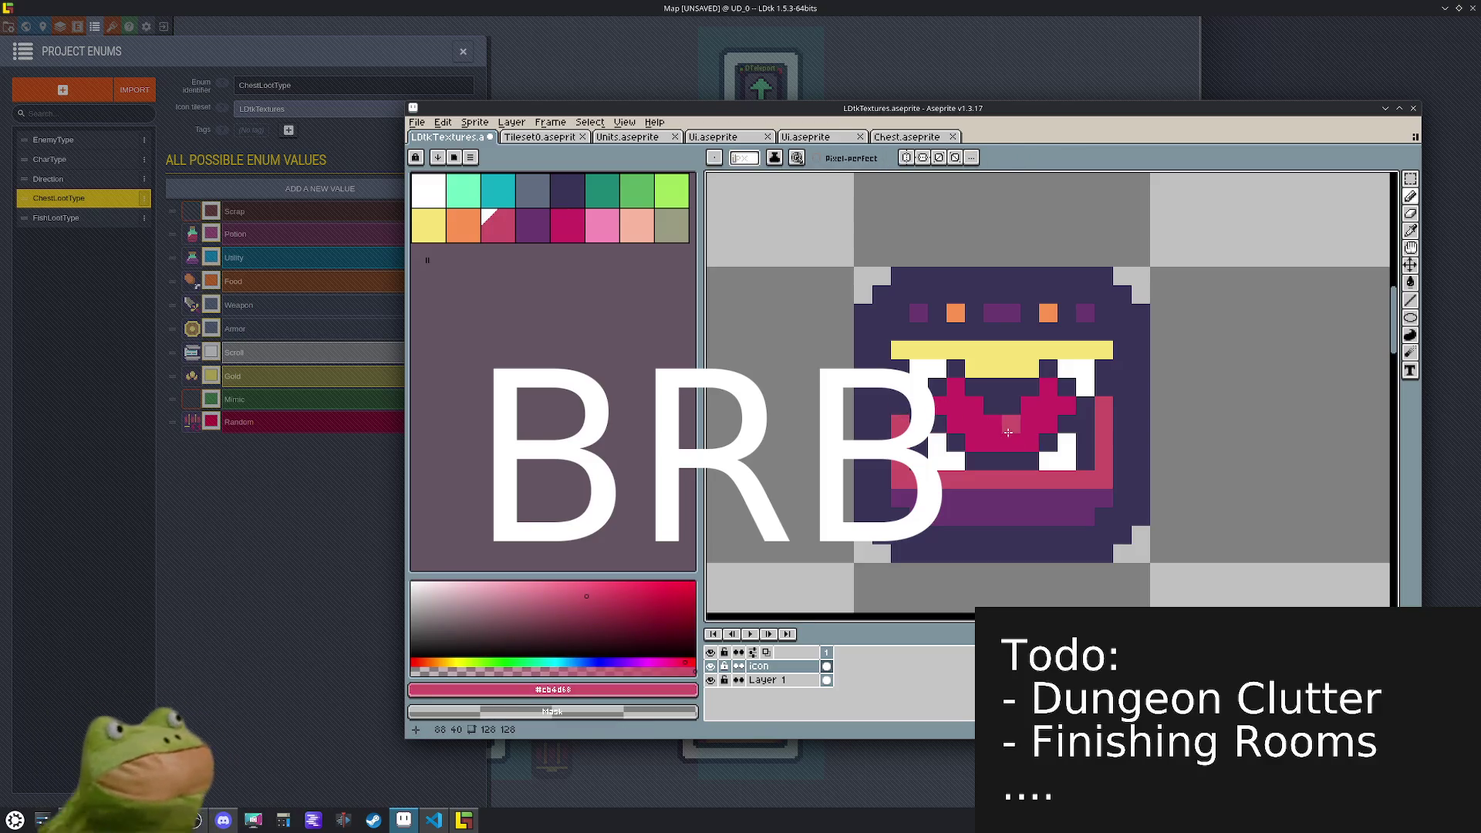
# - Move the chest icon's tile one cell up and left, beside the shield
pyautogui.scroll(-4, 1082, 445)
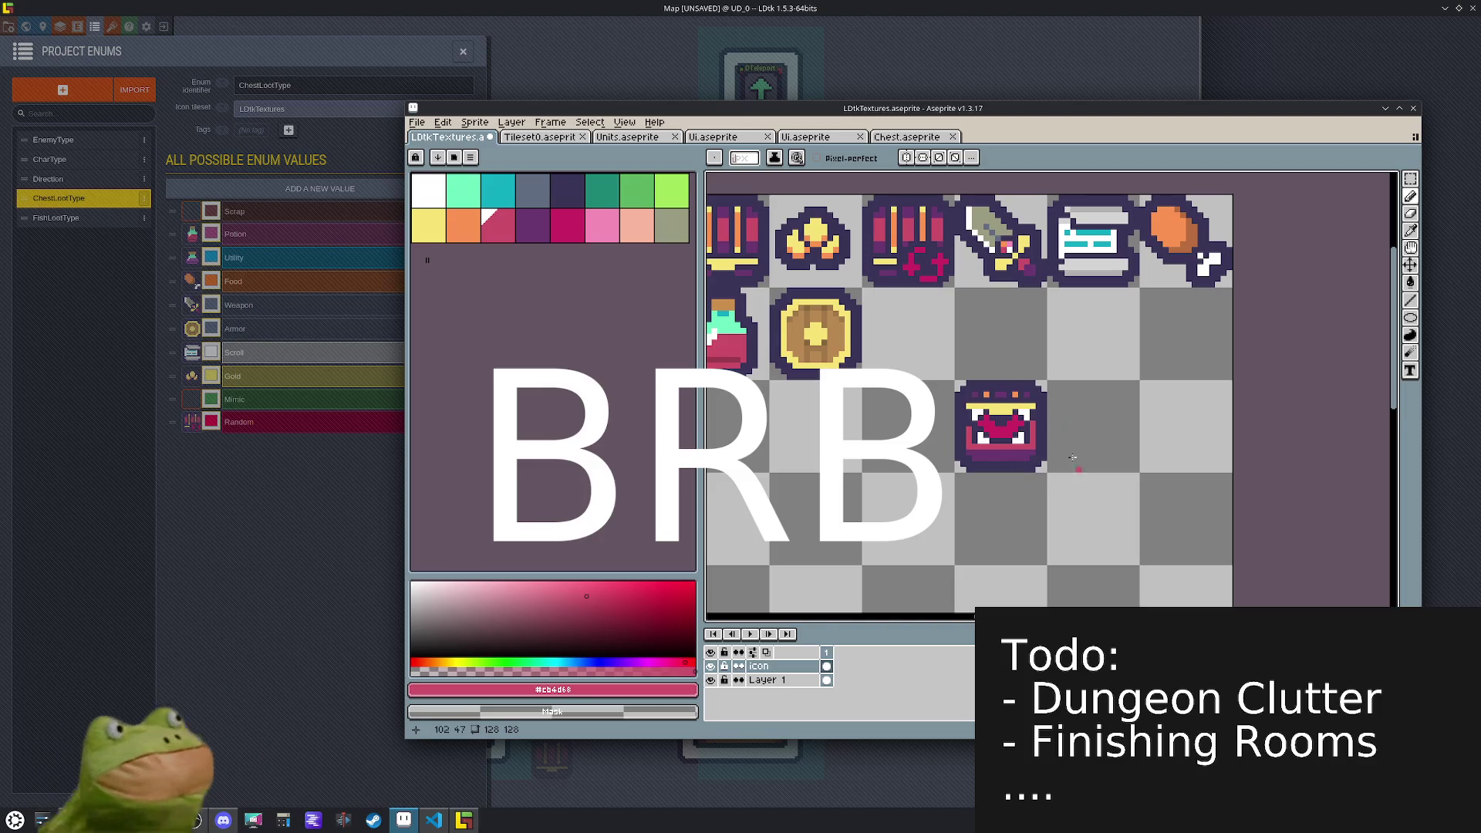
pyautogui.press('m')
pyautogui.moveTo(1026, 426); pyautogui.dragTo(1025, 429)
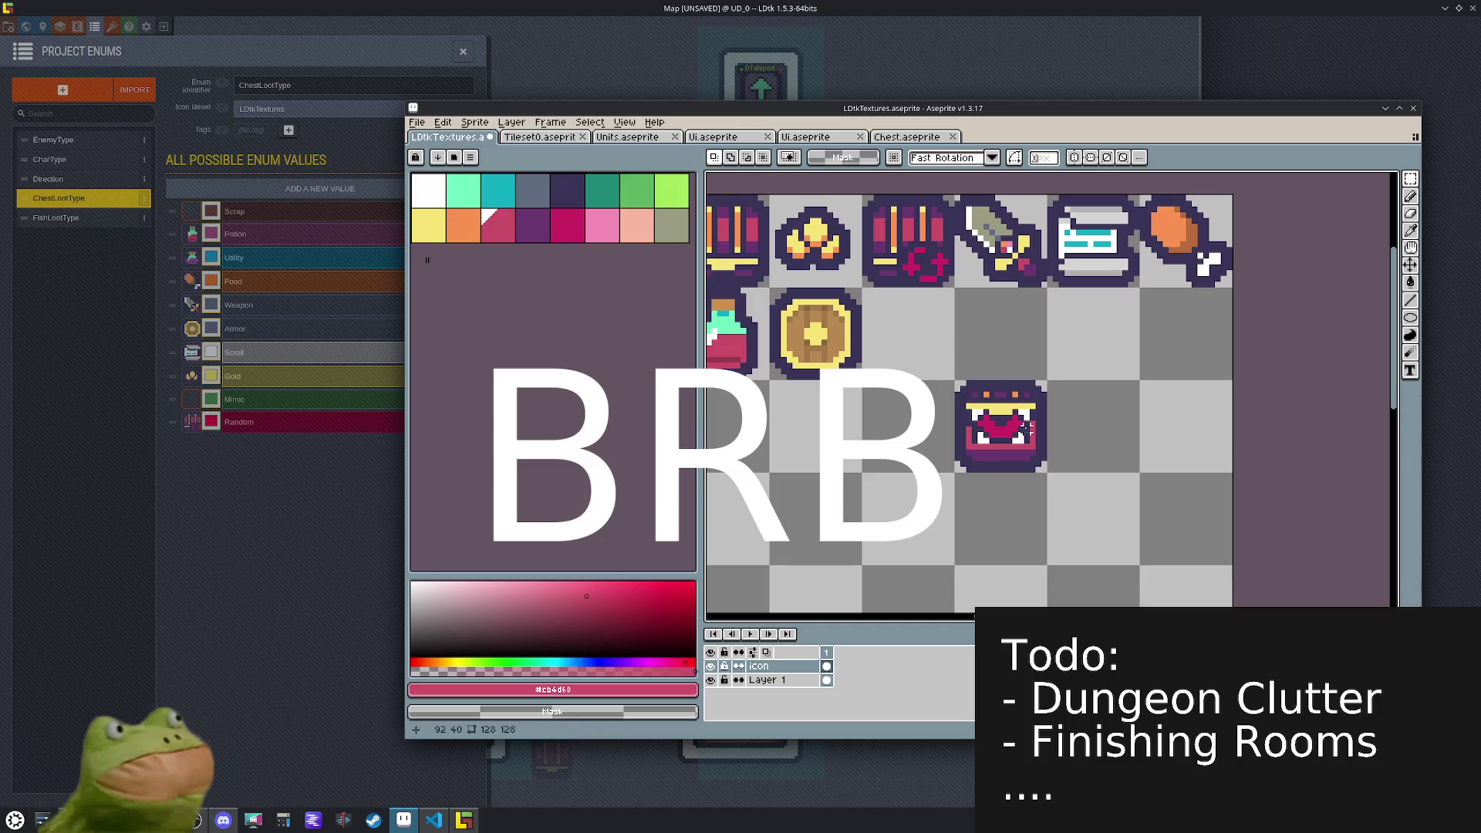
pyautogui.hotkey('shift', 'Up')
pyautogui.hotkey('shift', 'Left')
pyautogui.hotkey('ctrl', 'd')
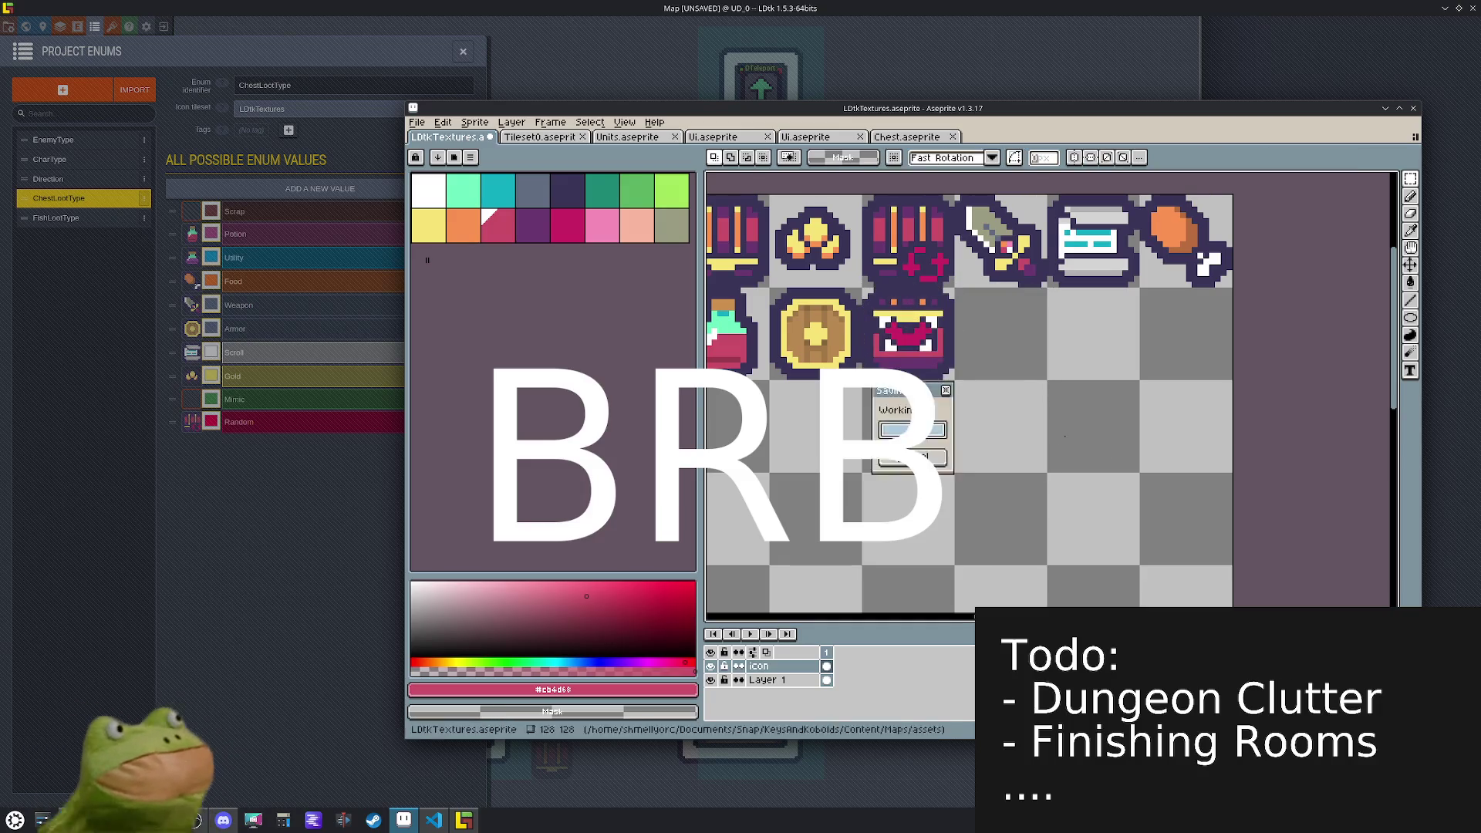
# - Export the texture sheet as LDtkTextures.png
pyautogui.click(423, 130)
pyautogui.moveTo(455, 240)
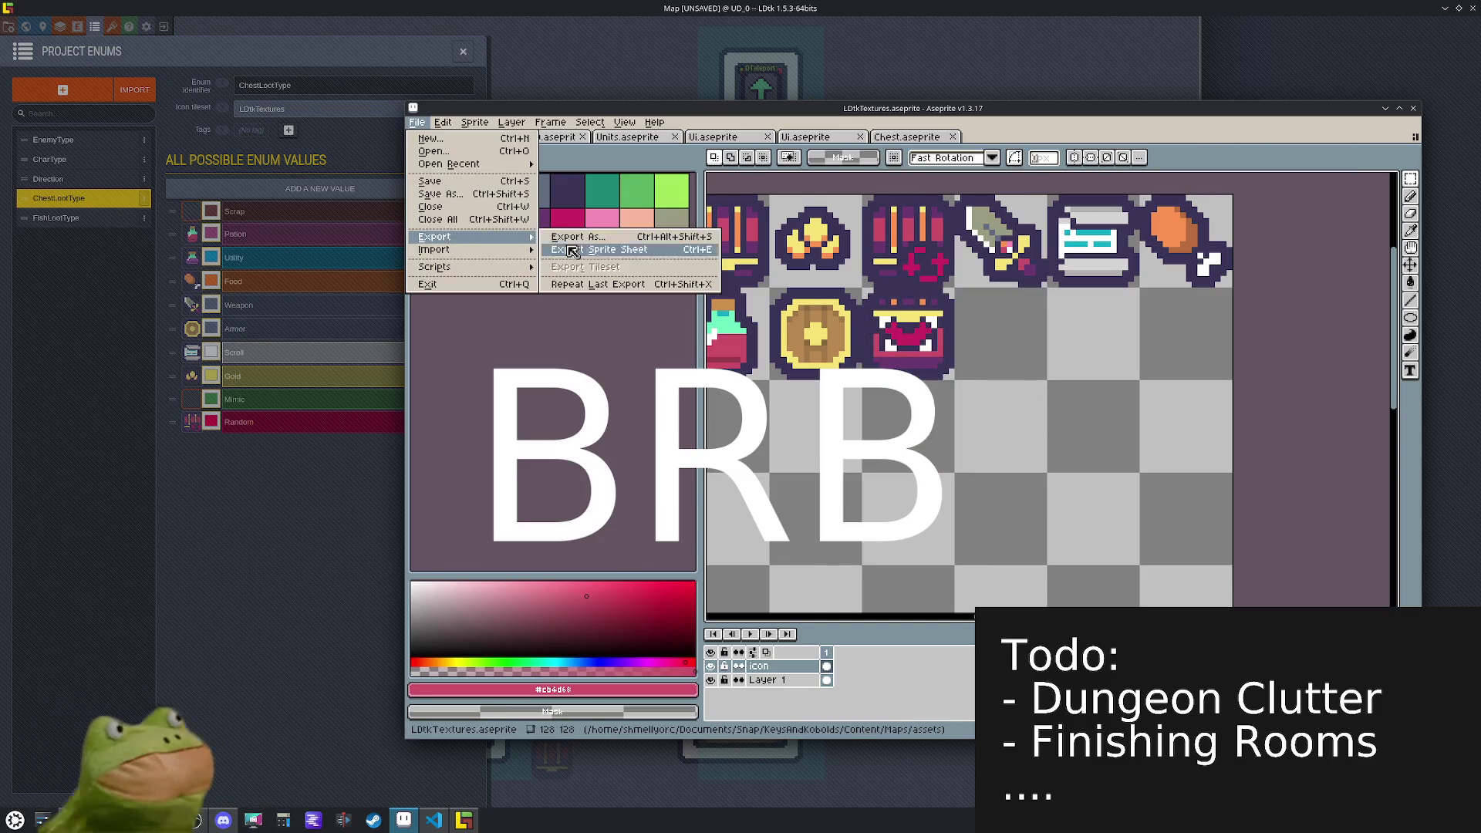
pyautogui.click(609, 246)
pyautogui.click(631, 498)
pyautogui.click(228, 494)
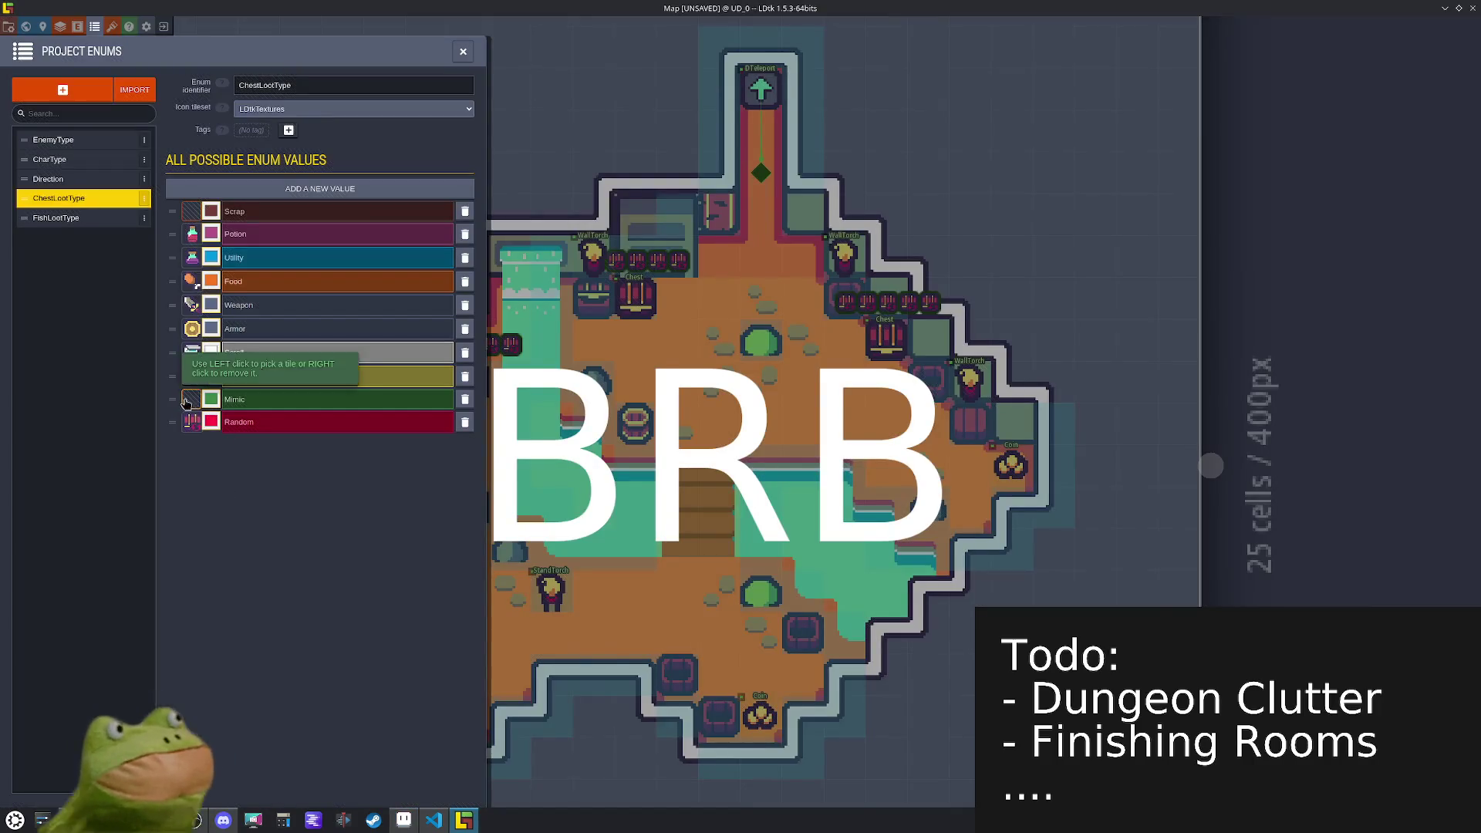
# - Give the Mimic enum value the mimic-chest tile icon and save the project
pyautogui.click(192, 399)
pyautogui.click(723, 251)
pyautogui.hotkey('ctrl', 's')
pyautogui.click(462, 52)
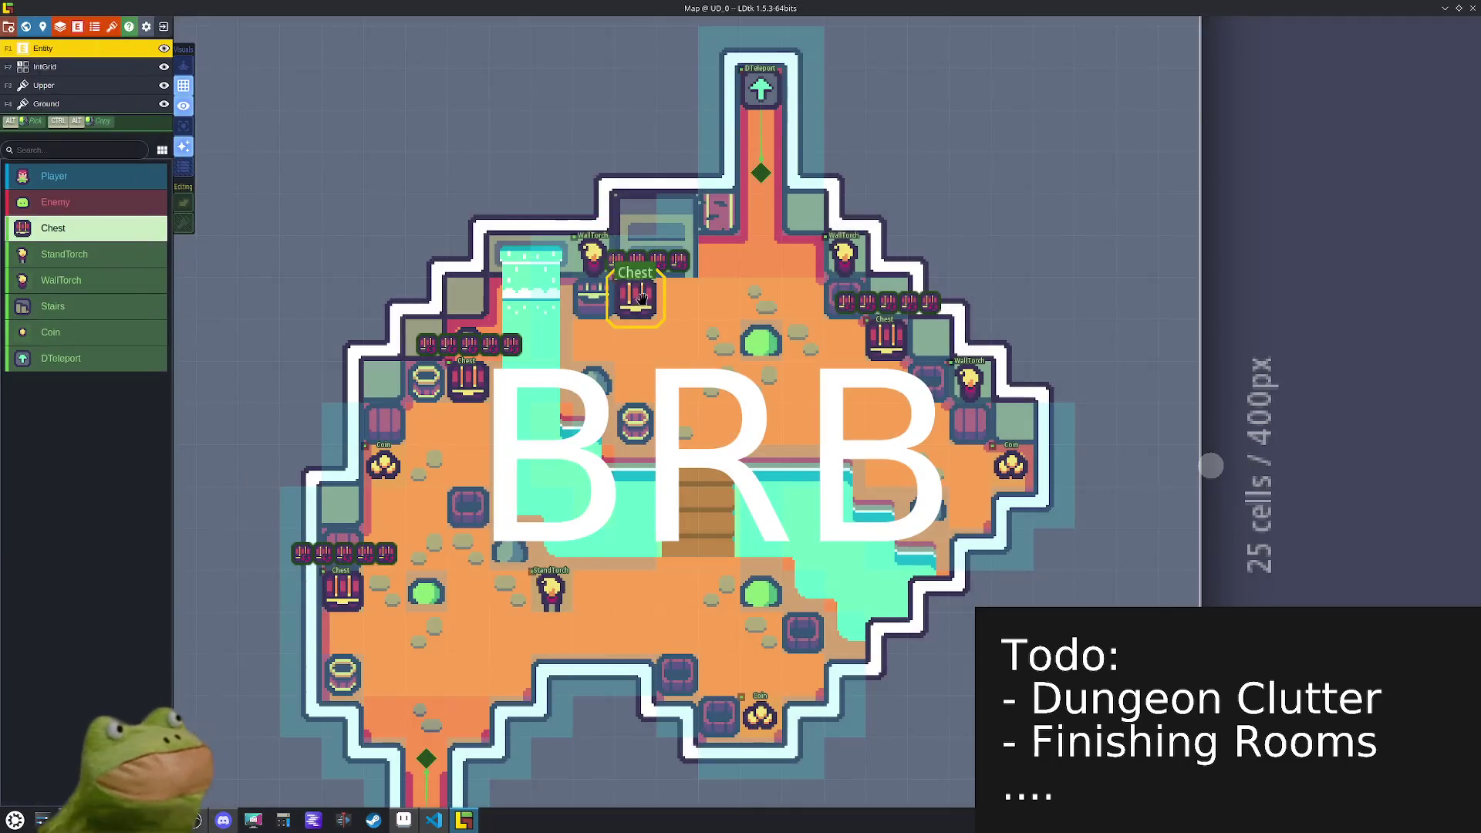
# - Set a chest's loot types to Scrap and Potion, then switch to Aseprite's texture sheet
pyautogui.click(628, 309)
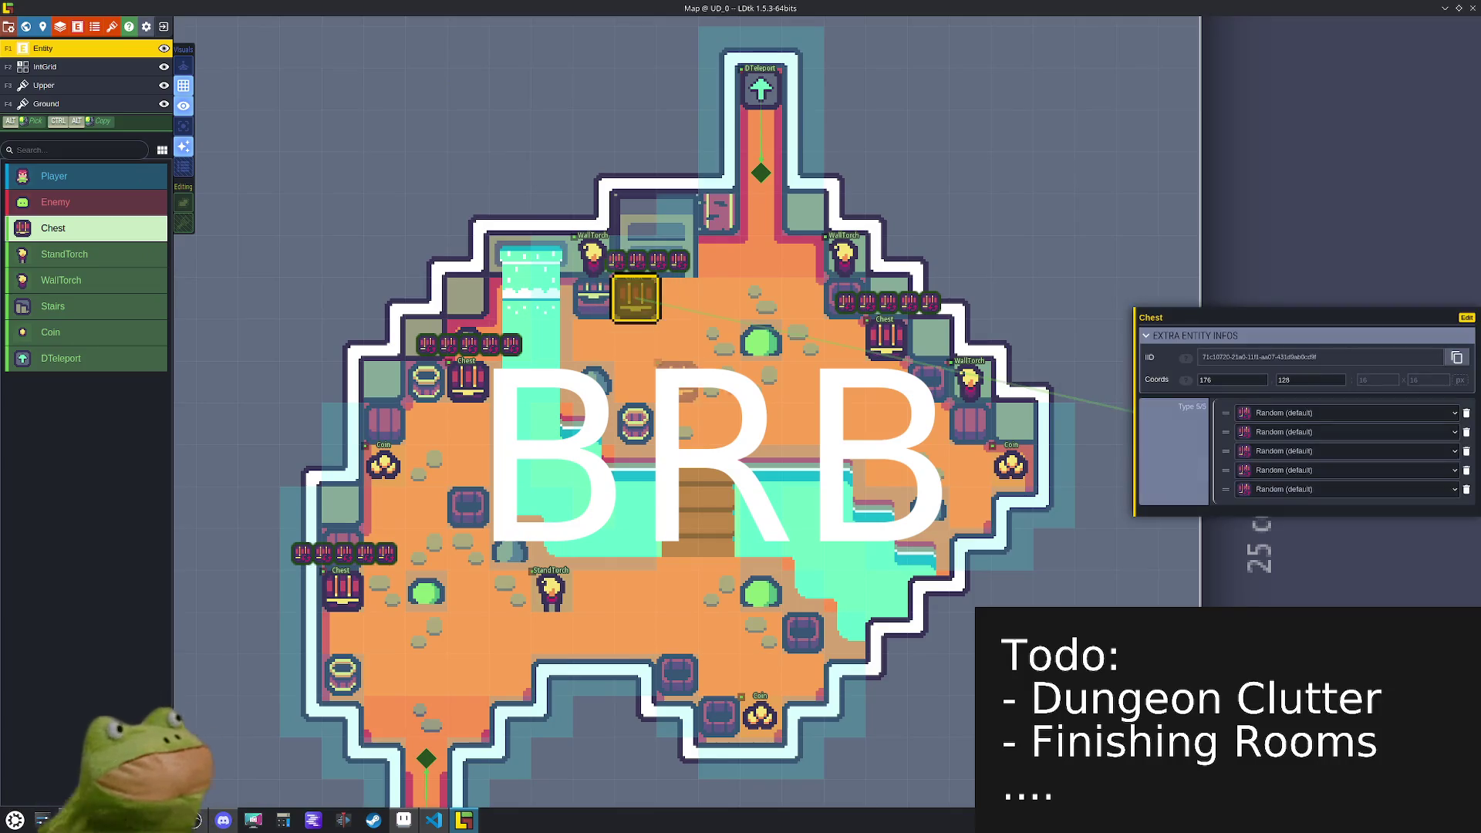
pyautogui.click(1328, 426)
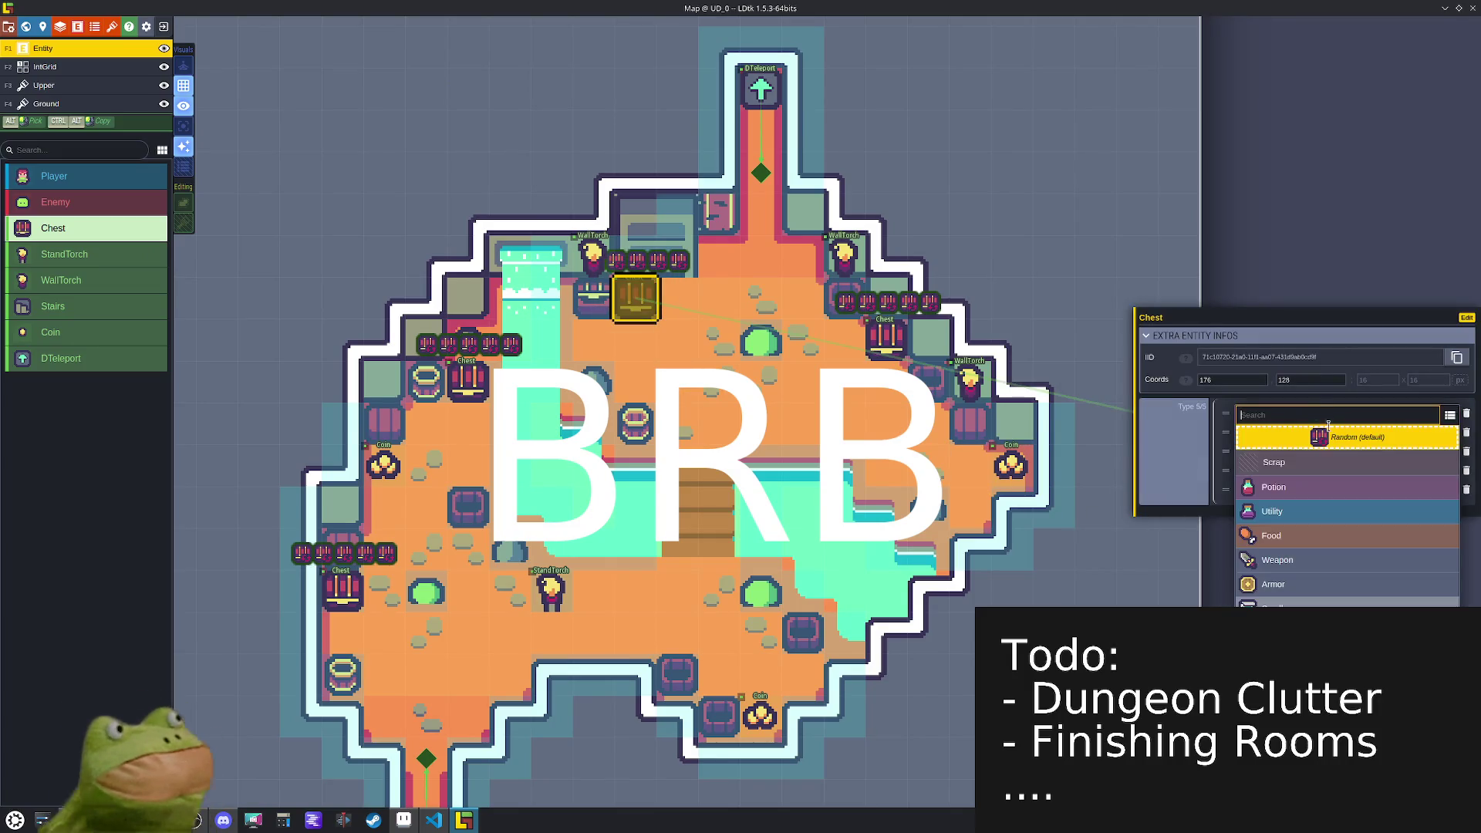
pyautogui.click(1314, 464)
pyautogui.click(1291, 447)
pyautogui.click(1203, 429)
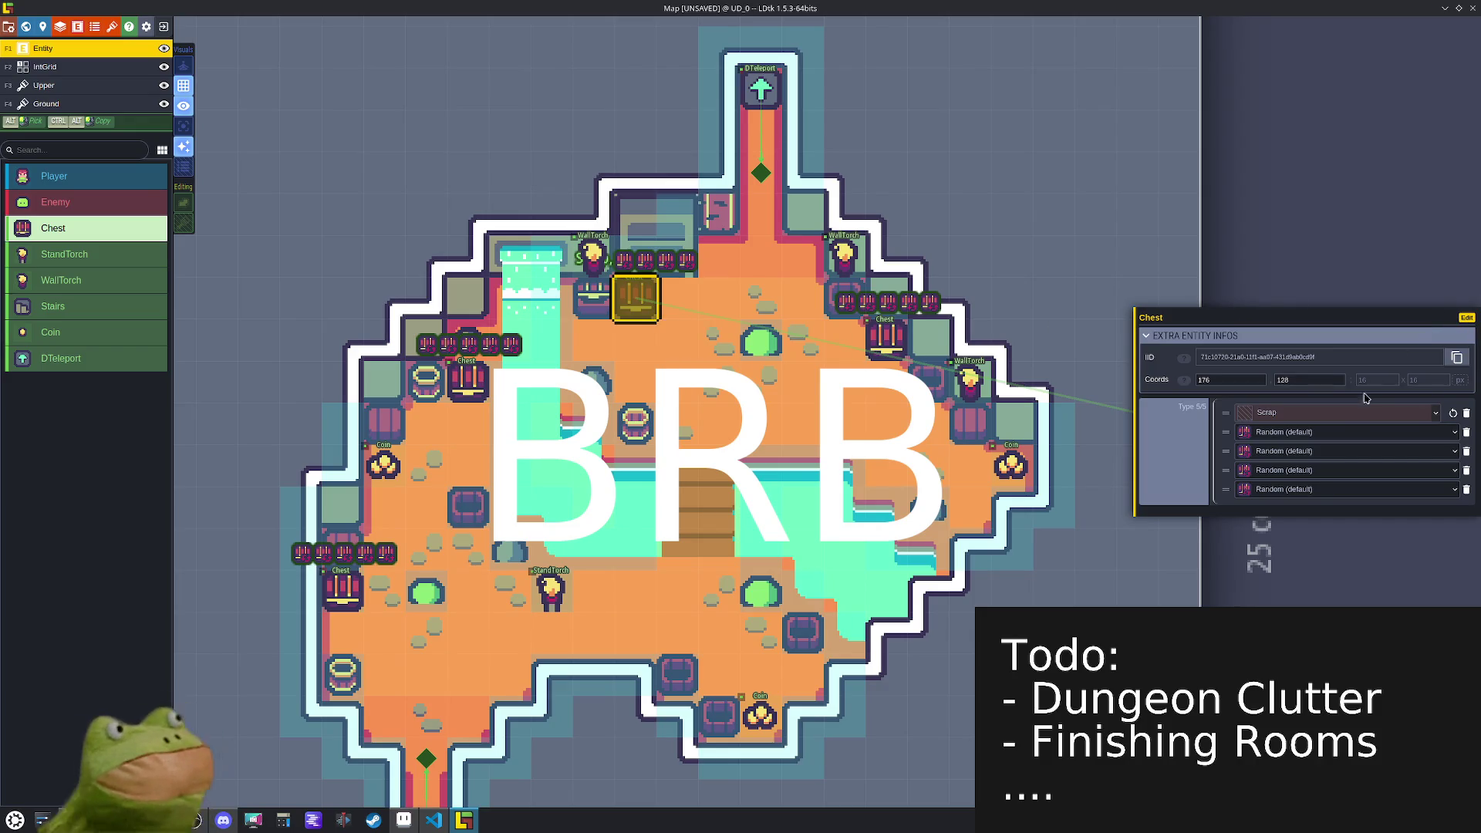
pyautogui.click(1286, 432)
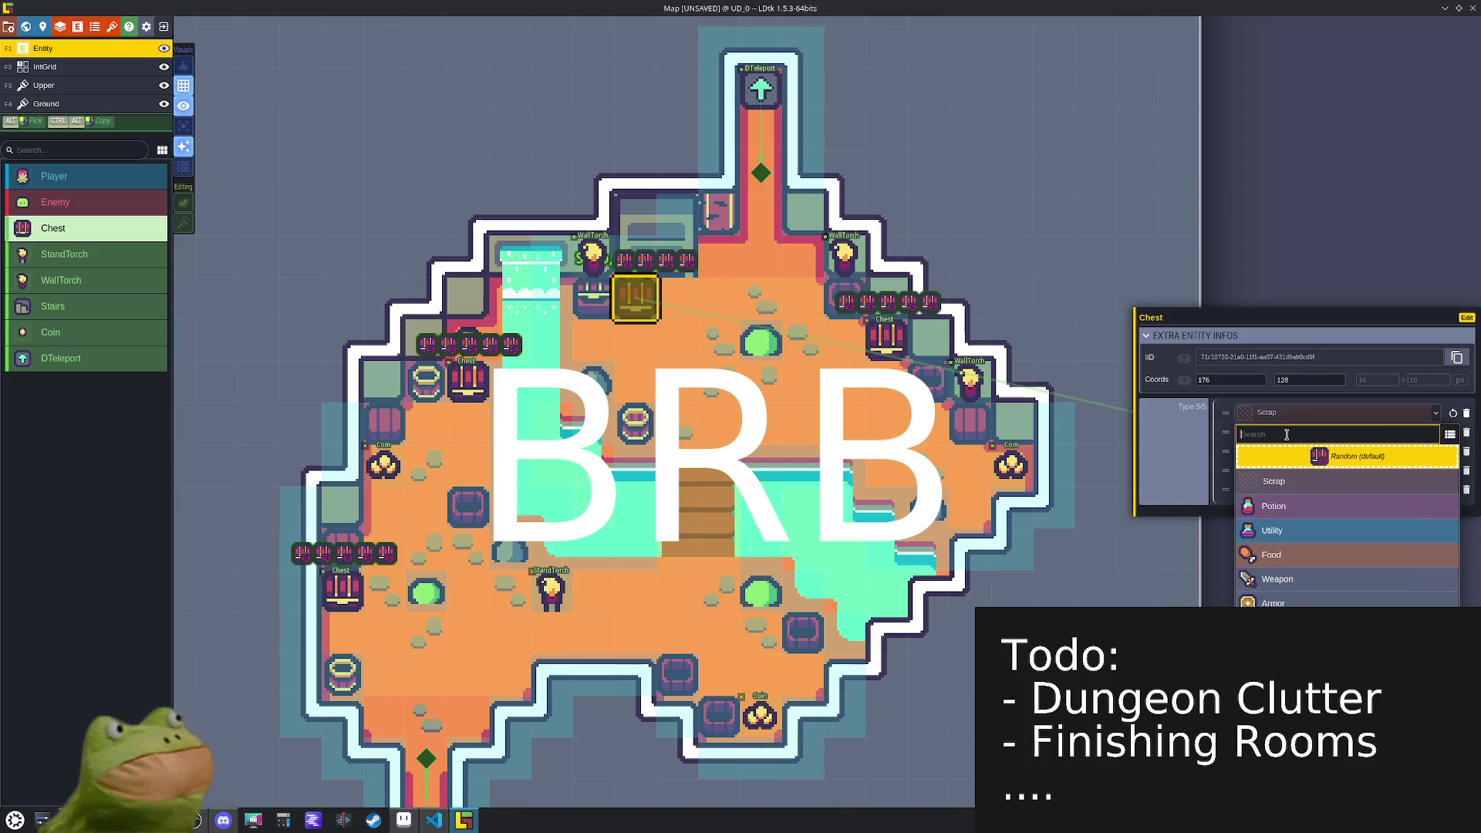
pyautogui.click(1299, 506)
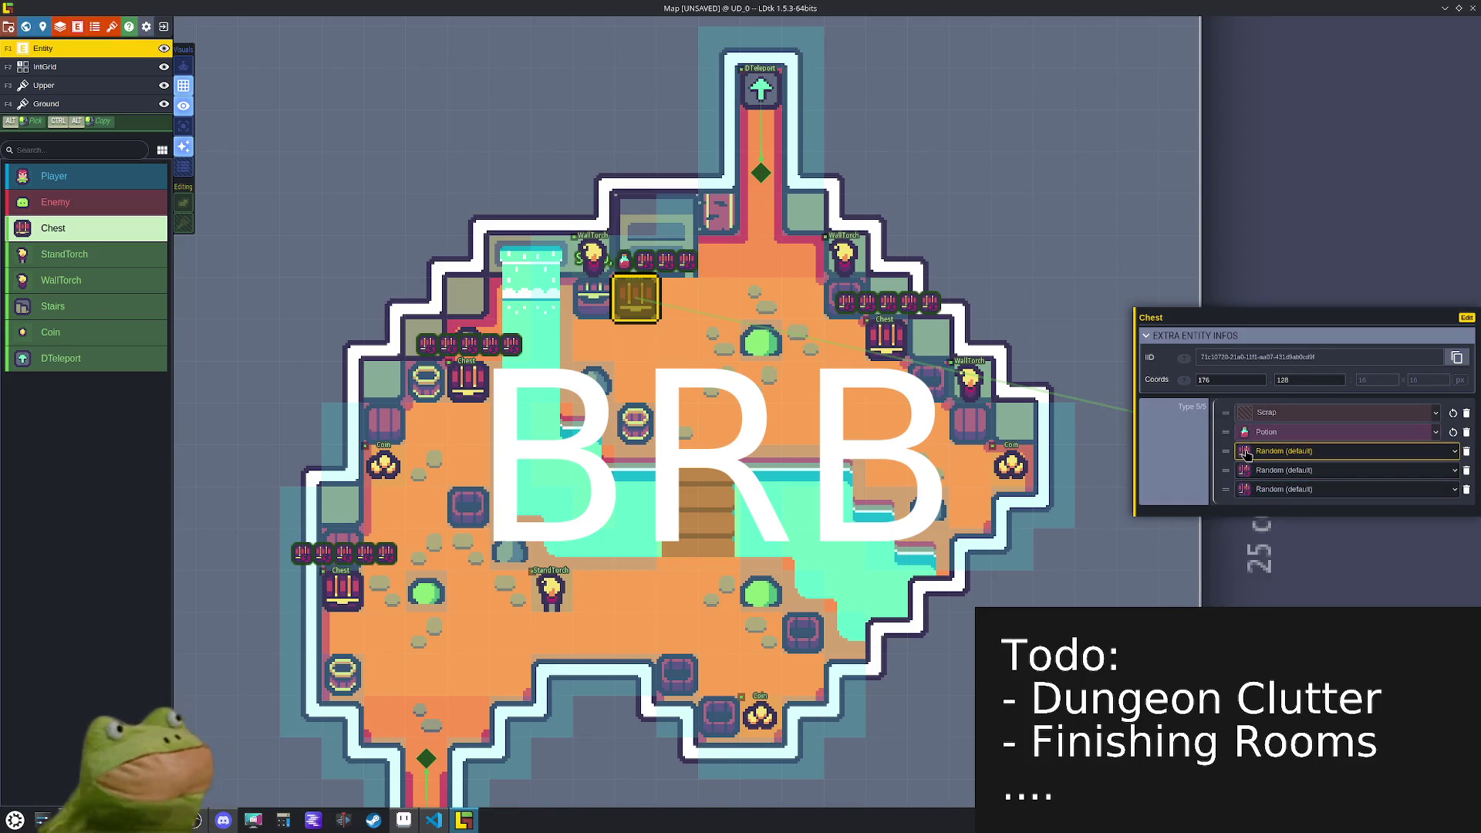
pyautogui.click(1286, 418)
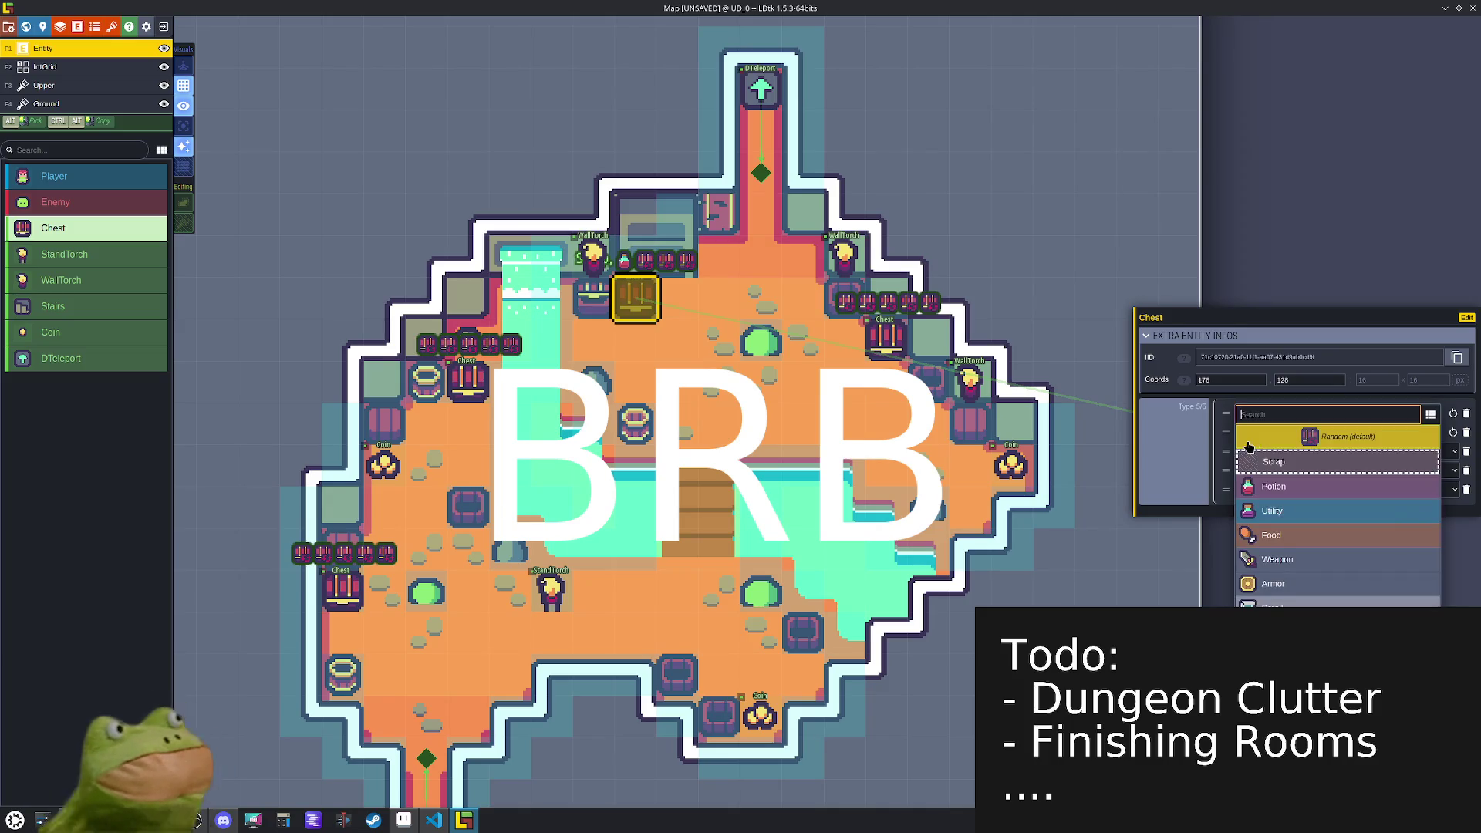
pyautogui.click(1257, 461)
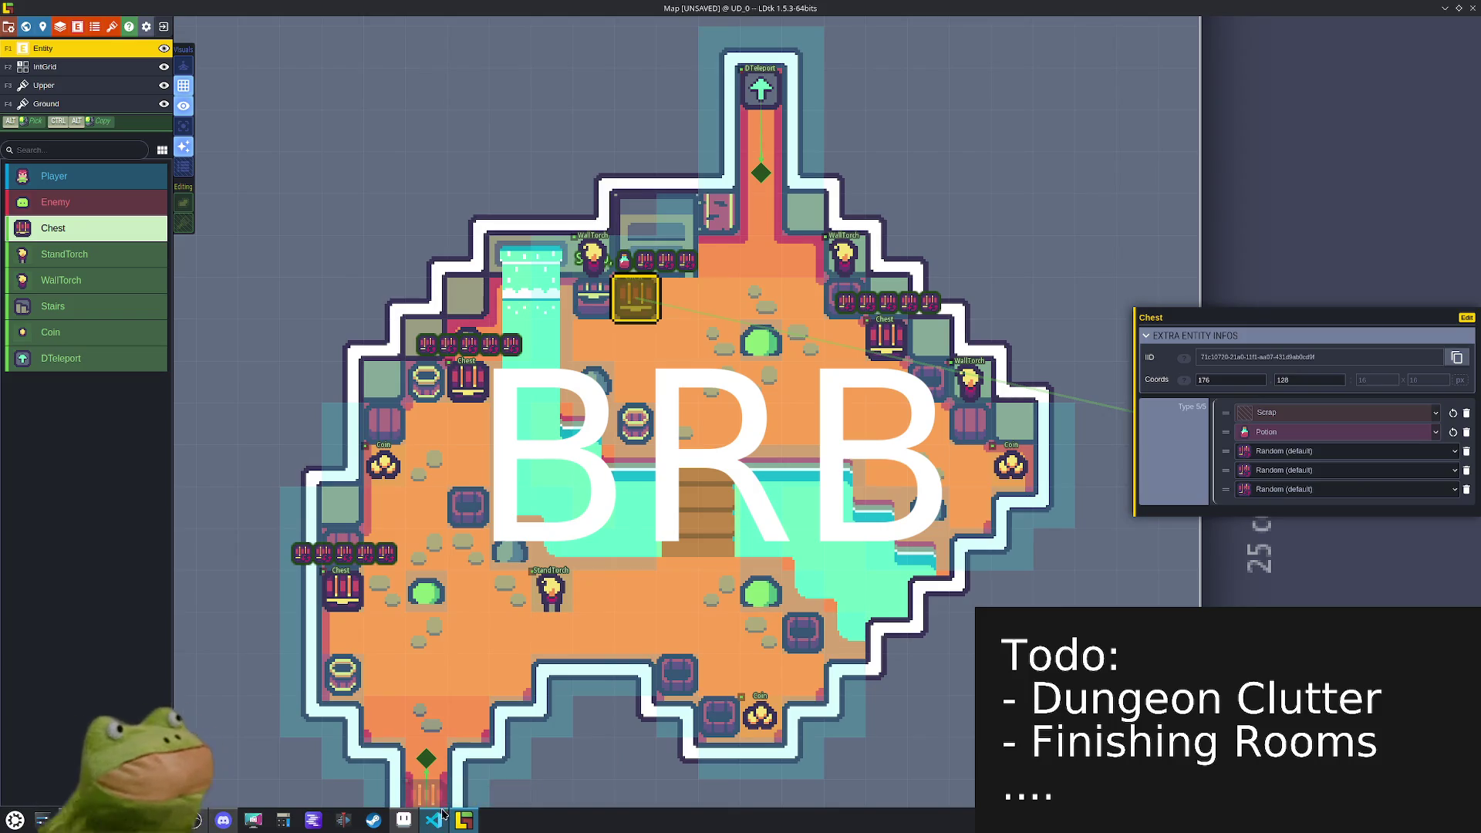
pyautogui.moveTo(443, 819)
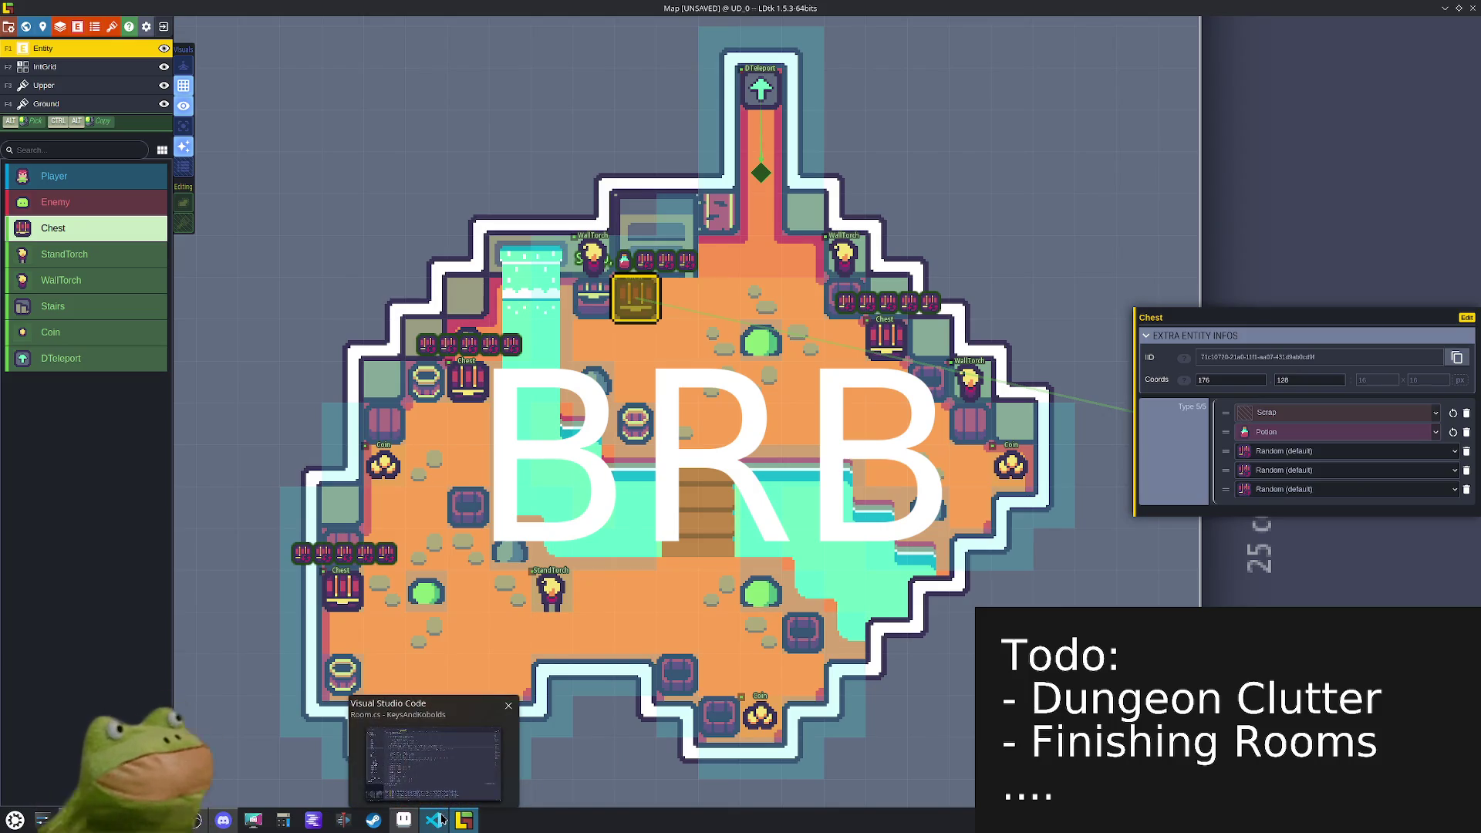
pyautogui.click(403, 819)
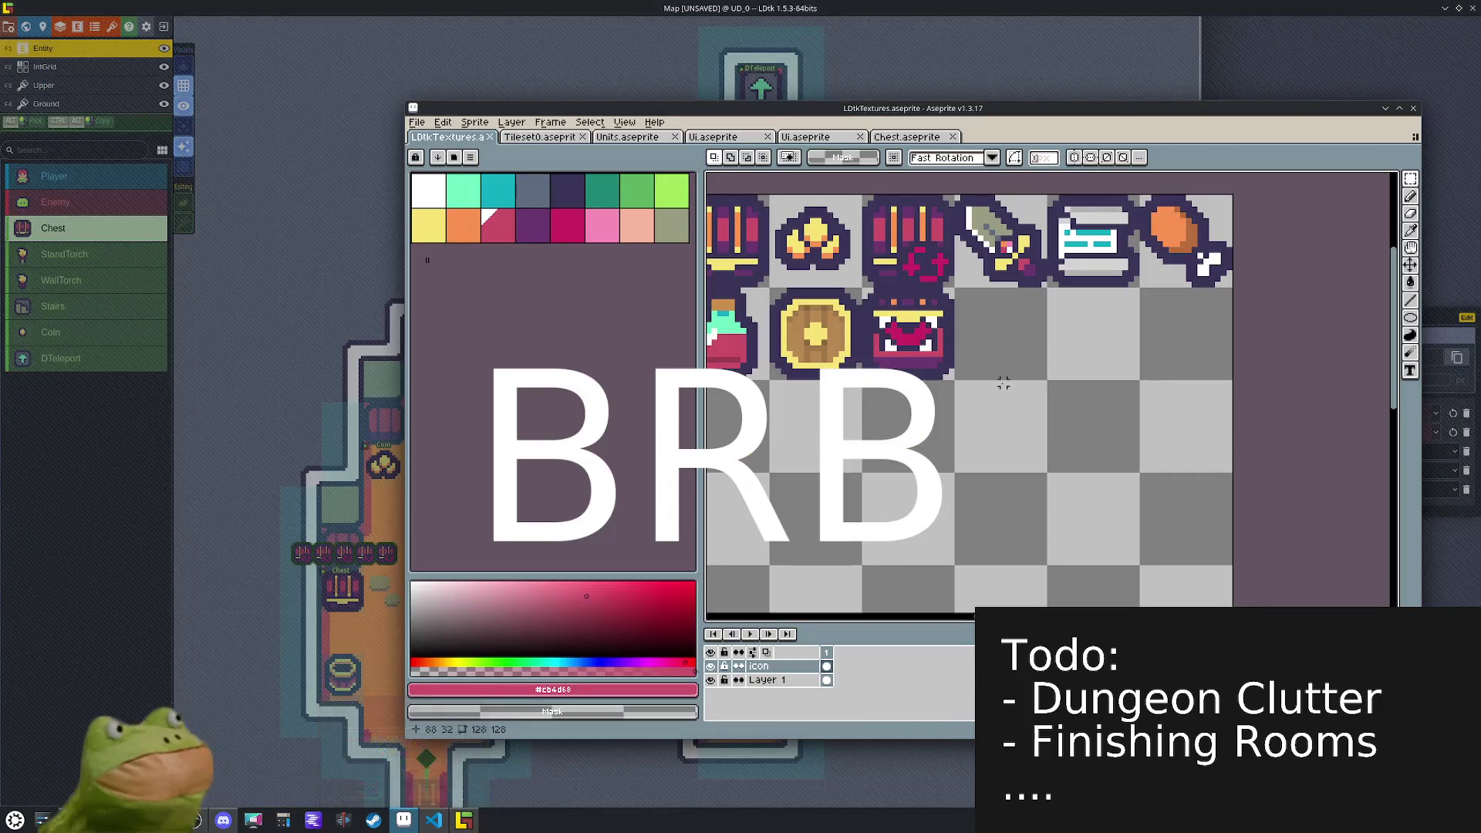
# - Choose a muted beige colour and draw the outline of the loot sack
pyautogui.scroll(2, 1002, 326)
pyautogui.scroll(-2, 1002, 331)
pyautogui.scroll(3, 959, 331)
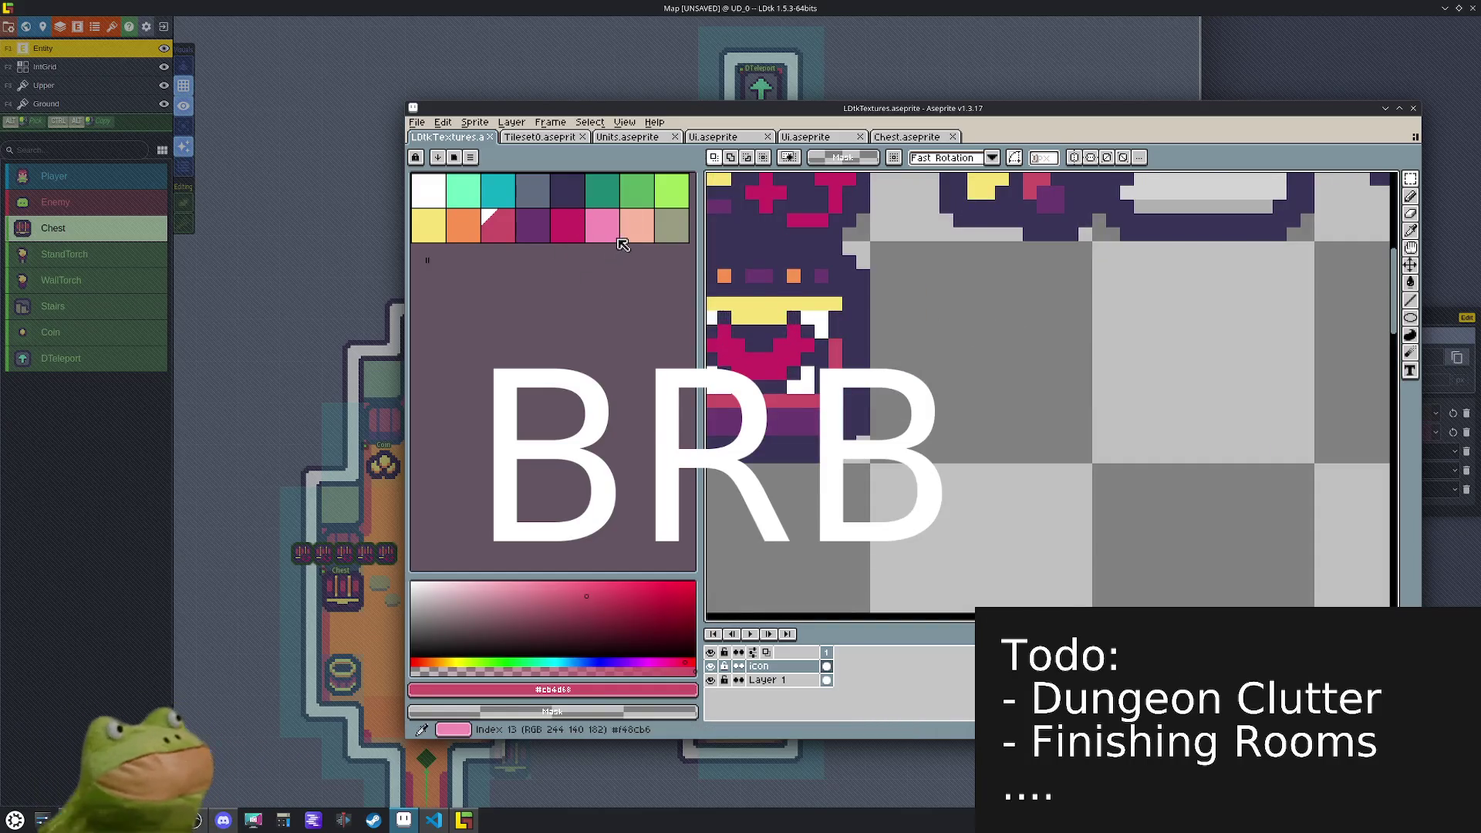
pyautogui.click(465, 227)
pyautogui.moveTo(557, 624); pyautogui.dragTo(545, 599)
pyautogui.press('b')
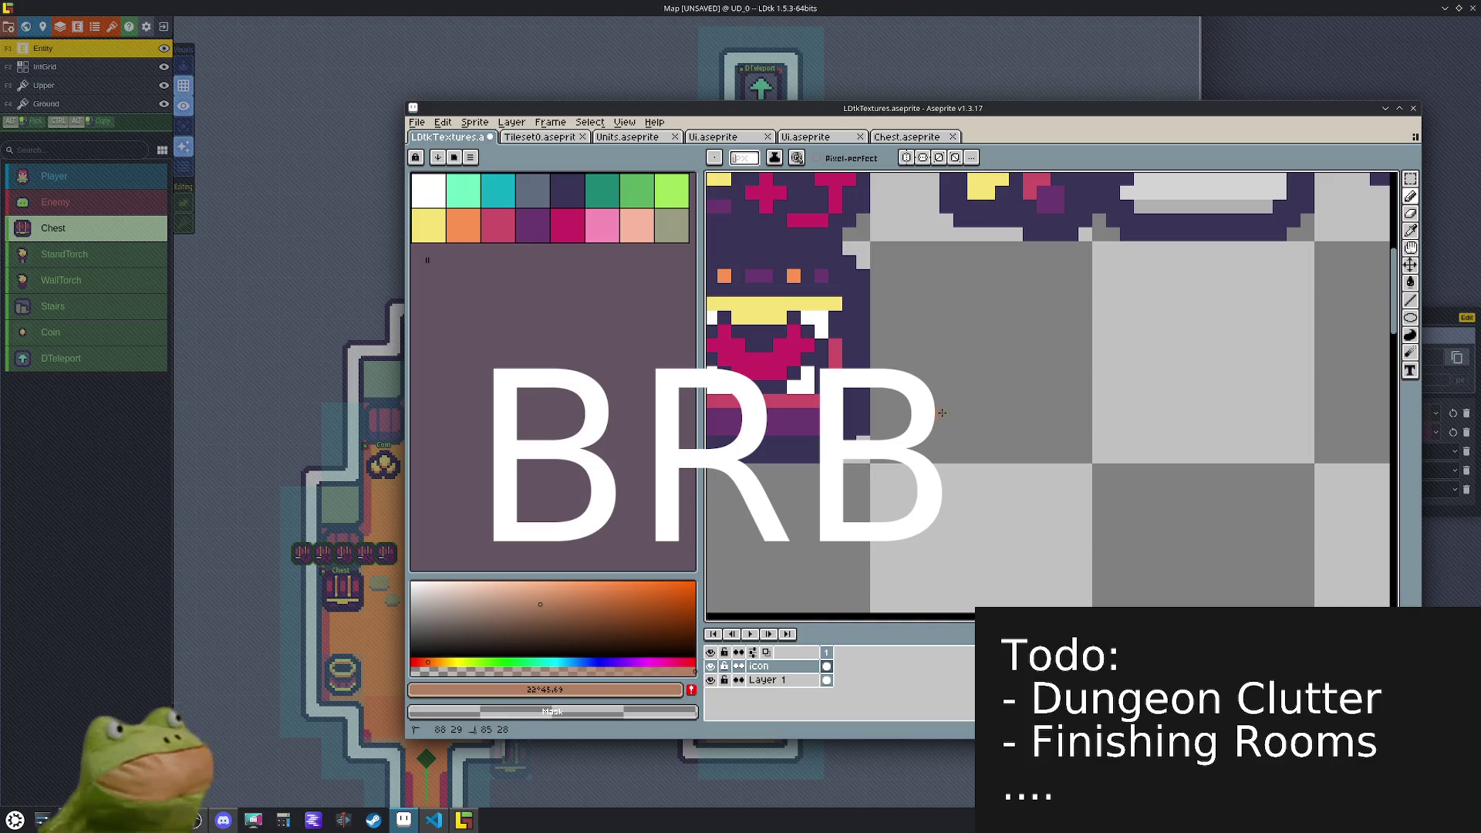
pyautogui.moveTo(1025, 400); pyautogui.dragTo(946, 398)
# - Fill the sack outline and refine its neck and bottom edge
pyautogui.press('g')
pyautogui.click(983, 363)
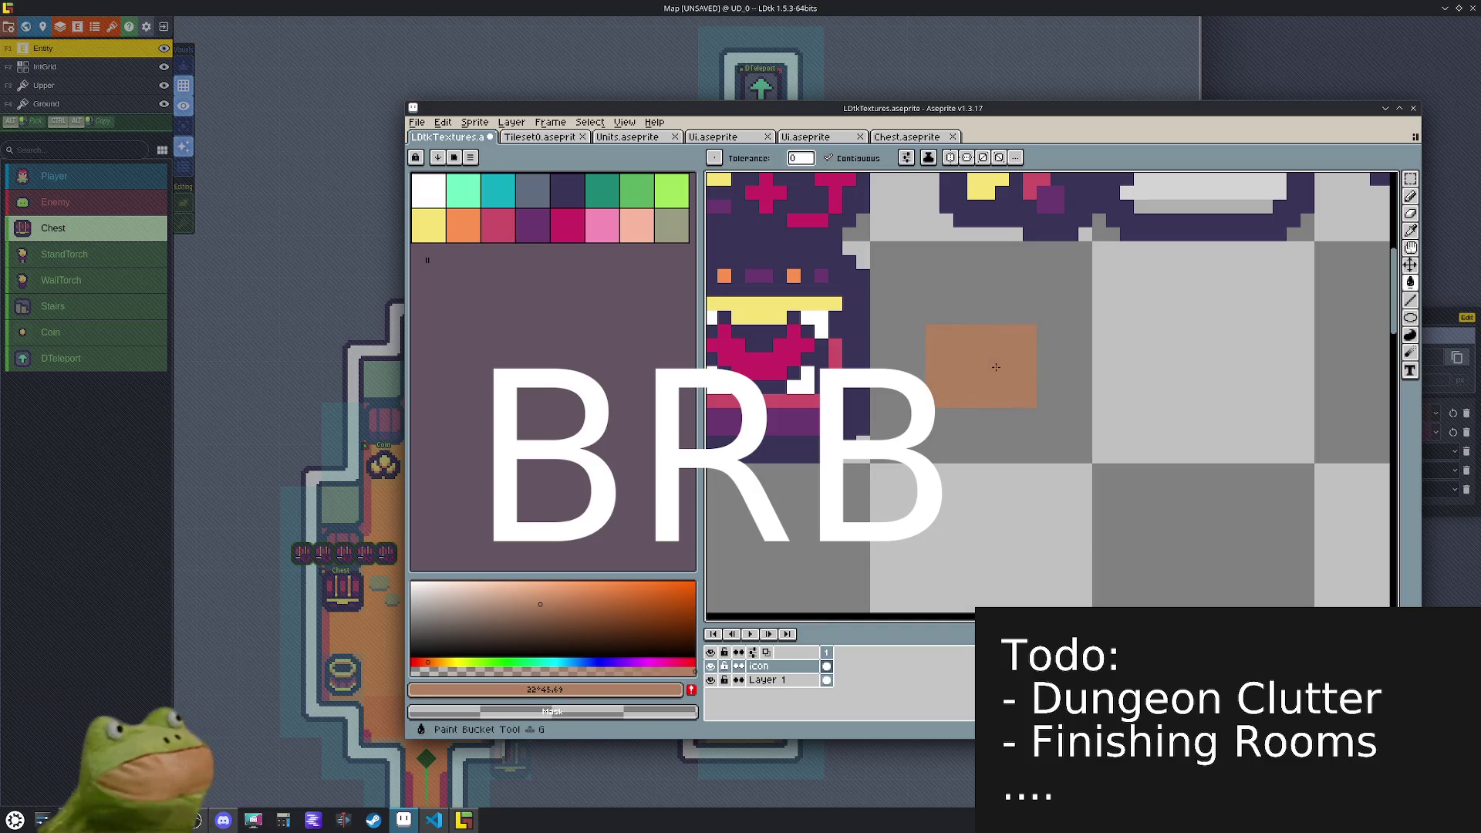
pyautogui.click(975, 320)
pyautogui.hotkey('ctrl', 'z')
pyautogui.press('b')
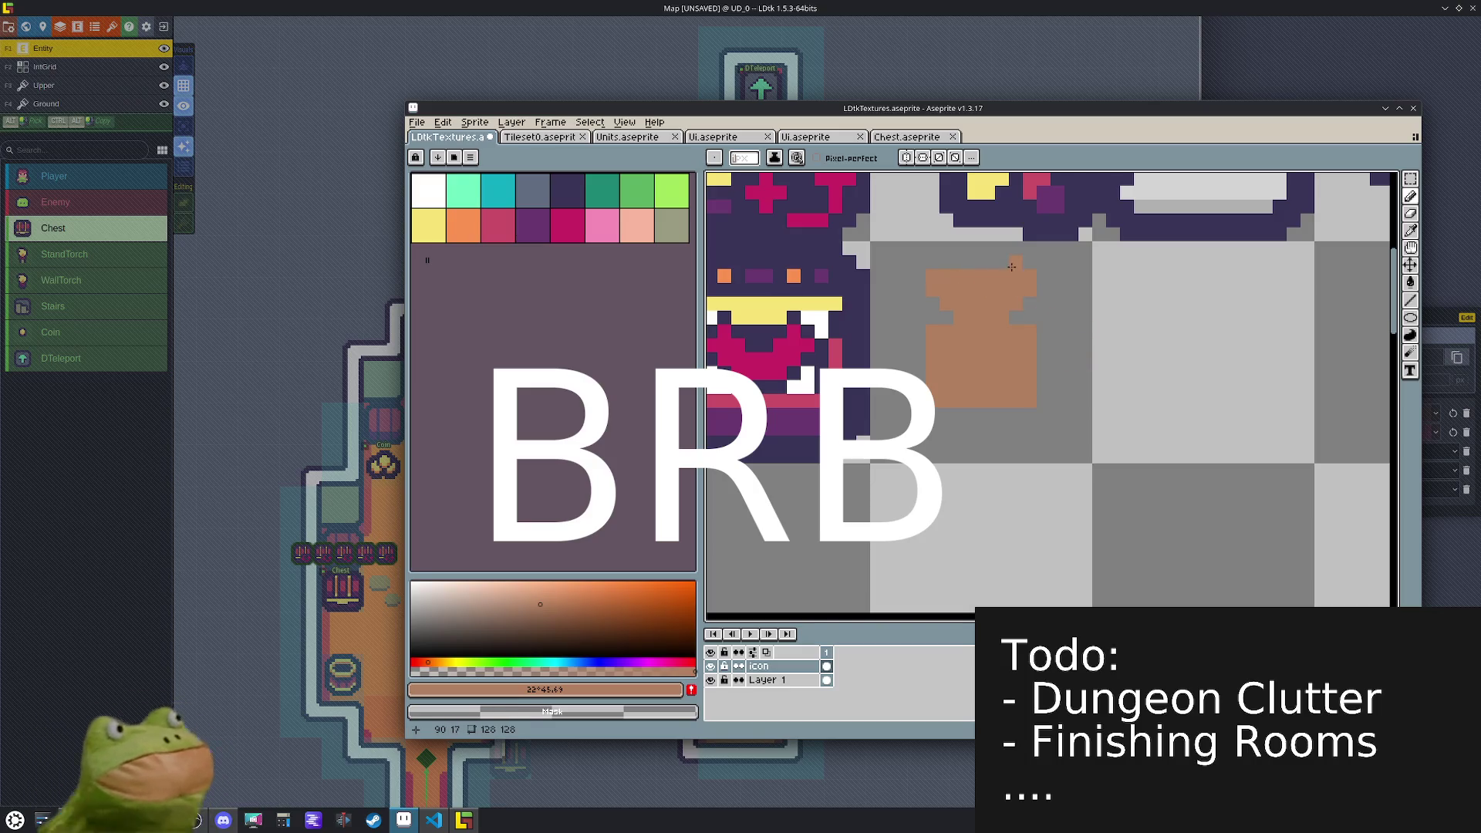
pyautogui.click(952, 277)
pyautogui.click(1113, 375)
pyautogui.moveTo(1018, 413); pyautogui.dragTo(957, 410)
# - Draw a crimson tie across the sack's neck with a yellow tip
pyautogui.click(498, 225)
pyautogui.click(986, 315)
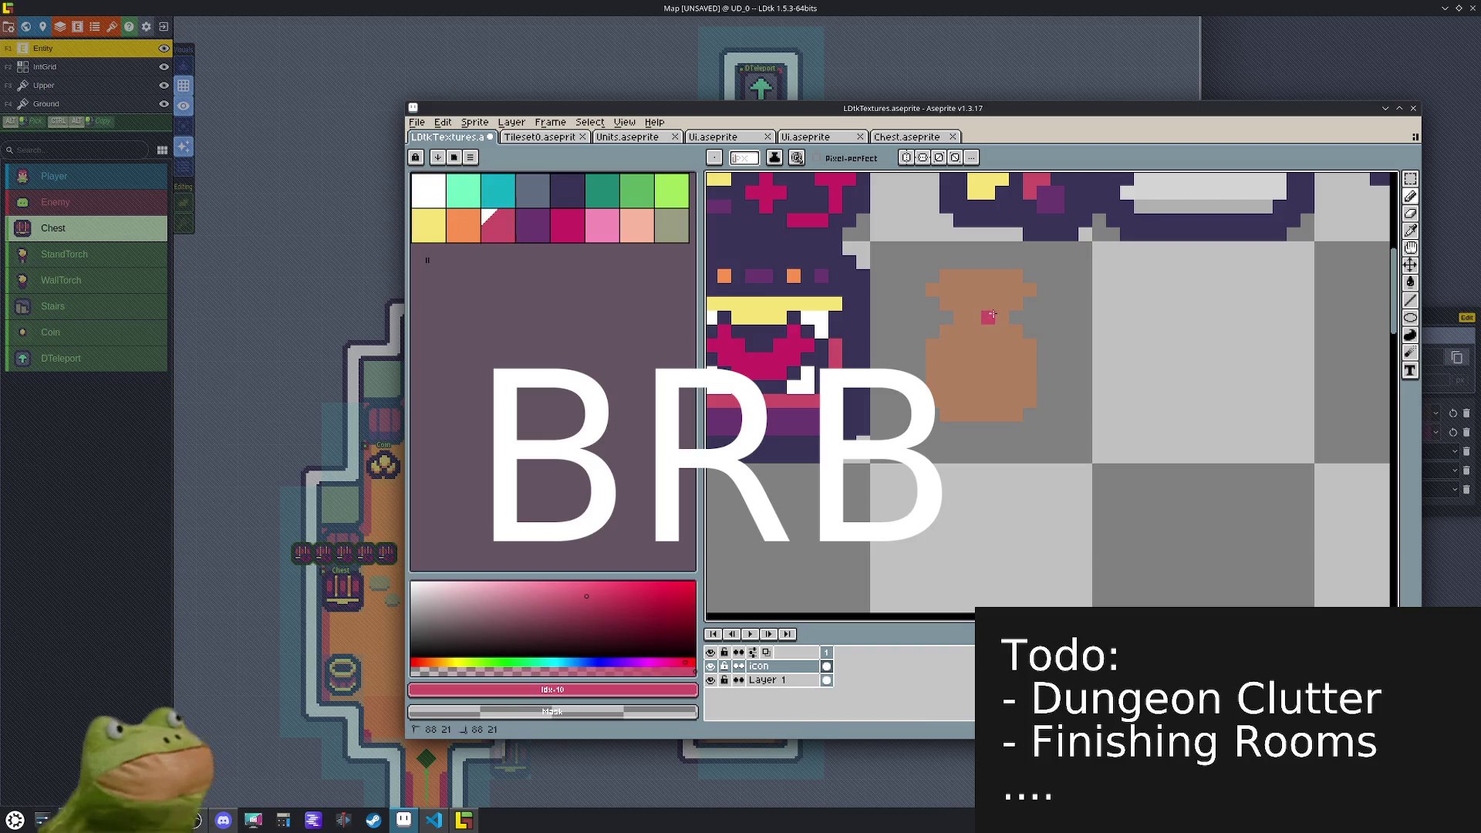
pyautogui.moveTo(988, 316)
pyautogui.mouseDown()
pyautogui.moveTo(960, 311)
pyautogui.moveTo(1001, 363)
pyautogui.mouseUp()
pyautogui.click(447, 237)
pyautogui.click(1001, 358)
# - Fill the sack's body and top with peach and shade its right side and bottom
pyautogui.press('alt')
pyautogui.click(967, 355)
pyautogui.moveTo(541, 604); pyautogui.dragTo(537, 594)
pyautogui.press('g')
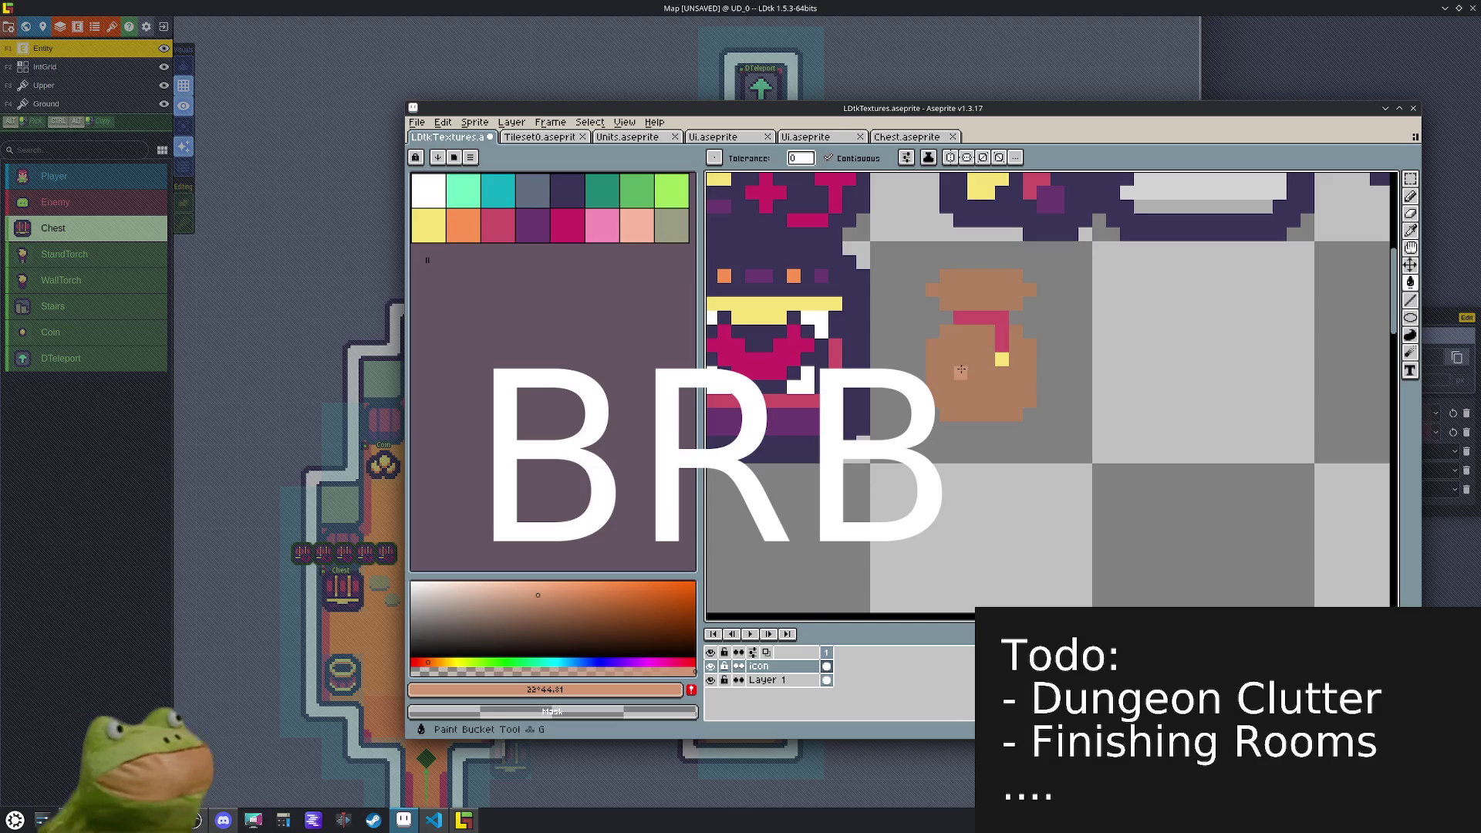
pyautogui.click(979, 385)
pyautogui.click(979, 286)
pyautogui.moveTo(544, 594); pyautogui.dragTo(536, 601)
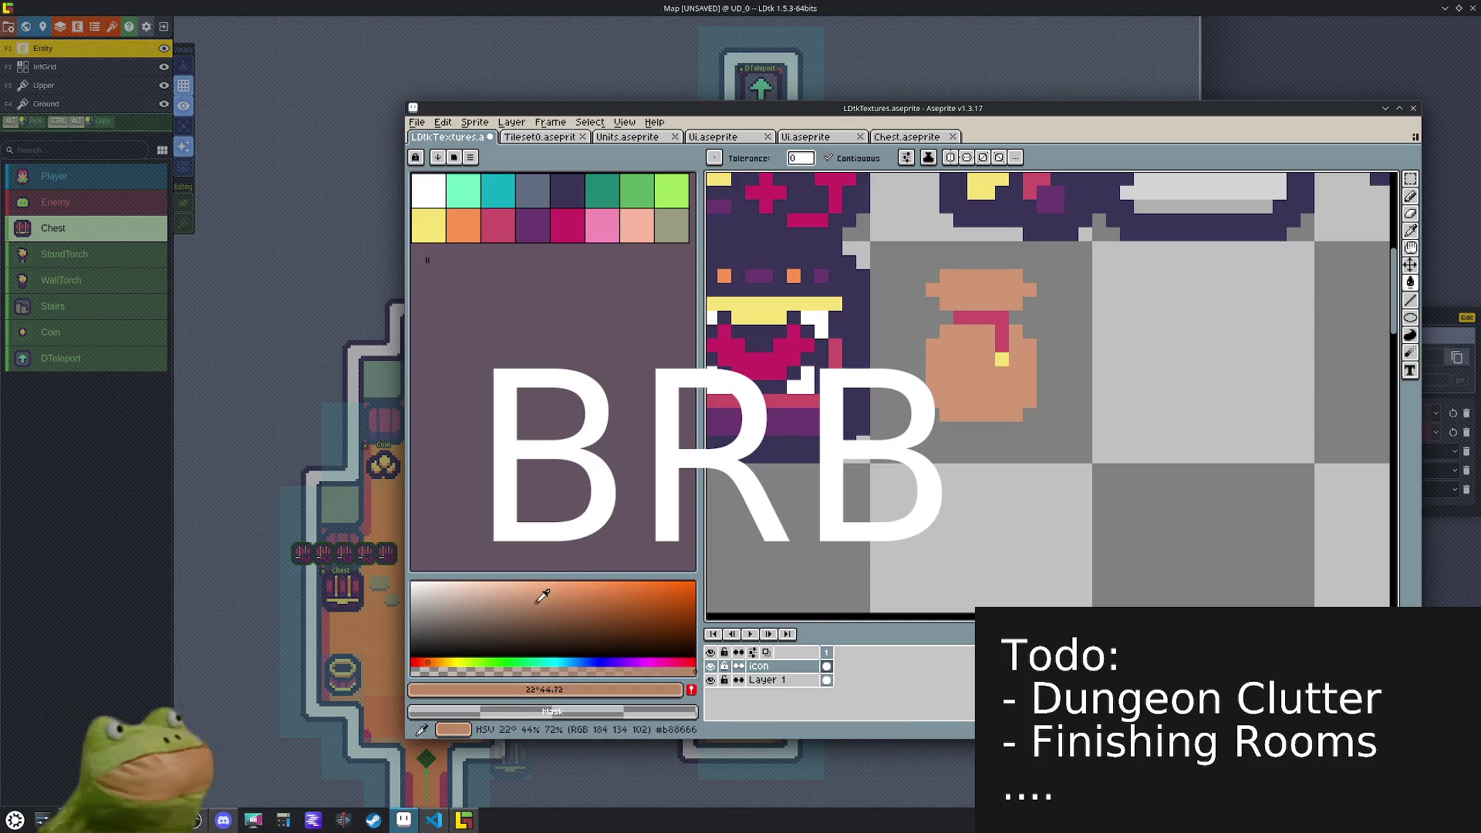
pyautogui.press('b')
pyautogui.moveTo(1014, 335)
pyautogui.mouseDown()
pyautogui.moveTo(1002, 390)
pyautogui.moveTo(956, 408)
pyautogui.moveTo(1010, 394)
pyautogui.moveTo(1026, 350)
pyautogui.moveTo(949, 331)
pyautogui.moveTo(987, 343)
pyautogui.mouseUp()
# - Shade across the sack's top with a darker sampled tone
pyautogui.keyDown('alt'); pyautogui.click(965, 340); pyautogui.keyUp('alt')
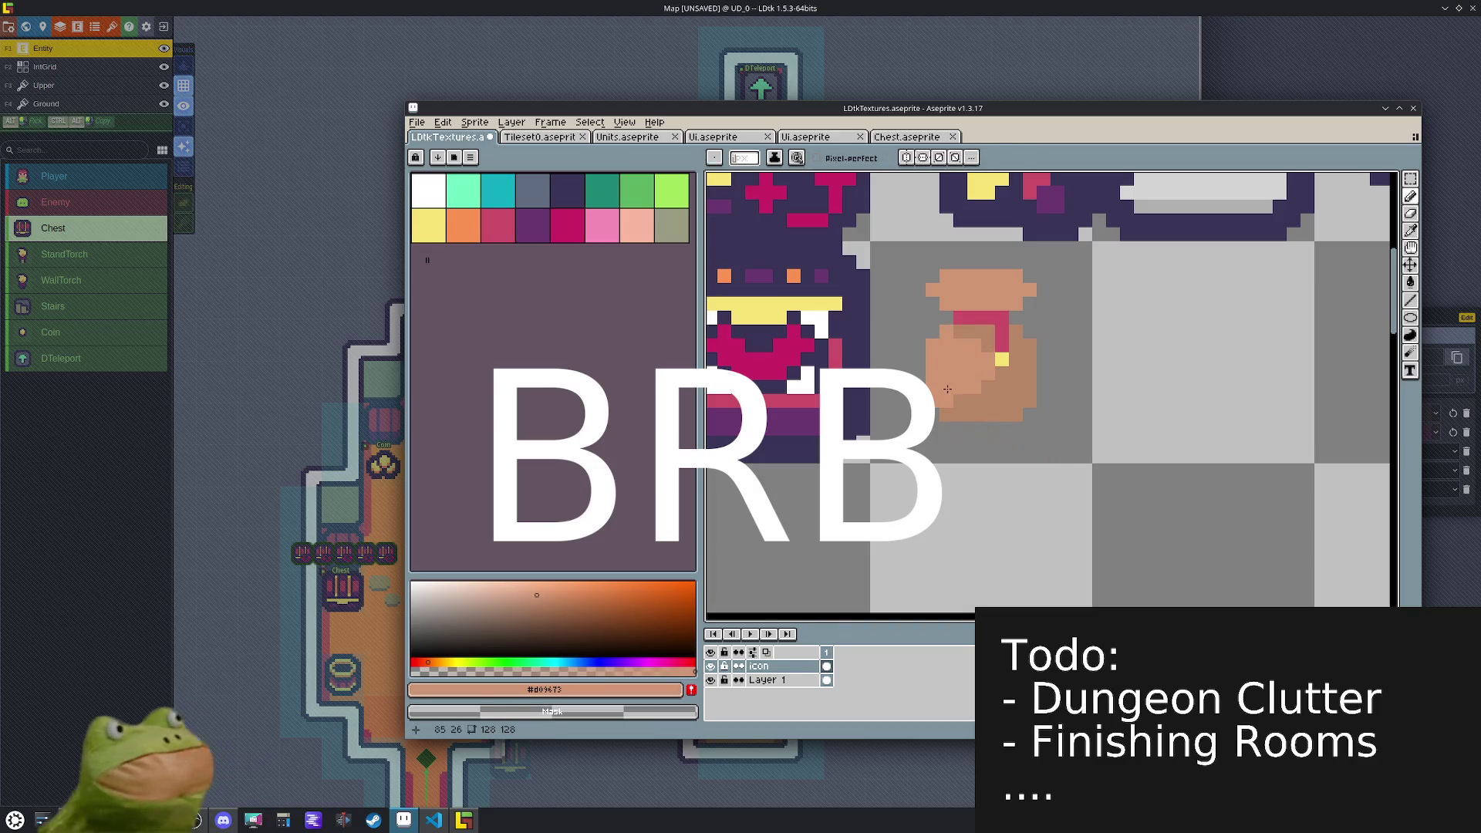
pyautogui.keyDown('alt'); pyautogui.click(1014, 315); pyautogui.keyUp('alt')
pyautogui.click(973, 275)
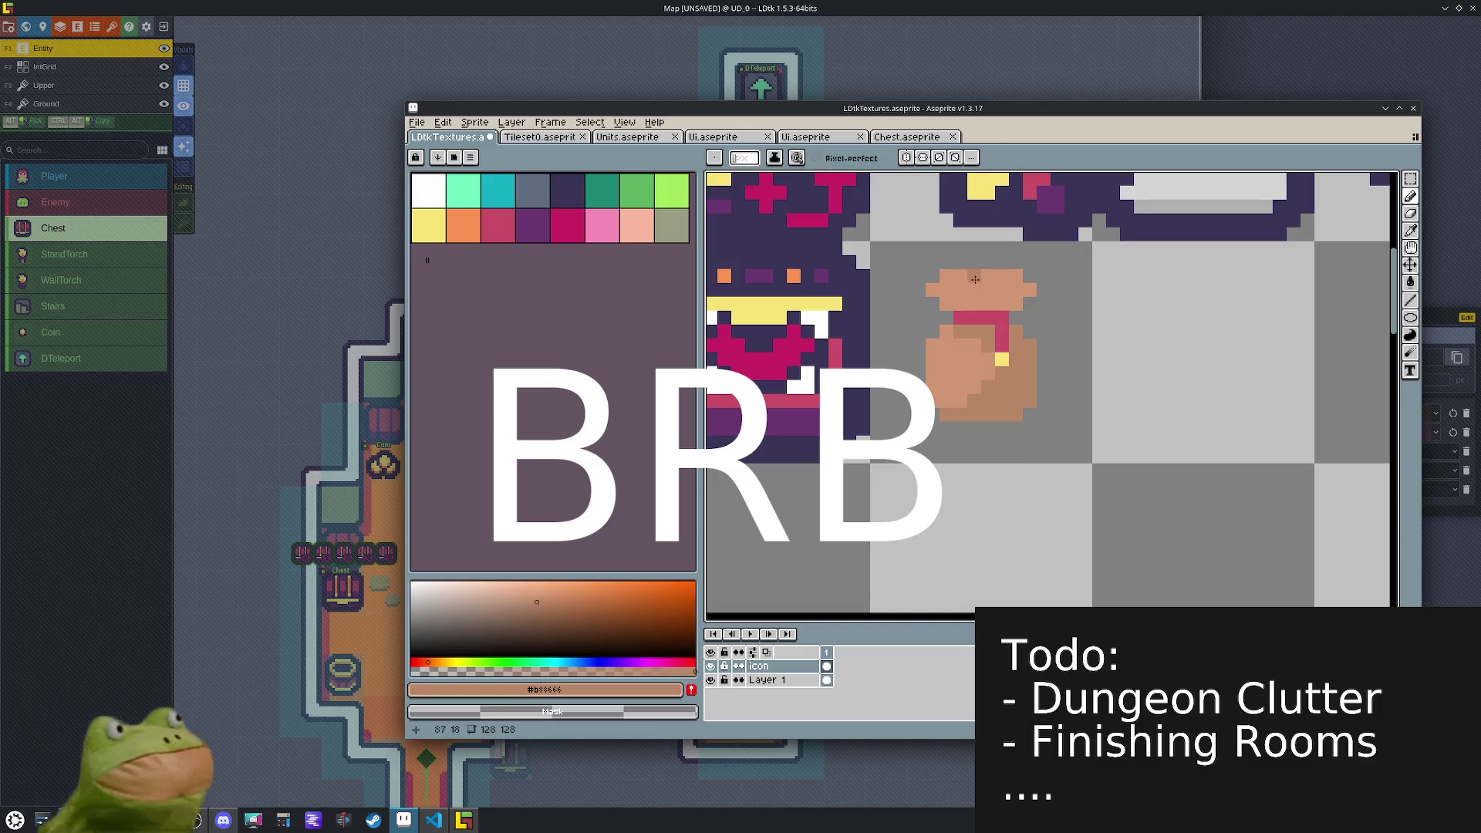
pyautogui.moveTo(973, 275); pyautogui.dragTo(1017, 293)
pyautogui.click(989, 301)
pyautogui.click(1006, 303)
pyautogui.click(1027, 290)
pyautogui.click(1015, 278)
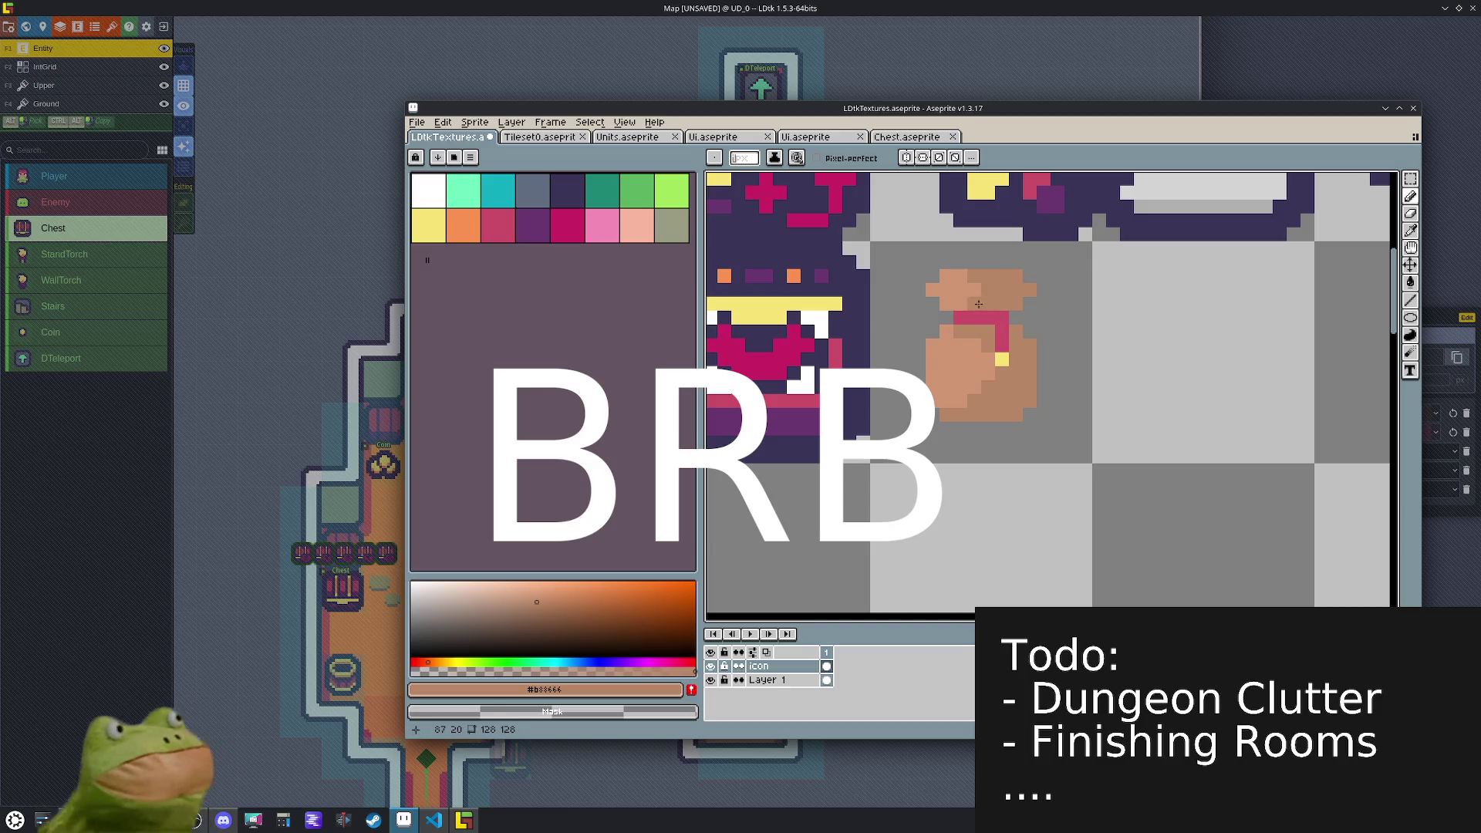
# - Export the updated texture sheet and return to LDtk
pyautogui.press('m')
pyautogui.scroll(-2, 1015, 328)
pyautogui.click(474, 122)
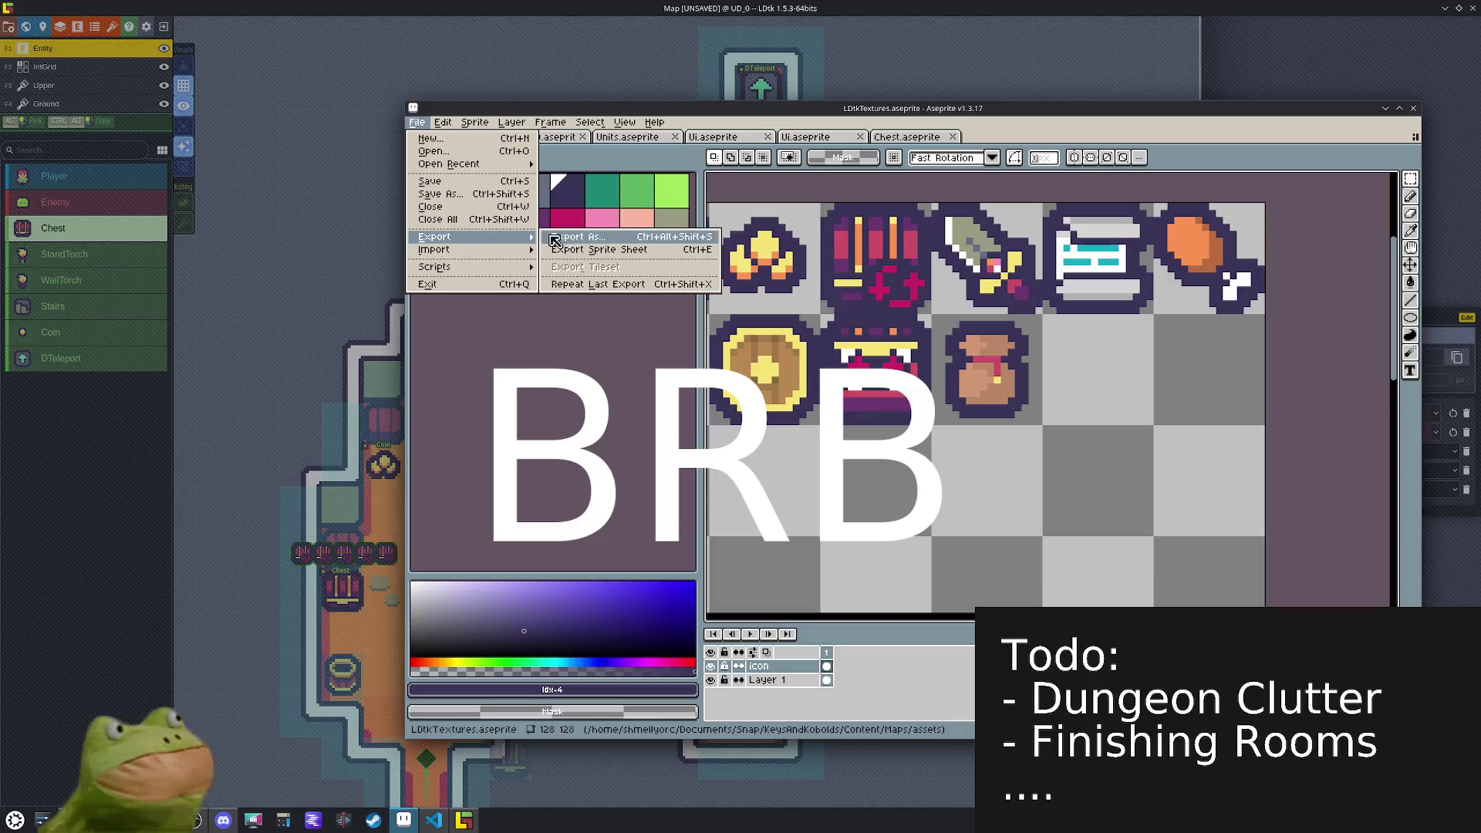
pyautogui.click(563, 242)
pyautogui.click(652, 507)
pyautogui.click(476, 823)
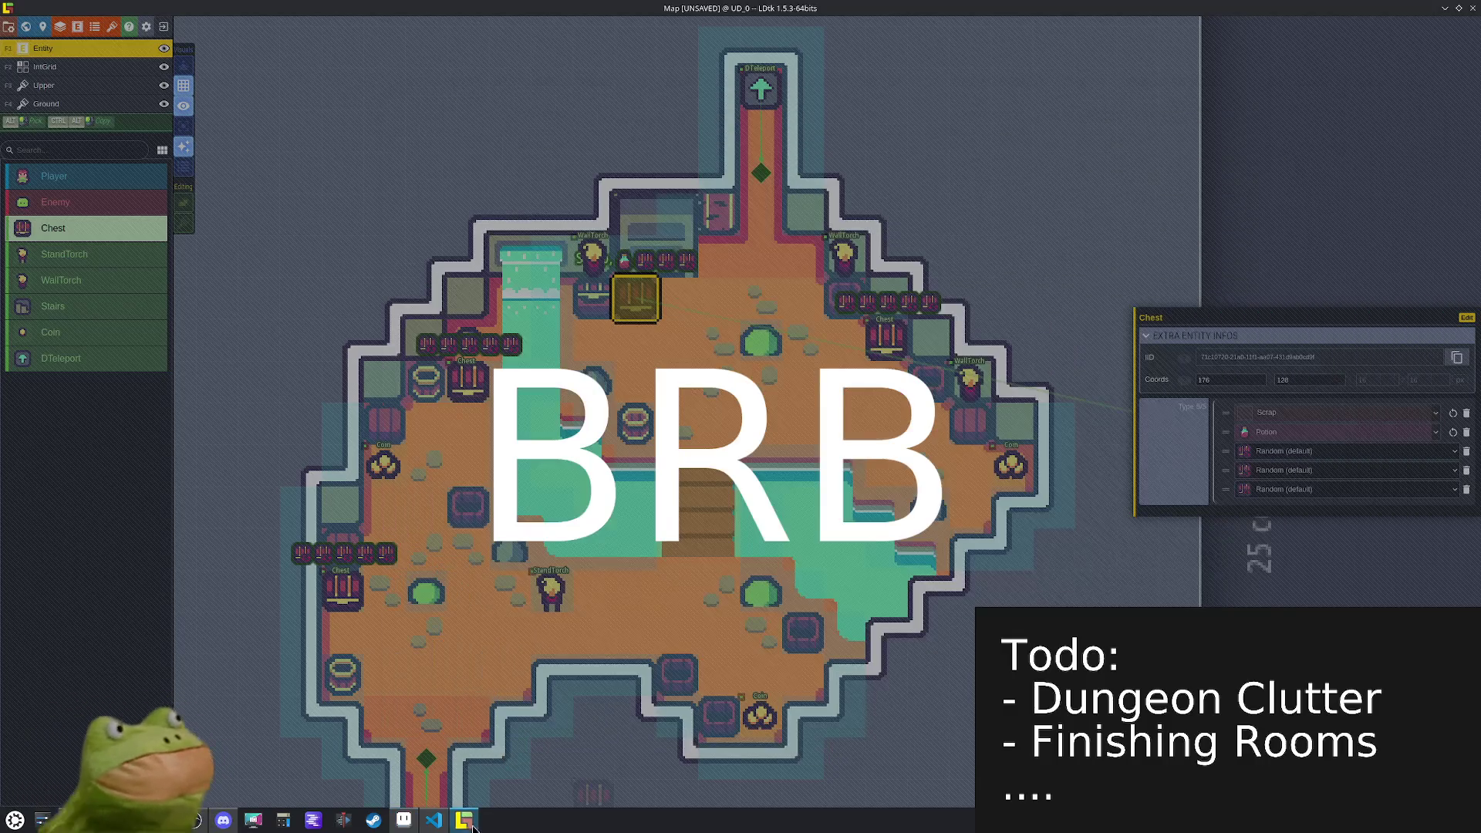
# - Assign the new sack icon to the Gold value of ChestLootType
pyautogui.click(94, 26)
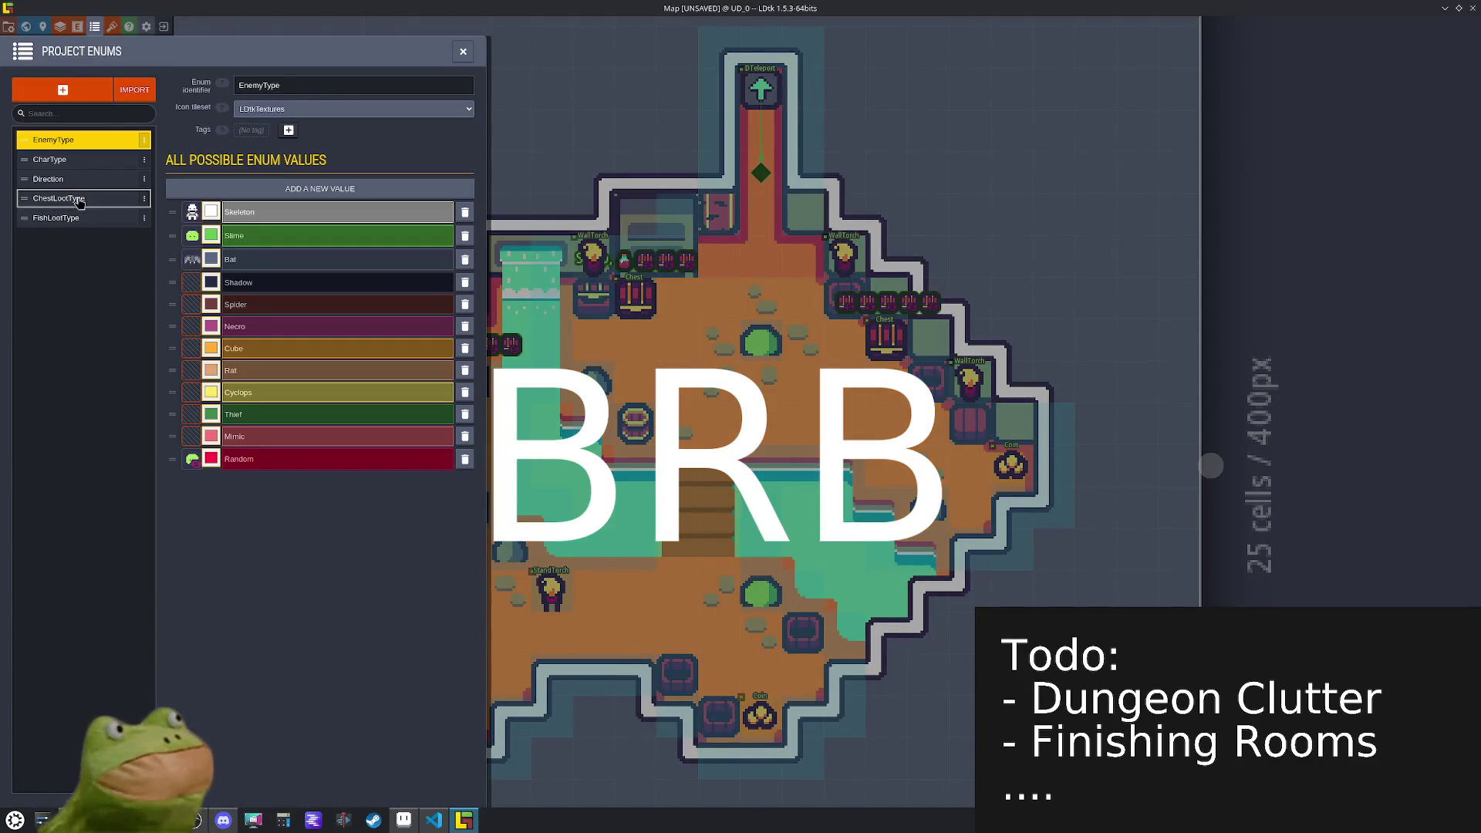
pyautogui.click(85, 199)
pyautogui.click(192, 225)
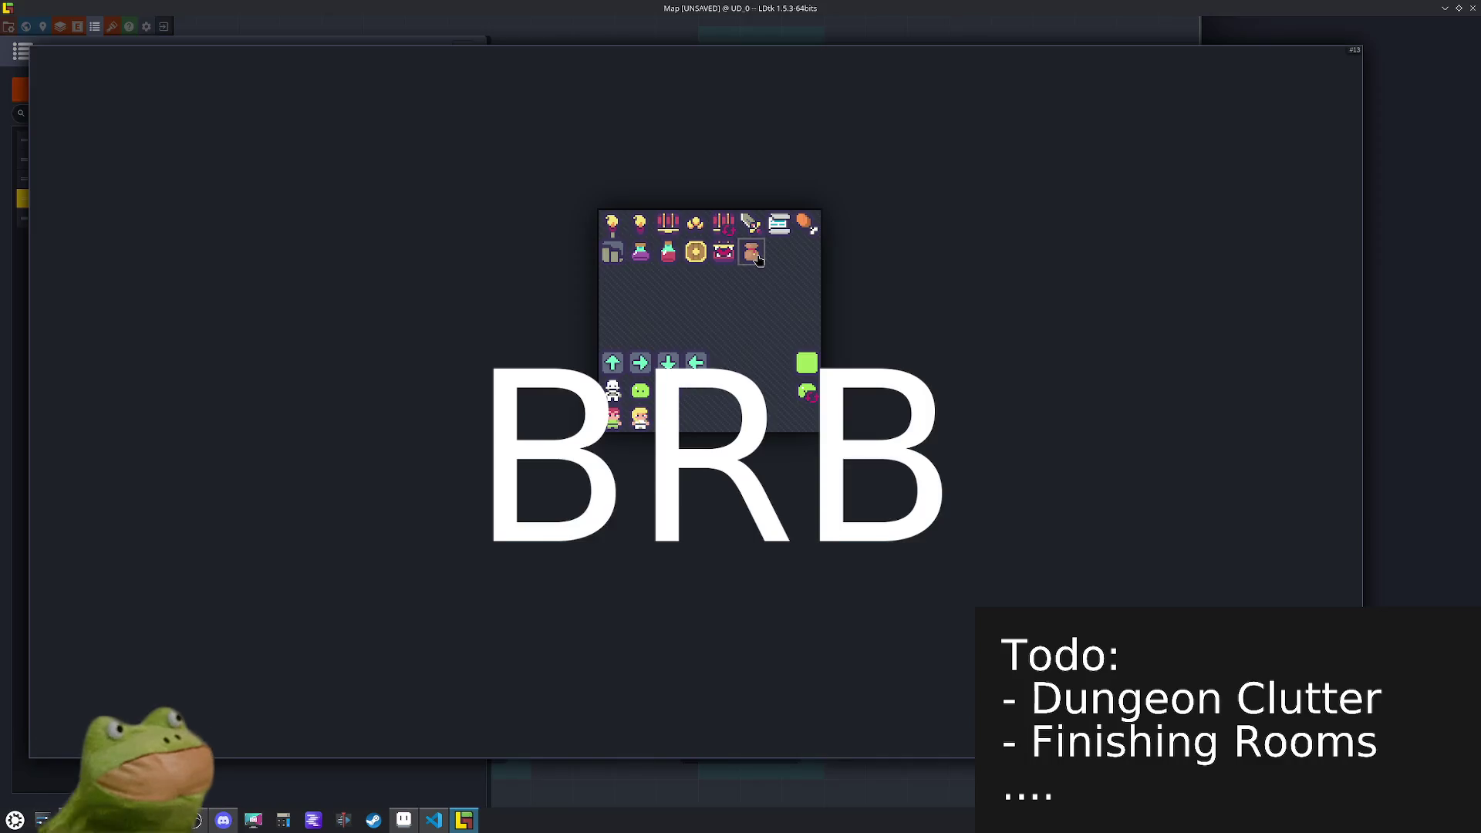
pyautogui.click(696, 225)
pyautogui.click(463, 51)
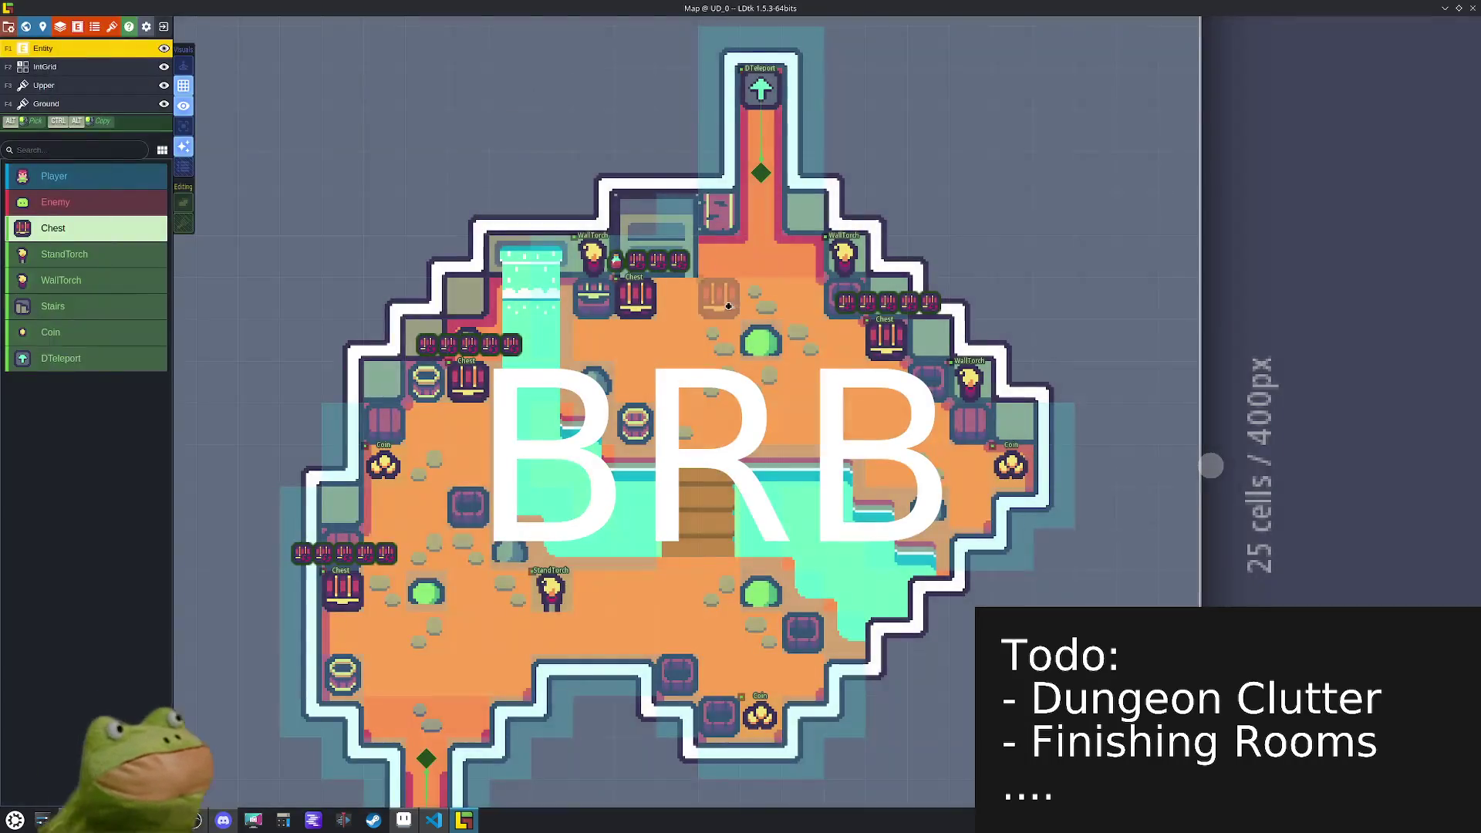
# - Select the chest below the wall torch near the top of the room
pyautogui.click(647, 308)
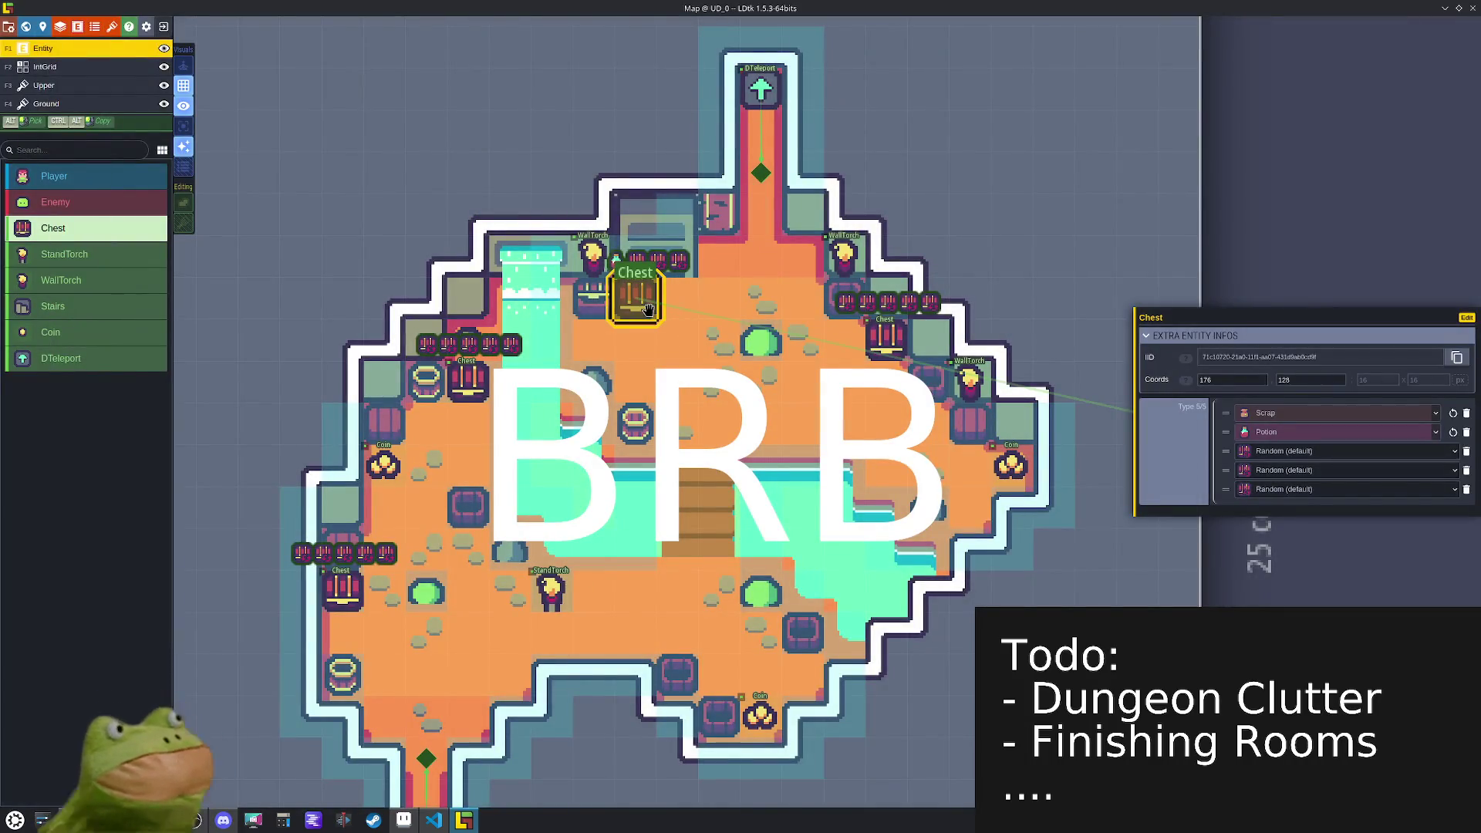
pyautogui.click(1294, 410)
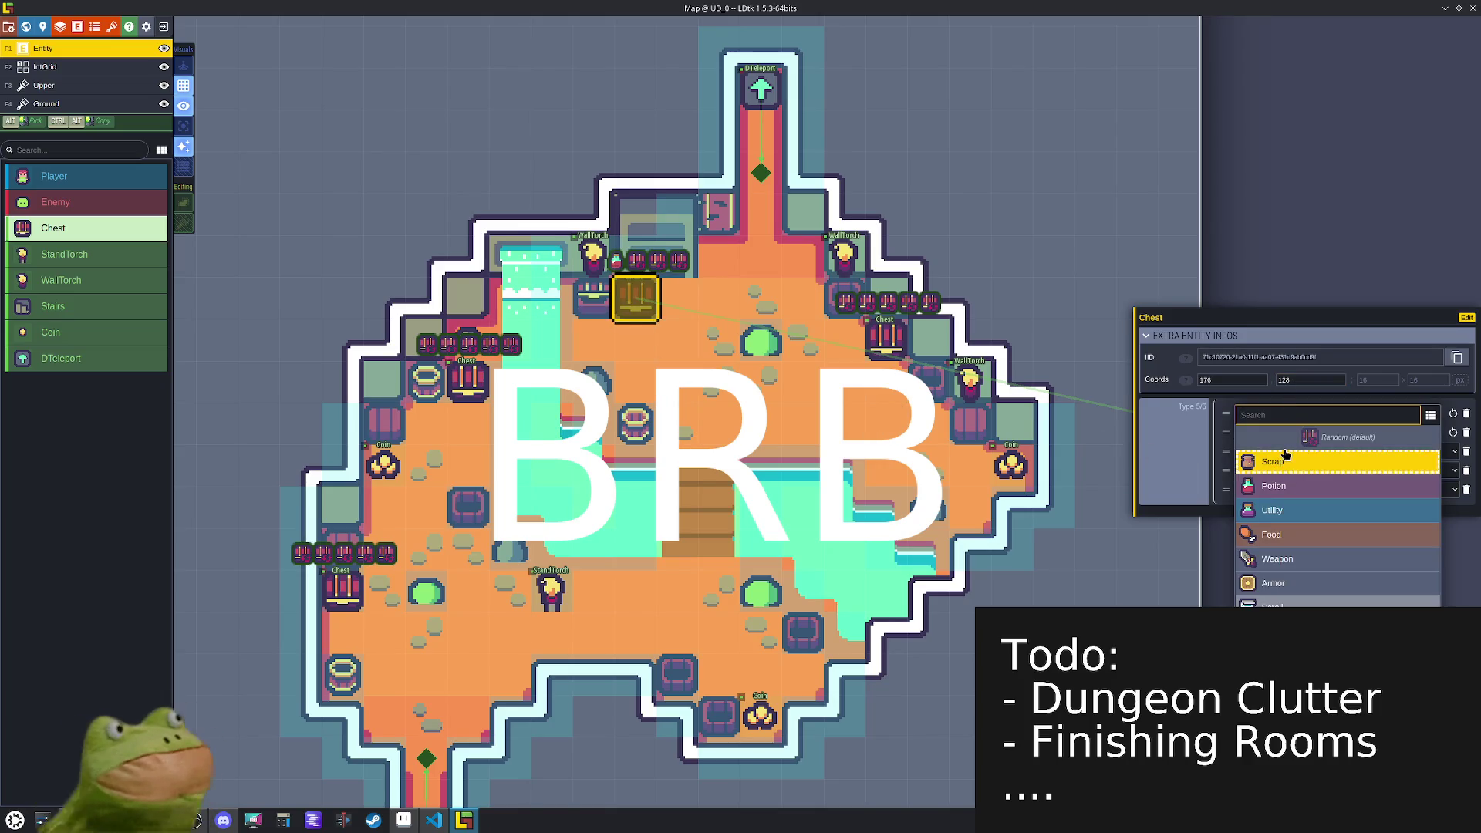
pyautogui.click(1280, 485)
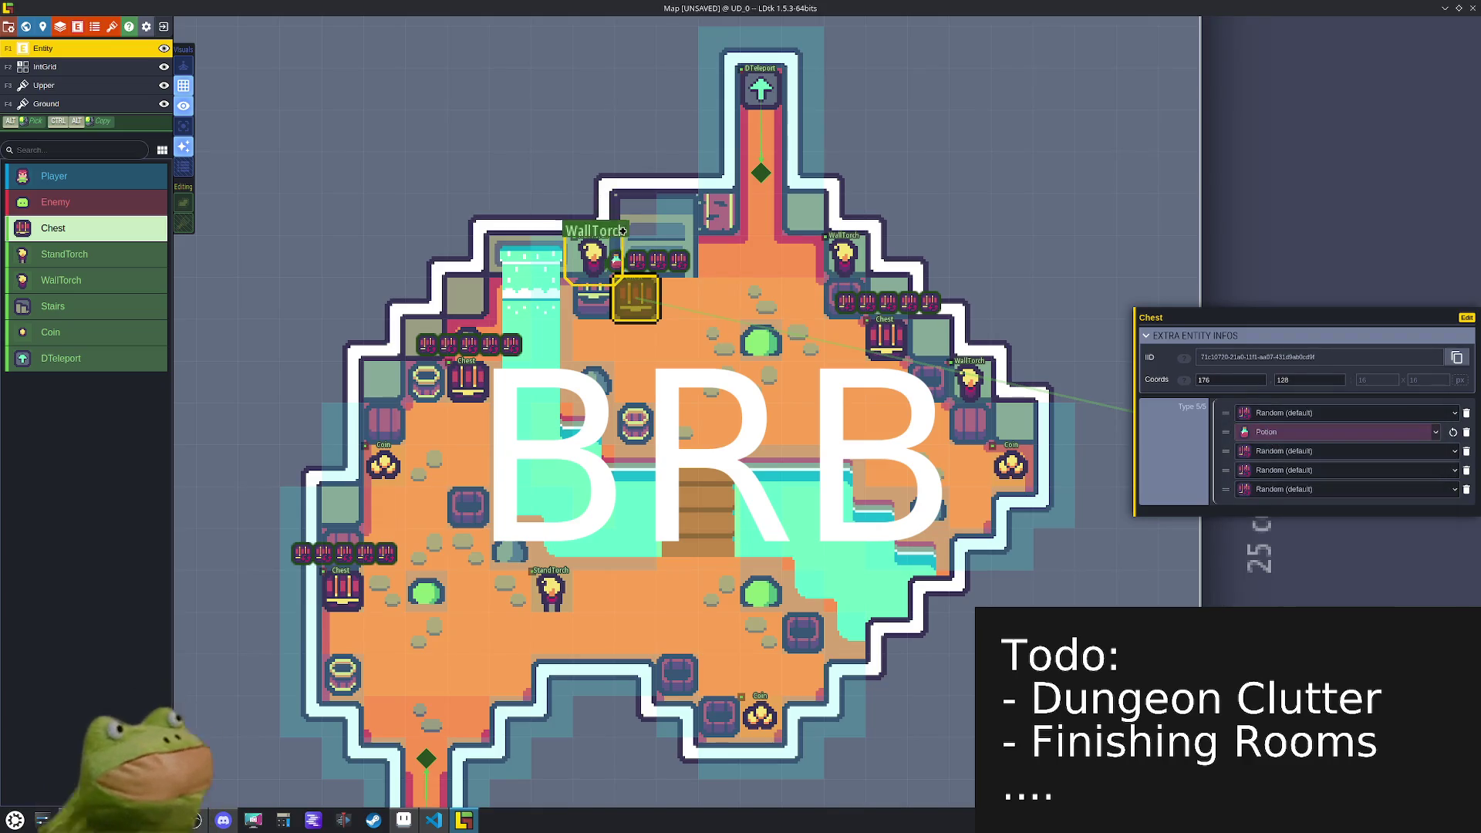
pyautogui.click(590, 249)
pyautogui.scroll(-3, 632, 271)
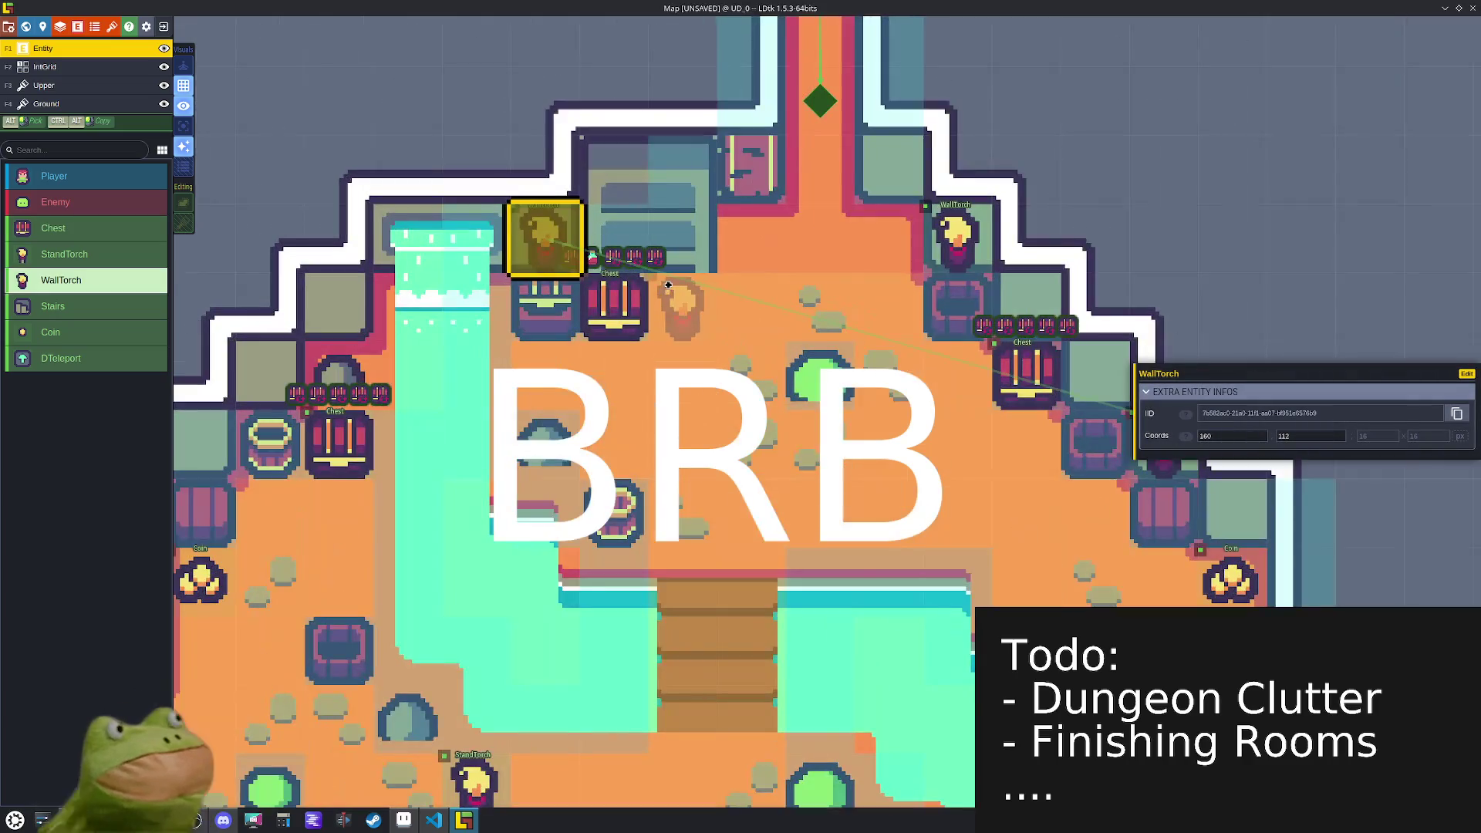
pyautogui.scroll(-2, 668, 286)
pyautogui.scroll(5, 594, 253)
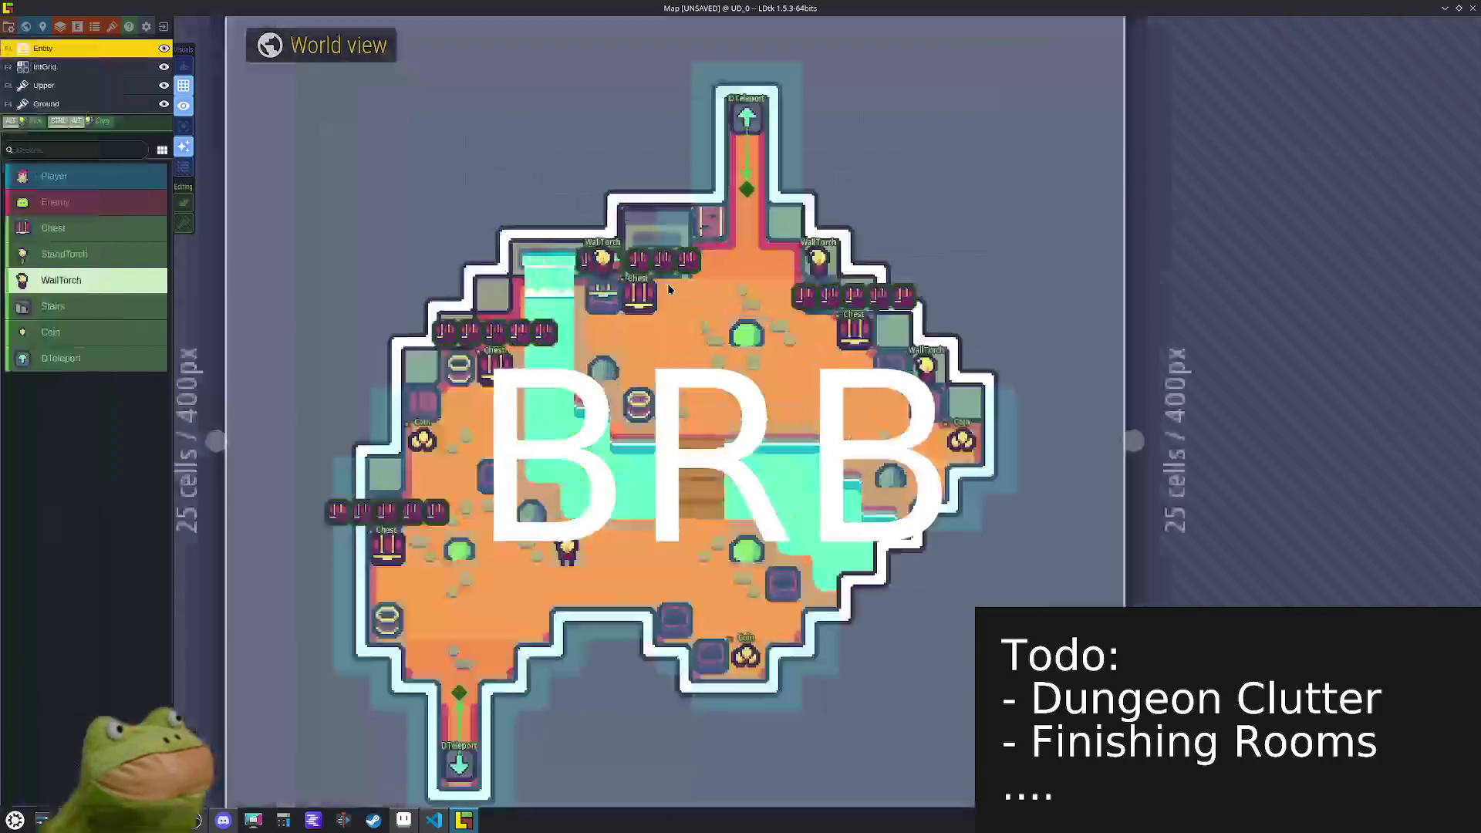
pyautogui.click(594, 253)
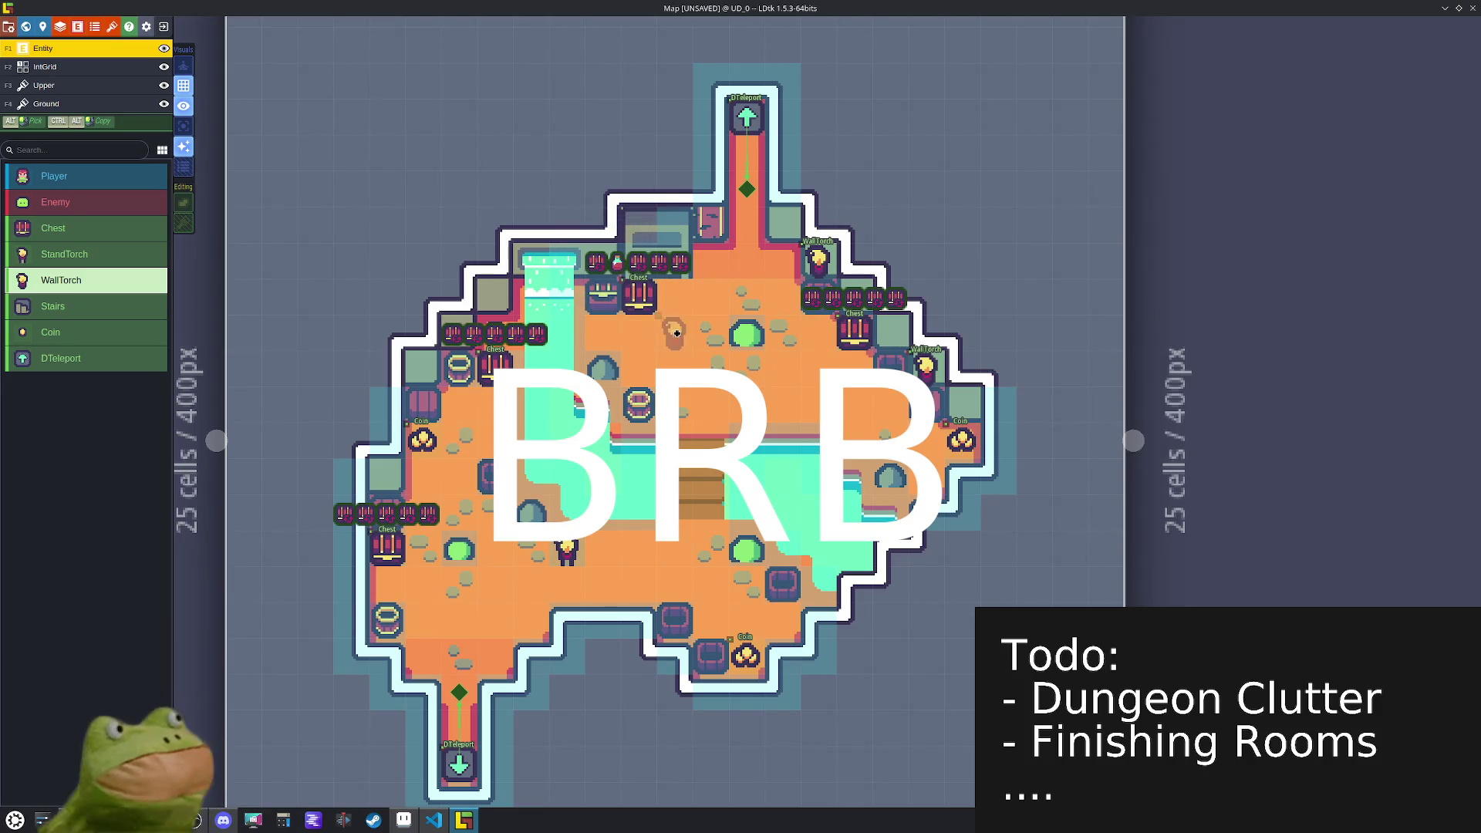
pyautogui.click(647, 300)
pyautogui.scroll(2, 650, 299)
pyautogui.scroll(-1, 652, 299)
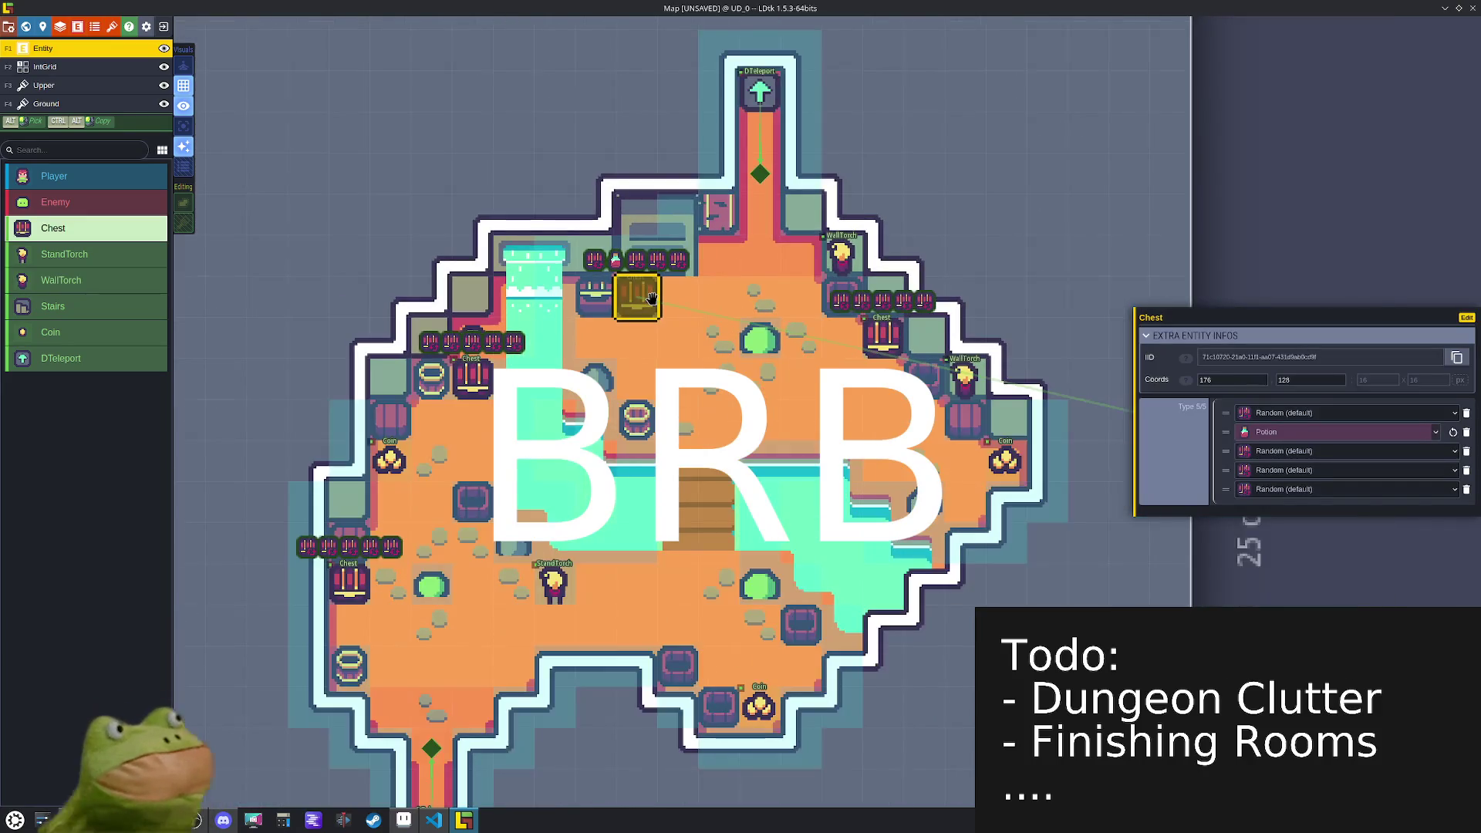
# - Set the chest's loot to Scrap, Potion, Weapon, Gold and open the Chest entity definition
pyautogui.click(1307, 414)
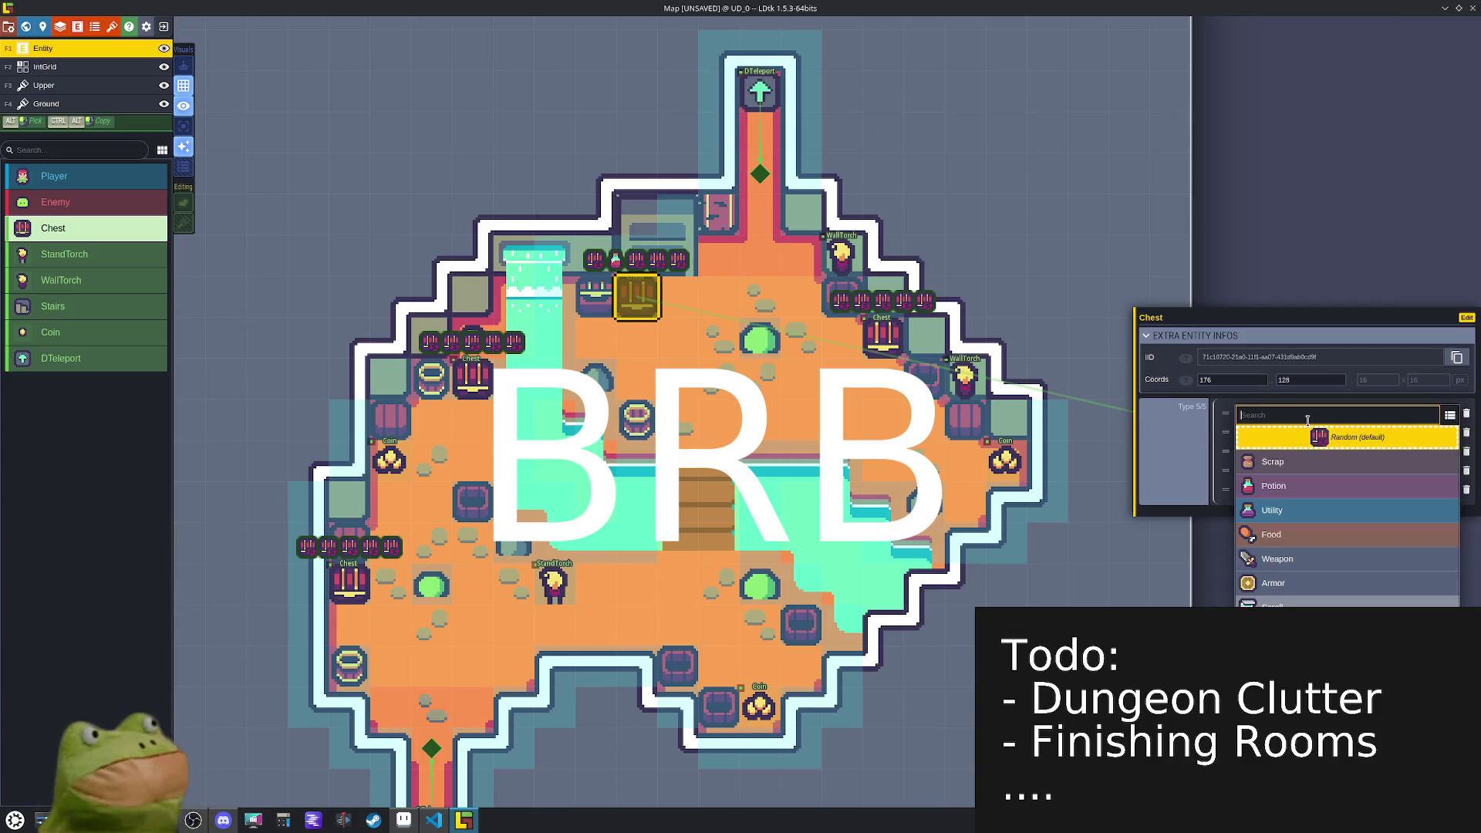
pyautogui.click(1297, 461)
pyautogui.click(1283, 454)
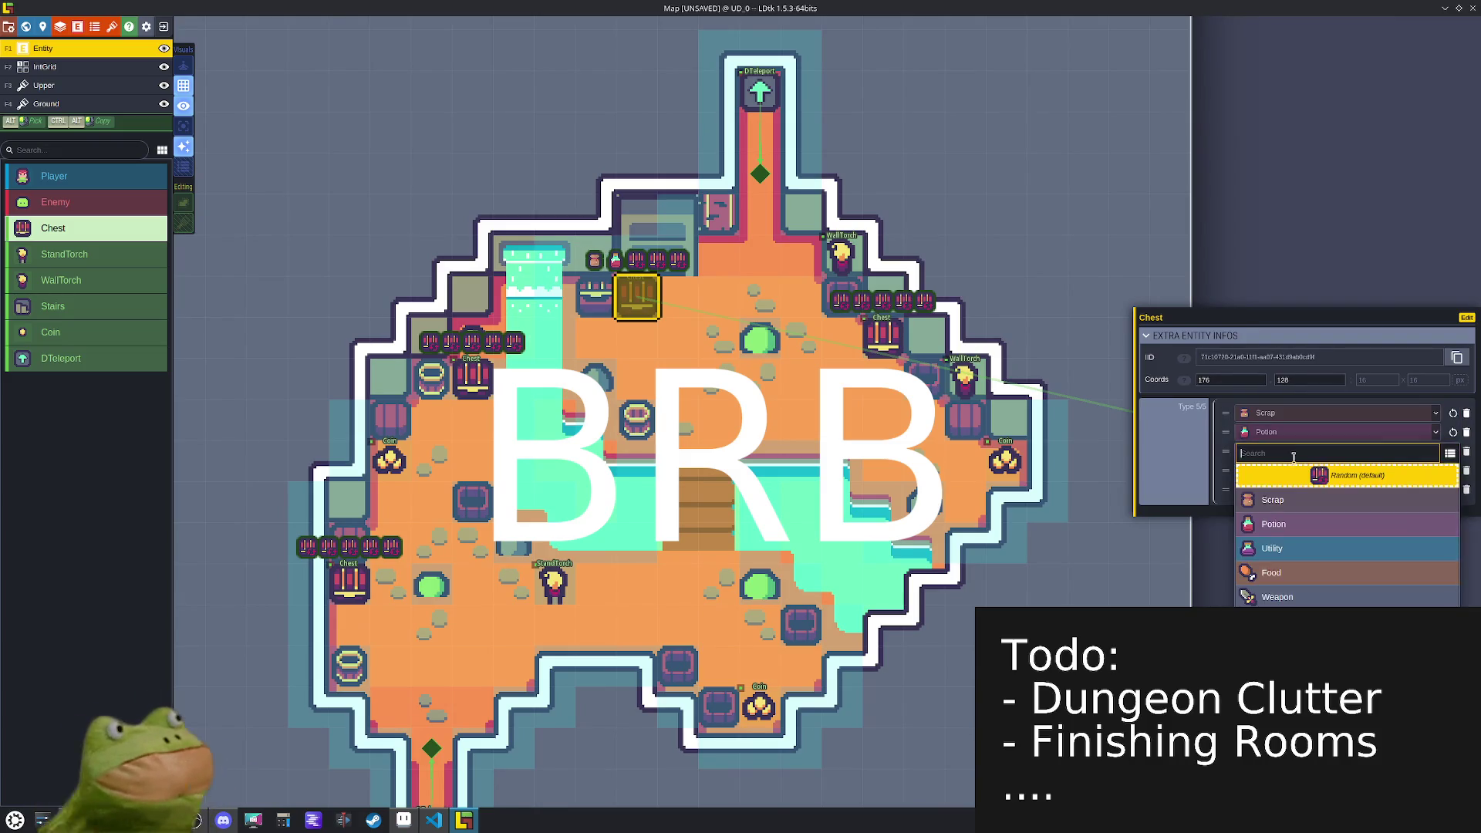
pyautogui.click(1296, 596)
pyautogui.click(1283, 472)
pyautogui.click(1265, 616)
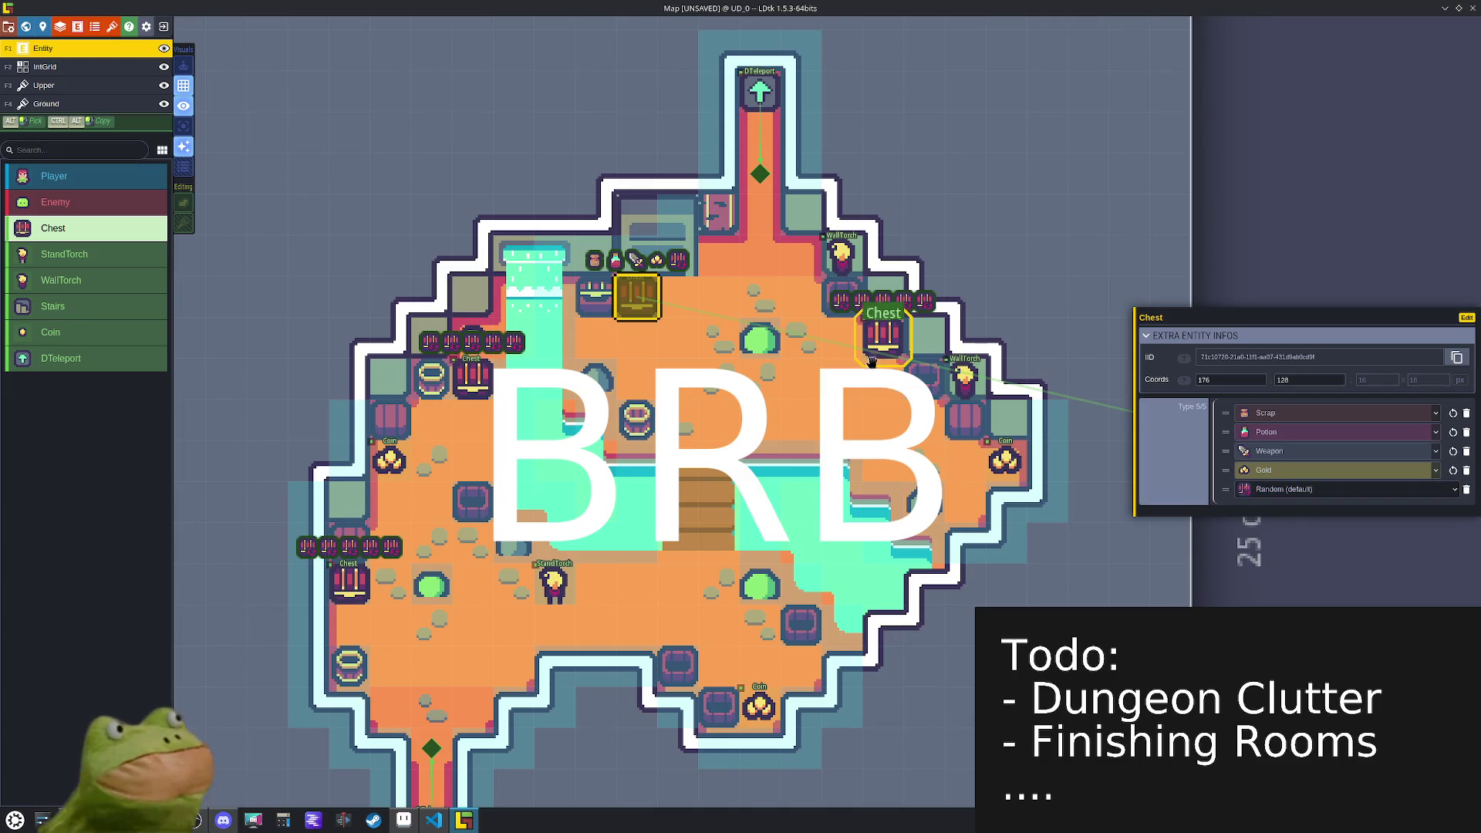
pyautogui.click(1466, 317)
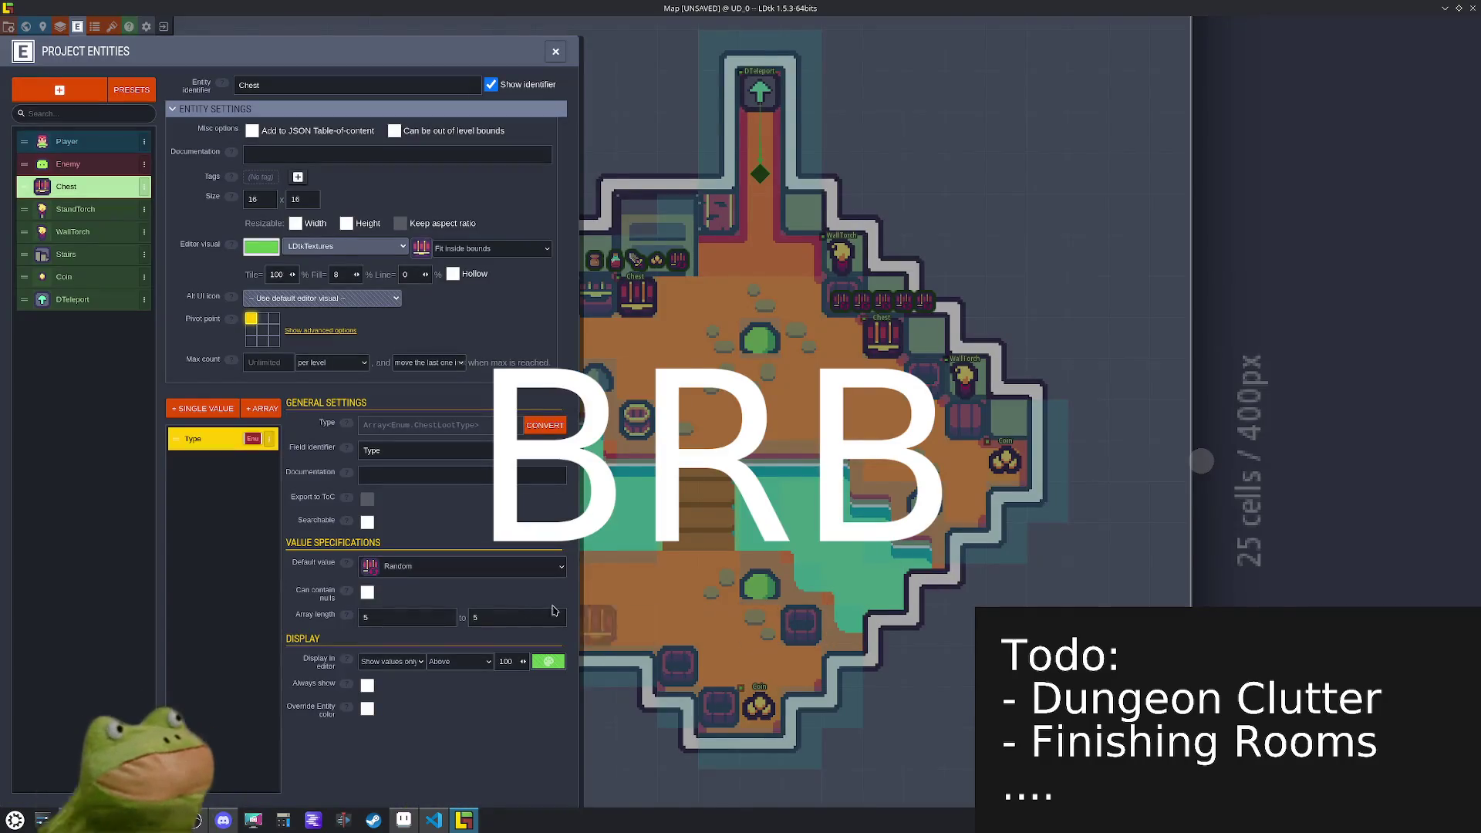
# - Edit the chest Type array's maximum length, keeping the minimum at 4, and close Project Entities
pyautogui.write('3')
pyautogui.write('4')
pyautogui.write('4')
pyautogui.click(506, 616)
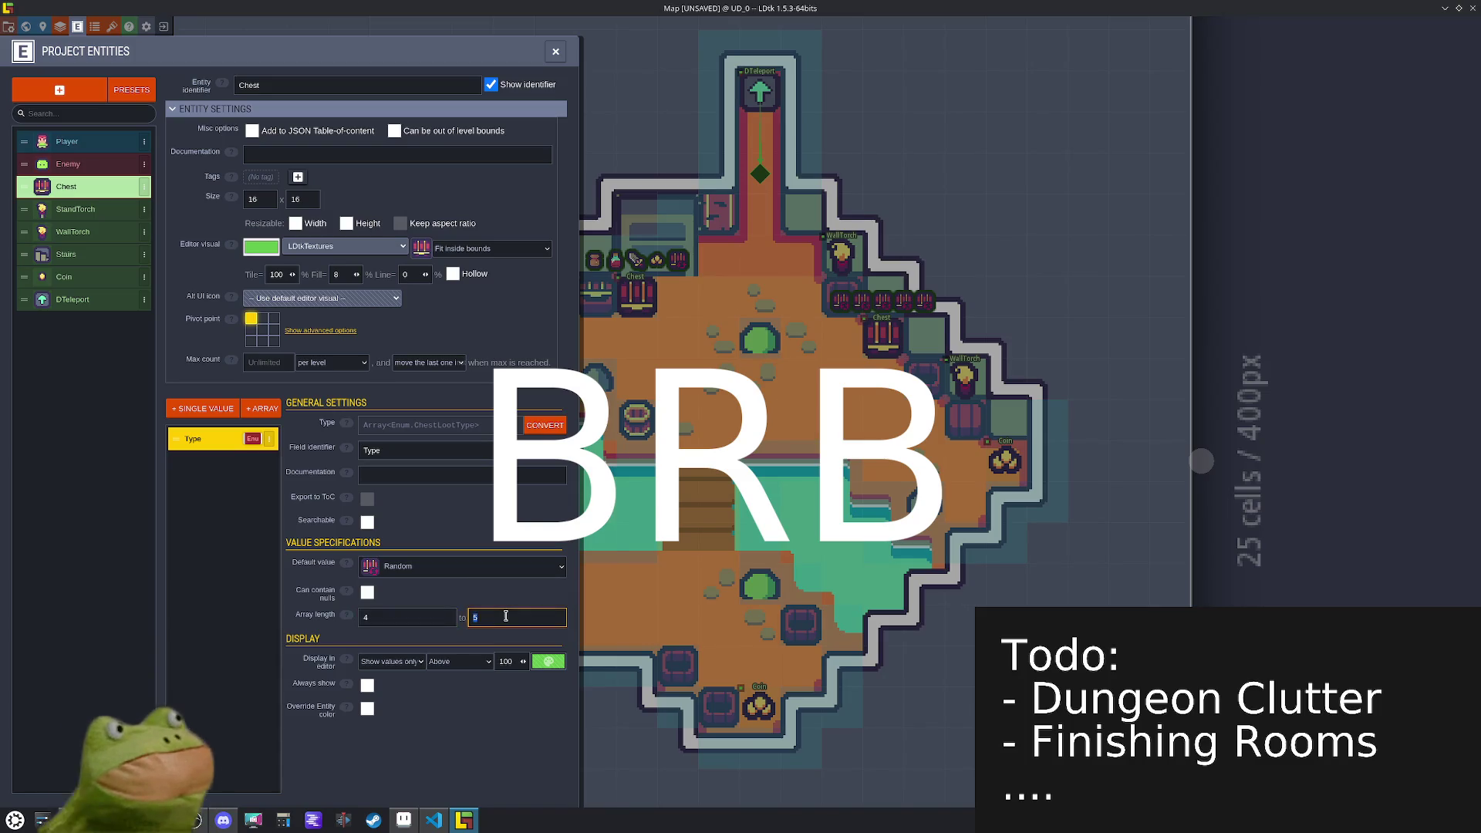
pyautogui.click(555, 51)
# - Delete the fifth Type entry from the right, left, top and lower-left chests
pyautogui.click(883, 335)
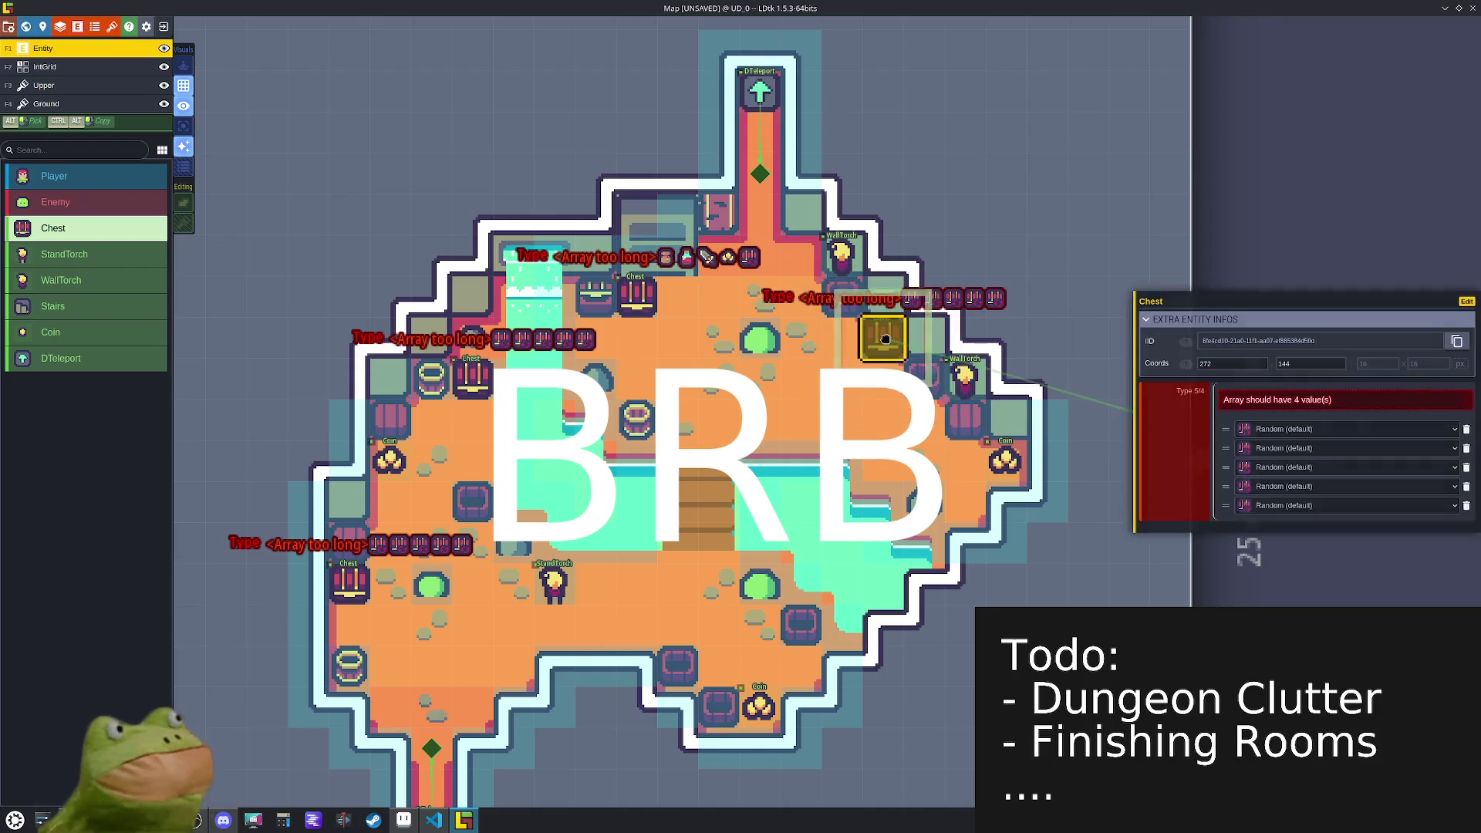
pyautogui.click(1466, 505)
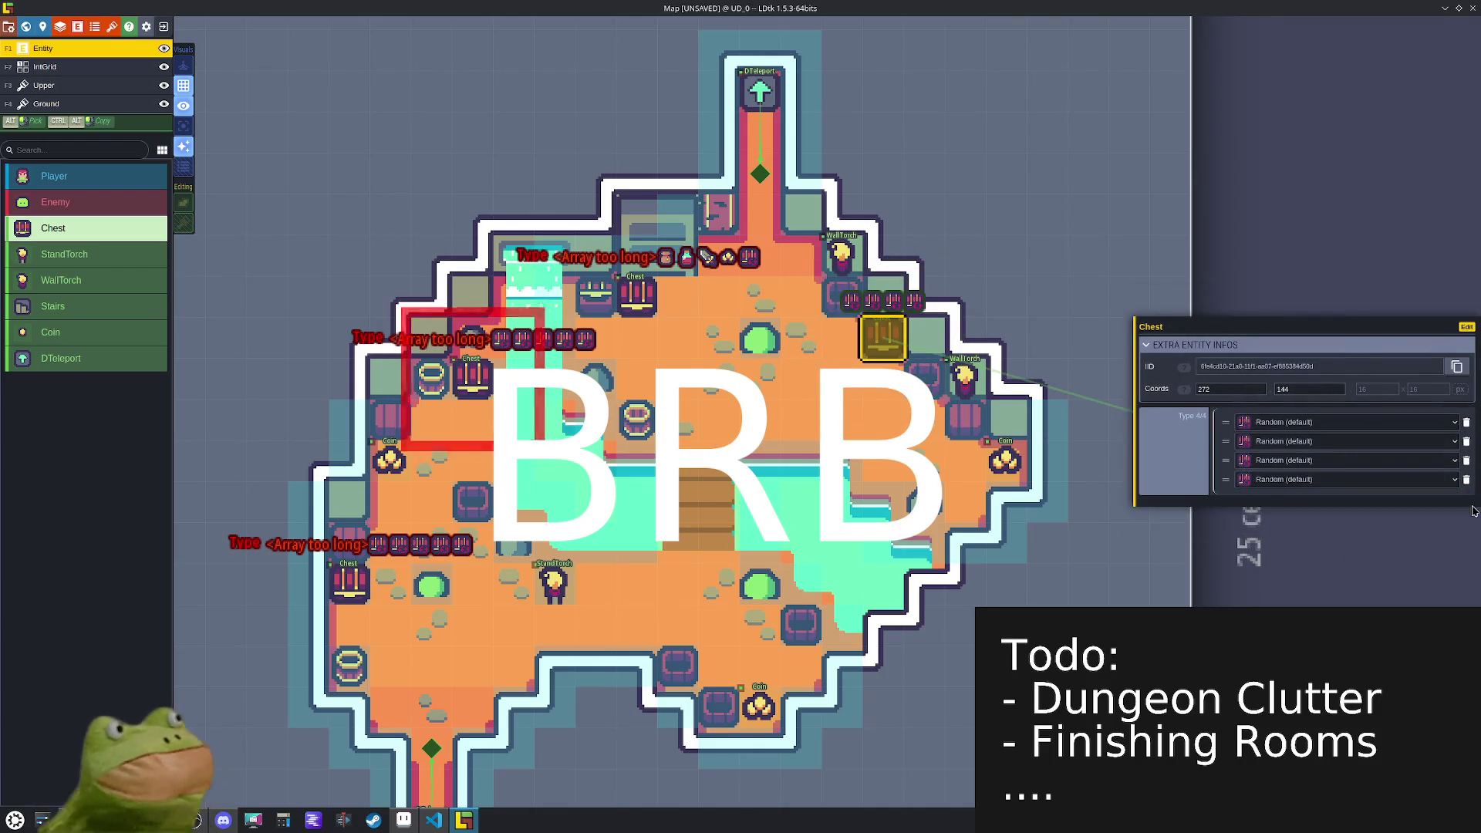
pyautogui.click(472, 376)
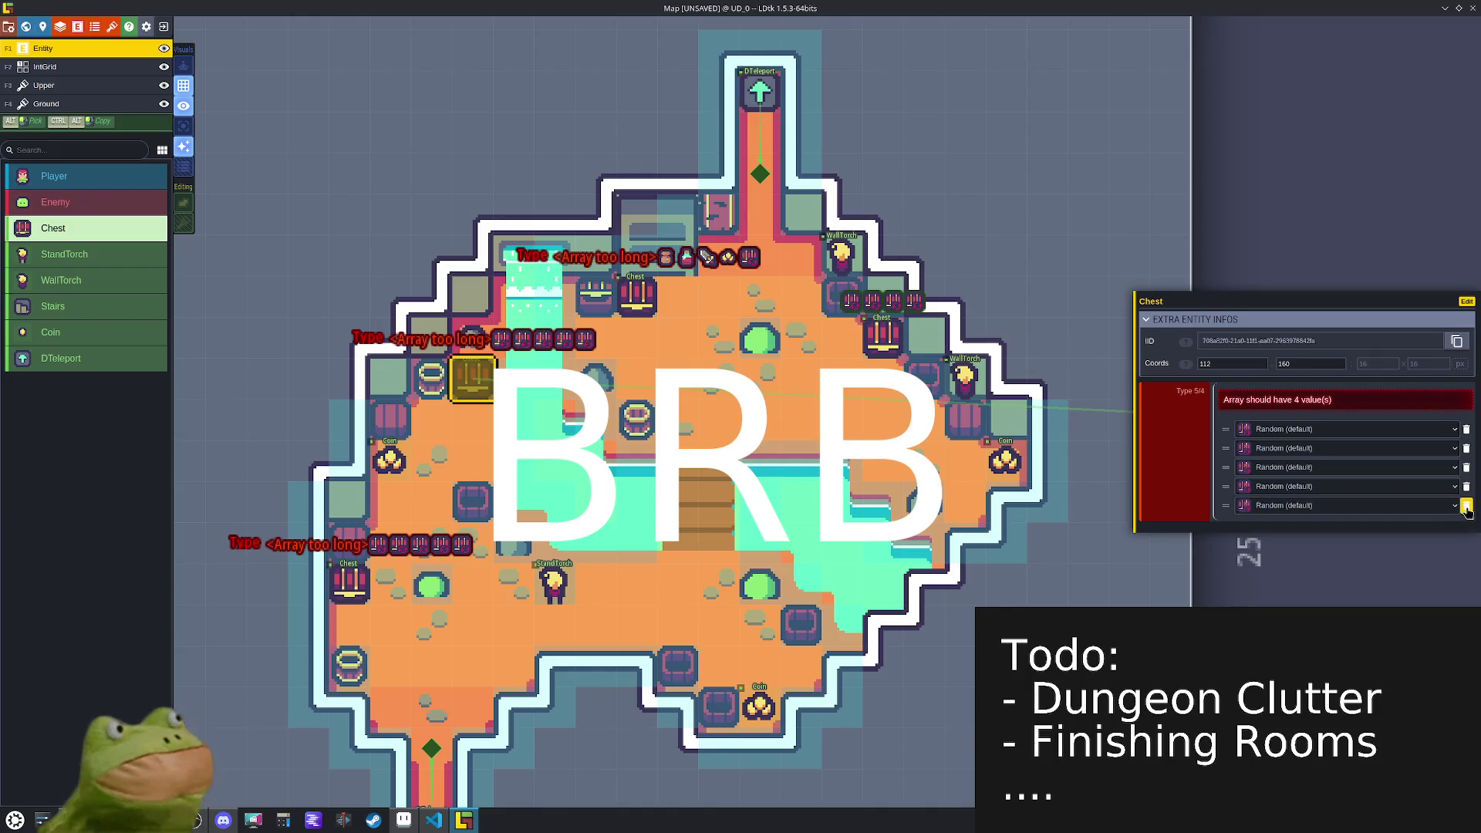
pyautogui.click(1466, 509)
pyautogui.click(636, 297)
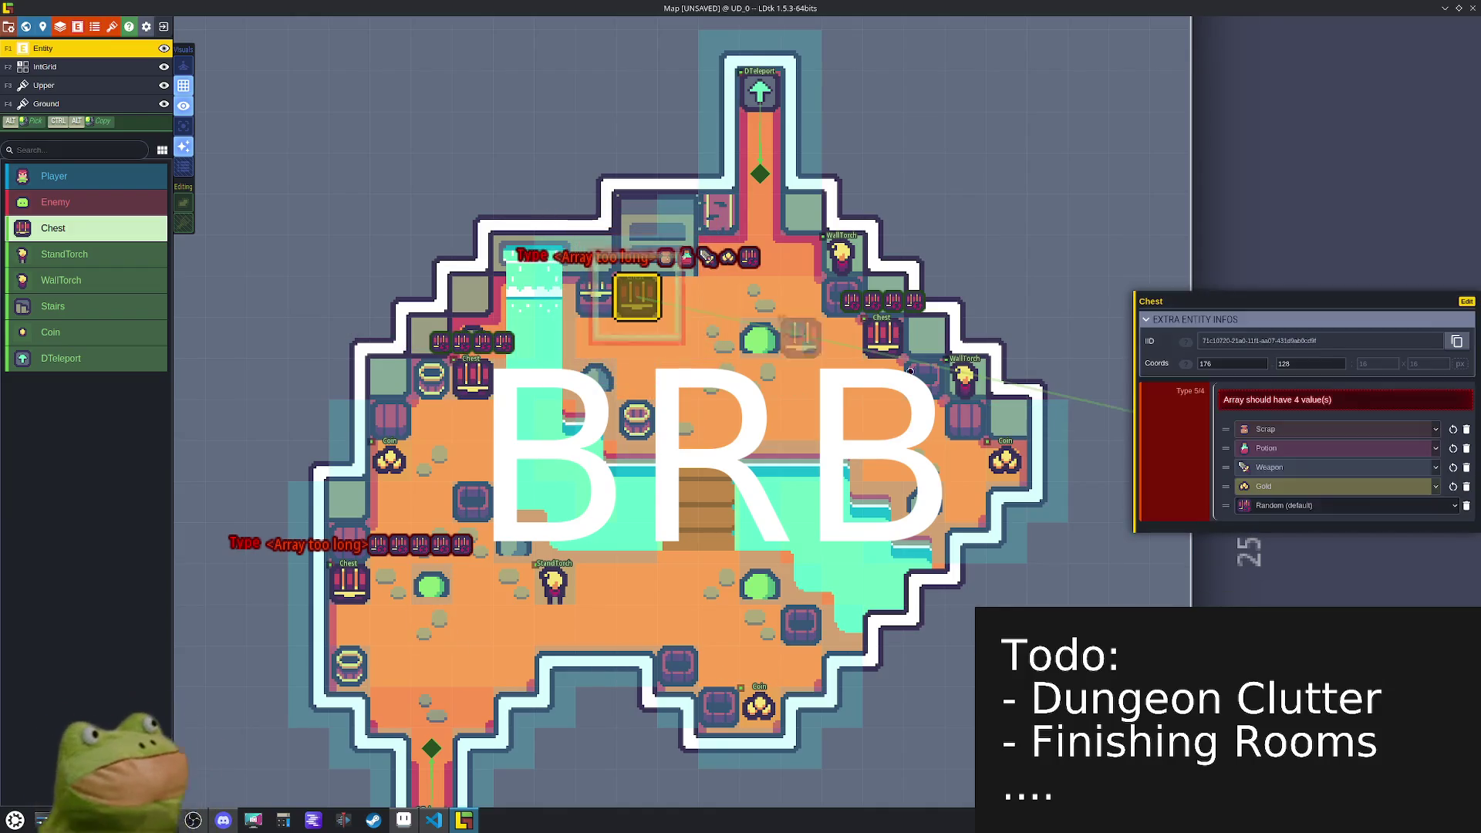
pyautogui.click(1465, 506)
pyautogui.click(349, 584)
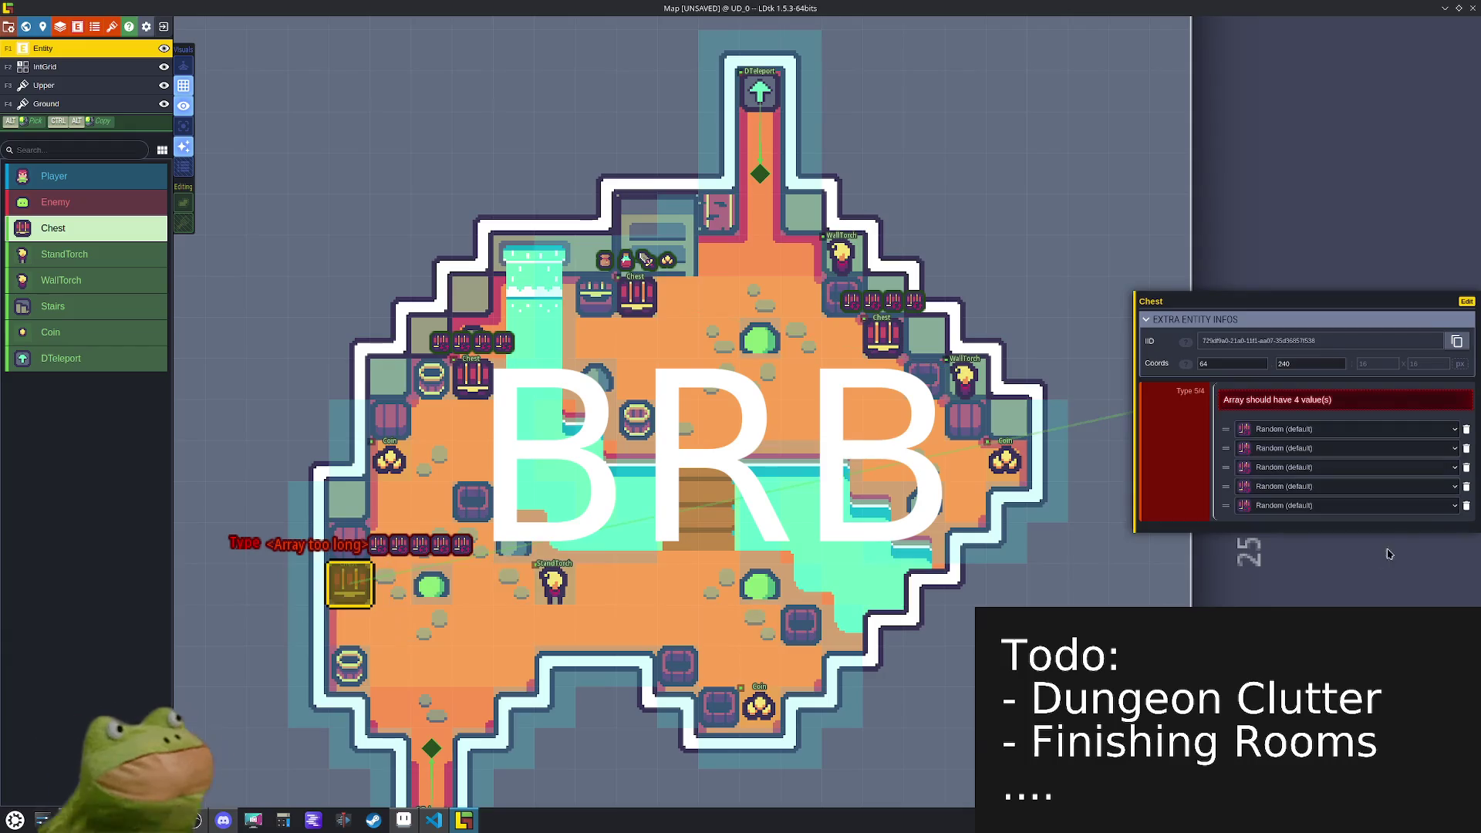
pyautogui.click(1465, 506)
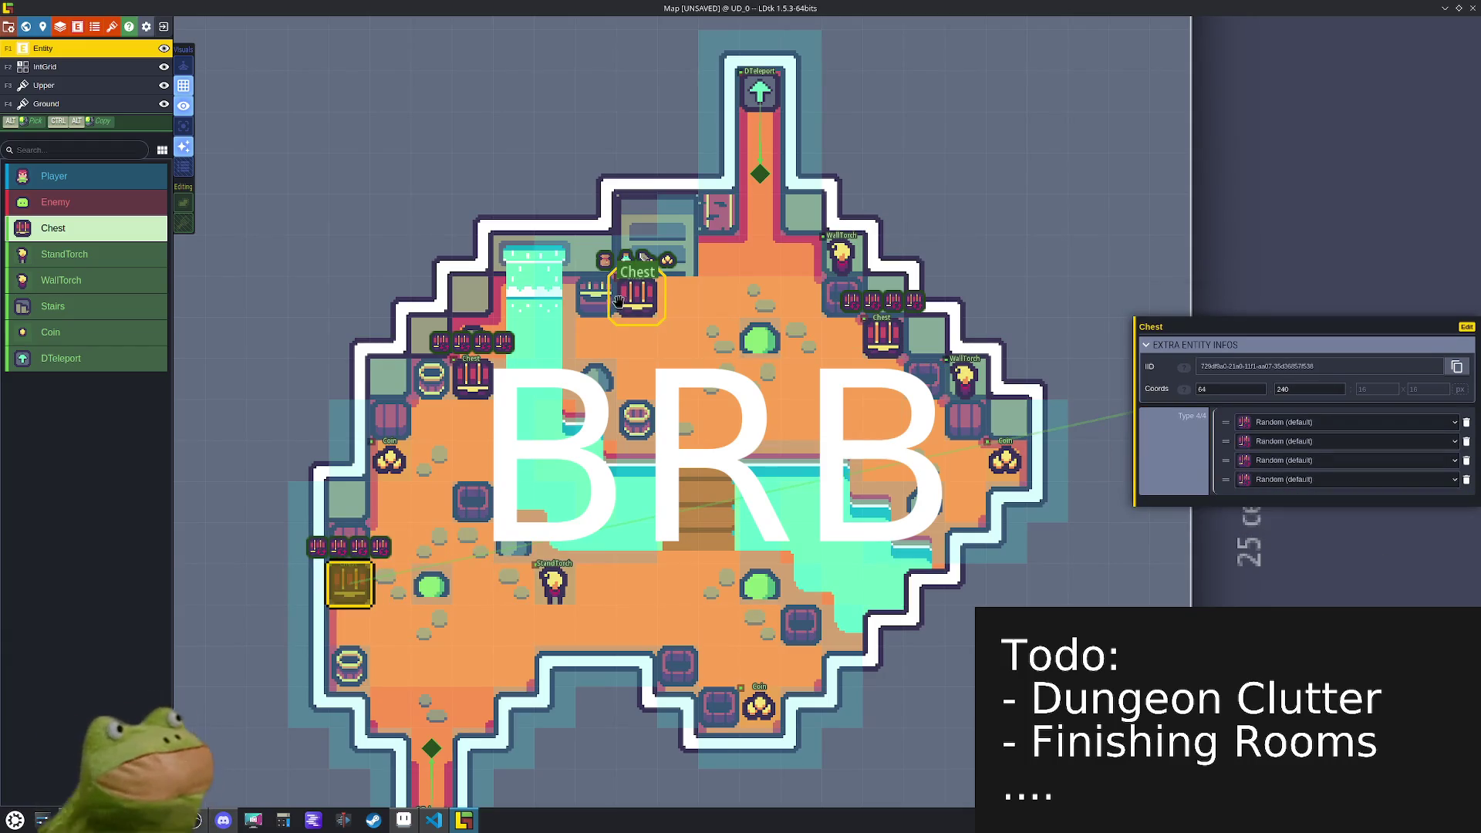
# - Delete the stray WallTorch entity at the top right of the room
pyautogui.click(840, 254)
pyautogui.click(588, 241)
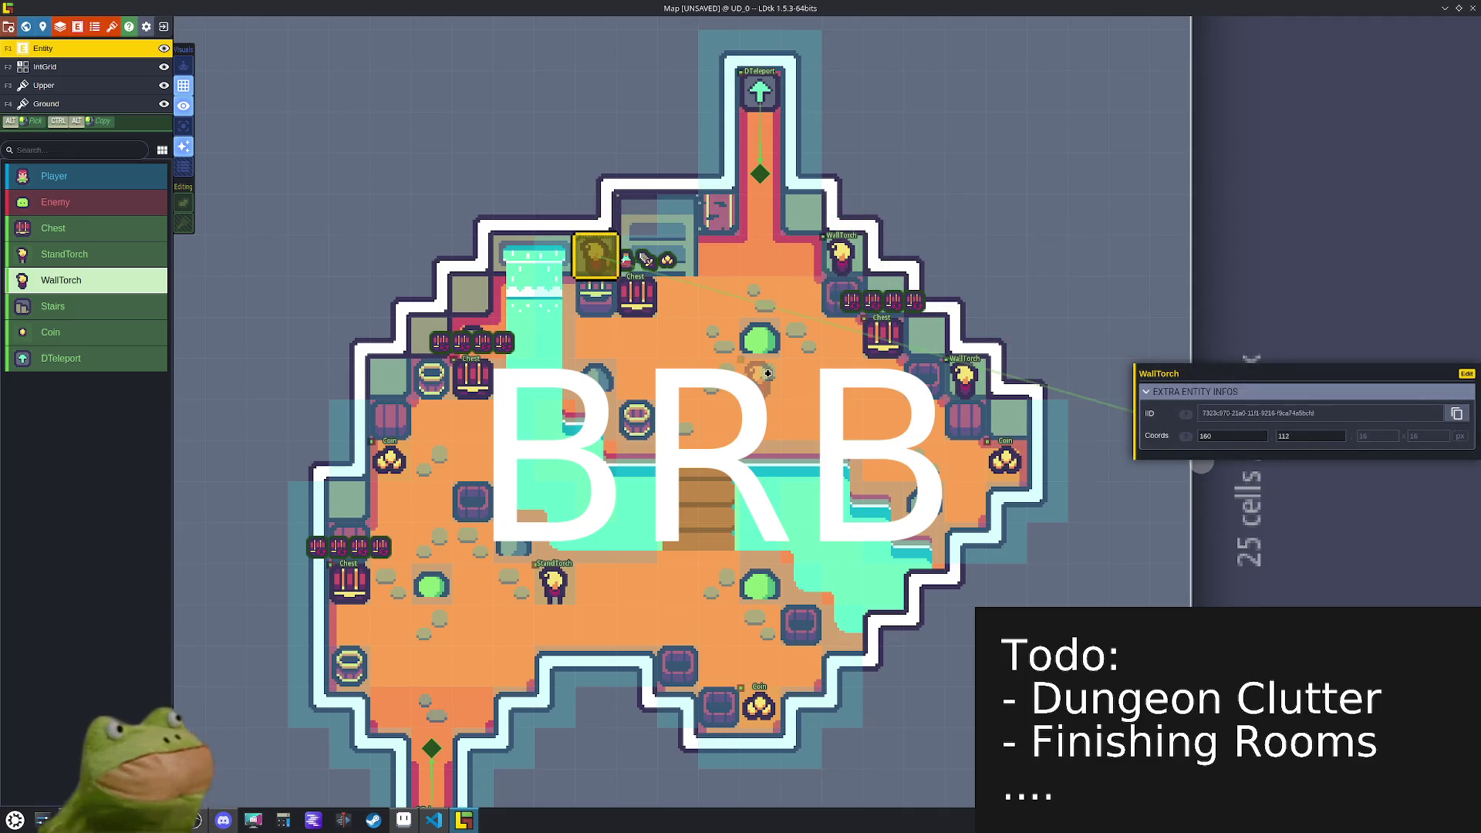
pyautogui.scroll(2, 768, 373)
pyautogui.scroll(-3, 767, 373)
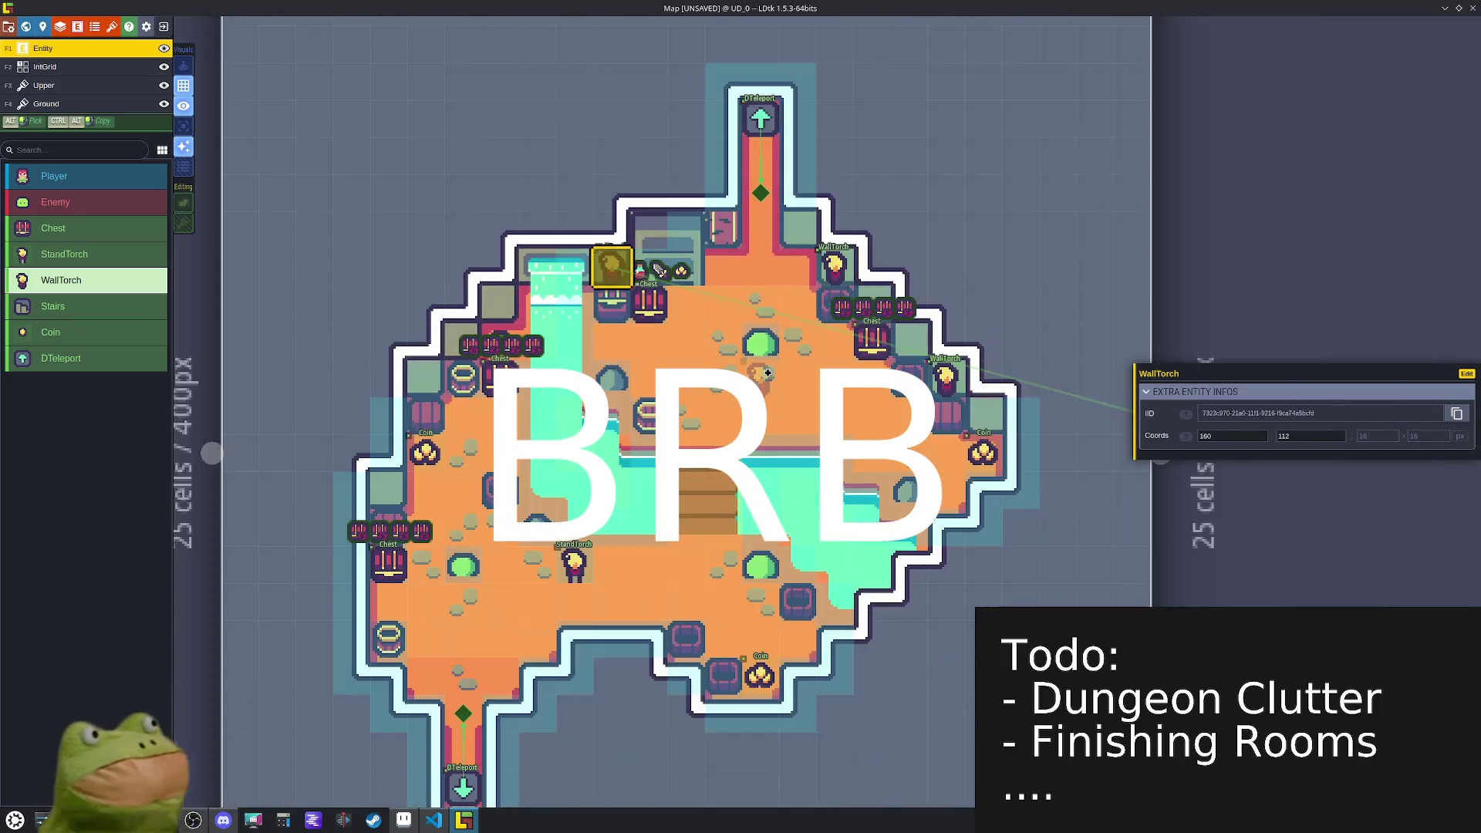
pyautogui.rightClick(612, 264)
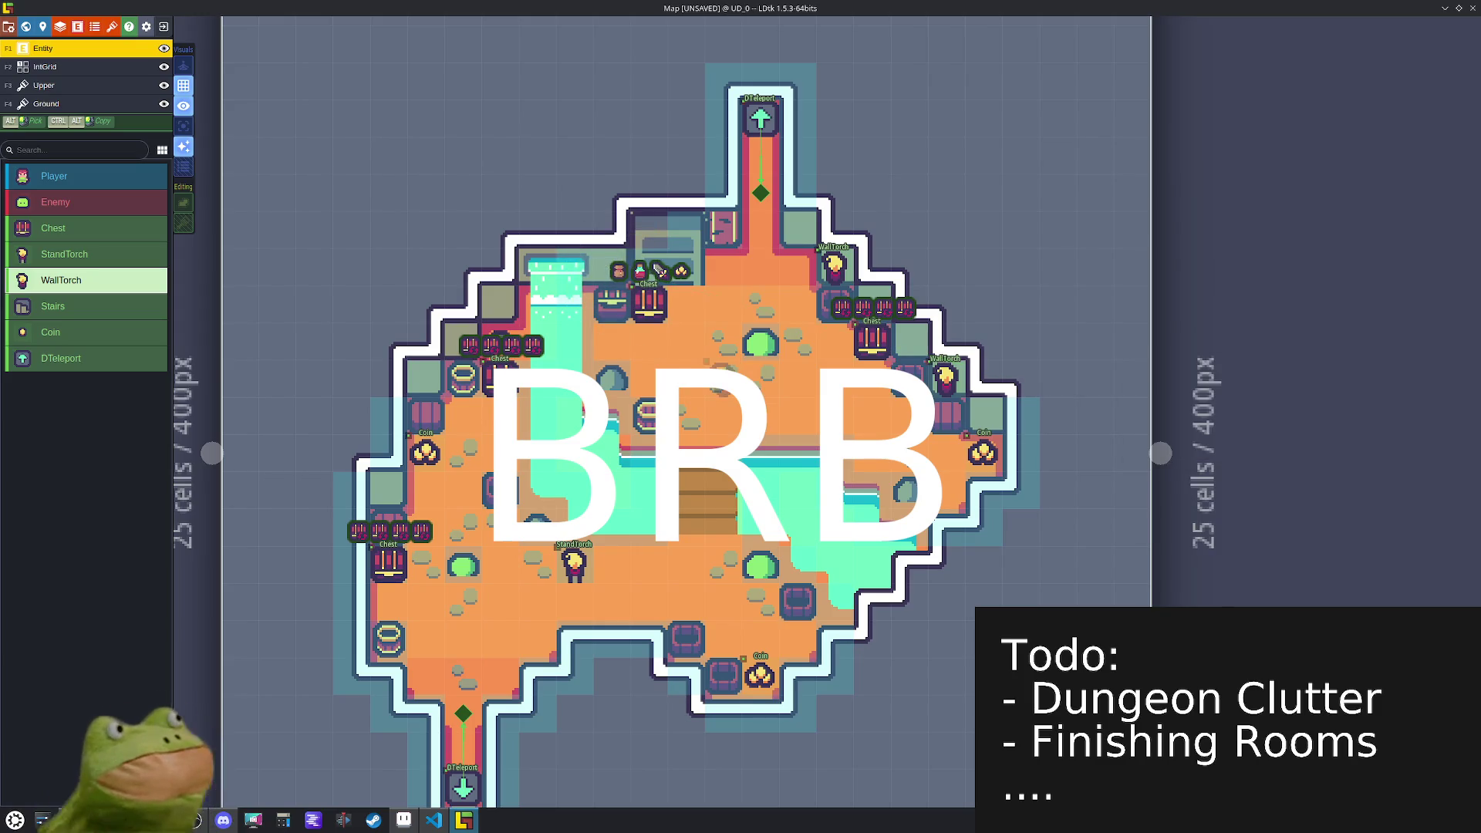
# - Reselect the top chest and turn on single-layer mode so only entities show
pyautogui.click(650, 304)
pyautogui.scroll(2, 707, 331)
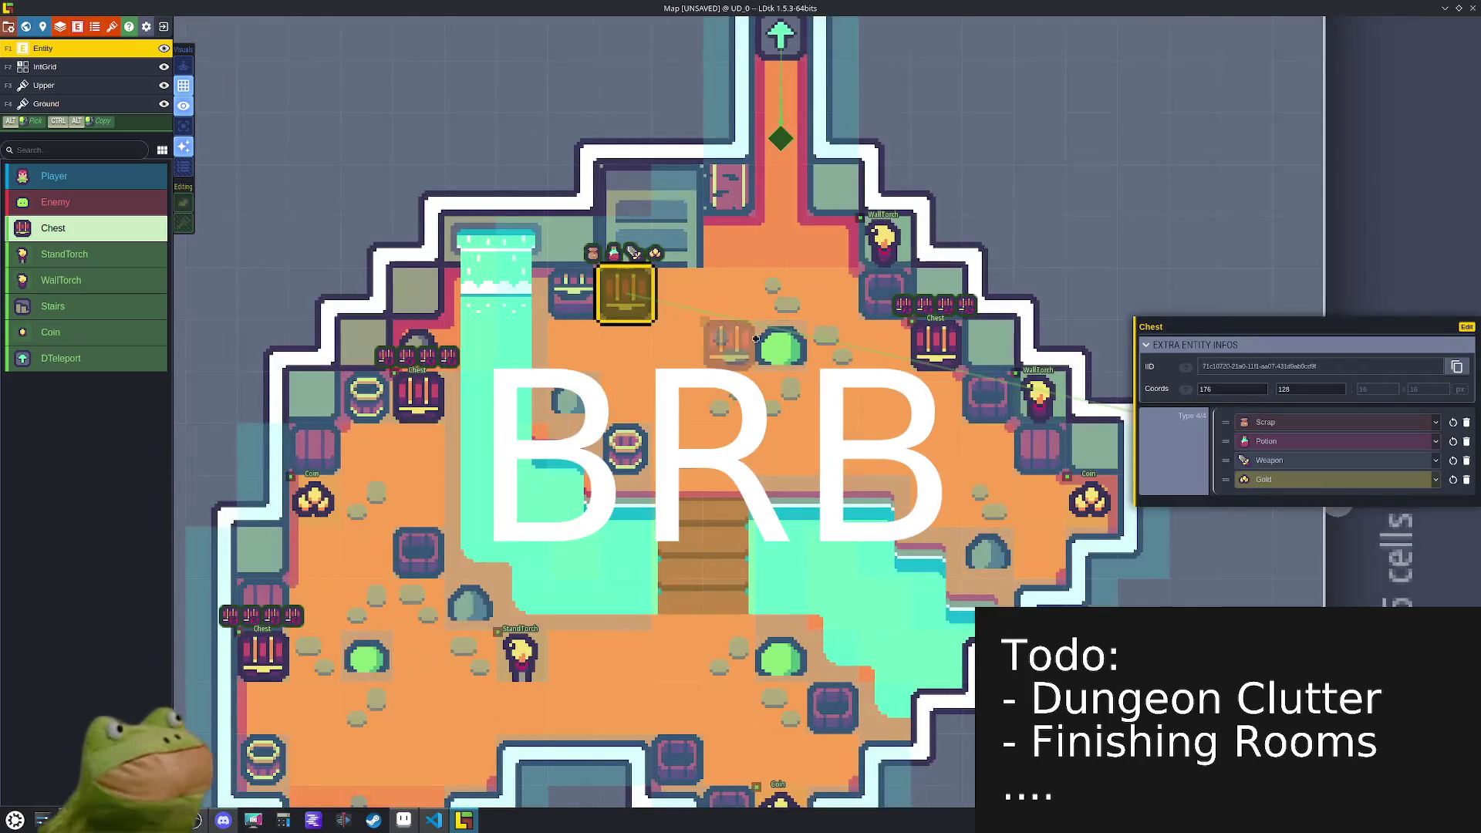
pyautogui.scroll(-1, 759, 339)
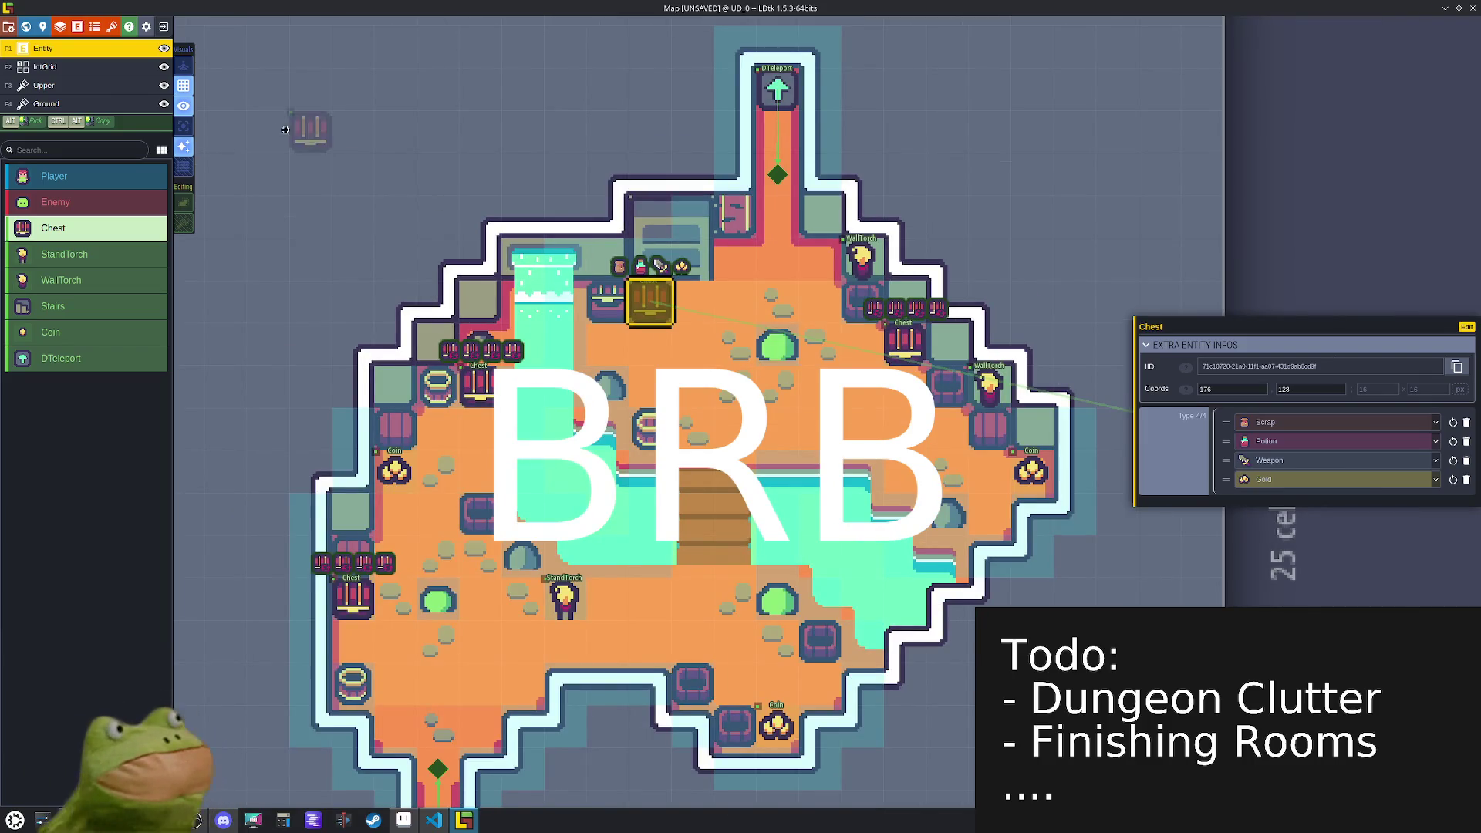
pyautogui.click(184, 127)
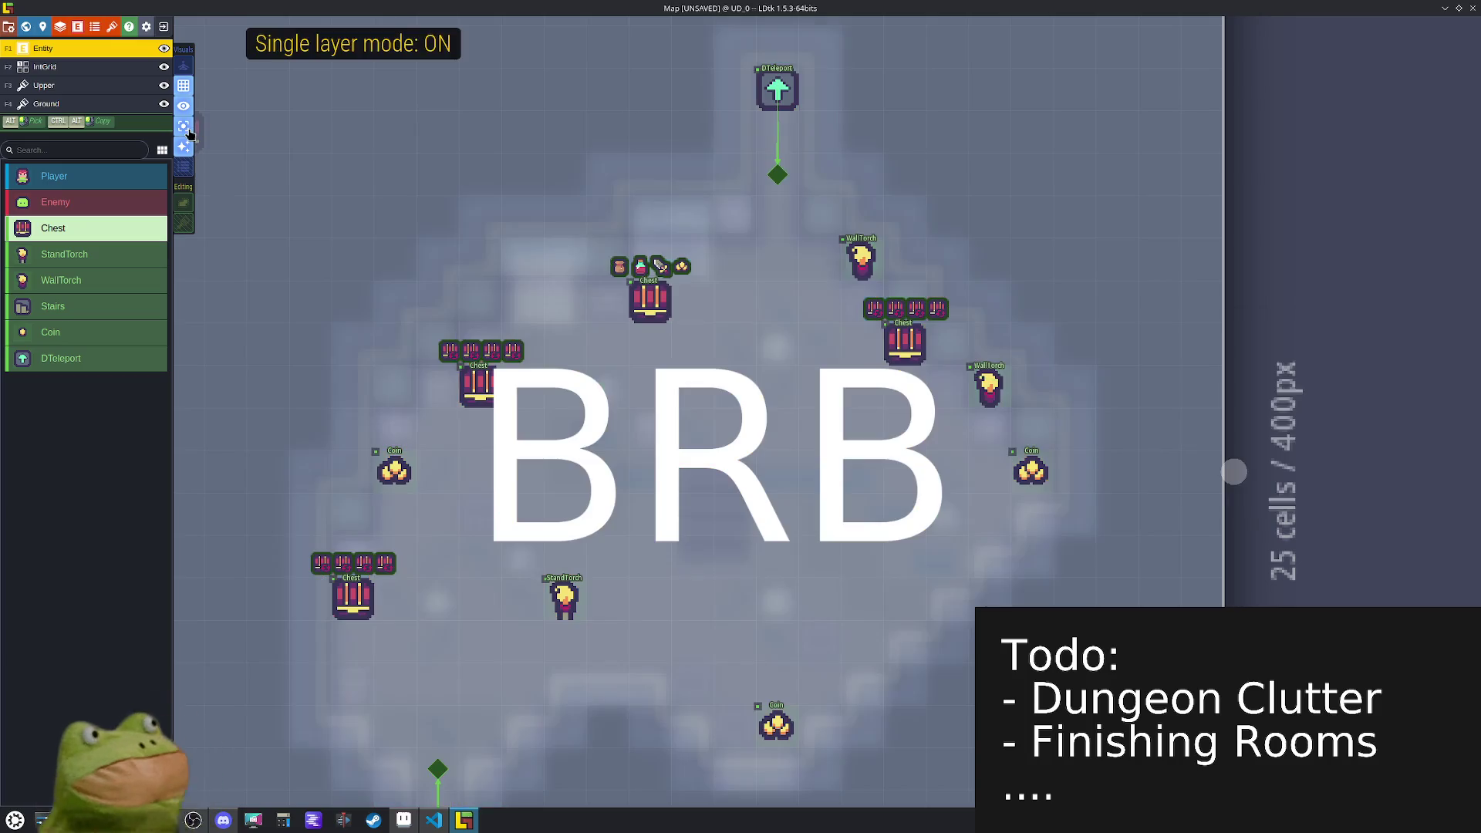
# - Set the right chest's first three loot types to Armor, Utility and Mimic
pyautogui.click(649, 302)
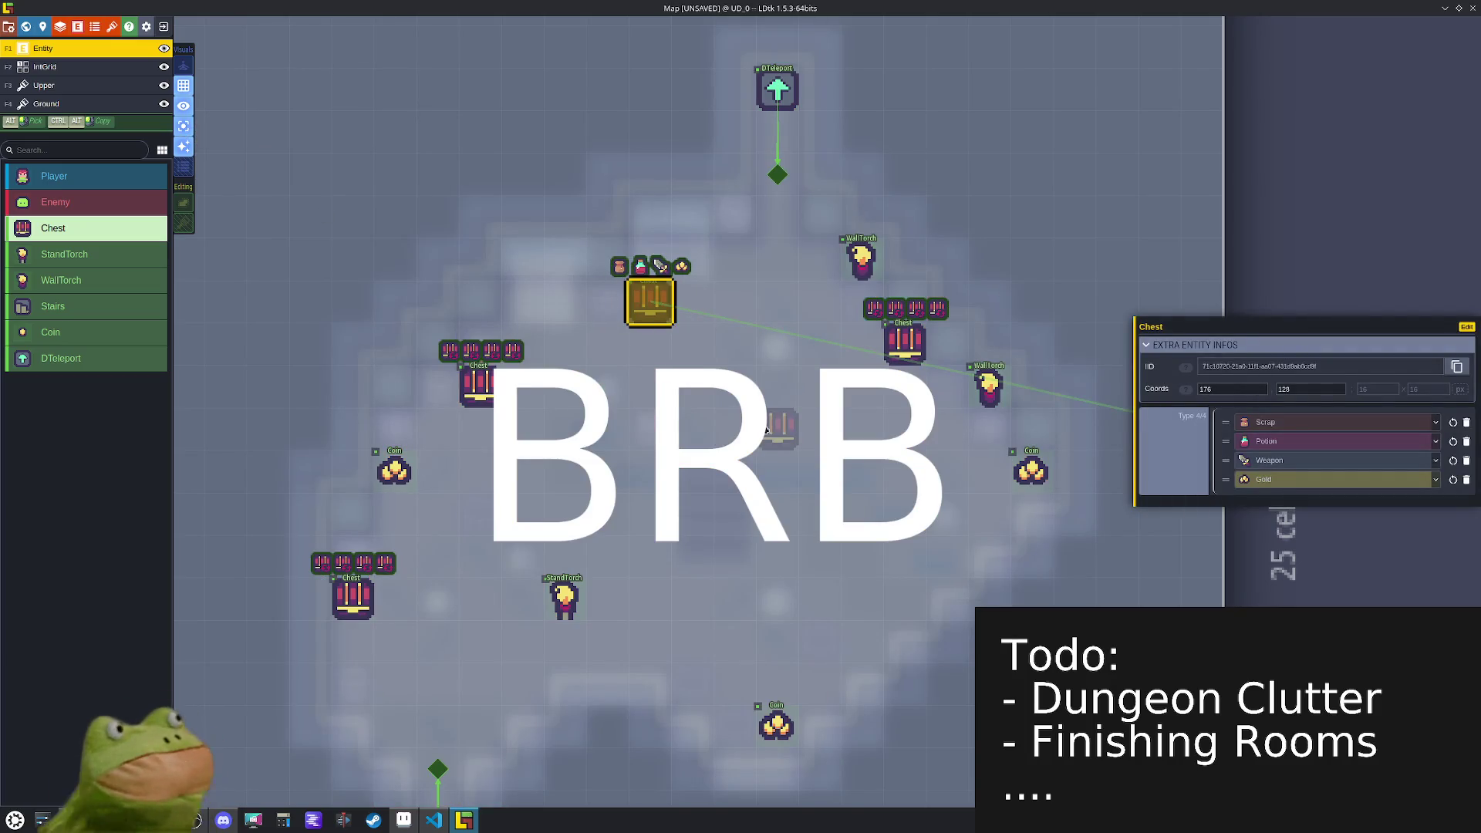
pyautogui.click(903, 343)
pyautogui.click(1279, 424)
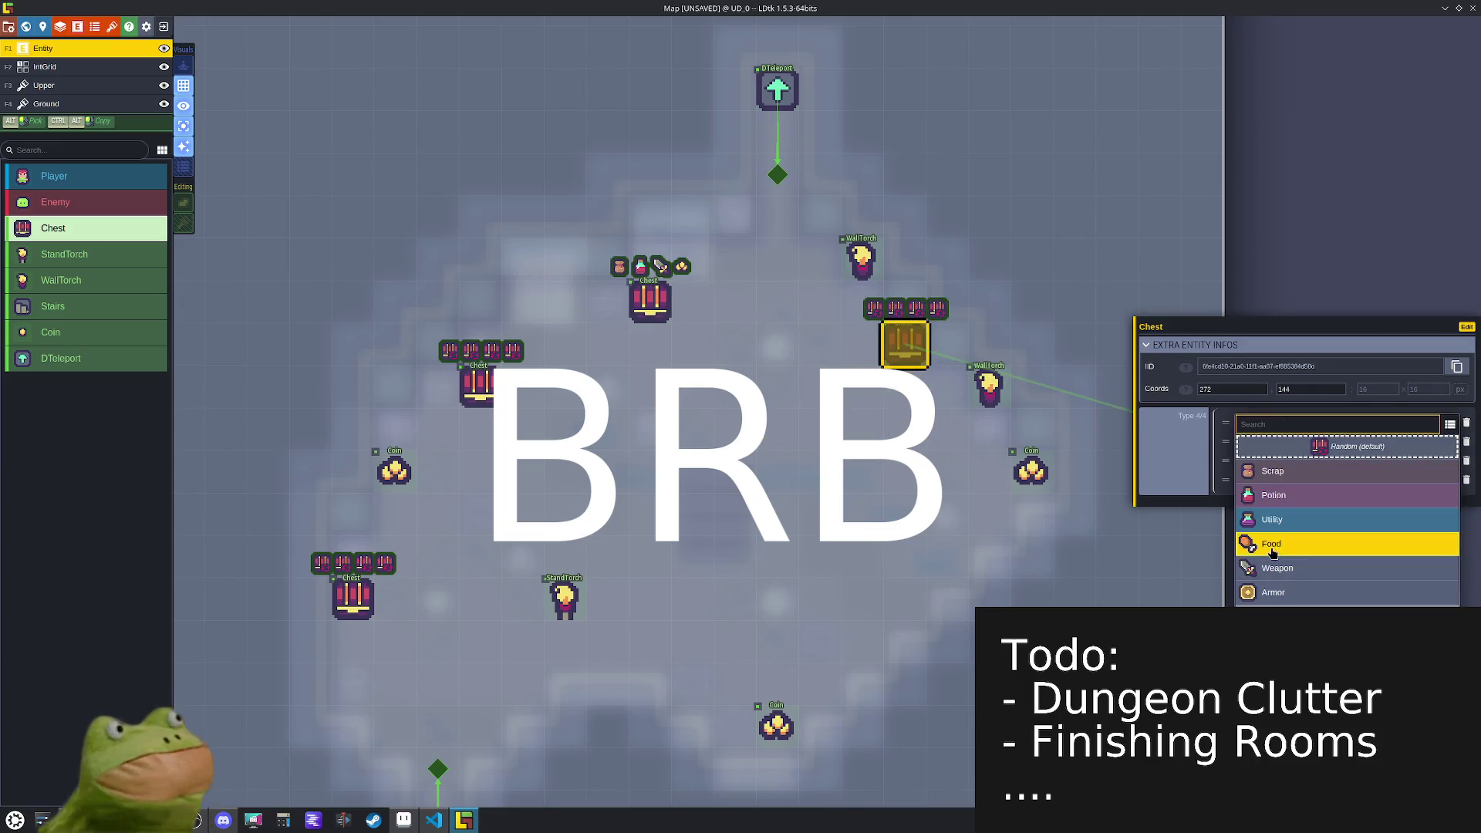
pyautogui.click(1280, 595)
pyautogui.click(1283, 460)
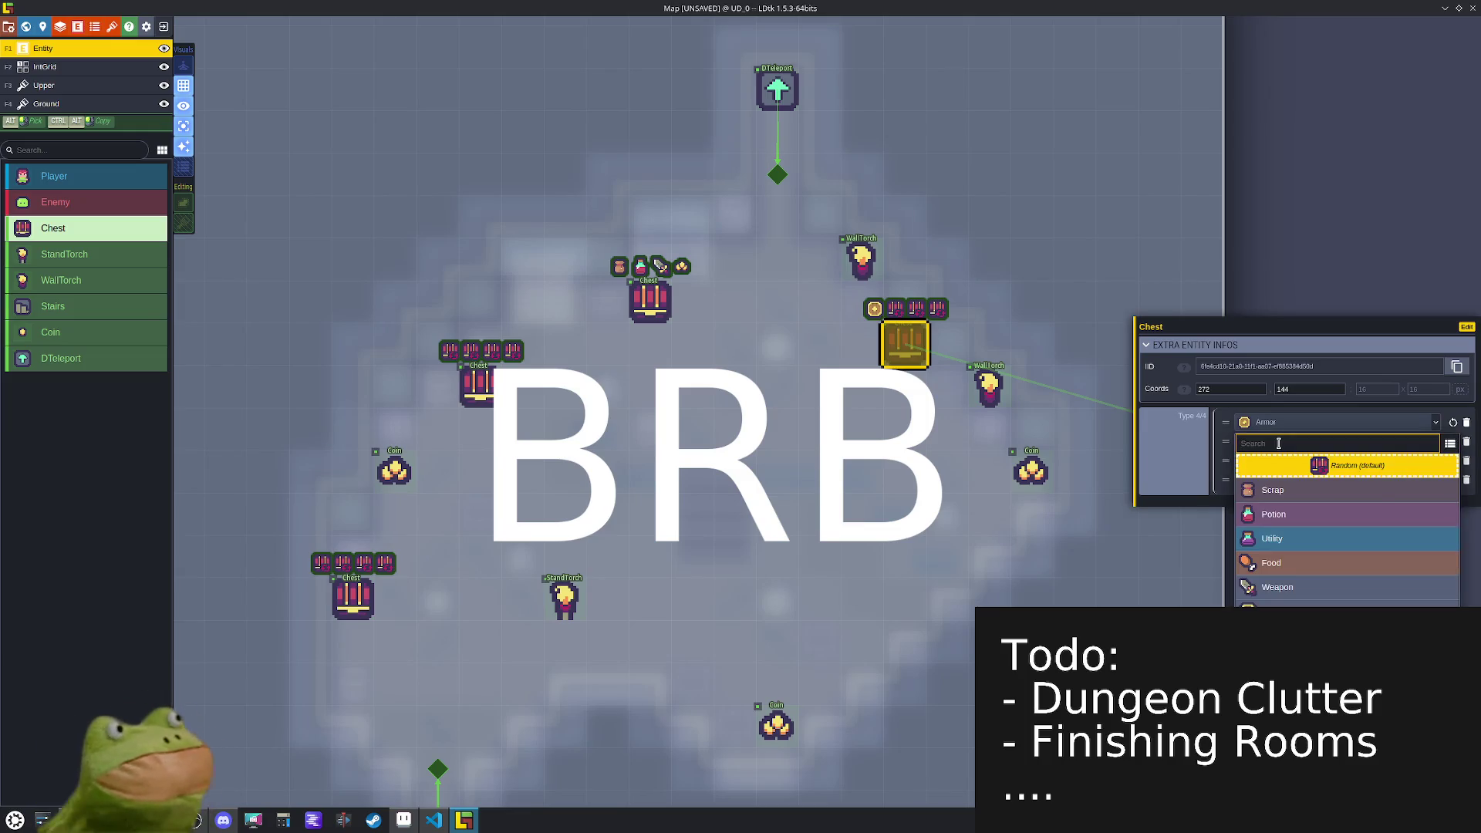
pyautogui.click(1303, 538)
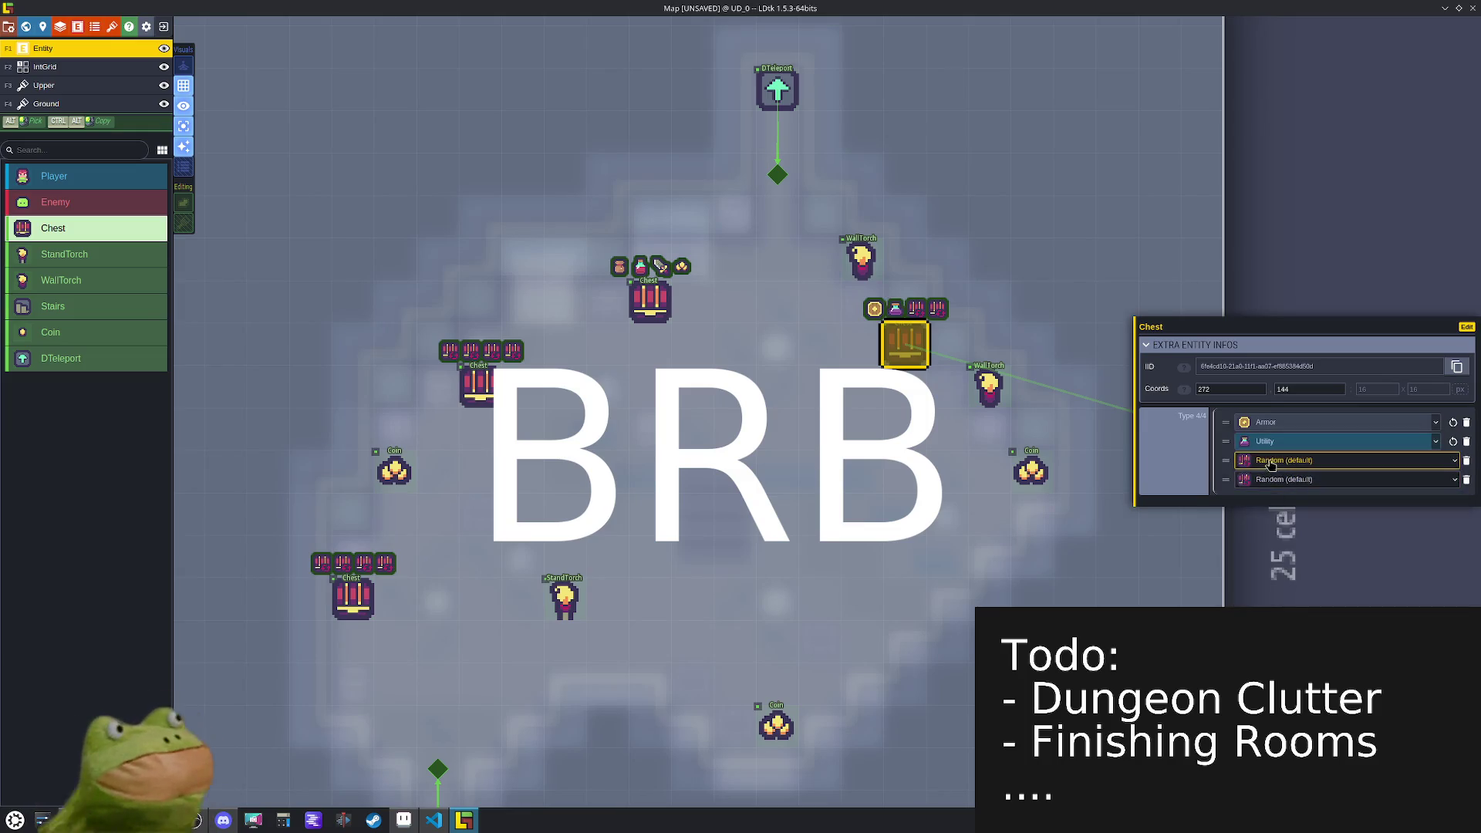
pyautogui.click(1270, 461)
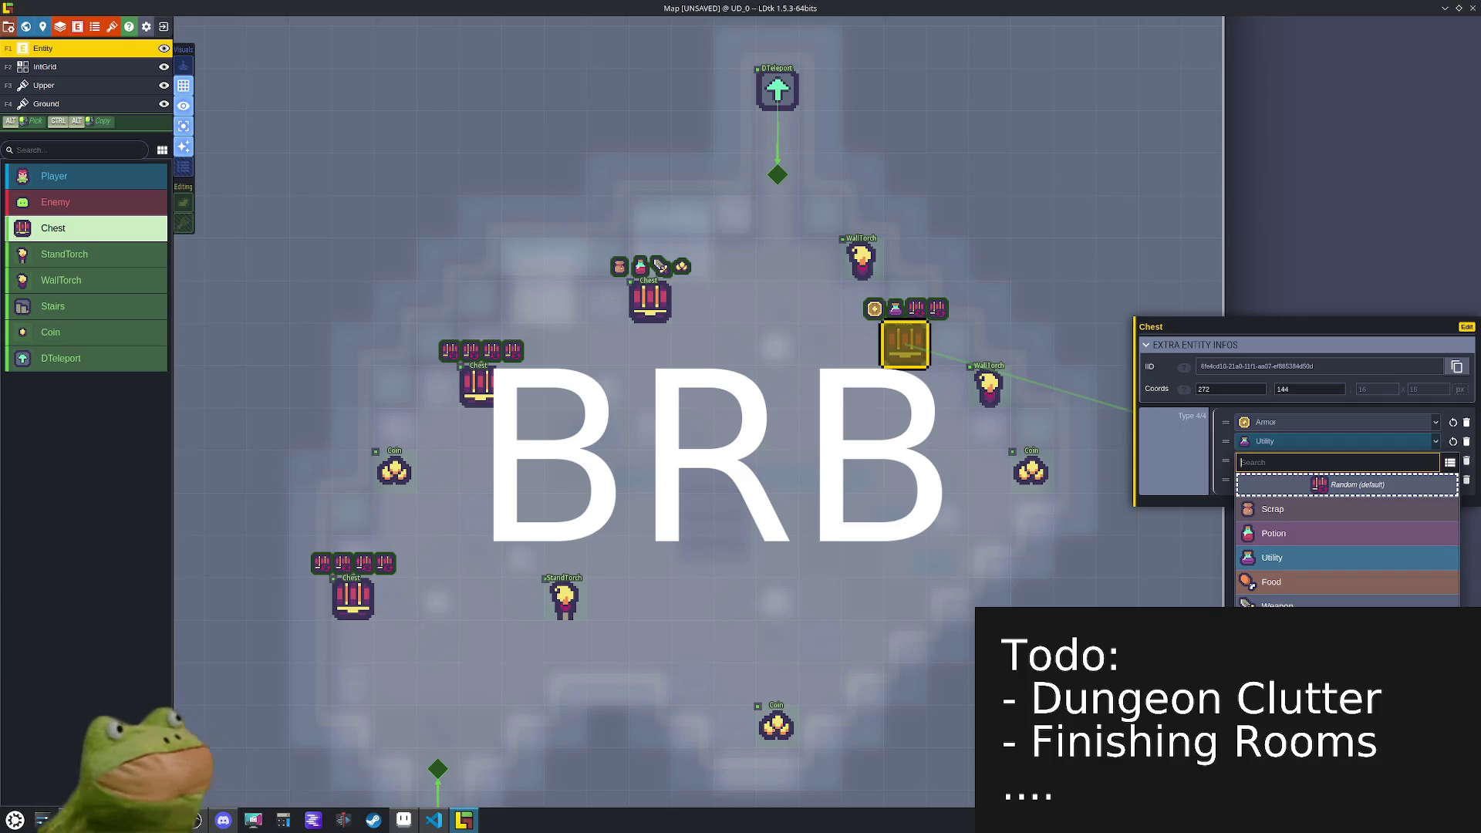
pyautogui.click(1334, 654)
# - Set the left chest's loot types to Food, Scroll and Potion
pyautogui.click(478, 381)
pyautogui.click(1302, 429)
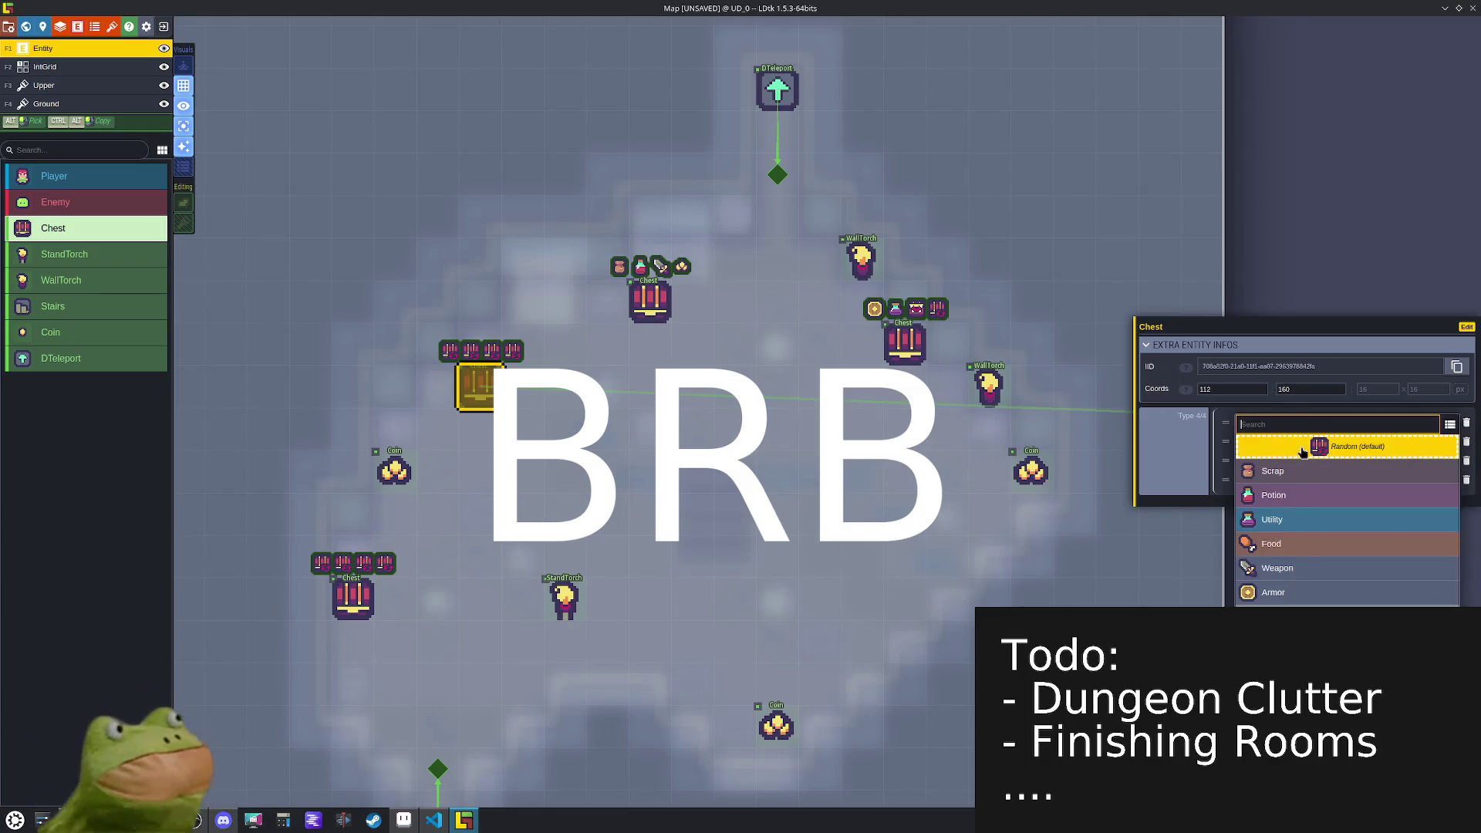
pyautogui.click(1300, 544)
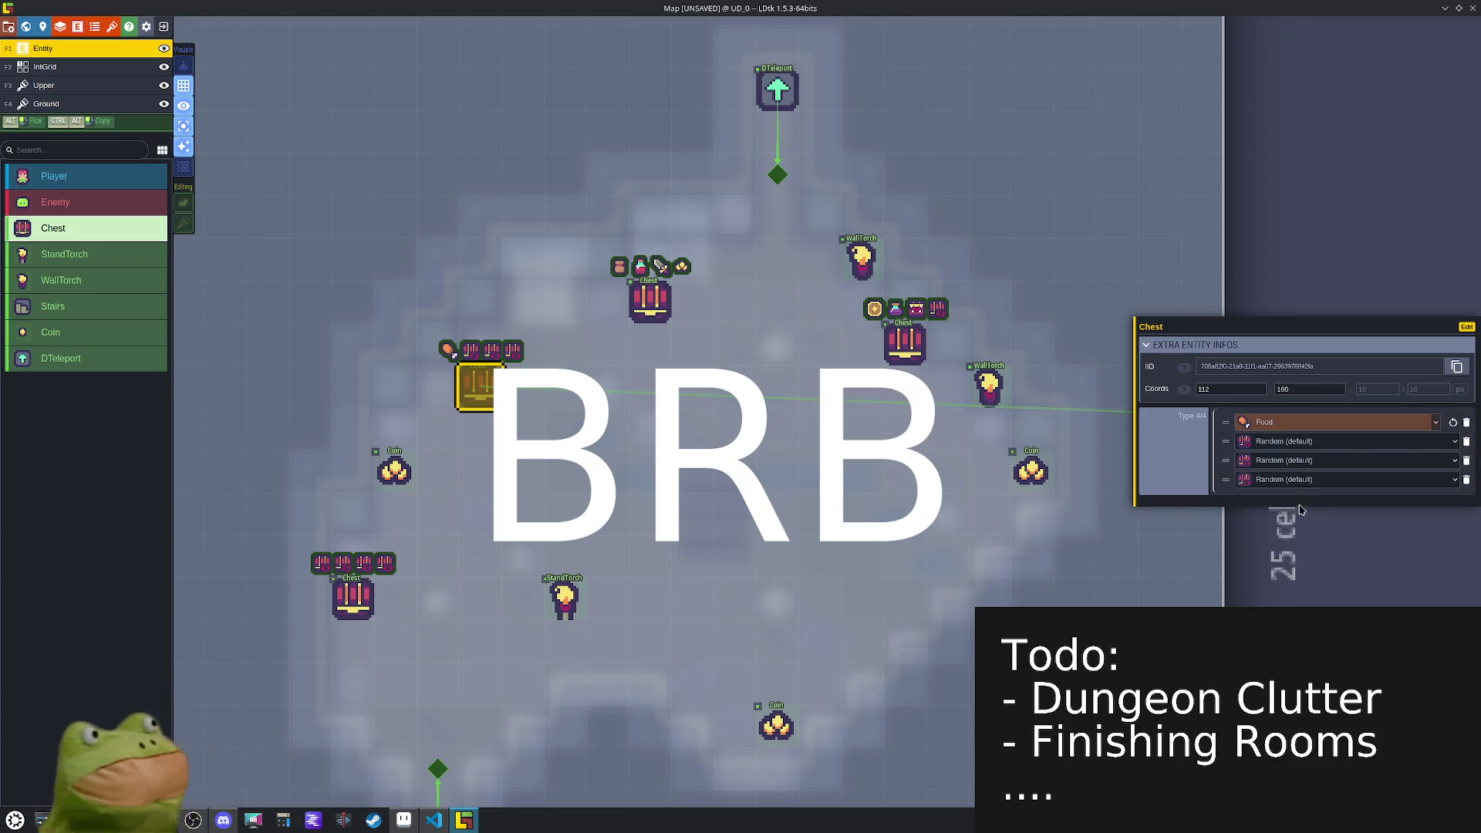
pyautogui.click(1300, 445)
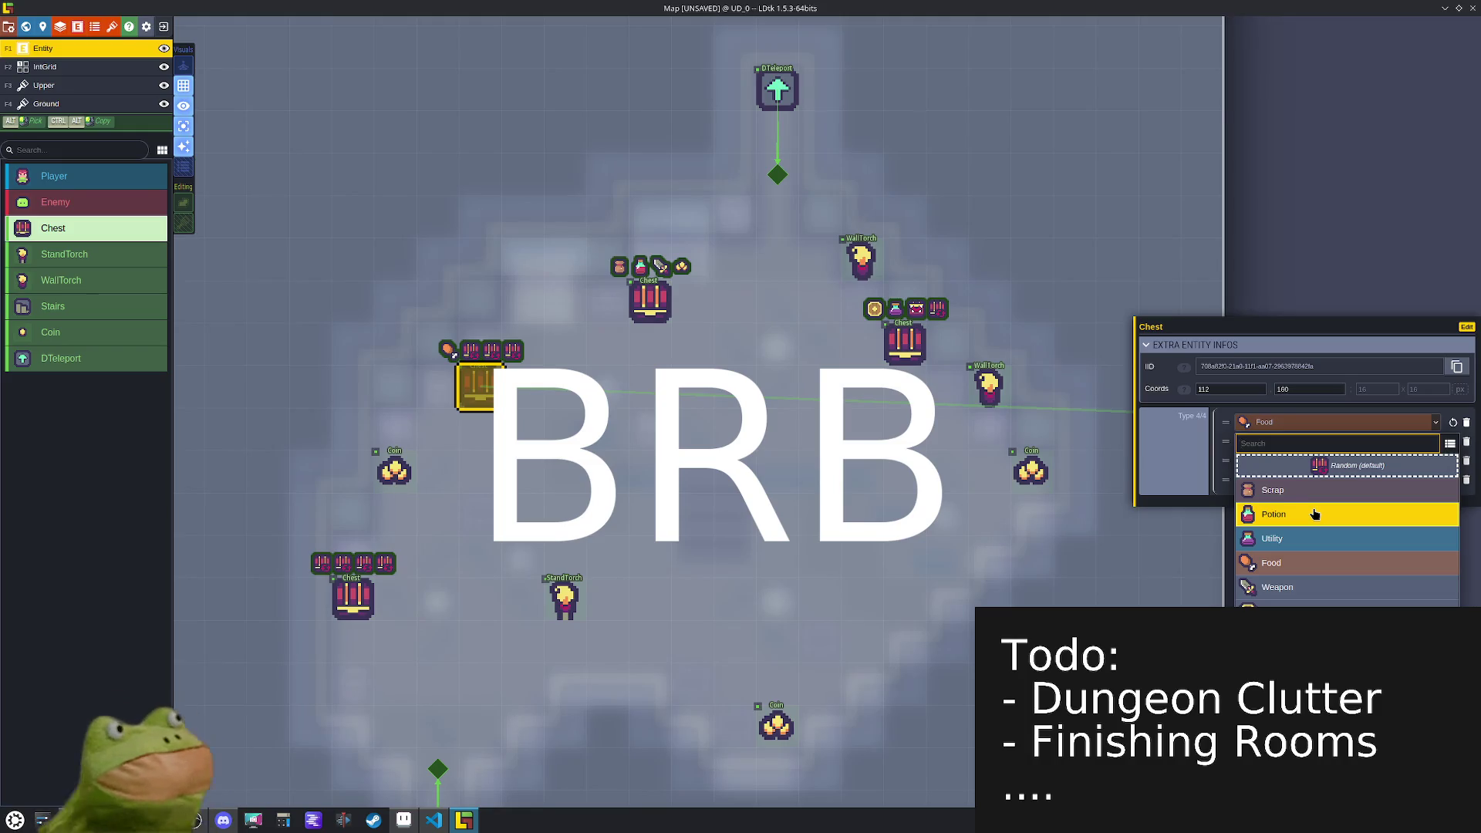
pyautogui.click(1346, 635)
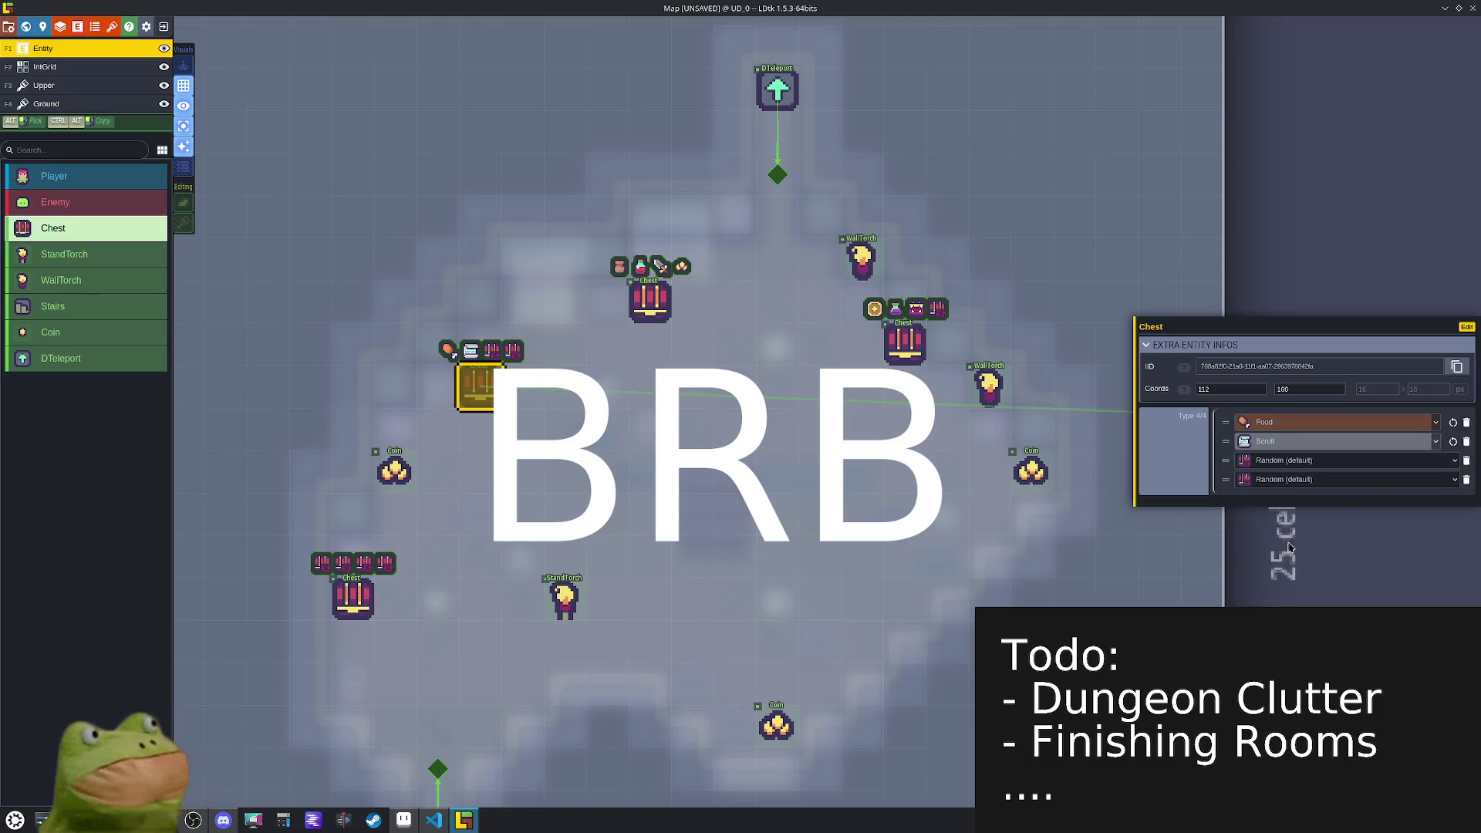
pyautogui.click(1346, 462)
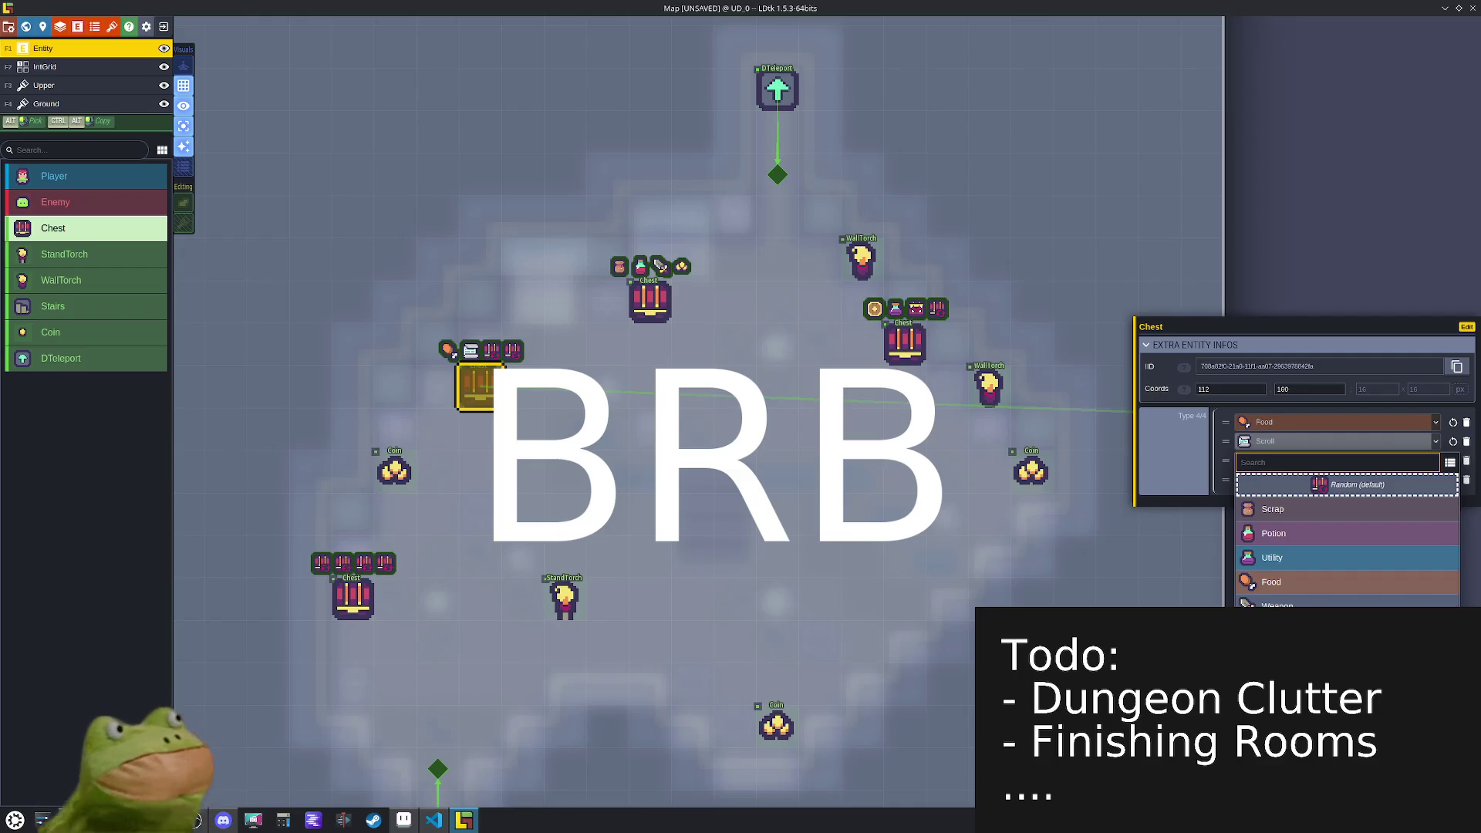
pyautogui.click(1296, 542)
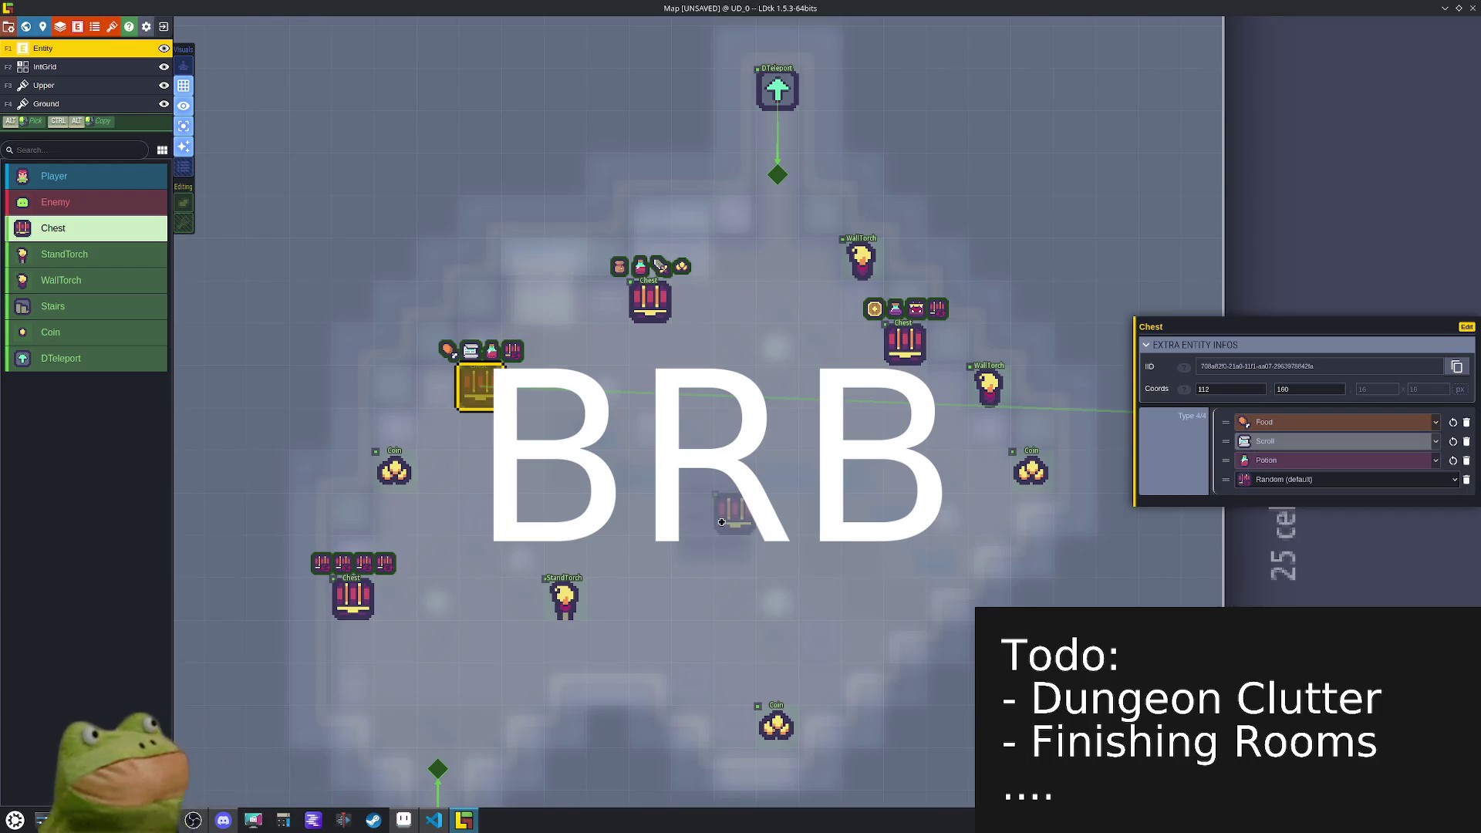
# - Set the lower-left chest's loot to Potion, Food and Scroll, then save the project
pyautogui.click(359, 594)
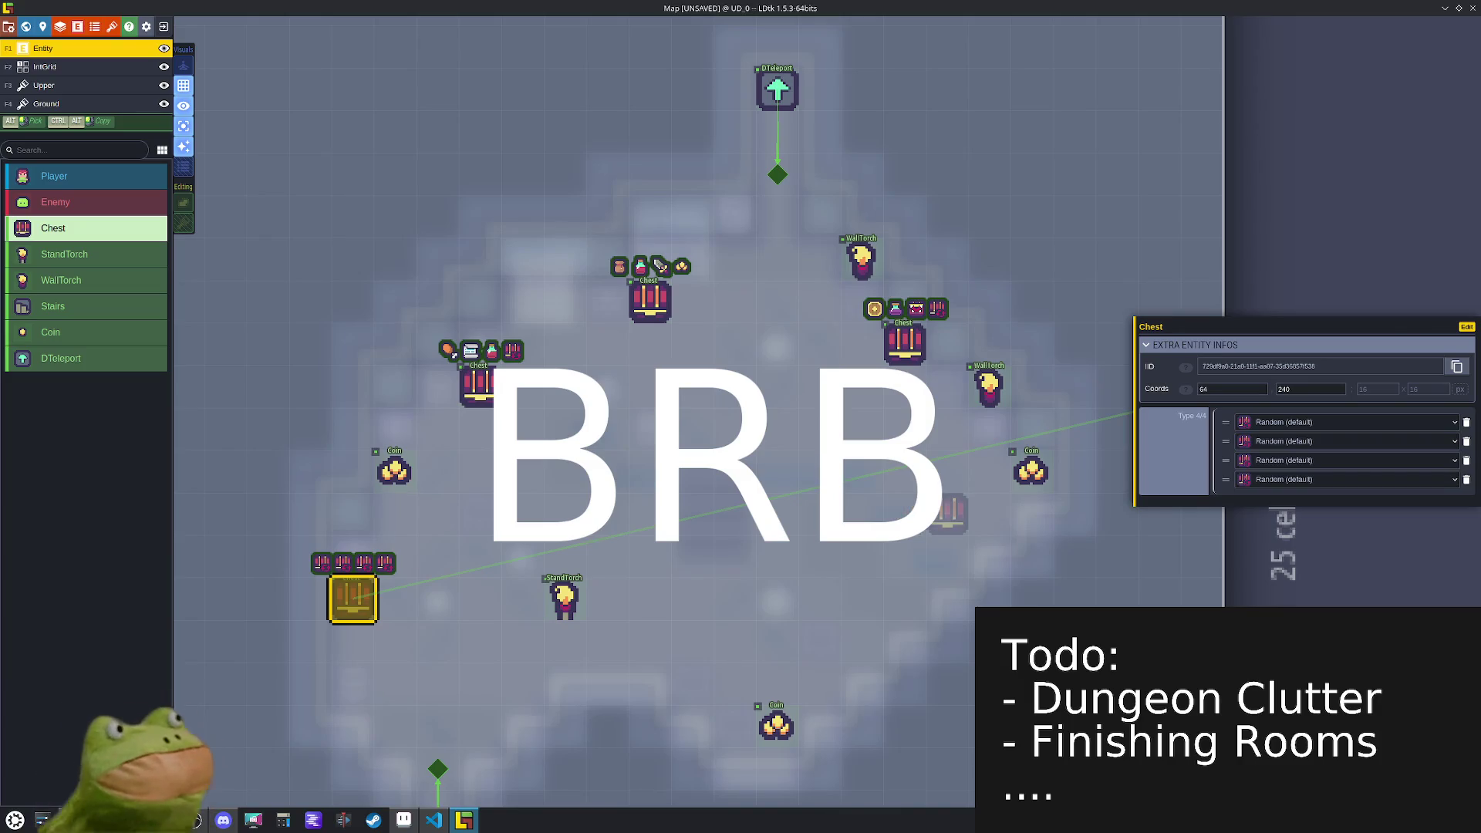
pyautogui.click(1289, 422)
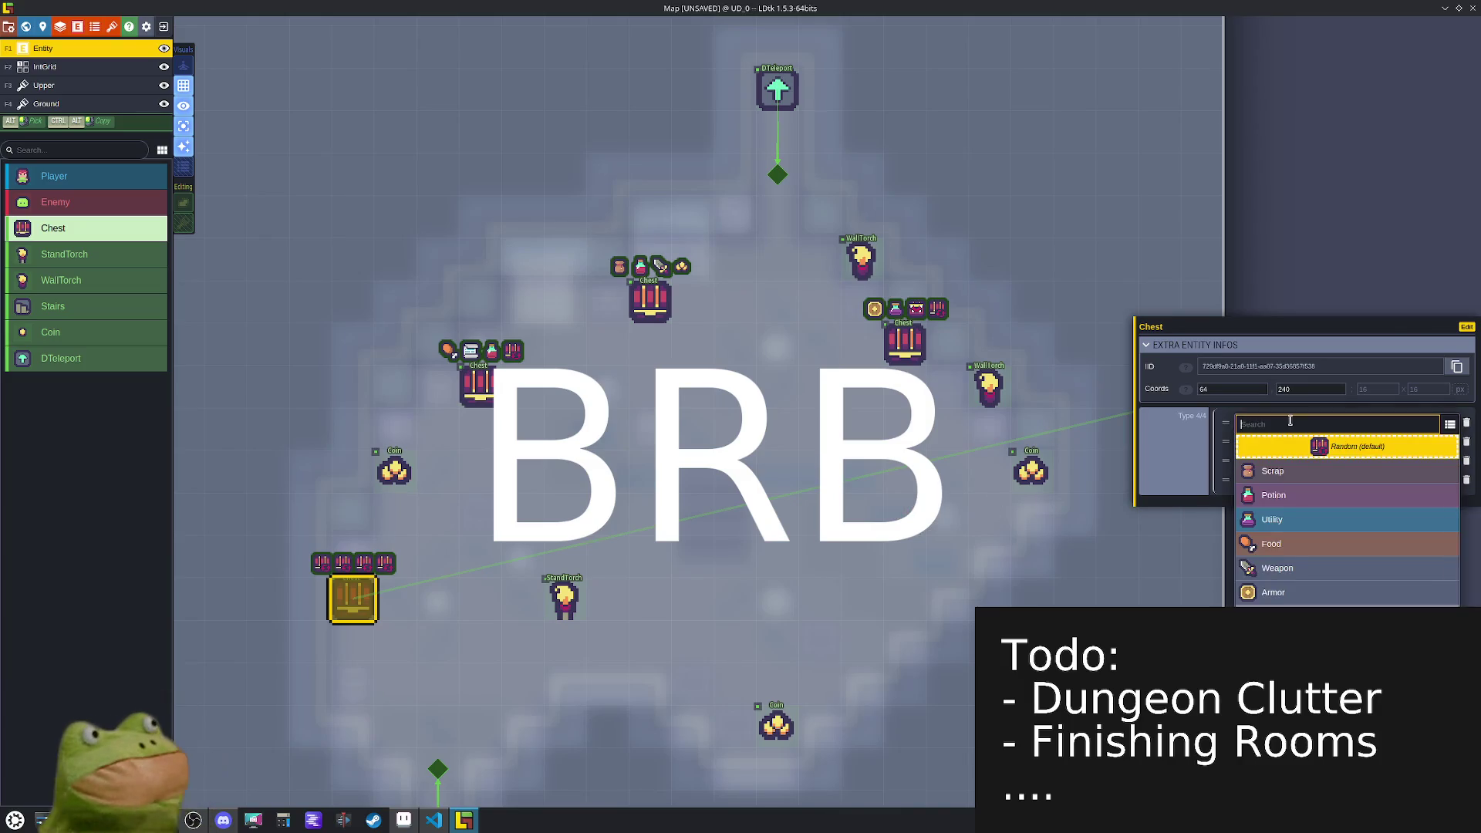
pyautogui.click(1300, 492)
pyautogui.click(1280, 441)
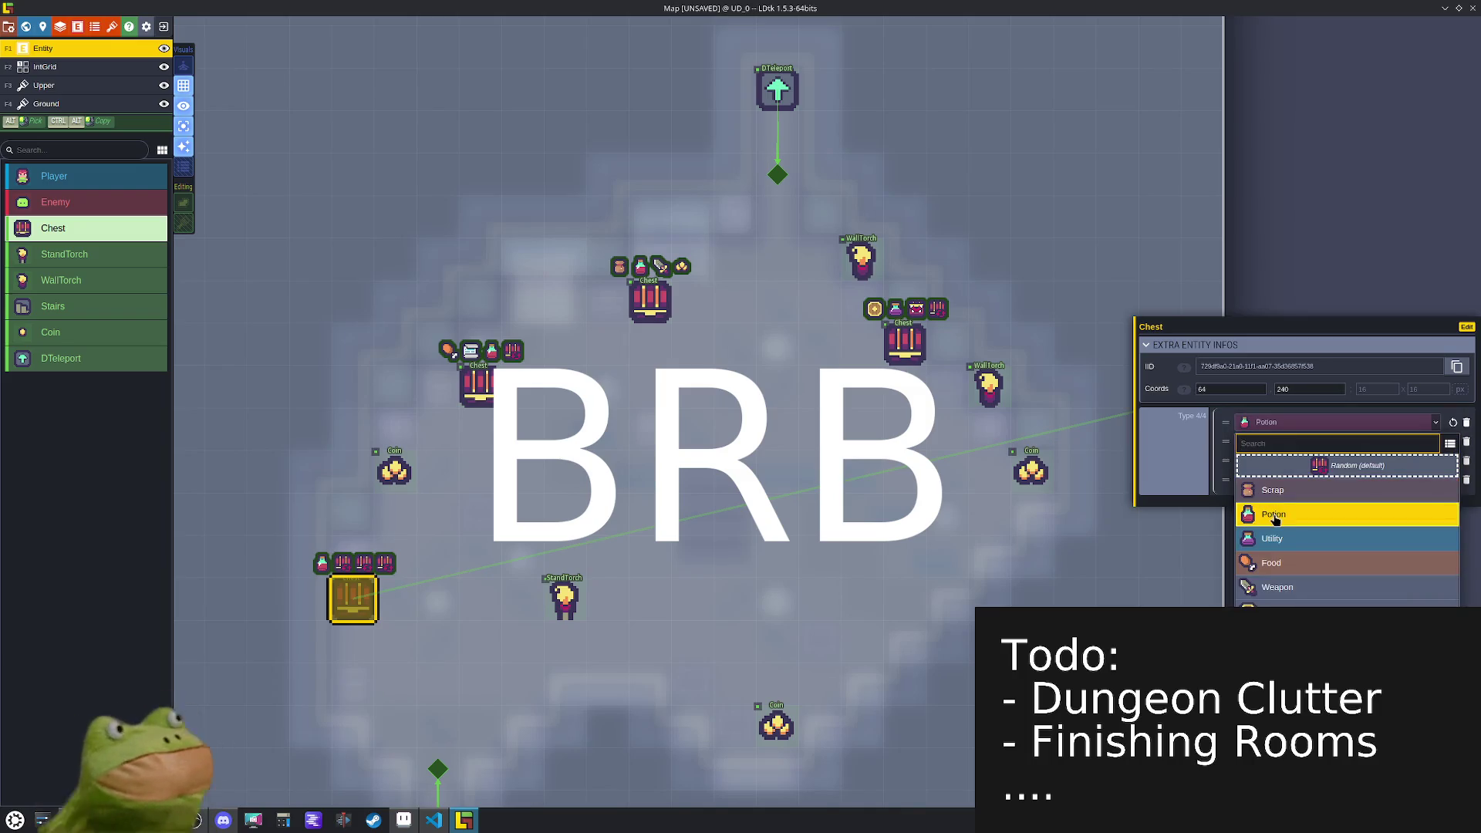
pyautogui.click(1274, 518)
pyautogui.click(1280, 442)
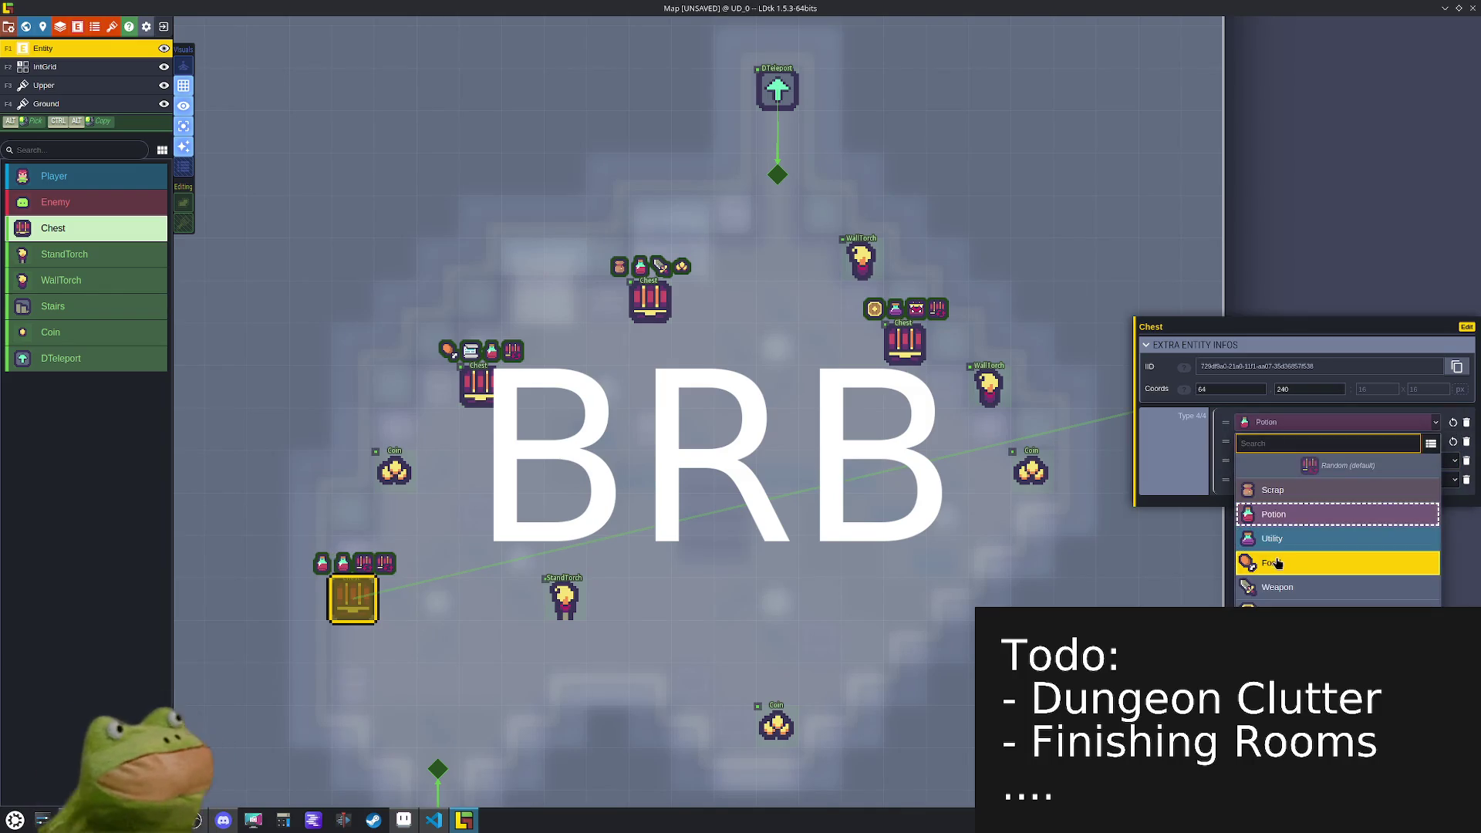
pyautogui.click(1276, 564)
pyautogui.click(1278, 460)
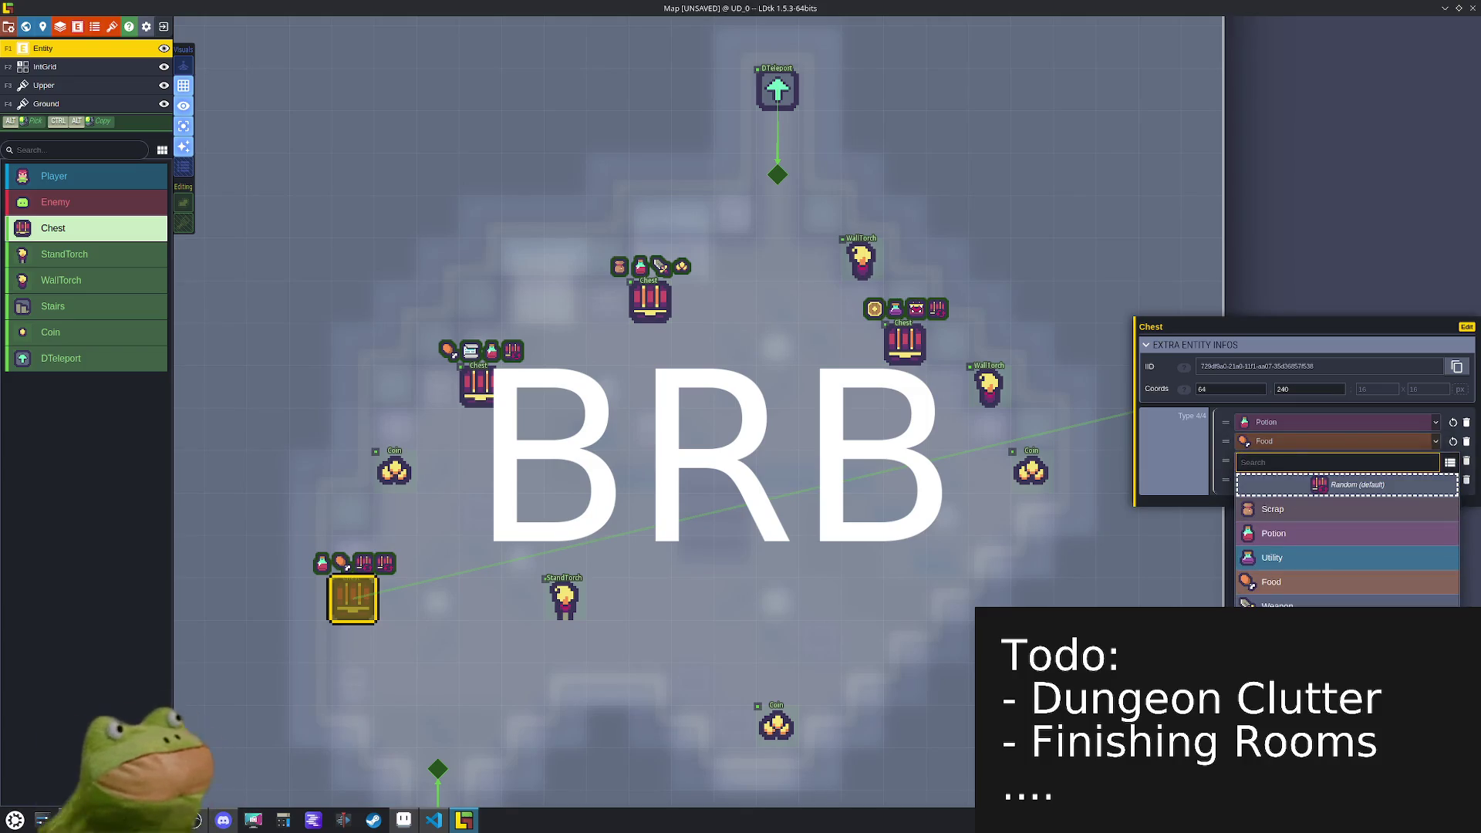
pyautogui.click(1274, 600)
pyautogui.hotkey('ctrl', 's')
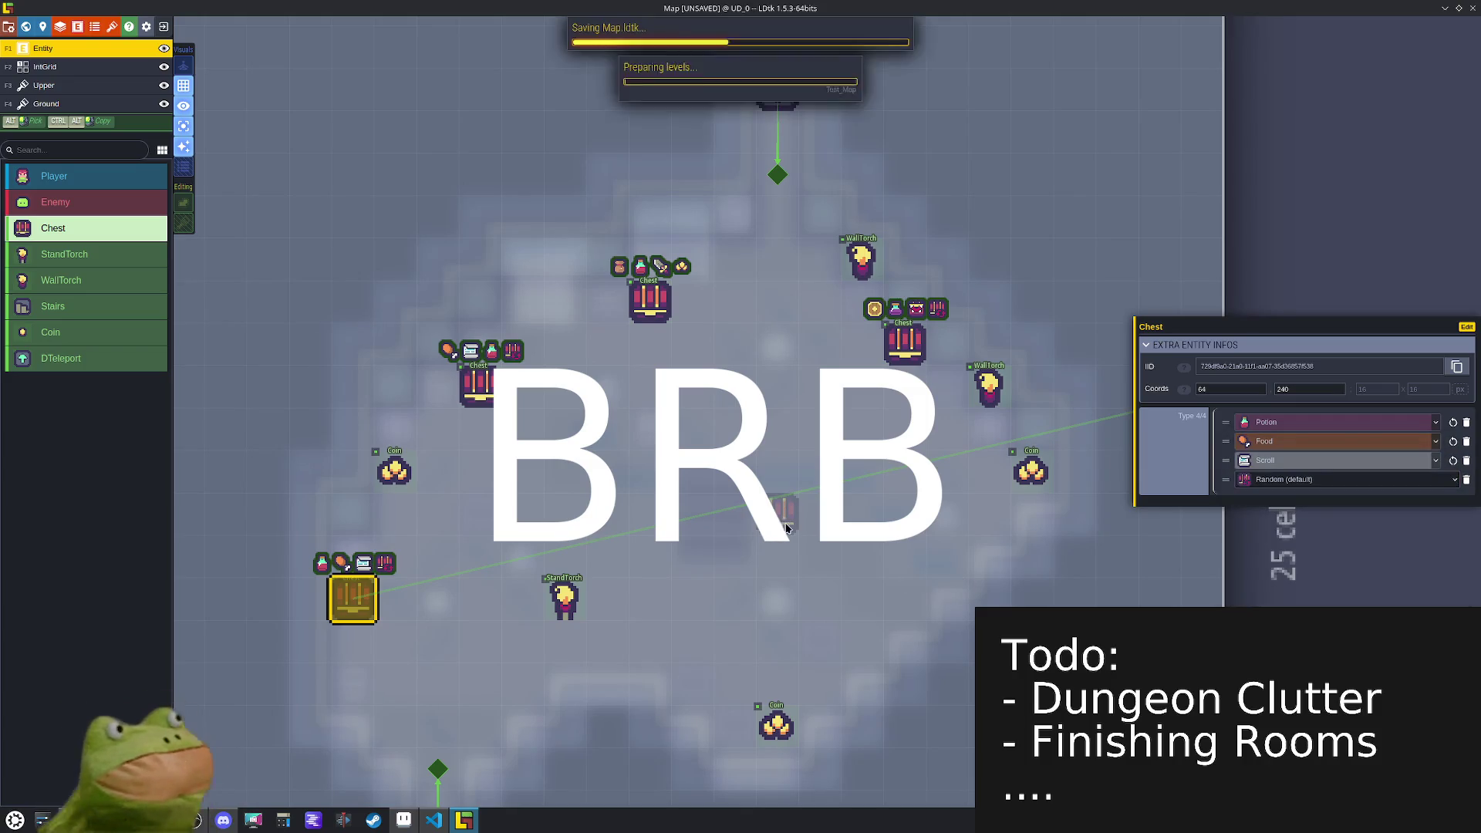
# - Give the top chest in RL_0 four loot-type entries
pyautogui.scroll(-5, 791, 516)
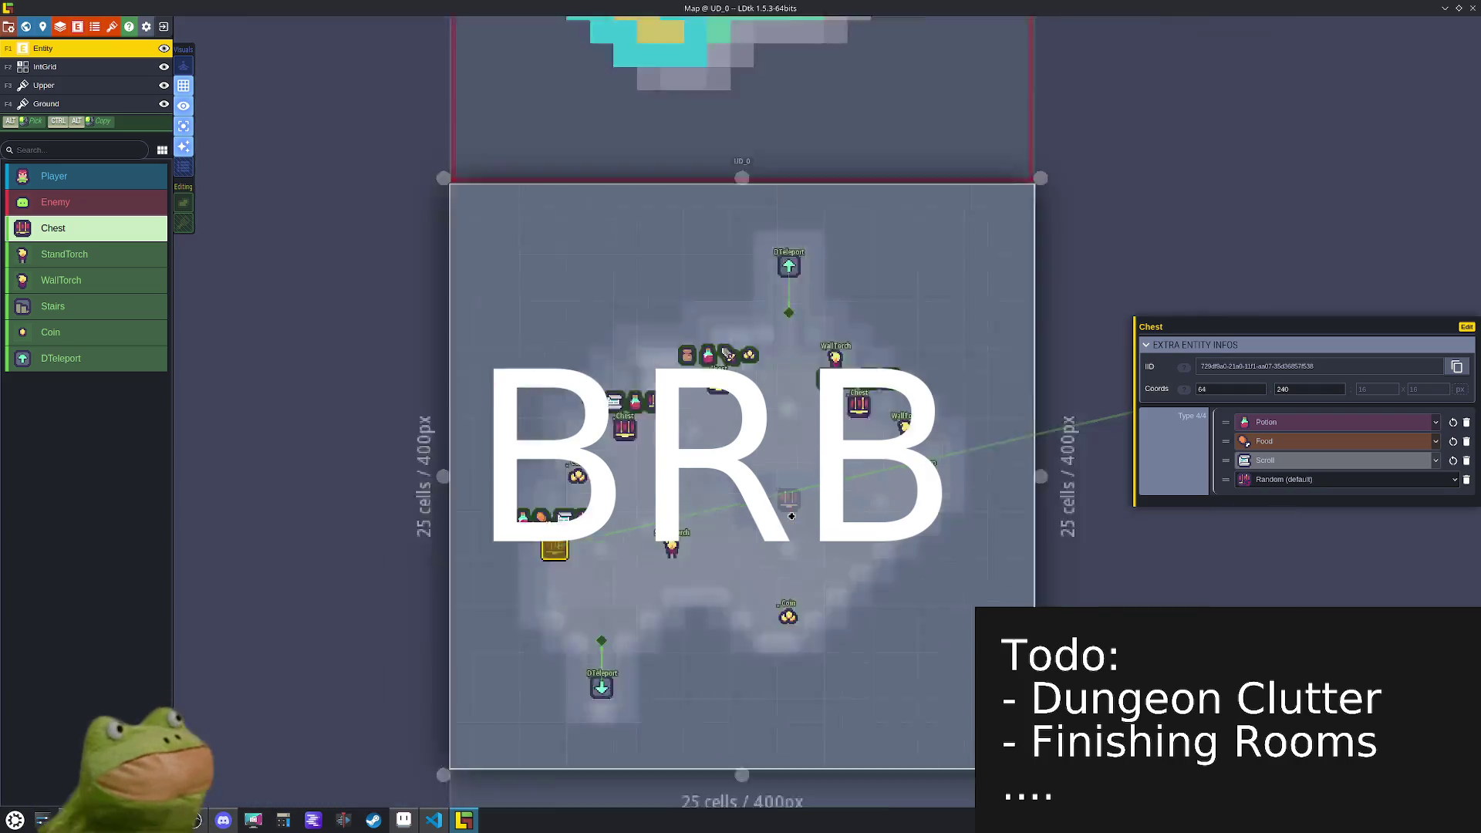
pyautogui.scroll(4, 779, 264)
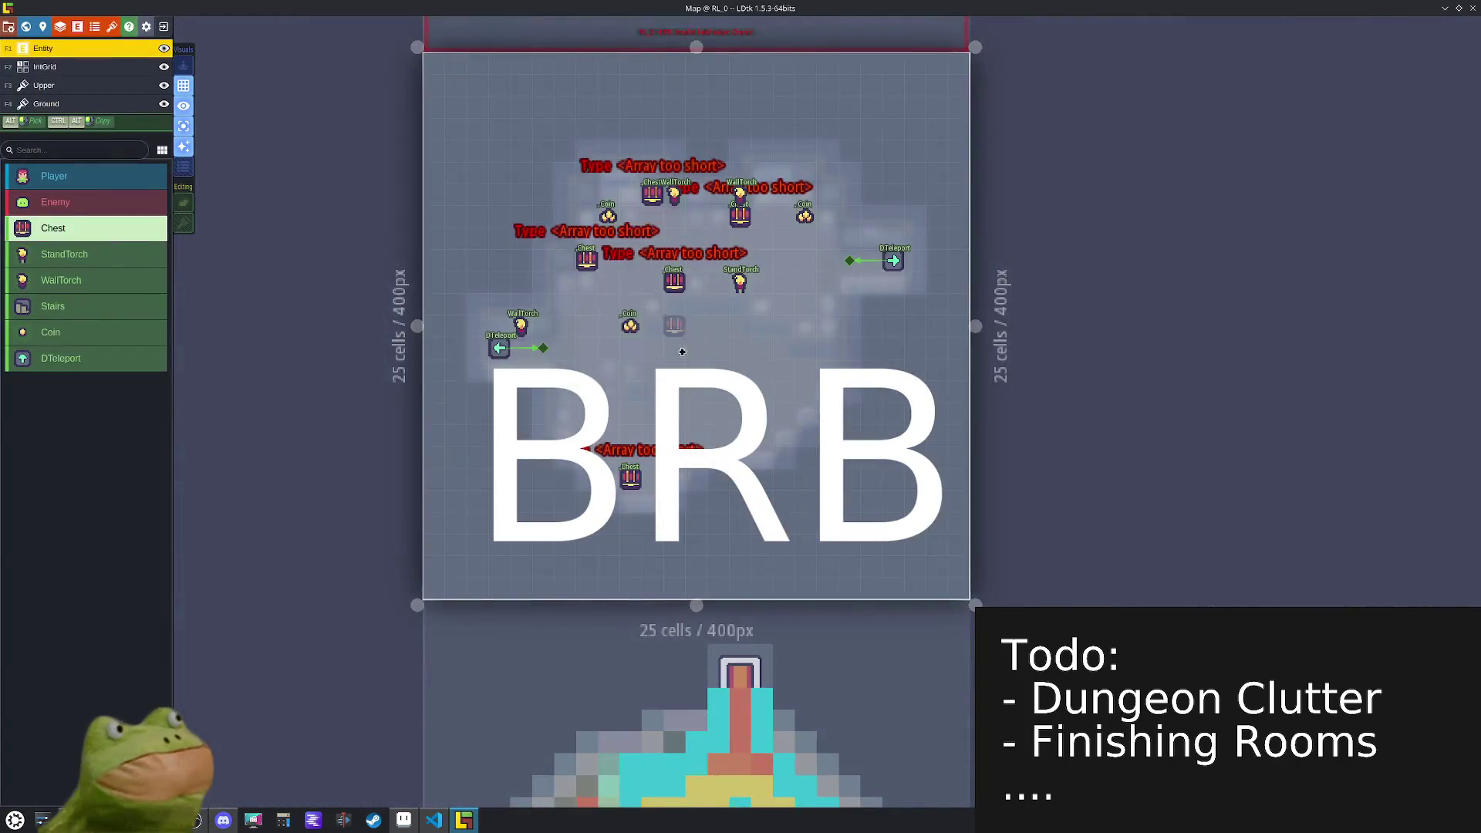
pyautogui.scroll(2, 676, 247)
pyautogui.click(637, 178)
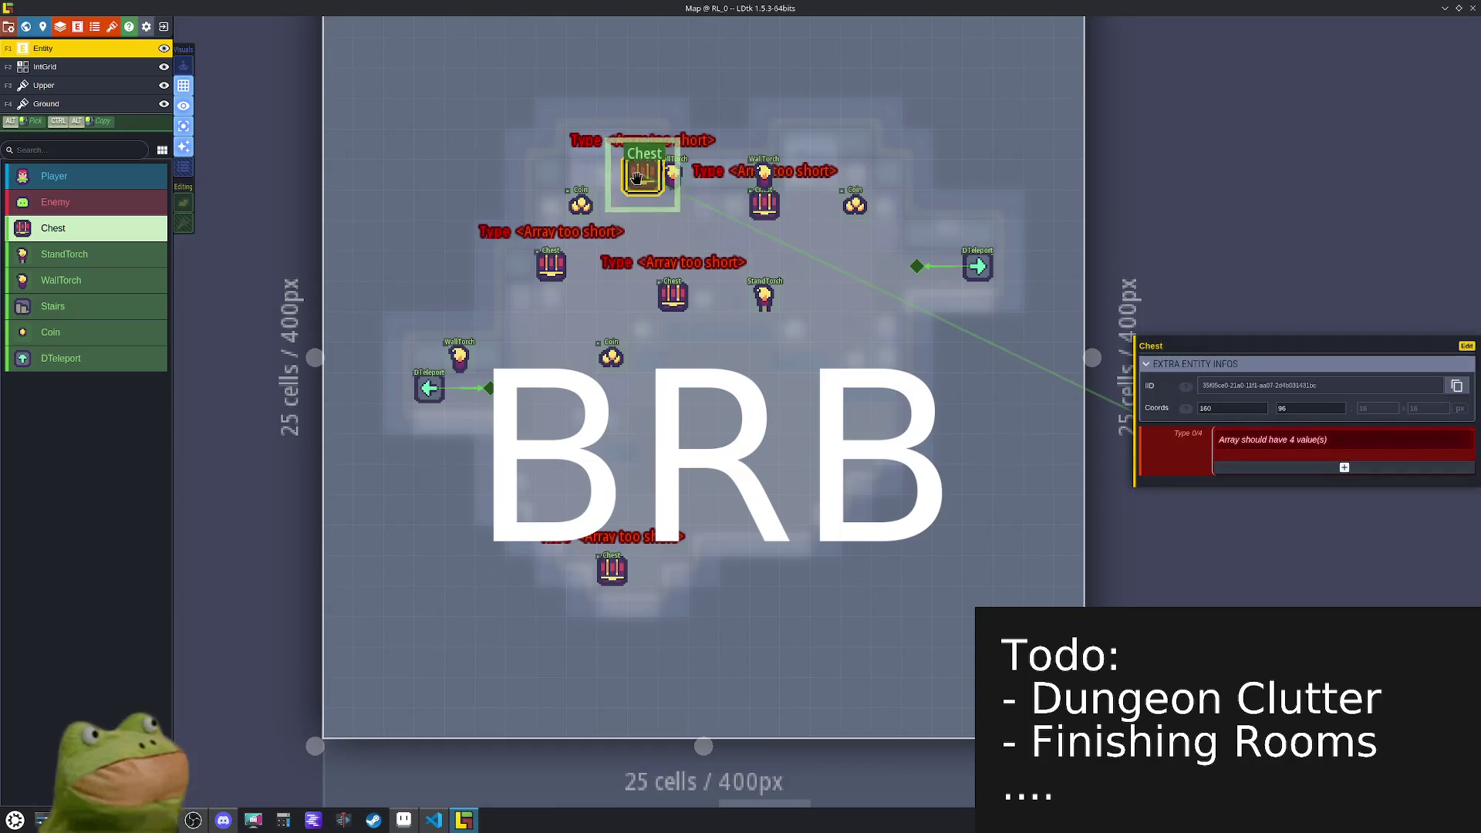
pyautogui.click(1281, 467)
pyautogui.click(1266, 485)
pyautogui.click(1255, 497)
pyautogui.click(1253, 497)
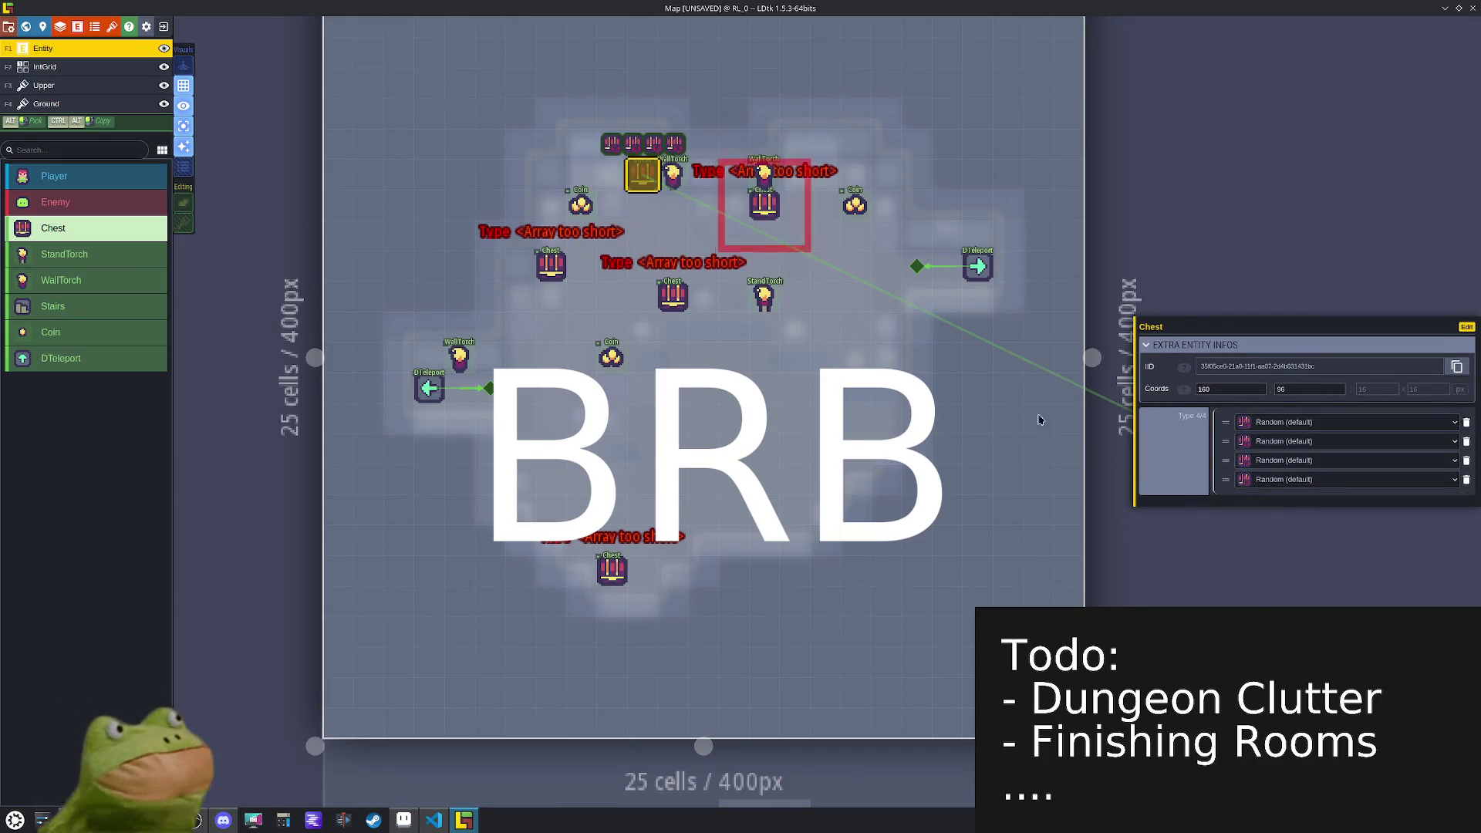
# - Add four loot-type entries each to the chest below the torch and the left chest
pyautogui.click(764, 204)
pyautogui.click(1248, 472)
pyautogui.click(1249, 482)
pyautogui.click(1249, 491)
pyautogui.click(1248, 501)
pyautogui.click(551, 264)
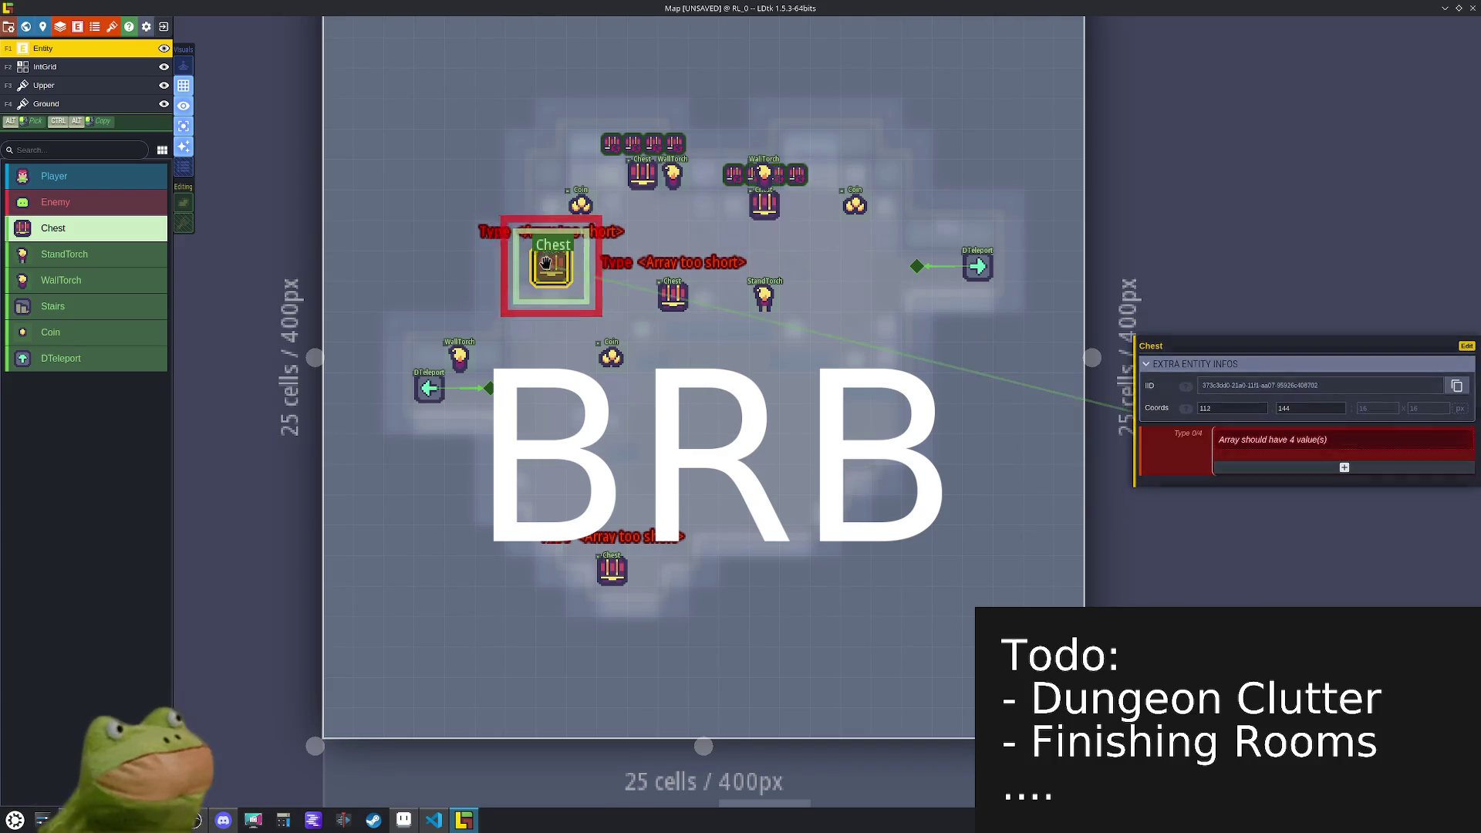
pyautogui.click(1241, 465)
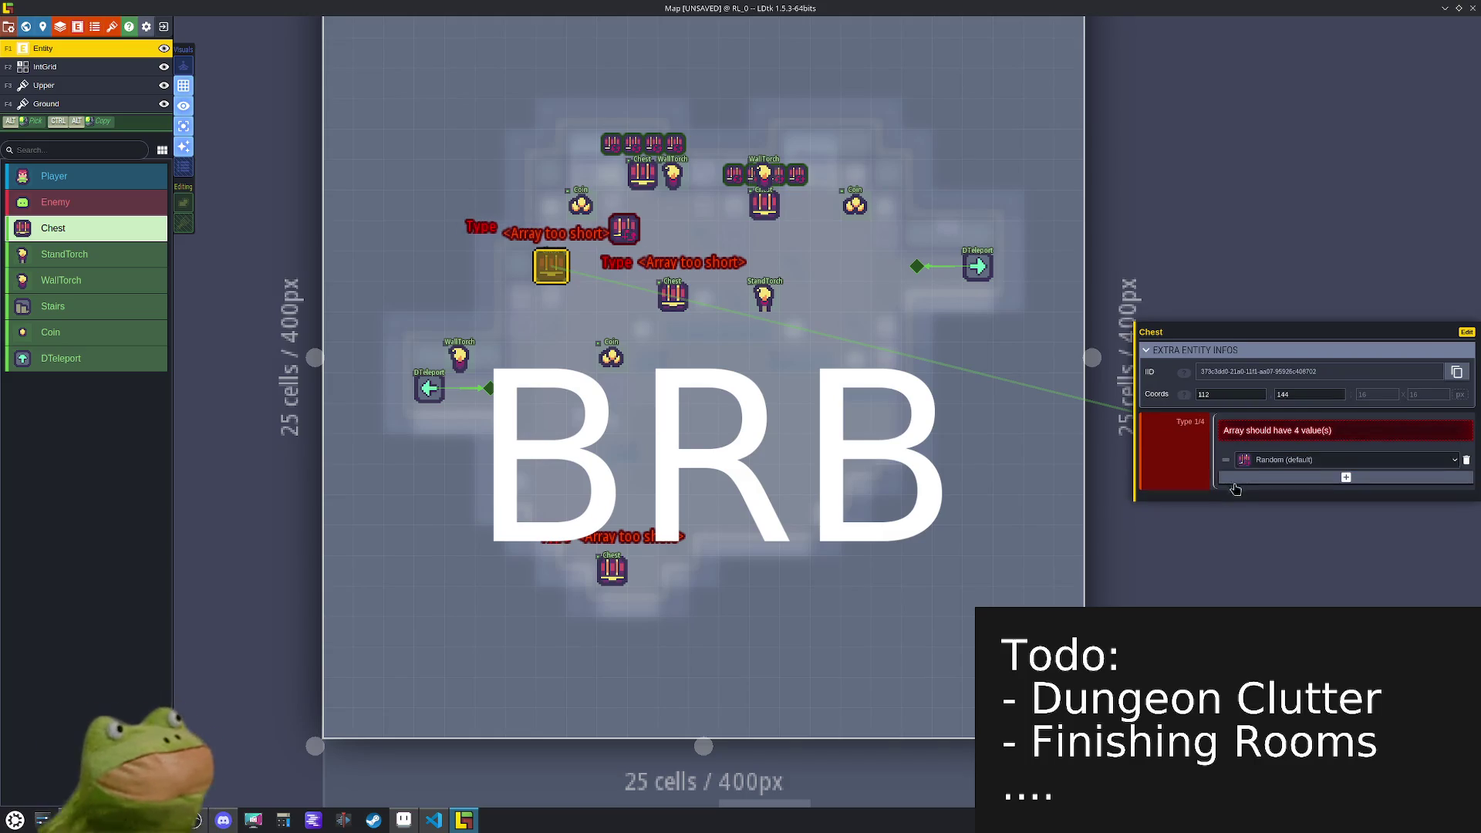
pyautogui.click(1234, 477)
pyautogui.click(1234, 496)
pyautogui.click(1234, 515)
# - Add four loot-type entries each to the centre and bottom chests, clearing their errors
pyautogui.click(665, 307)
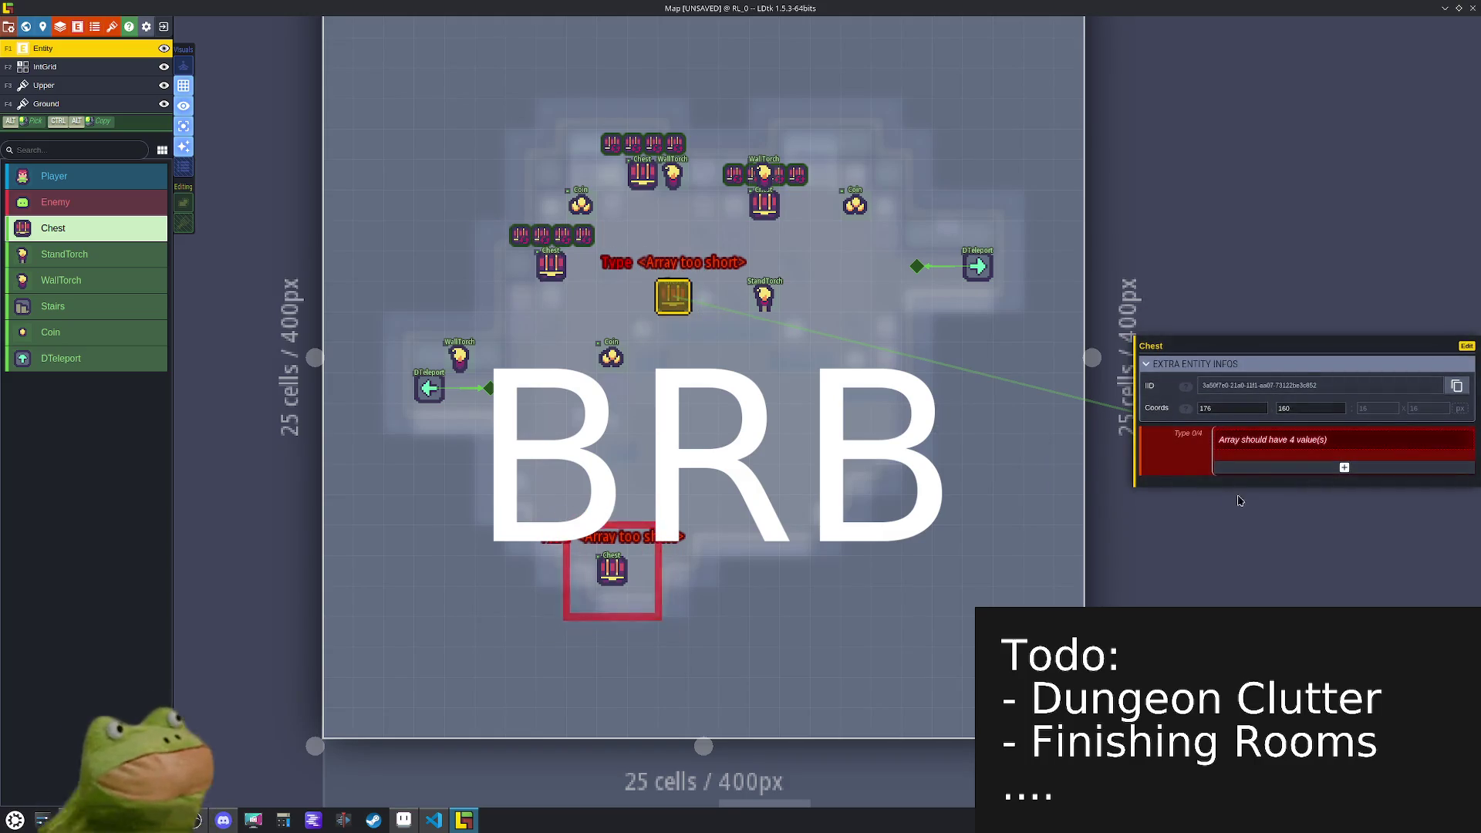
pyautogui.click(1242, 470)
pyautogui.click(1241, 478)
pyautogui.click(1241, 498)
pyautogui.click(1241, 517)
pyautogui.click(623, 560)
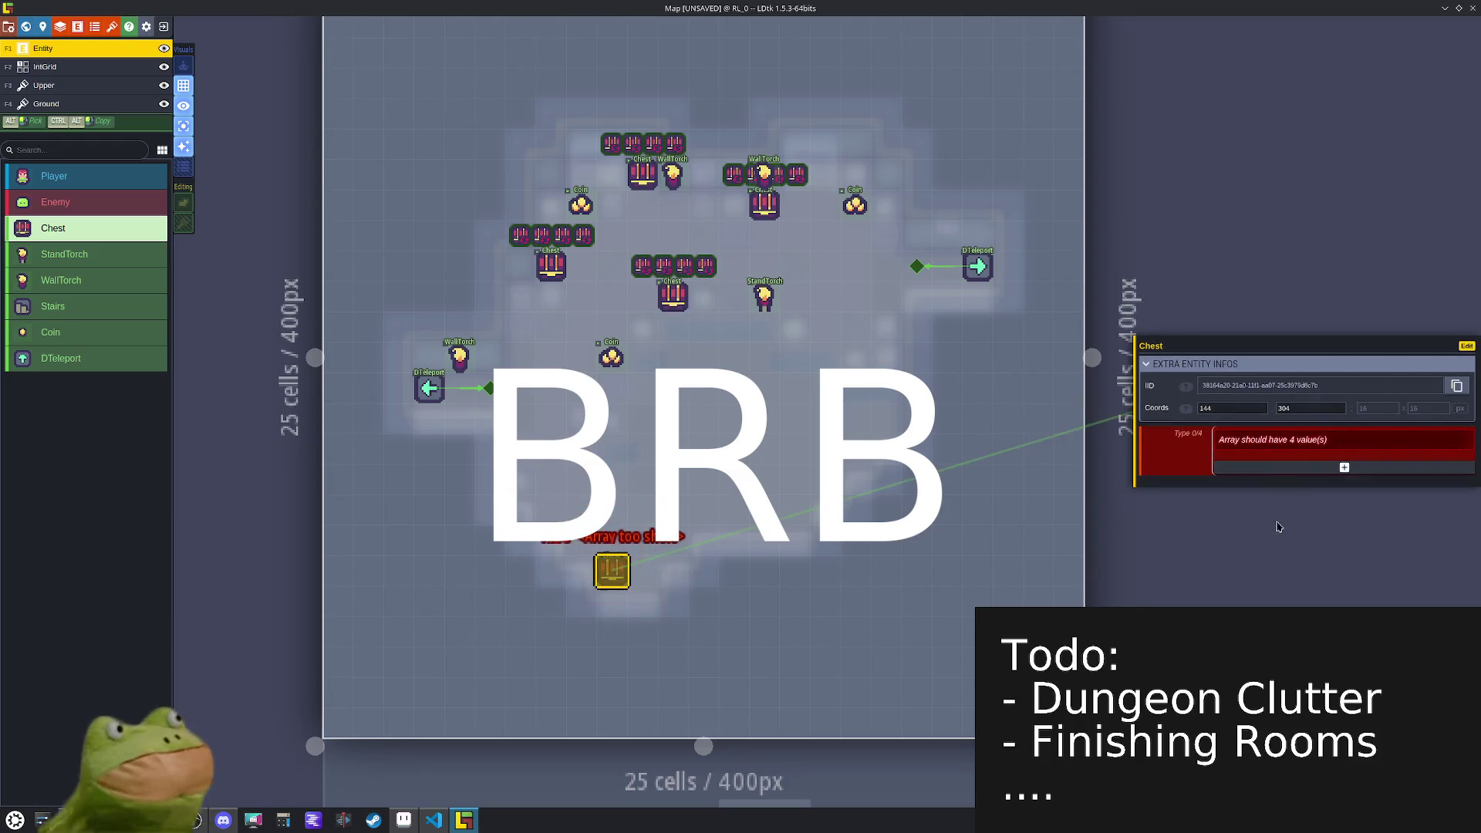
pyautogui.click(1261, 467)
pyautogui.click(1261, 482)
pyautogui.click(1261, 497)
pyautogui.click(1261, 497)
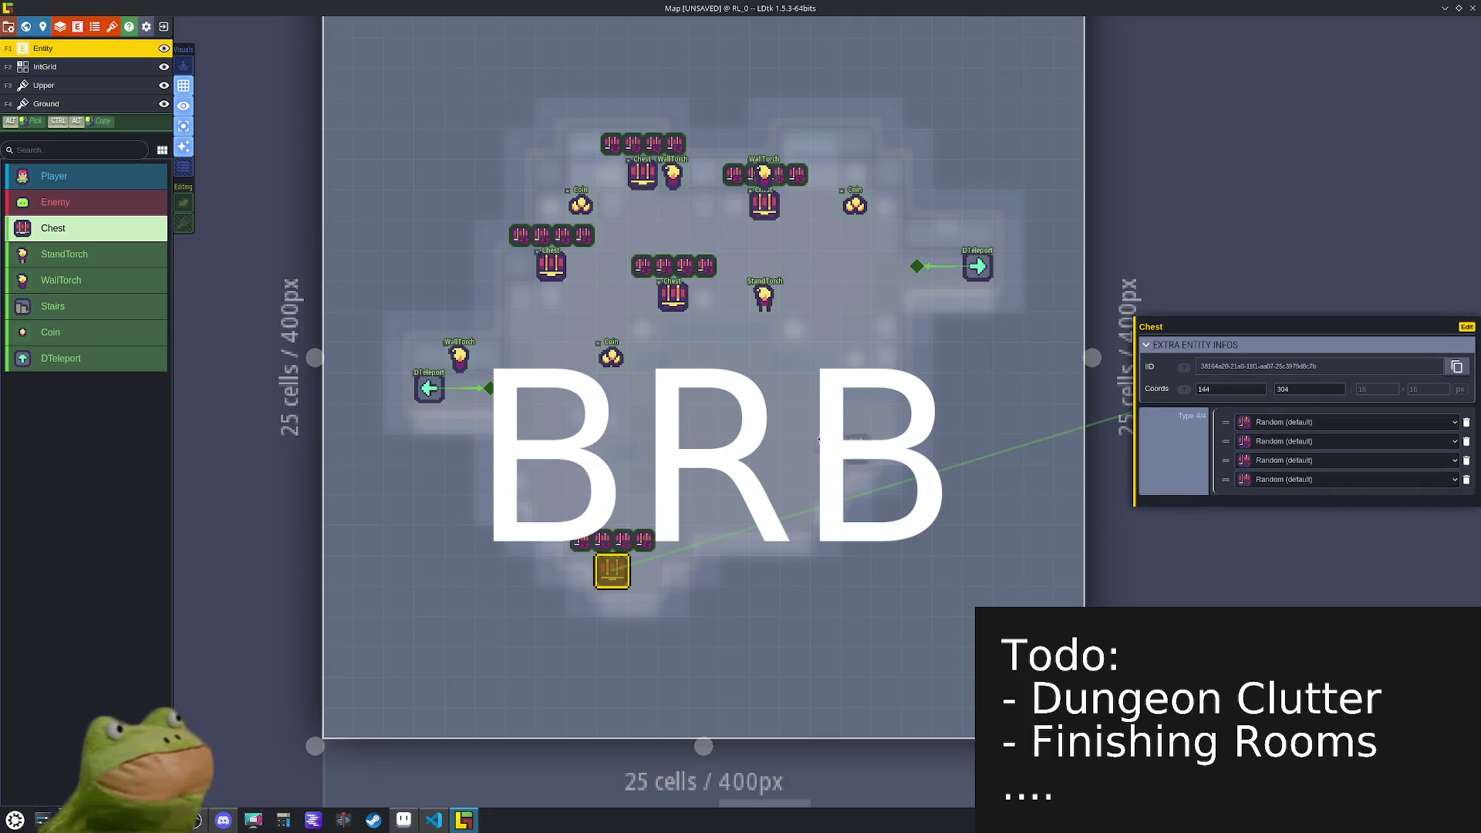
# - Set the top chest's loot types to Scrap, Utility and Mimic
pyautogui.click(640, 185)
pyautogui.click(1290, 422)
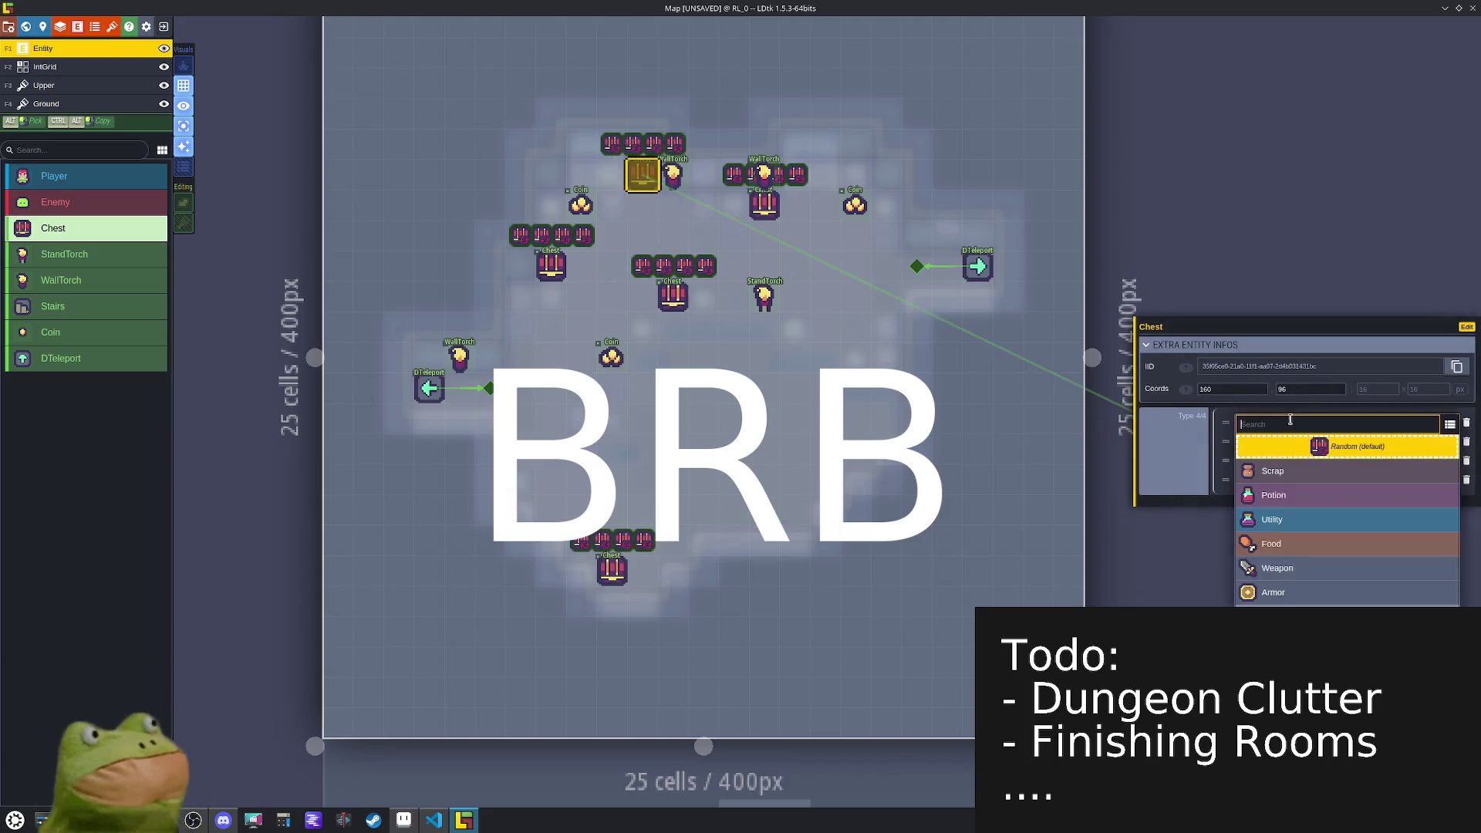
pyautogui.click(1273, 471)
pyautogui.click(1277, 439)
pyautogui.click(1286, 538)
pyautogui.click(1276, 459)
pyautogui.click(1272, 630)
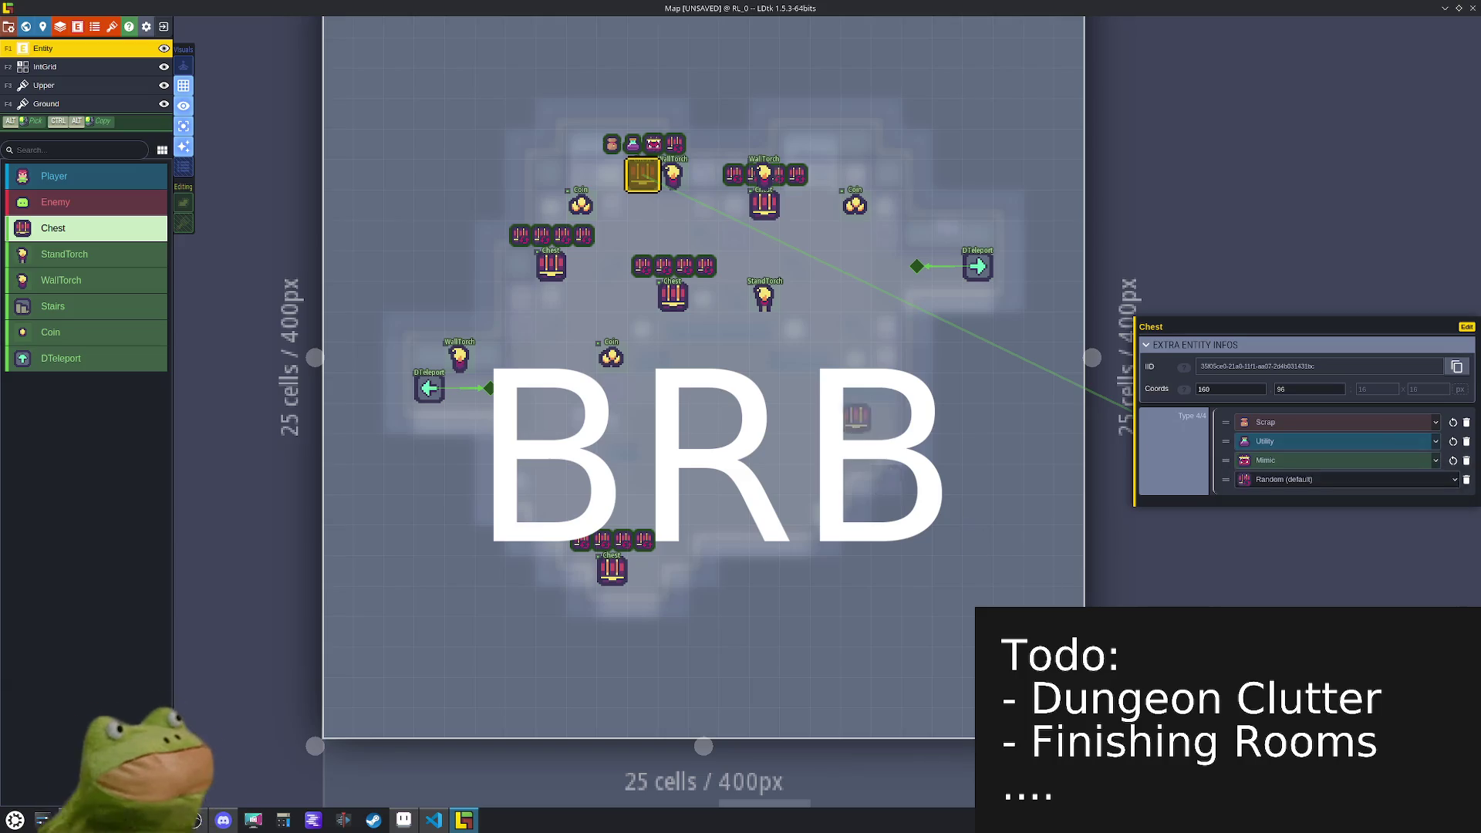
# - Set the chest below the wall torch to Potion, Weapon and Scroll
pyautogui.click(763, 204)
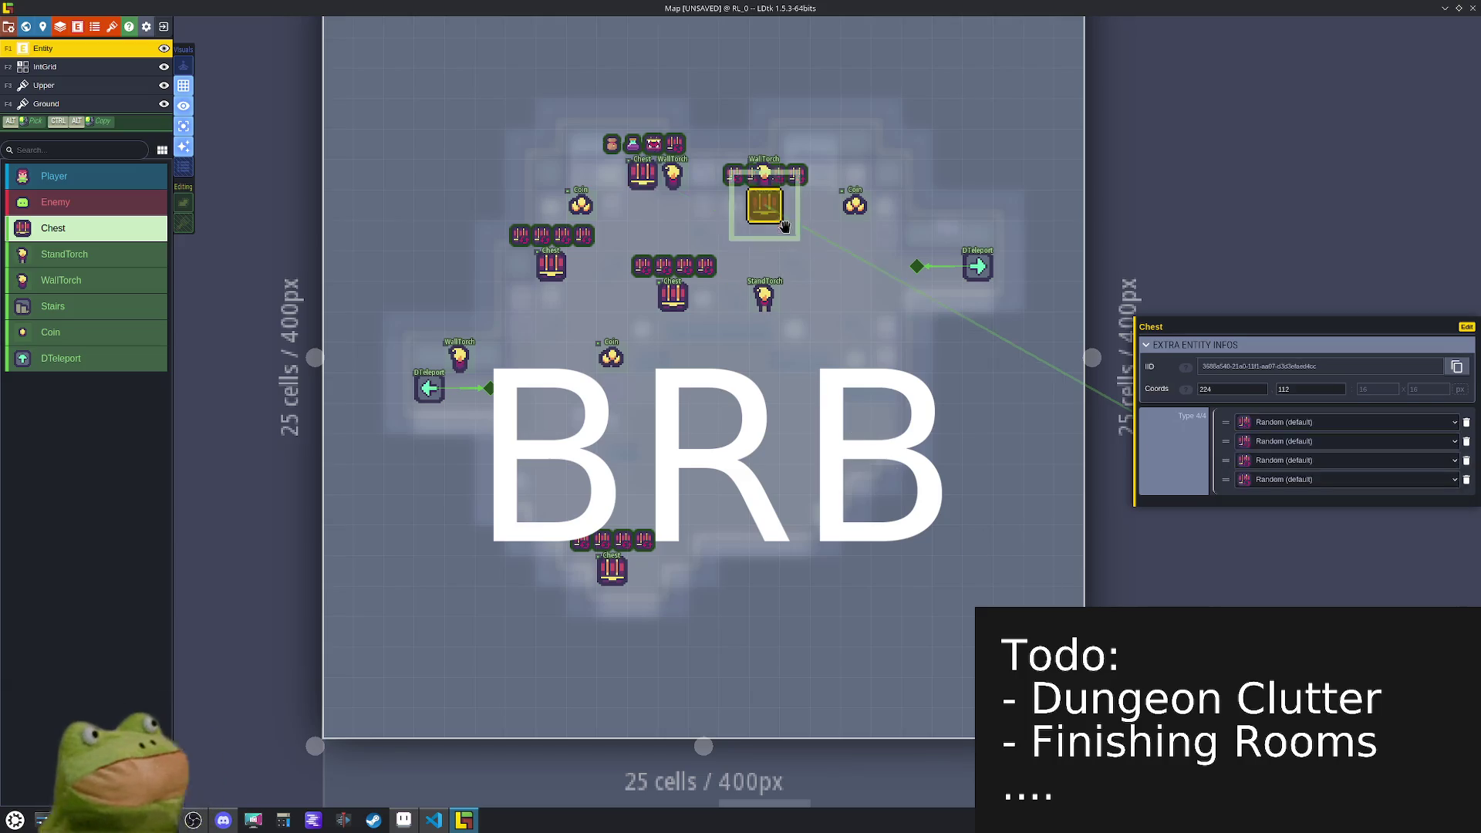
pyautogui.click(1269, 430)
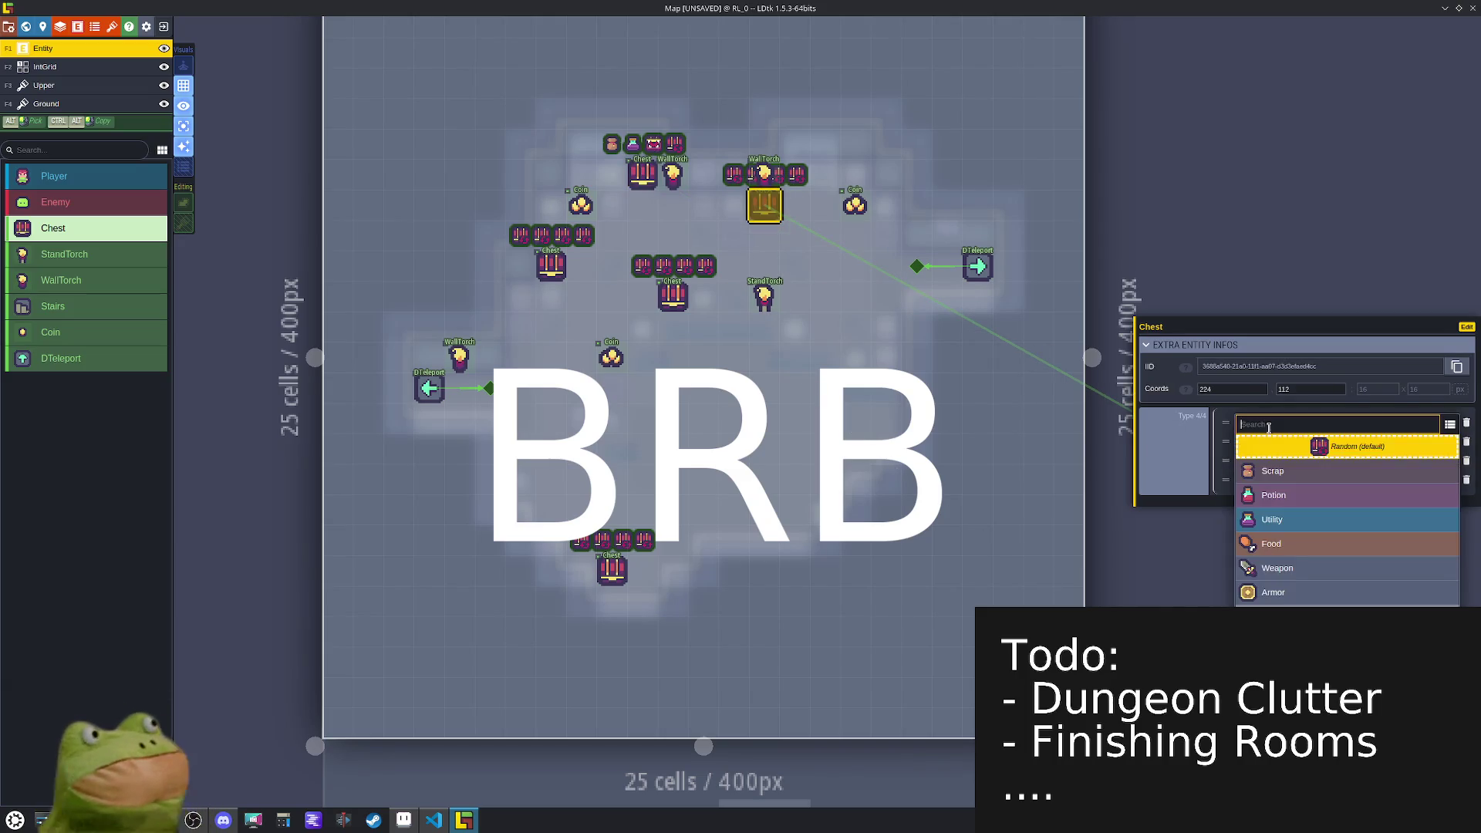
pyautogui.click(1324, 495)
pyautogui.click(1284, 447)
pyautogui.click(1284, 463)
pyautogui.click(1285, 447)
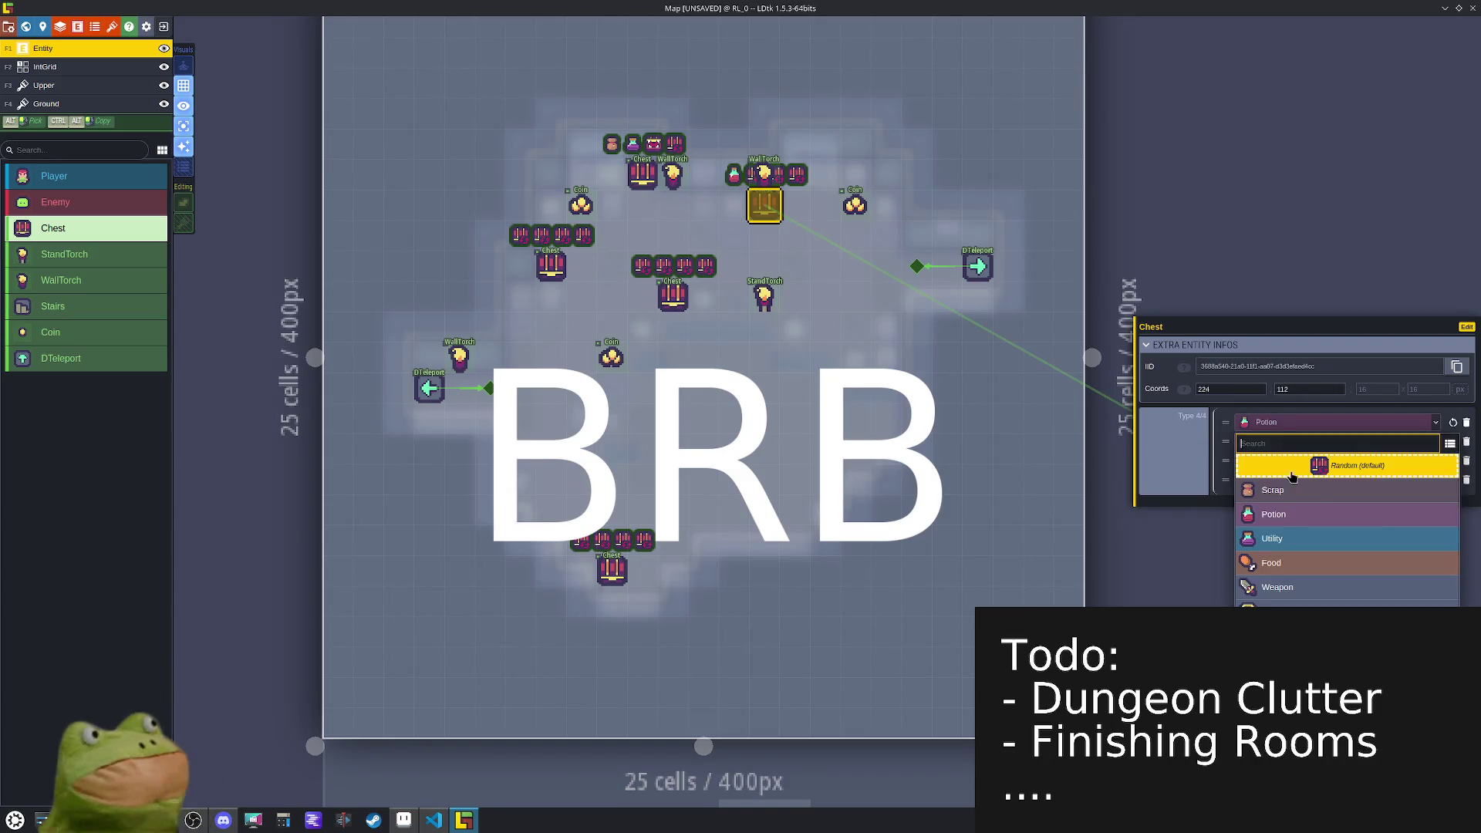
pyautogui.click(1283, 588)
pyautogui.click(1310, 460)
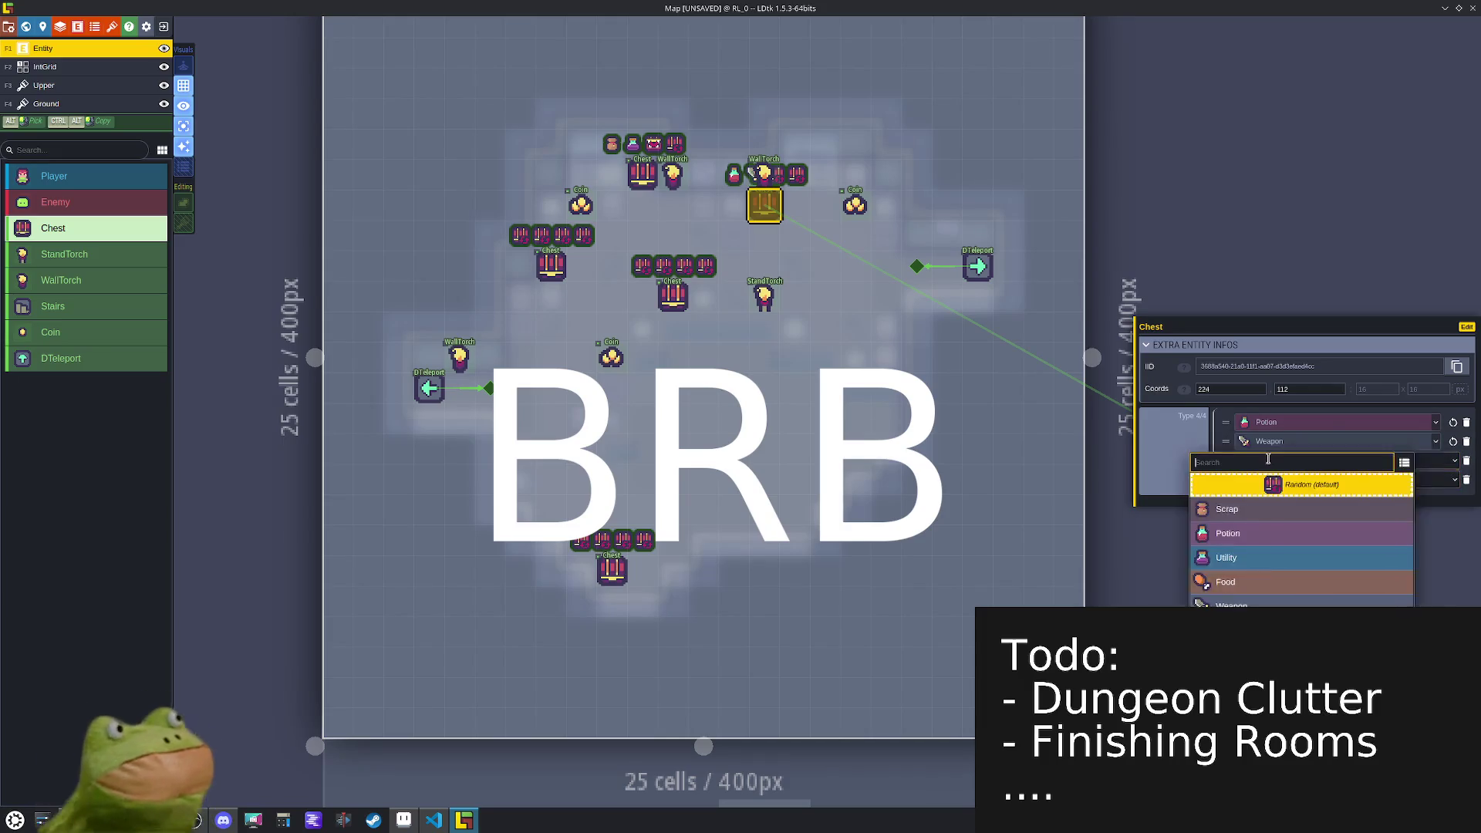
pyautogui.click(1311, 630)
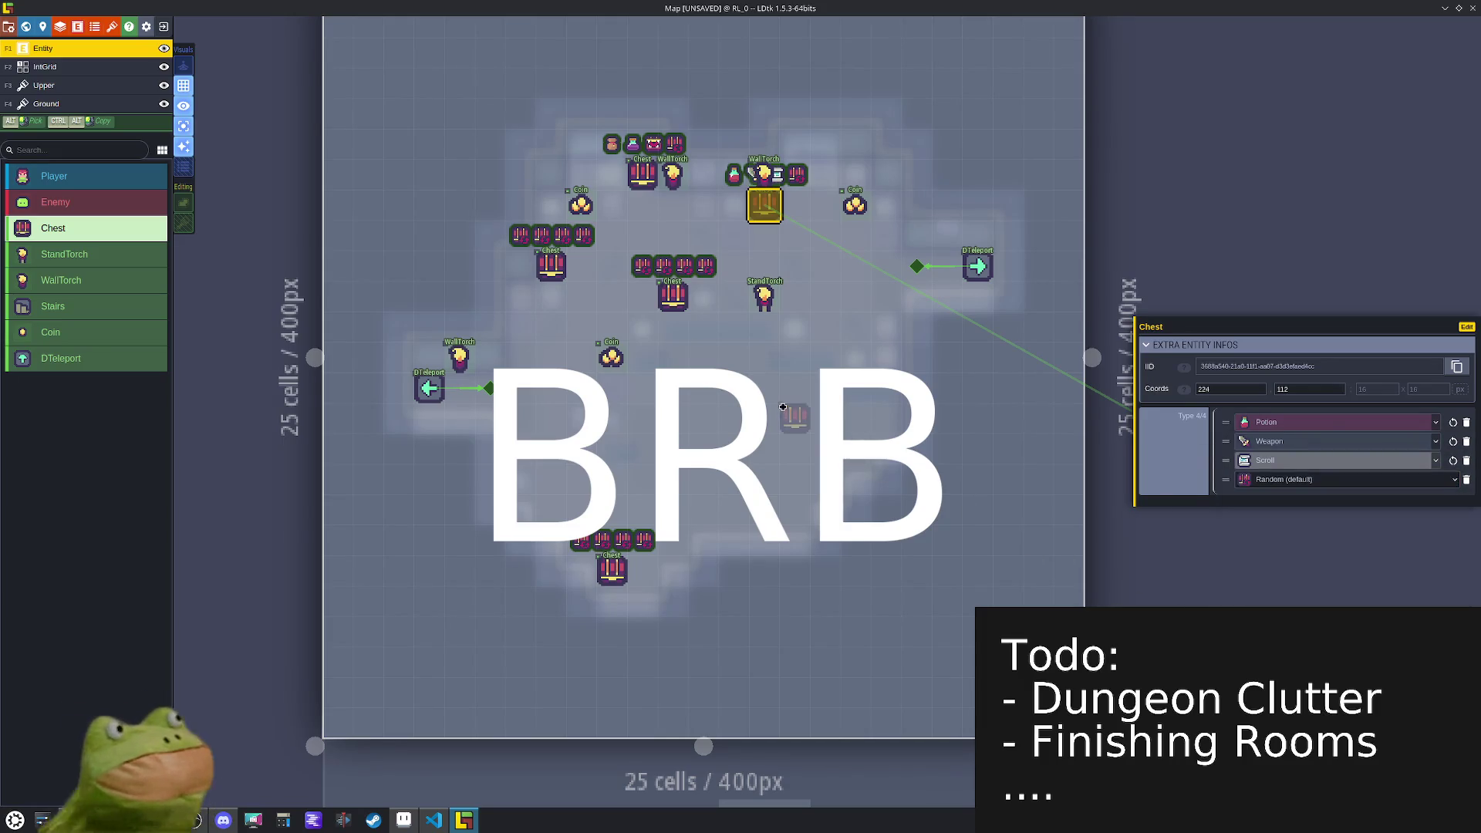
pyautogui.scroll(2, 771, 370)
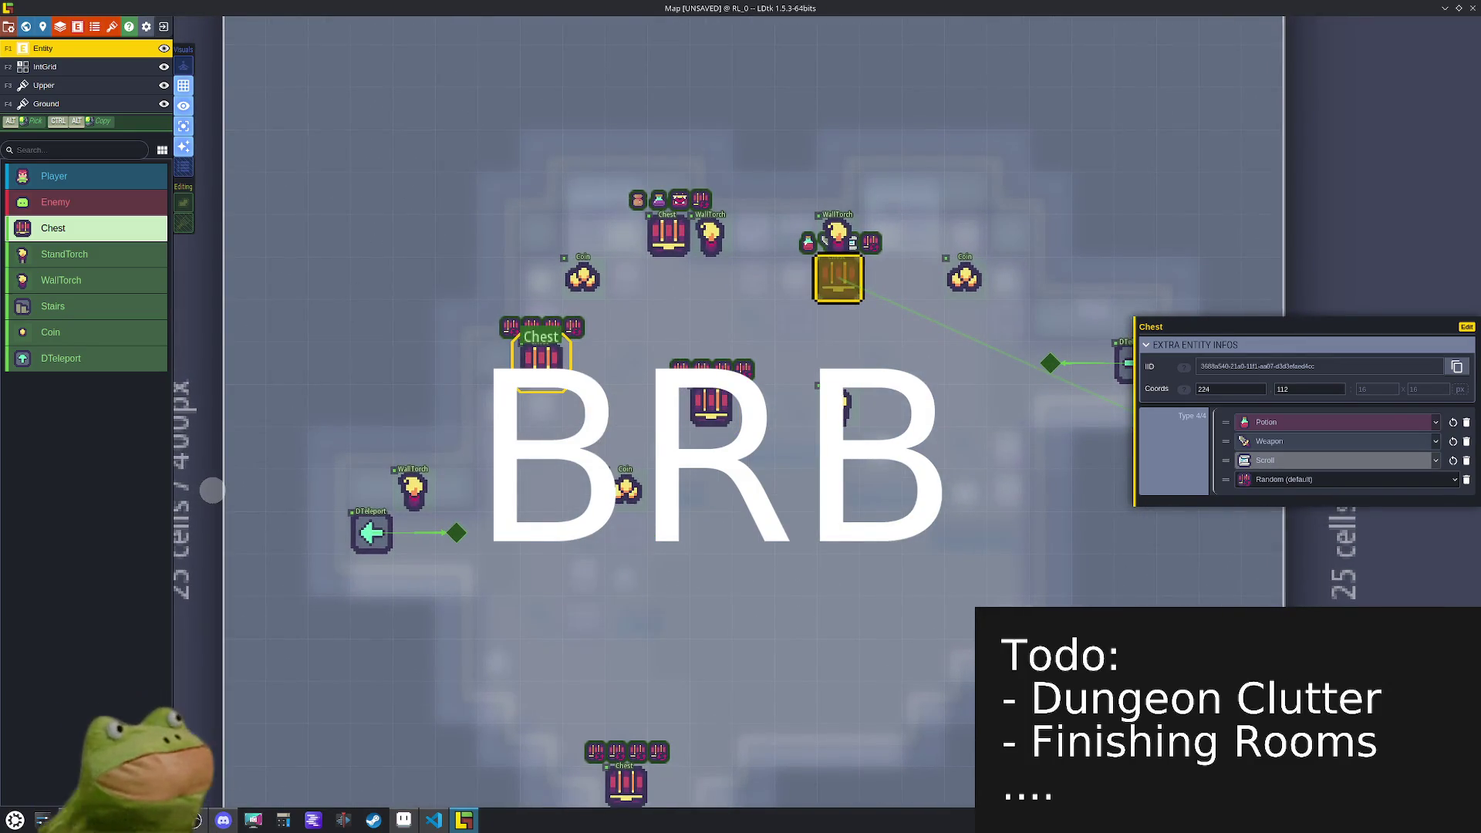
# - Select the centre chest and toggle layer visibility, leaving other layers dimmed
pyautogui.click(838, 278)
pyautogui.press('Escape')
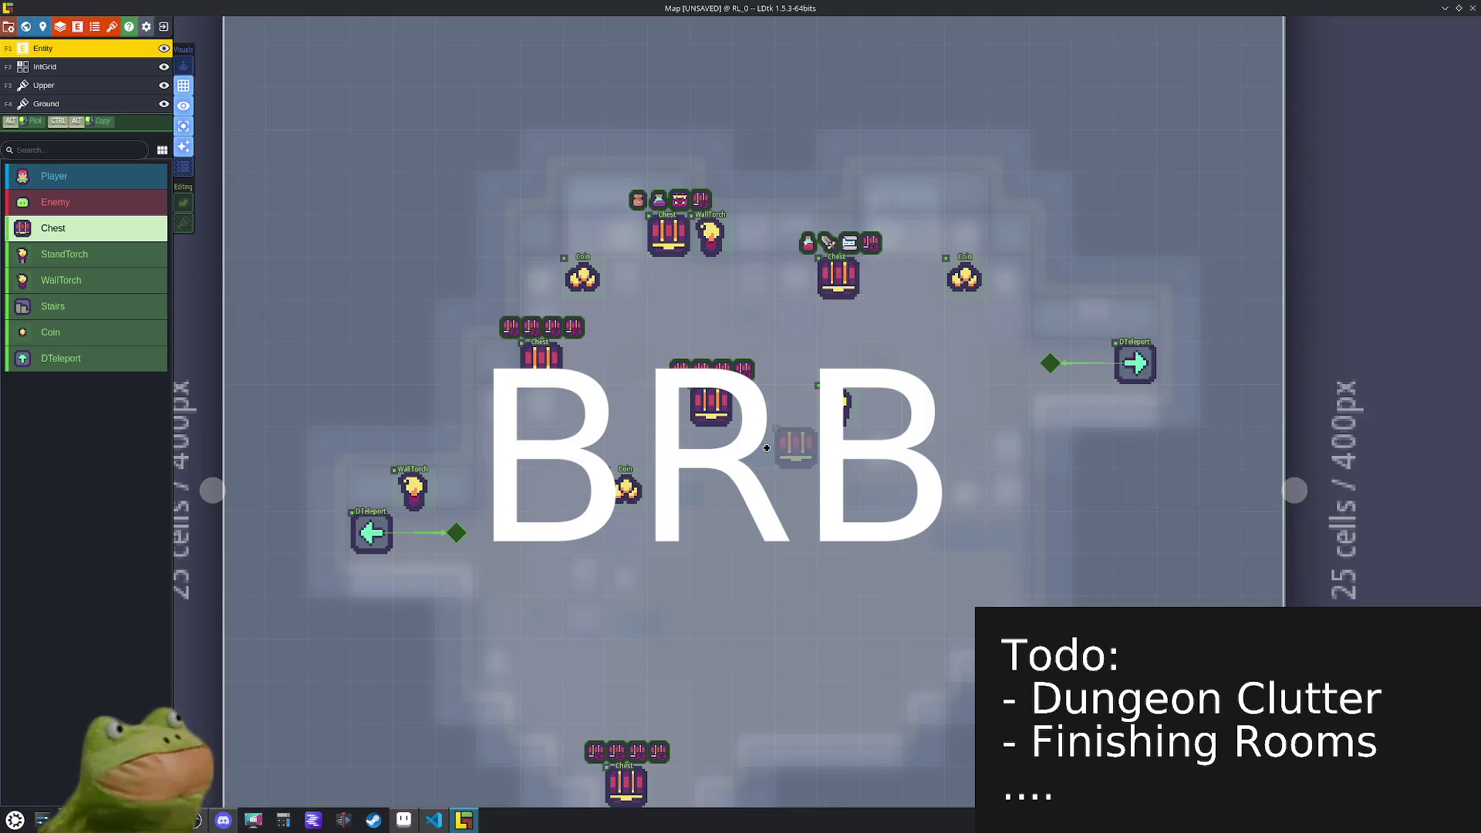
pyautogui.click(710, 405)
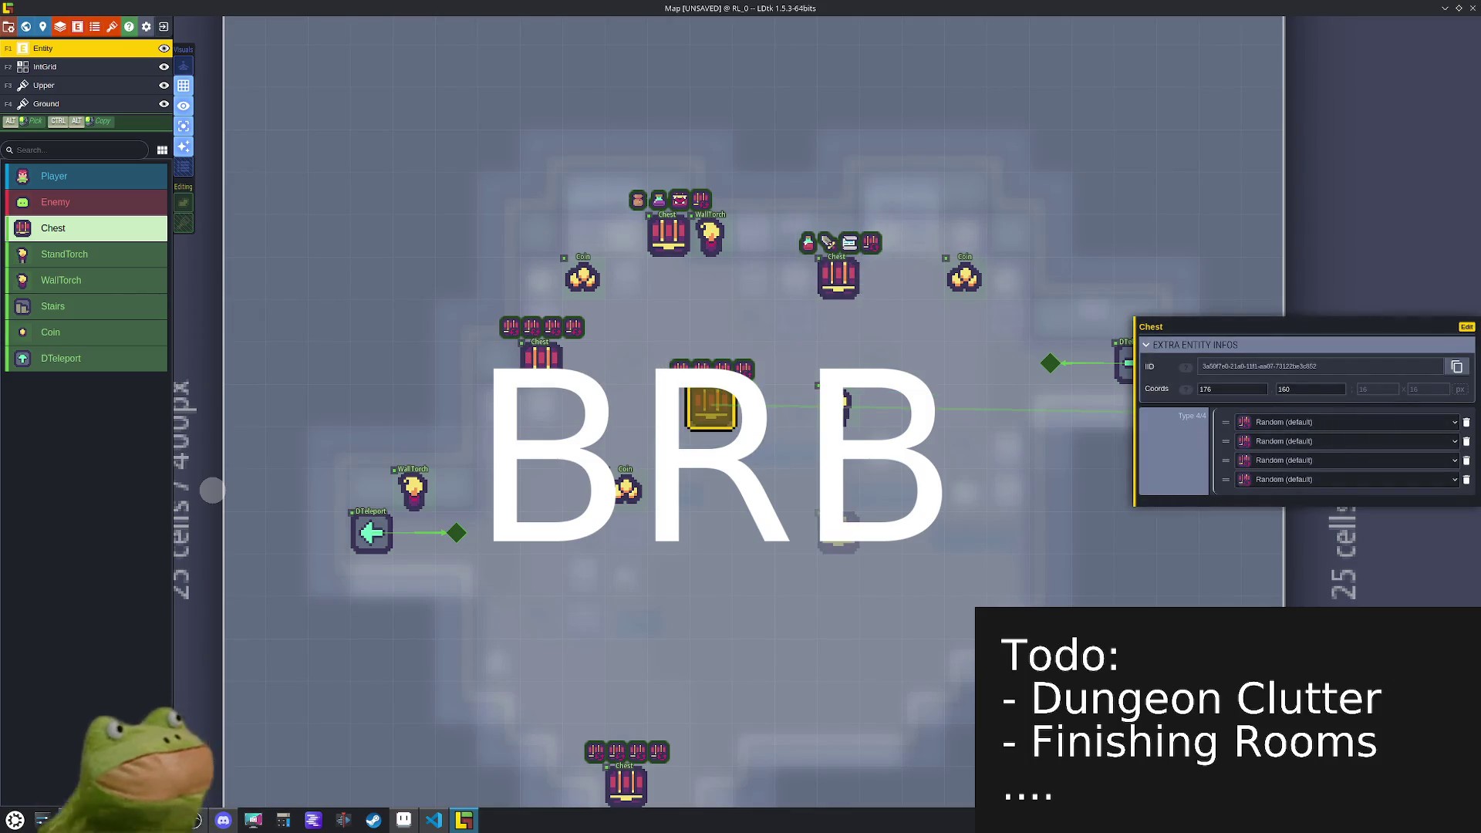
pyautogui.click(185, 127)
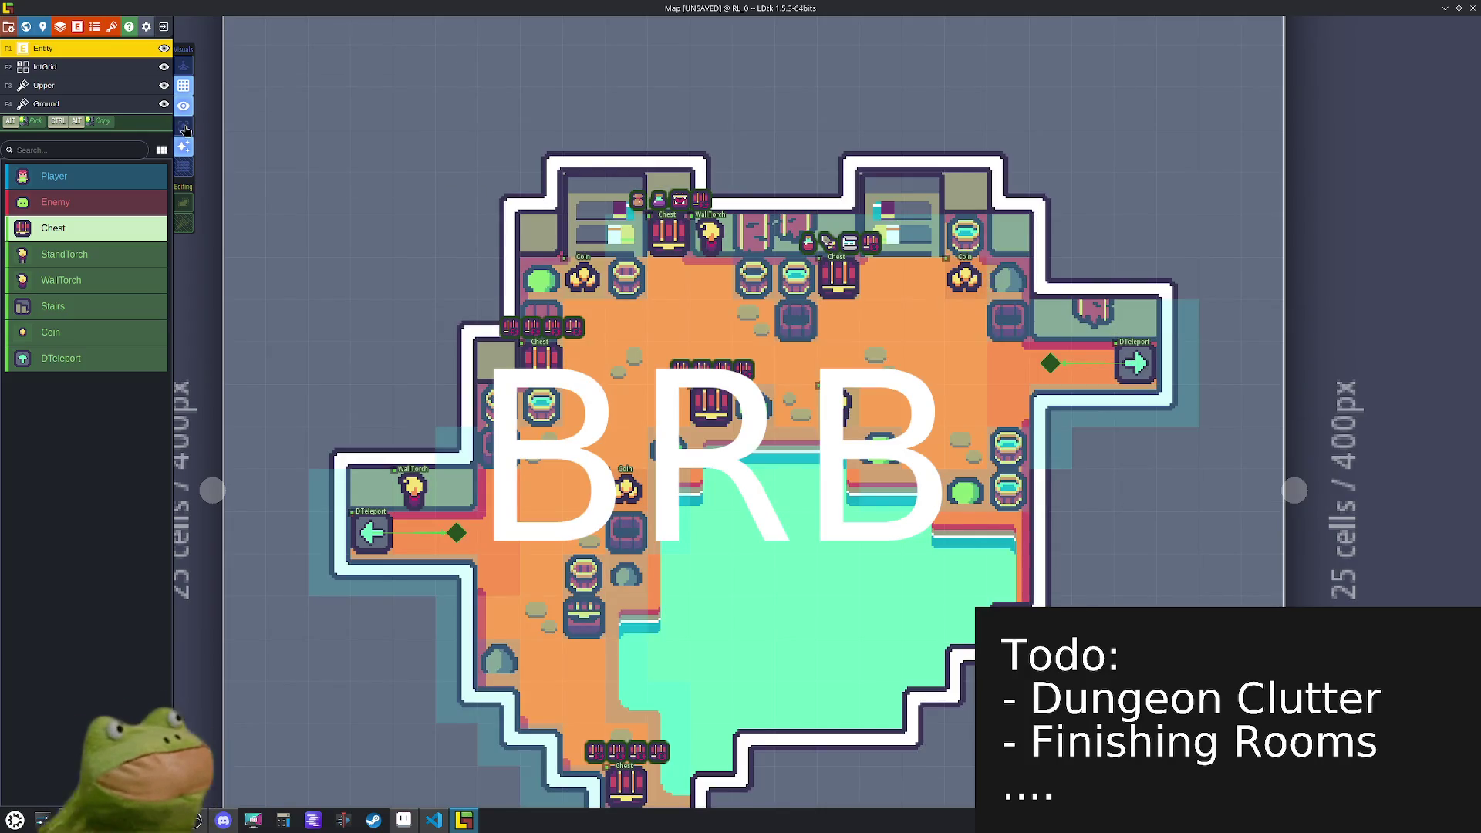
pyautogui.click(184, 128)
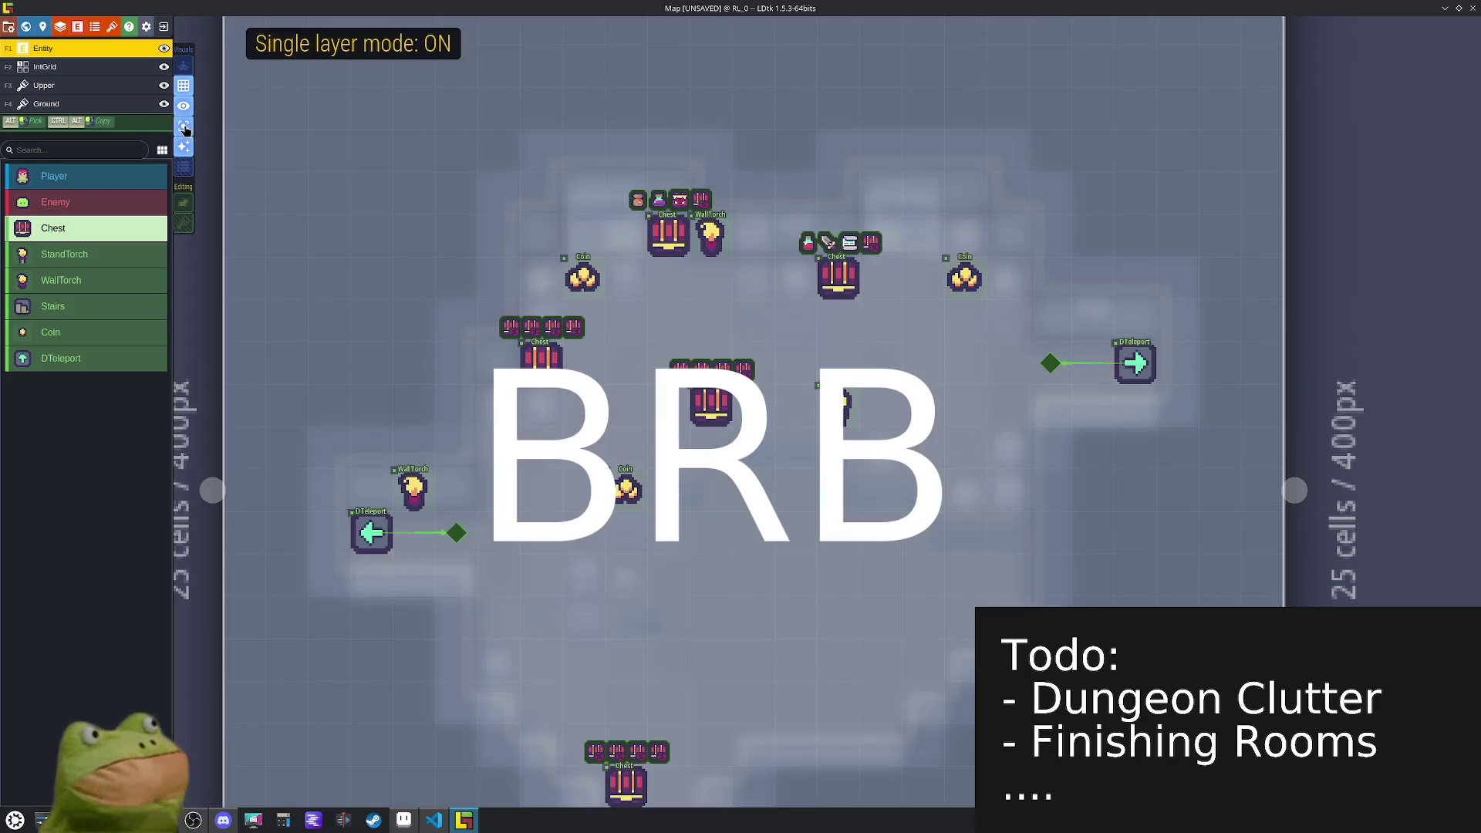
# - Set the left chest's loot types to Armor, Gold and Utility
pyautogui.click(561, 358)
pyautogui.click(1323, 423)
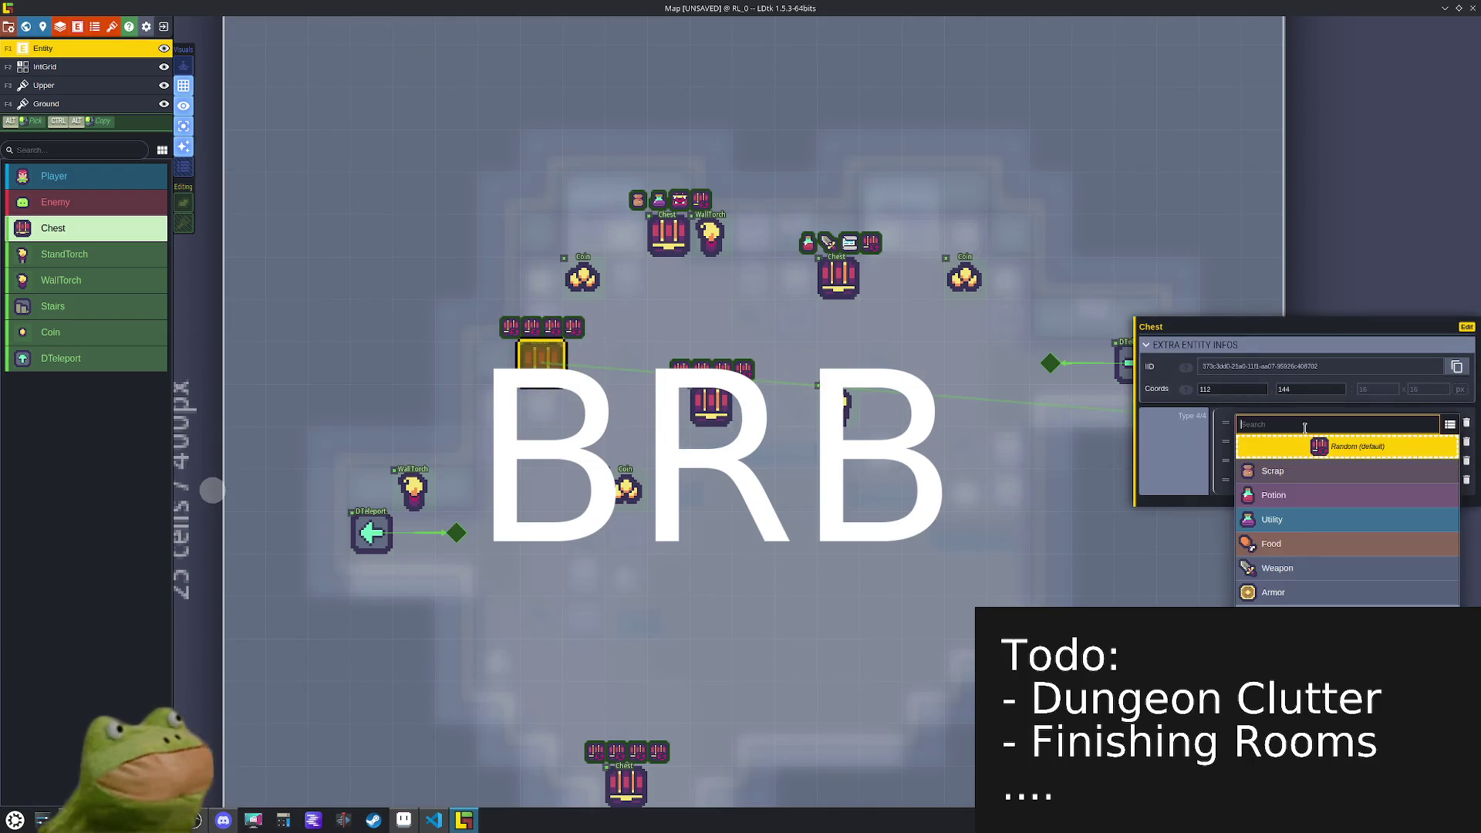
pyautogui.click(1310, 592)
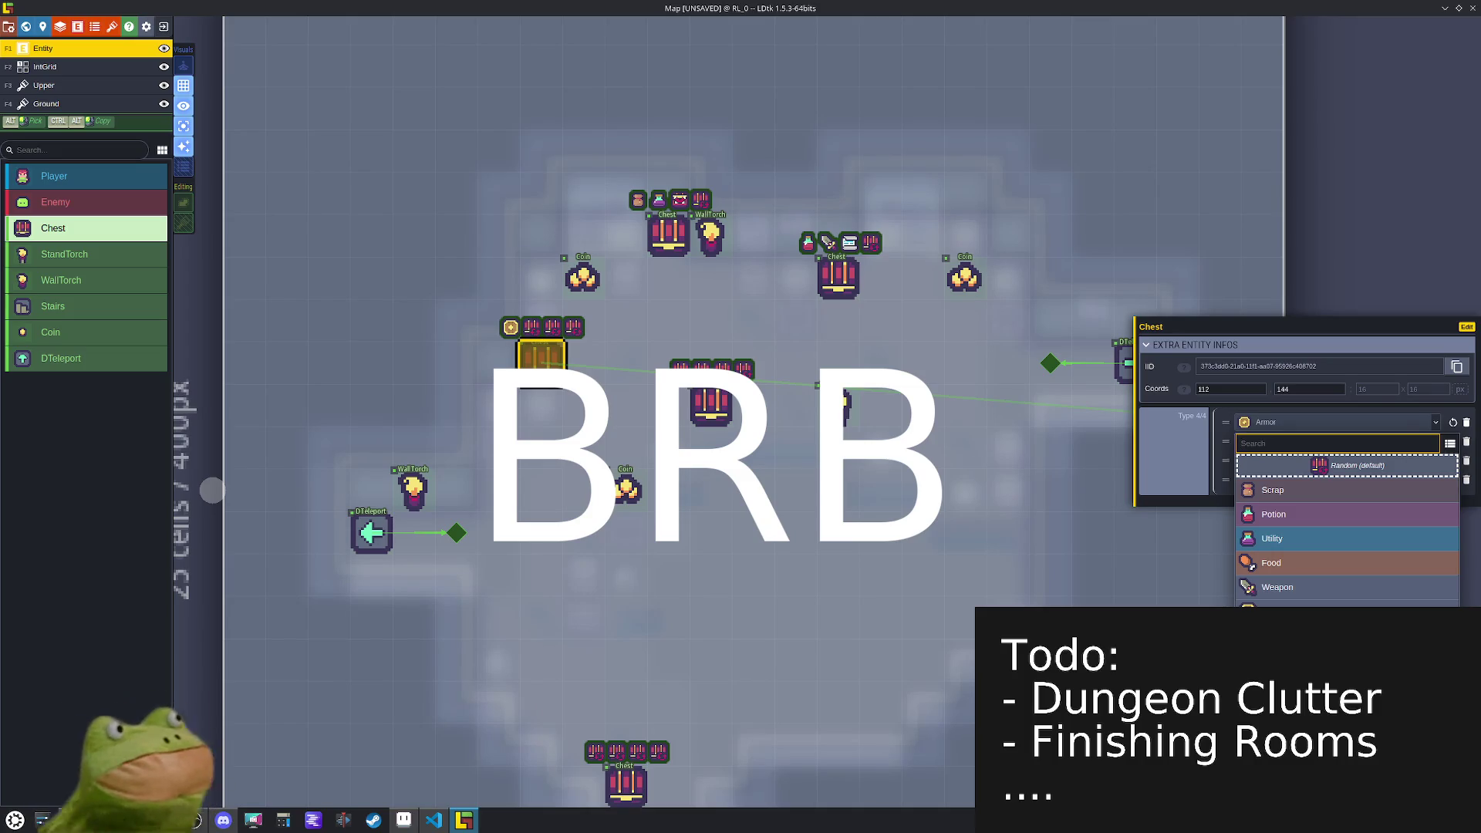
pyautogui.click(1280, 635)
pyautogui.click(1264, 477)
pyautogui.click(1272, 468)
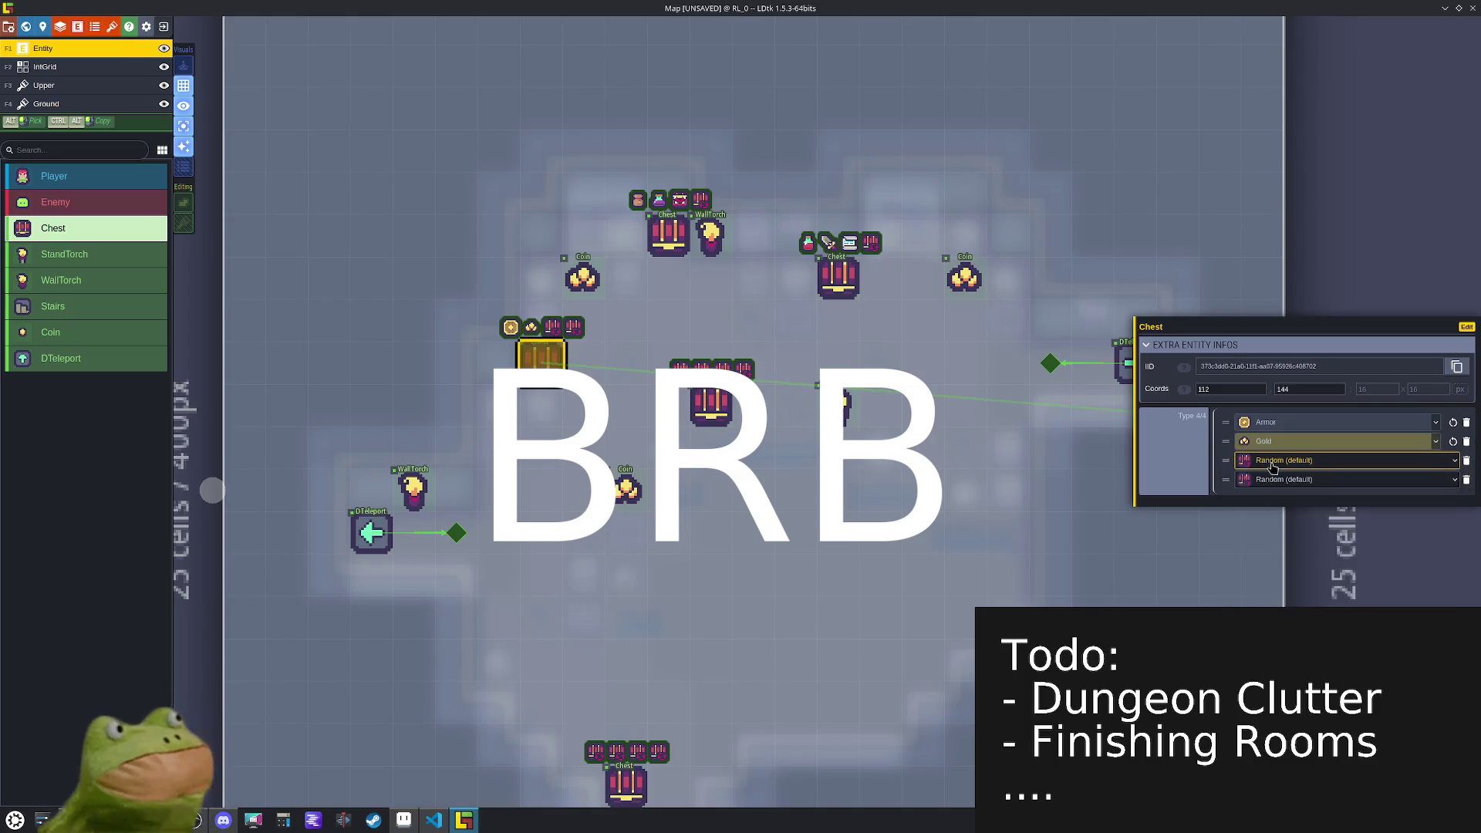
pyautogui.click(1273, 478)
pyautogui.click(1283, 564)
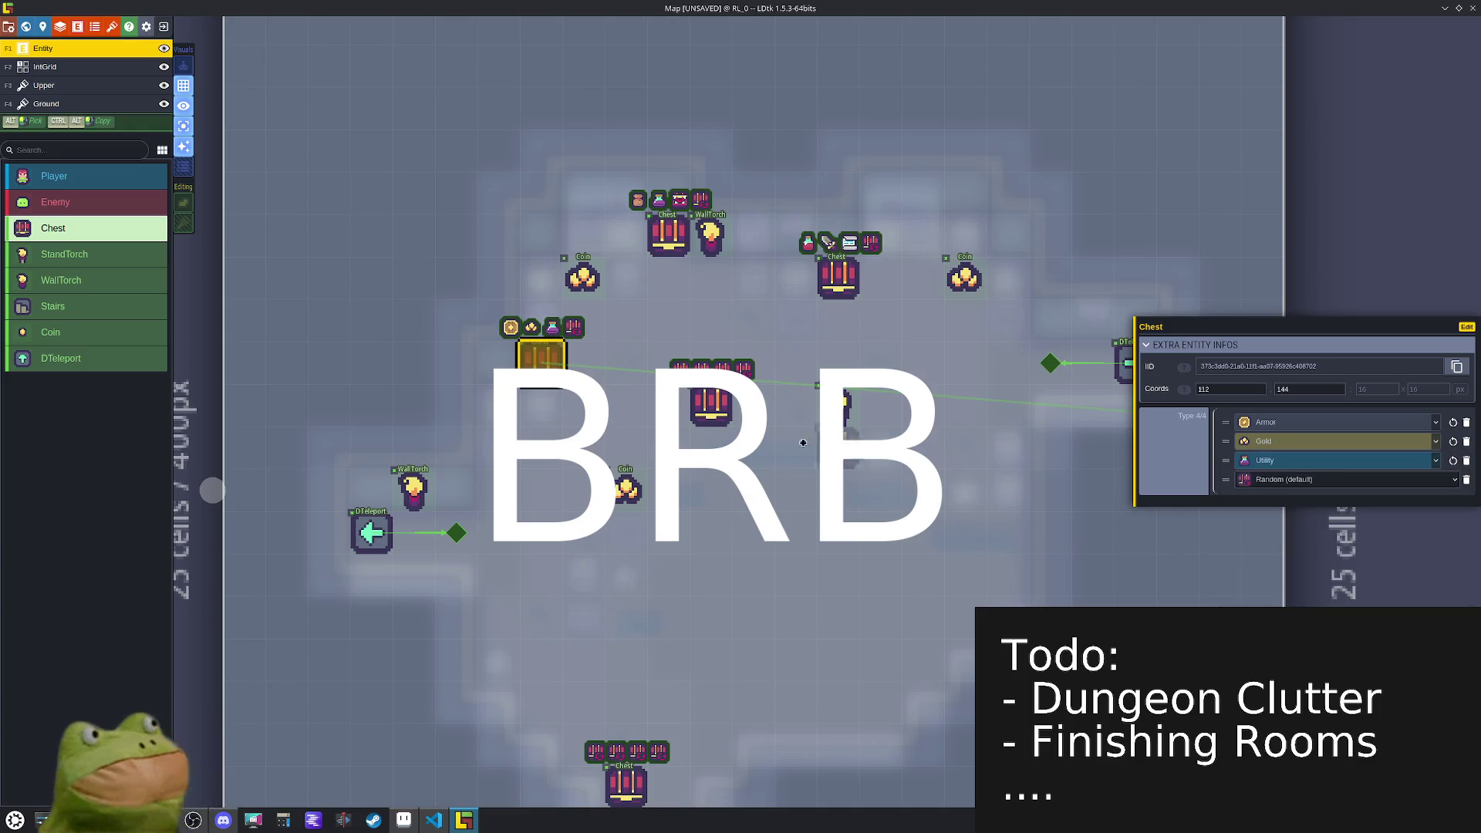
# - Set the centre chest's loot types to Potion, Scrap and Food
pyautogui.click(724, 404)
pyautogui.click(1318, 446)
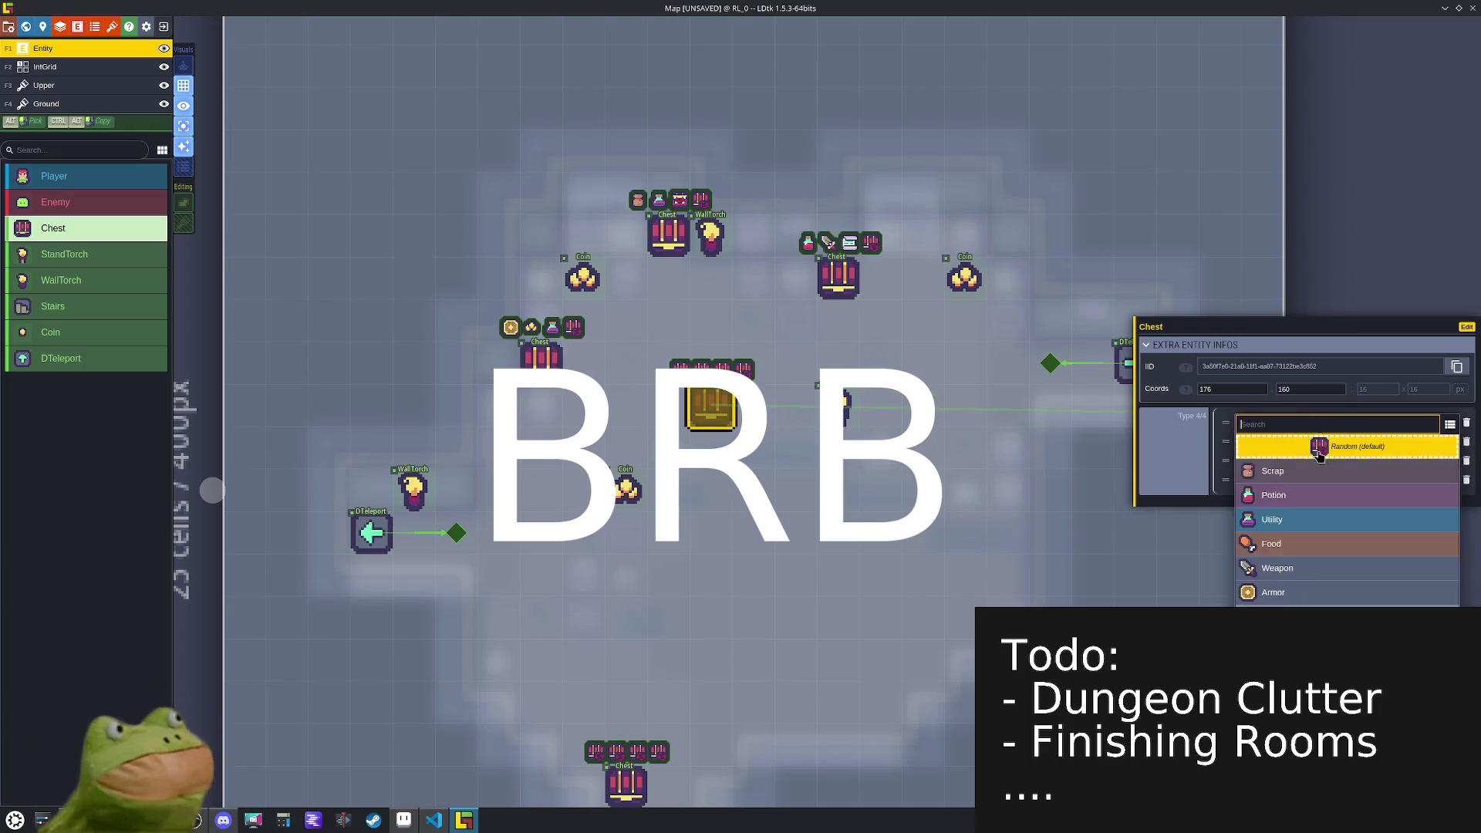
pyautogui.click(1295, 493)
pyautogui.click(1284, 460)
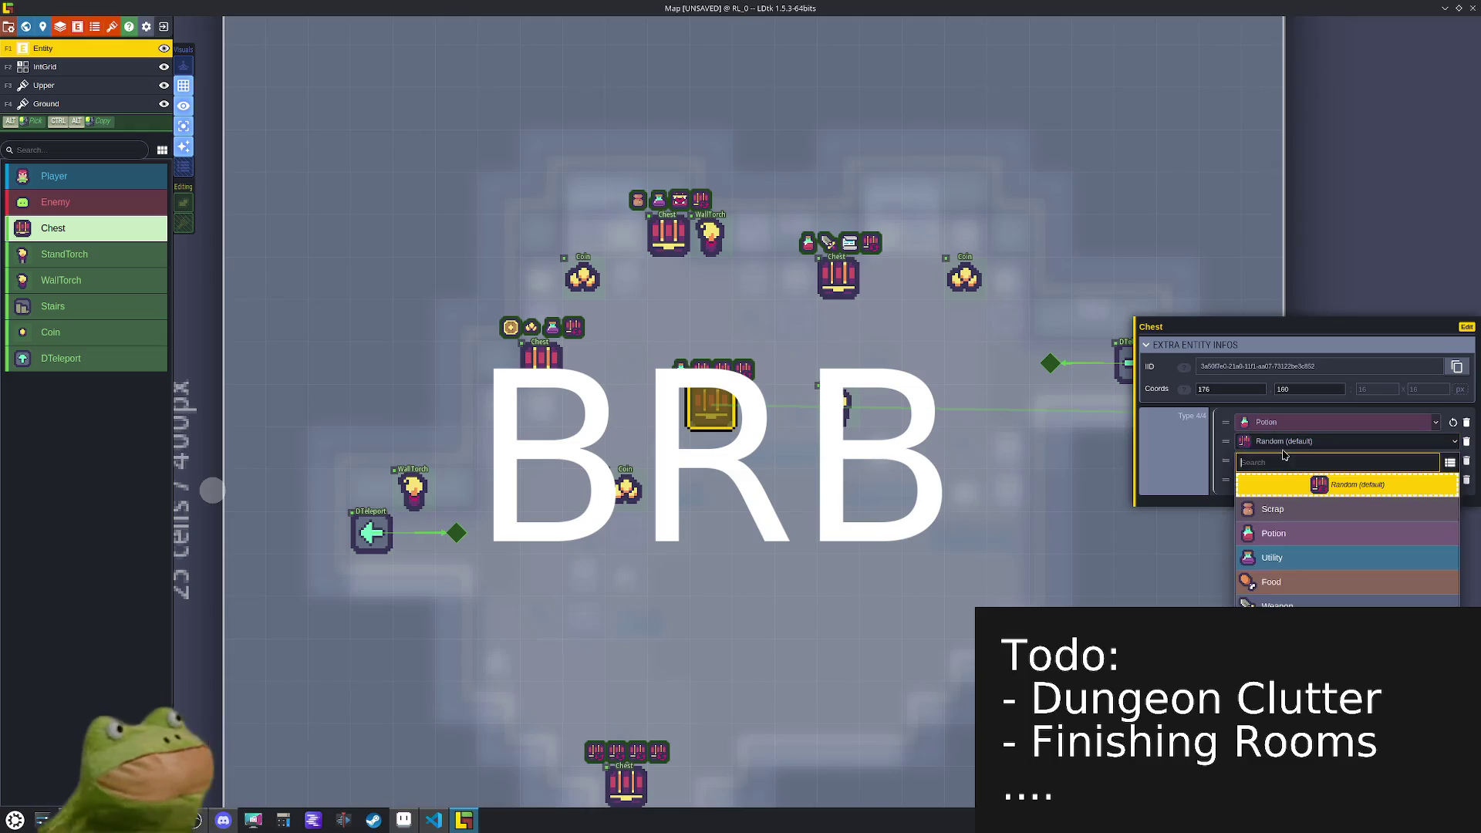
pyautogui.click(1311, 583)
pyautogui.click(1284, 445)
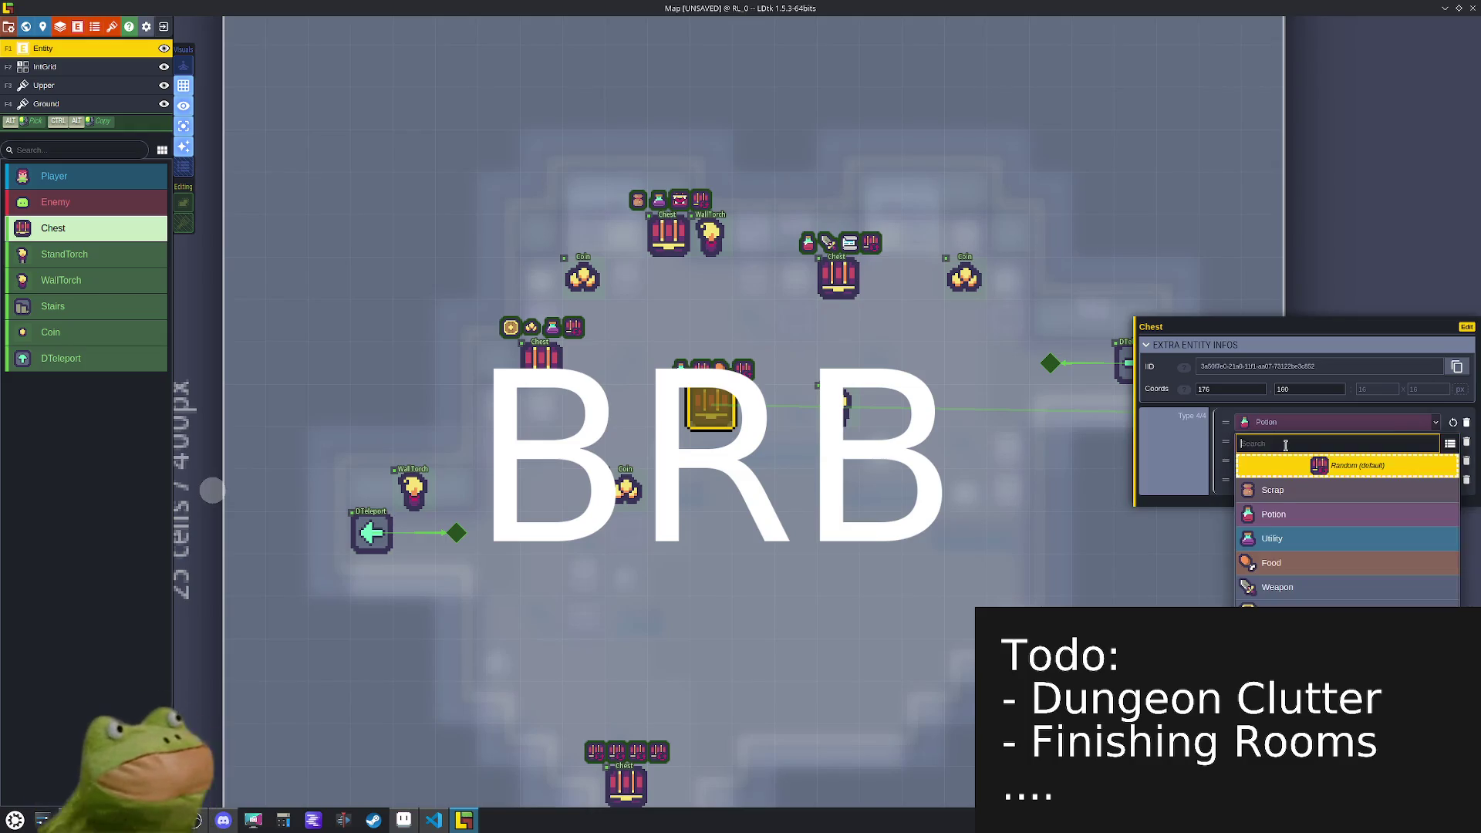
pyautogui.click(1293, 492)
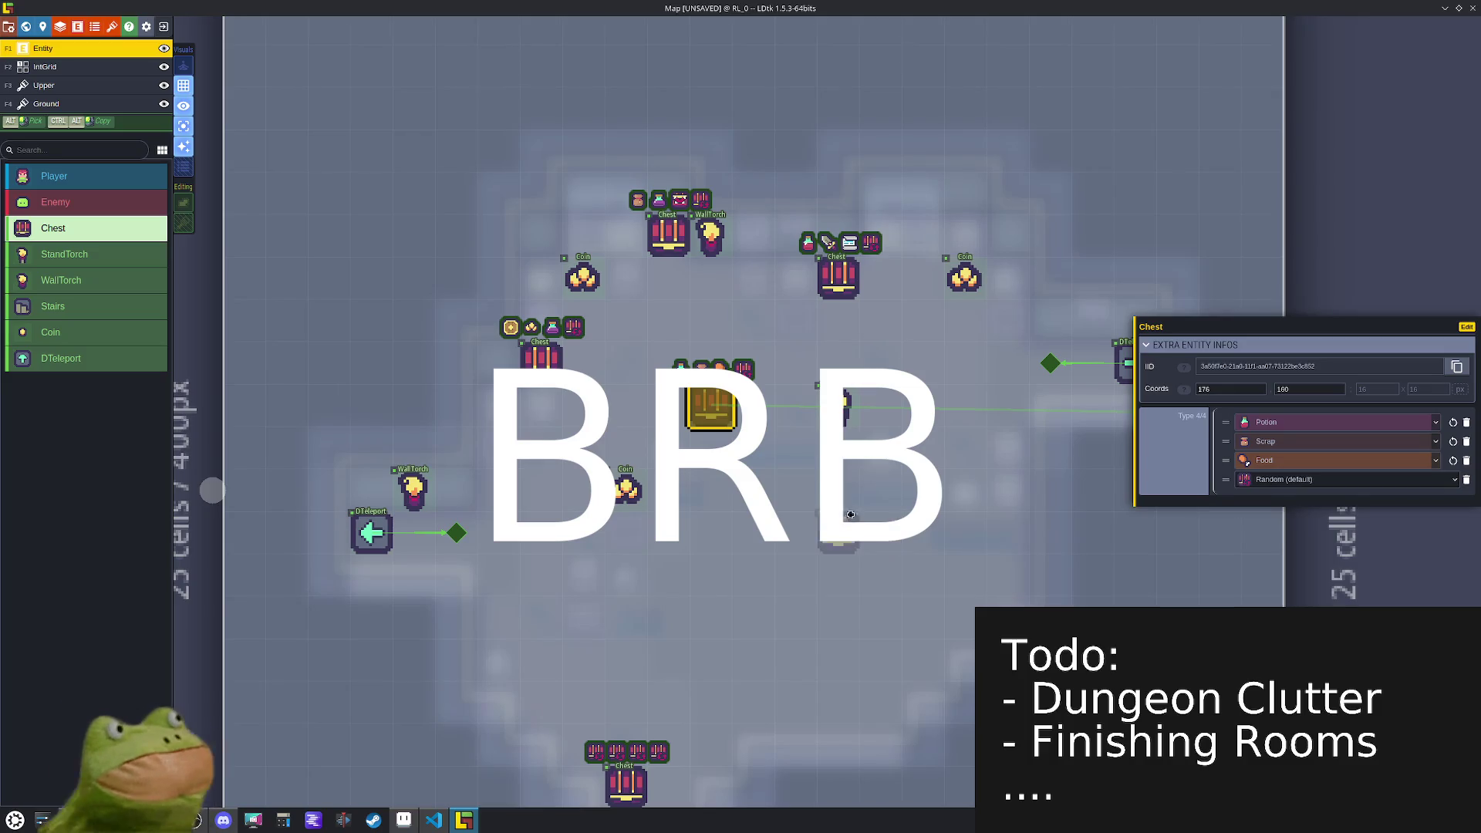
# - Give the bottom chest Potion, Utility and Scroll, then open level R_0
pyautogui.moveTo(850, 515); pyautogui.dragTo(849, 457)
pyautogui.click(625, 729)
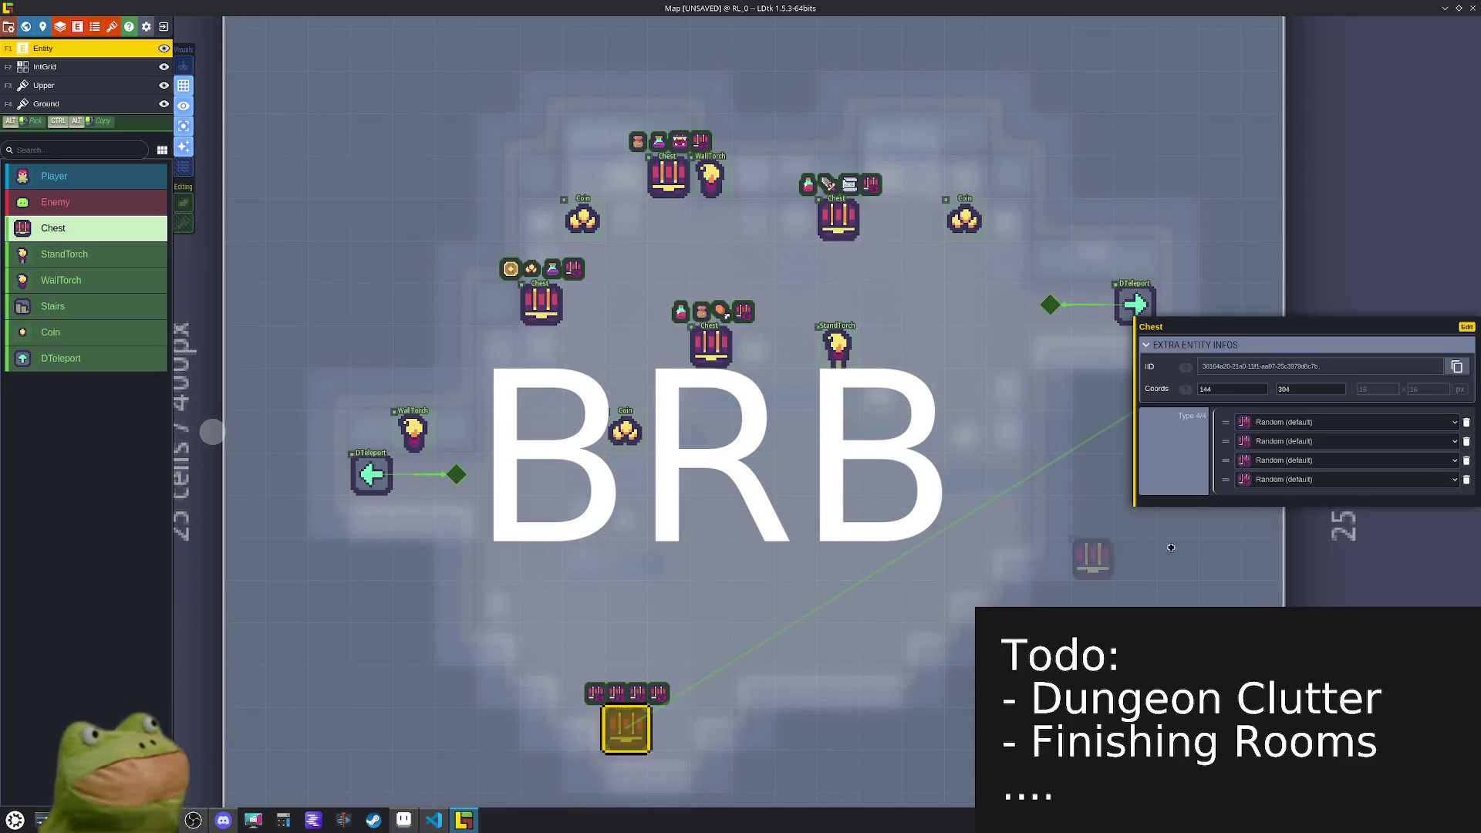
pyautogui.click(1293, 431)
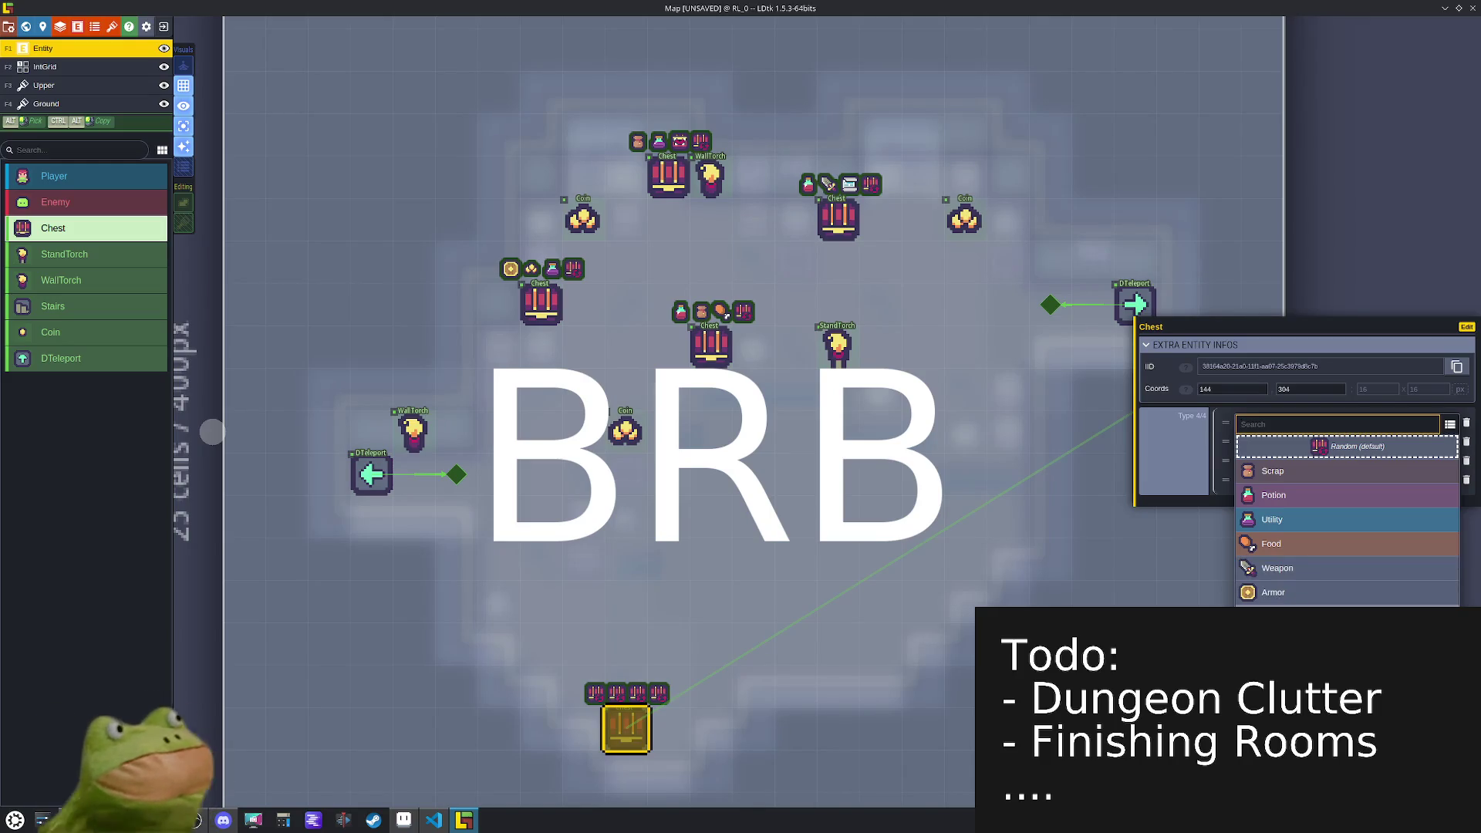
pyautogui.click(1281, 494)
pyautogui.click(1282, 466)
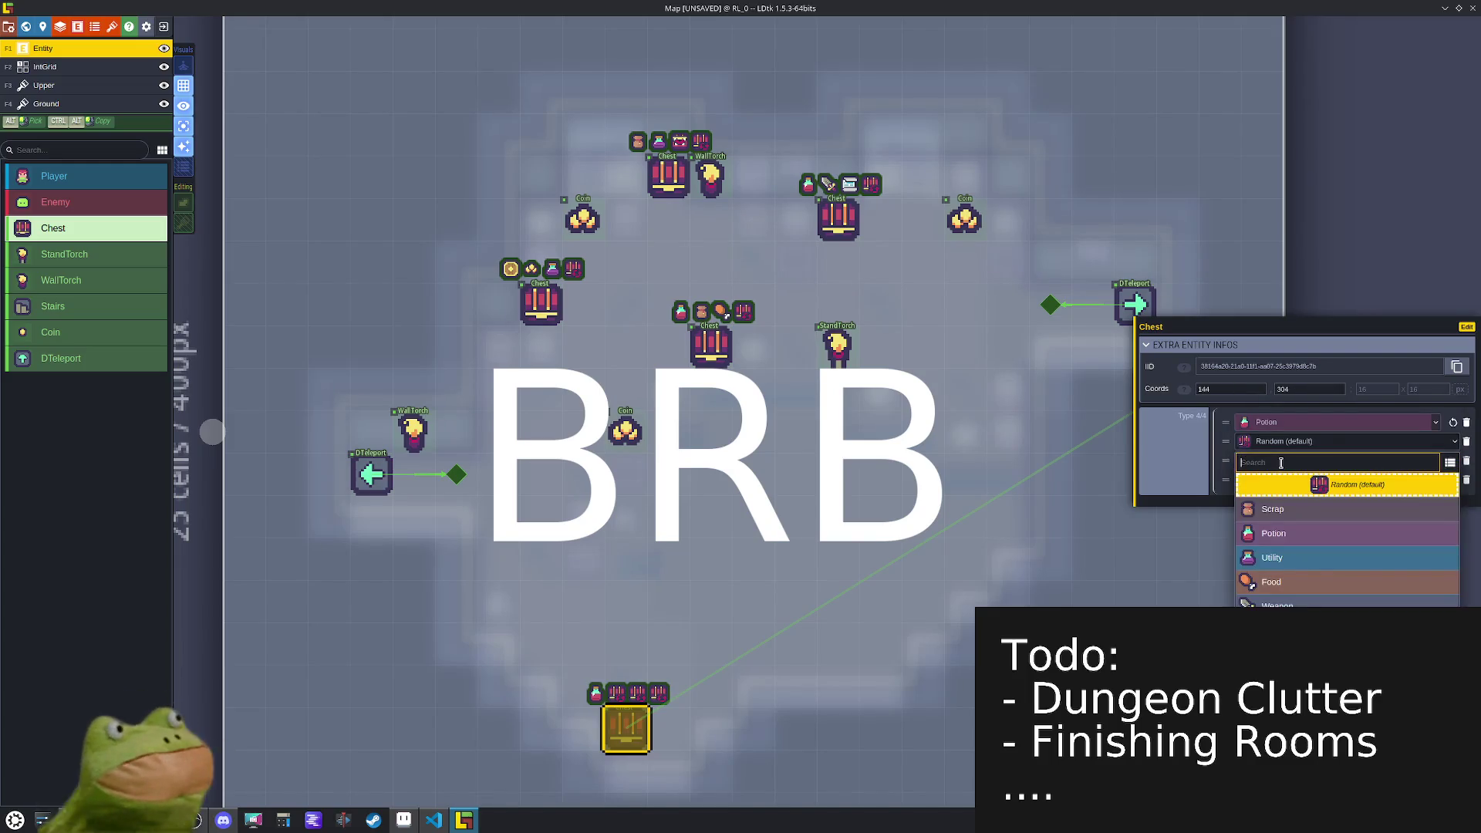
pyautogui.click(1287, 549)
pyautogui.click(1270, 445)
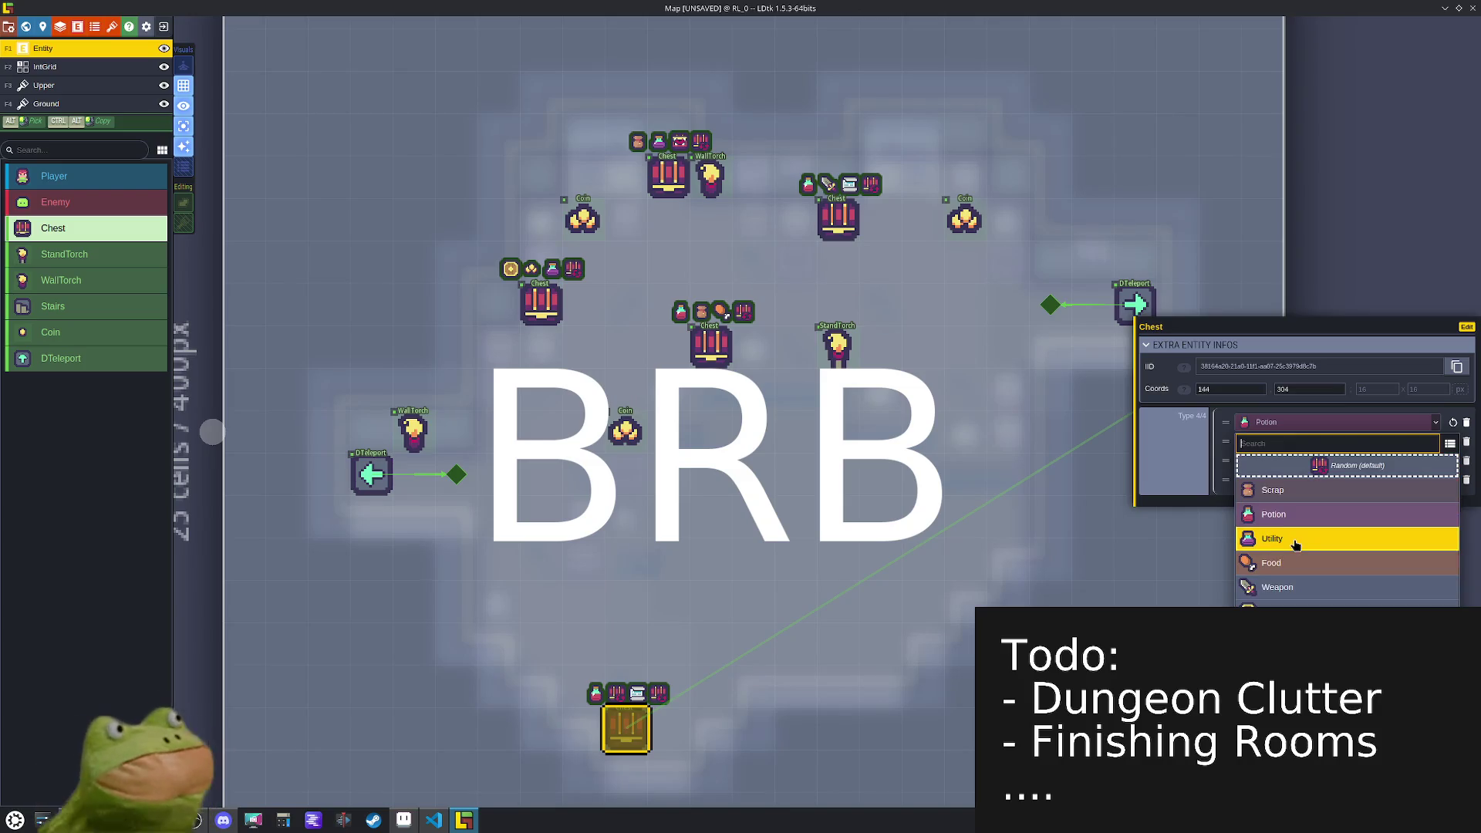
pyautogui.click(1294, 539)
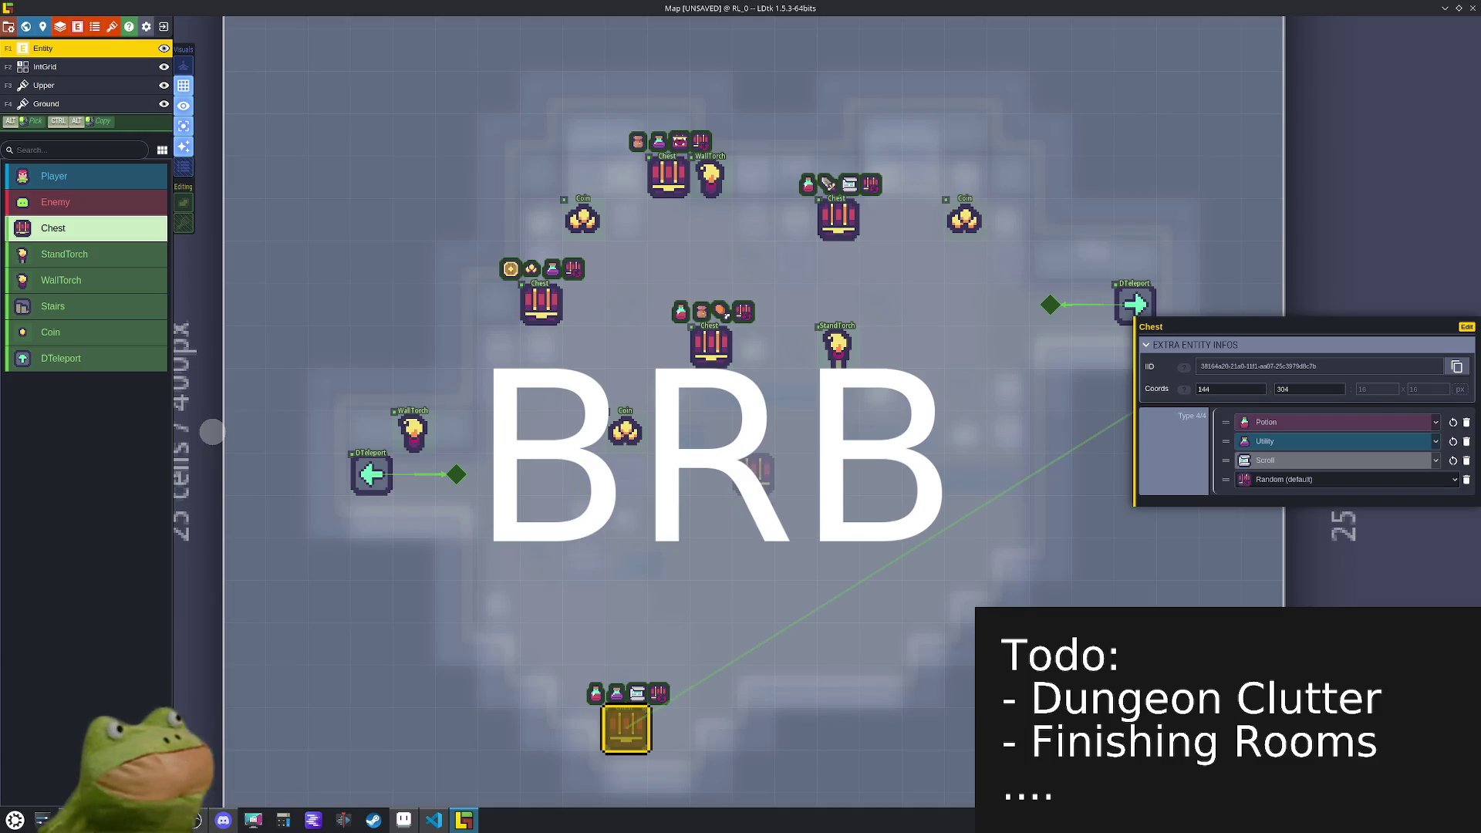
pyautogui.scroll(-5, 726, 316)
pyautogui.click(731, 402)
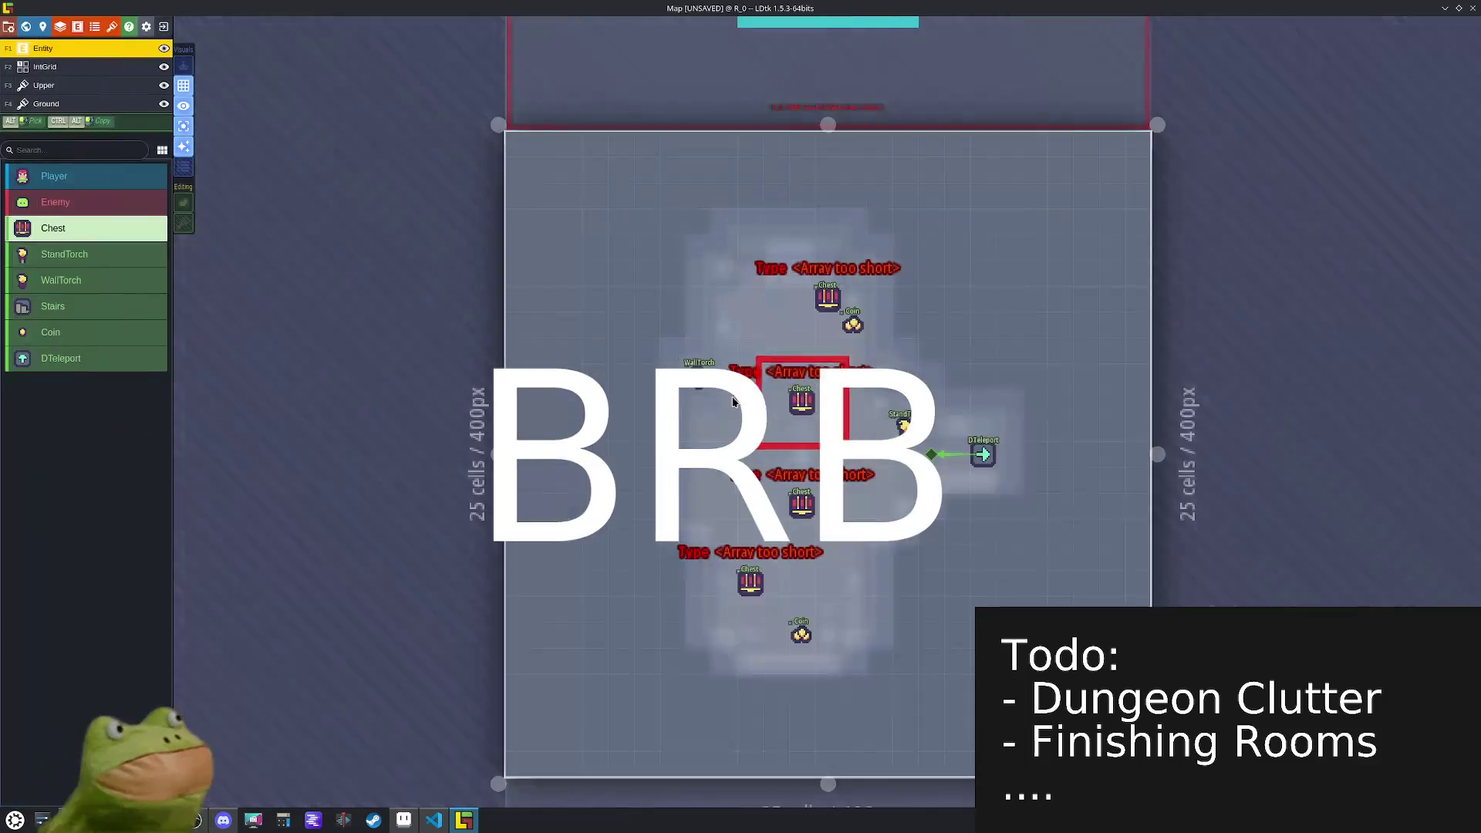
# - Add four Random loot-type entries to the top and middle chests in R_0
pyautogui.click(781, 274)
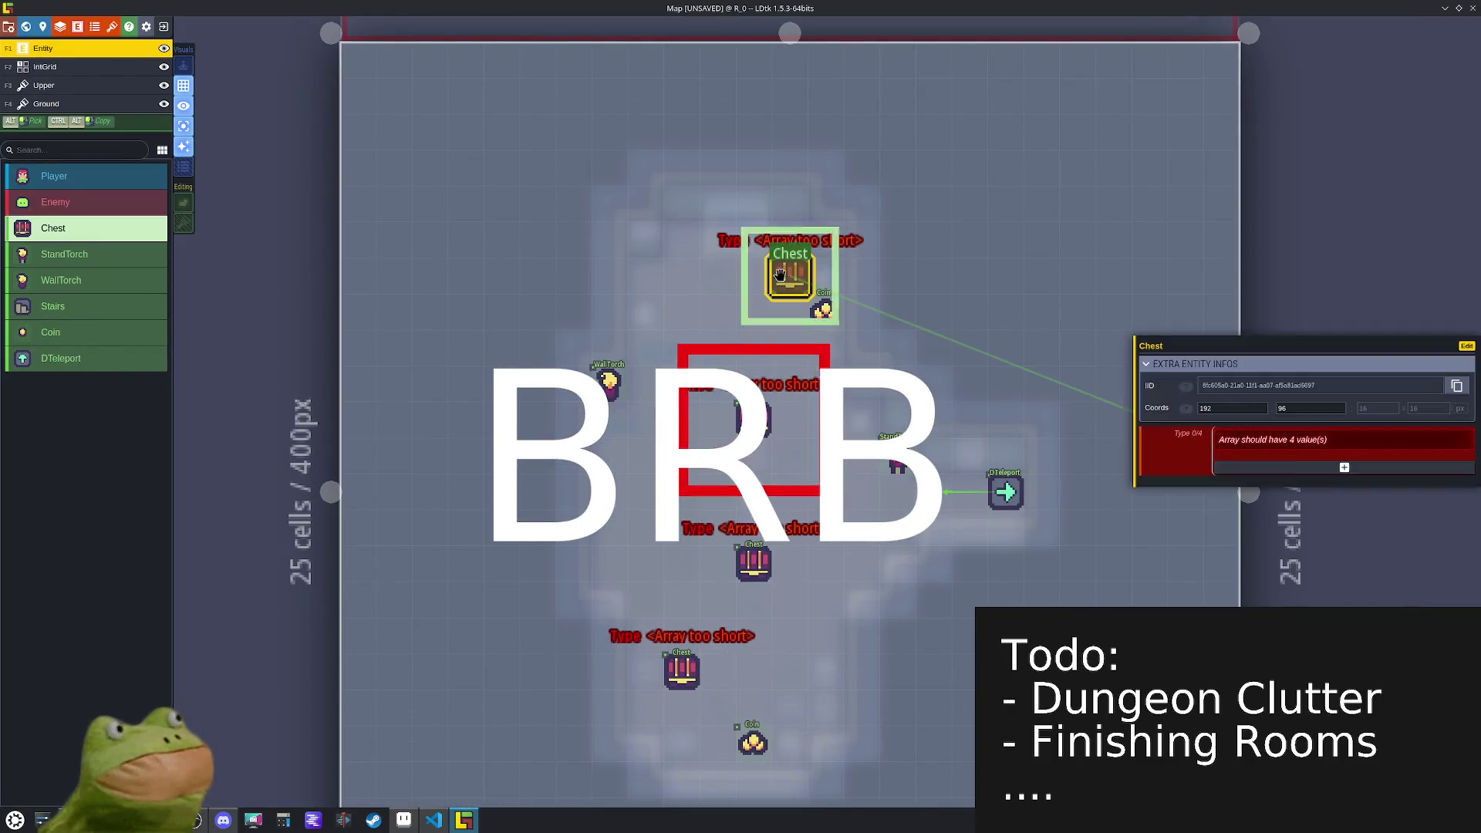
pyautogui.click(1263, 487)
pyautogui.click(1263, 489)
pyautogui.click(1263, 487)
pyautogui.click(1263, 487)
pyautogui.click(753, 420)
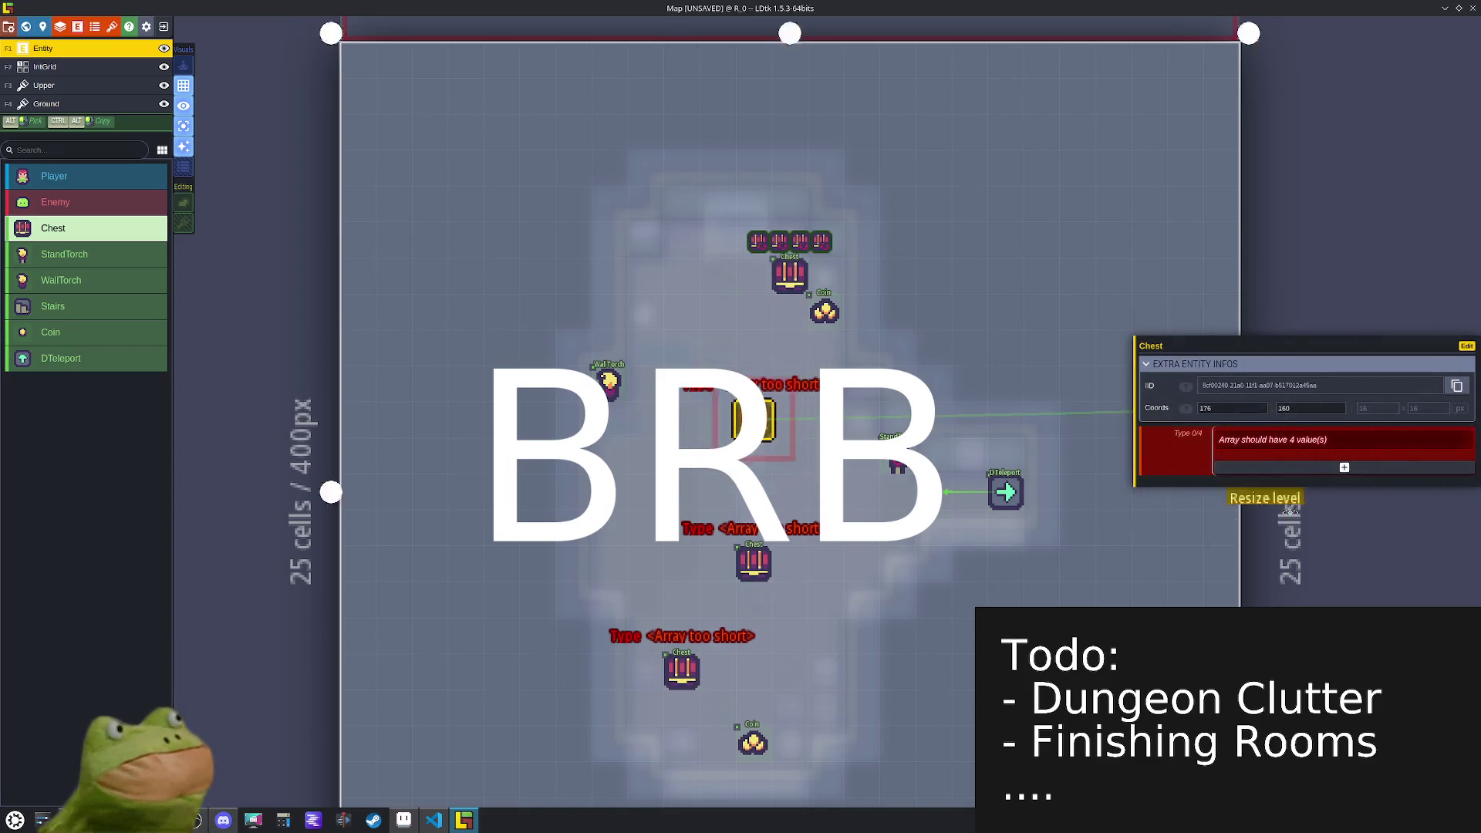
pyautogui.click(1307, 468)
pyautogui.click(1303, 478)
pyautogui.click(1299, 488)
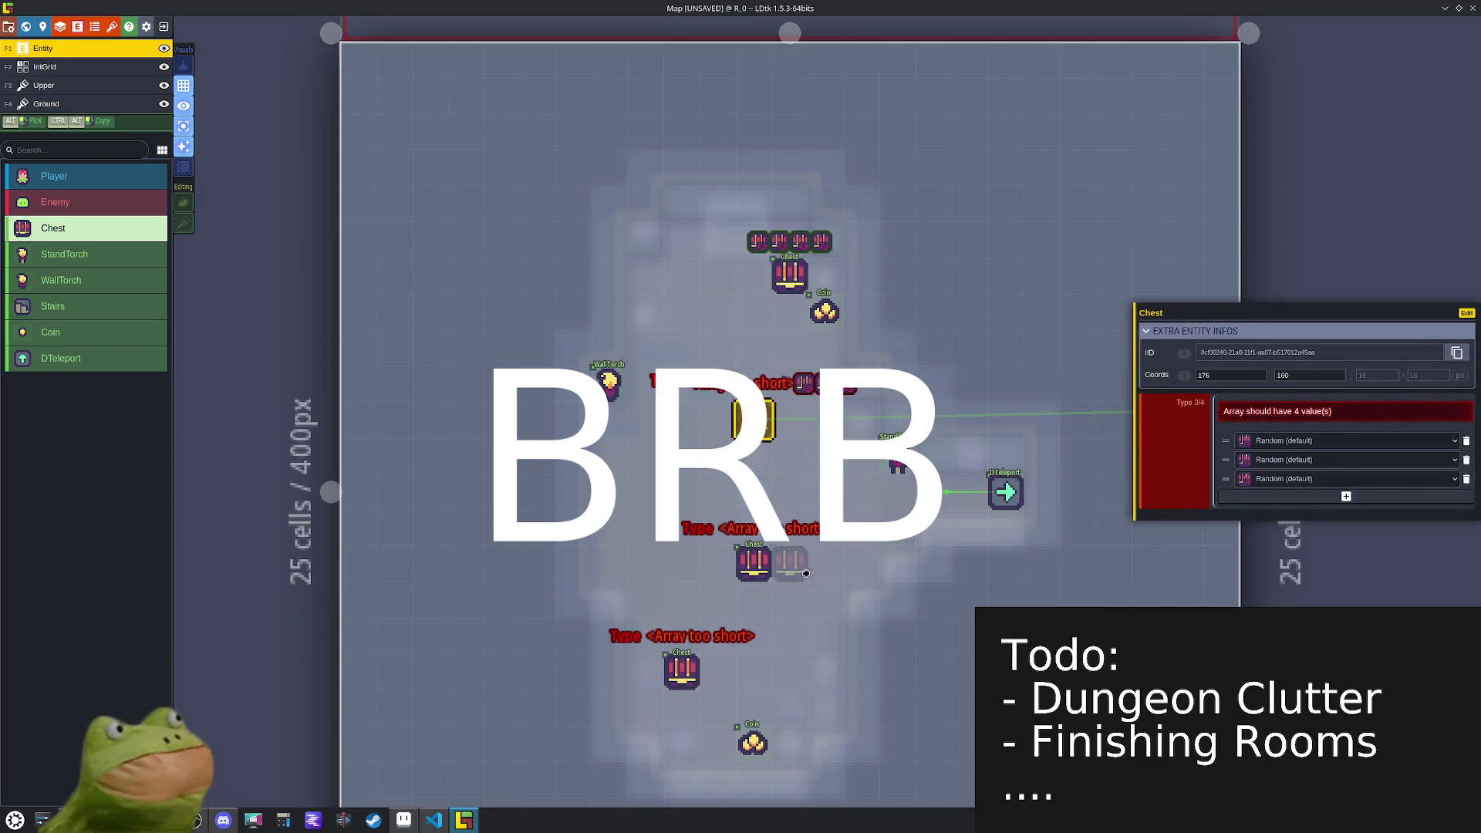
pyautogui.click(1272, 497)
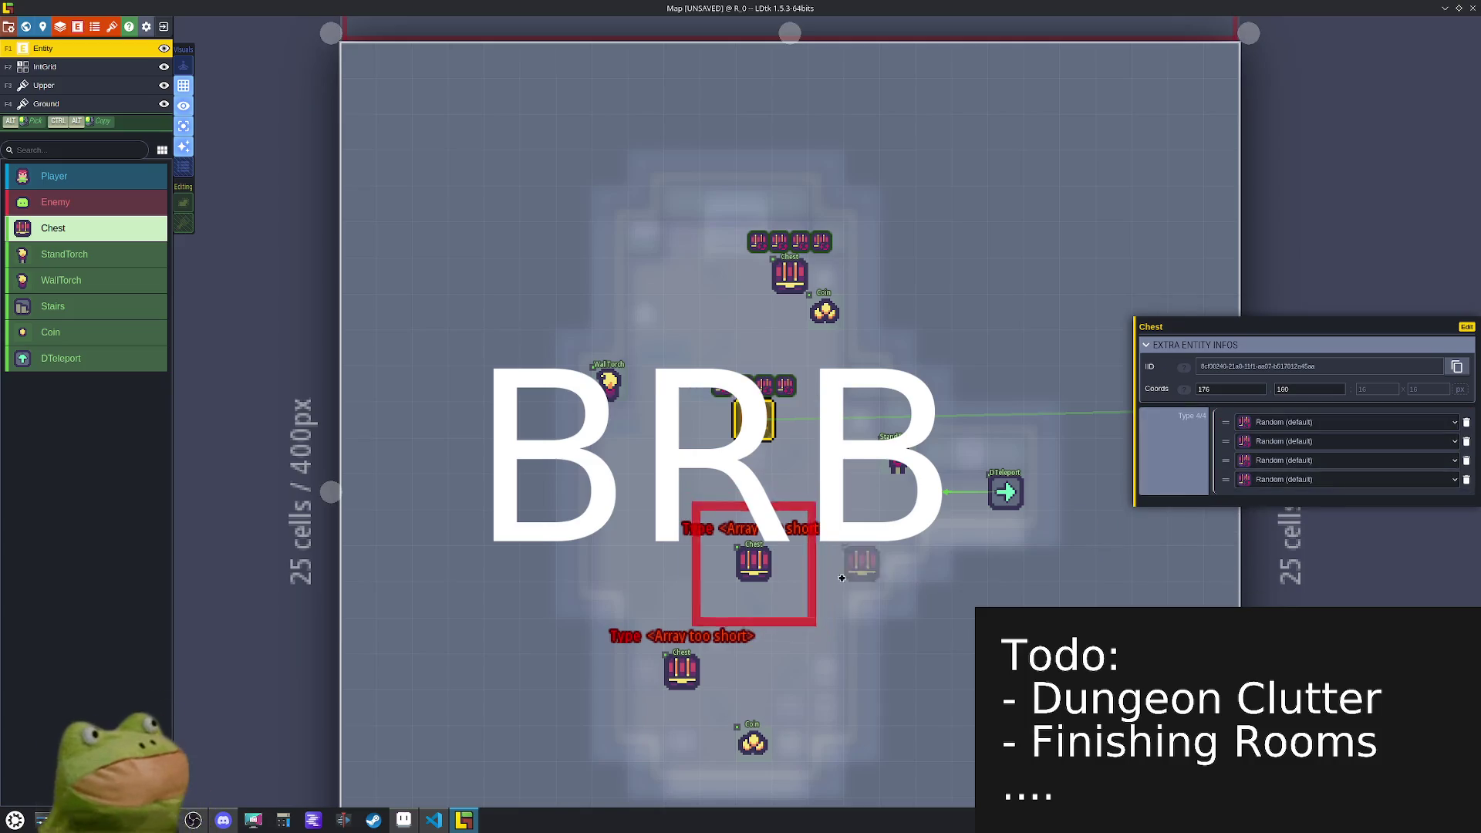
# - Add four Random loot-type entries to the lower chest and the bottom-left chest
pyautogui.click(753, 563)
pyautogui.click(1301, 474)
pyautogui.click(1302, 478)
pyautogui.click(1301, 488)
pyautogui.click(1301, 497)
pyautogui.click(682, 671)
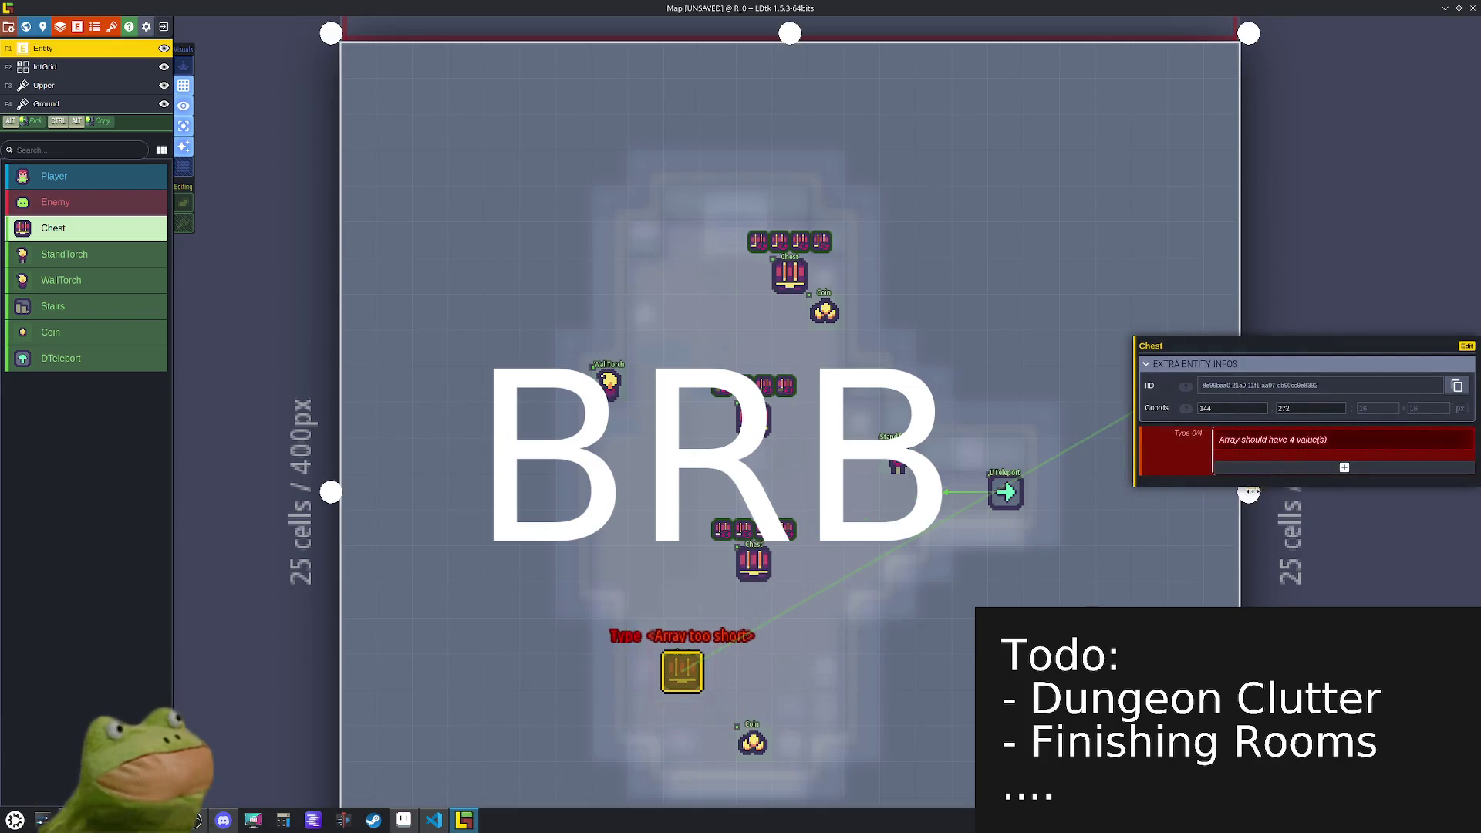
pyautogui.click(1256, 470)
pyautogui.click(1253, 481)
pyautogui.click(1248, 492)
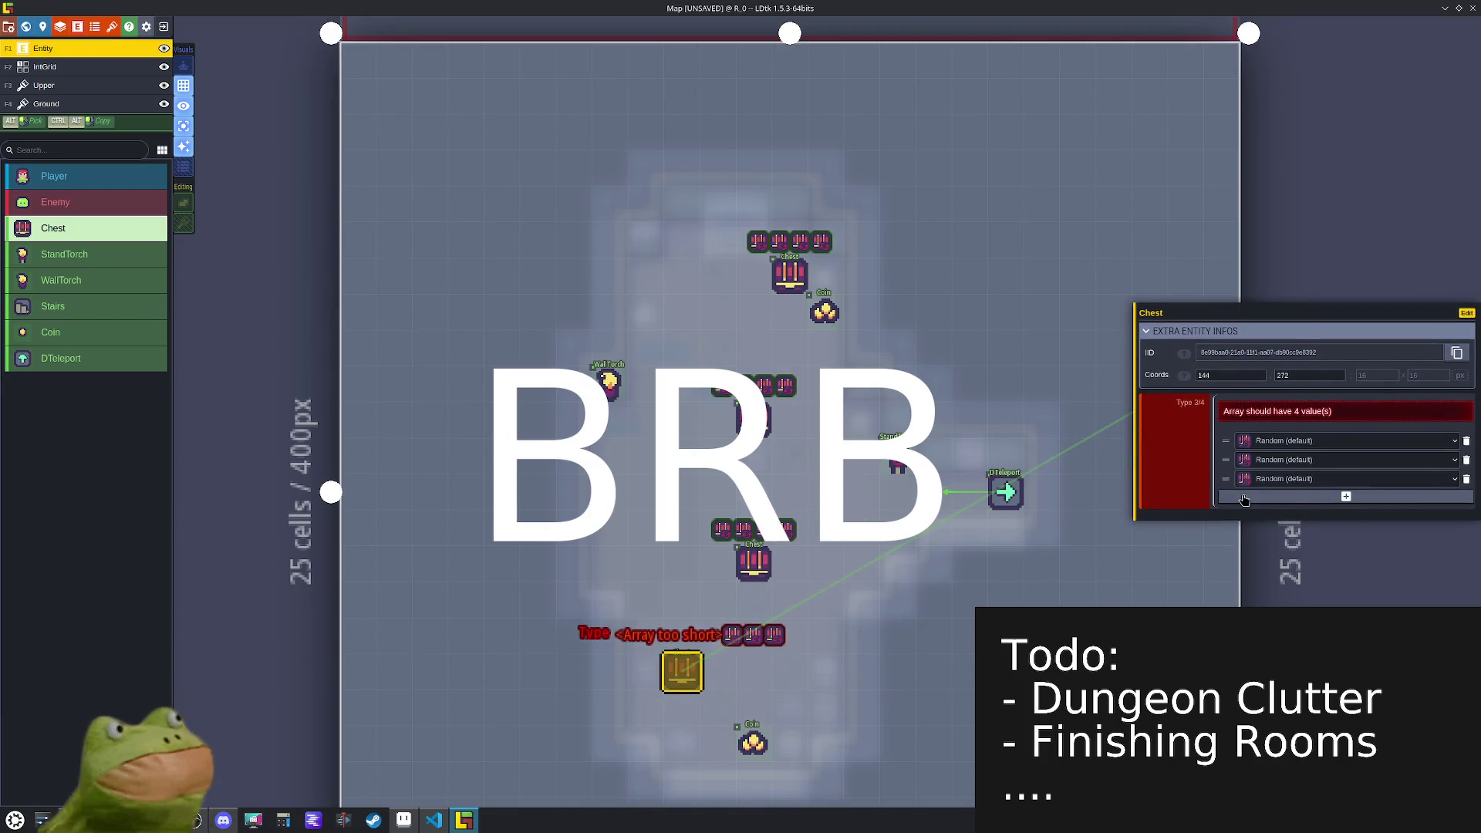
pyautogui.click(1245, 500)
pyautogui.click(779, 264)
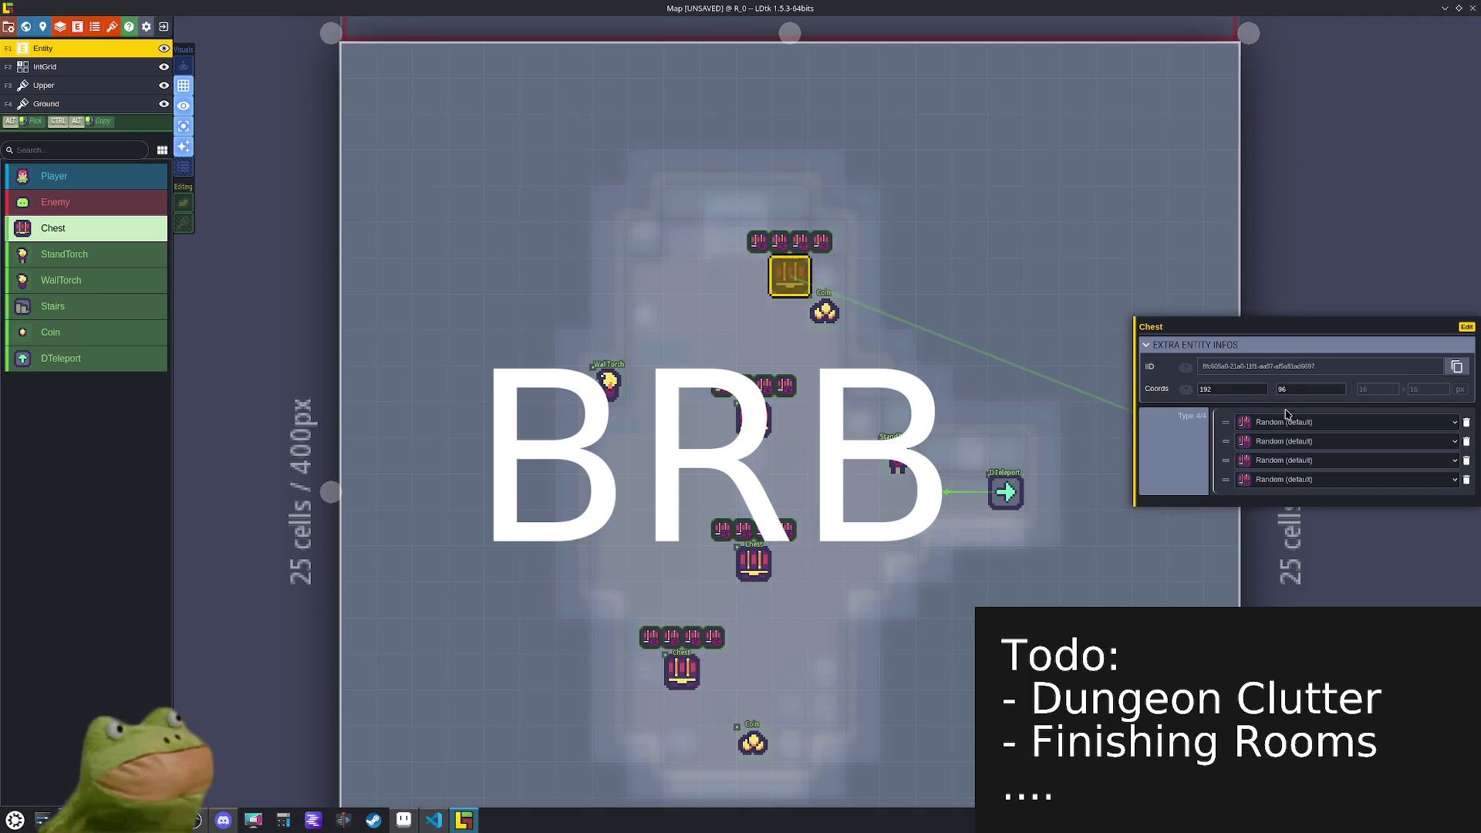
# - Set the top chest's first three loot types to Scrap, Utility and Weapon
pyautogui.click(1280, 422)
pyautogui.click(1286, 467)
pyautogui.click(1280, 441)
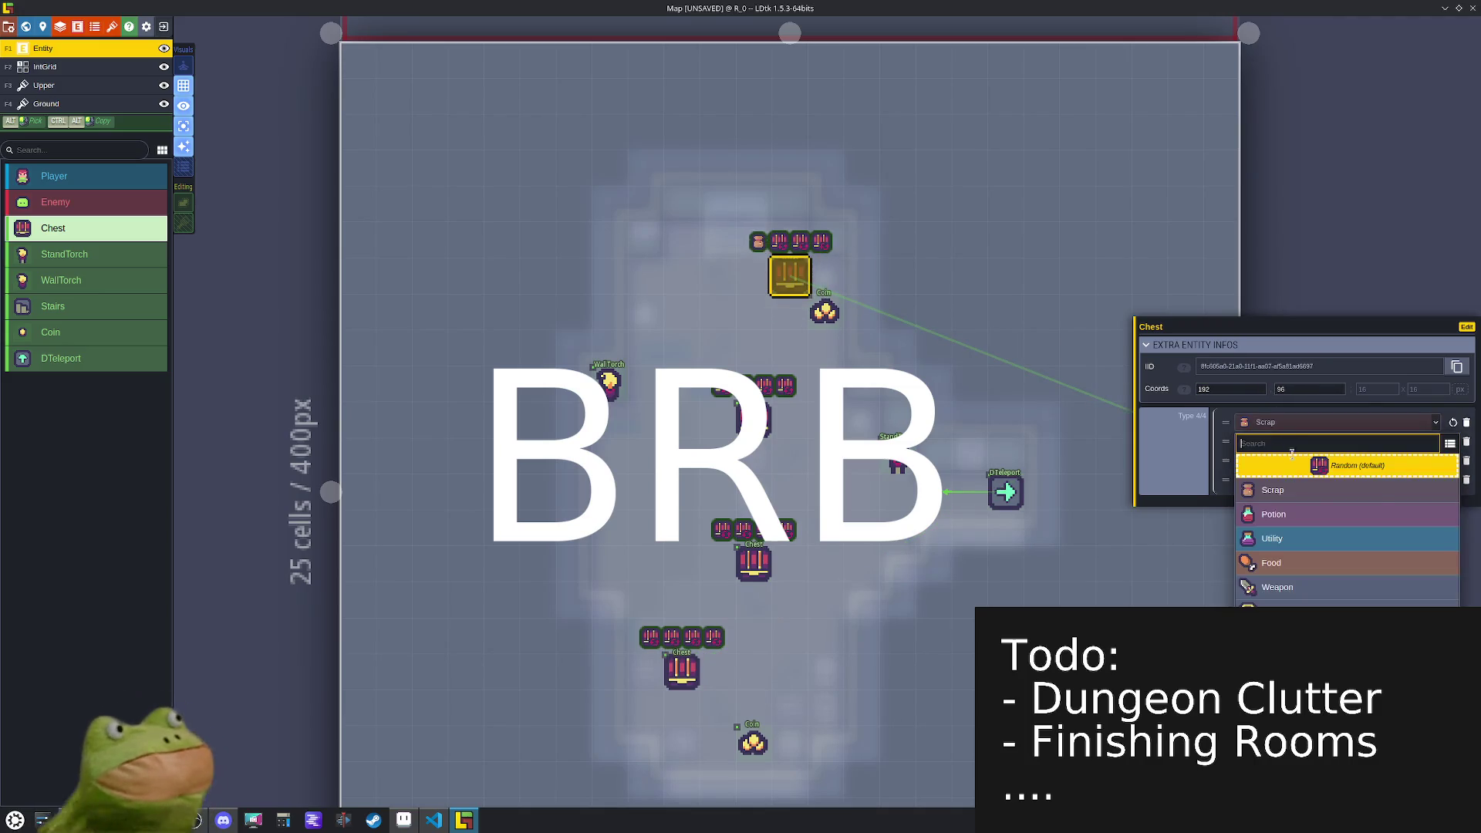
pyautogui.click(1284, 539)
pyautogui.click(1293, 460)
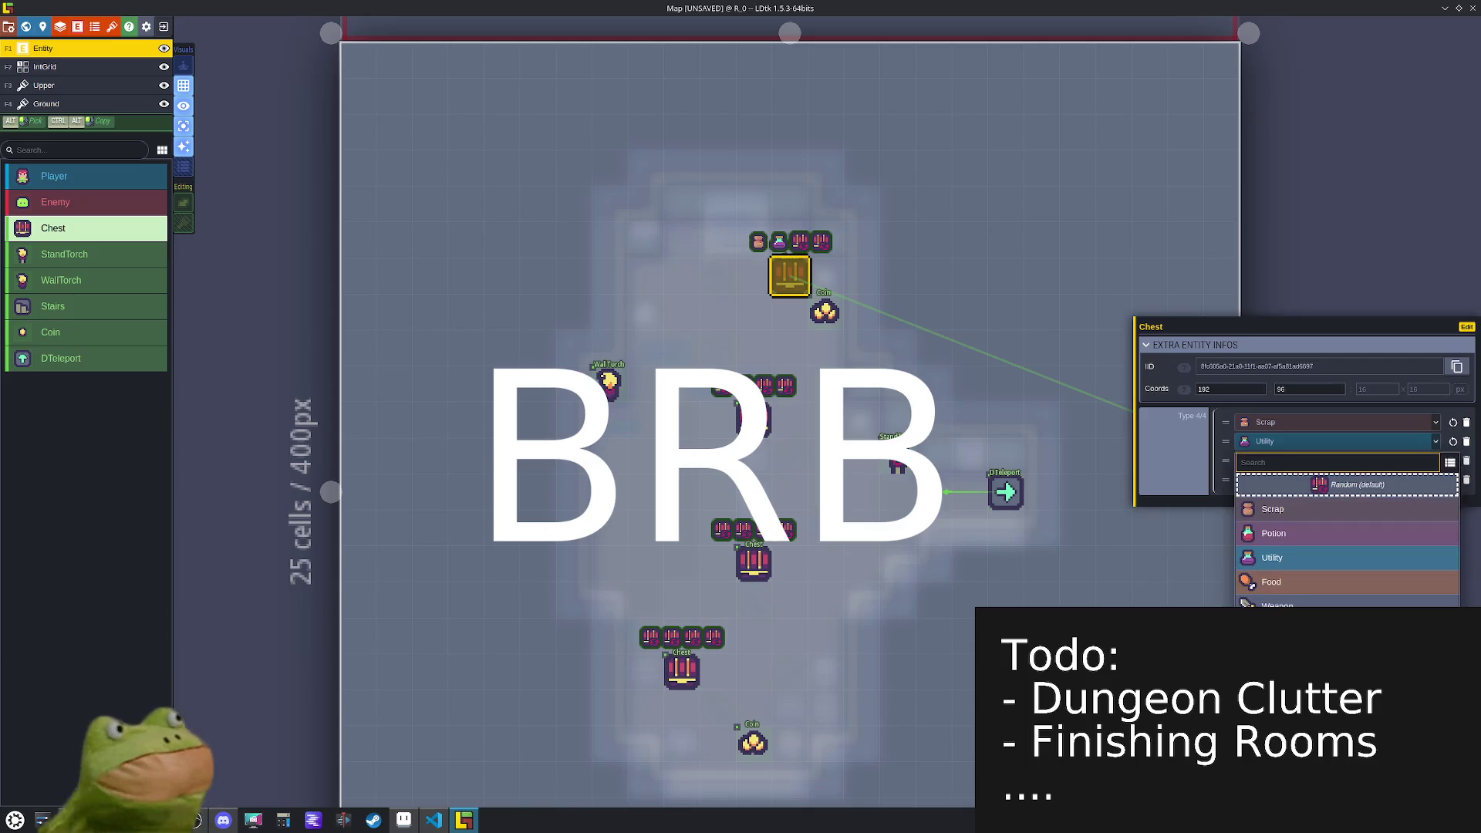
pyautogui.click(1277, 613)
# - Set the middle chest's loot types to Potion, Food and Armor
pyautogui.click(753, 420)
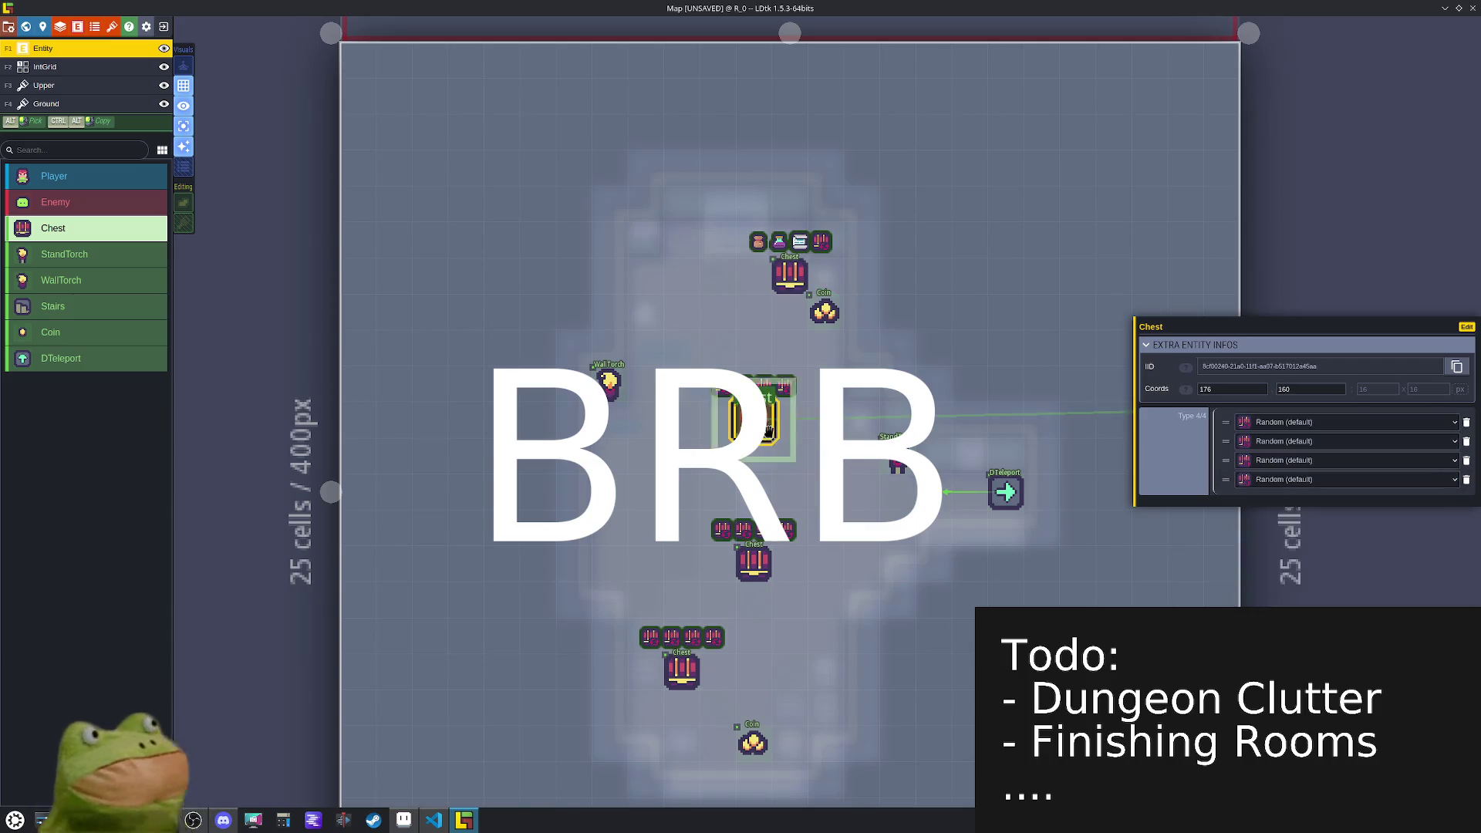
pyautogui.click(1292, 422)
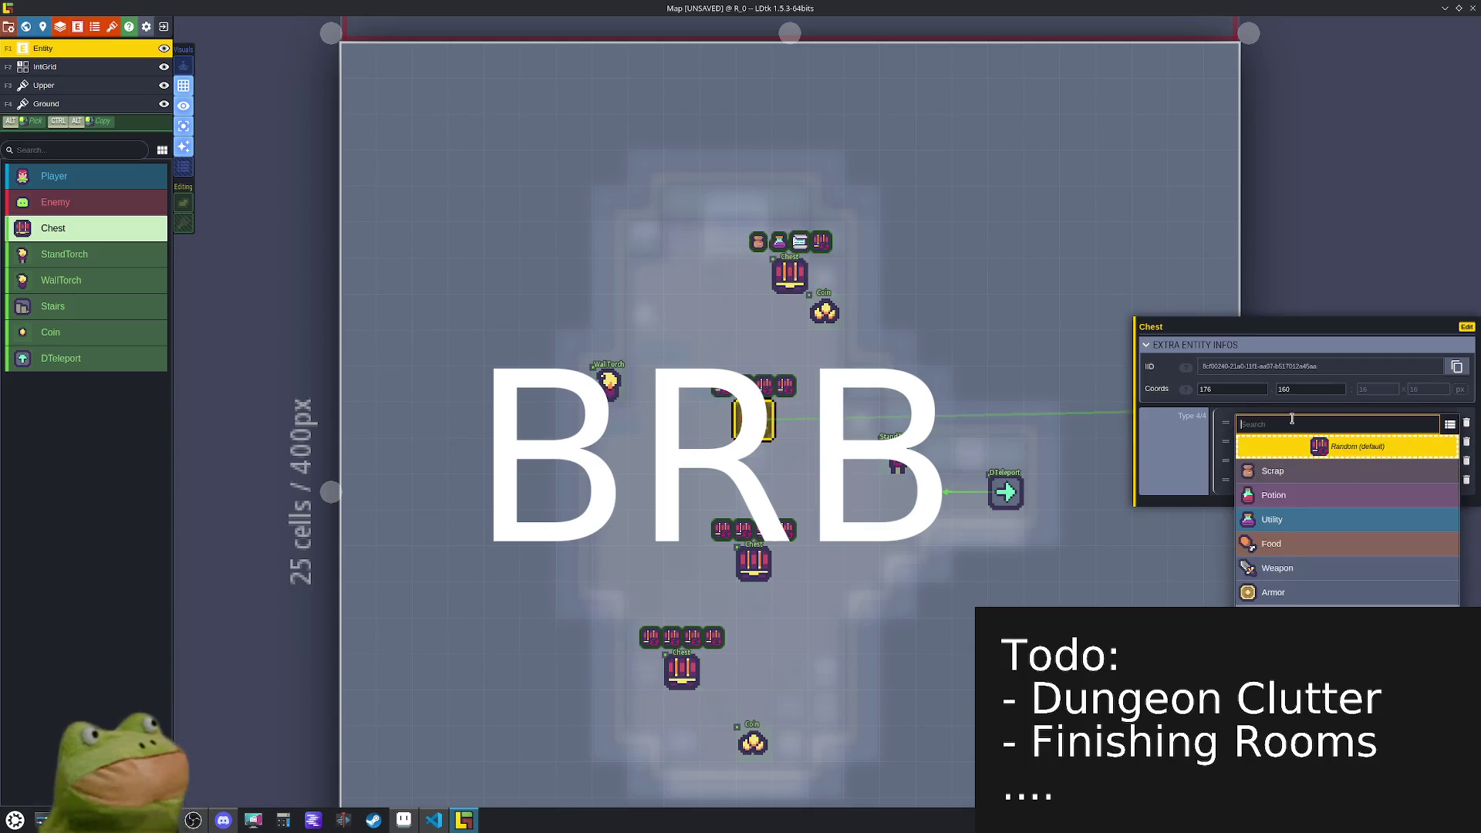
pyautogui.click(1285, 503)
pyautogui.click(1291, 441)
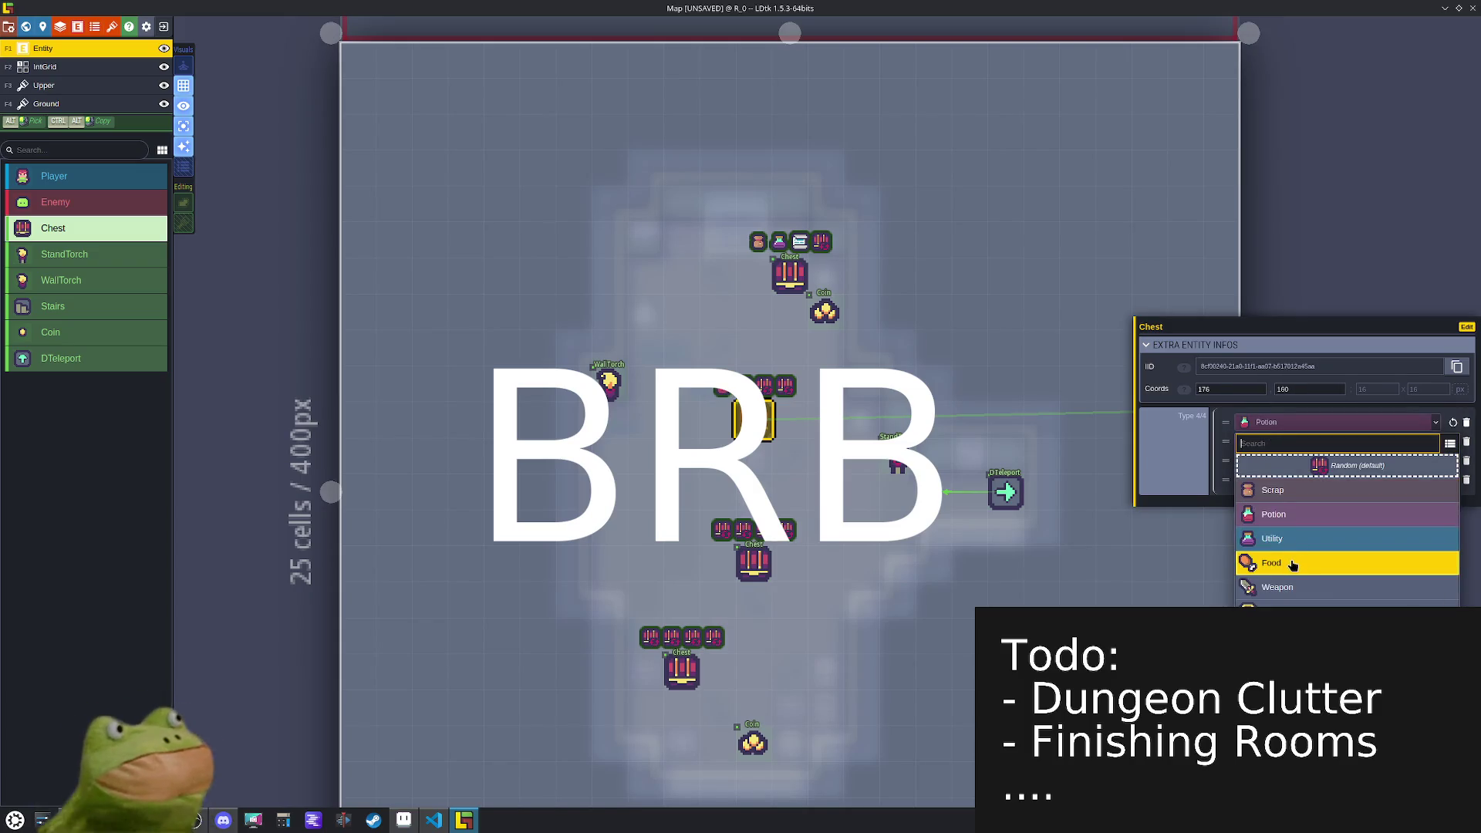
pyautogui.click(1291, 567)
pyautogui.click(1292, 460)
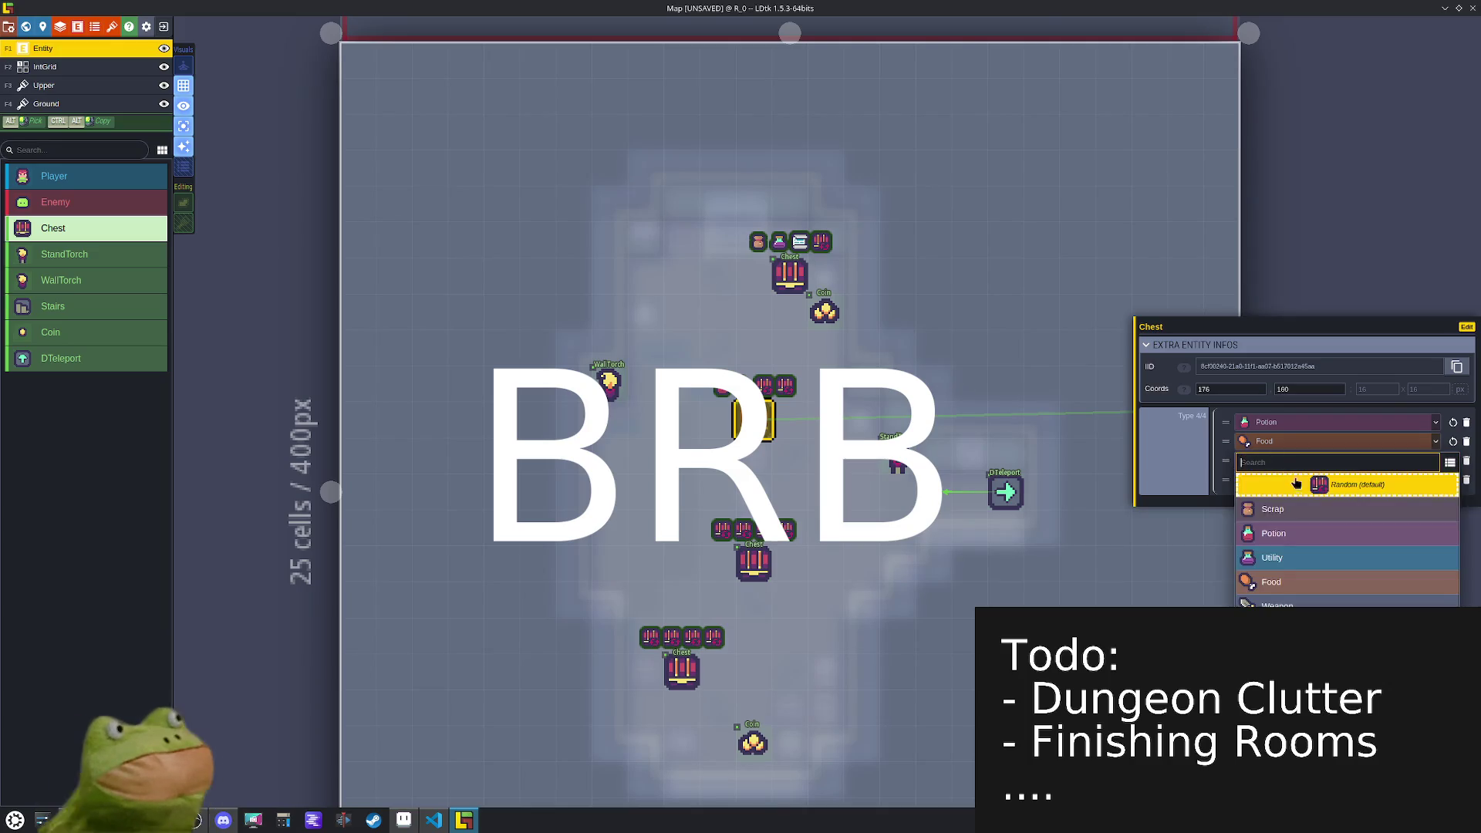
pyautogui.click(1292, 630)
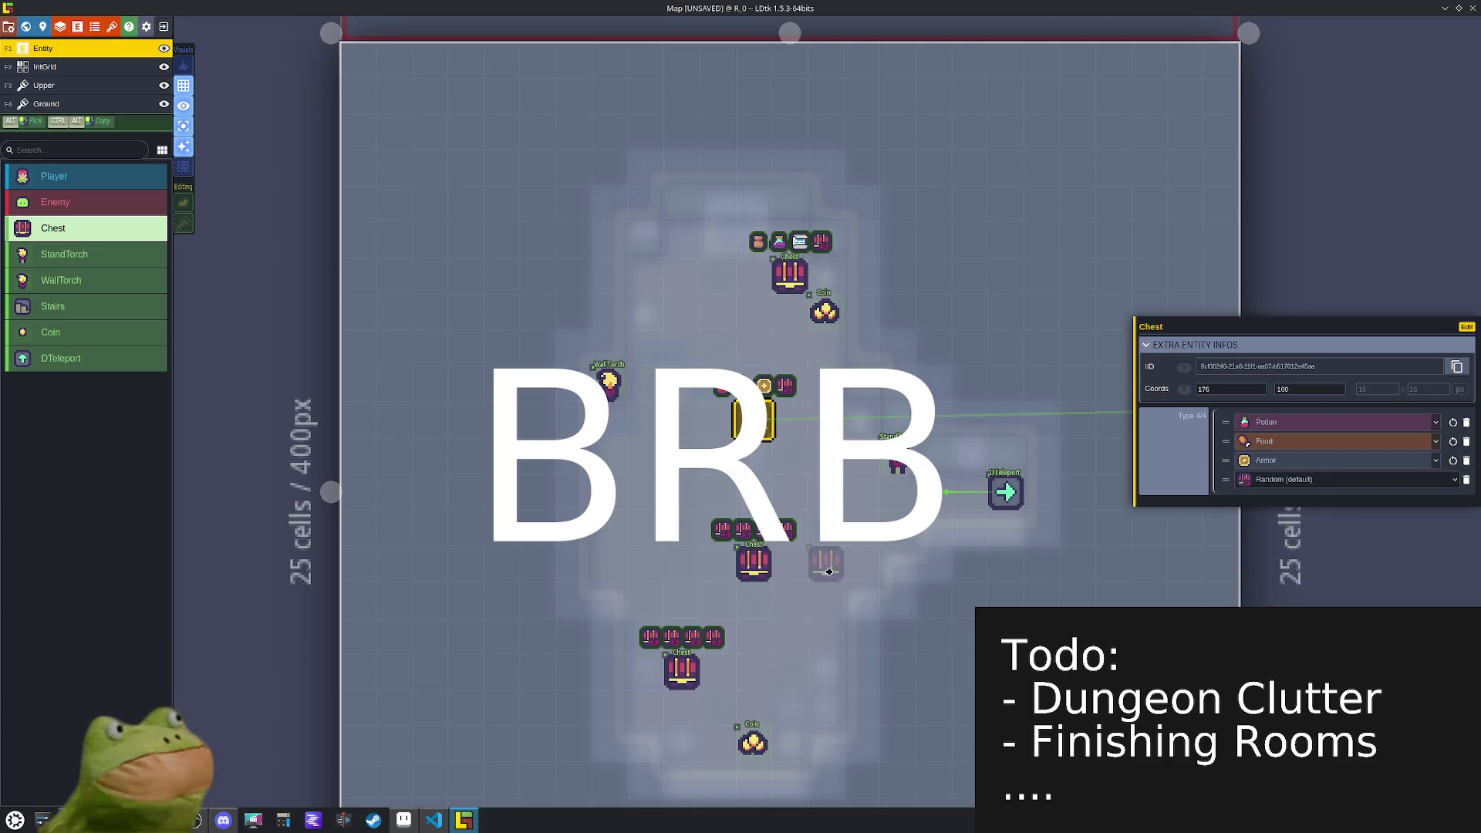
# - Set the chest below the middle one to Weapon, Gold and Mimic loot
pyautogui.click(773, 576)
pyautogui.click(1338, 422)
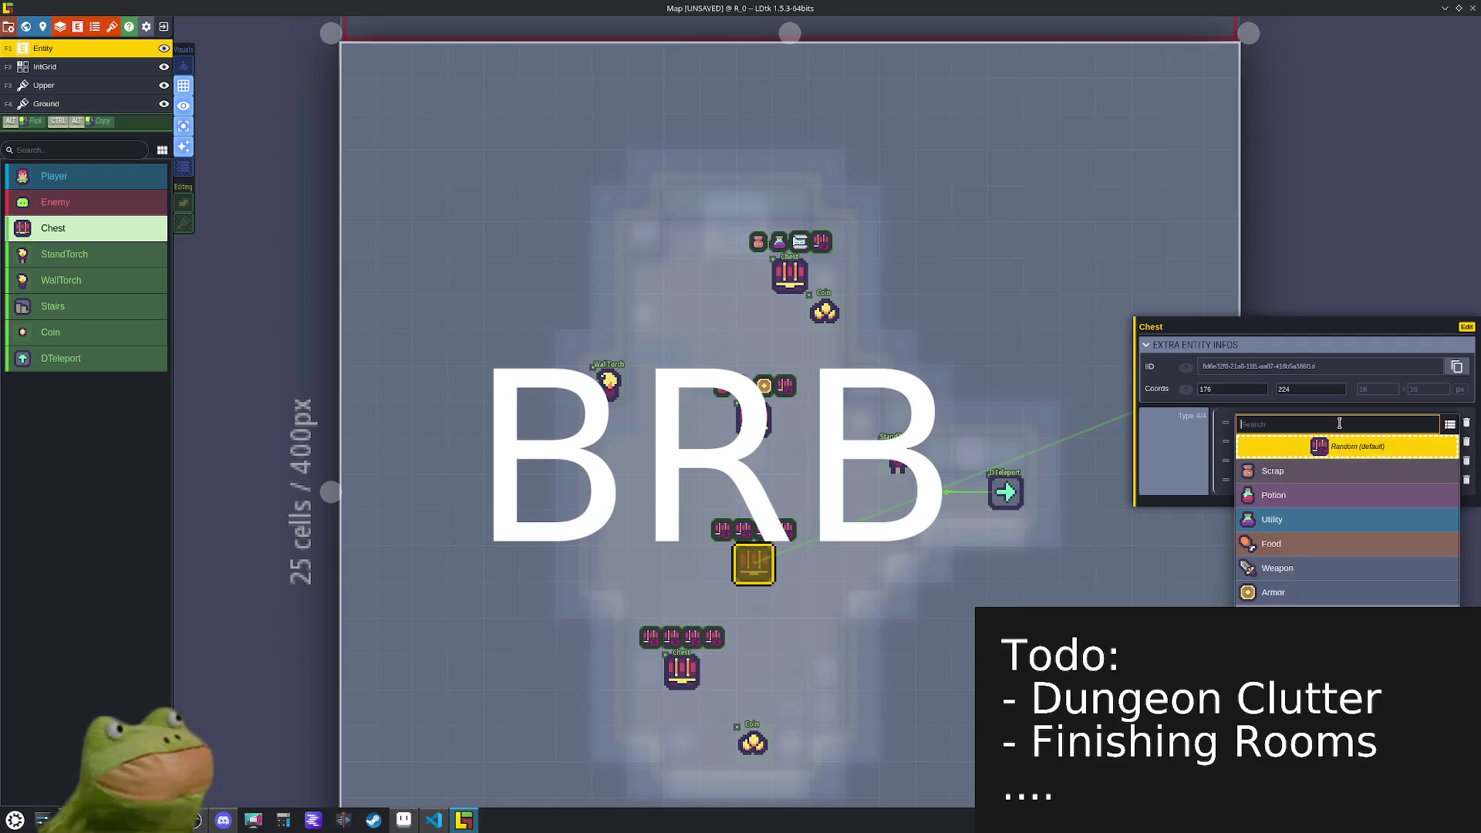
pyautogui.click(1284, 569)
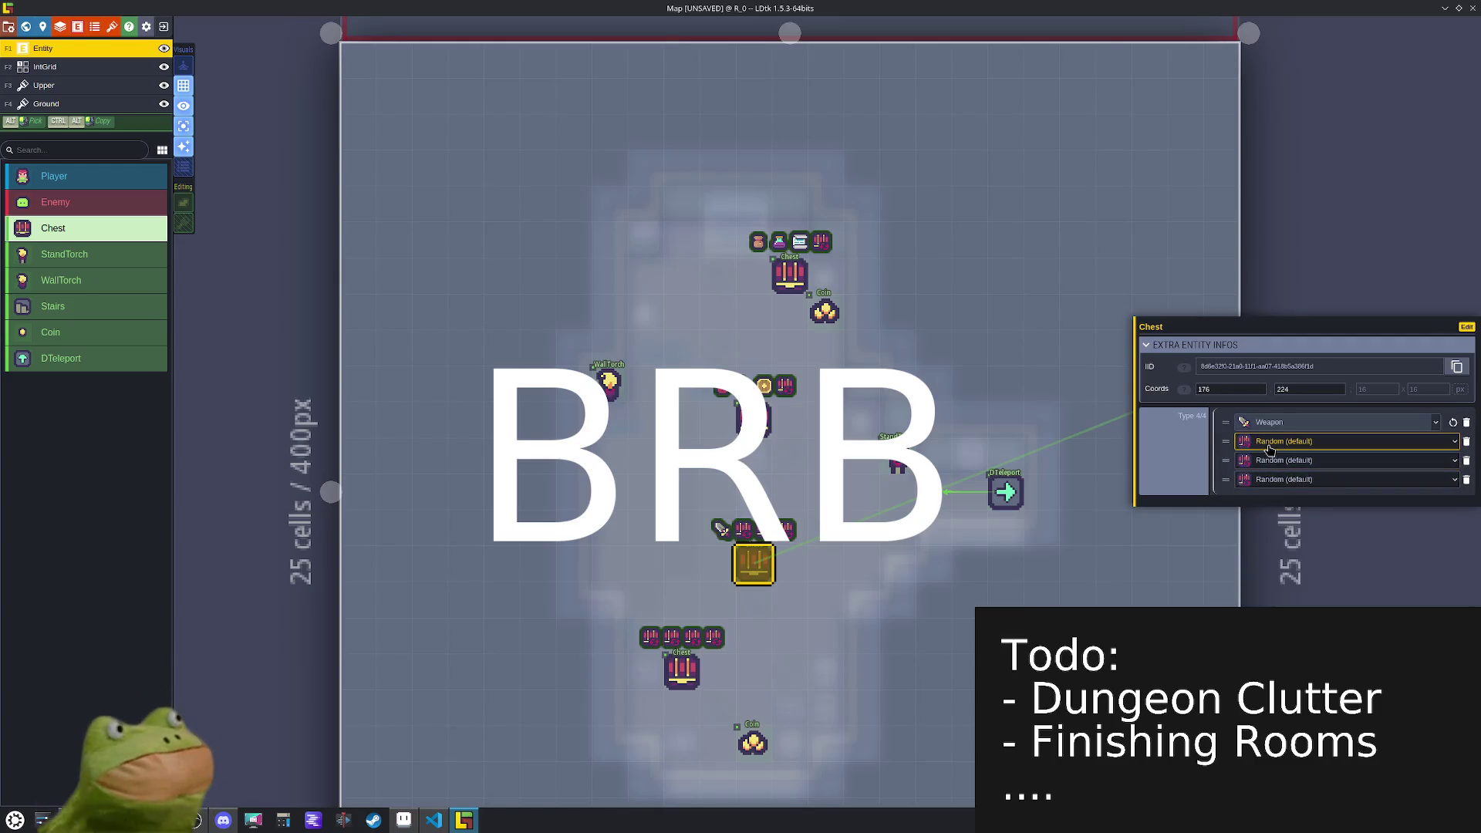
pyautogui.click(1269, 449)
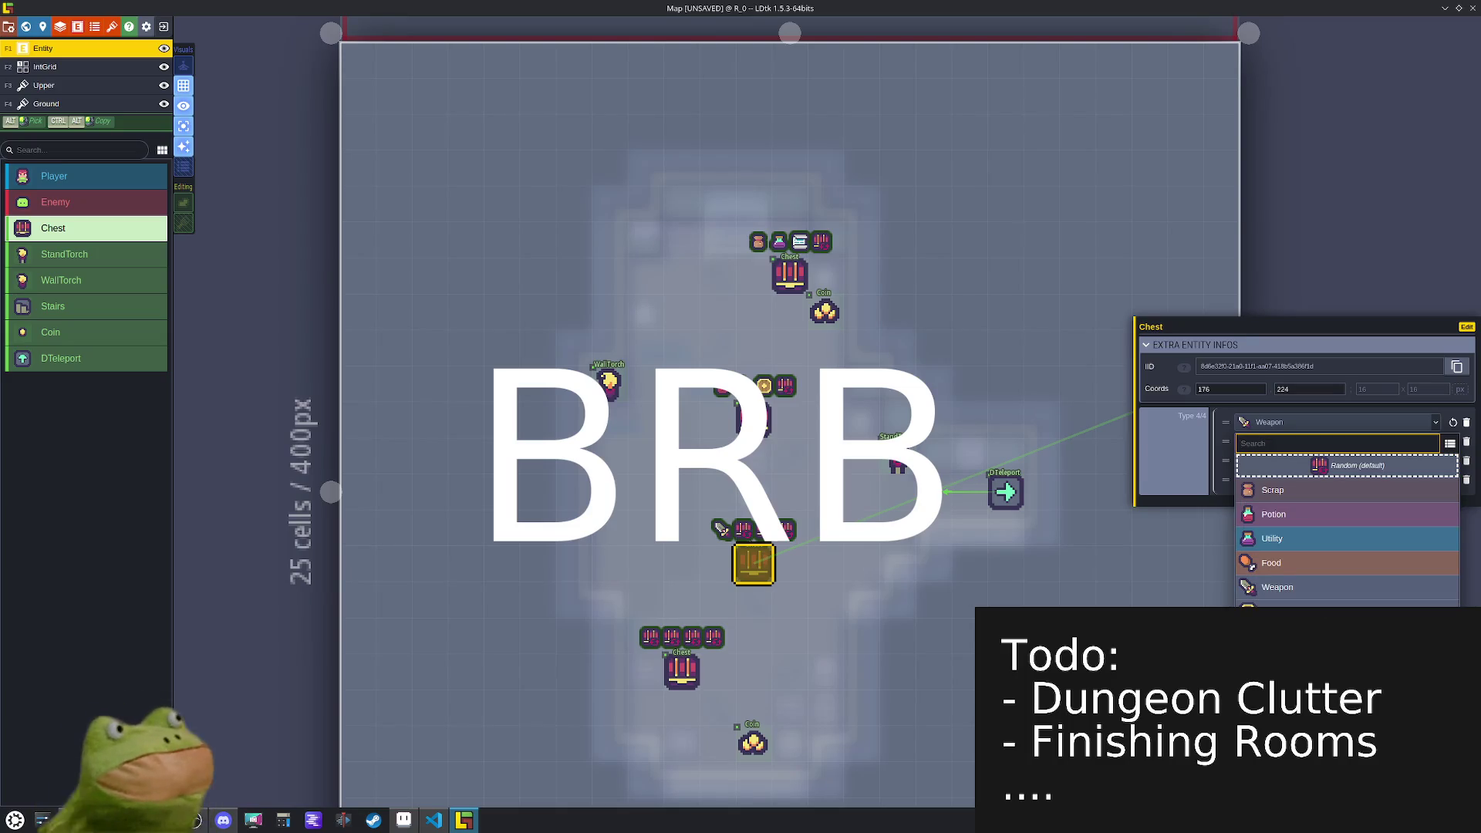
pyautogui.click(1280, 607)
pyautogui.click(1311, 478)
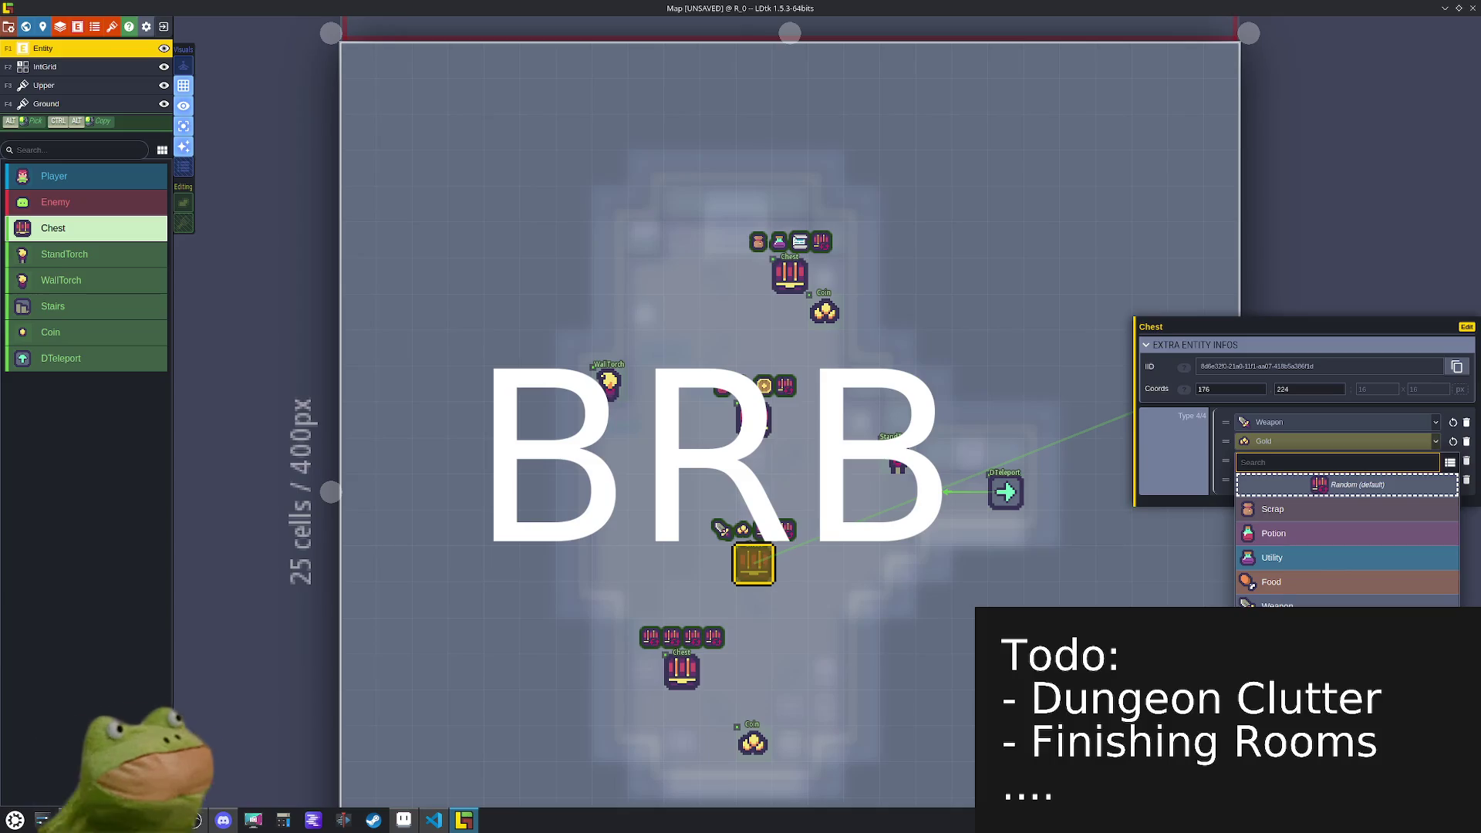
pyautogui.click(1346, 502)
# - Give the bottom-left chest Weapon, Armor and Scroll loot, then open level U_0 from the world view
pyautogui.click(682, 670)
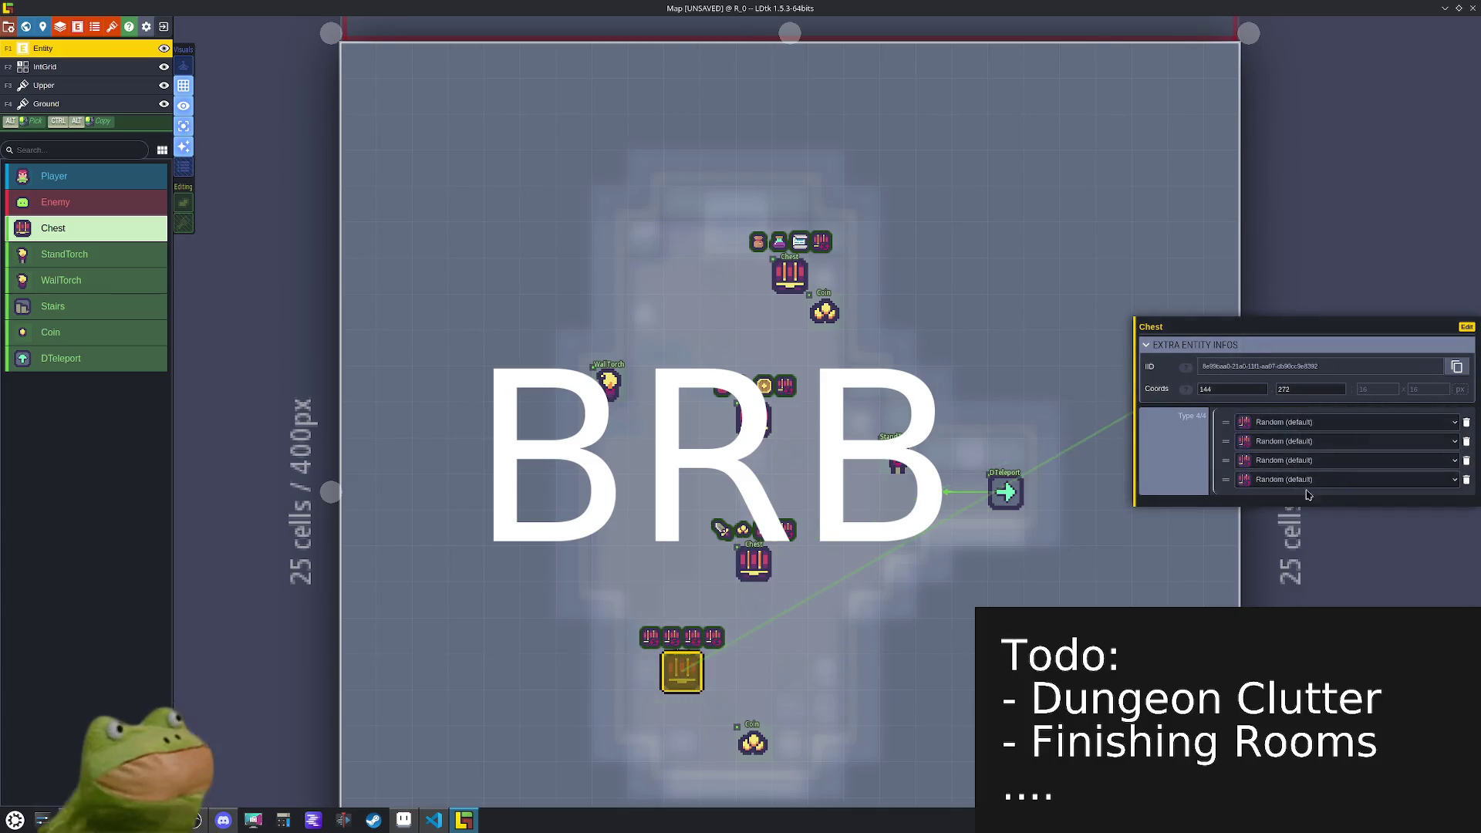
pyautogui.click(1336, 426)
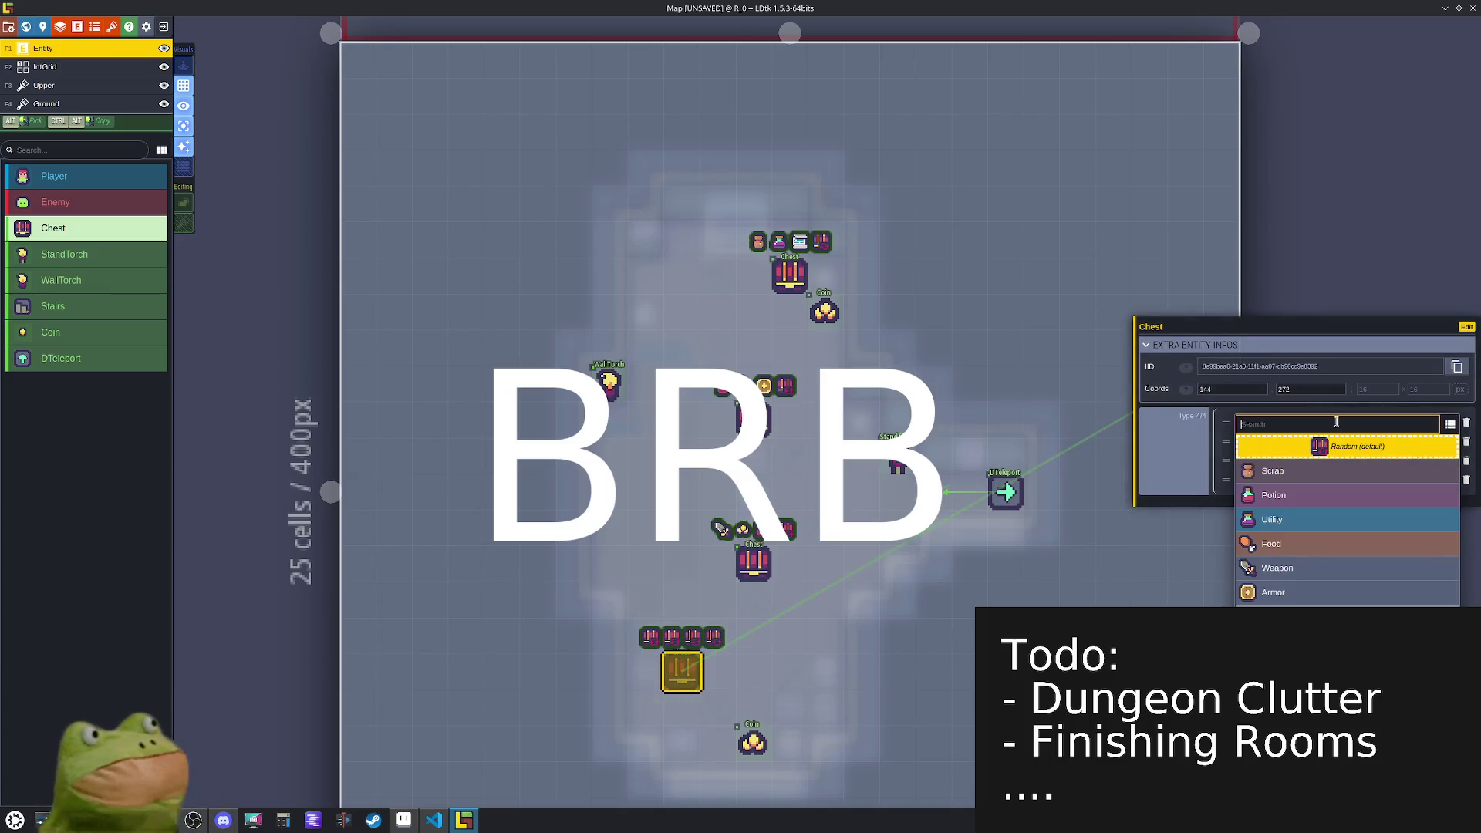
pyautogui.click(1330, 563)
pyautogui.click(1320, 442)
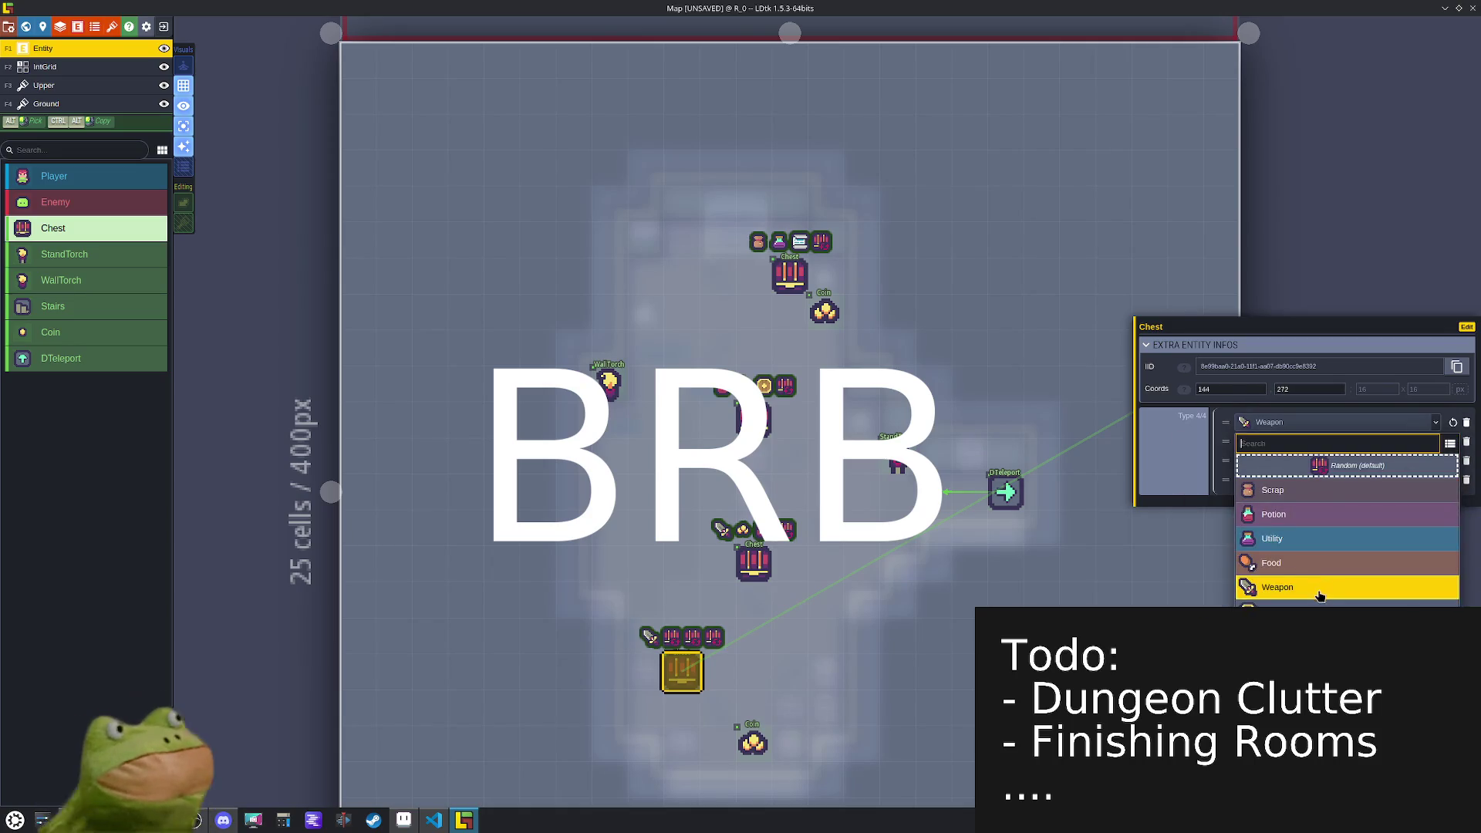
pyautogui.click(1313, 605)
pyautogui.click(1320, 460)
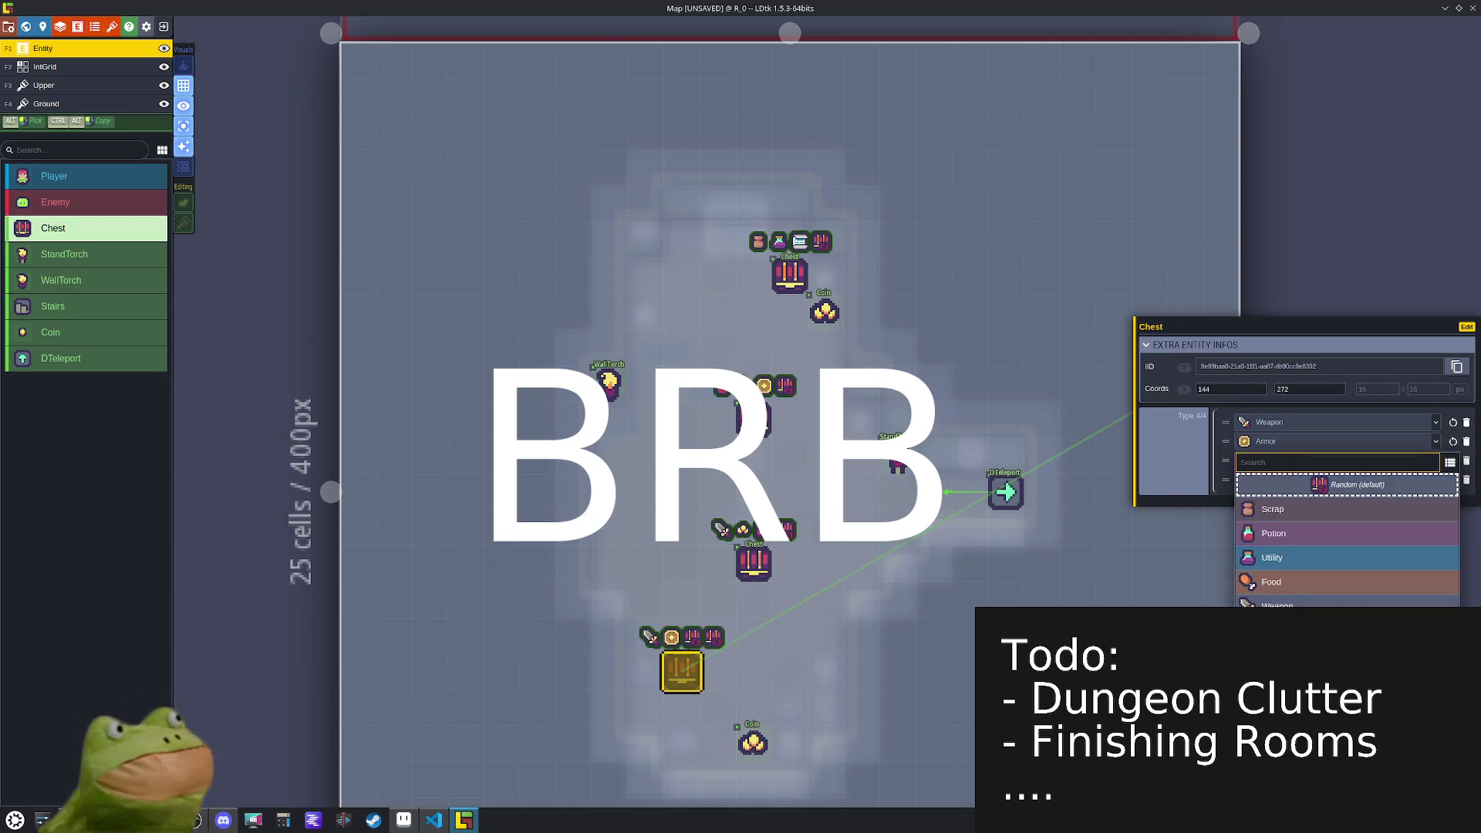
pyautogui.click(1320, 654)
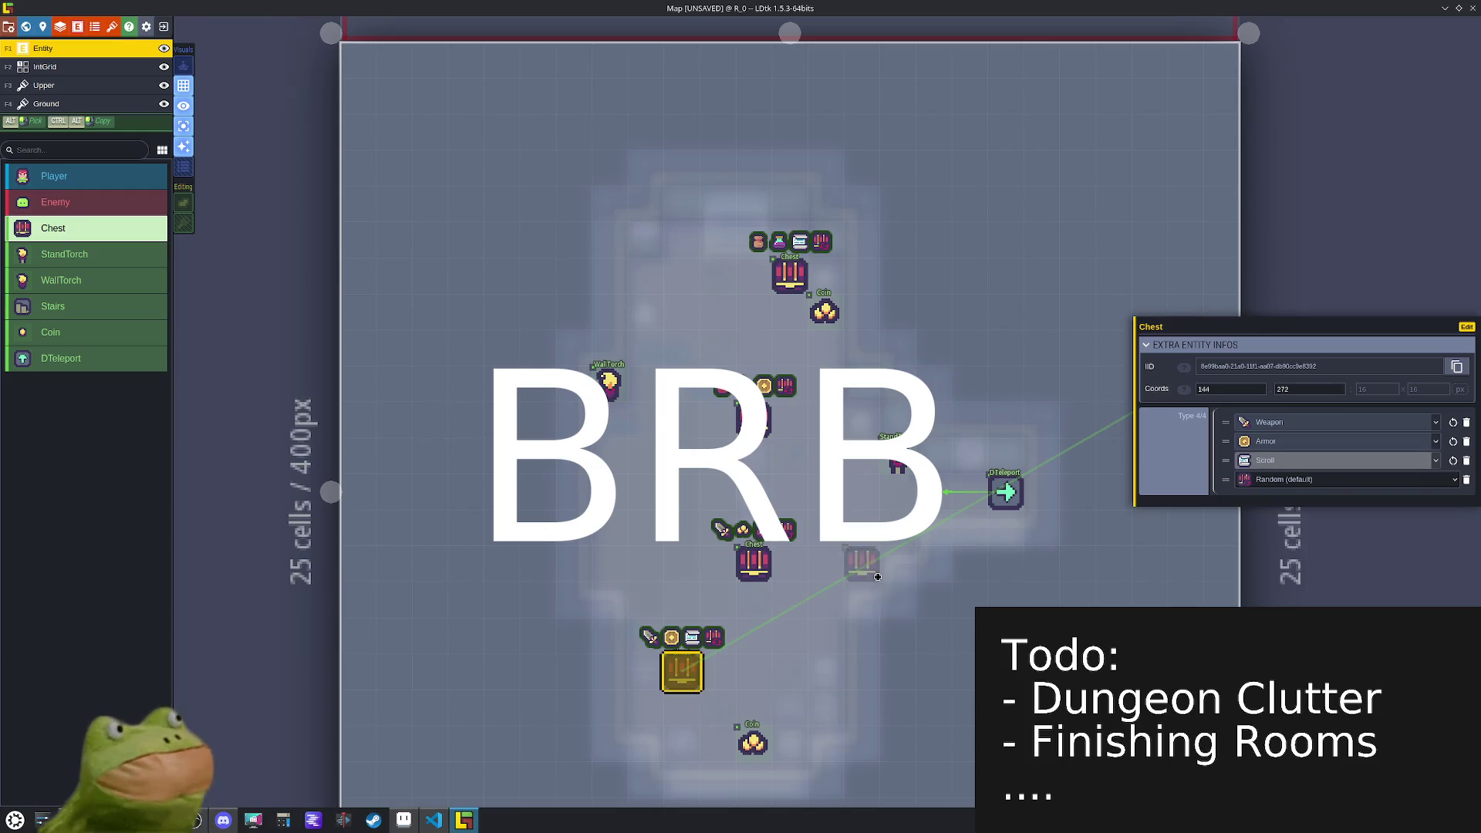
pyautogui.press('w')
pyautogui.doubleClick(874, 368)
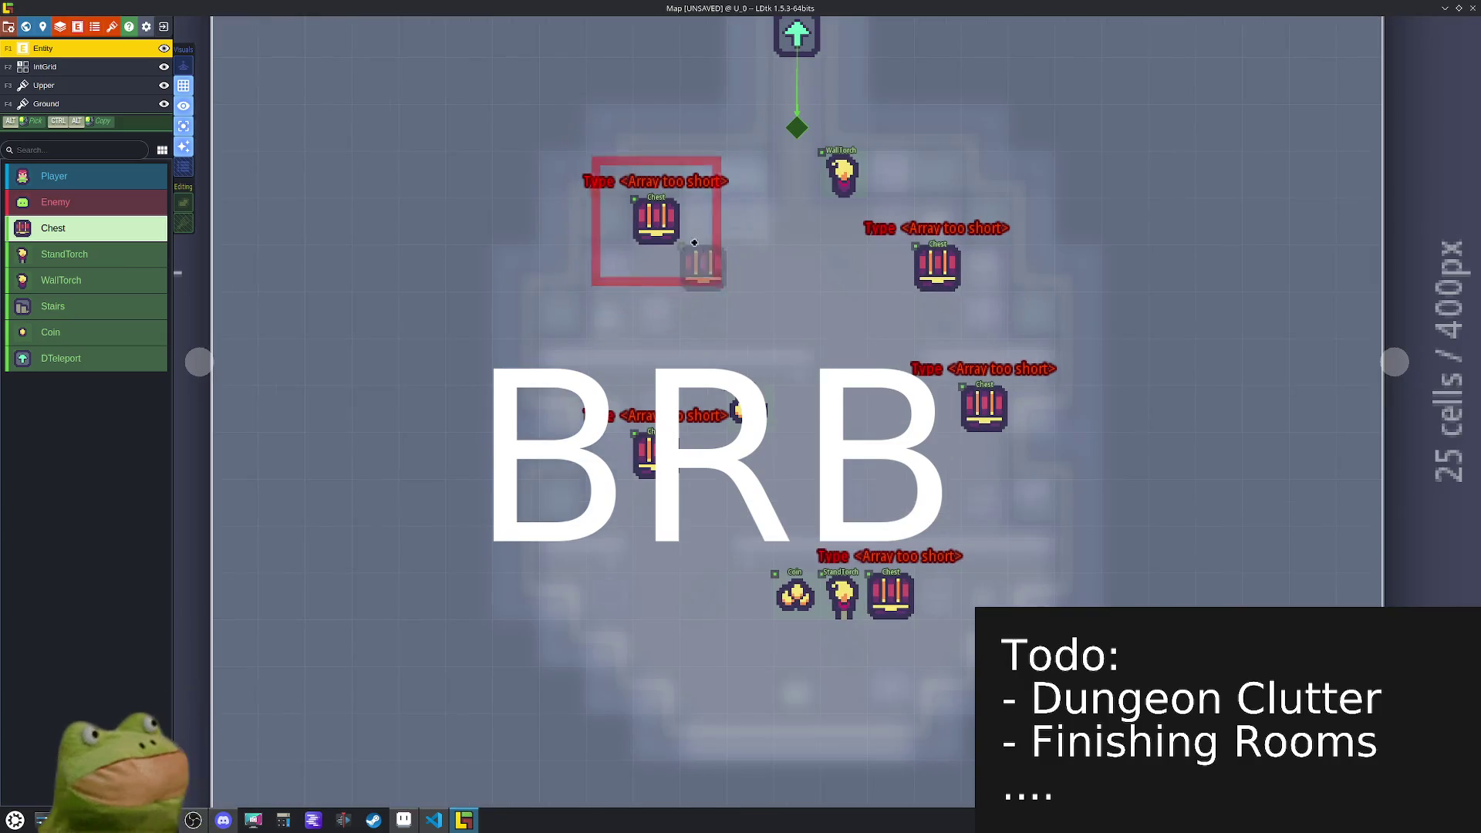
# - Add Random loot-type entries to the top-left and upper-right chests in U_0
pyautogui.click(655, 224)
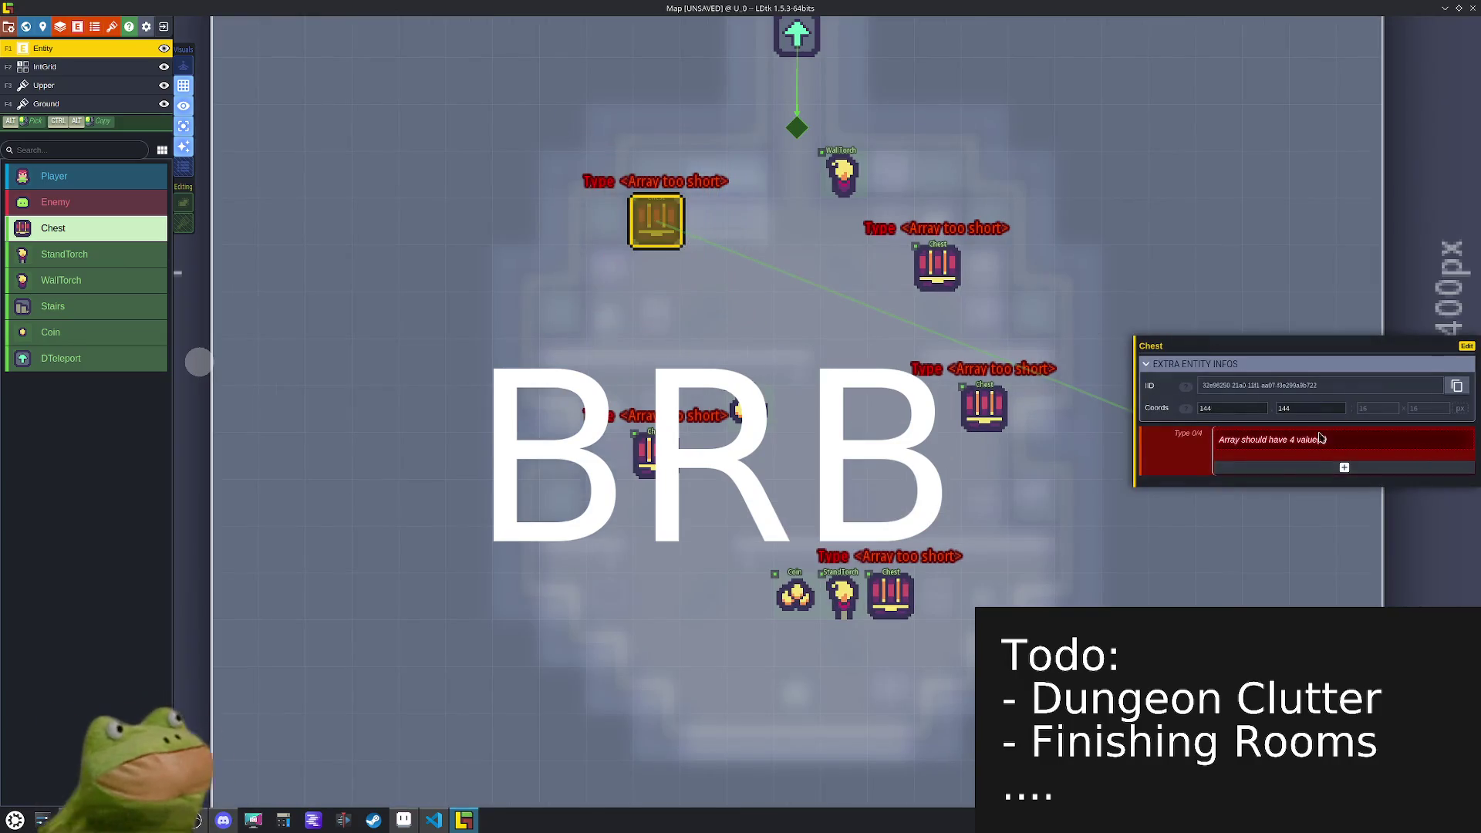
pyautogui.click(1268, 469)
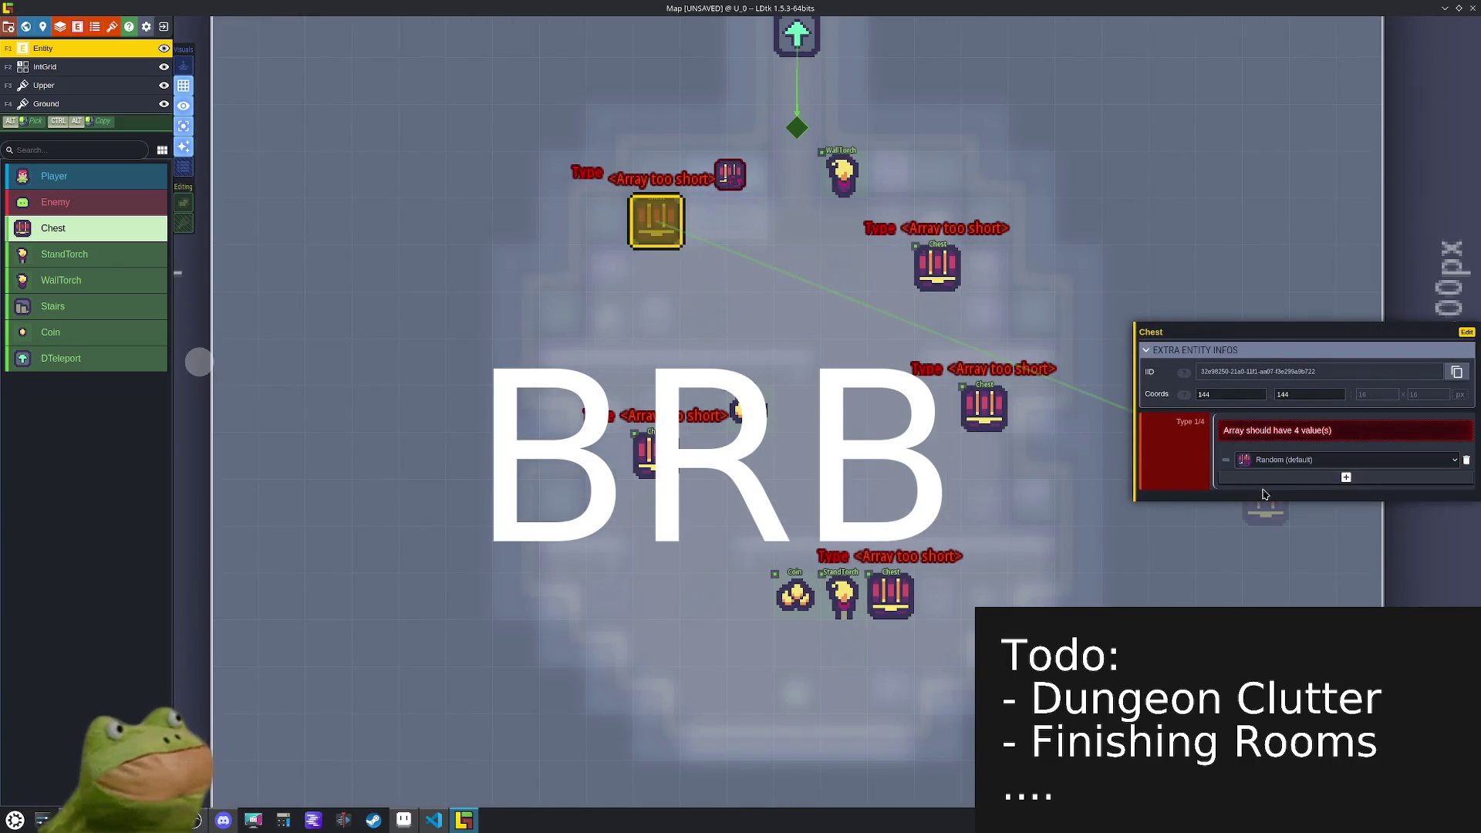
pyautogui.click(1262, 477)
pyautogui.click(1258, 487)
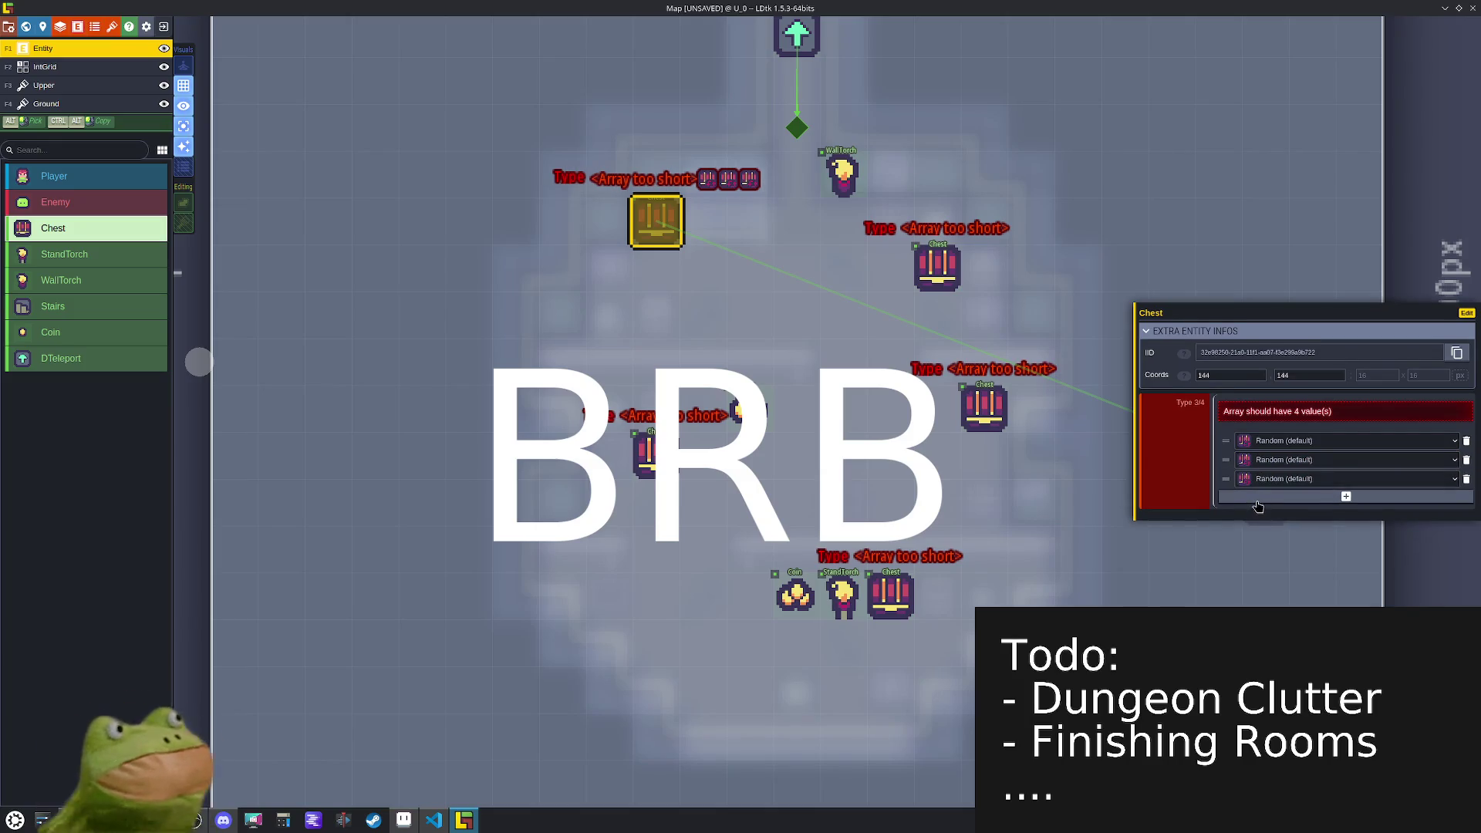
pyautogui.click(937, 268)
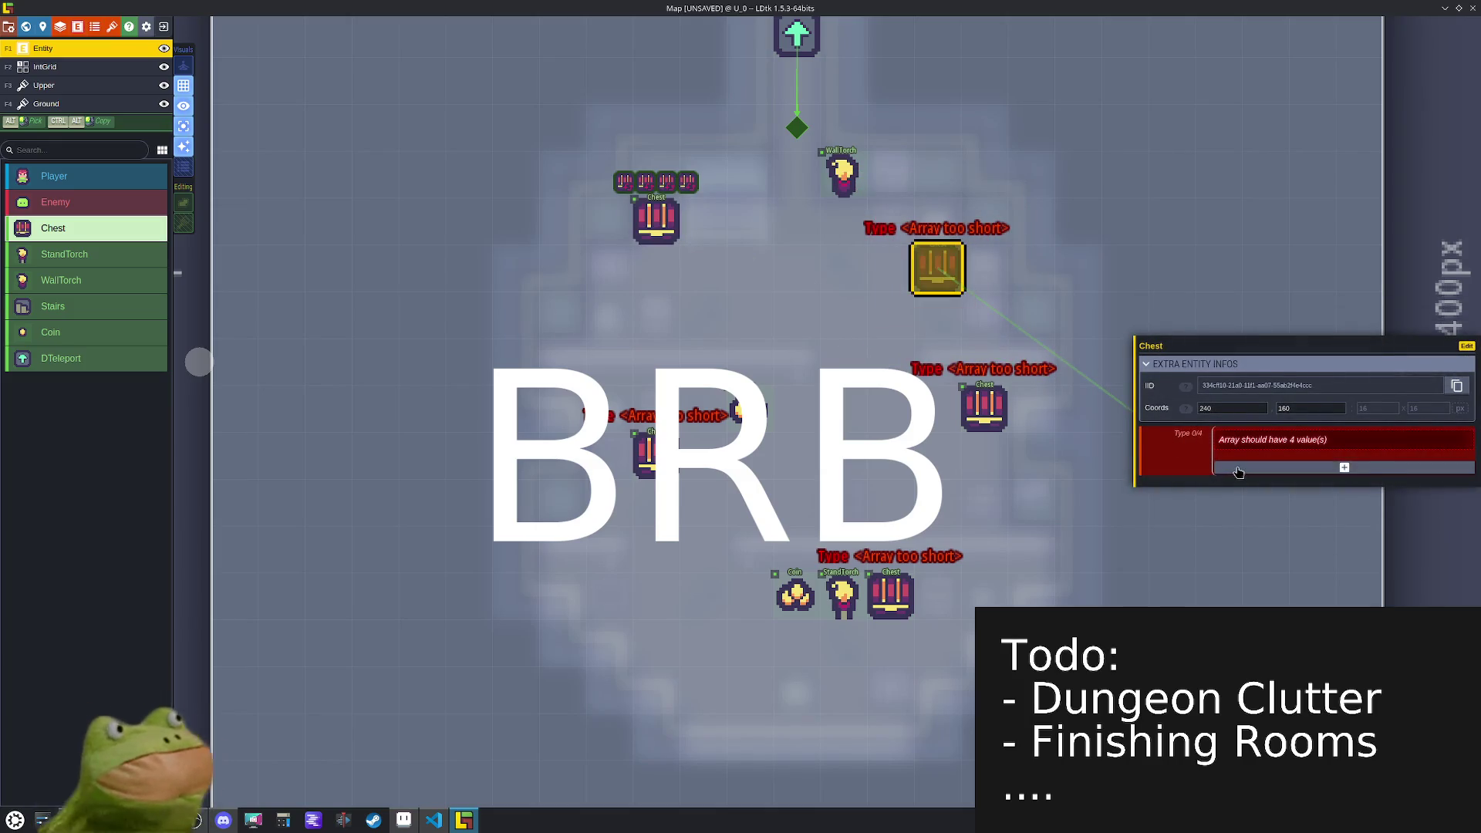
pyautogui.click(1239, 470)
pyautogui.click(1243, 478)
pyautogui.click(1245, 487)
pyautogui.click(1247, 498)
# - Fill the right-side and bottom chests with four Random loot-type entries each
pyautogui.click(983, 407)
pyautogui.click(1263, 488)
pyautogui.click(1263, 484)
pyautogui.click(1264, 493)
pyautogui.click(1267, 503)
pyautogui.click(891, 595)
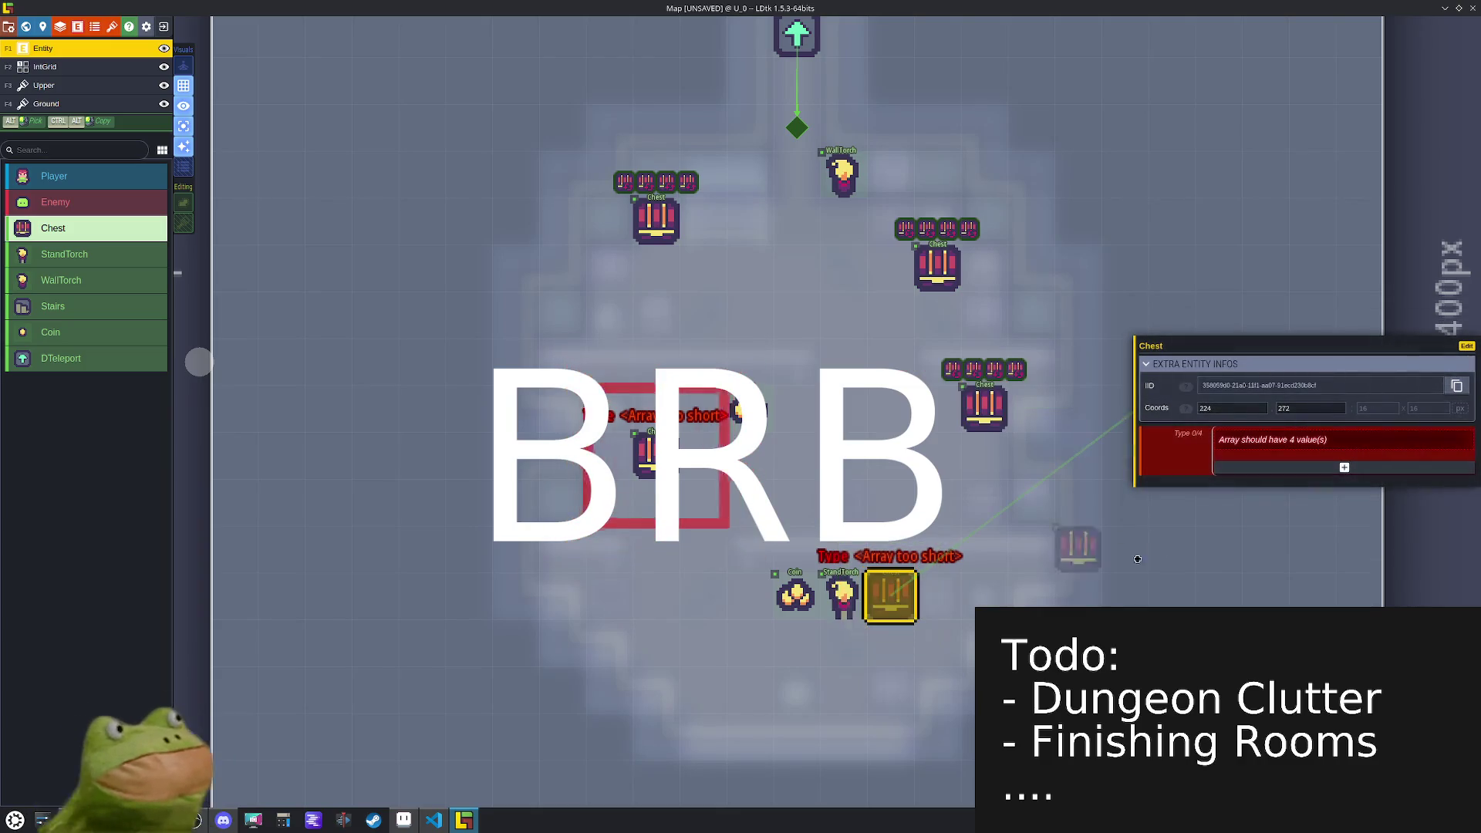
pyautogui.click(1234, 469)
pyautogui.click(1234, 479)
pyautogui.click(1233, 489)
pyautogui.click(1234, 498)
# - Give the middle-left chest four Random loot-type entries to clear its error
pyautogui.click(655, 455)
pyautogui.click(1270, 477)
pyautogui.click(1270, 476)
pyautogui.click(1270, 487)
pyautogui.click(1270, 495)
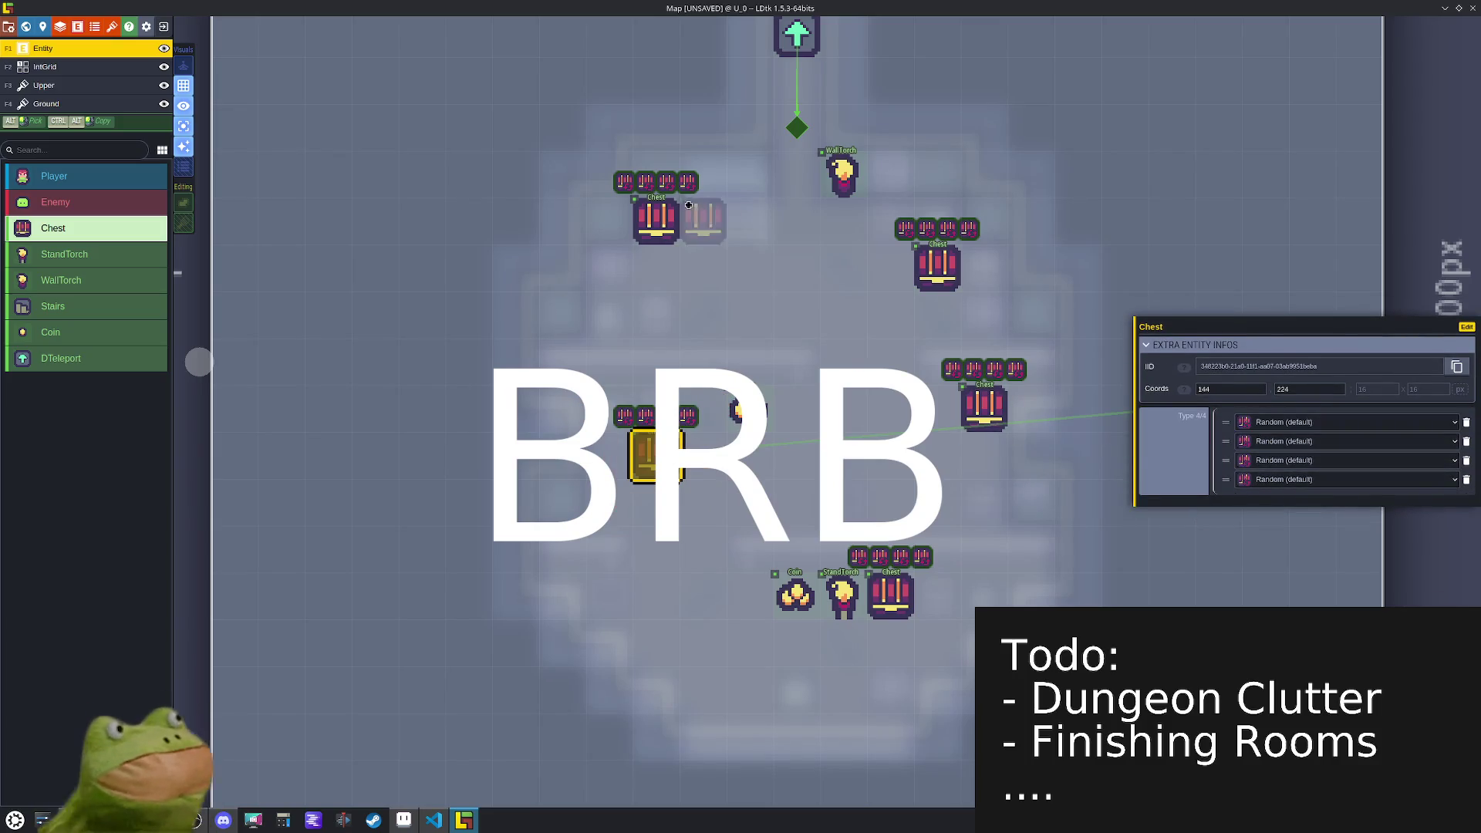
# - Set the top-left chest's loot types to Scrap, Food and Scroll
pyautogui.click(655, 220)
pyautogui.click(1311, 422)
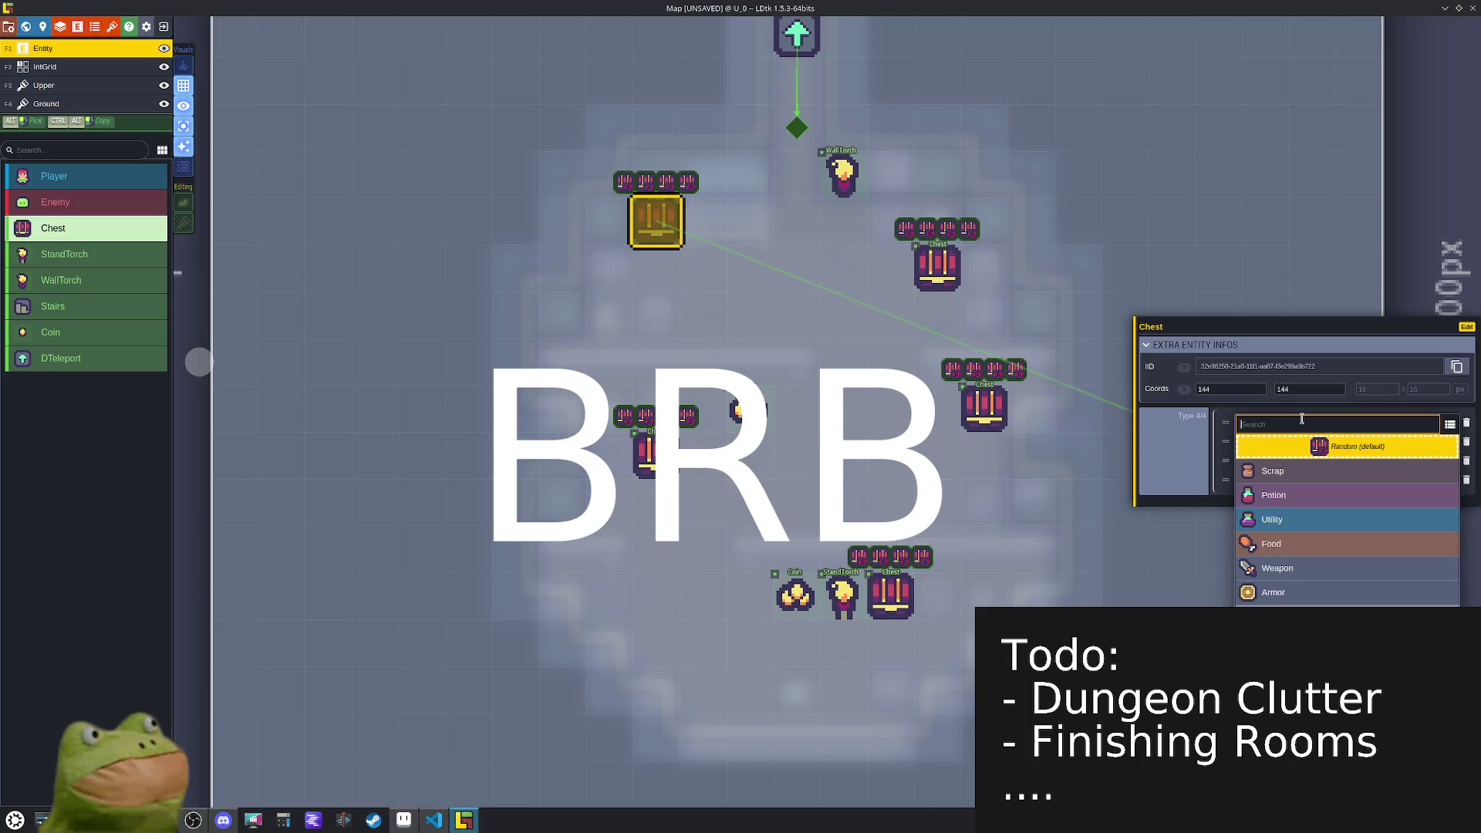
pyautogui.click(1311, 472)
pyautogui.click(1295, 442)
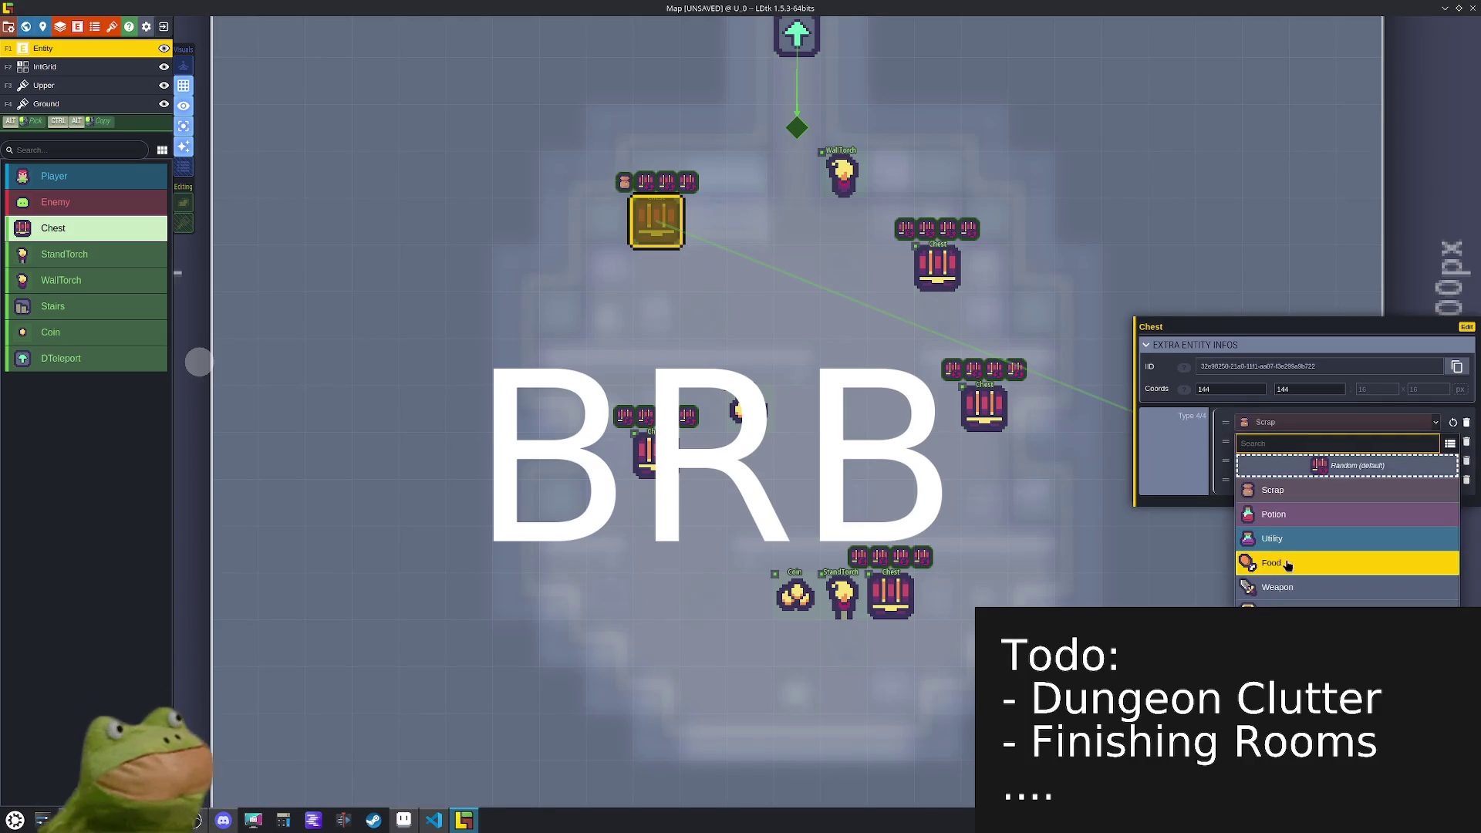
pyautogui.click(1287, 563)
pyautogui.click(1311, 460)
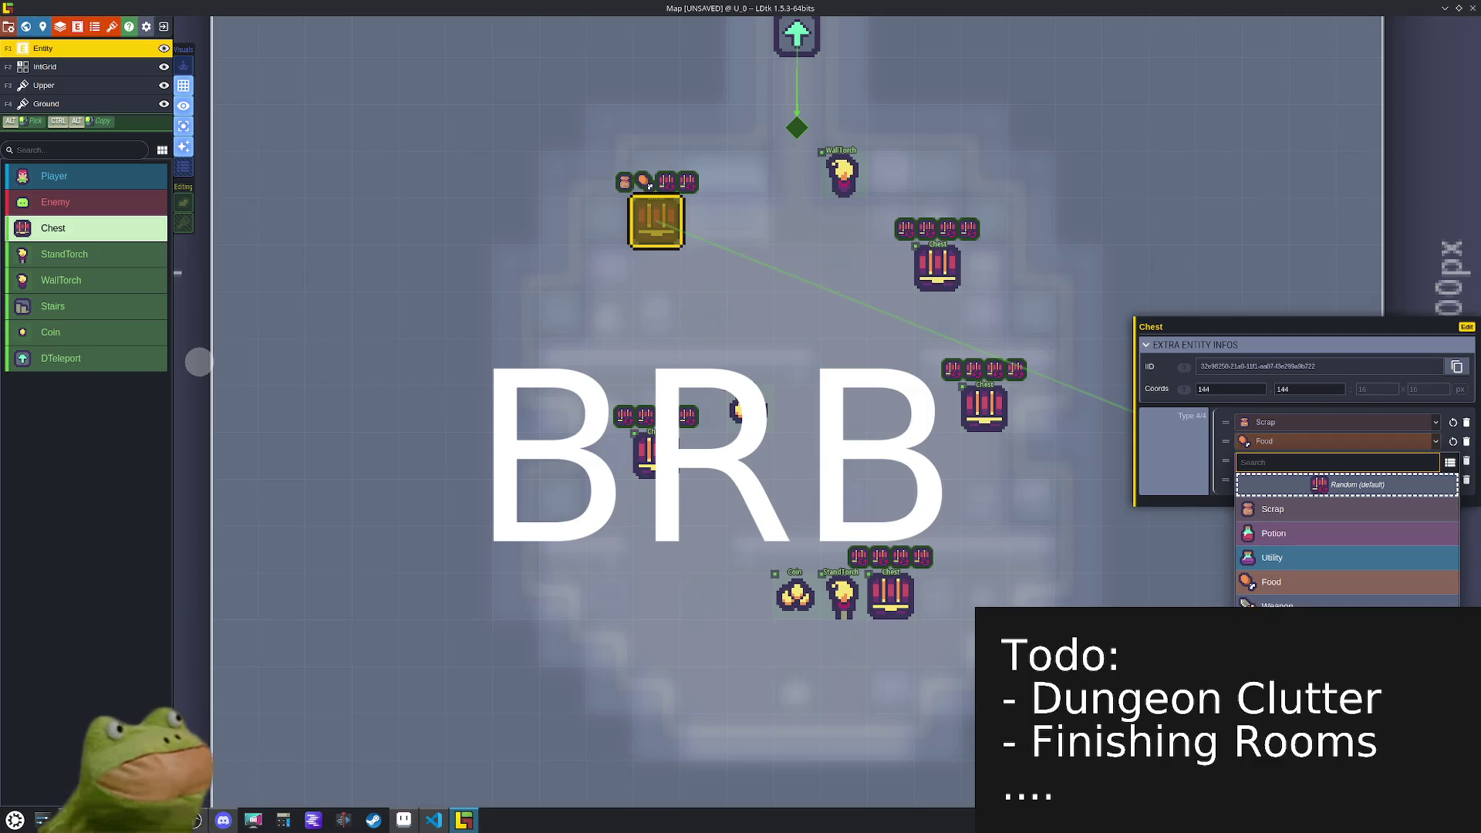
pyautogui.click(1311, 630)
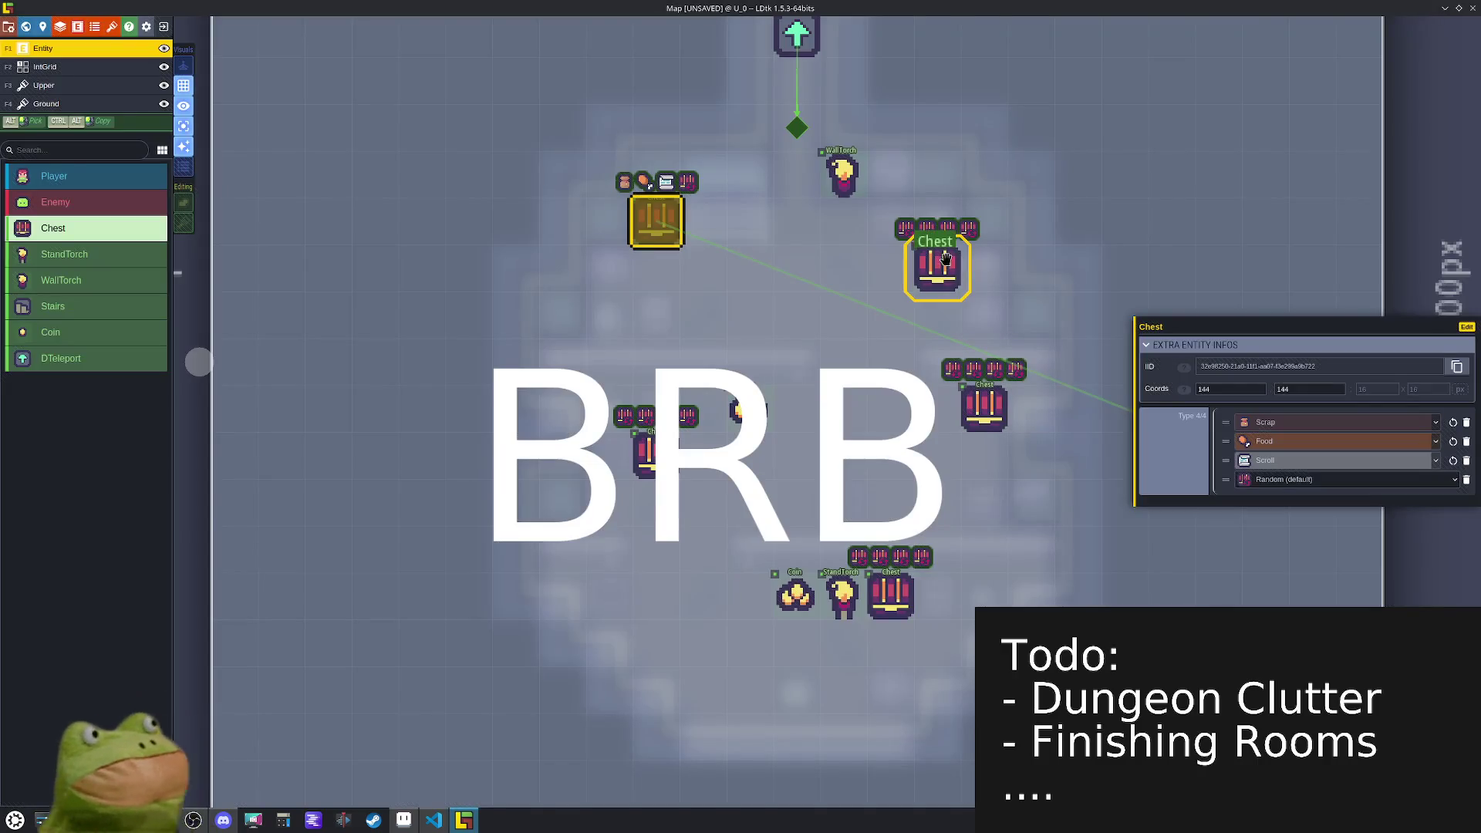
# - Set the upper-right chest's loot types to Potion, Weapon and Food
pyautogui.click(937, 266)
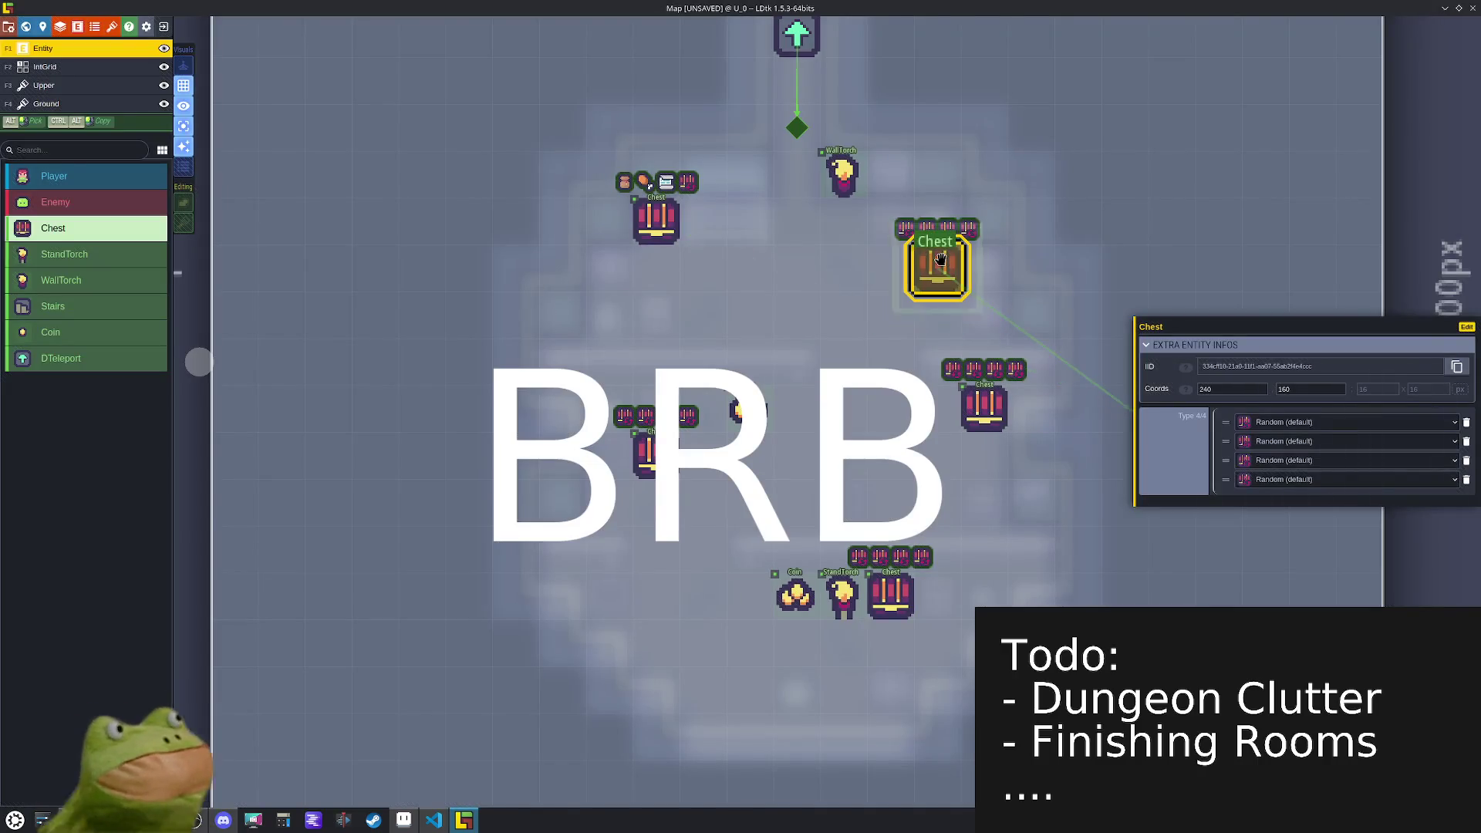
pyautogui.click(1241, 423)
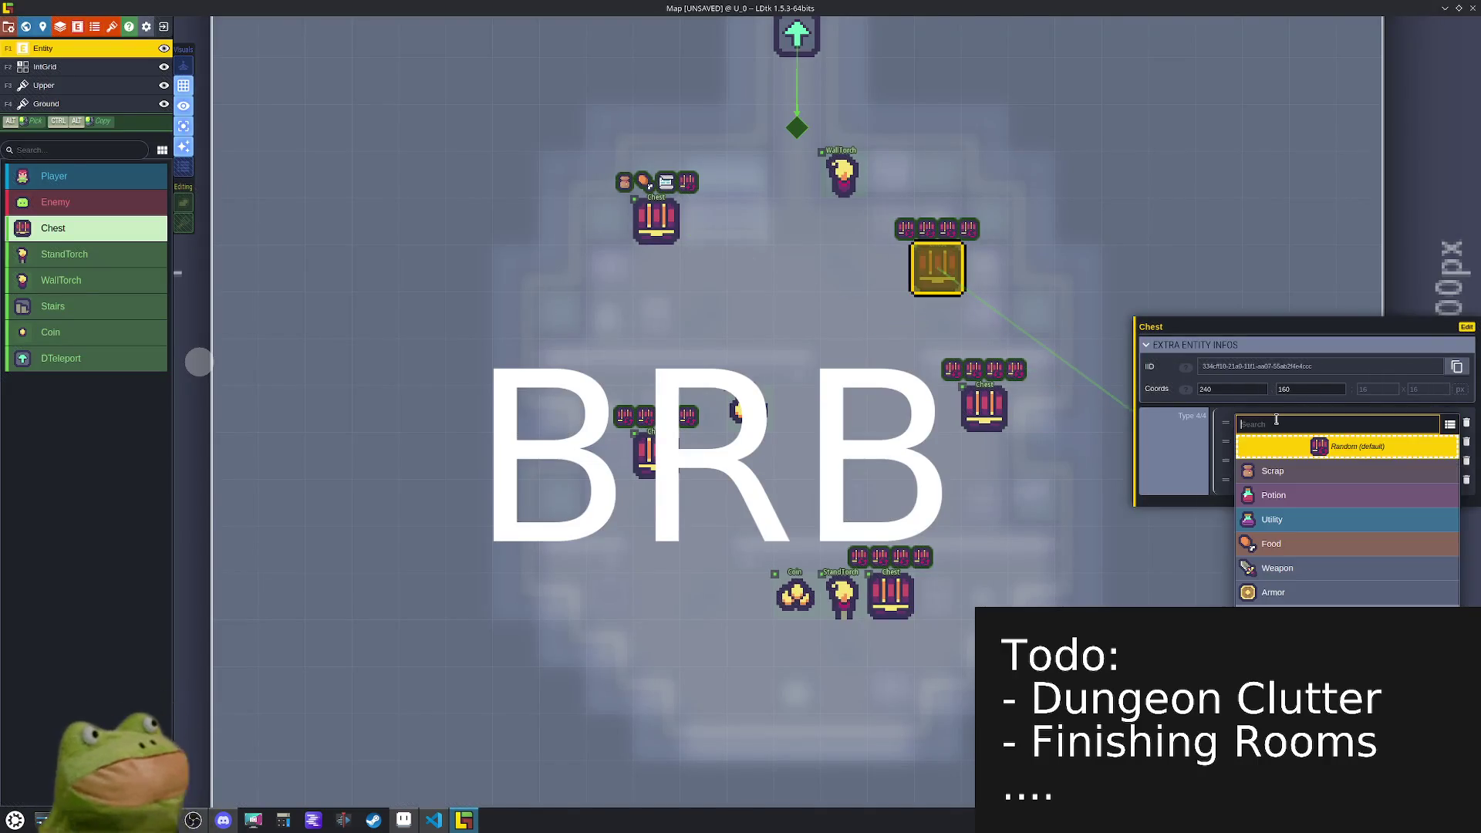
pyautogui.click(1299, 493)
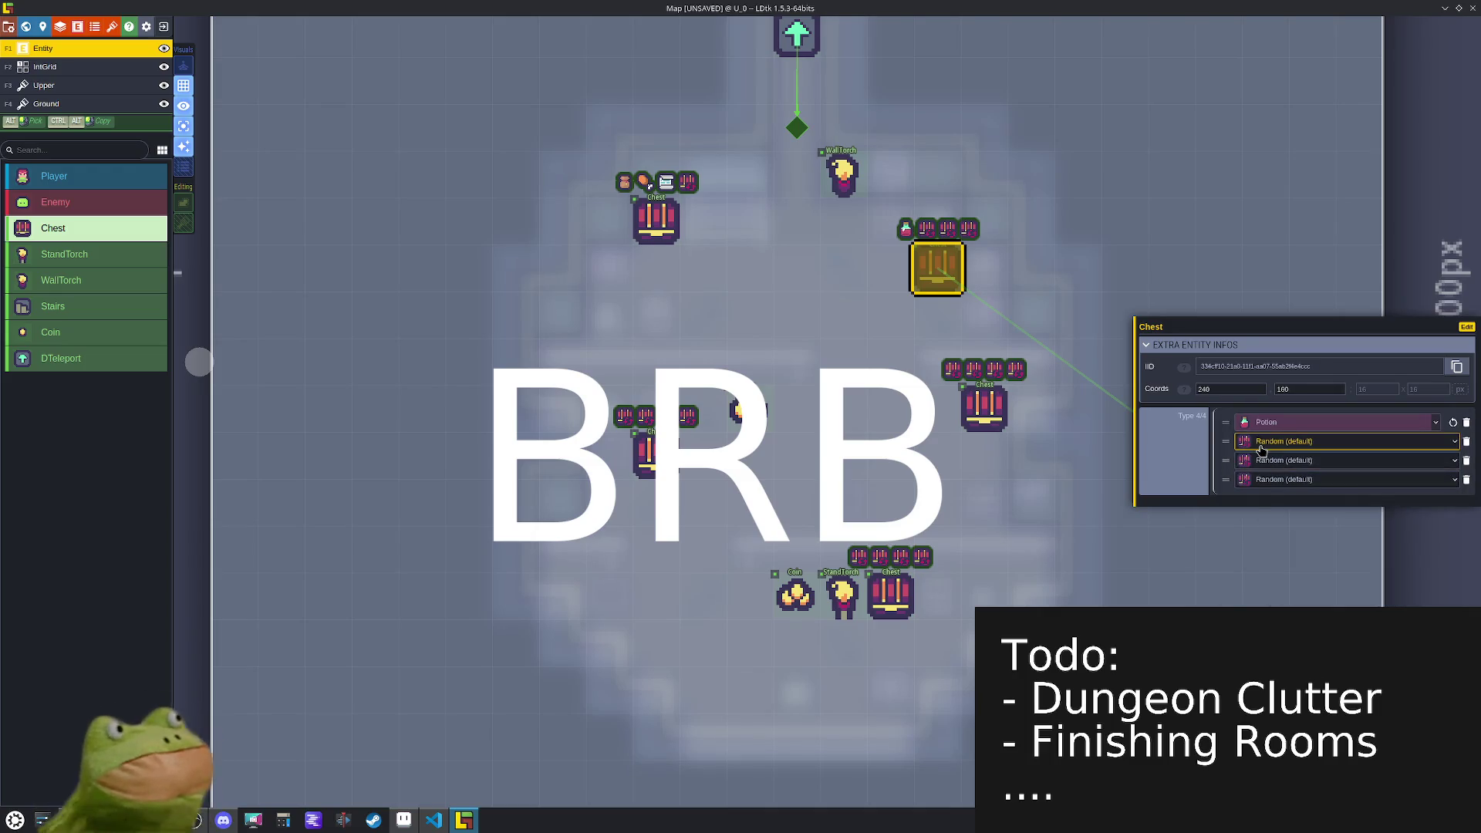
pyautogui.click(1261, 447)
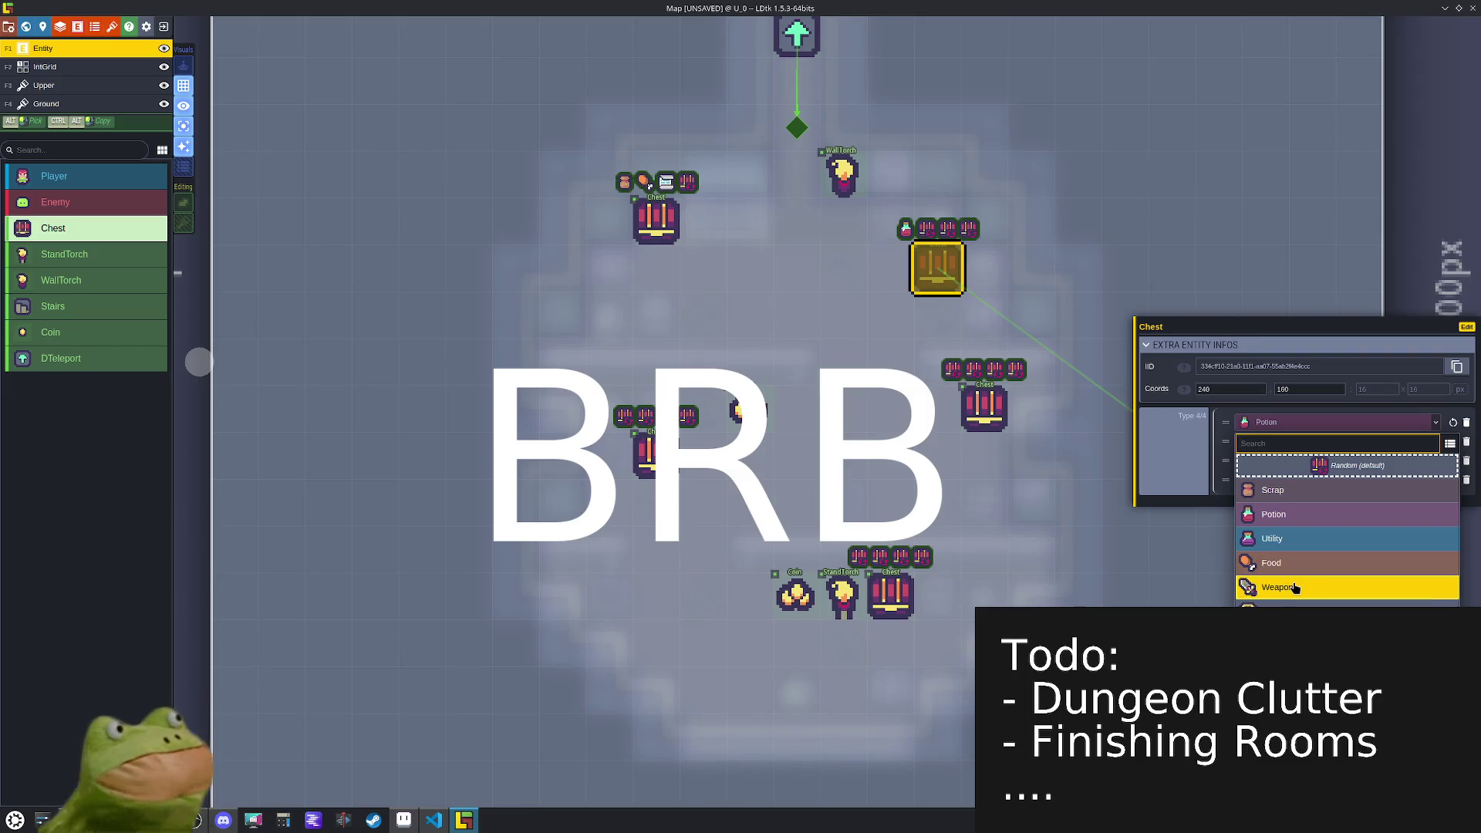
pyautogui.click(1294, 587)
pyautogui.click(1264, 461)
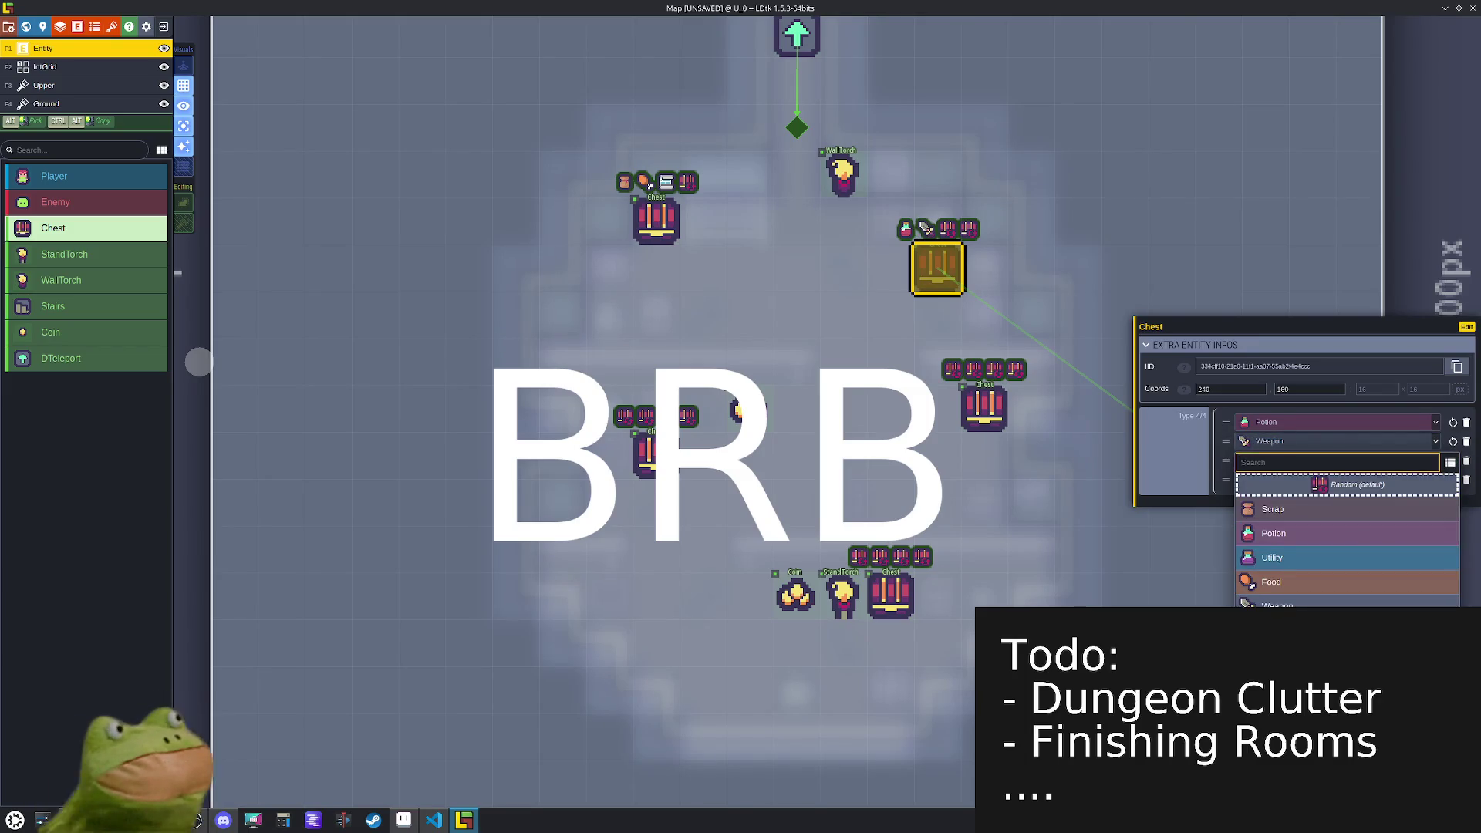
pyautogui.click(1252, 584)
# - Set the middle-left chest's loot types to Utility, Potion and Mimic
pyautogui.click(654, 456)
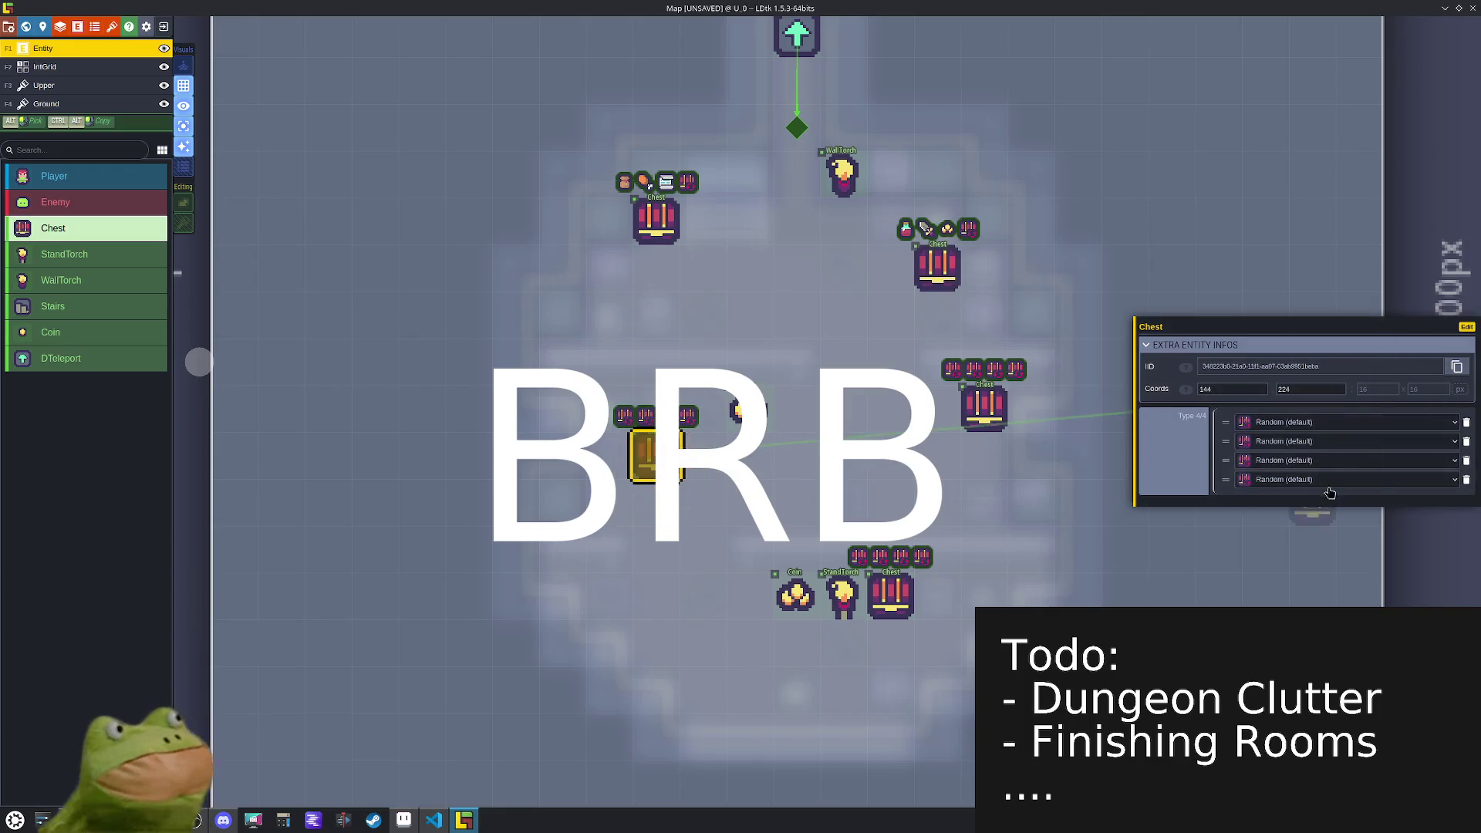
pyautogui.click(1333, 432)
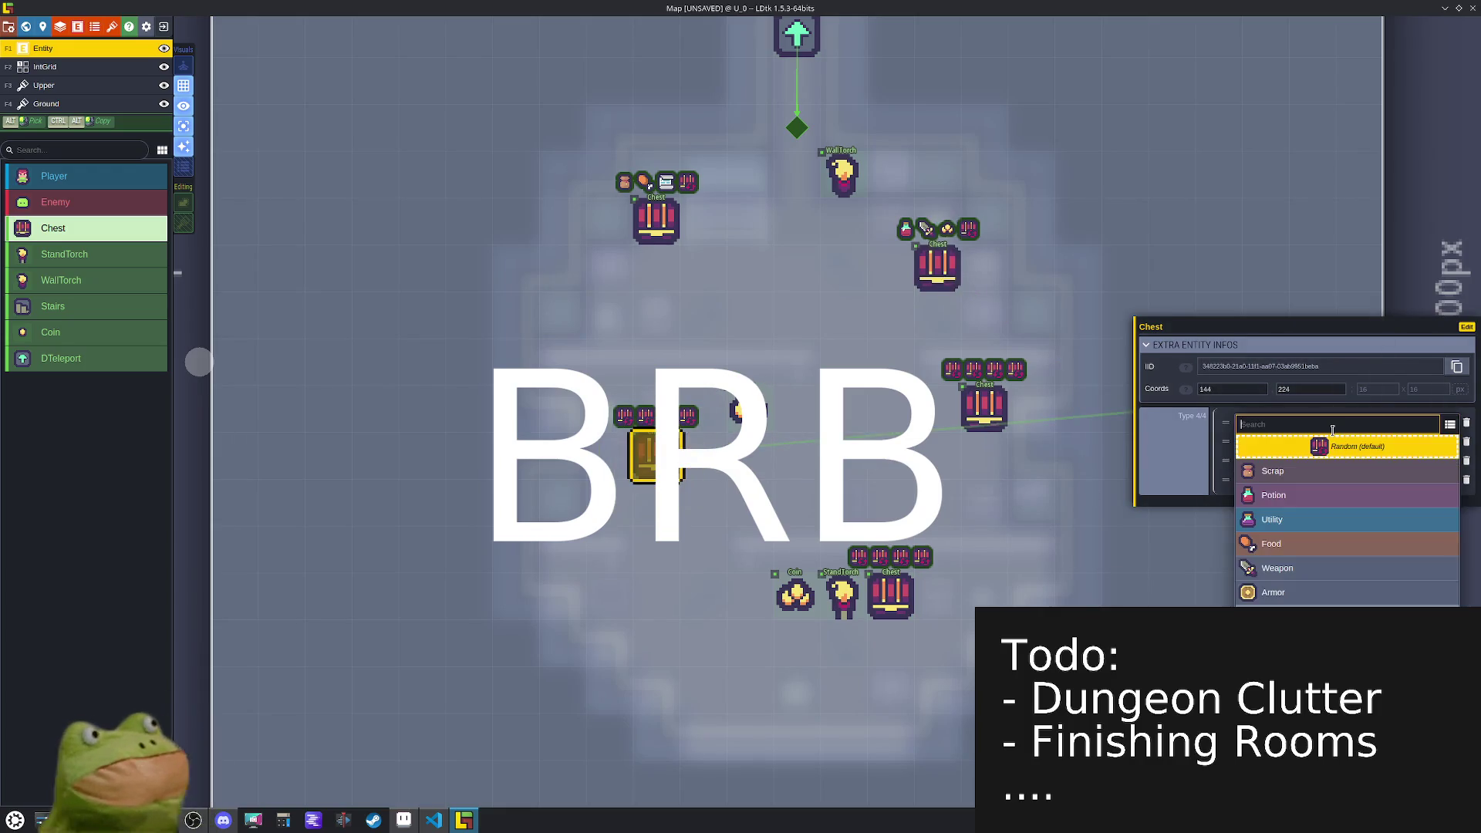
pyautogui.click(1334, 532)
pyautogui.click(1311, 441)
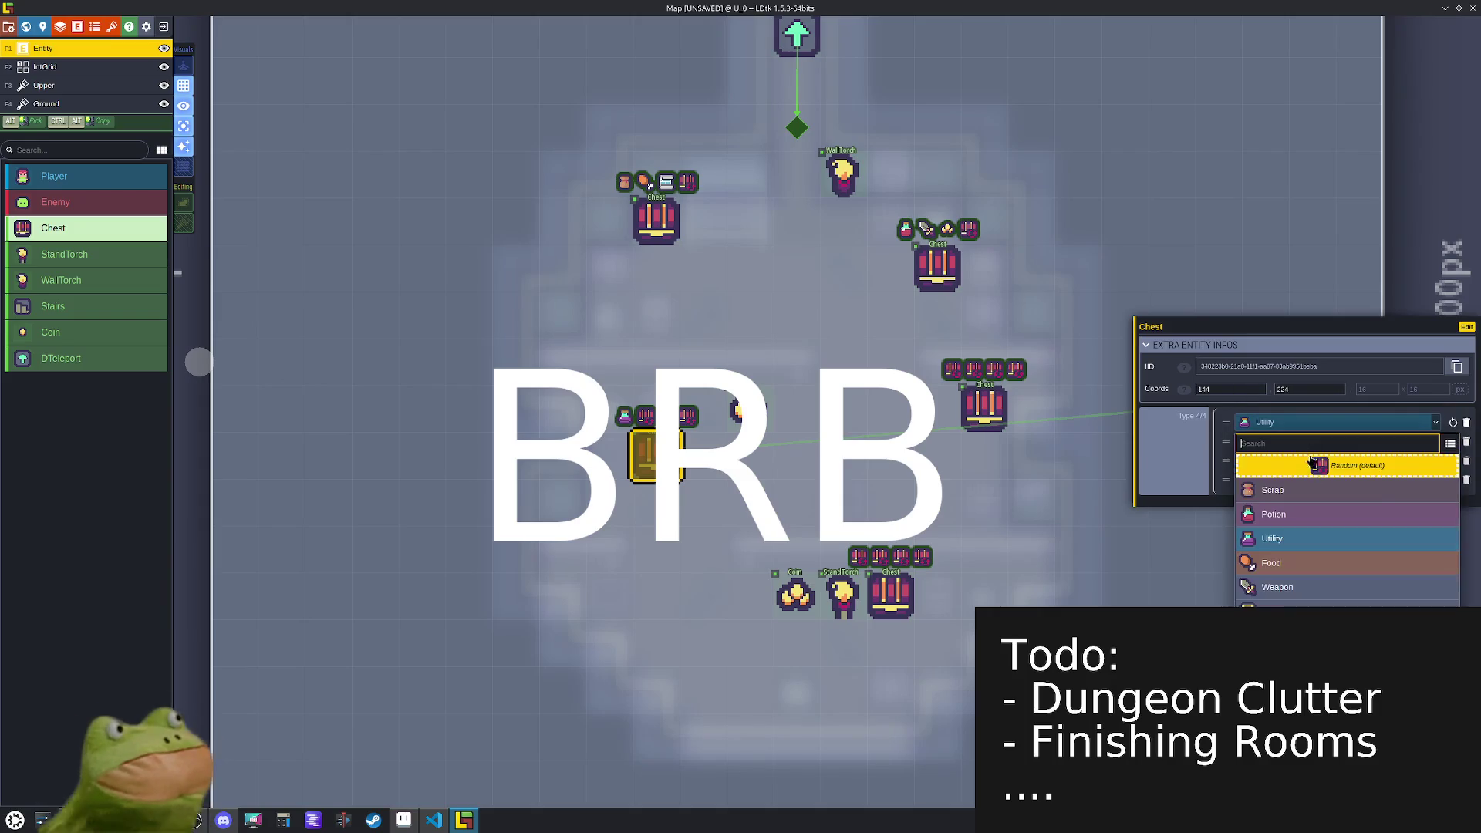
pyautogui.click(1302, 515)
pyautogui.click(1303, 460)
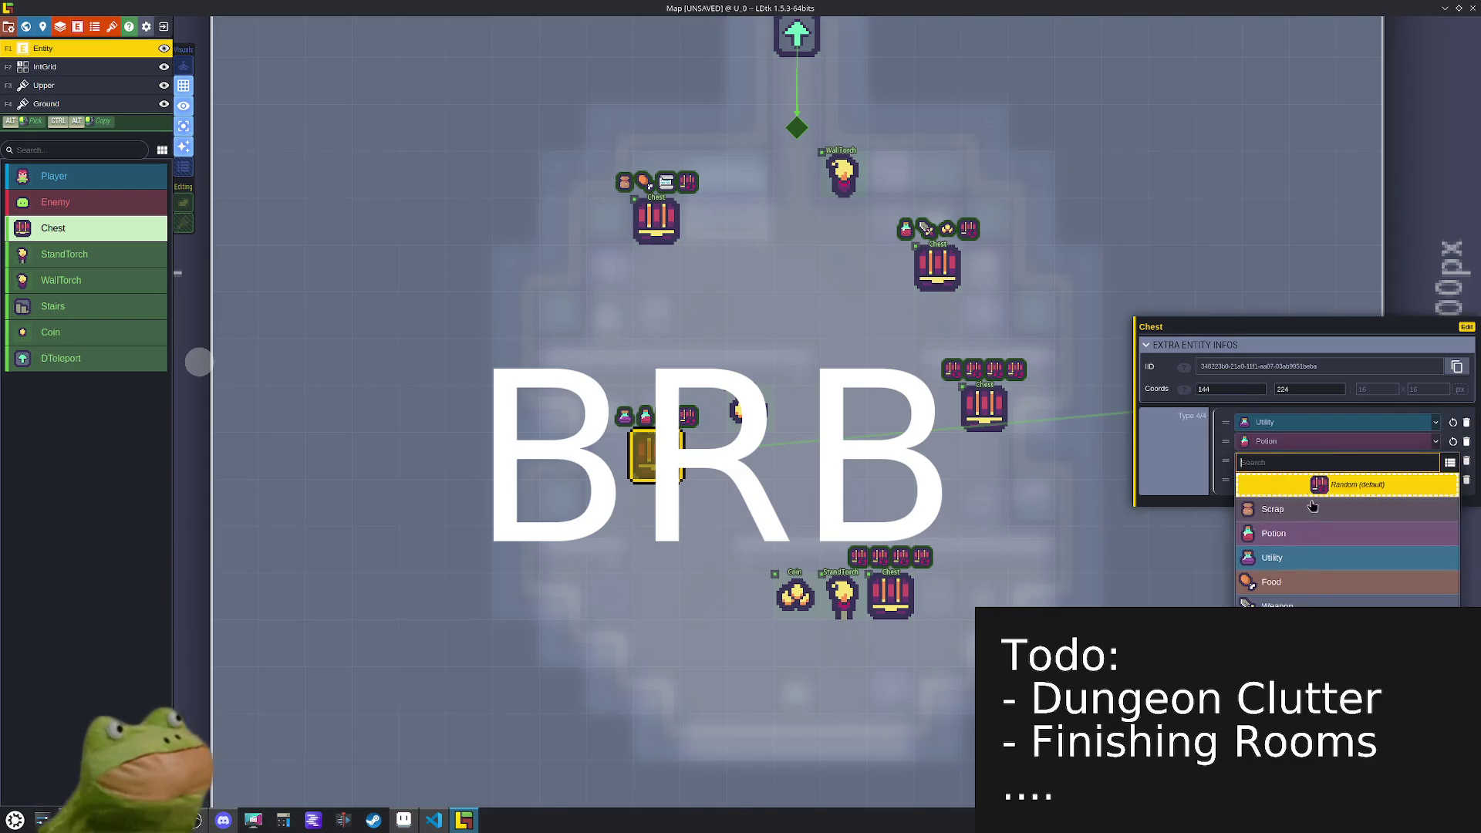
pyautogui.click(1296, 582)
# - Set the right-side chest's first loot type to Scroll
pyautogui.click(983, 407)
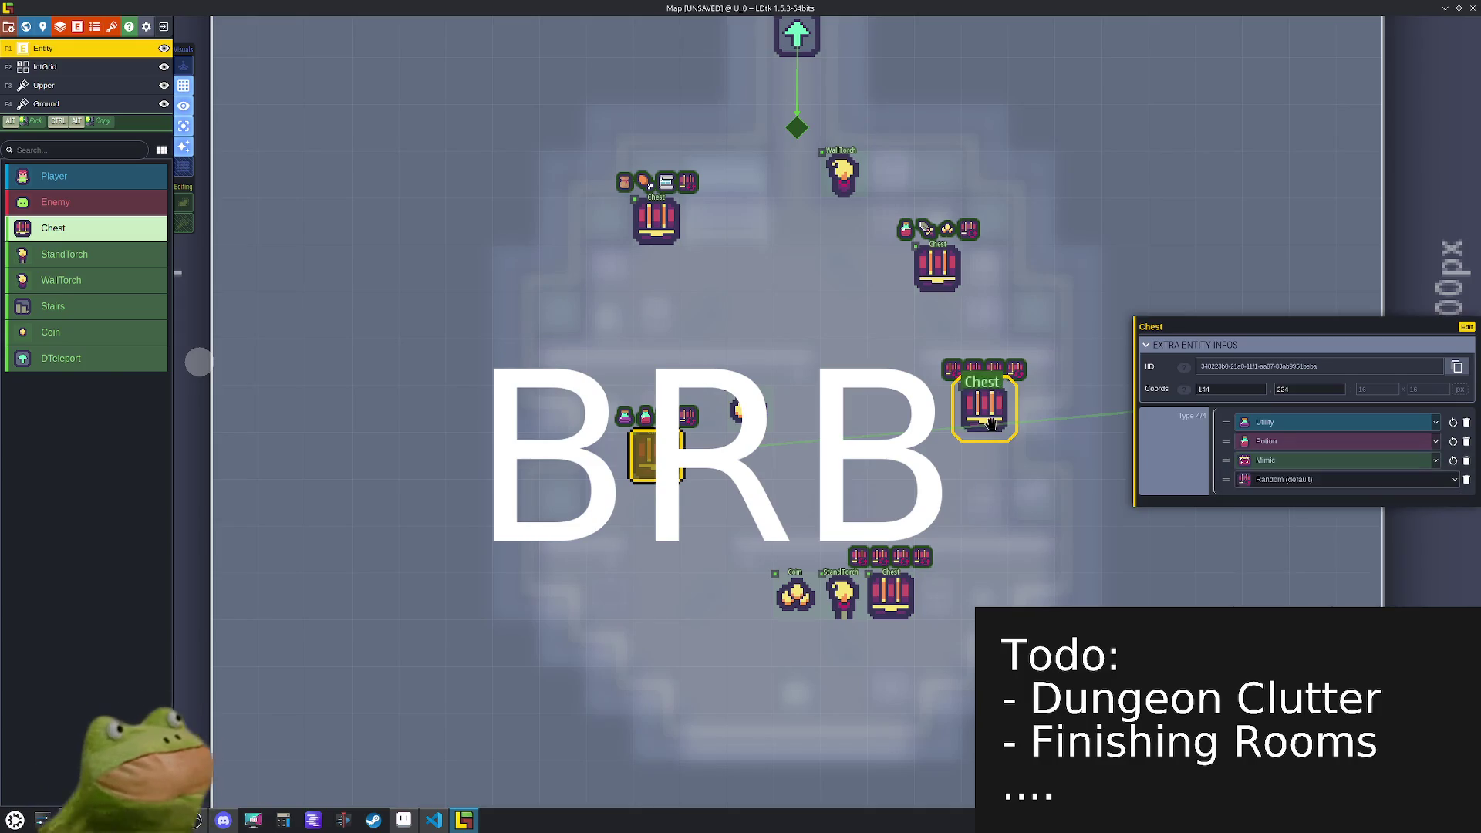
pyautogui.click(1318, 424)
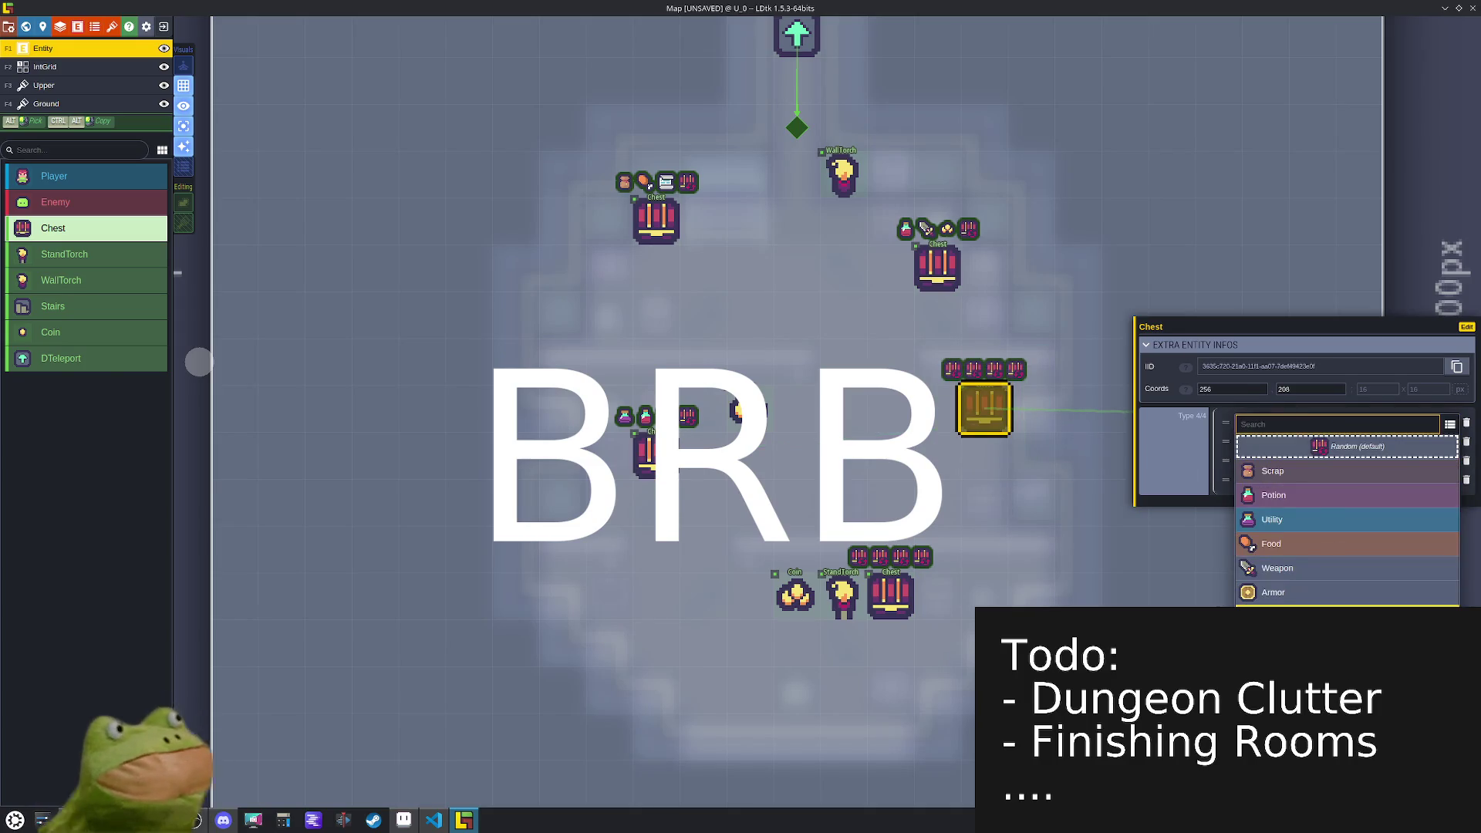
pyautogui.click(1295, 515)
pyautogui.click(1326, 448)
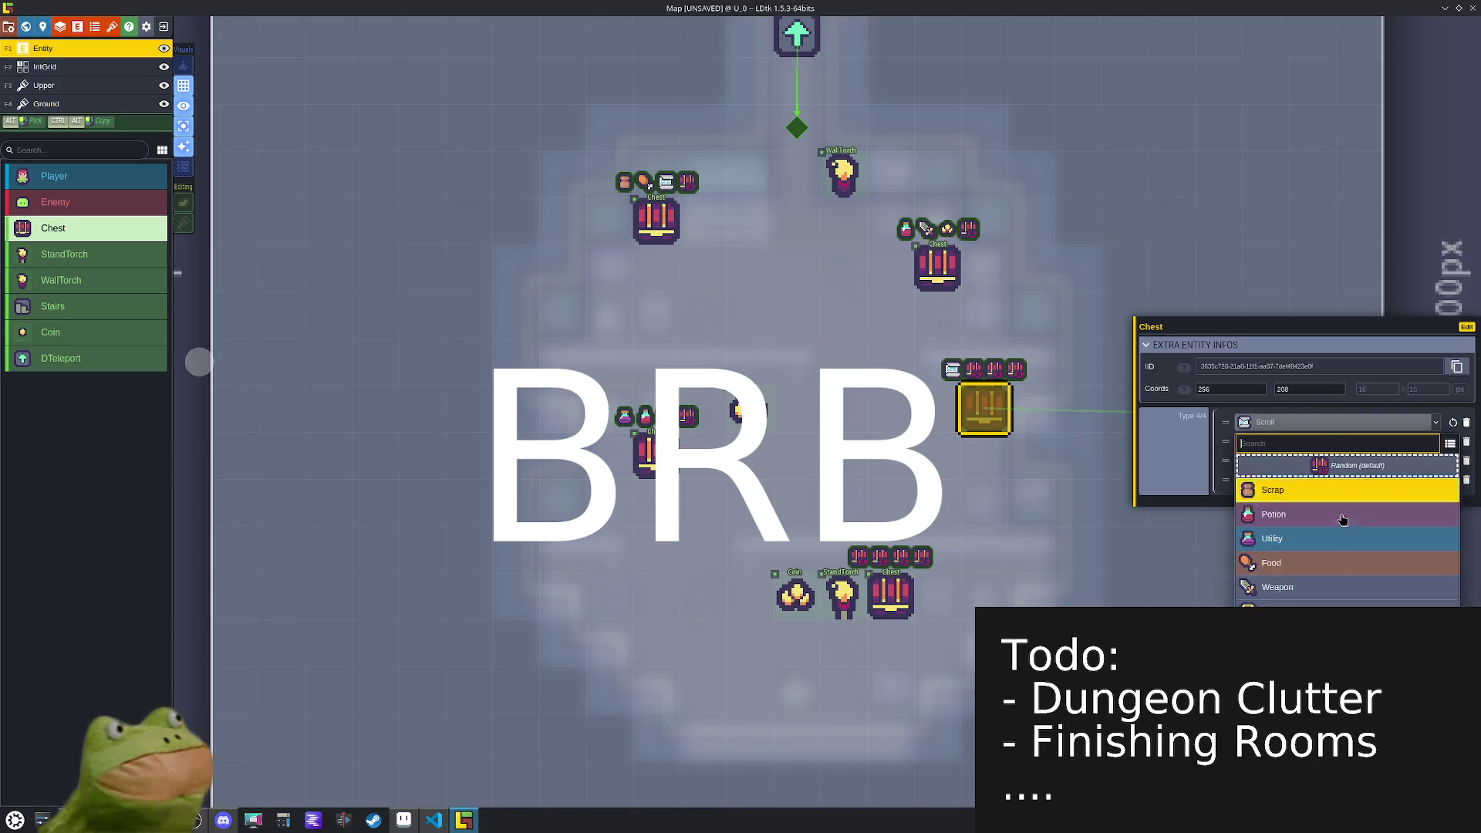
# - Set the selected chest's second and third item types to Armor and Scroll
pyautogui.click(1335, 606)
pyautogui.click(1280, 460)
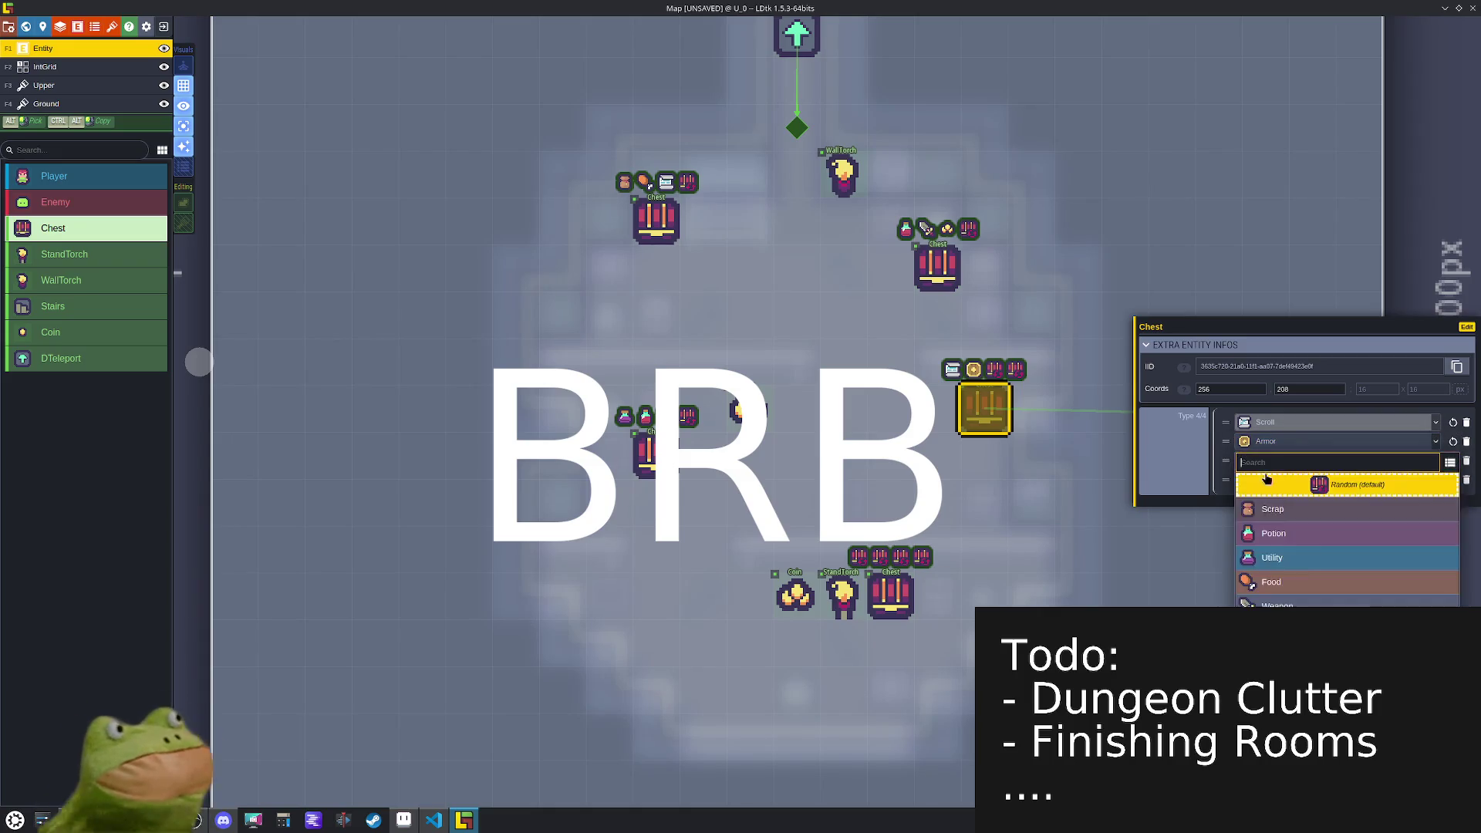
pyautogui.click(1311, 654)
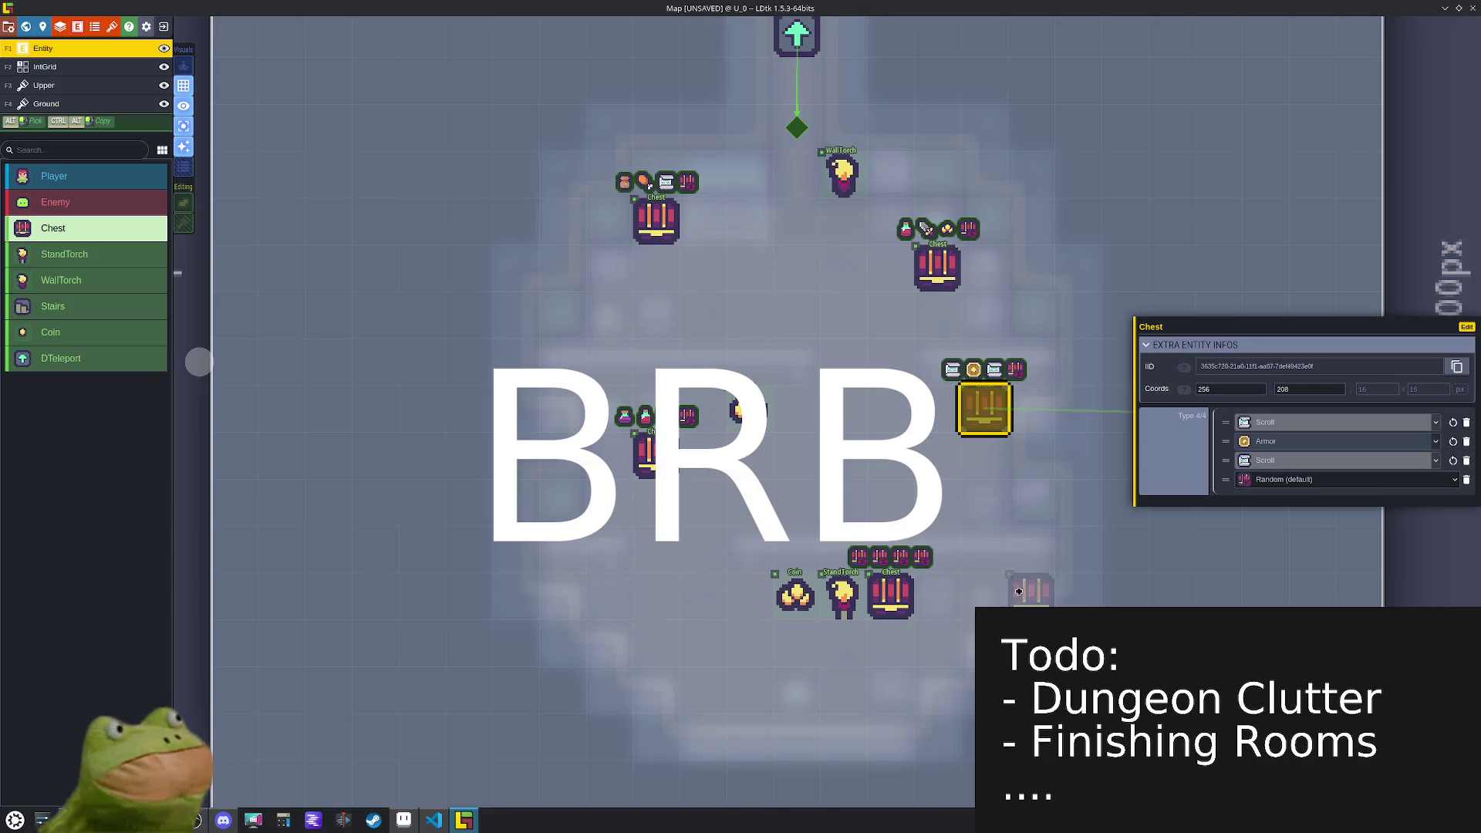
pyautogui.click(1305, 463)
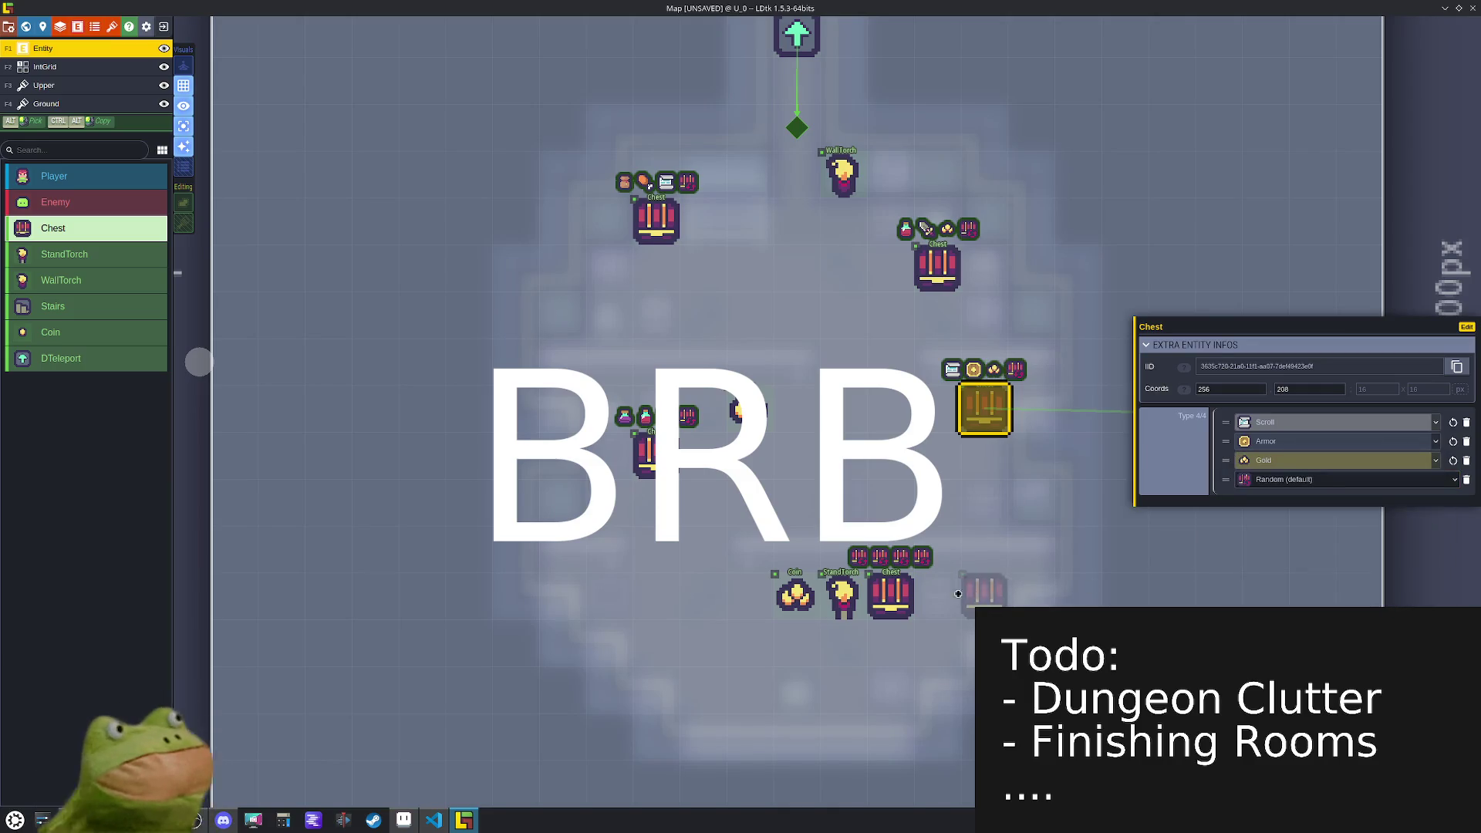
# - Give the chest near the room's bottom Utility, Armor and Weapon item types
pyautogui.click(890, 593)
pyautogui.click(1319, 423)
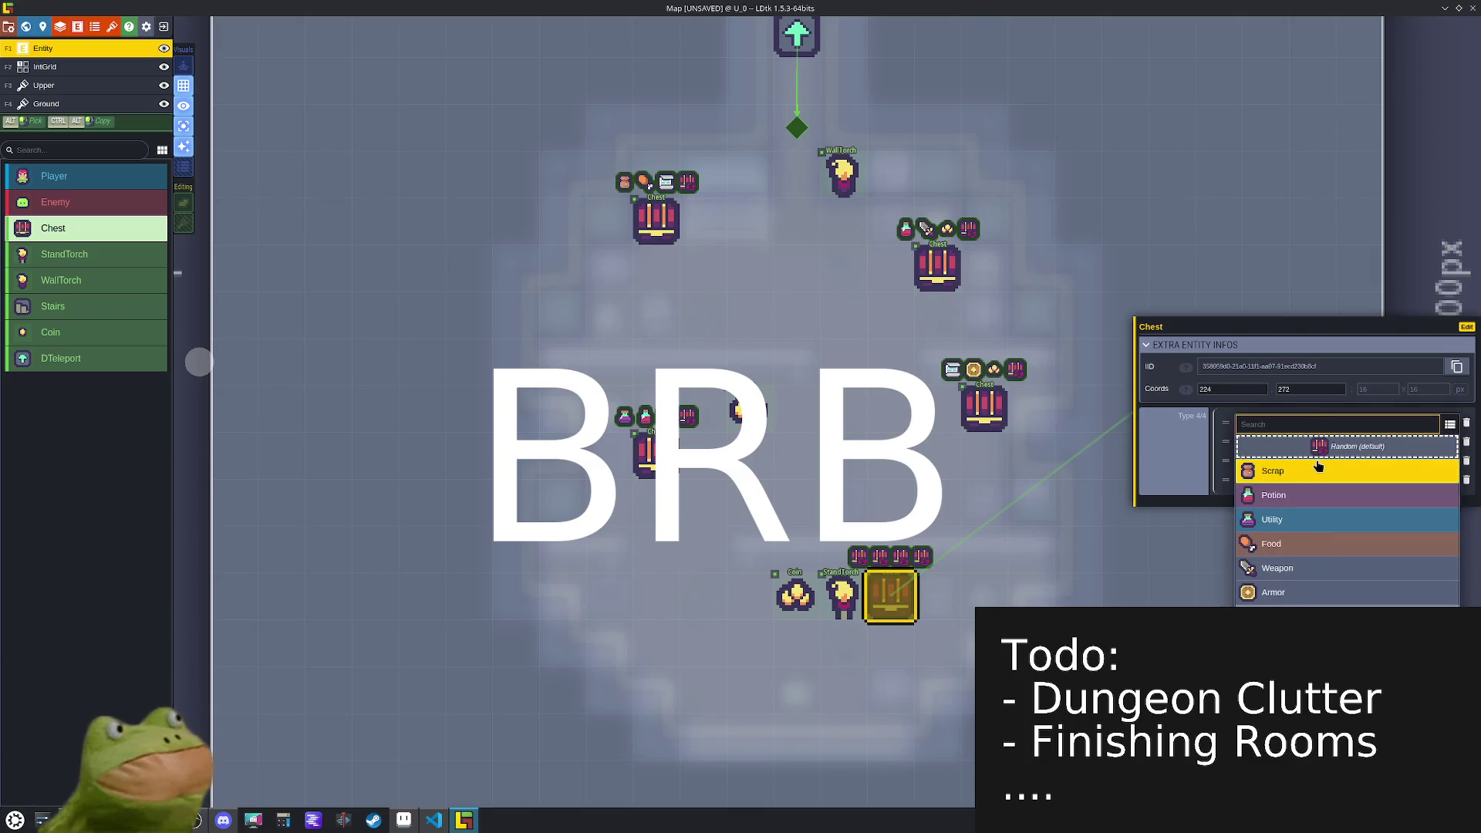
pyautogui.click(1310, 521)
pyautogui.click(1310, 441)
pyautogui.click(1273, 613)
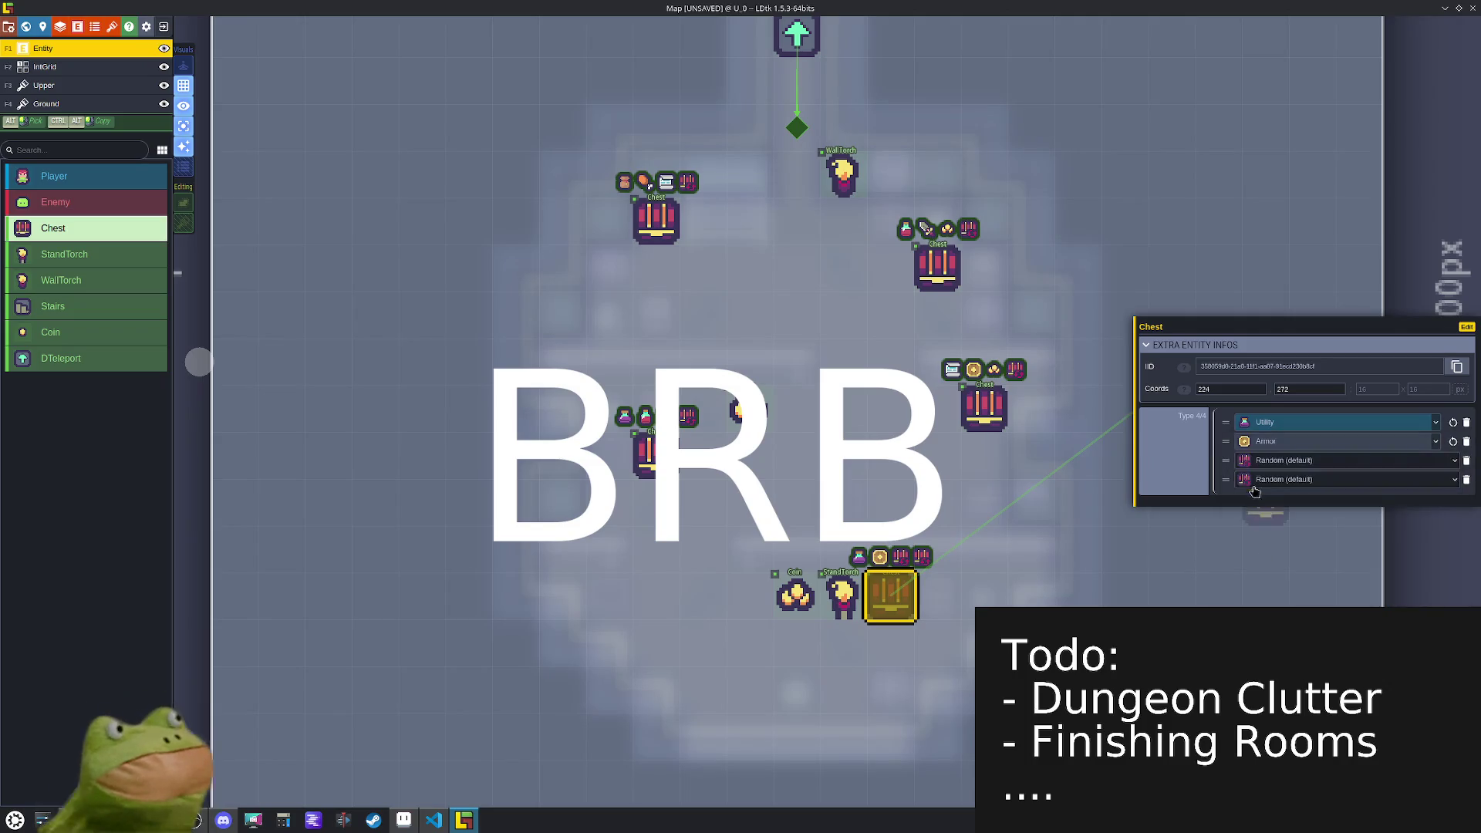
pyautogui.click(1266, 462)
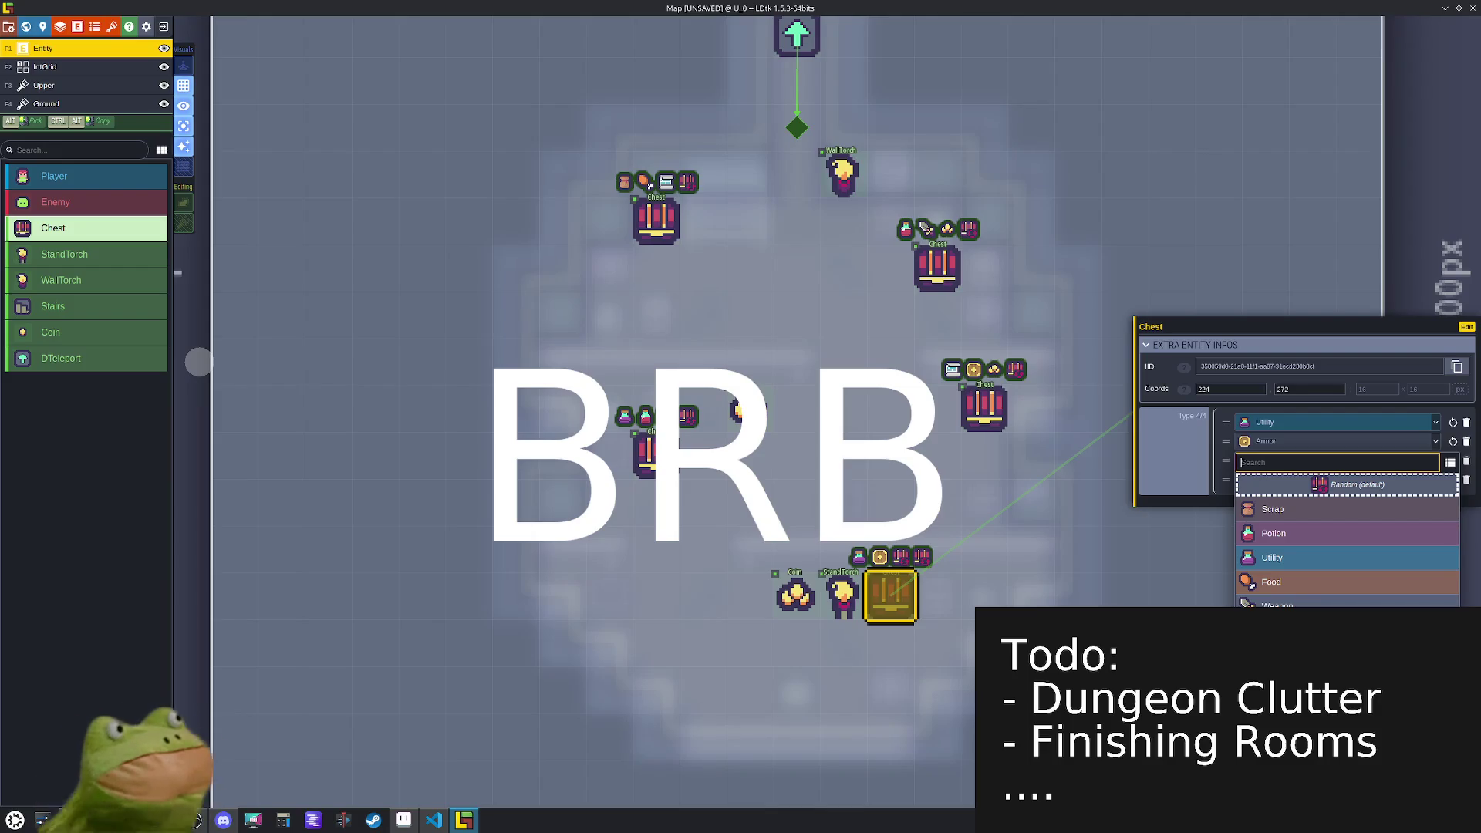
pyautogui.click(1272, 603)
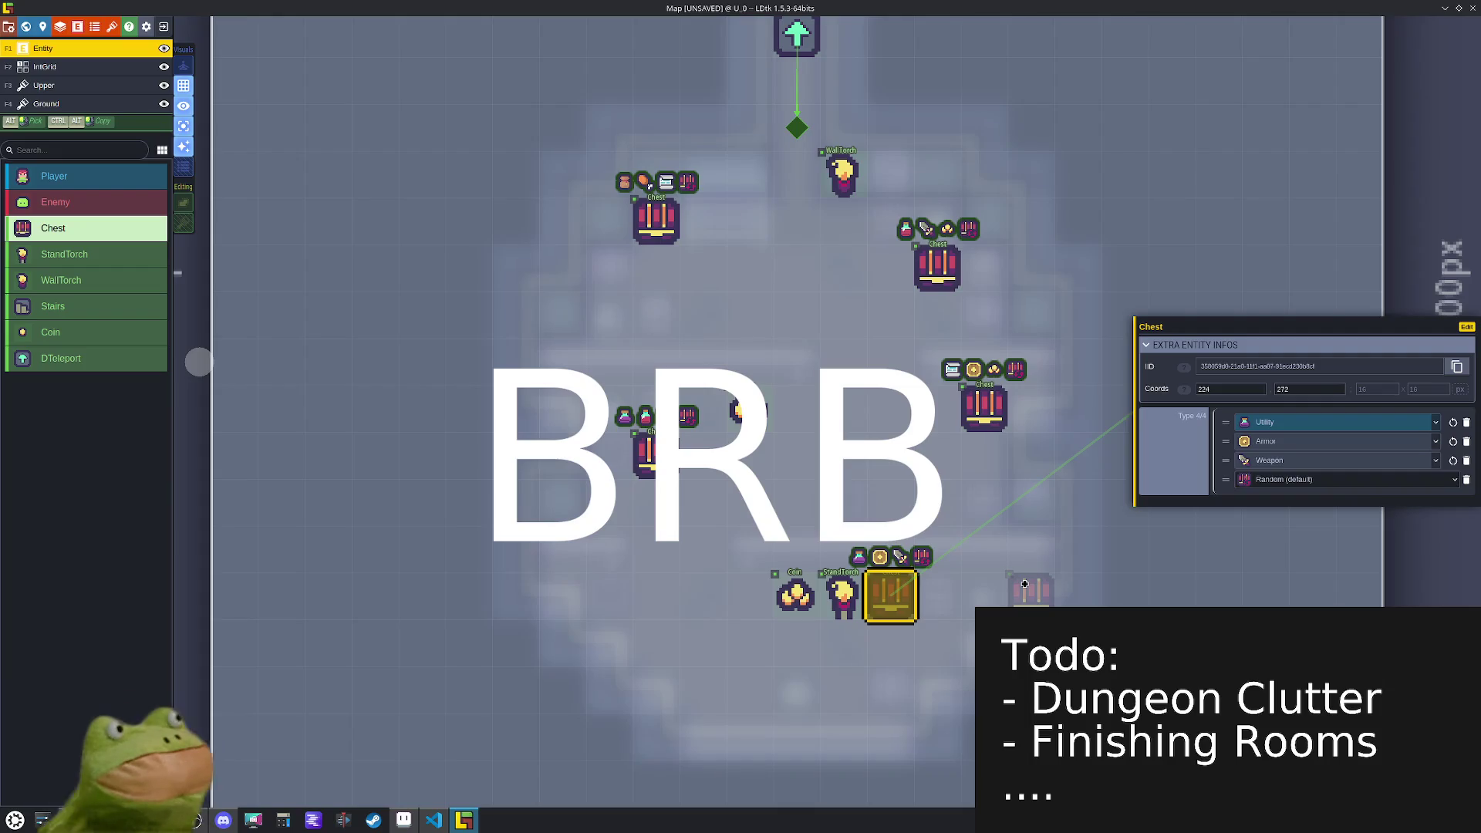
pyautogui.scroll(-5, 1024, 583)
# - Open level L_0 and pad its first chest's Type array to four entries
pyautogui.scroll(-3, 1018, 330)
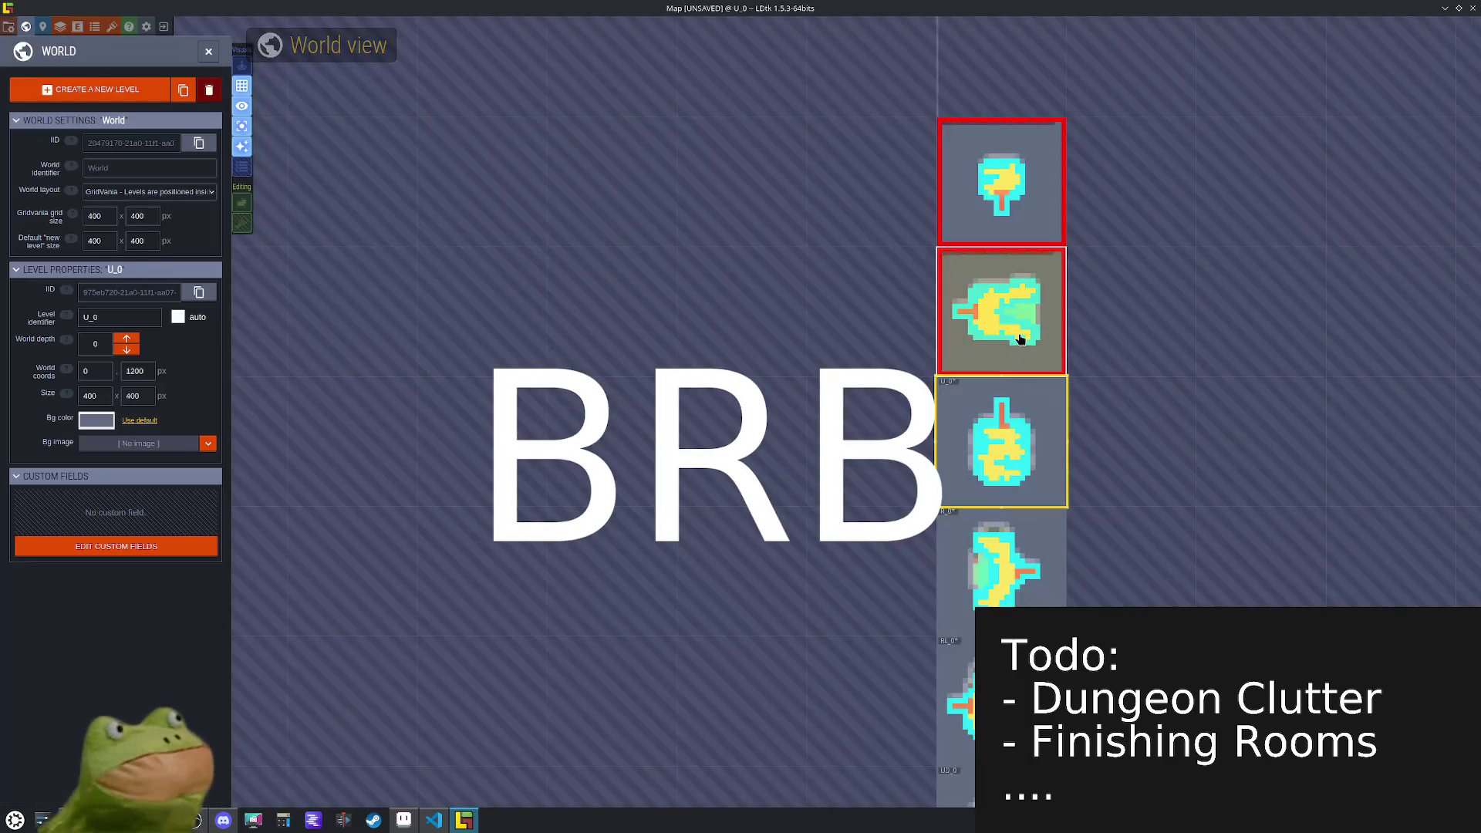
pyautogui.scroll(5, 1023, 330)
pyautogui.doubleClick(1022, 330)
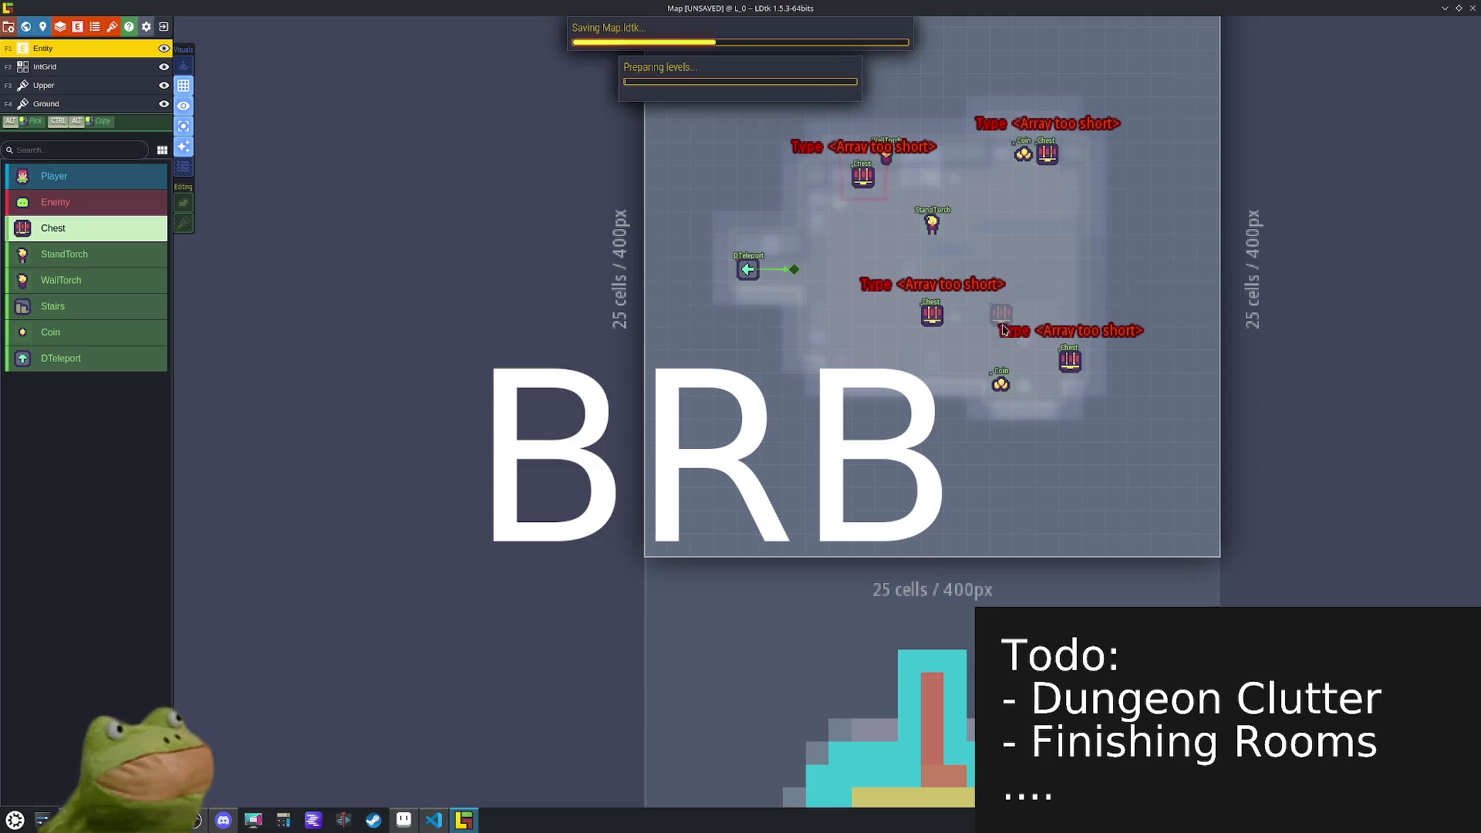
pyautogui.scroll(3, 996, 293)
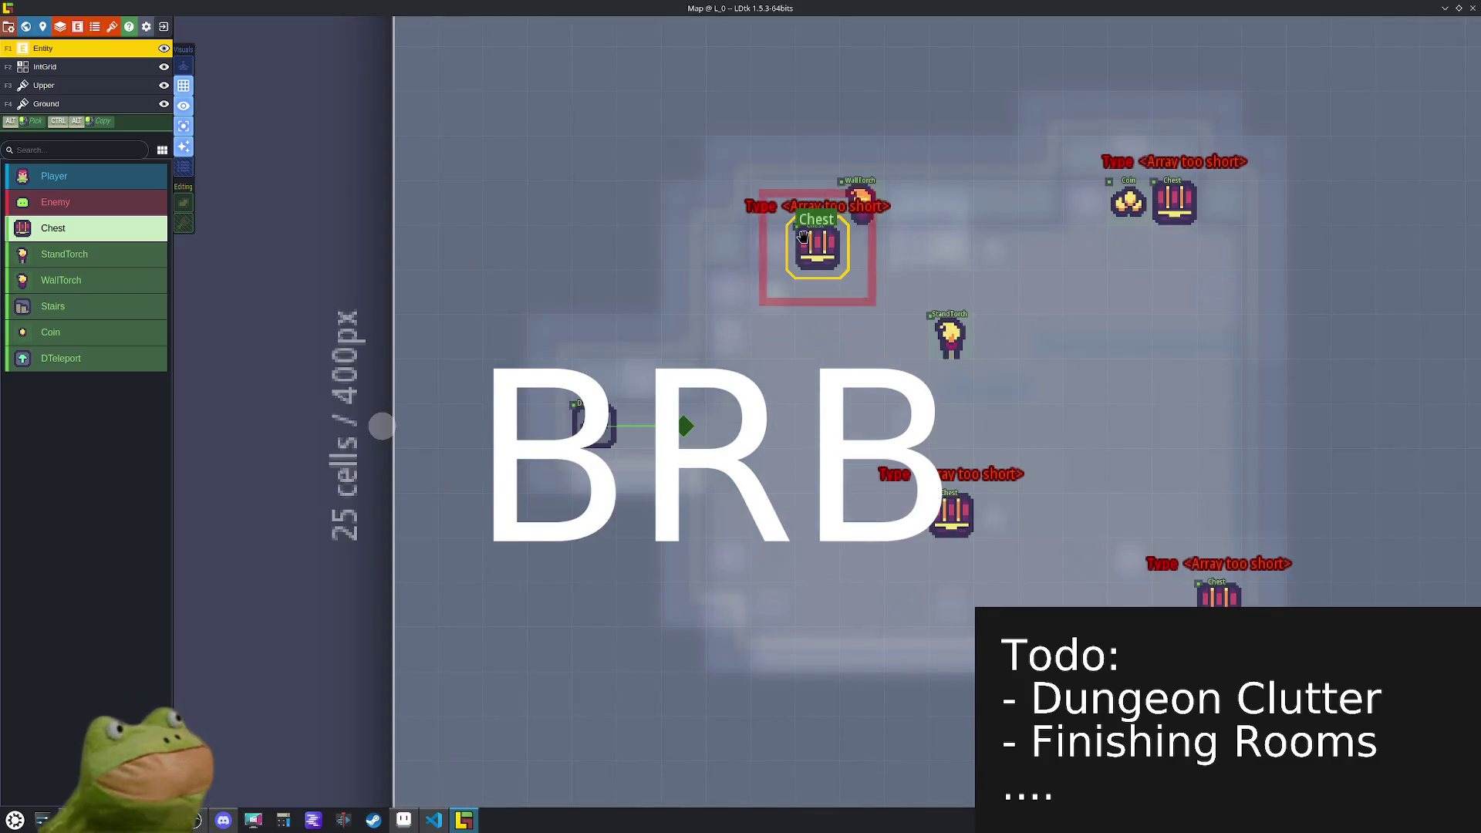
pyautogui.click(1276, 463)
pyautogui.click(1265, 484)
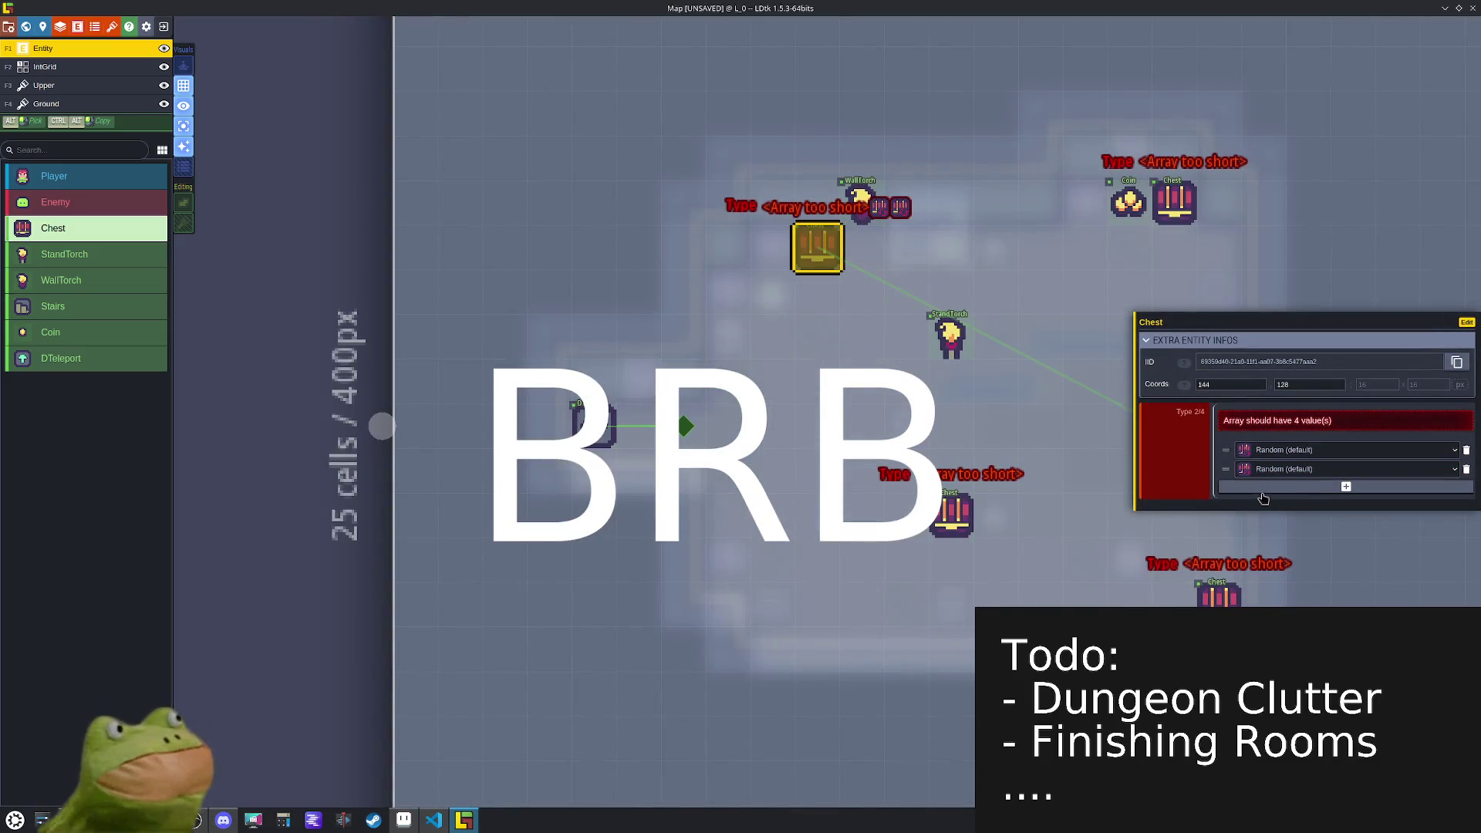
pyautogui.click(1261, 497)
pyautogui.click(1262, 498)
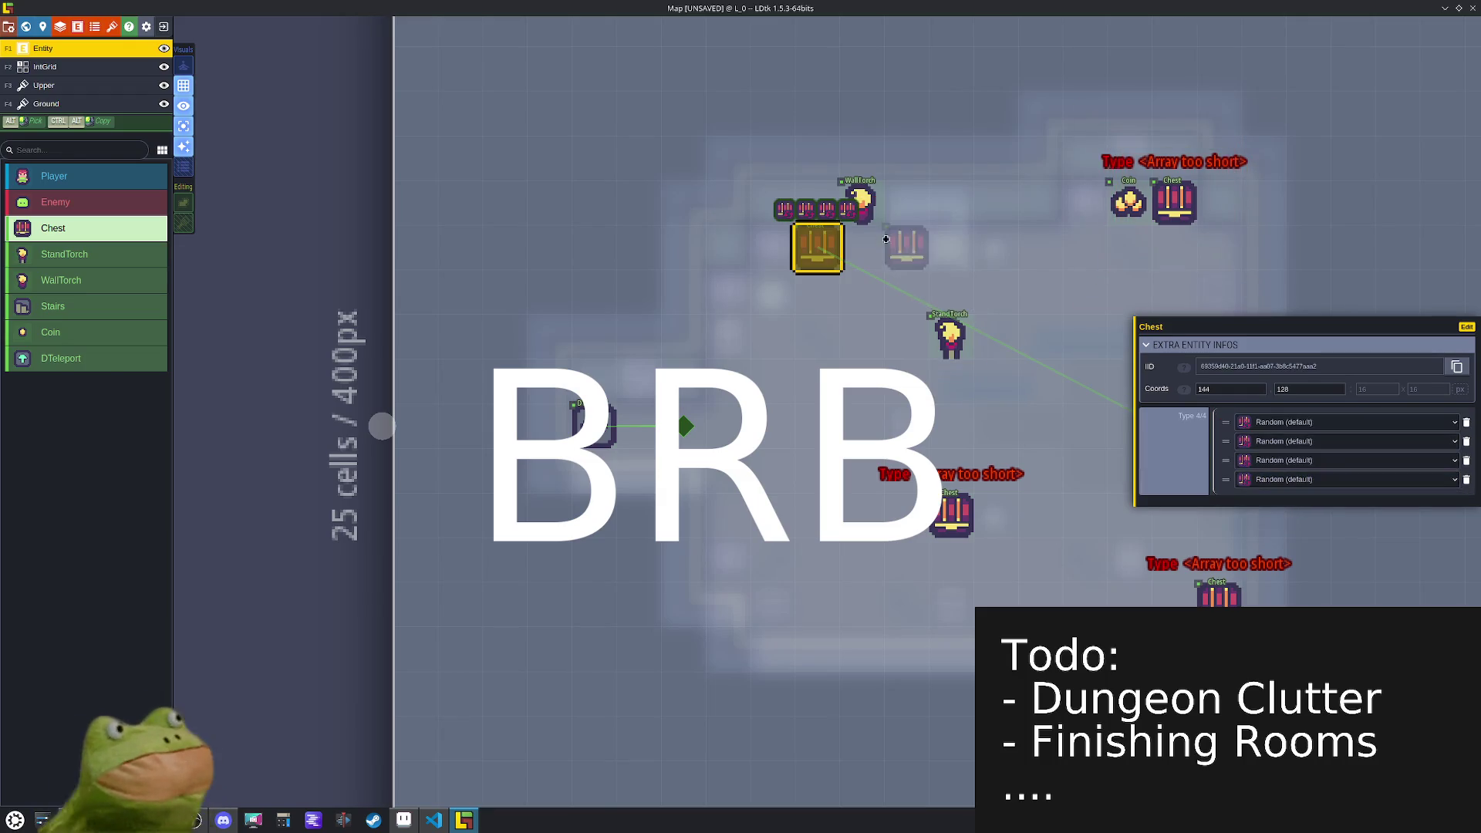
pyautogui.press('Escape')
# - Give the top-right and centre chests four item type entries each
pyautogui.click(1174, 202)
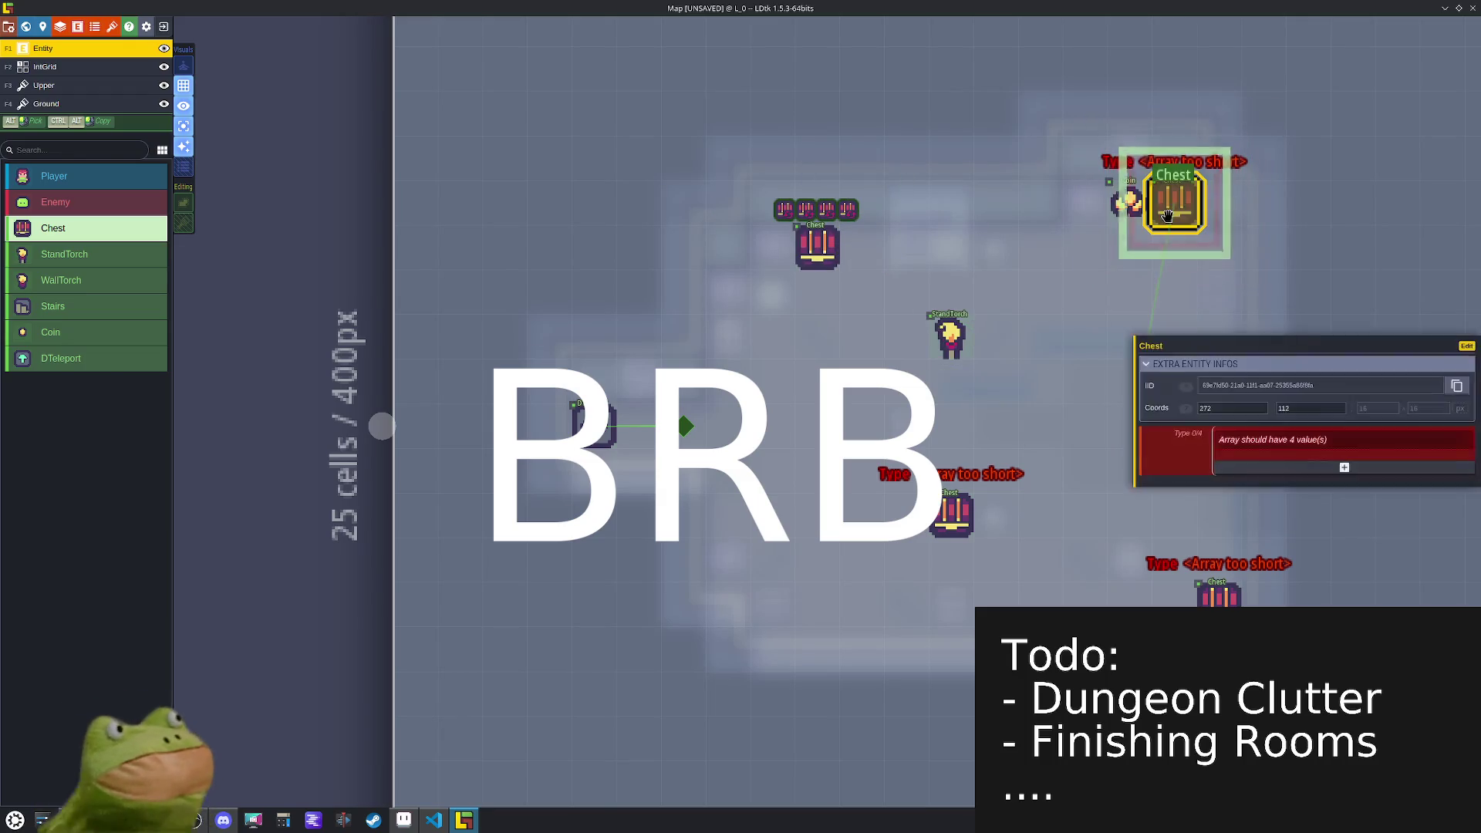
pyautogui.click(1265, 472)
pyautogui.click(1265, 484)
pyautogui.click(1263, 493)
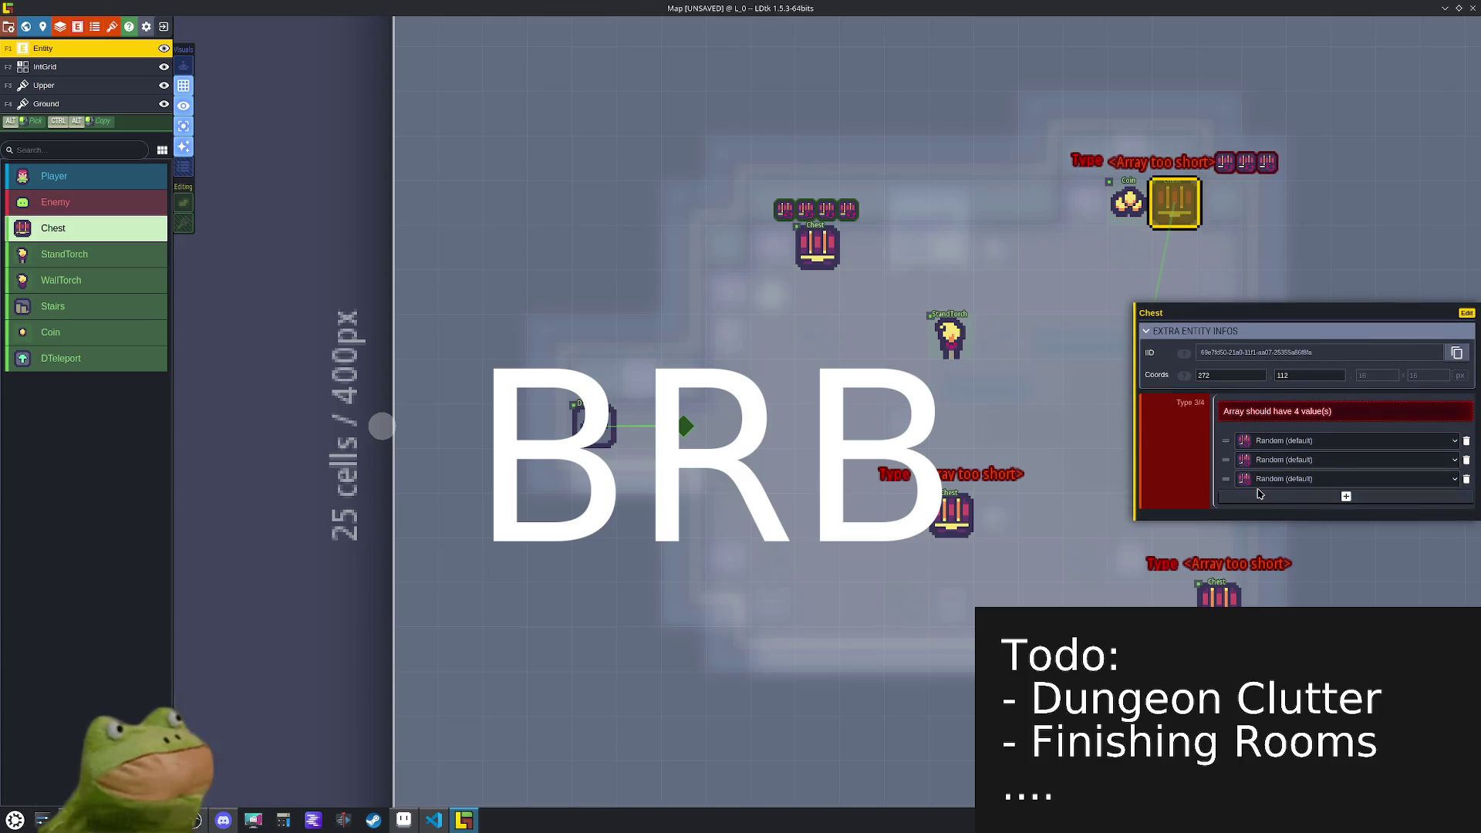
pyautogui.click(1261, 497)
pyautogui.click(965, 515)
pyautogui.click(1318, 462)
pyautogui.click(1288, 480)
pyautogui.click(1287, 489)
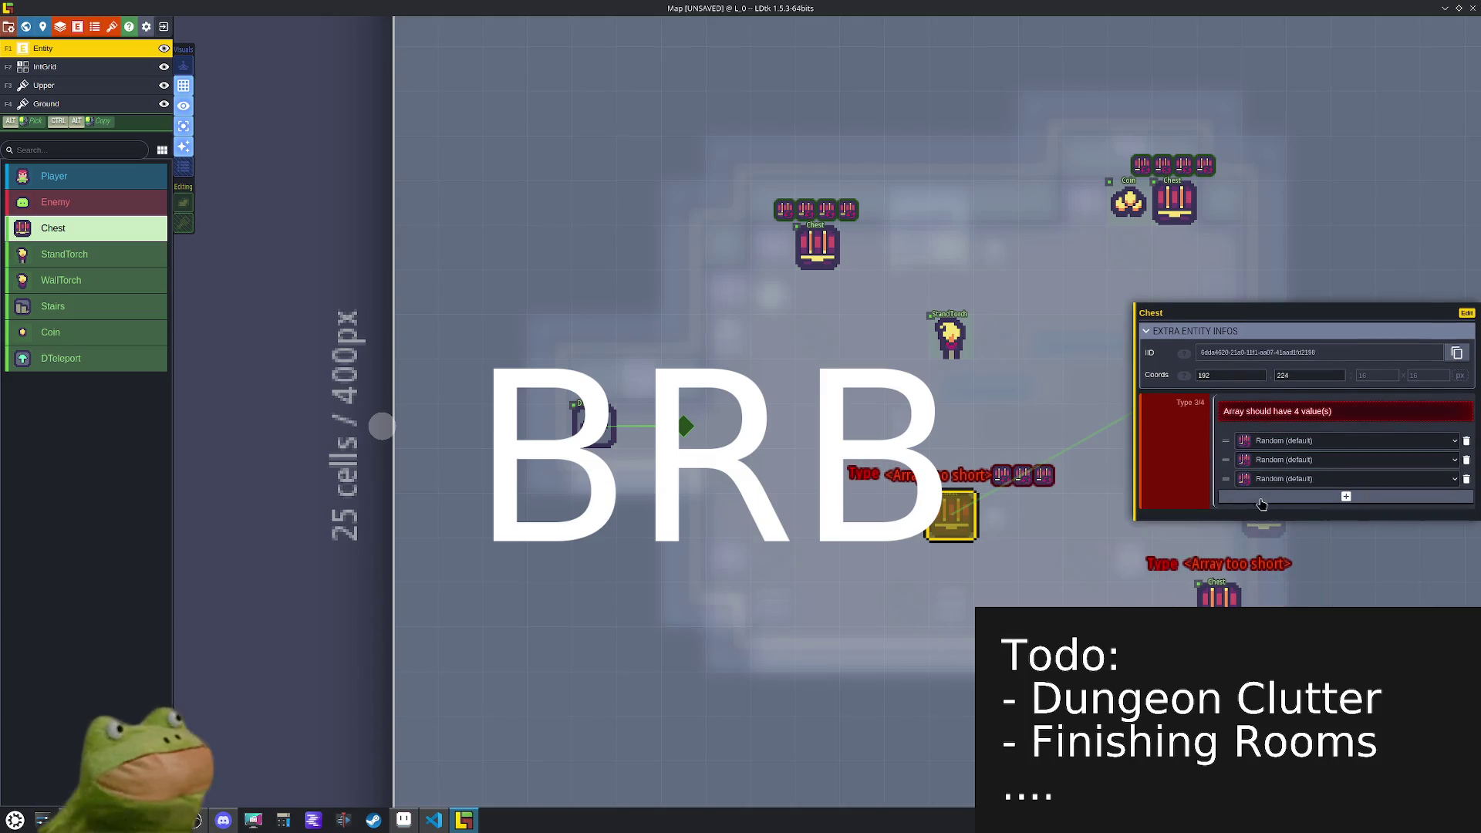
pyautogui.click(1288, 497)
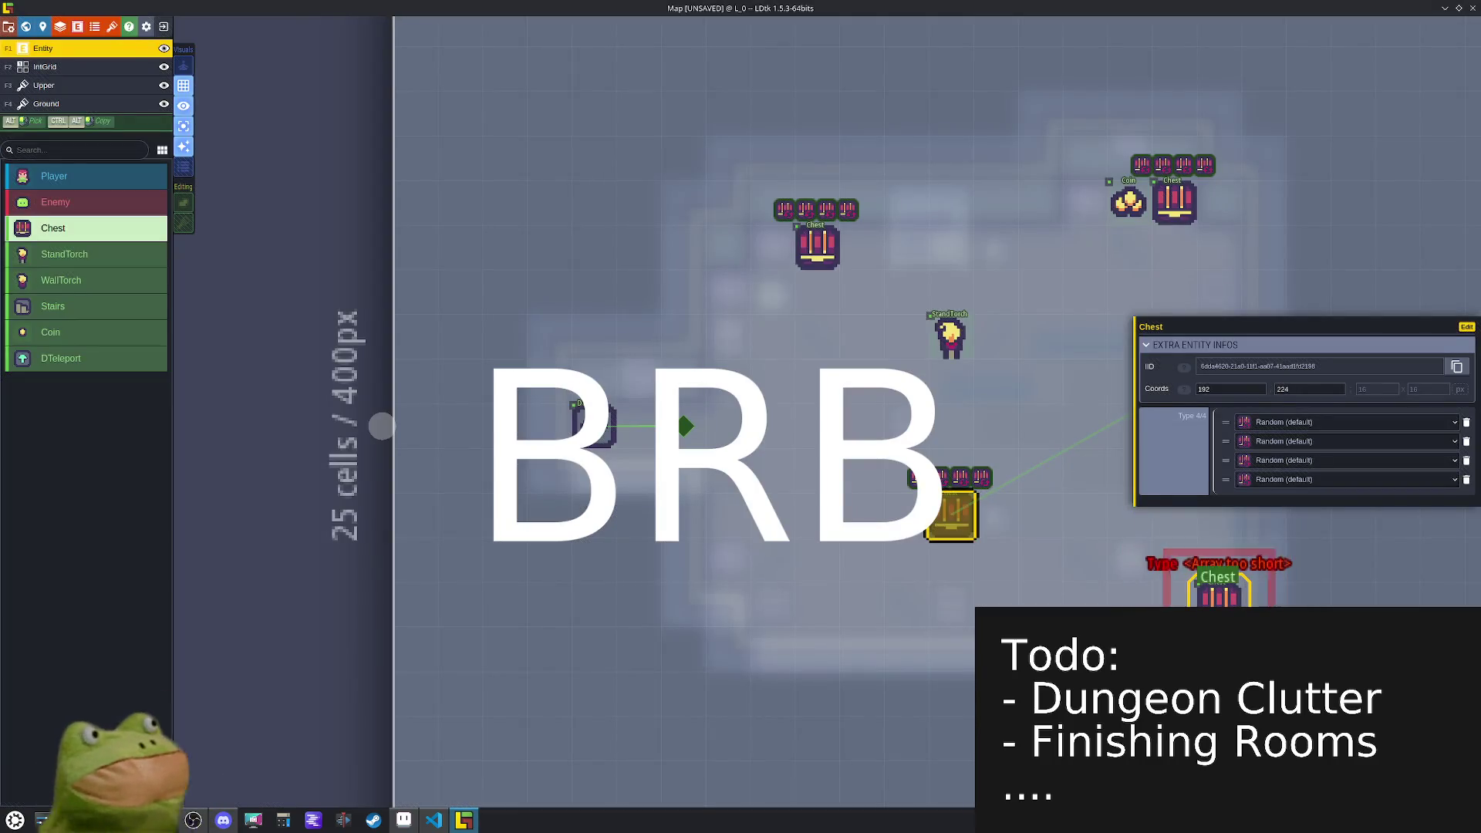
# - Fill the bottom-right chest's Type array to four entries and recentre the room
pyautogui.click(1218, 593)
pyautogui.click(1270, 468)
pyautogui.click(1265, 478)
pyautogui.click(1257, 488)
pyautogui.click(1250, 498)
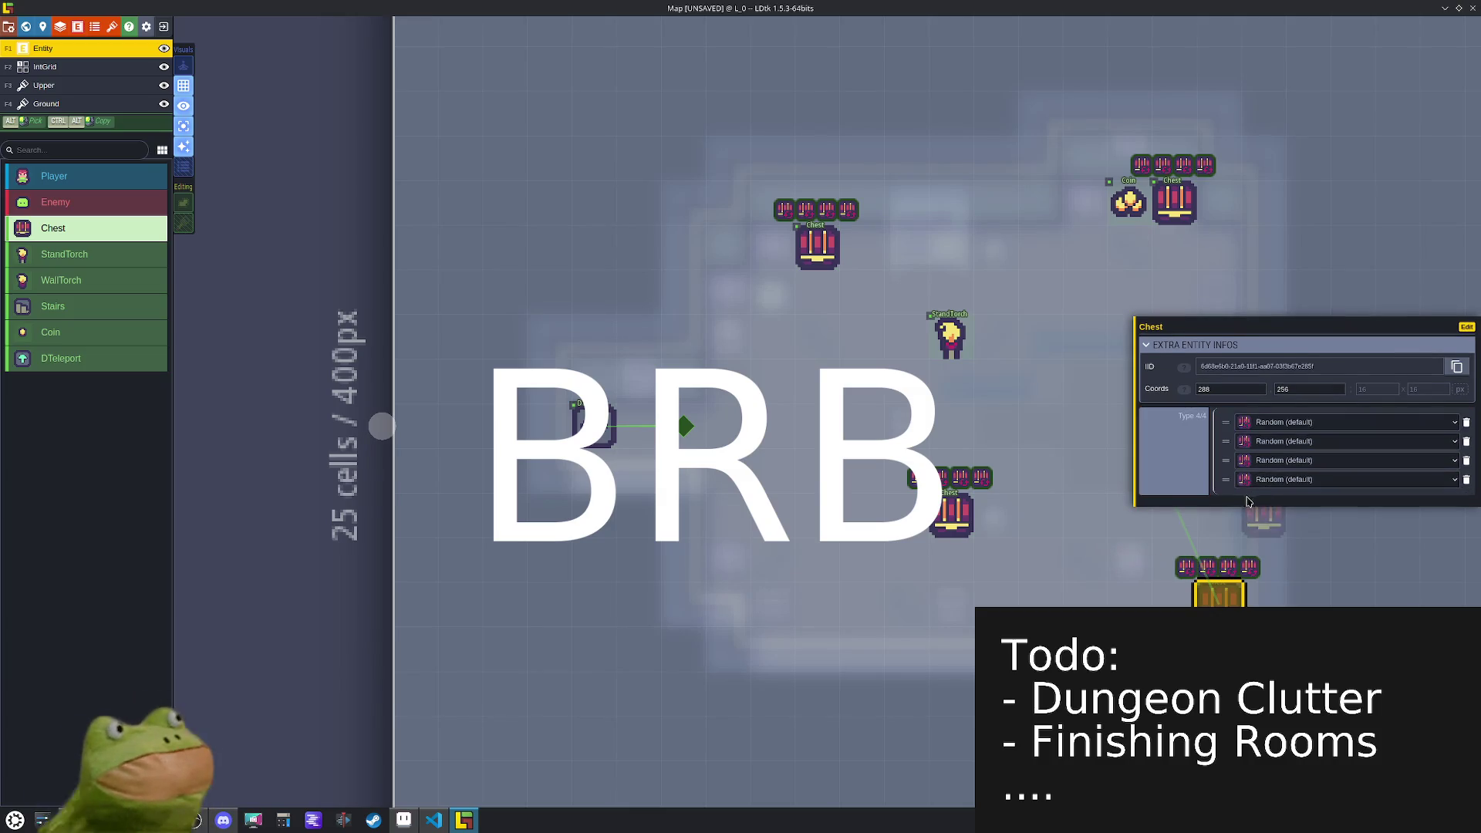
pyautogui.moveTo(1084, 512); pyautogui.dragTo(820, 506)
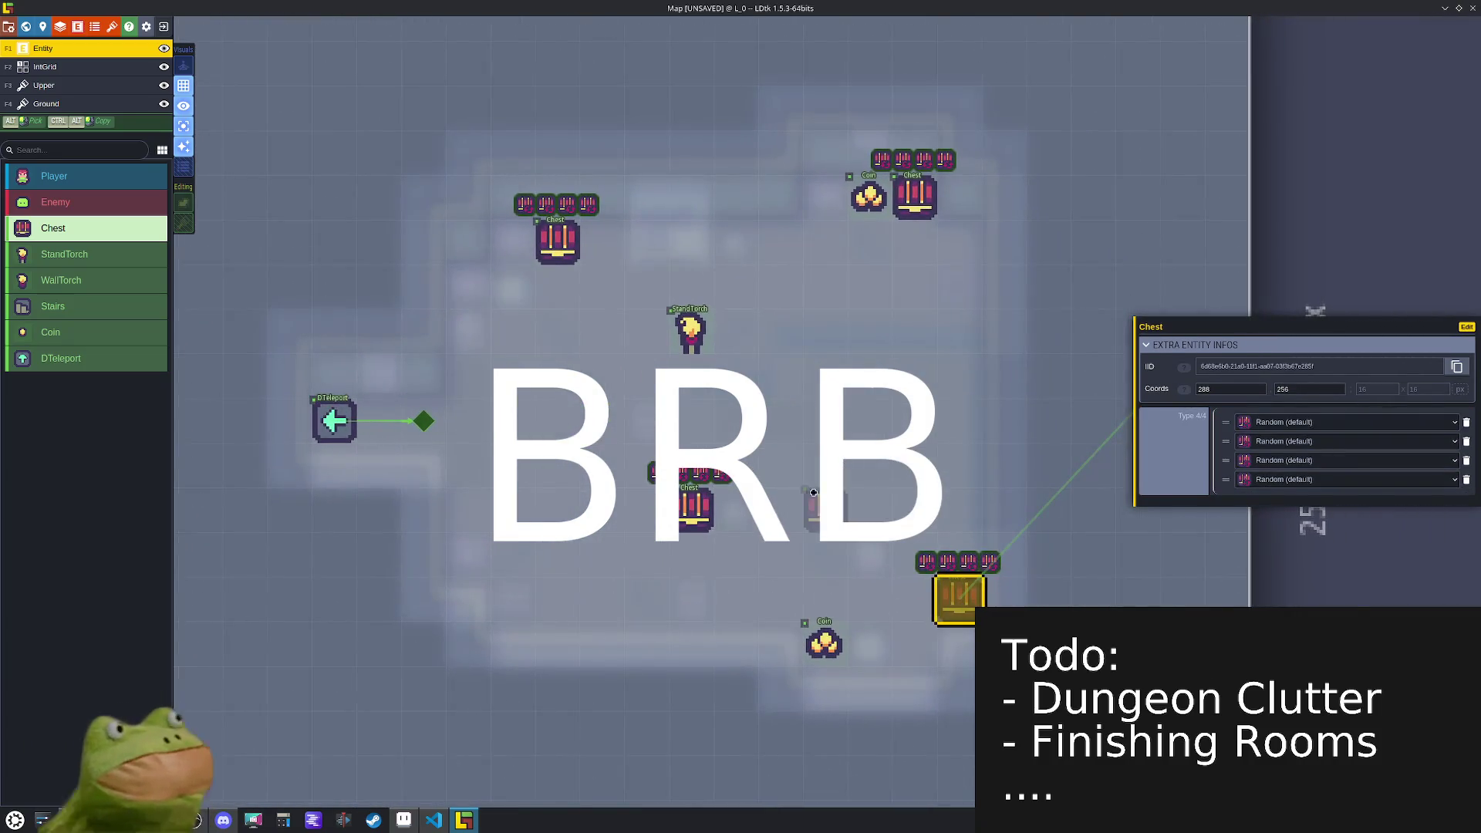
# - Give the top-left chest Scrap, Utility and Food item types
pyautogui.click(558, 241)
pyautogui.click(1310, 422)
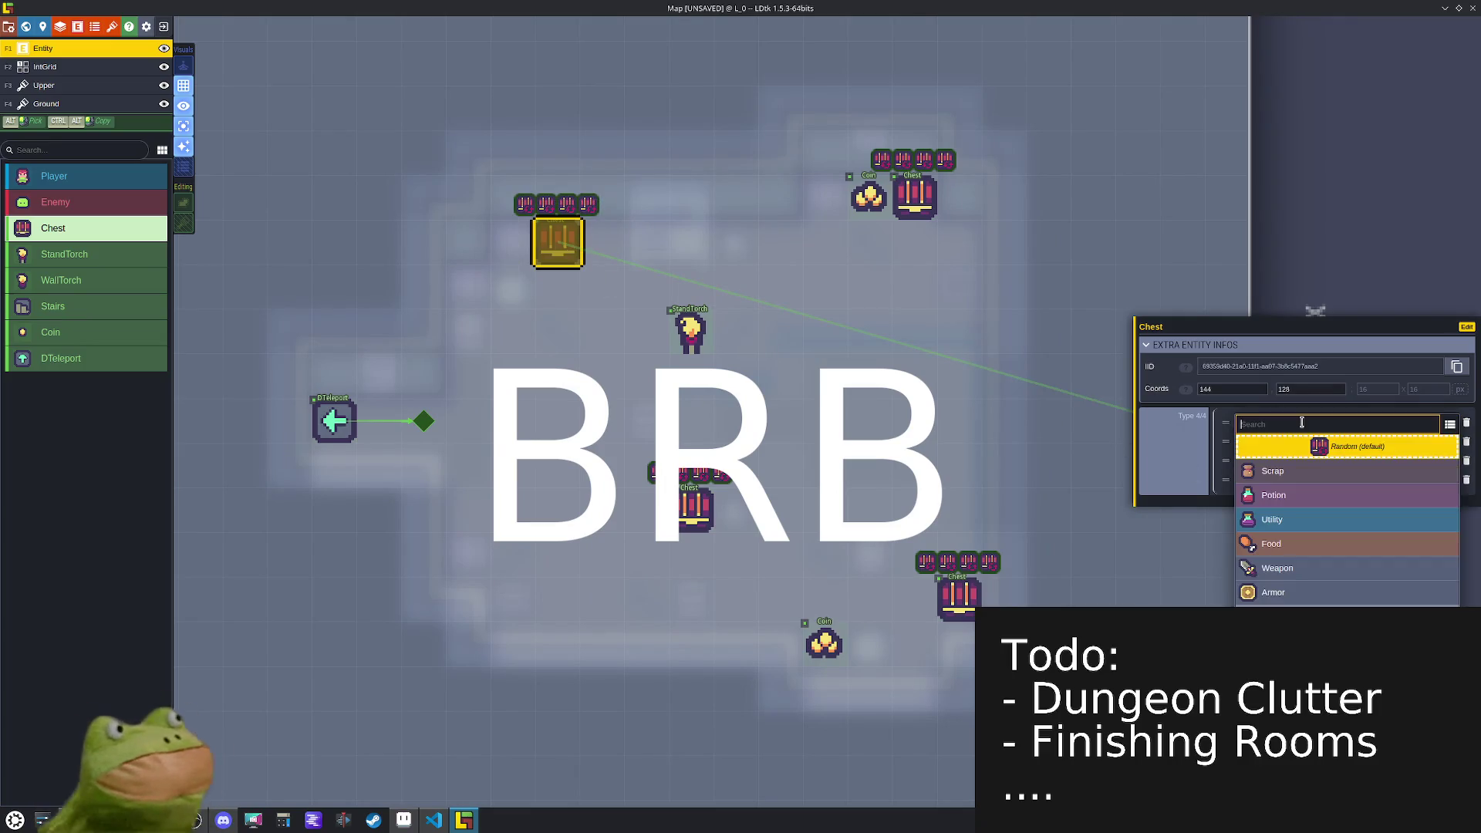
pyautogui.click(1305, 472)
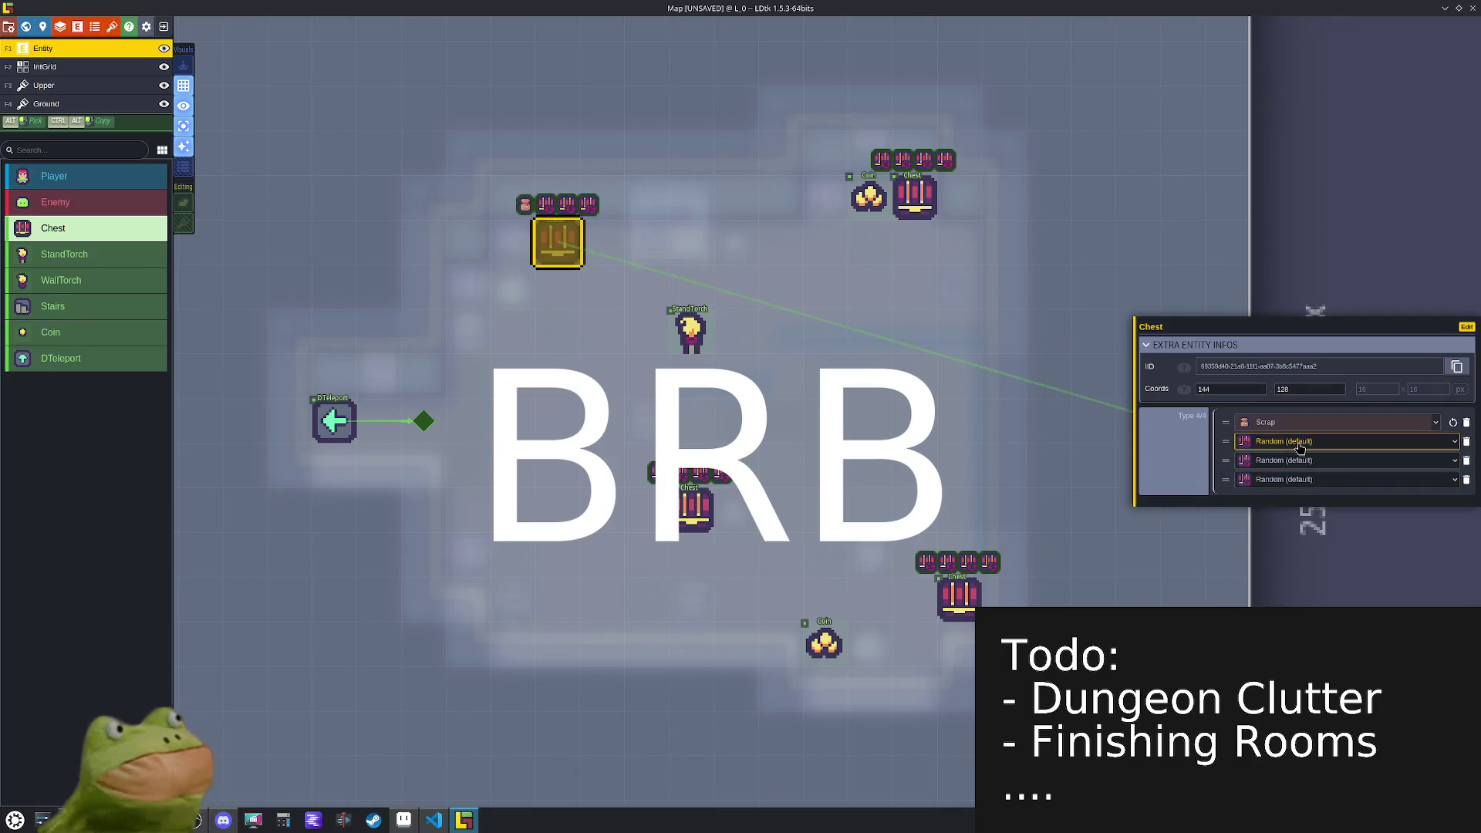
pyautogui.click(1300, 448)
pyautogui.click(1314, 538)
pyautogui.click(1288, 460)
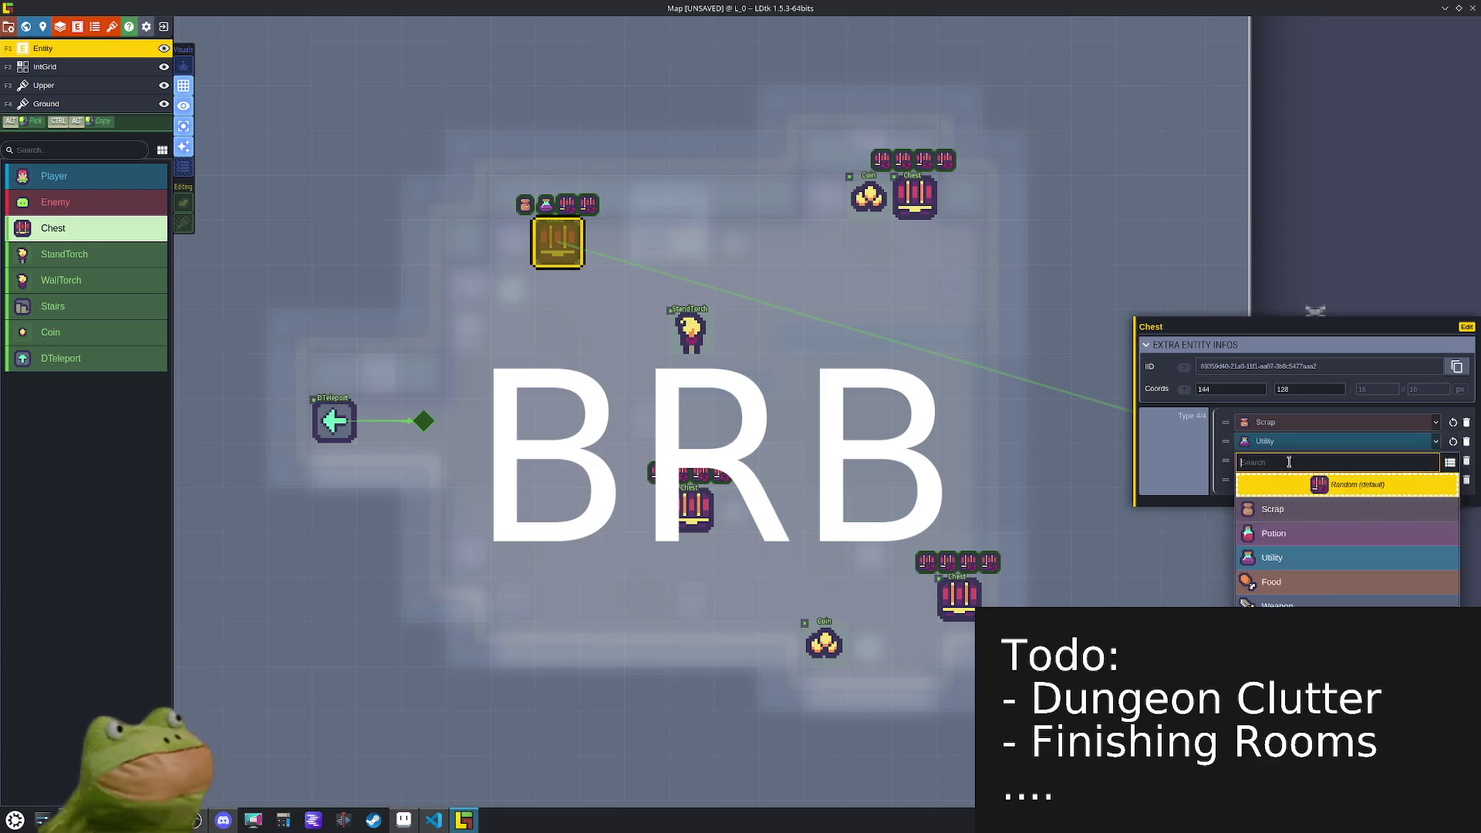
pyautogui.click(1270, 582)
# - Give the top-right chest Weapon, Armor and Scroll item types
pyautogui.click(915, 199)
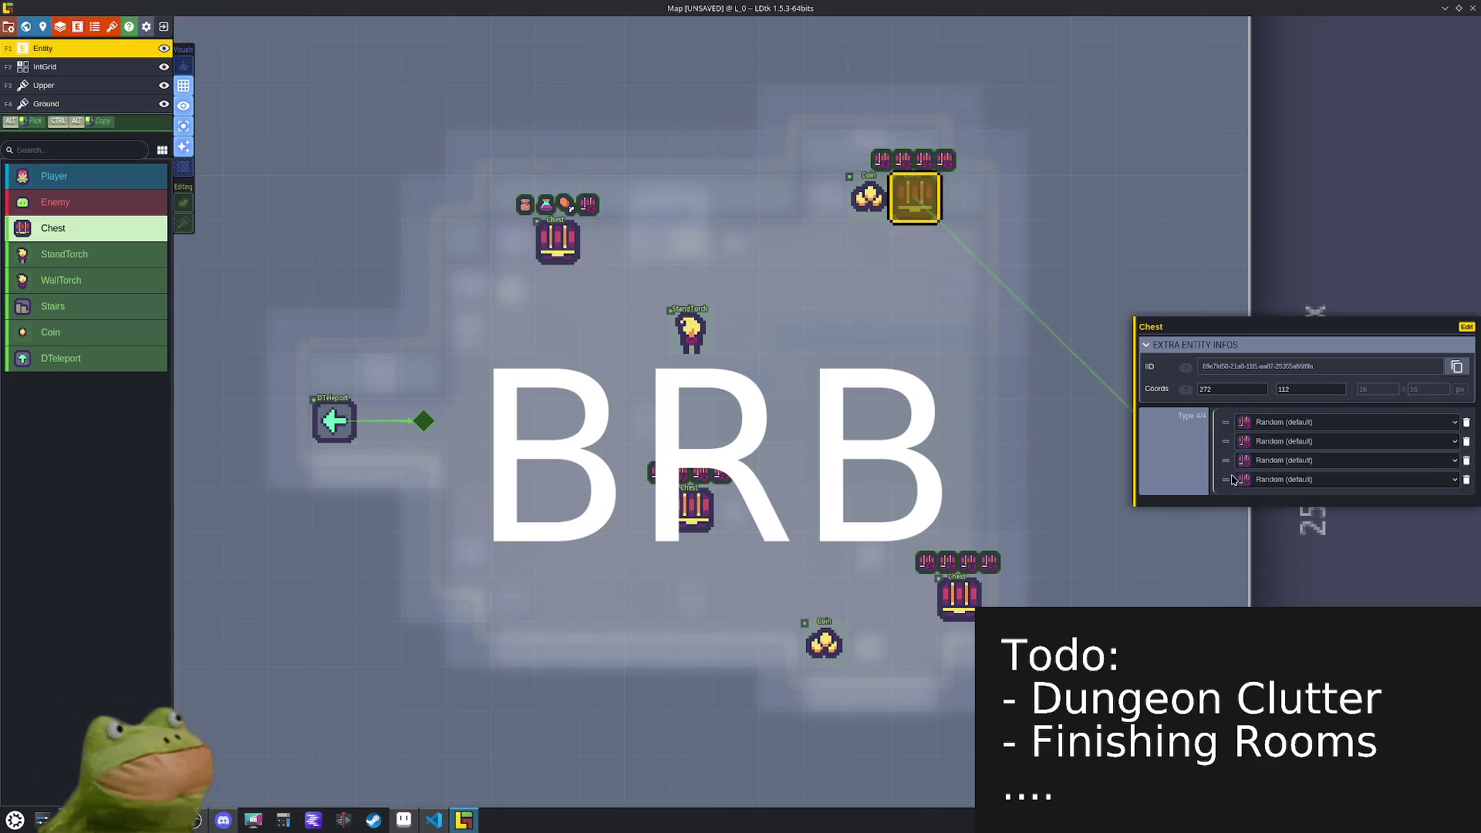
pyautogui.click(1302, 423)
pyautogui.click(1315, 565)
pyautogui.click(1280, 441)
pyautogui.click(1296, 605)
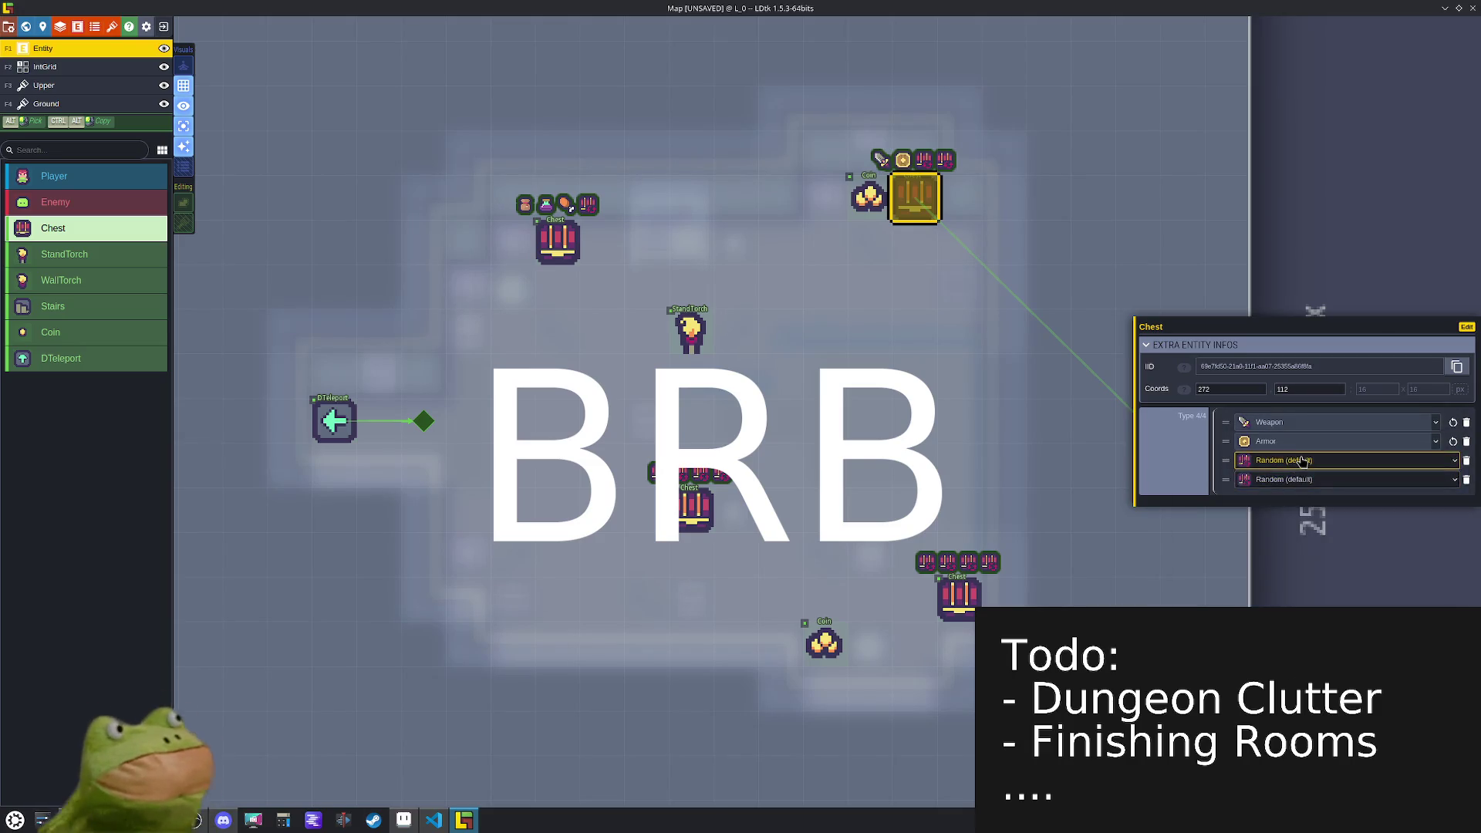
pyautogui.click(1301, 461)
pyautogui.click(1280, 654)
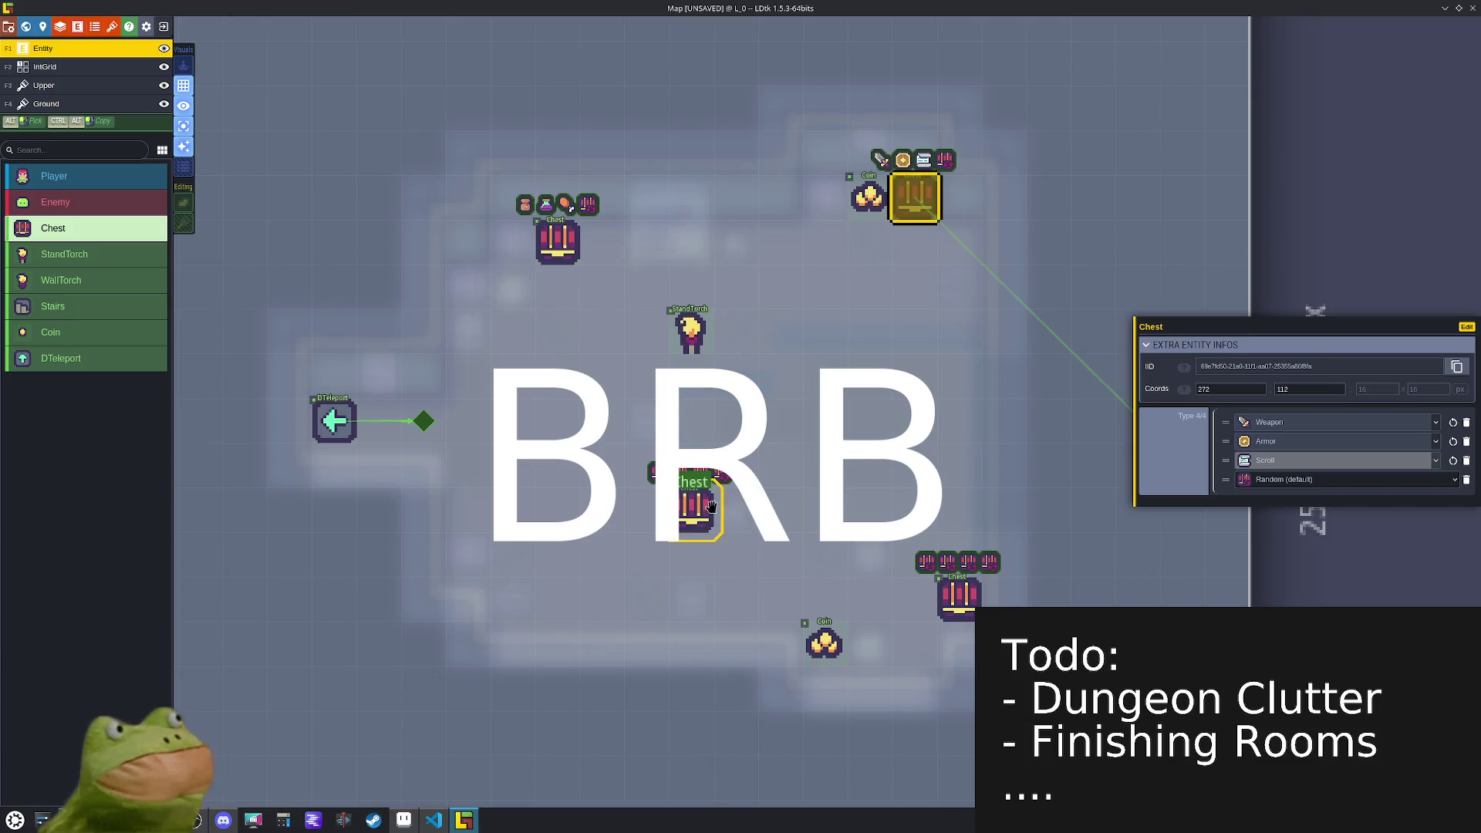
# - Give the centre chest Potion, Food and Mimic item types
pyautogui.click(710, 505)
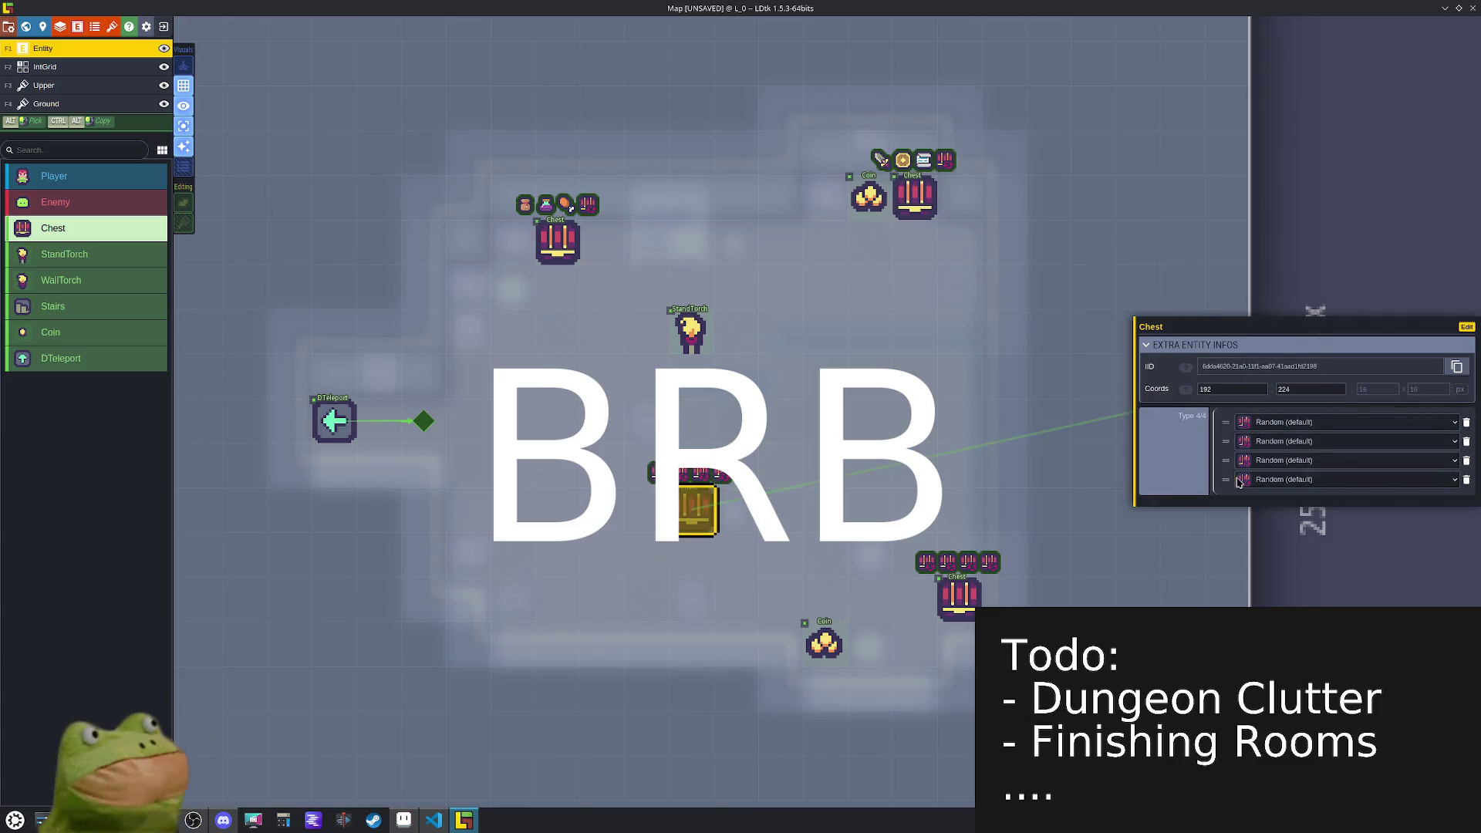
pyautogui.click(1332, 421)
pyautogui.click(1304, 494)
pyautogui.click(1305, 441)
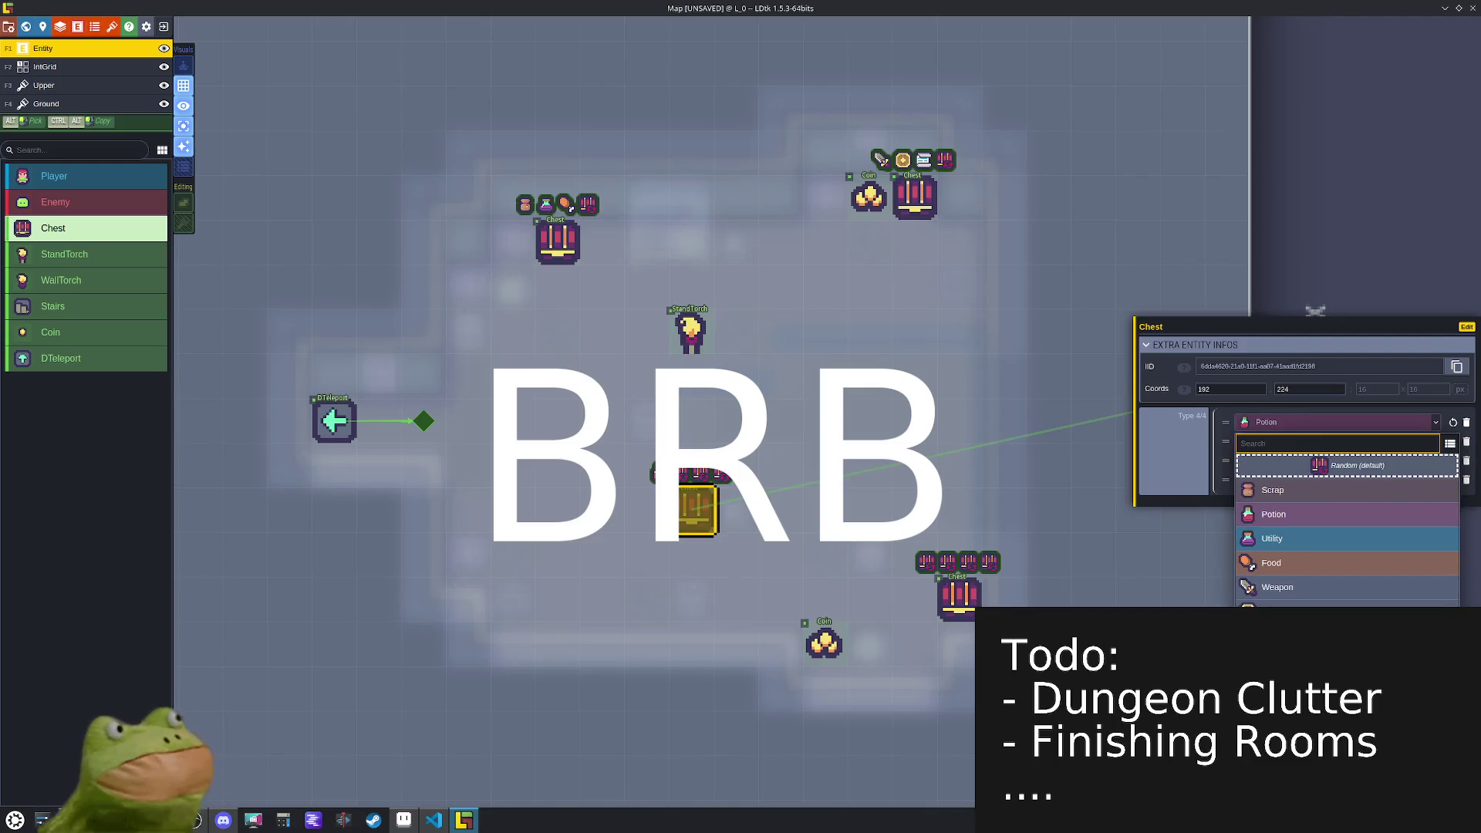
pyautogui.click(1273, 562)
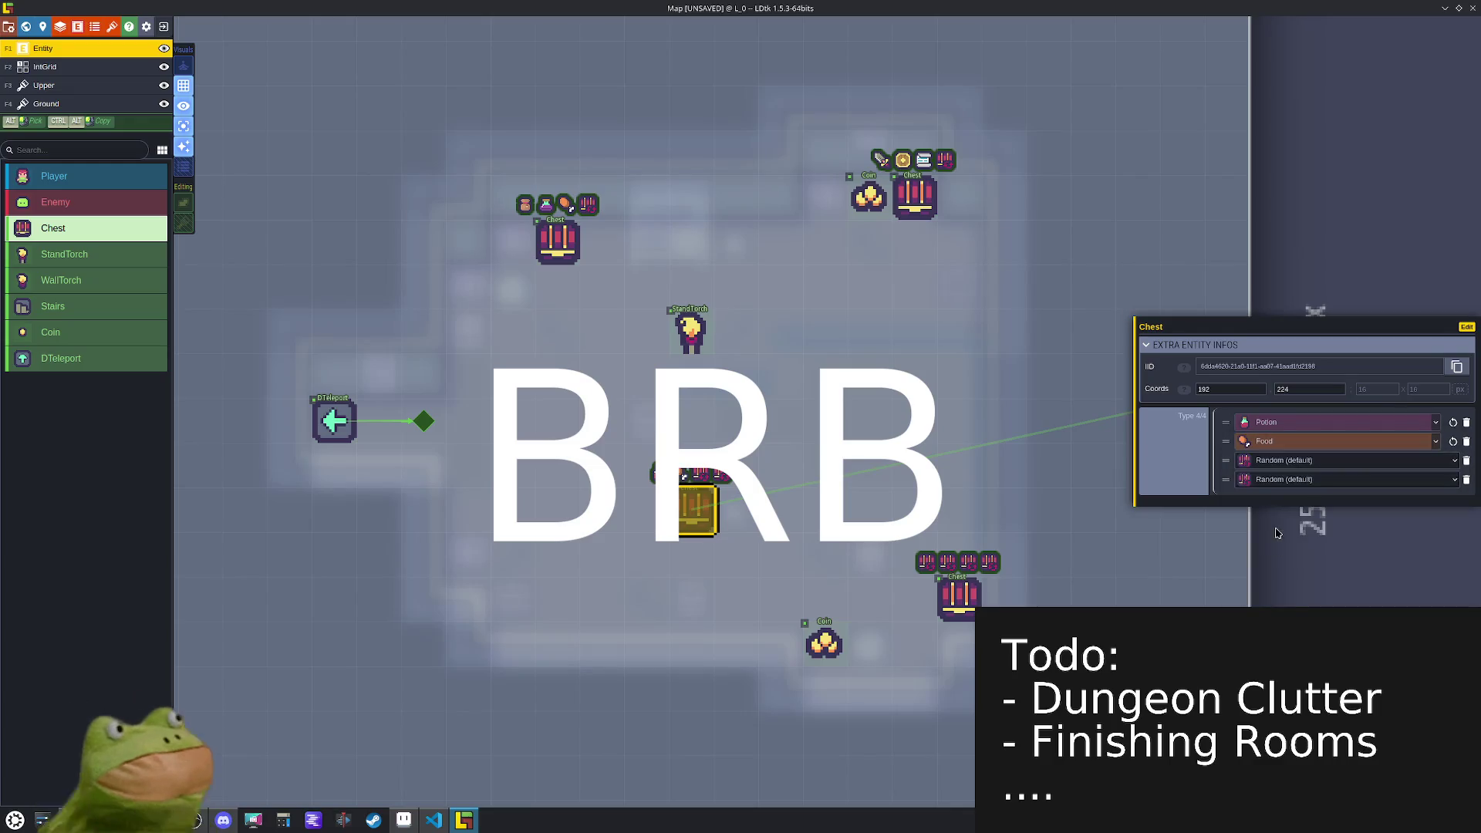
pyautogui.click(1281, 461)
pyautogui.click(1272, 593)
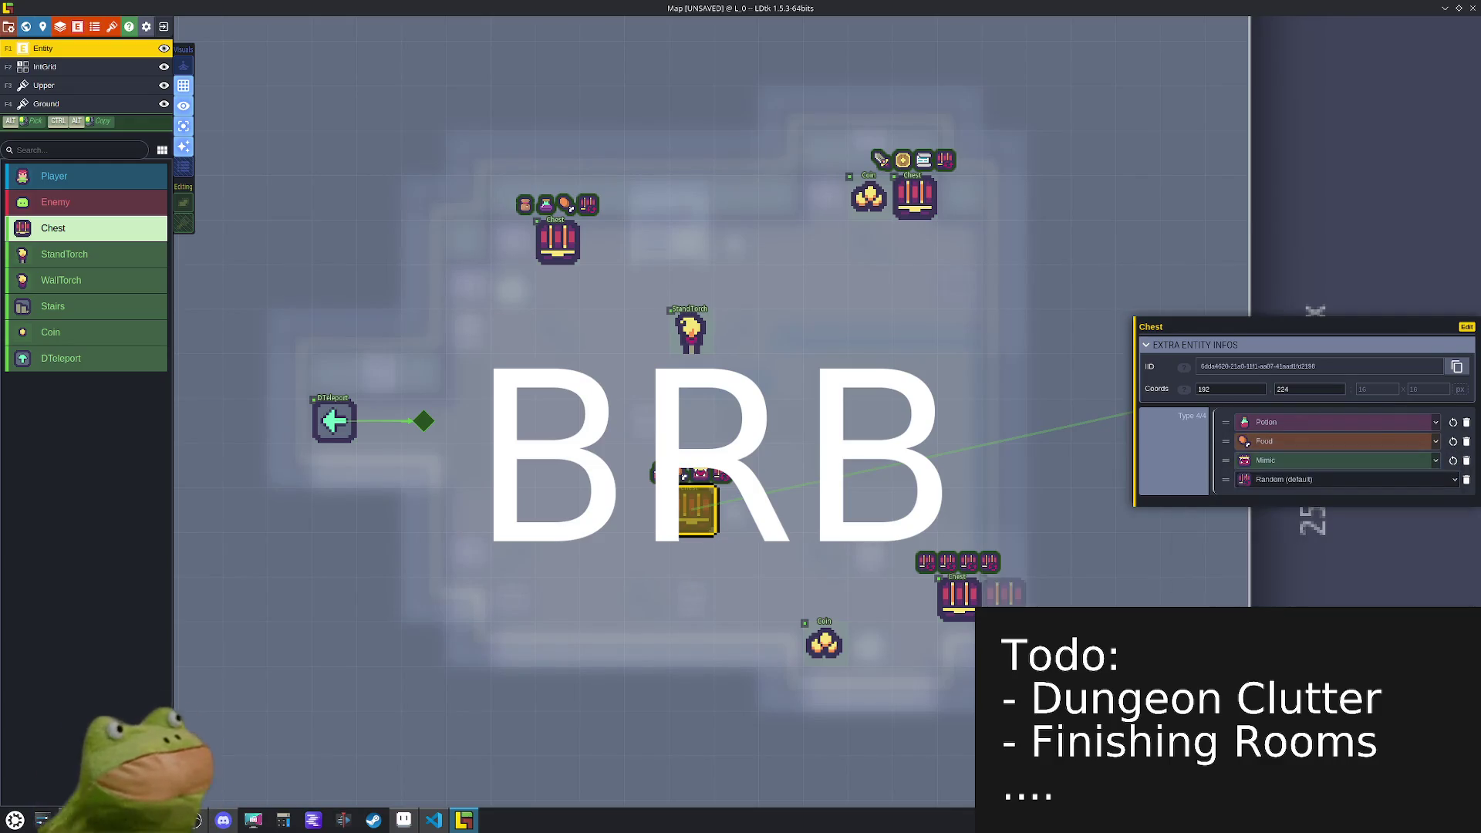
# - Give the bottom-right chest Scrap, Potion and Utility item types
pyautogui.click(967, 604)
pyautogui.click(1311, 422)
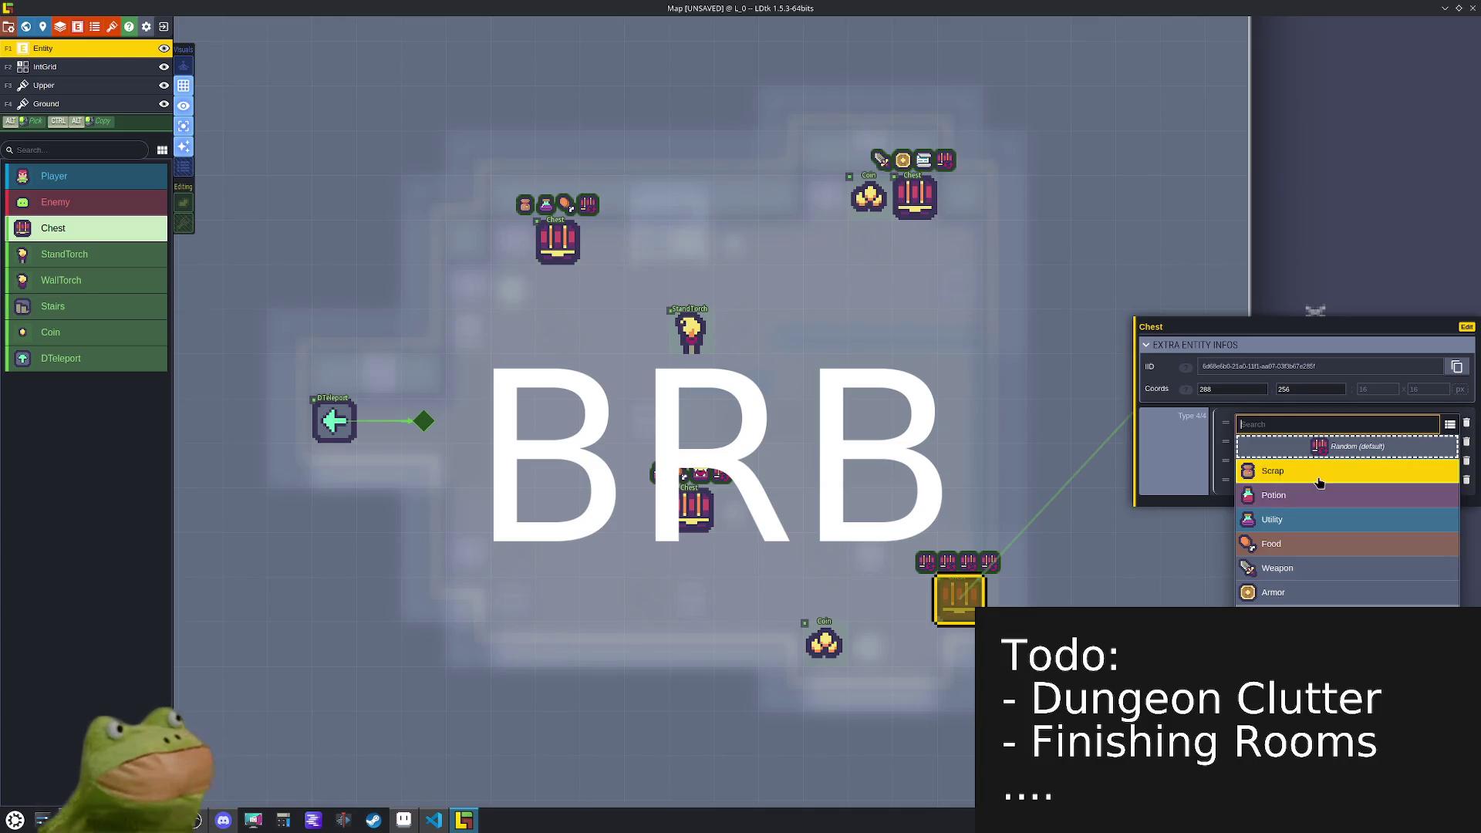
pyautogui.click(1318, 476)
pyautogui.click(1304, 441)
pyautogui.click(1298, 512)
pyautogui.click(1284, 458)
pyautogui.click(1276, 565)
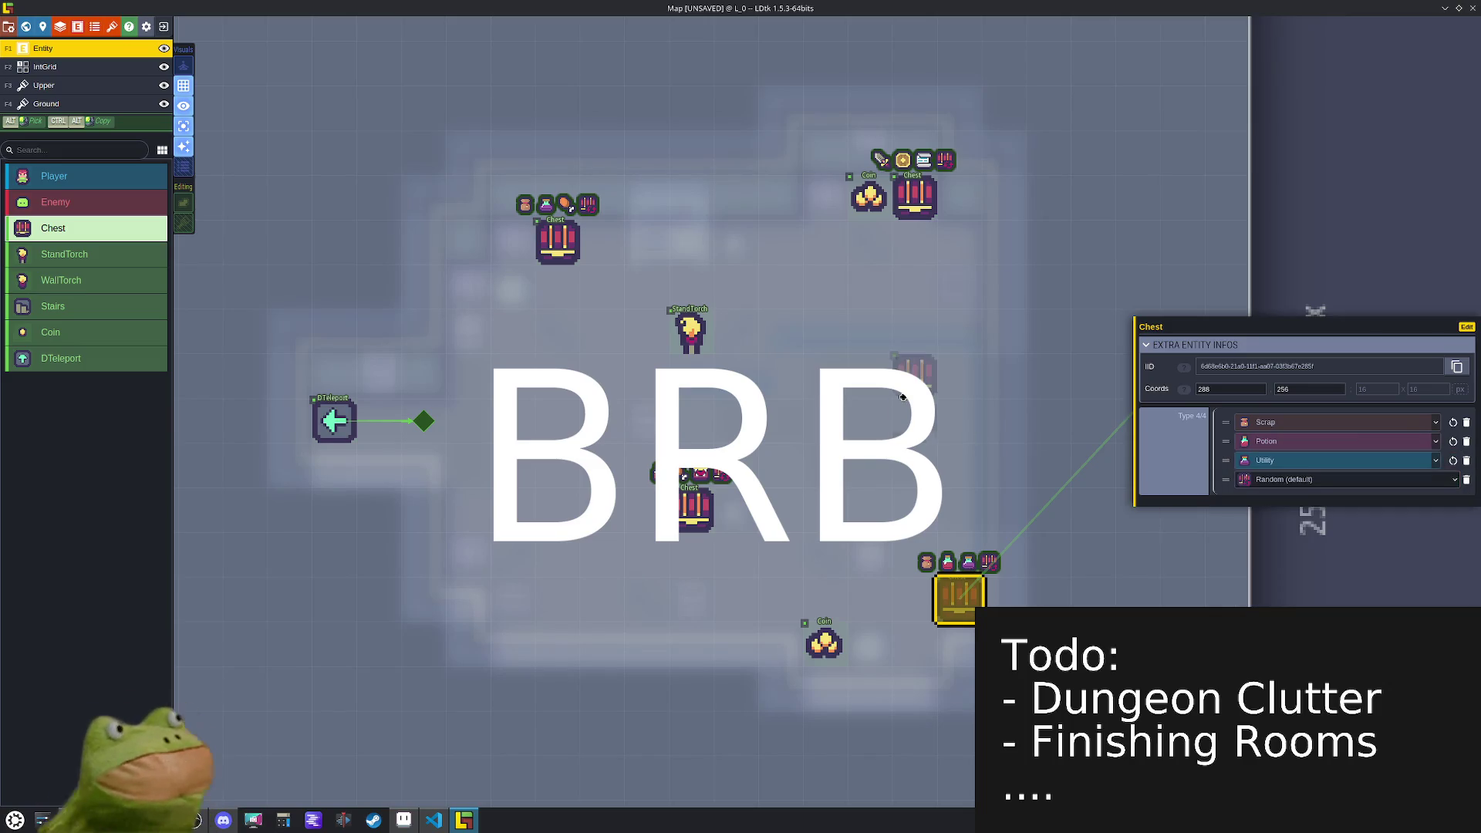
pyautogui.scroll(-5, 885, 416)
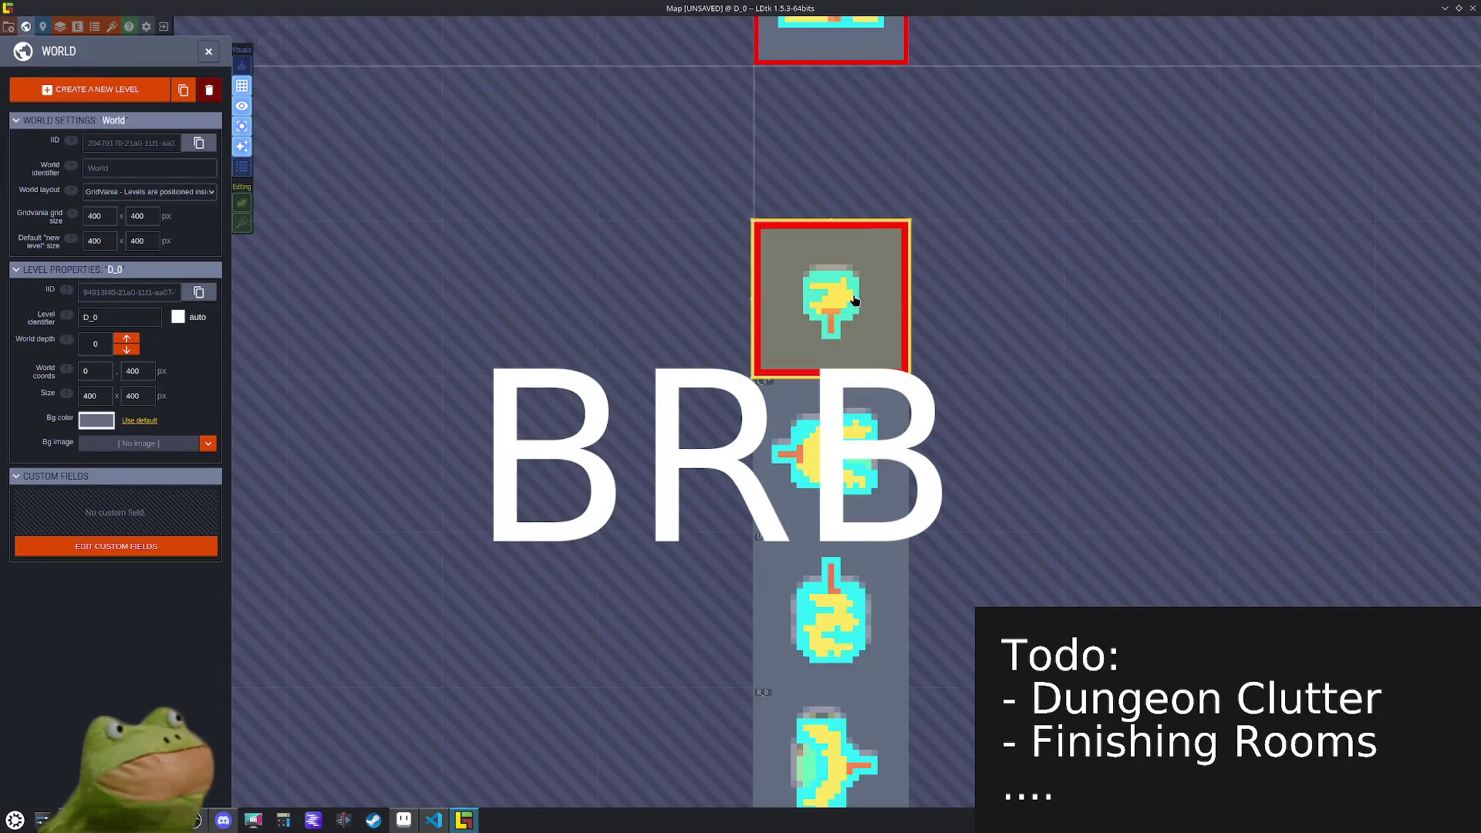
# - Open level D_0 and fill its first chest's Type array to four entries
pyautogui.click(852, 310)
pyautogui.doubleClick(846, 466)
pyautogui.click(715, 324)
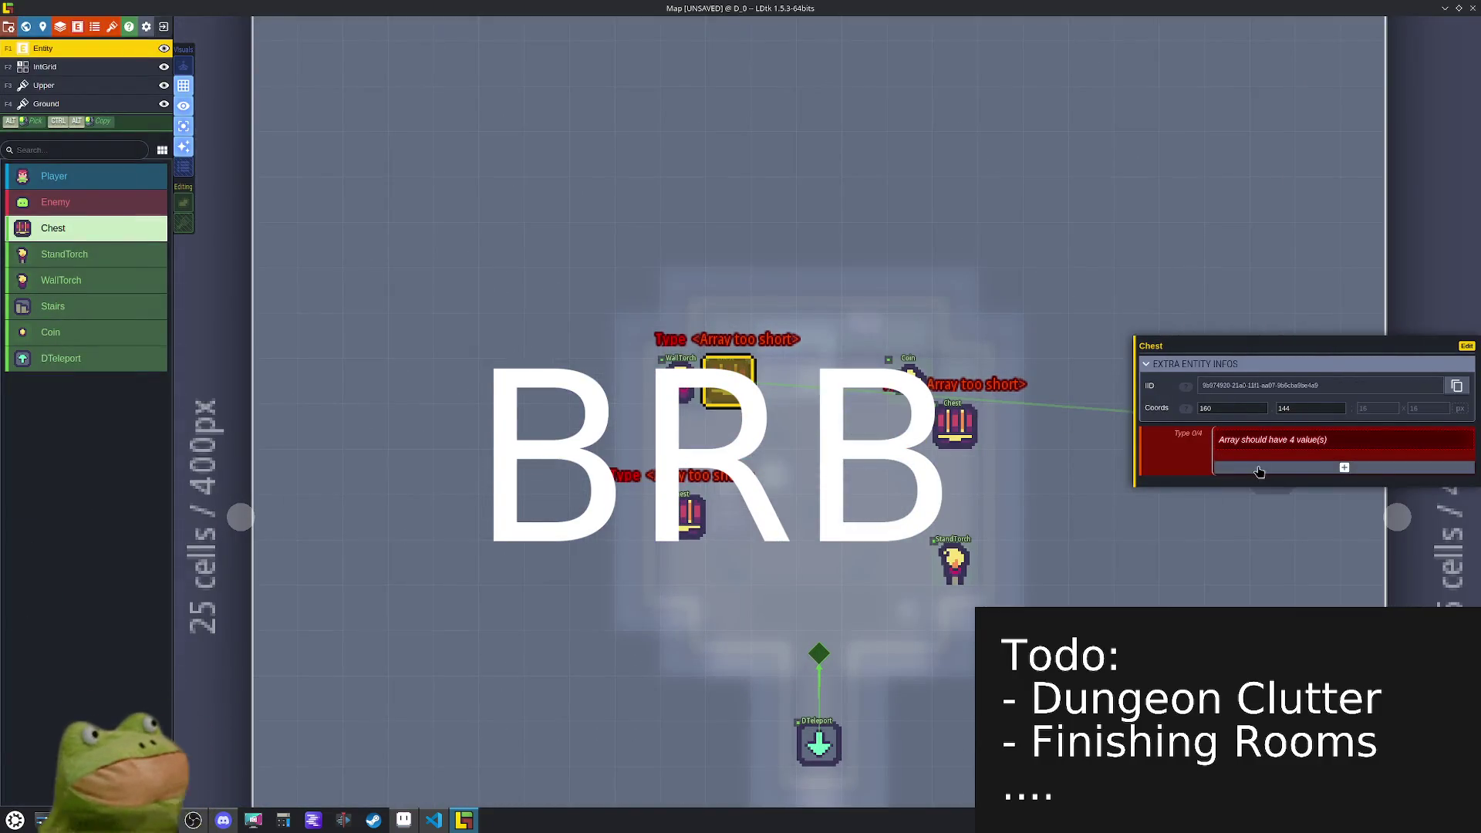
pyautogui.click(1234, 470)
pyautogui.click(1234, 480)
pyautogui.click(1234, 493)
pyautogui.click(1234, 513)
# - Fill the right and left chests' Type arrays to four entries each
pyautogui.click(955, 424)
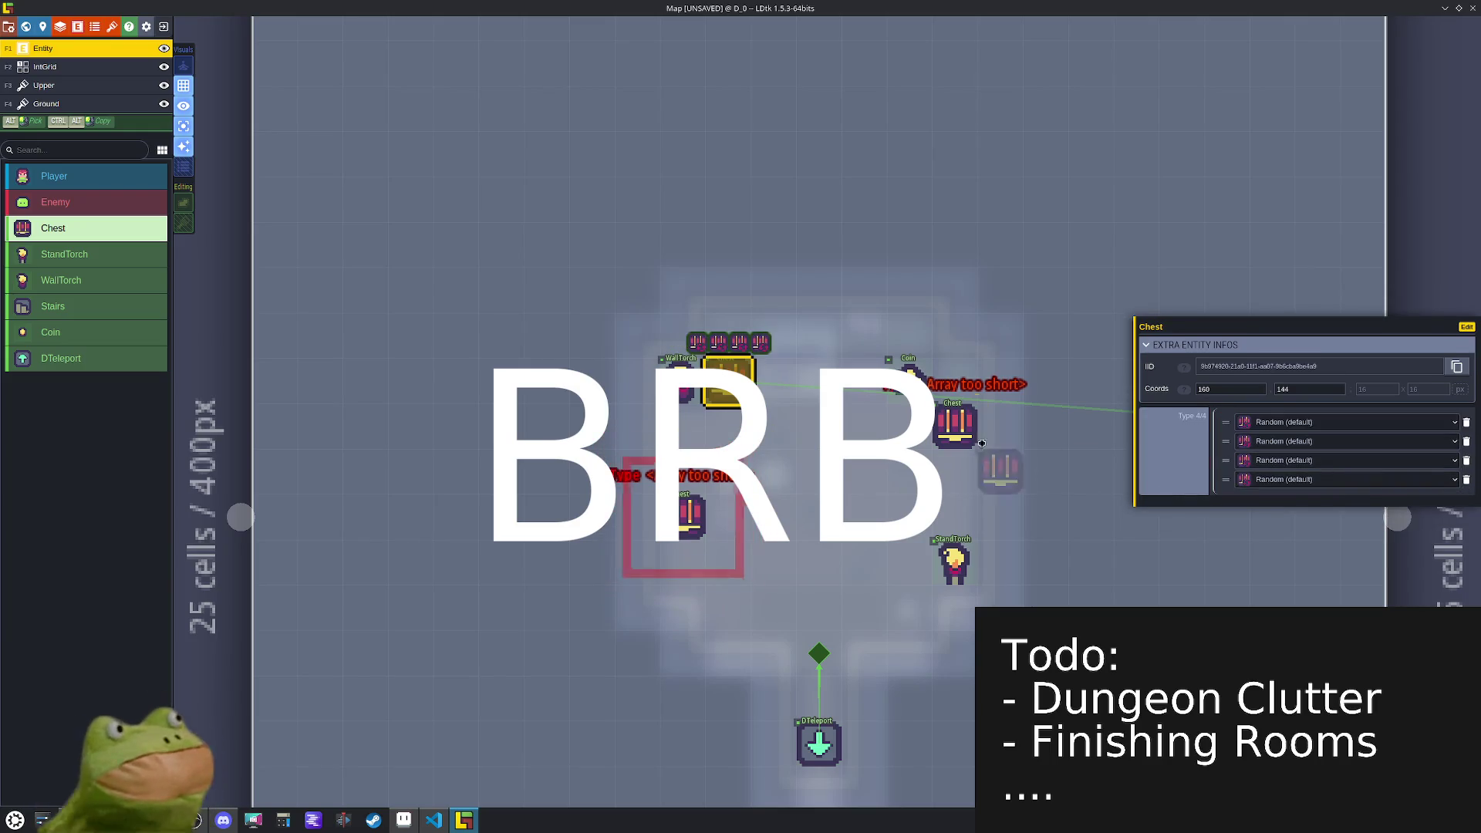
pyautogui.click(1344, 468)
pyautogui.click(1344, 476)
pyautogui.click(1344, 487)
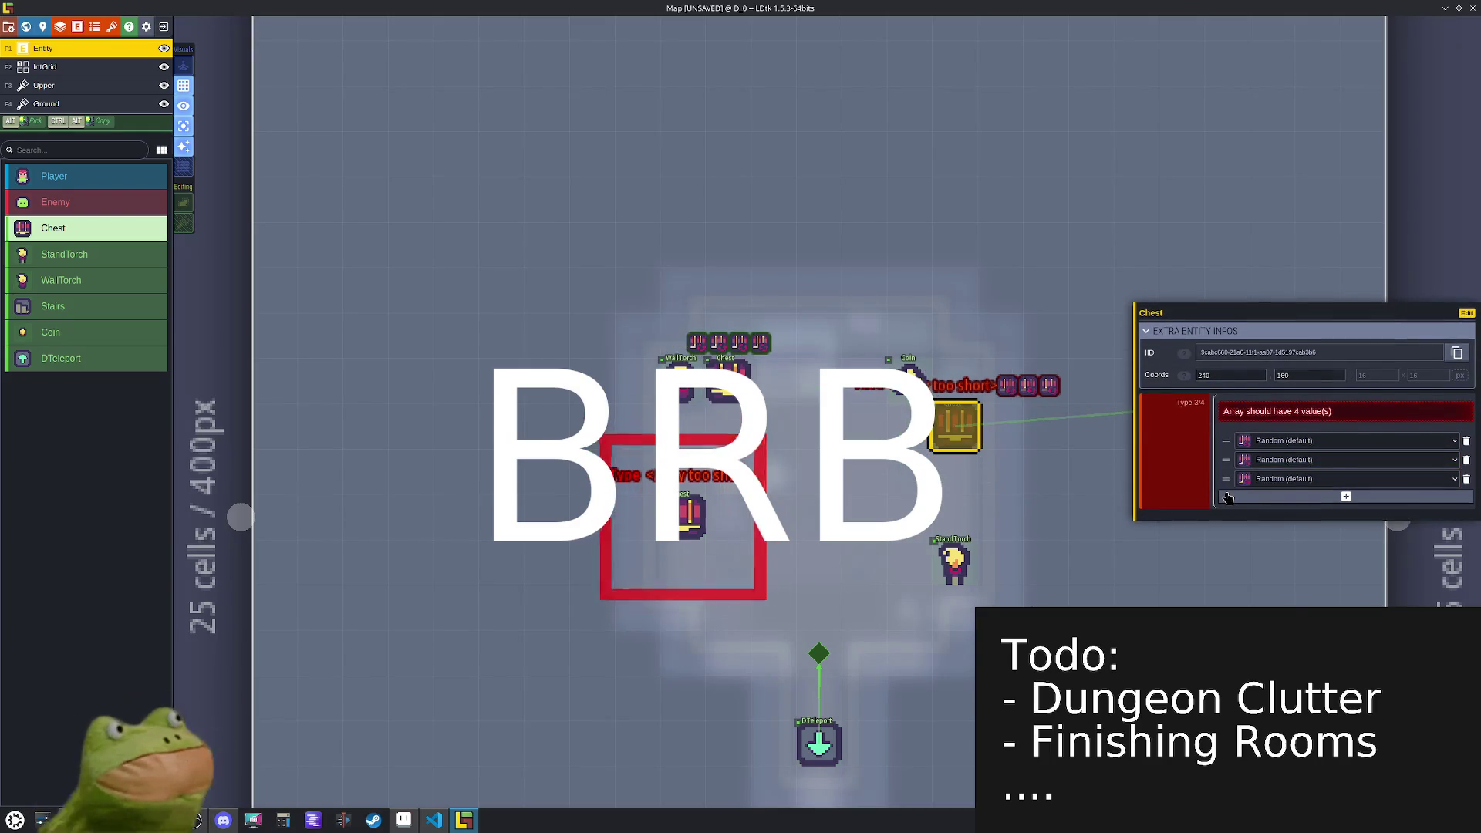
pyautogui.click(1344, 496)
pyautogui.click(686, 513)
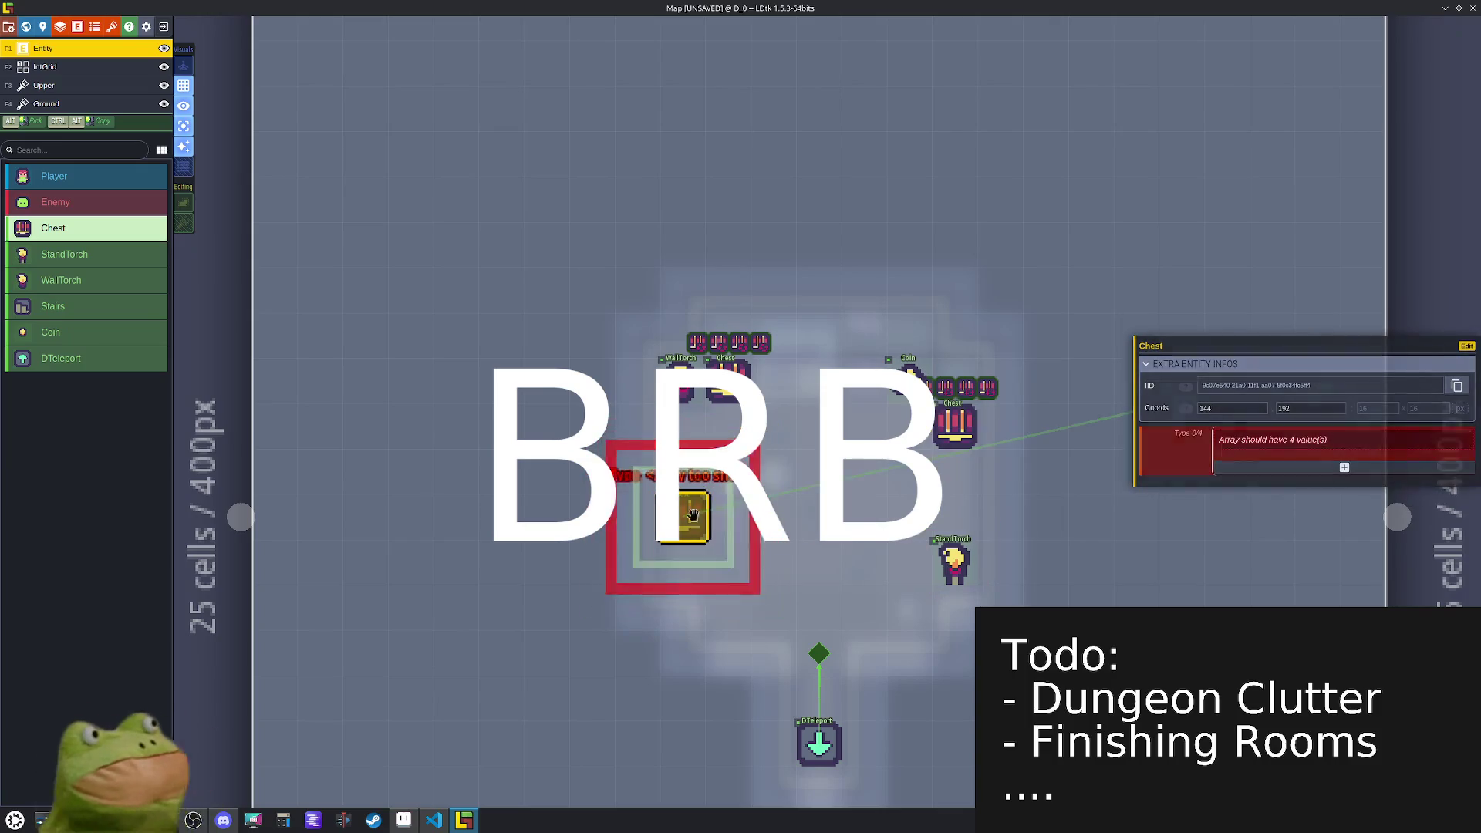
pyautogui.click(1257, 461)
pyautogui.click(1257, 478)
pyautogui.click(1255, 487)
pyautogui.click(1255, 505)
# - Give the upper chest Scrap, Potion and Gold loot types
pyautogui.click(727, 378)
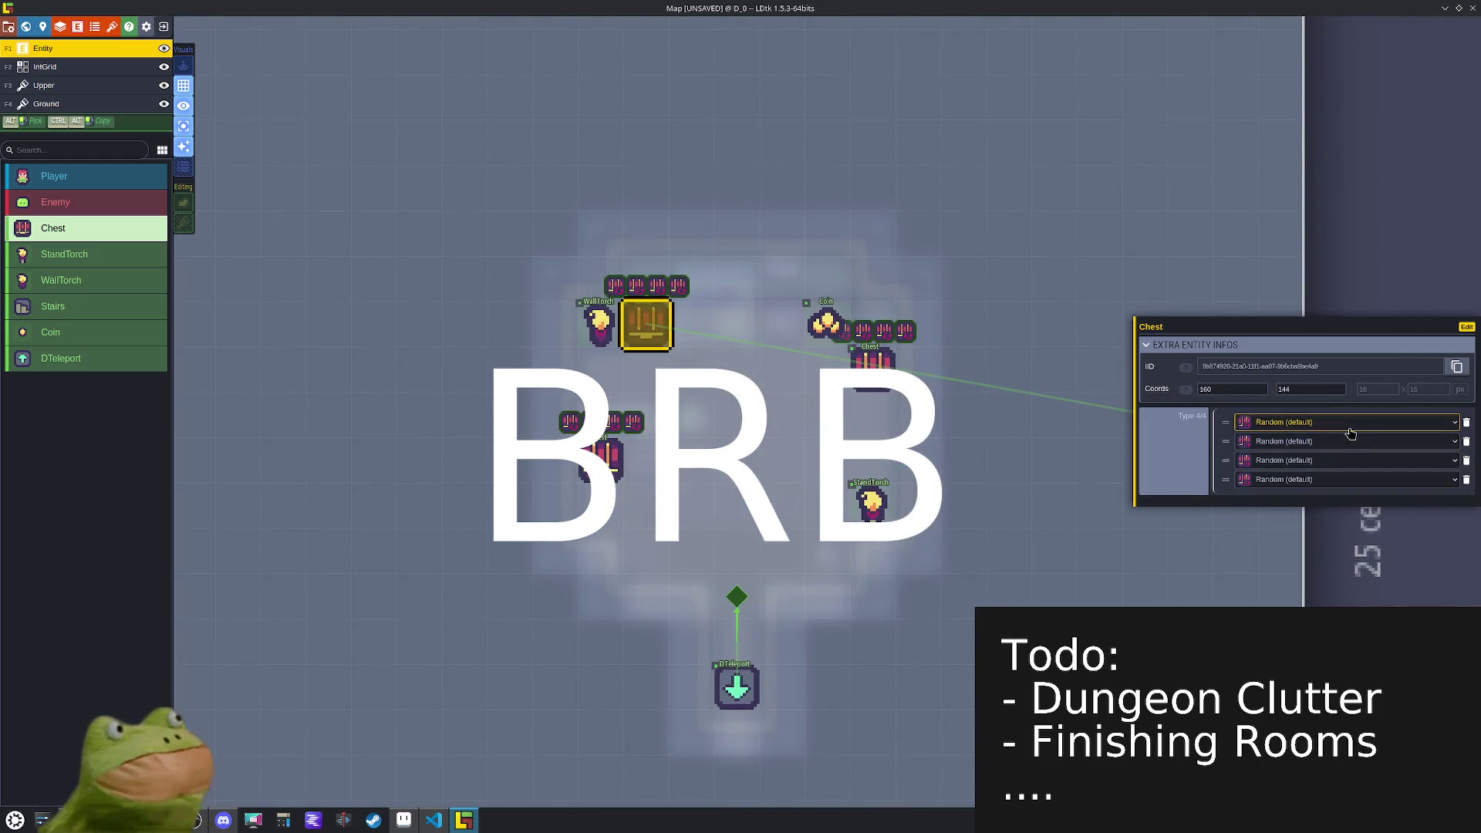
pyautogui.click(1349, 433)
pyautogui.click(1288, 466)
pyautogui.click(1274, 442)
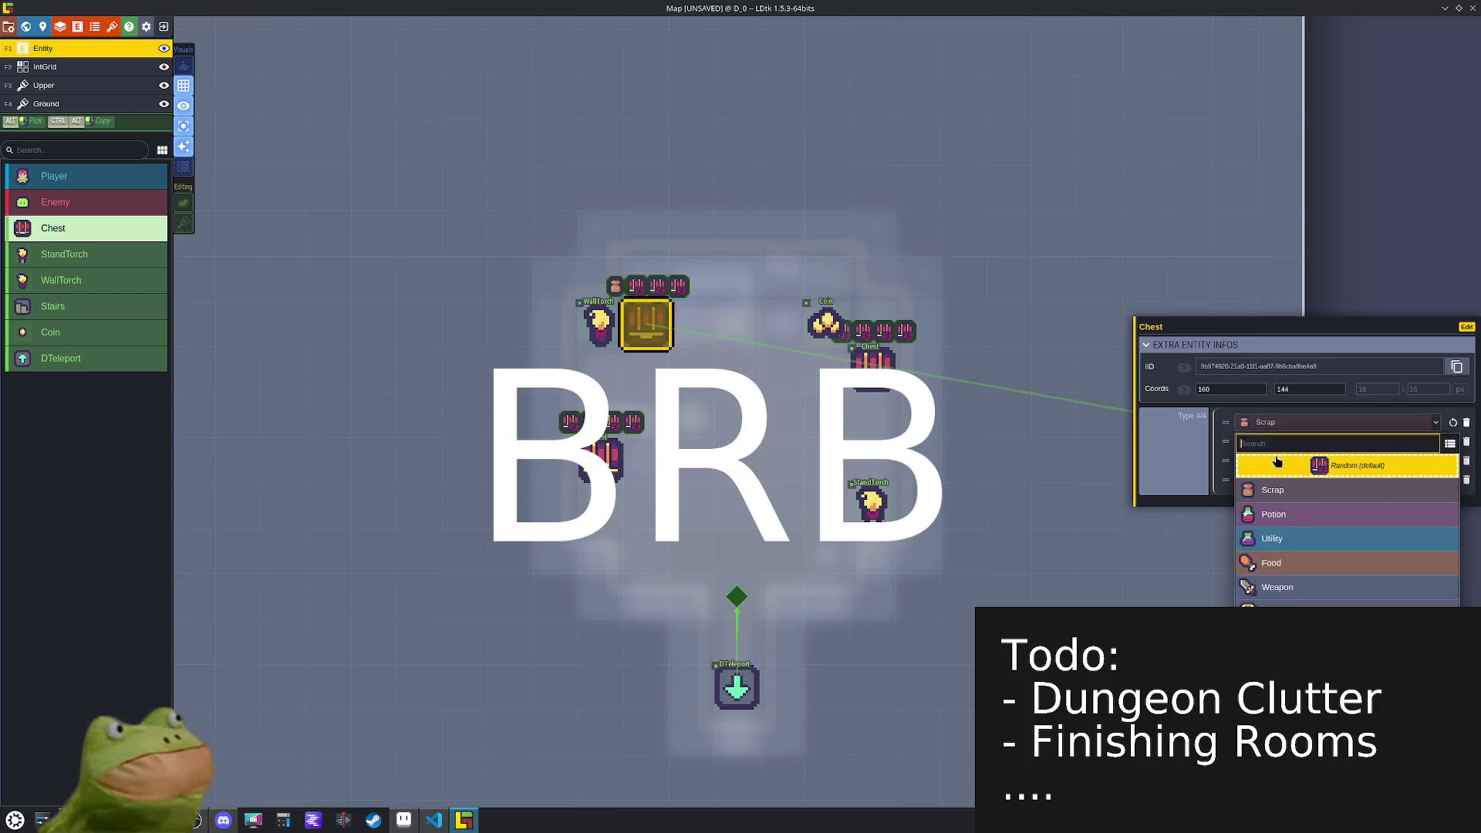
pyautogui.click(1277, 515)
pyautogui.click(1342, 460)
pyautogui.click(1295, 630)
# - Set the right chest's first two loot types to Utility and Food
pyautogui.click(872, 362)
pyautogui.click(1327, 422)
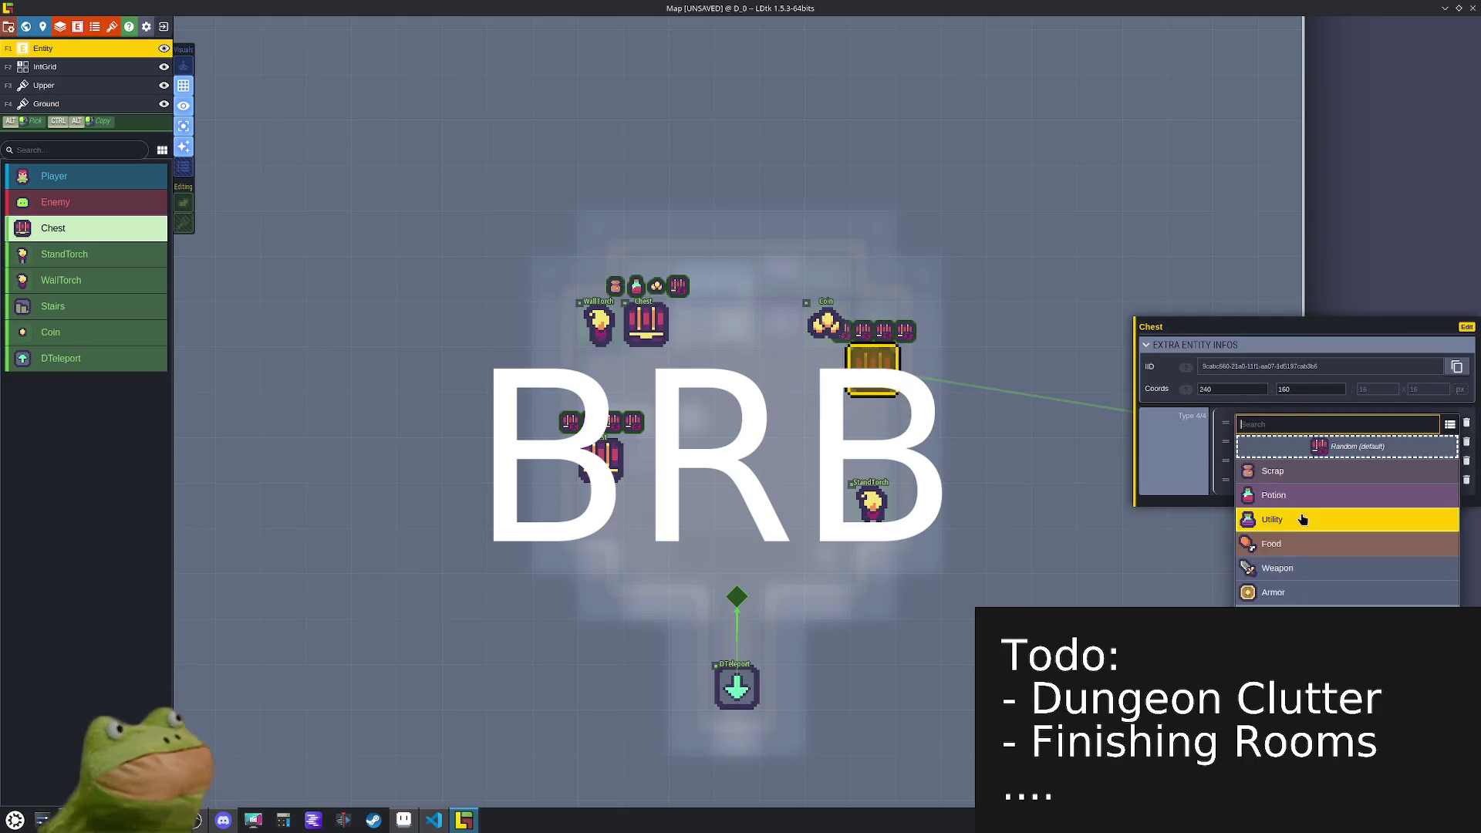
pyautogui.click(1297, 518)
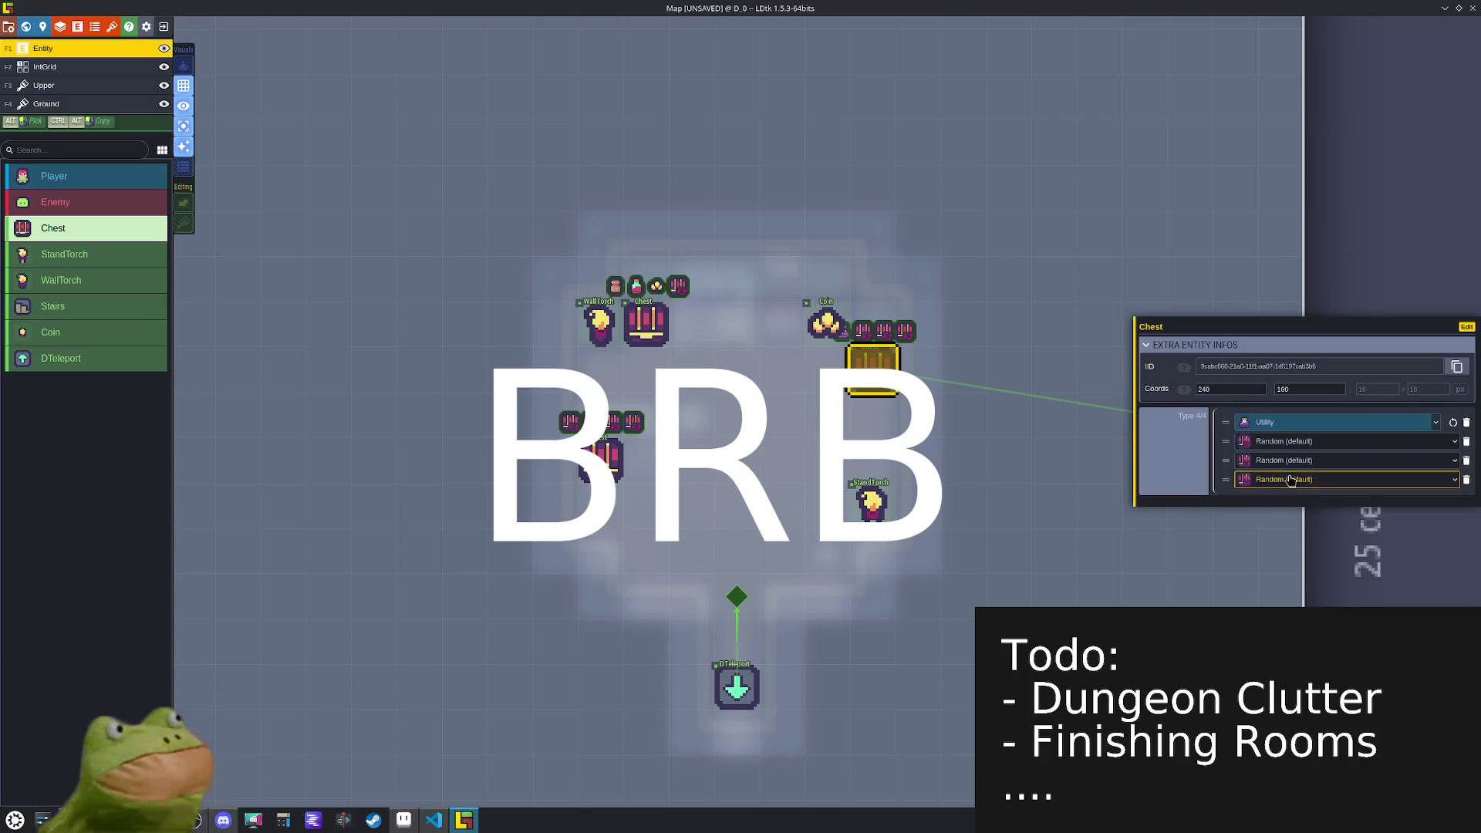
pyautogui.click(1287, 441)
pyautogui.click(1334, 564)
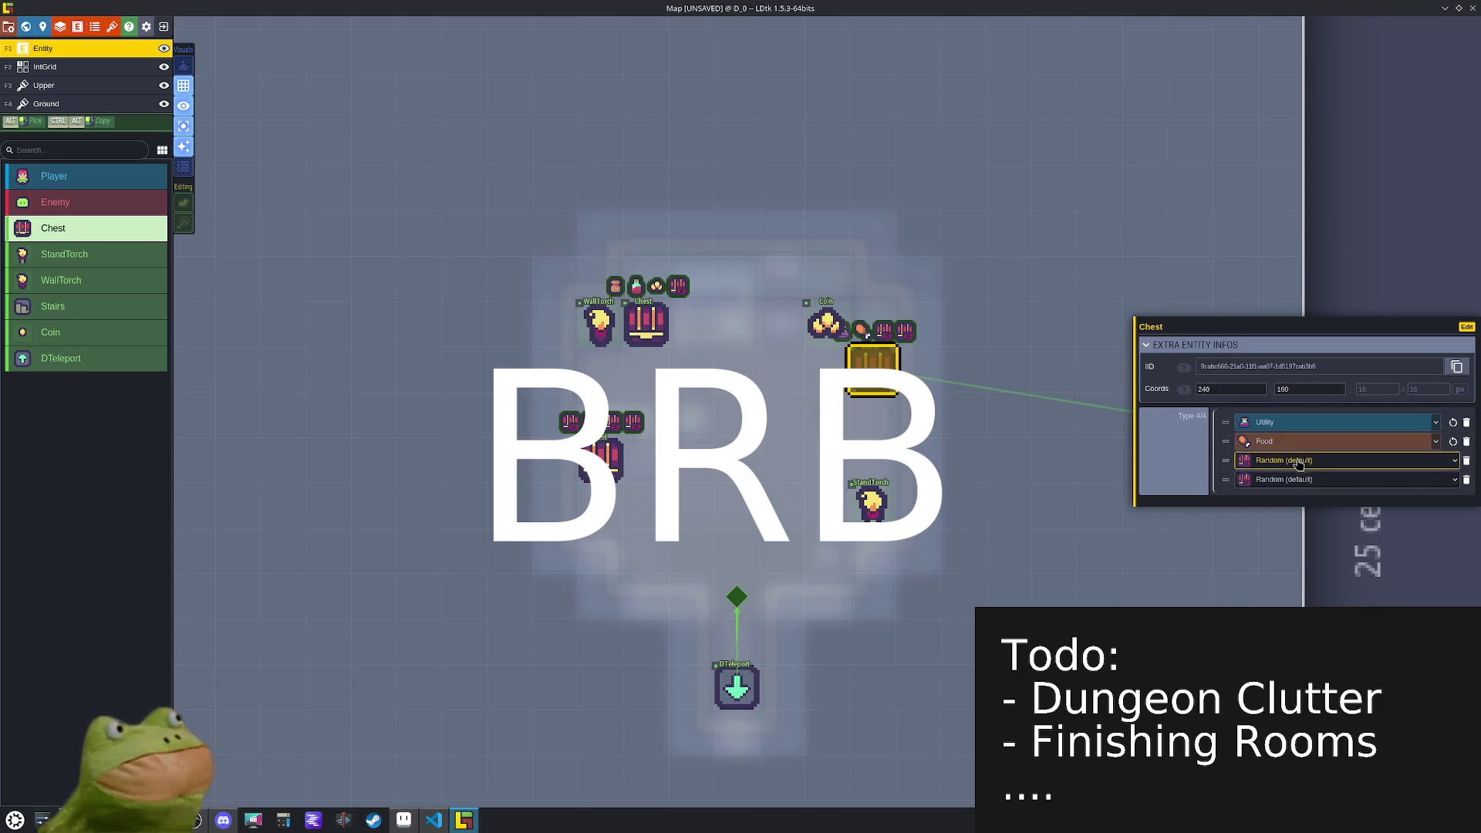
pyautogui.click(1284, 461)
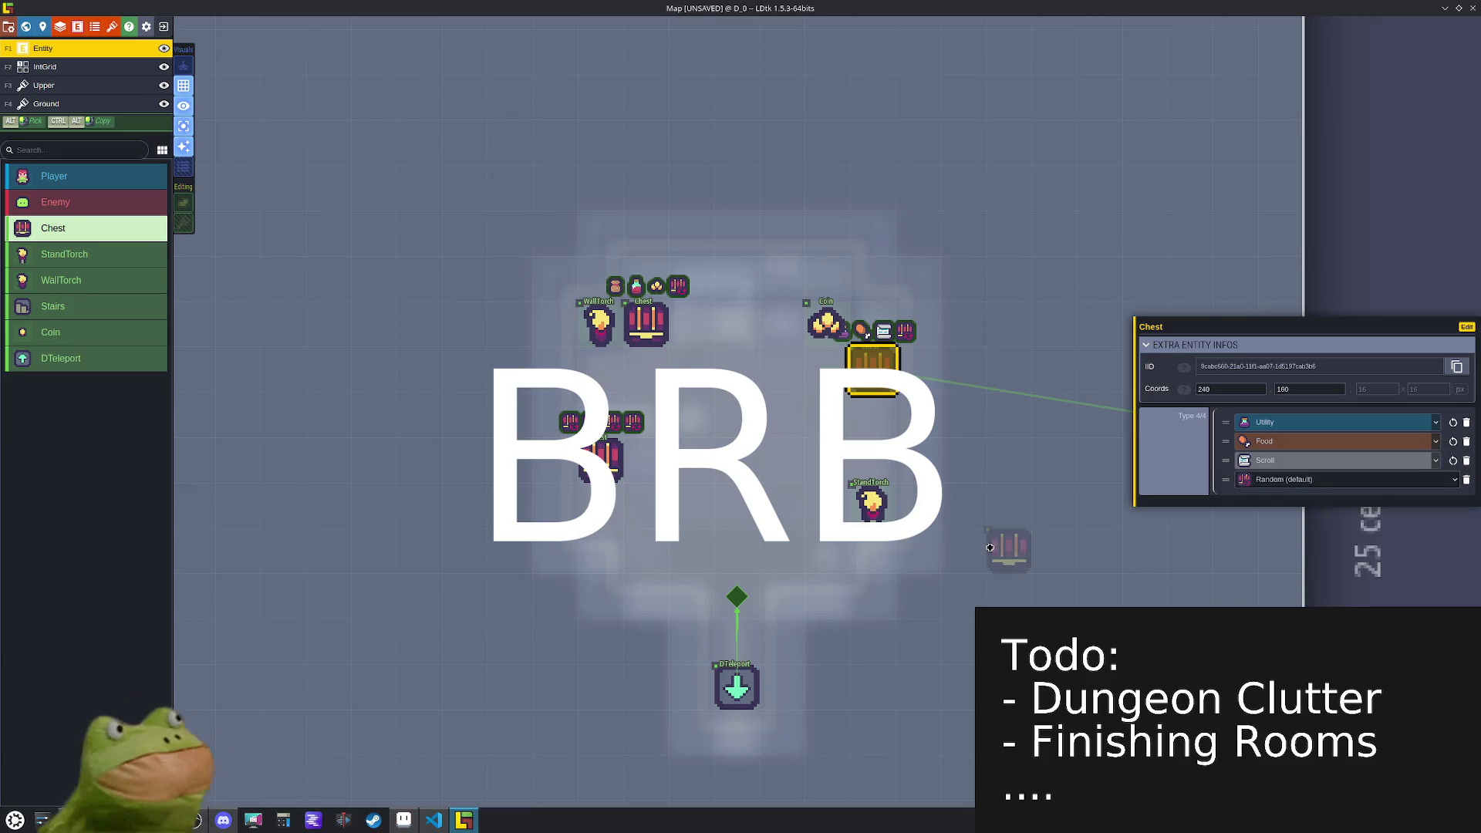
# - Give the lower-left chest Weapon, Armor and Mimic loot types
pyautogui.click(605, 460)
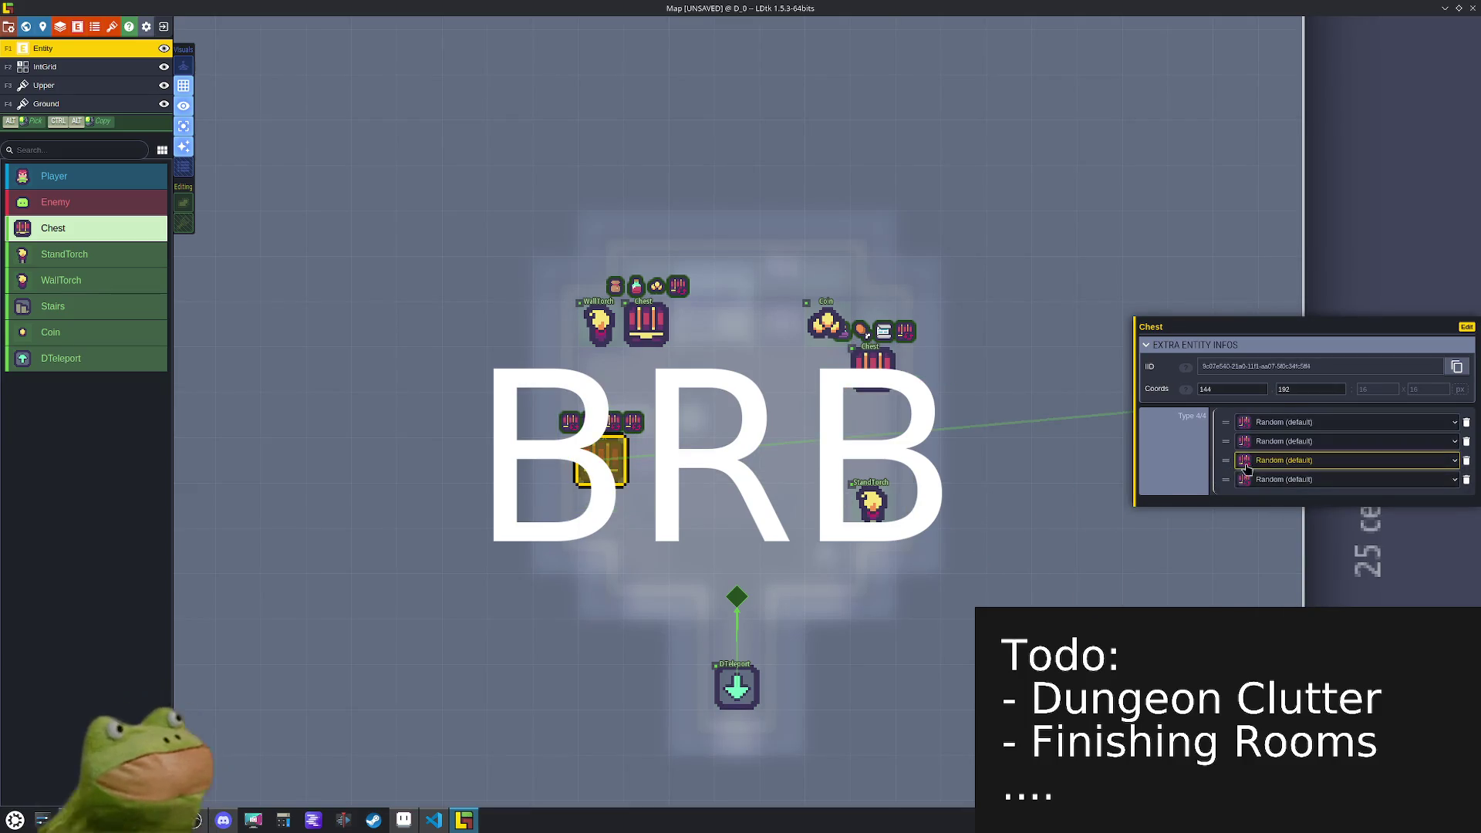
pyautogui.click(1293, 425)
pyautogui.click(1277, 567)
pyautogui.click(1262, 441)
pyautogui.click(1280, 604)
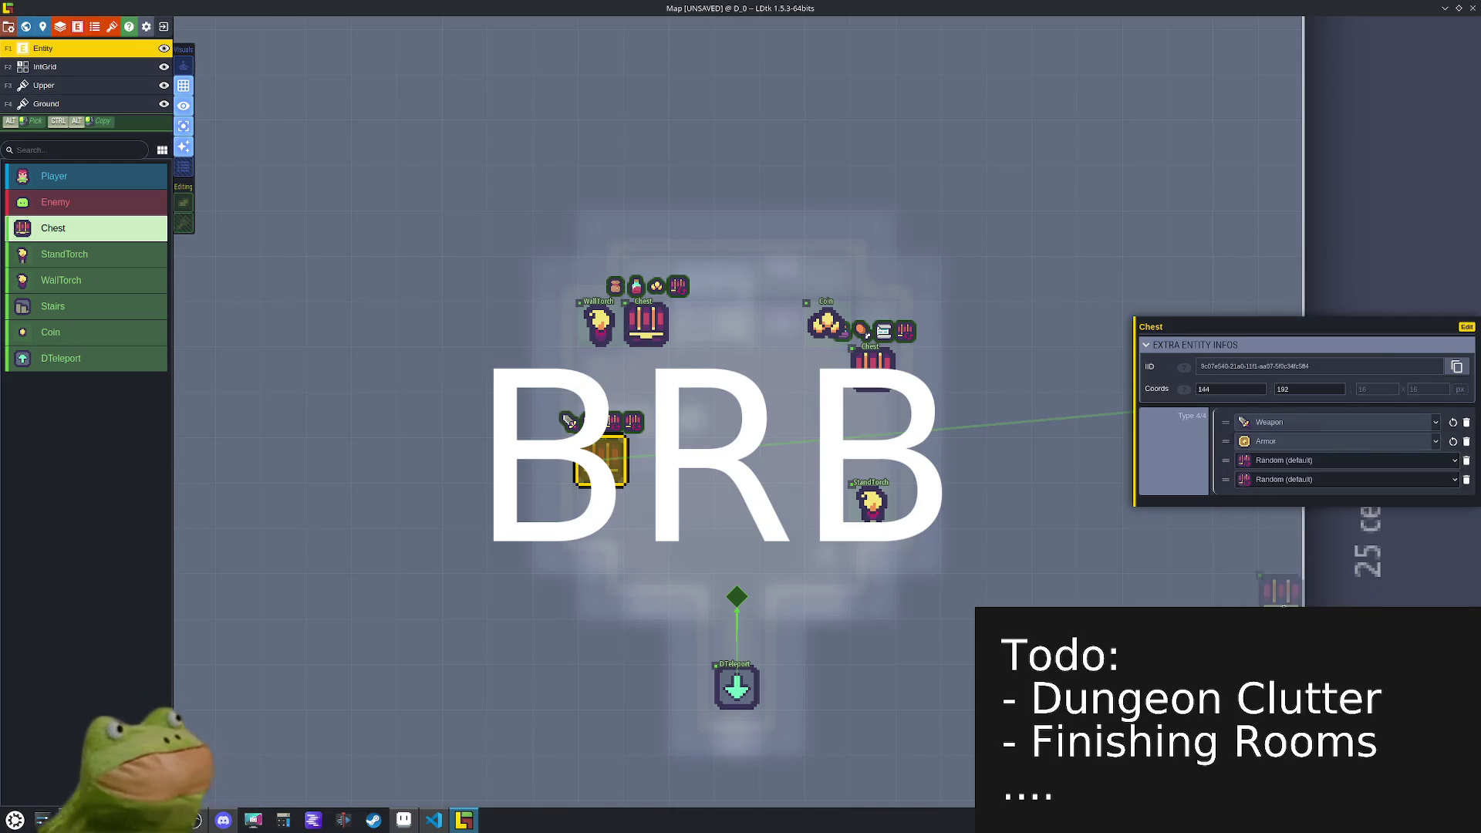
pyautogui.click(1265, 460)
pyautogui.click(1272, 654)
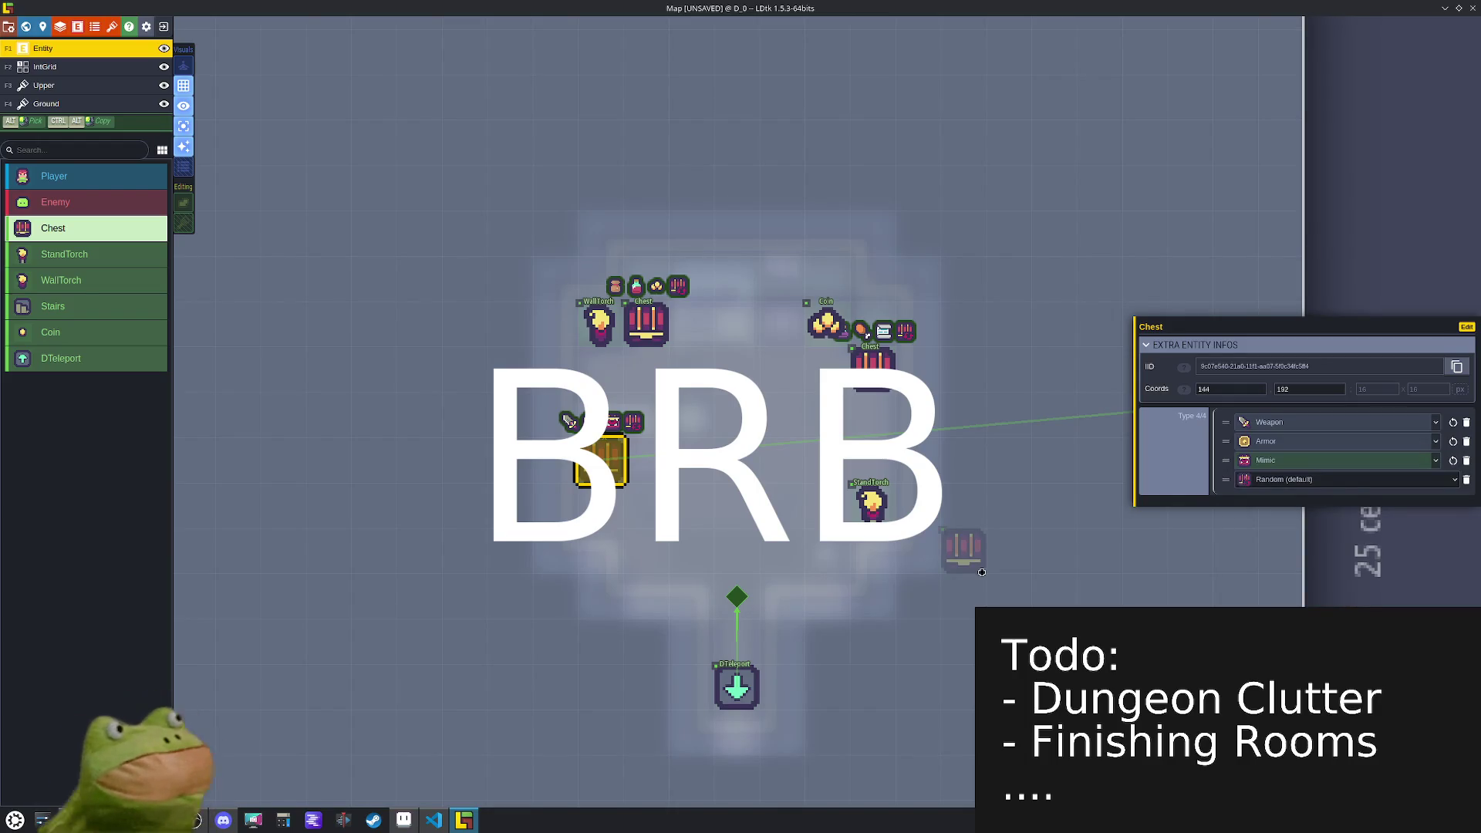
# - Save the project, move the coin onto the floor near the room centre, and select Test_Map
pyautogui.hotkey('ctrl', 's')
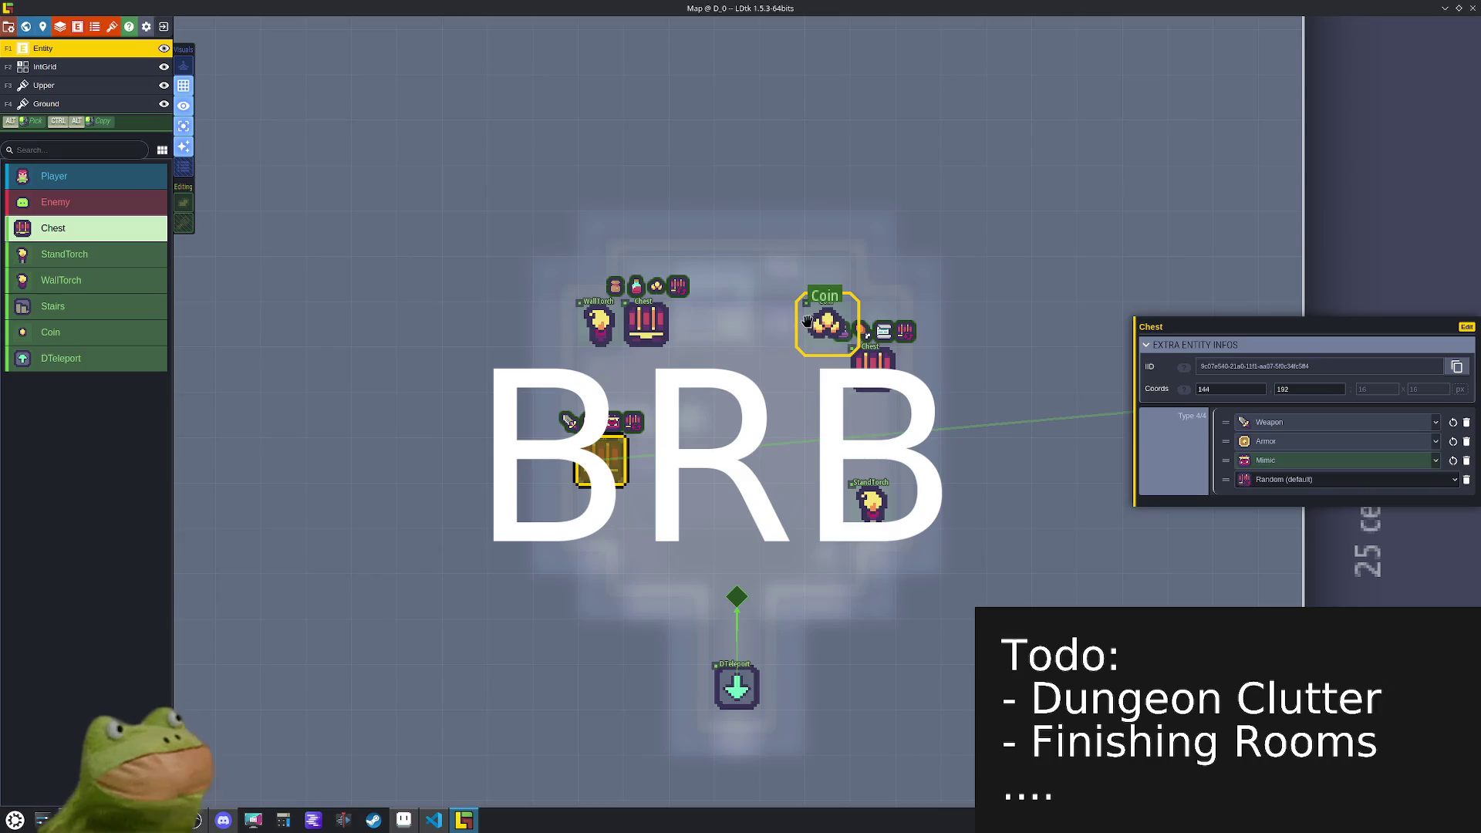
pyautogui.moveTo(807, 320); pyautogui.dragTo(764, 367)
pyautogui.click(184, 126)
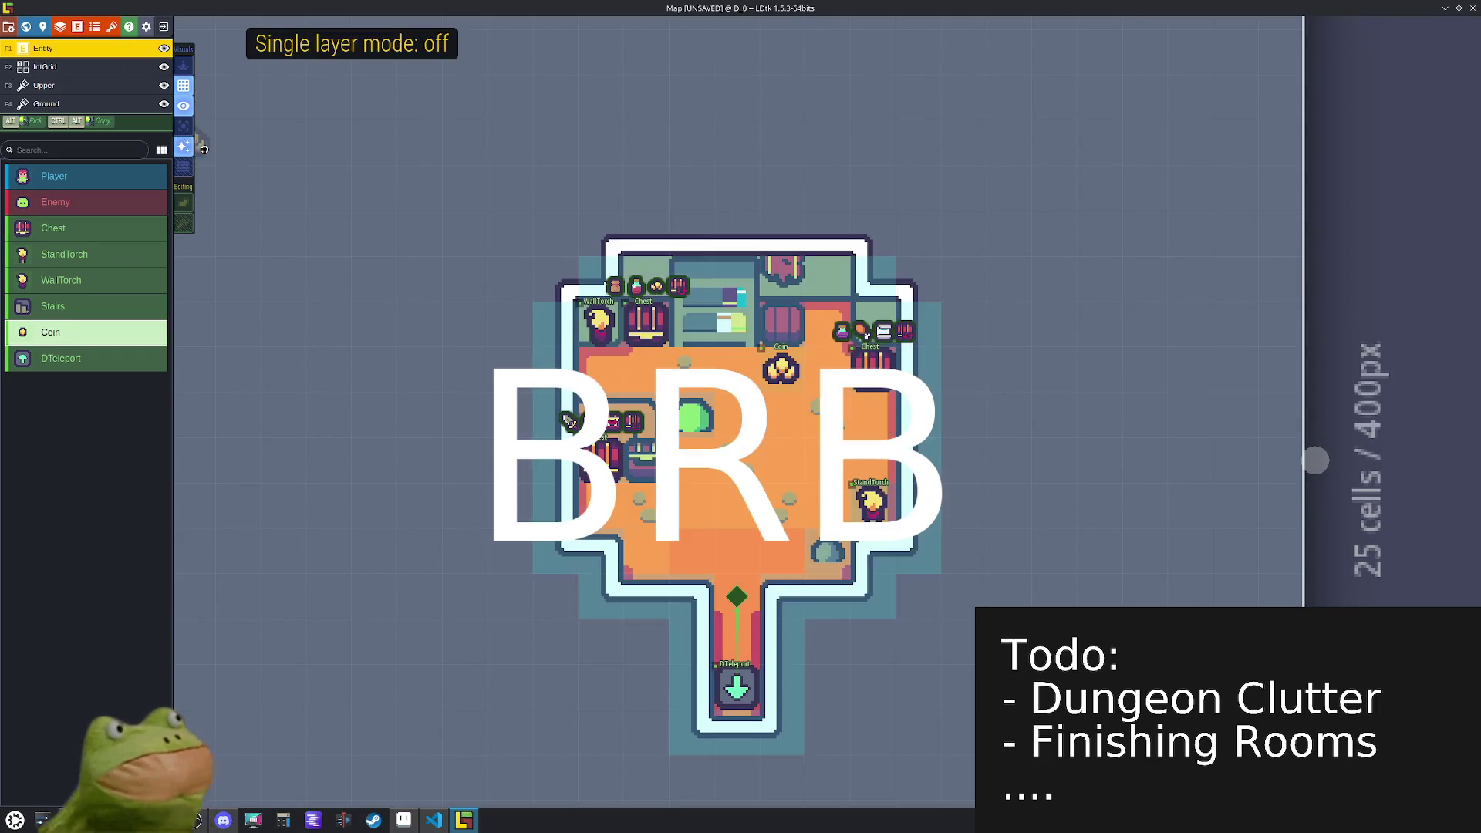
pyautogui.moveTo(793, 370); pyautogui.dragTo(731, 420)
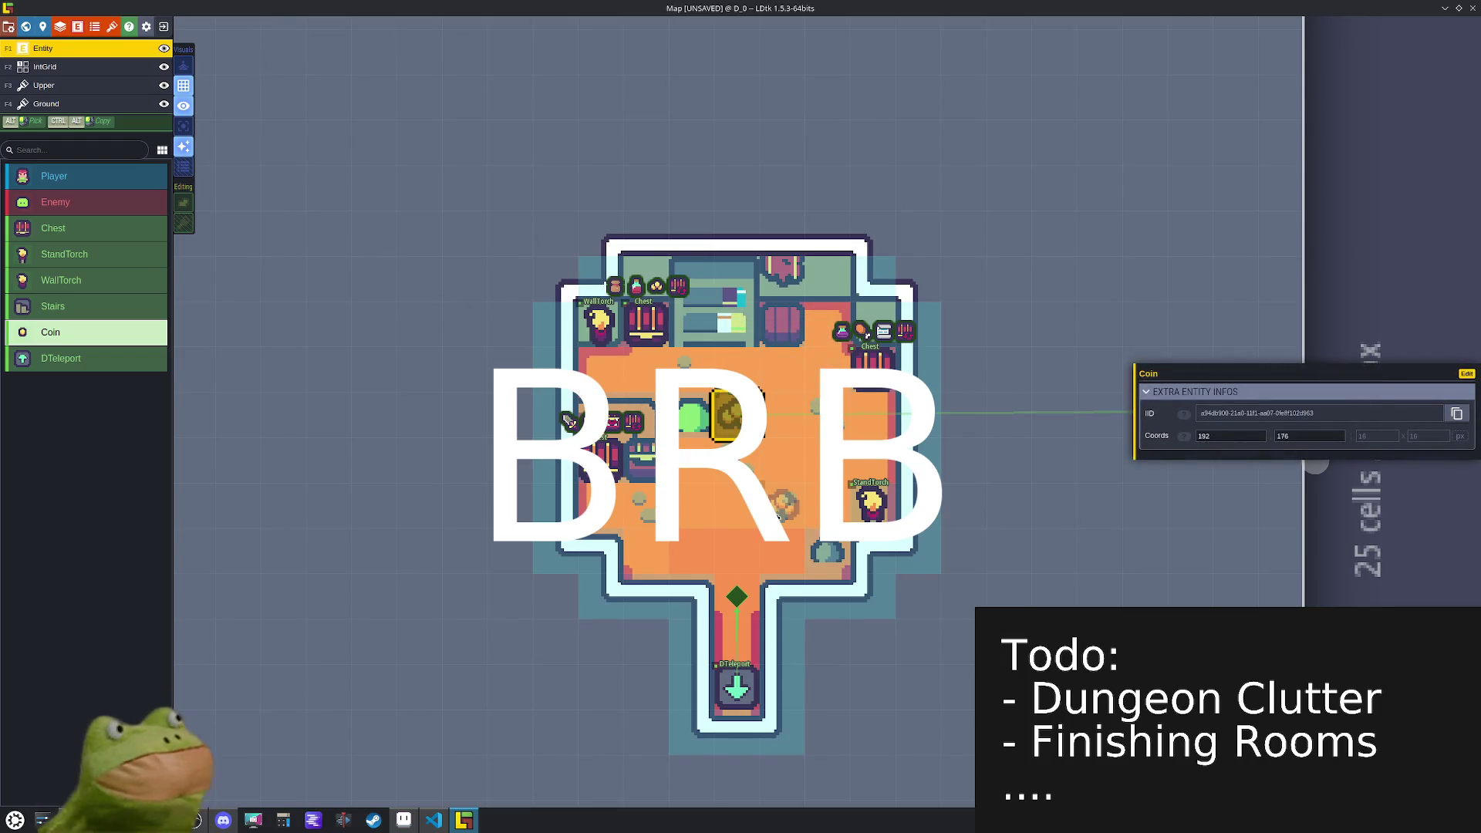
pyautogui.scroll(-5, 778, 515)
pyautogui.click(774, 395)
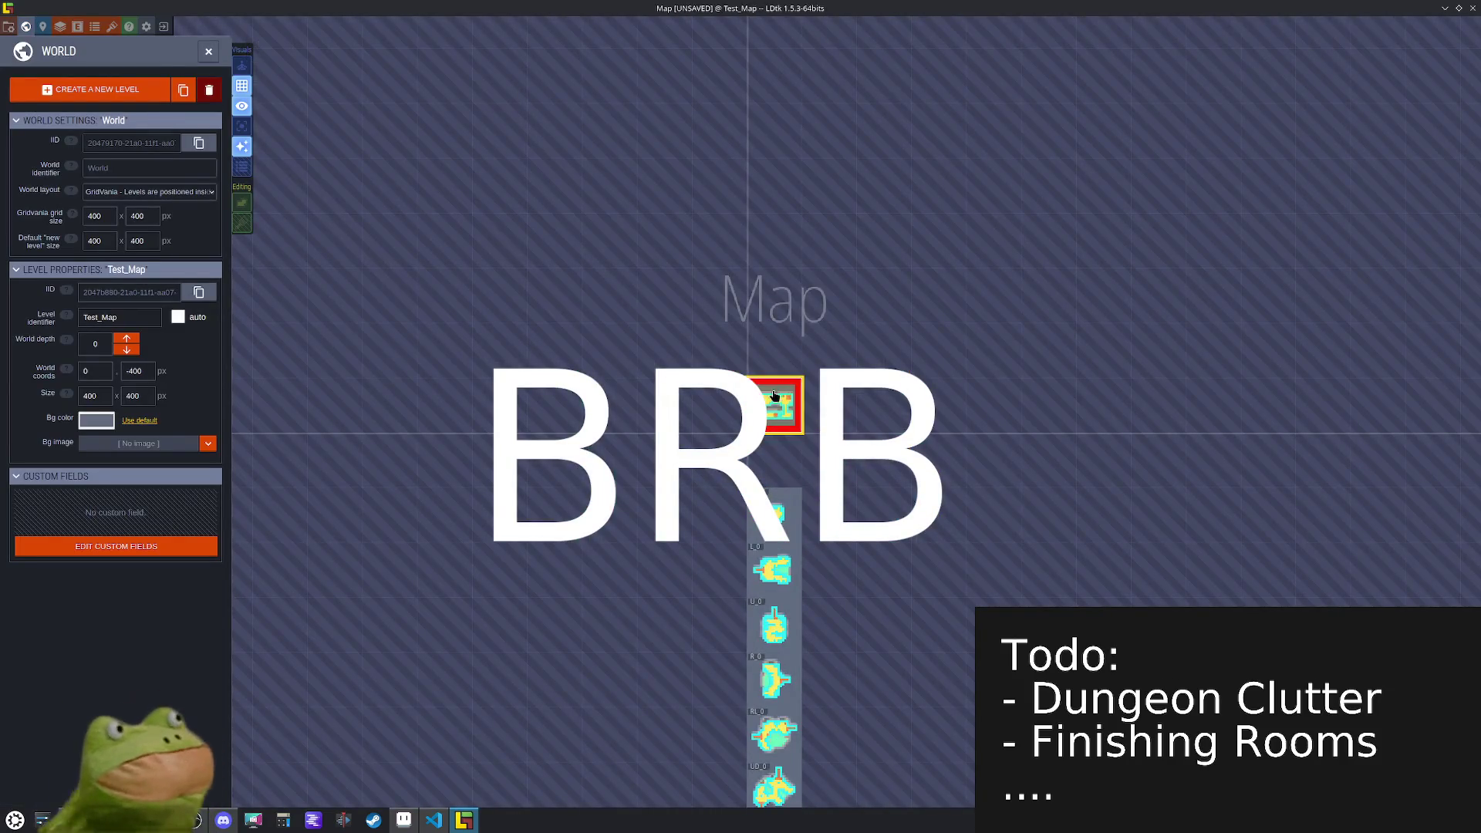
# - Open Test_Map and add three loot type entries to the top-right chest
pyautogui.doubleClick(775, 395)
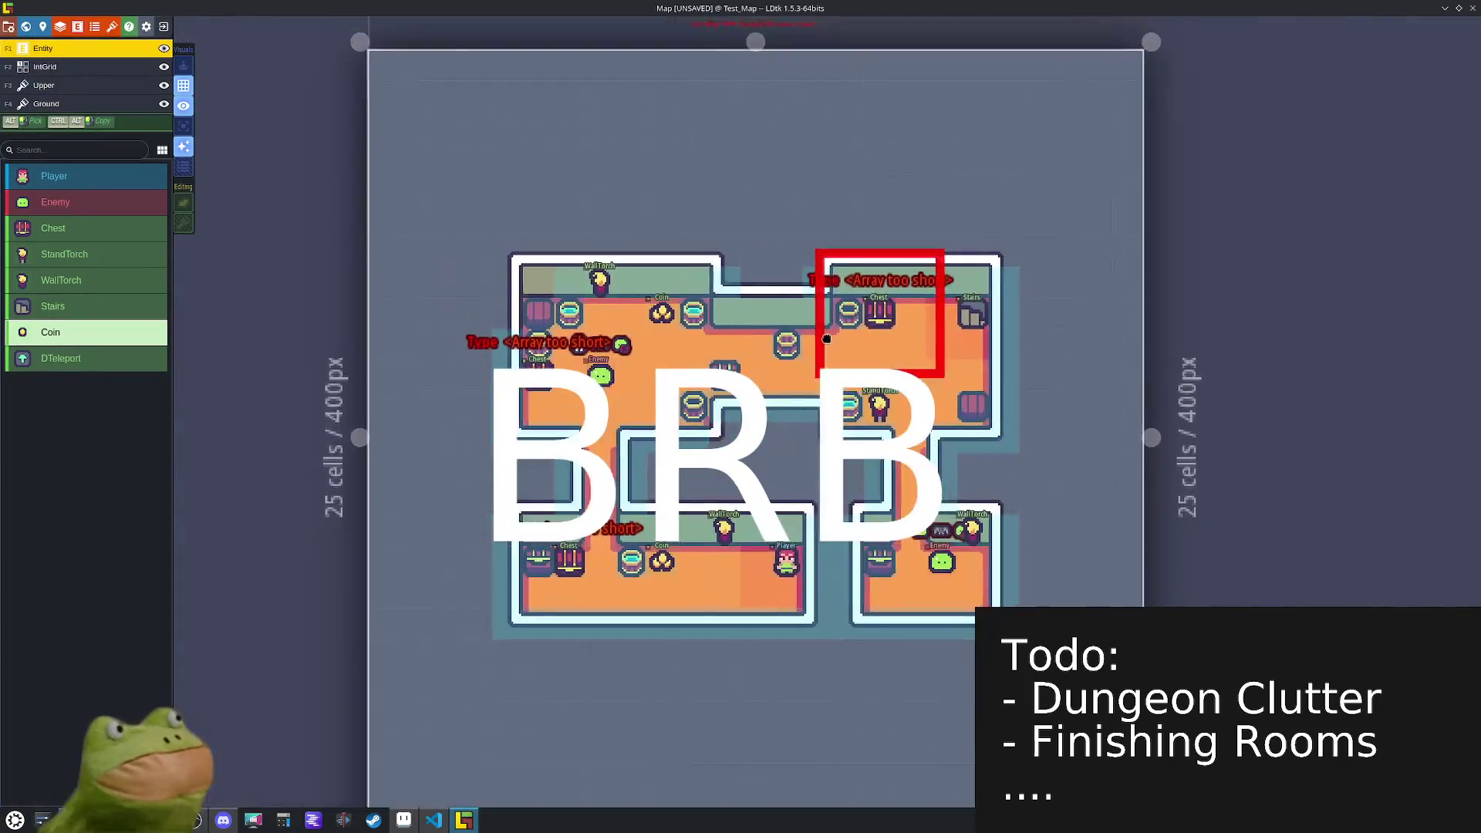
pyautogui.click(902, 315)
pyautogui.click(1277, 478)
pyautogui.click(1263, 494)
pyautogui.click(1263, 508)
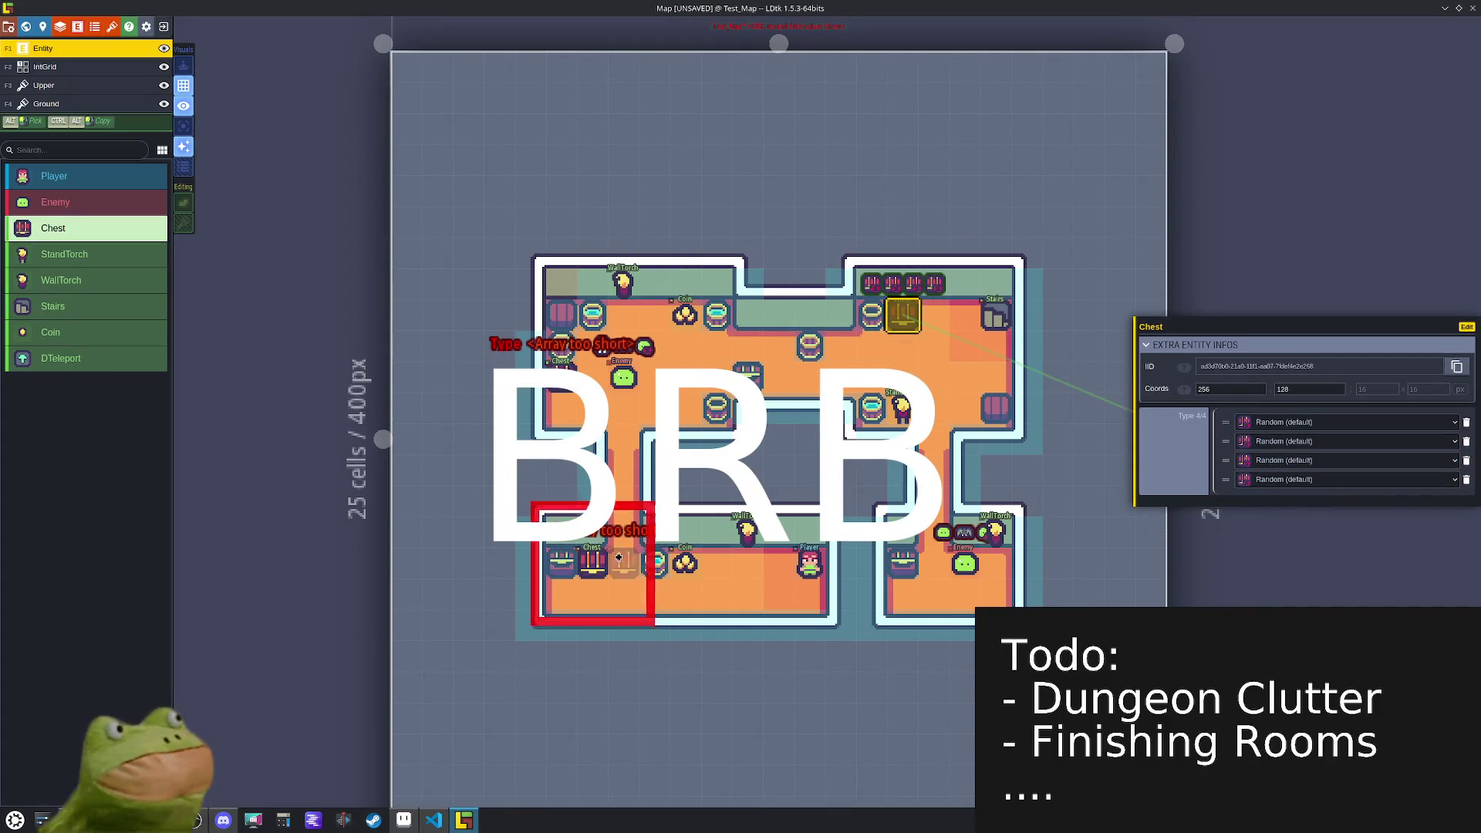
# - Add three loot type entries each to the bottom-left and left chests
pyautogui.click(592, 562)
pyautogui.click(1237, 478)
pyautogui.click(1237, 498)
pyautogui.click(1237, 516)
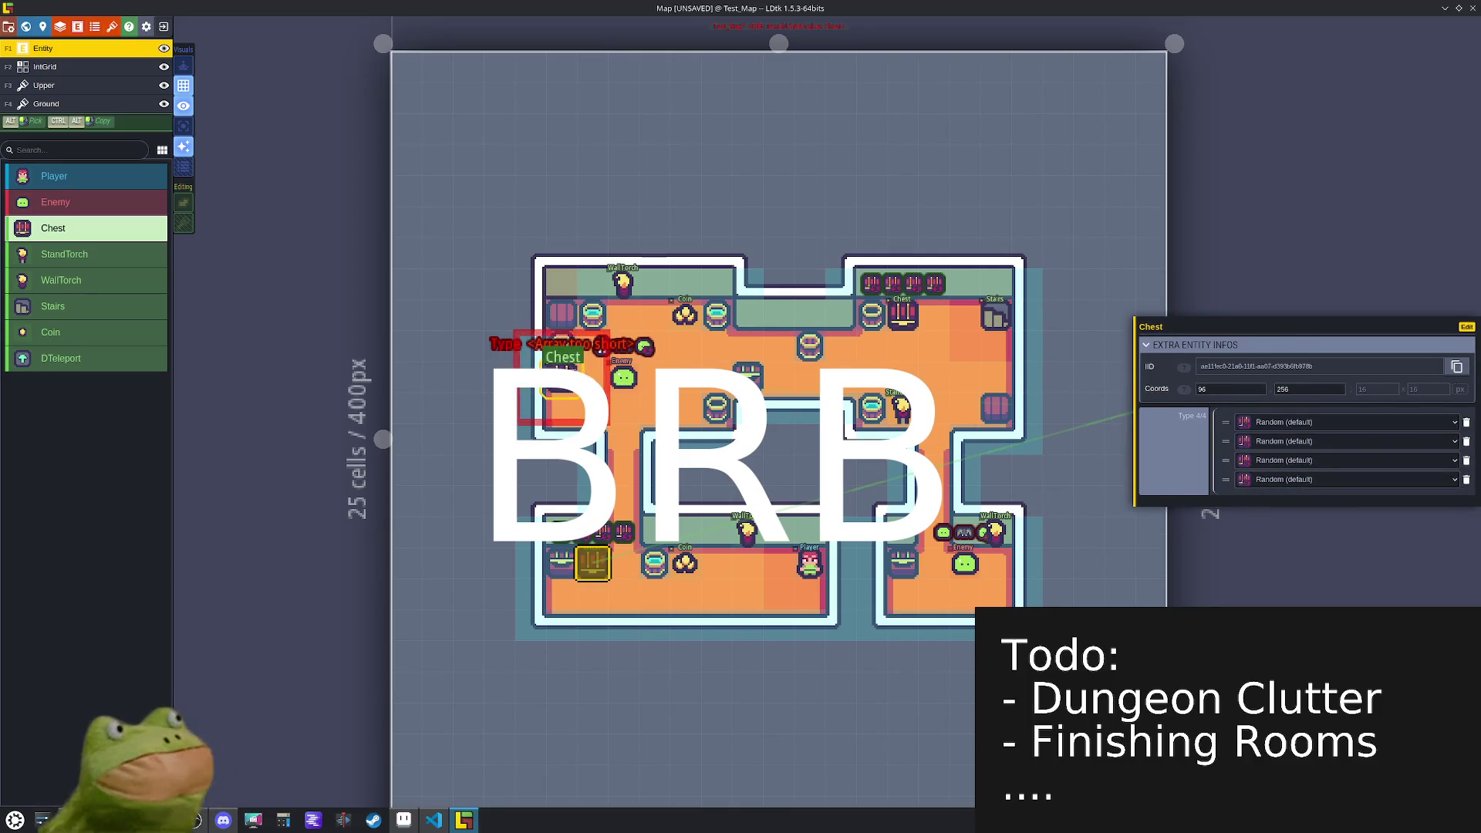
pyautogui.click(562, 374)
pyautogui.click(1239, 469)
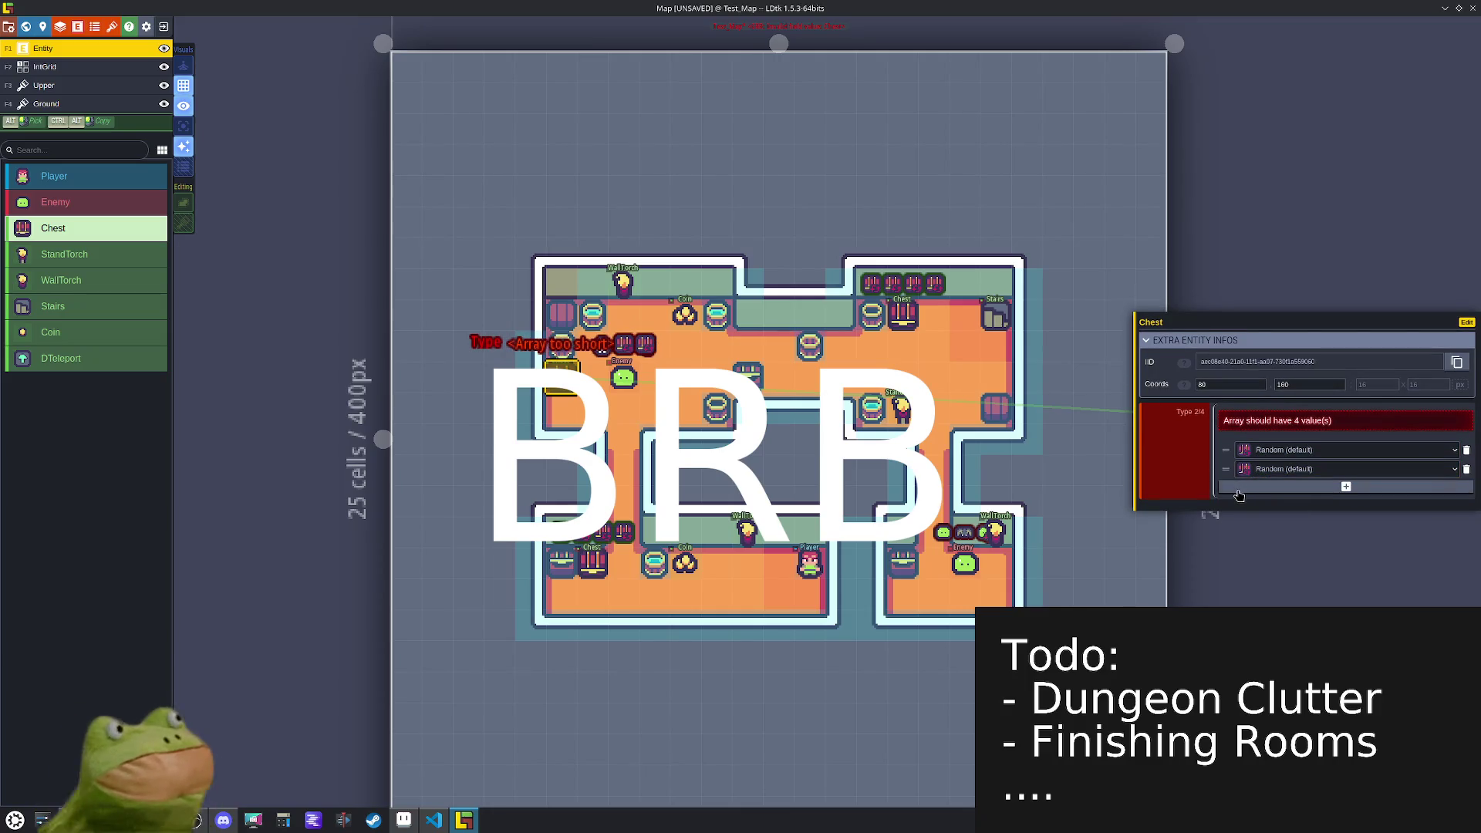
pyautogui.click(1237, 491)
pyautogui.click(1237, 507)
# - Set the top-right chest's loot types to Potion, Utility and Scroll
pyautogui.click(899, 322)
pyautogui.click(1308, 422)
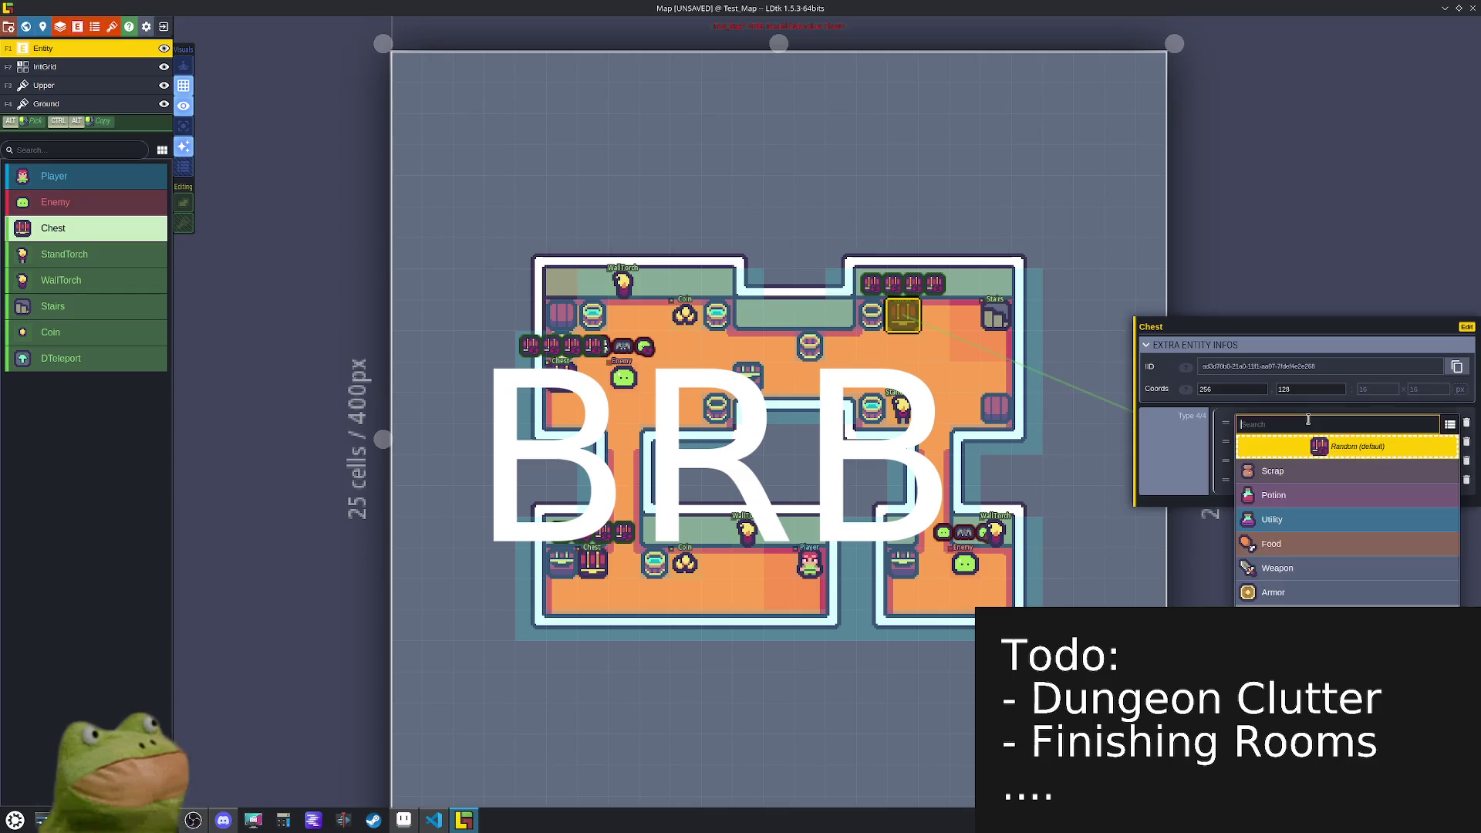
pyautogui.click(1273, 495)
pyautogui.click(1303, 441)
pyautogui.click(1287, 537)
pyautogui.click(1308, 461)
pyautogui.click(1280, 630)
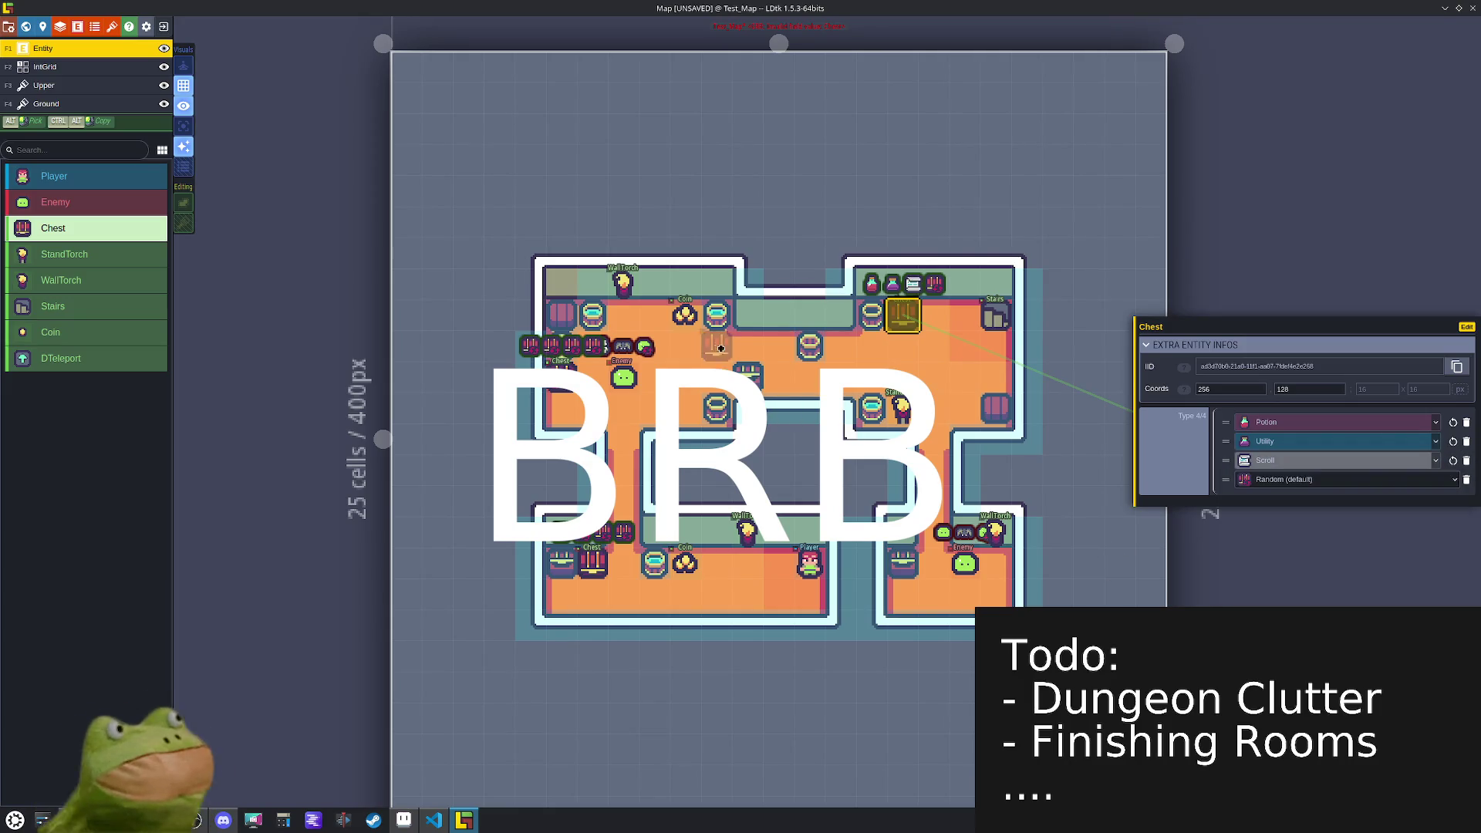
# - Nudge the enemy beside the left chest slightly to the right
pyautogui.click(562, 389)
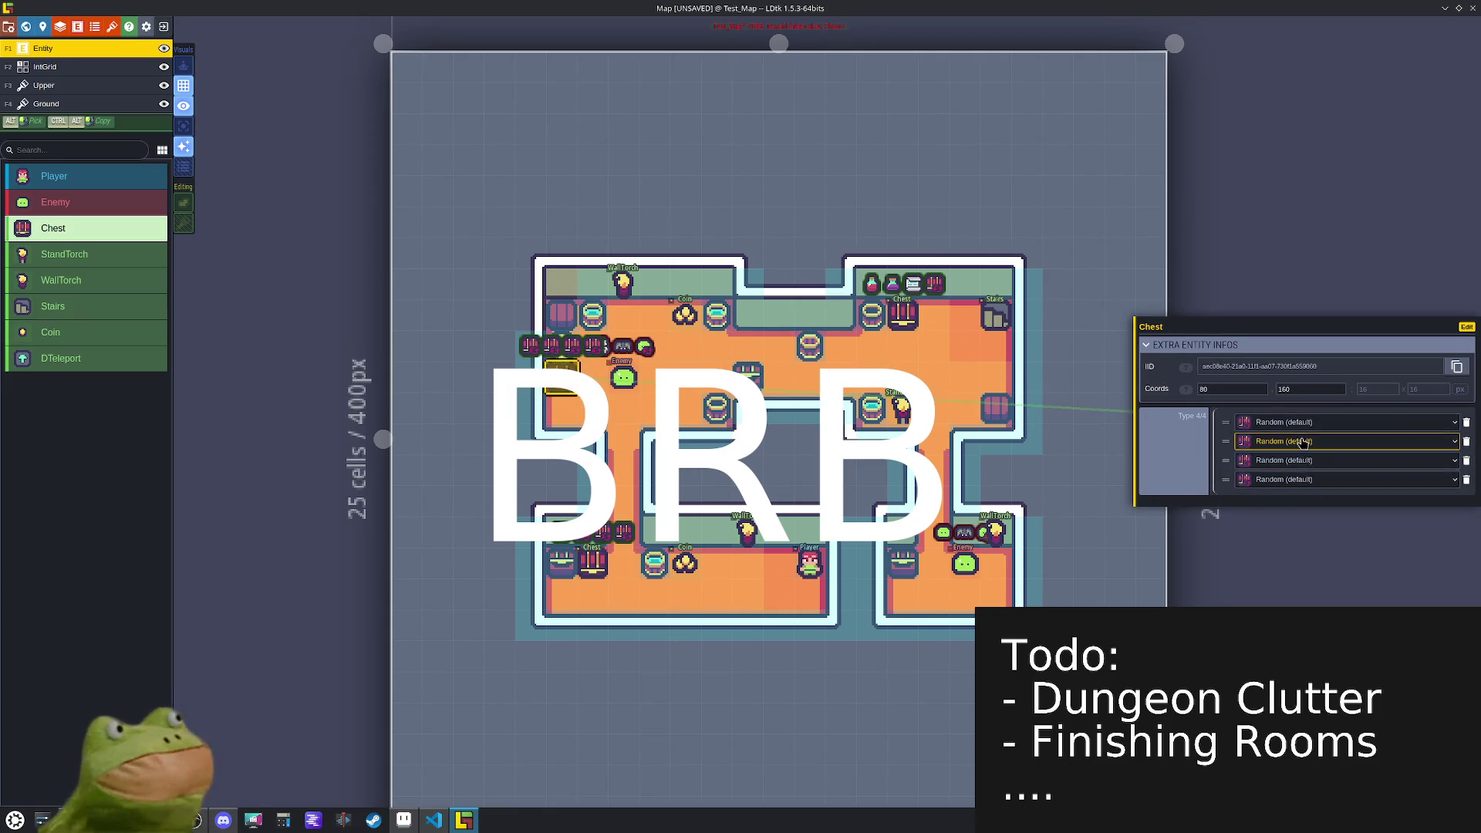
pyautogui.click(624, 380)
pyautogui.moveTo(677, 368); pyautogui.dragTo(685, 373)
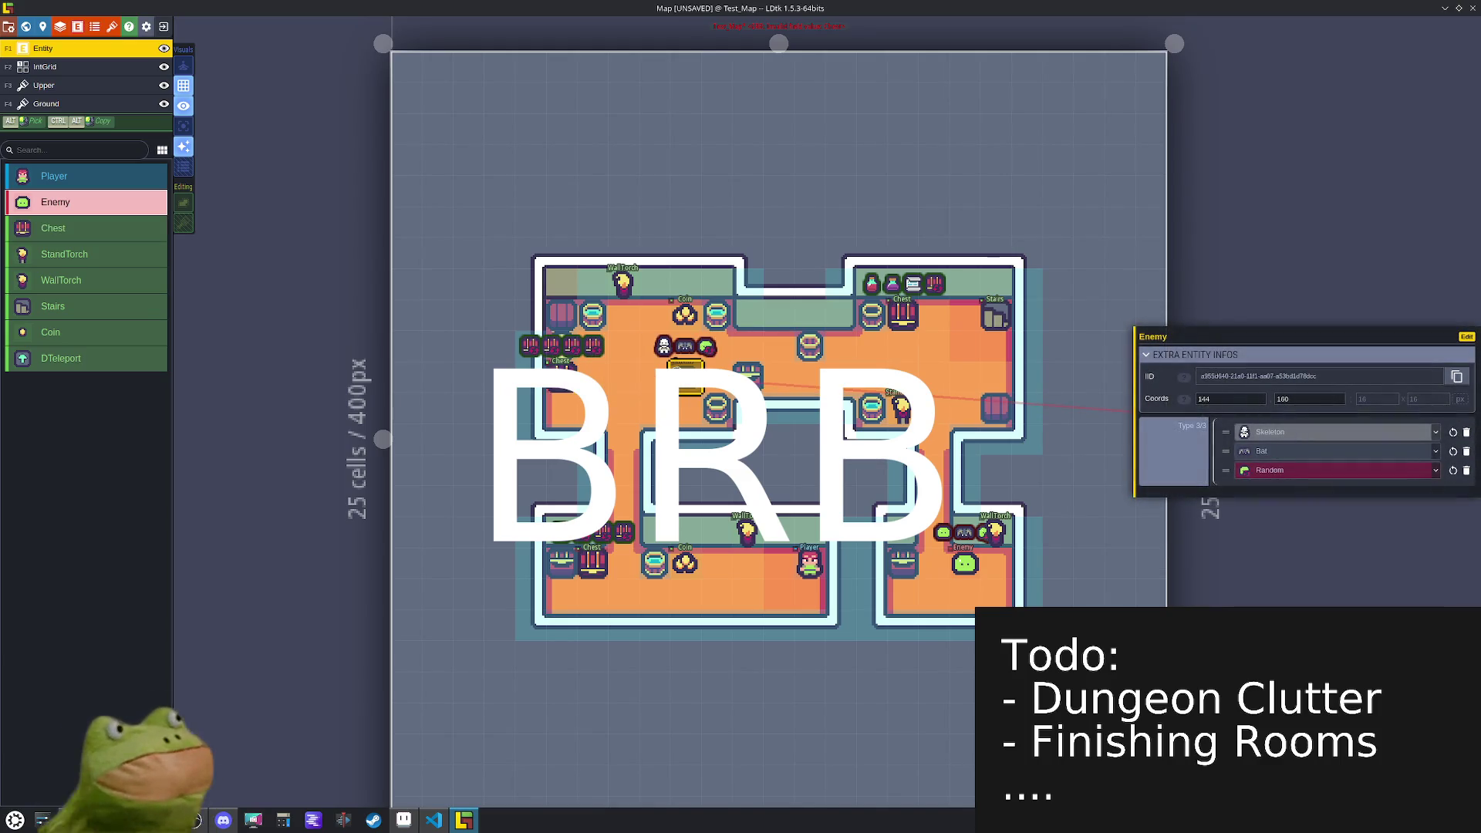
# - Set the left chest's loot types to Food, Armor and Weapon
pyautogui.click(561, 379)
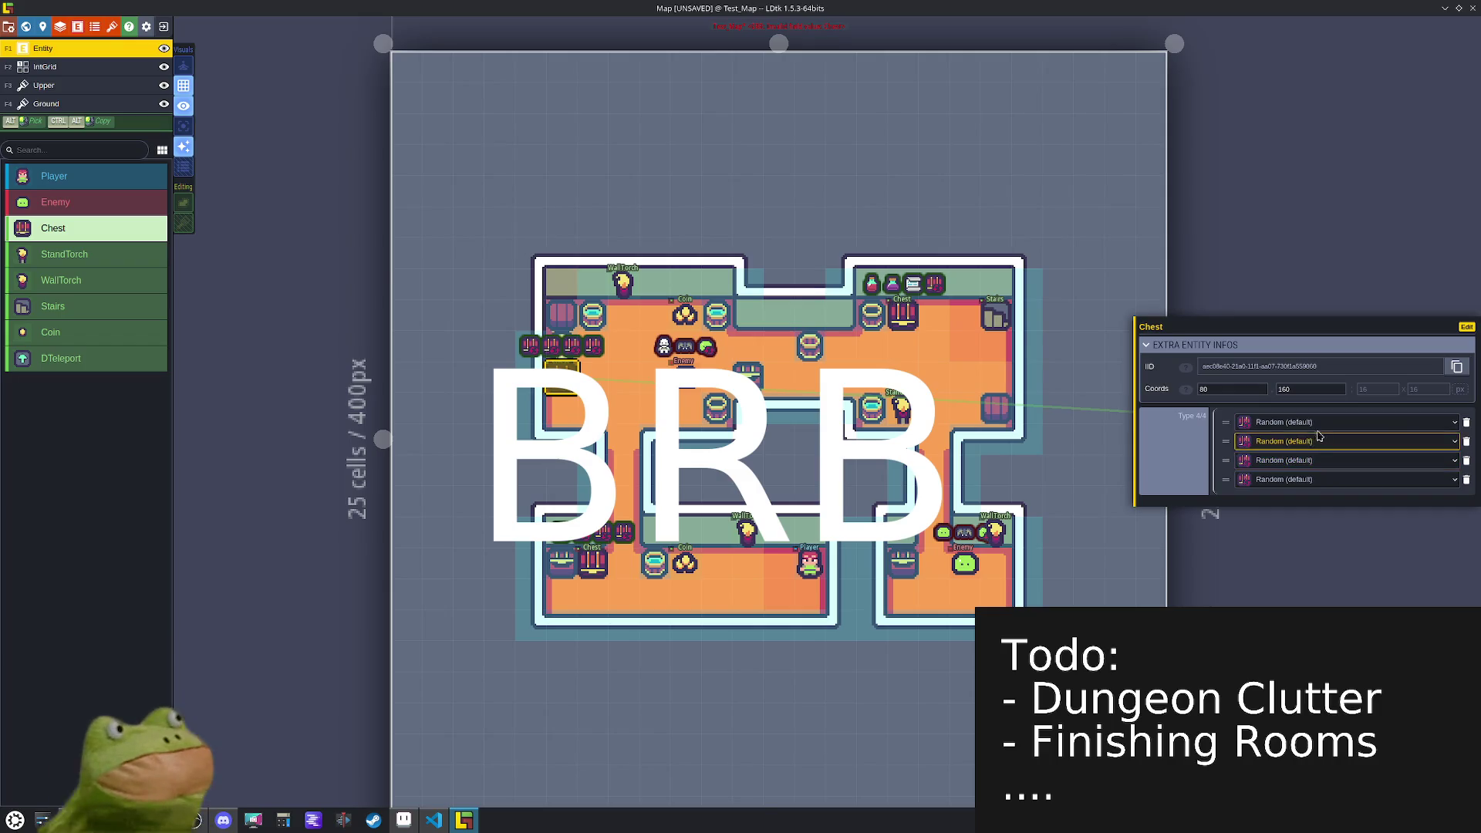
pyautogui.click(1341, 423)
pyautogui.click(1285, 543)
pyautogui.click(1310, 461)
pyautogui.click(1288, 605)
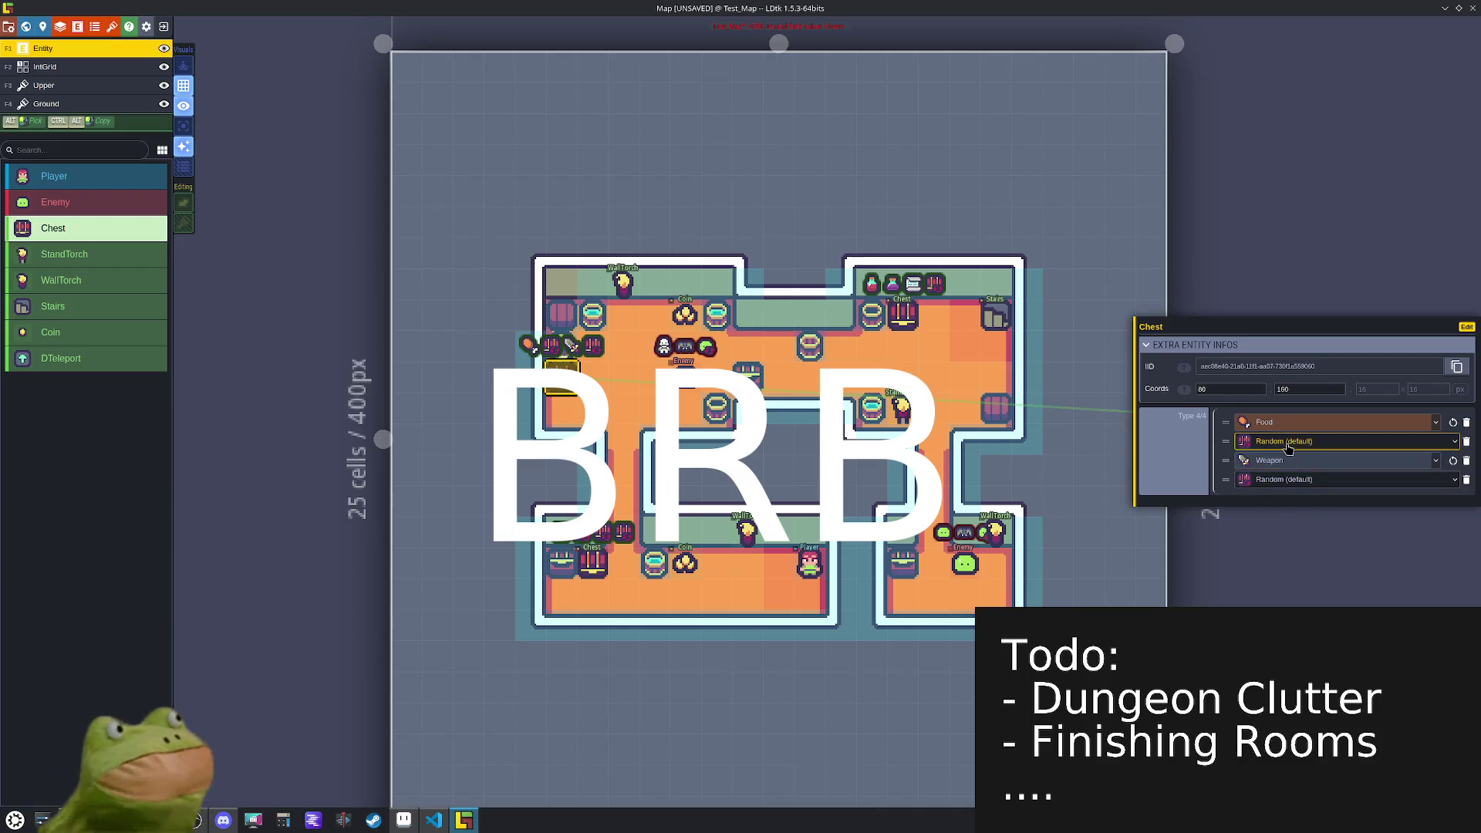
pyautogui.click(1311, 441)
pyautogui.click(1295, 584)
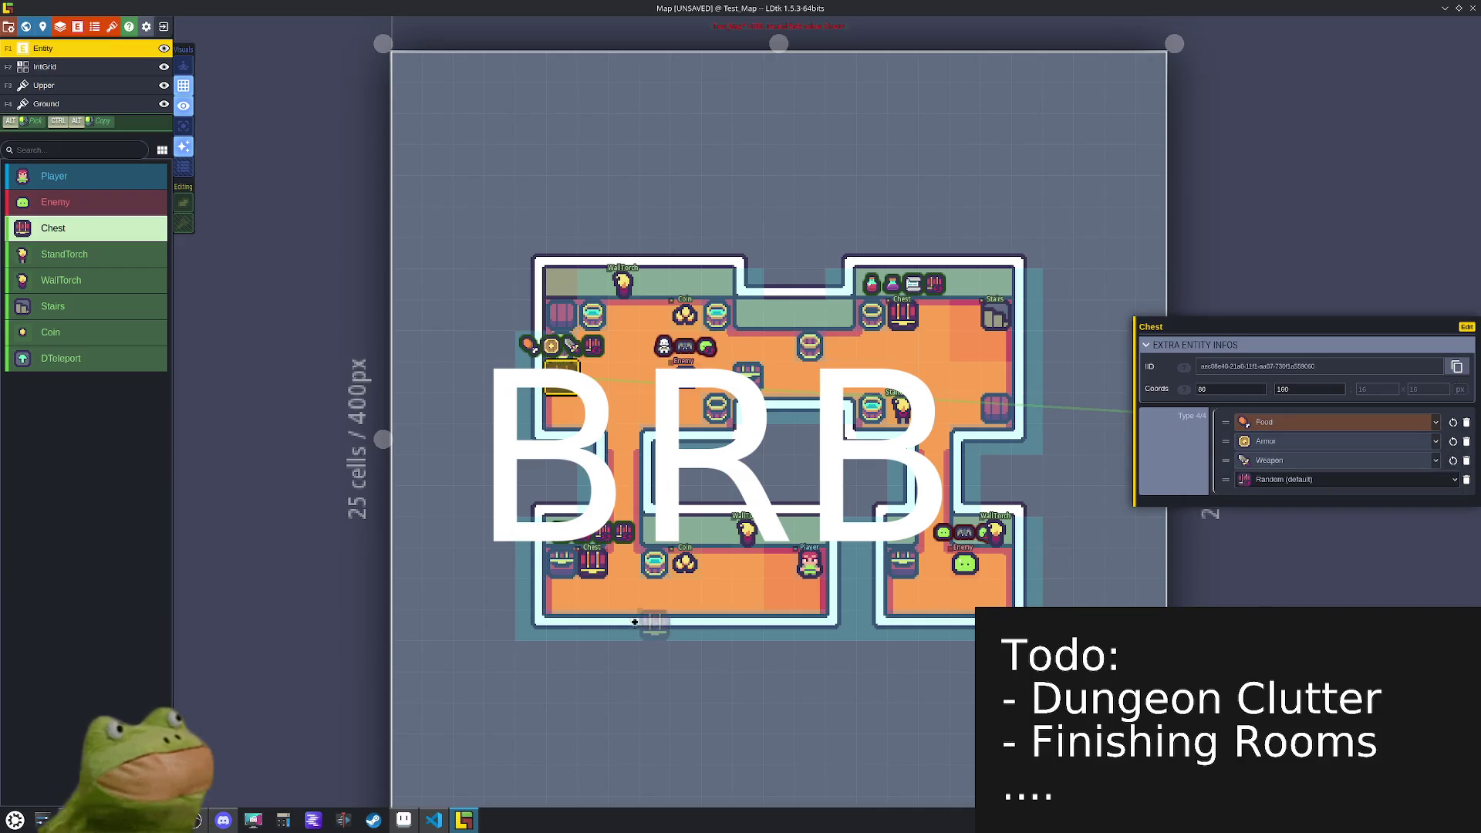
# - Set the bottom-left chest's loot slots to Utility, Gold and Mimic, then save
pyautogui.click(592, 578)
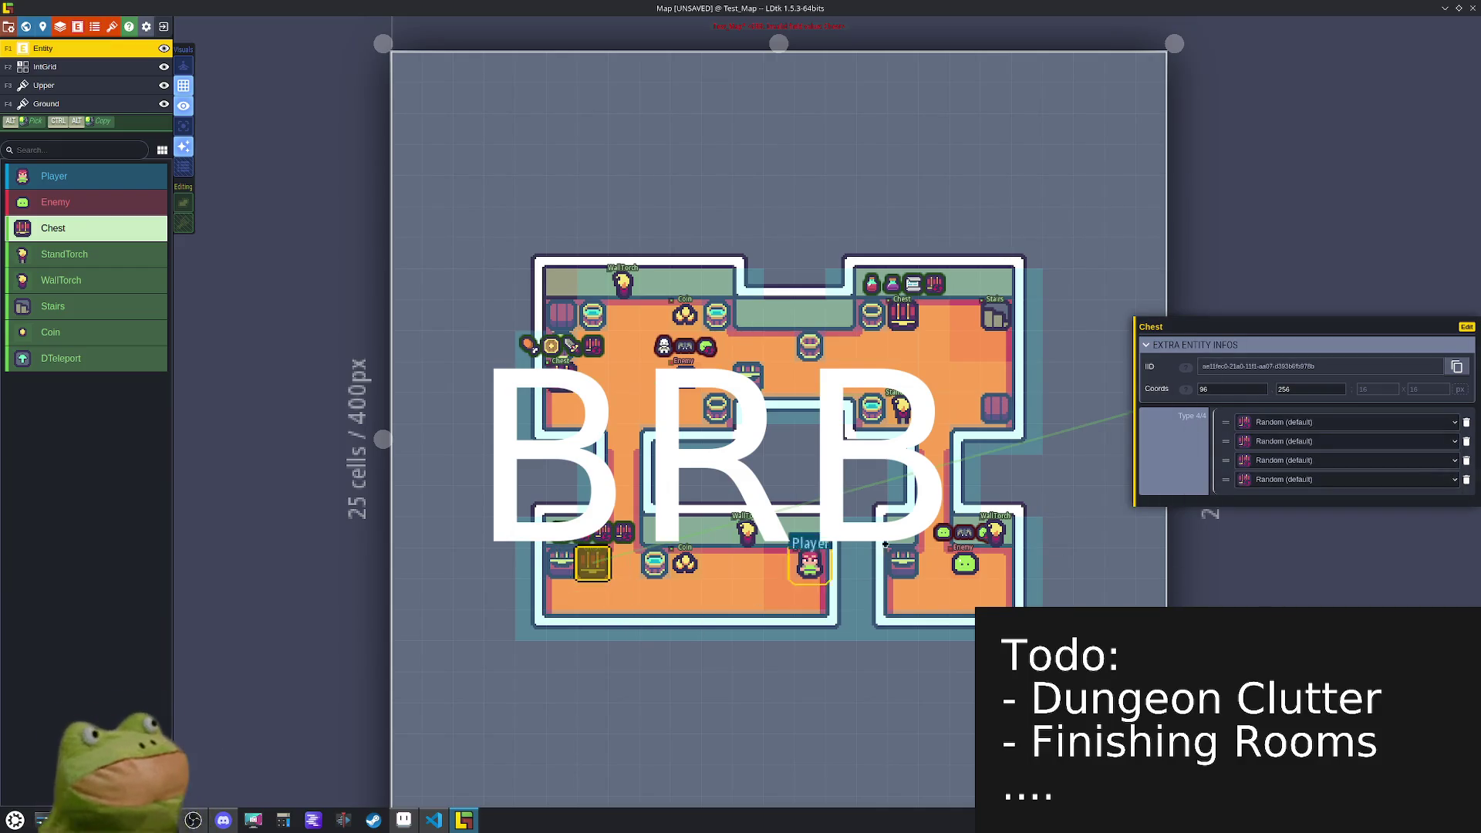
pyautogui.click(1320, 422)
pyautogui.click(1292, 519)
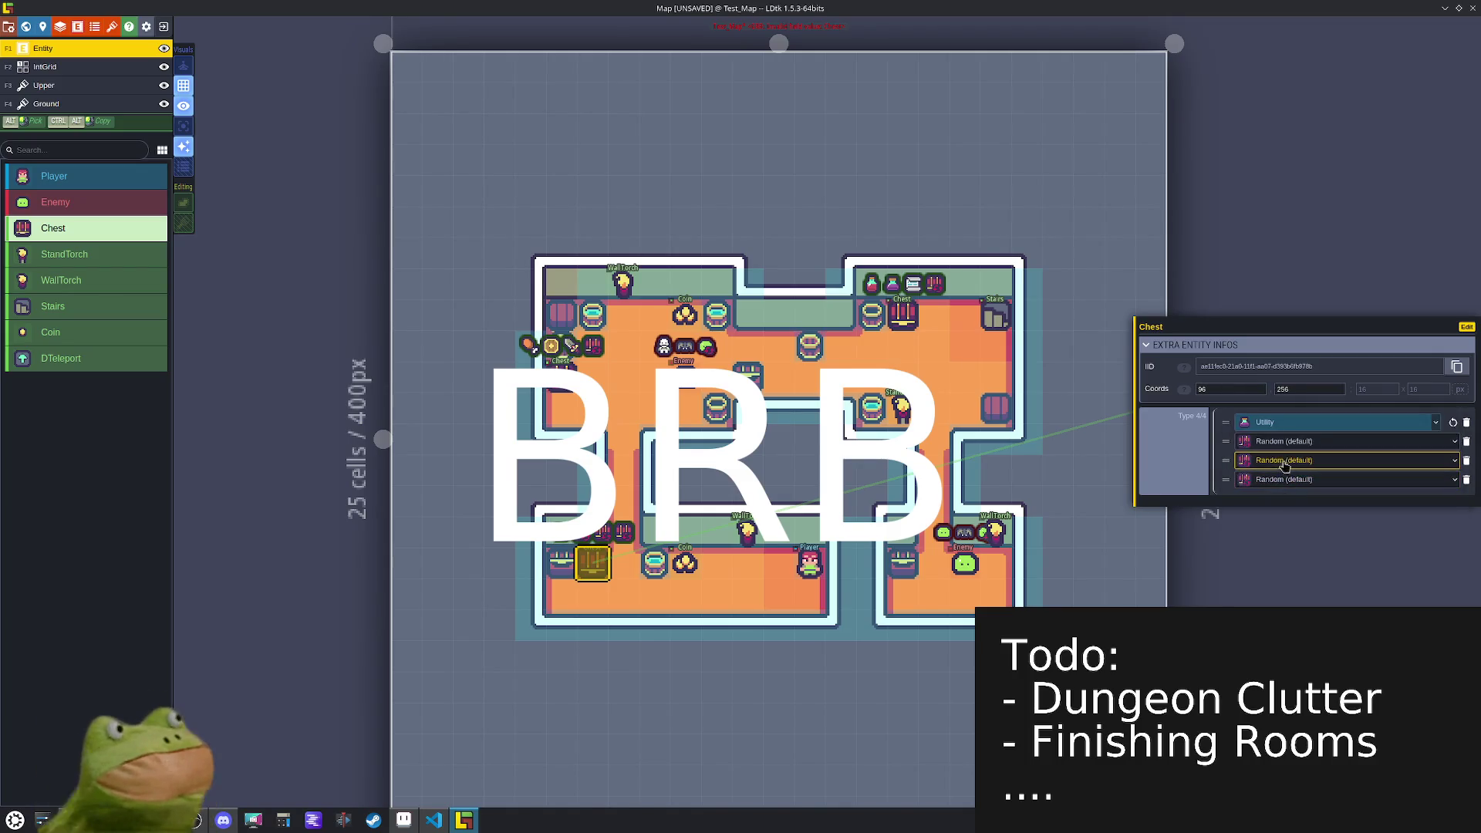
pyautogui.click(1287, 446)
pyautogui.click(1311, 613)
pyautogui.click(1334, 460)
pyautogui.click(1311, 663)
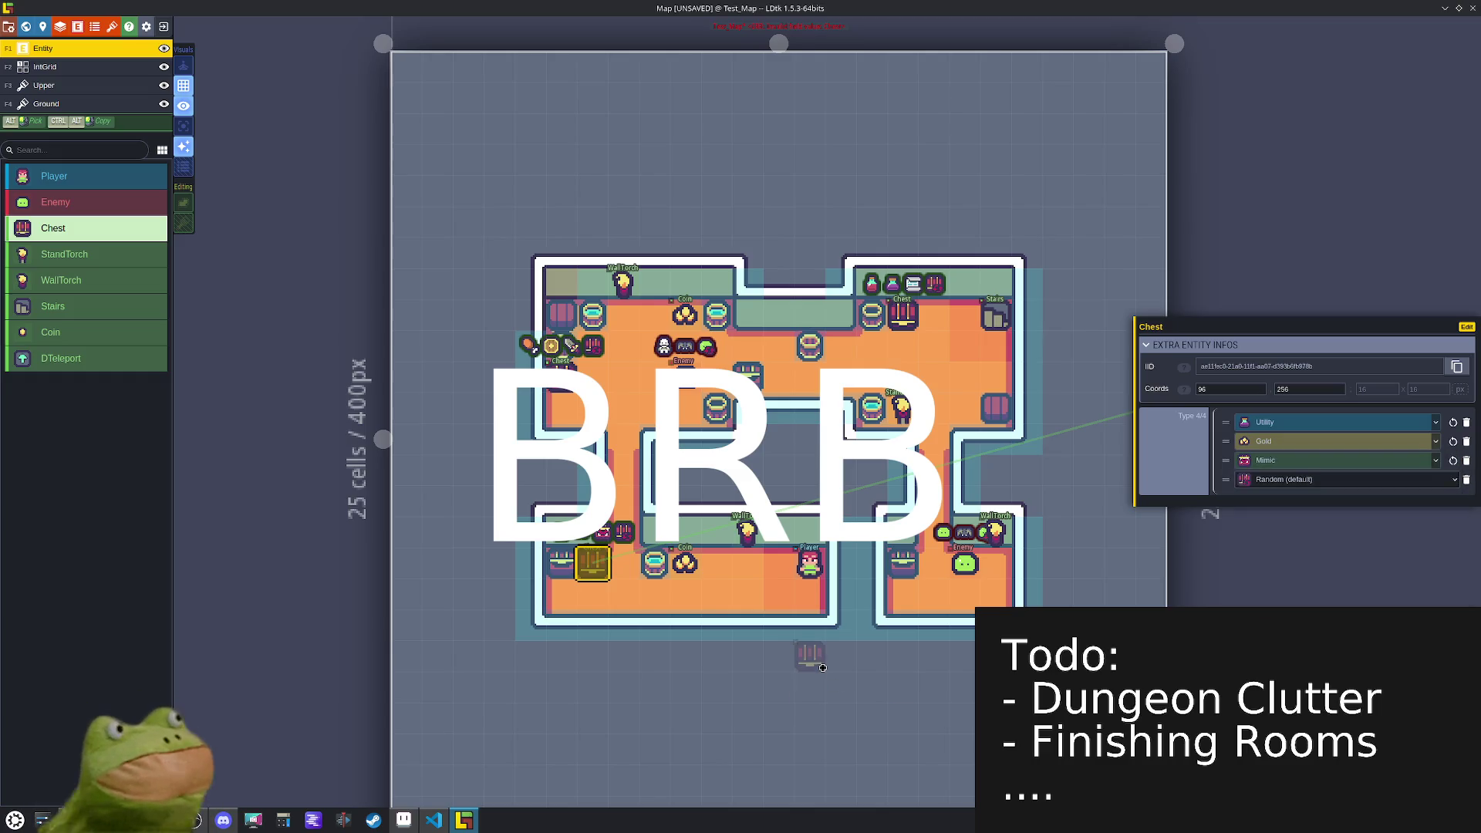
pyautogui.hotkey('ctrl', 's')
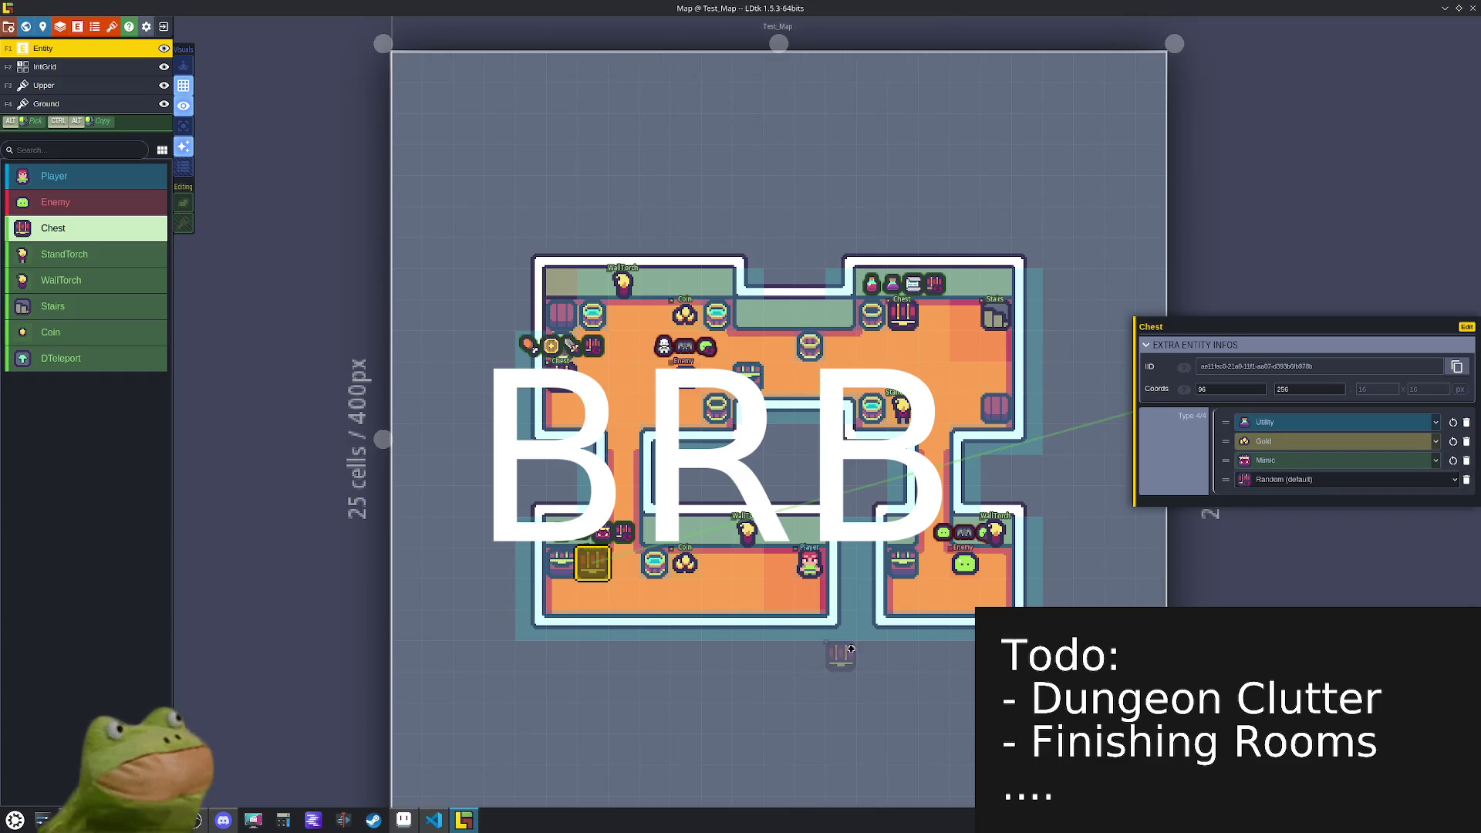
# - Open room UR_0 from the world view with the Ground layer active
pyautogui.press('w')
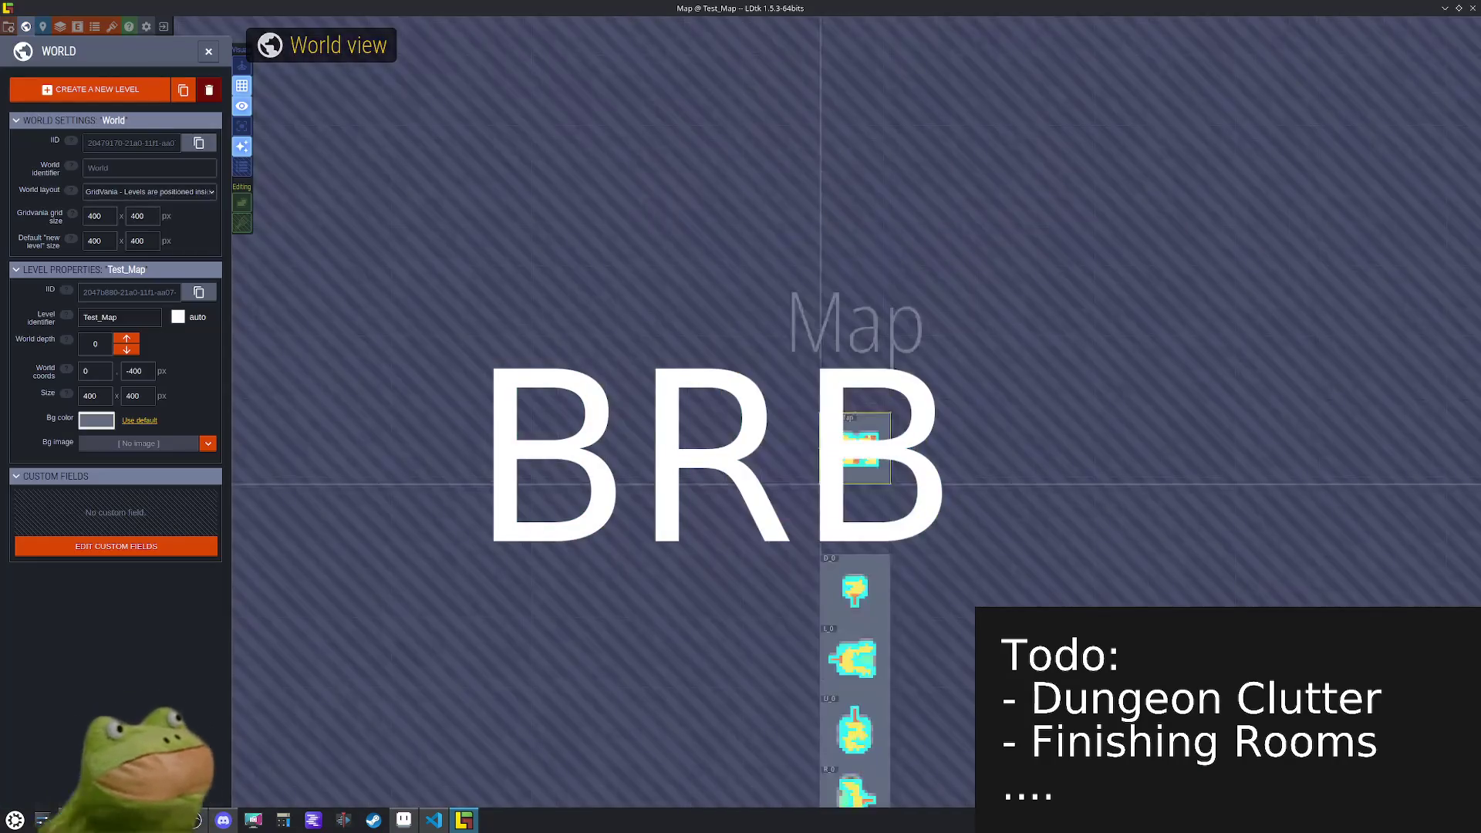
pyautogui.doubleClick(836, 614)
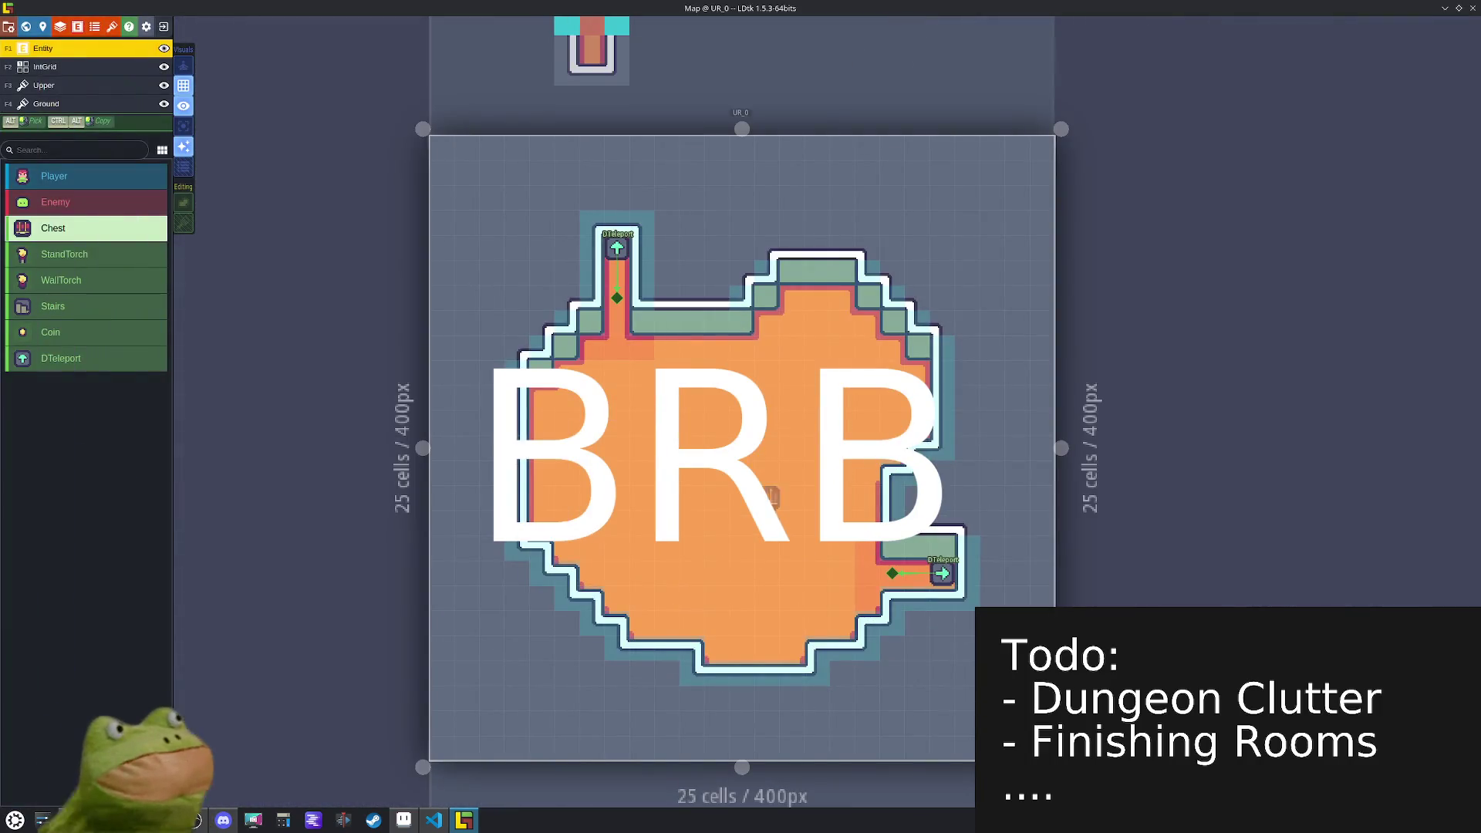
pyautogui.click(65, 105)
pyautogui.click(288, 529)
pyautogui.press('w')
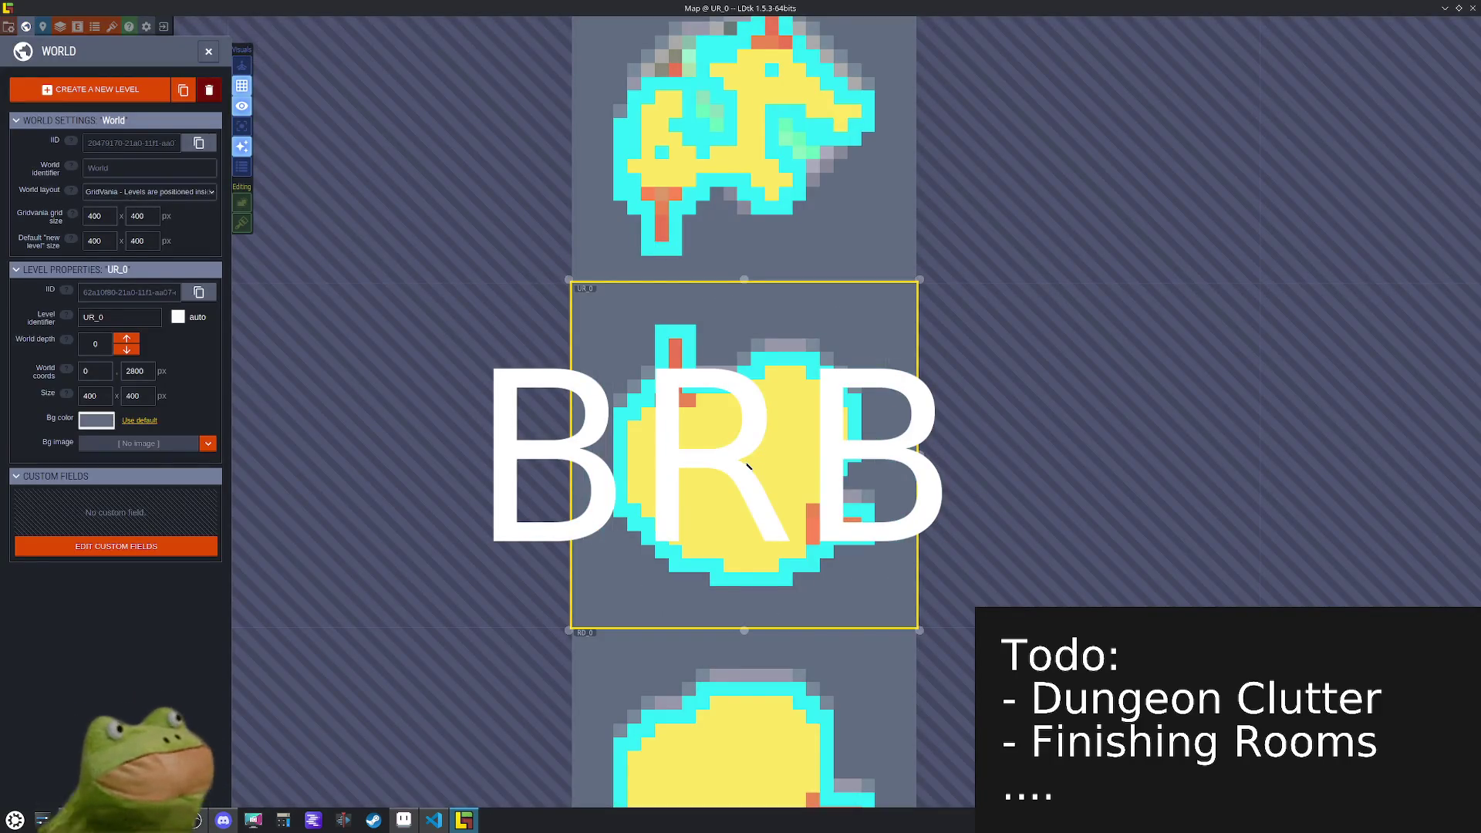
pyautogui.doubleClick(746, 465)
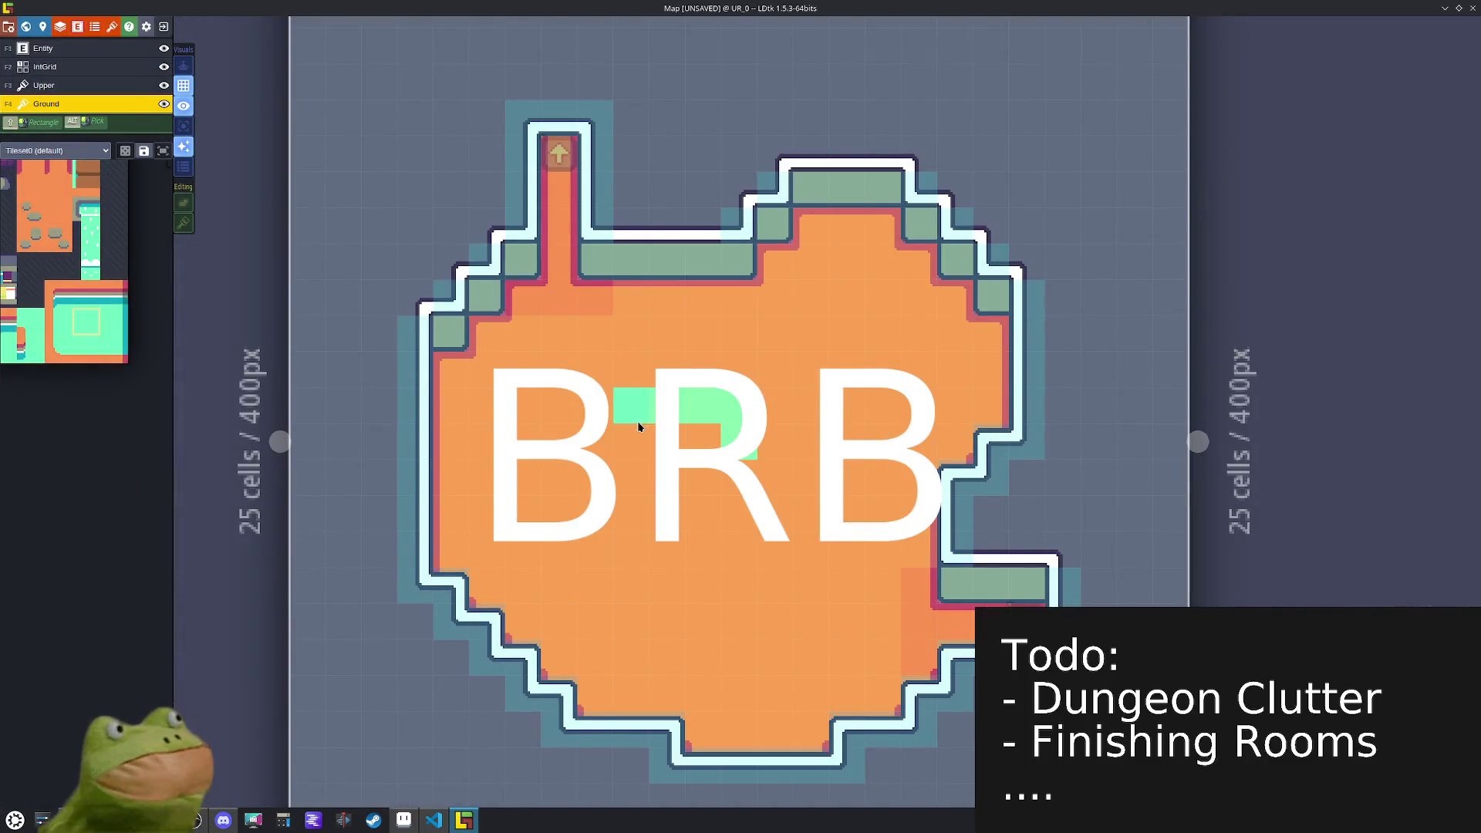
# - Paint a light-green pool in the room's centre and add mirrored edge tiles along its top
pyautogui.moveTo(706, 550); pyautogui.dragTo(764, 444)
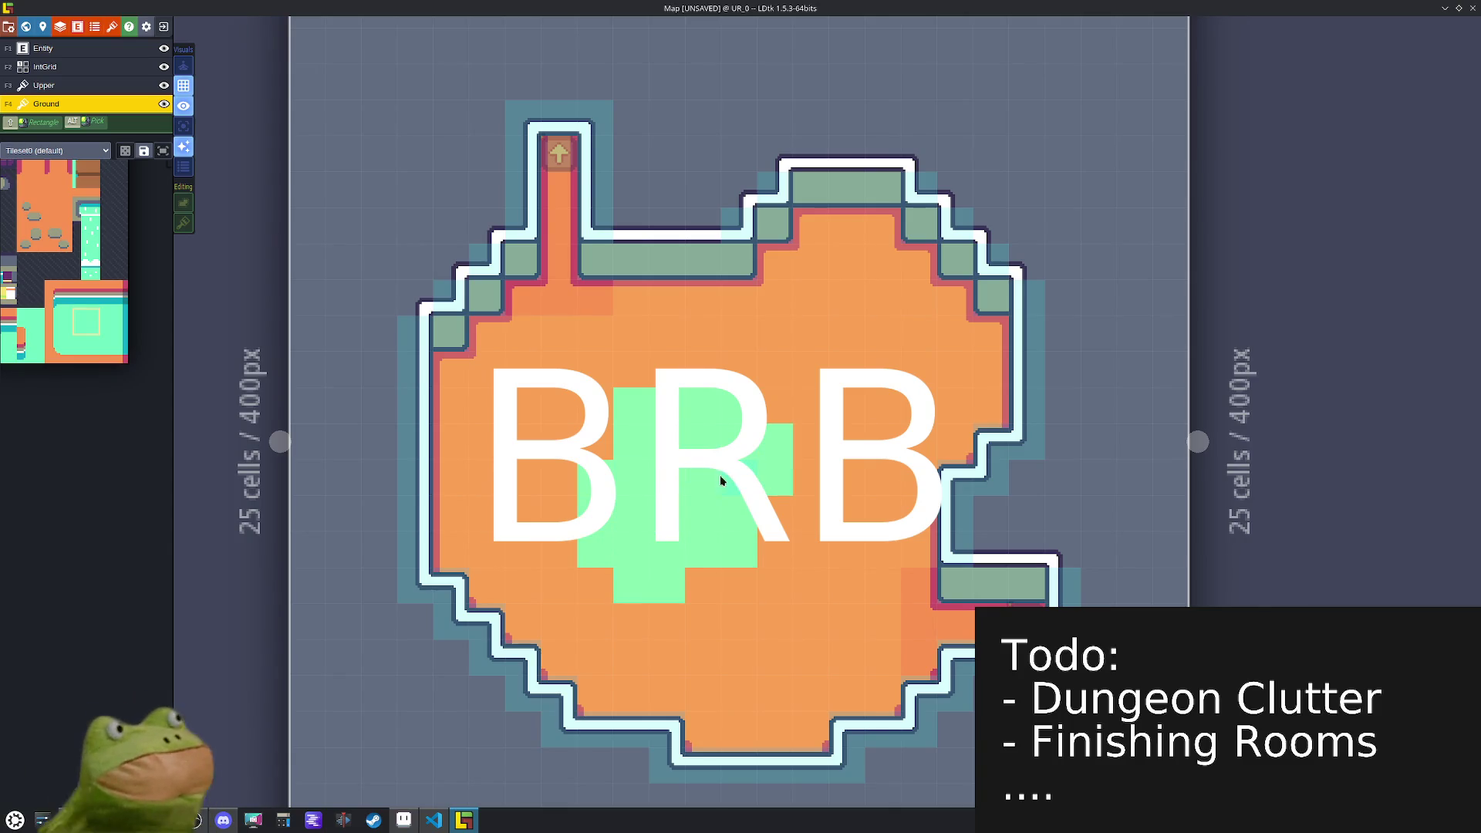
pyautogui.moveTo(75, 342)
pyautogui.click(62, 297)
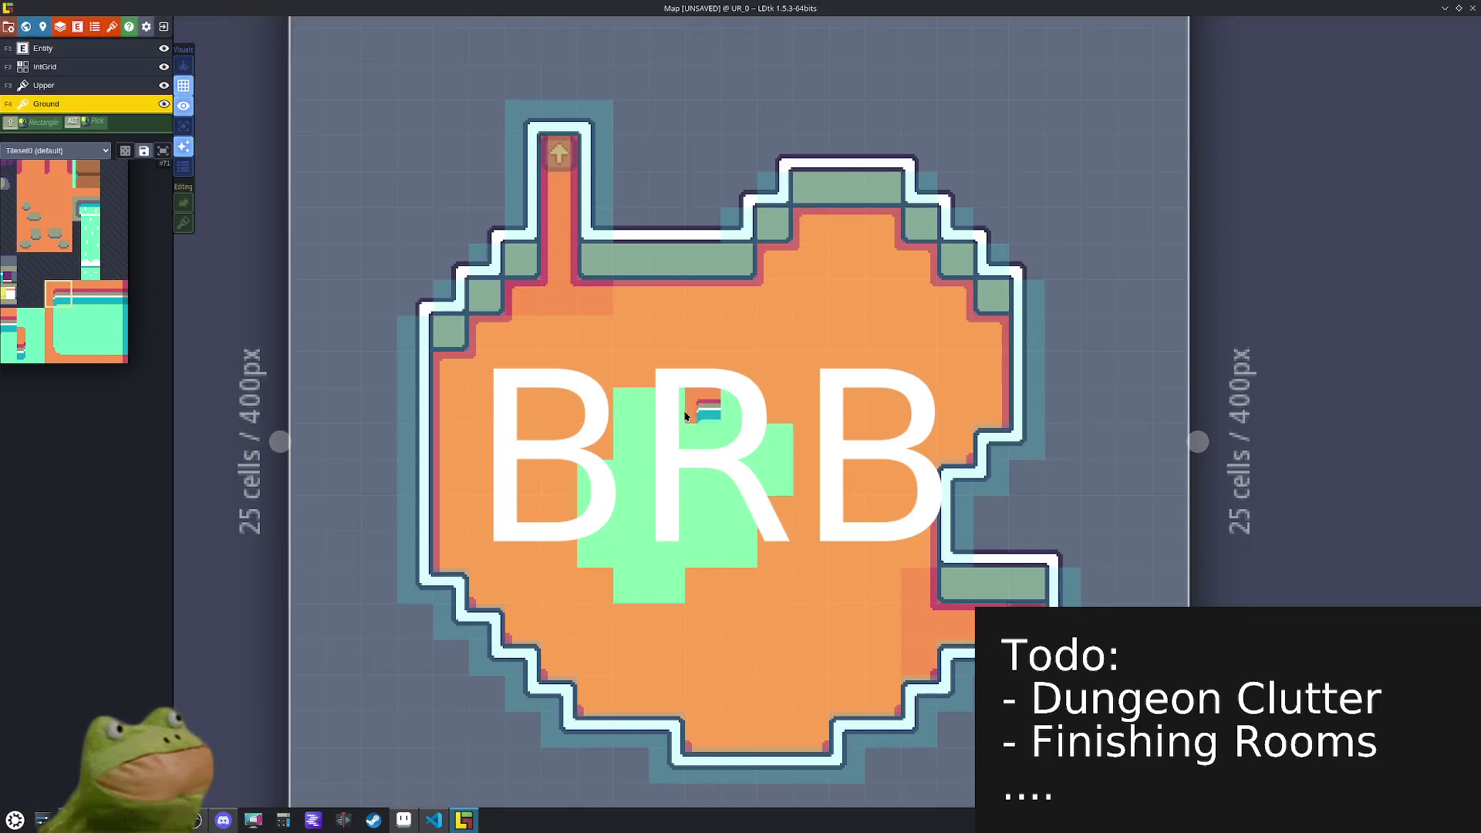
pyautogui.click(731, 420)
pyautogui.press('x')
pyautogui.press('x')
pyautogui.click(767, 449)
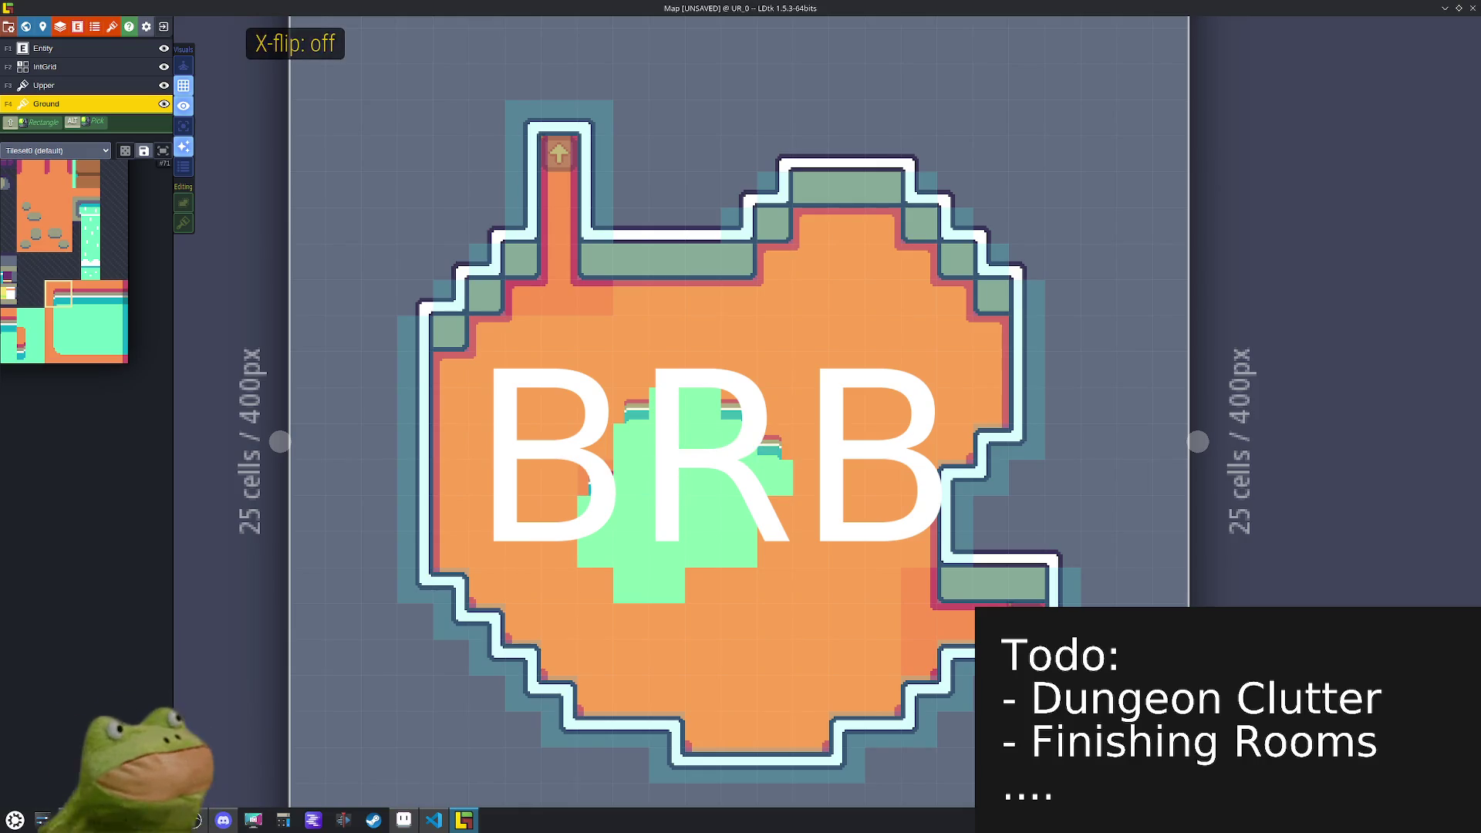
# - Add an X-flipped border tile below the pool and save the map
pyautogui.moveTo(65, 325)
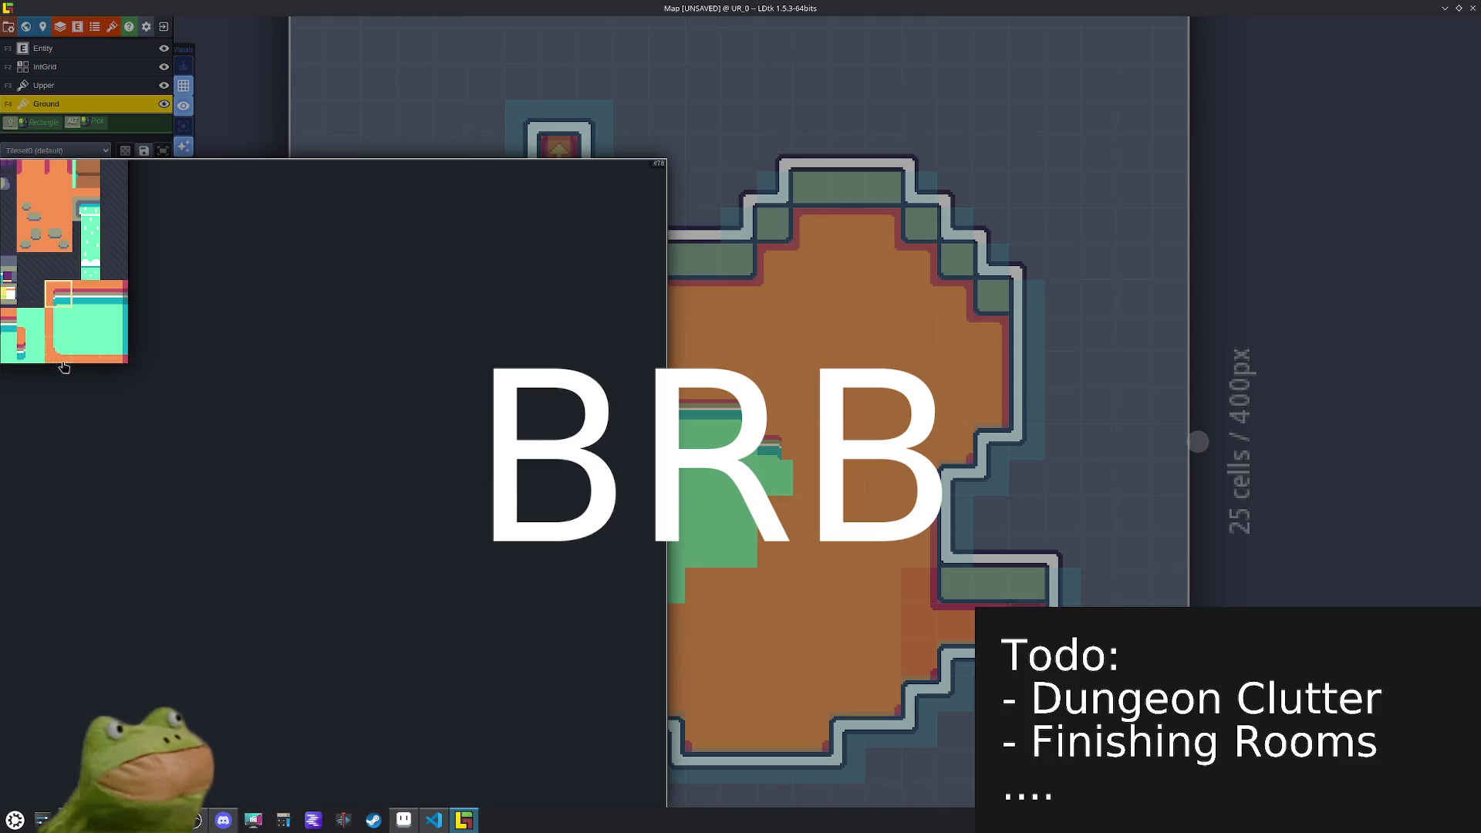
pyautogui.click(64, 367)
pyautogui.press('x')
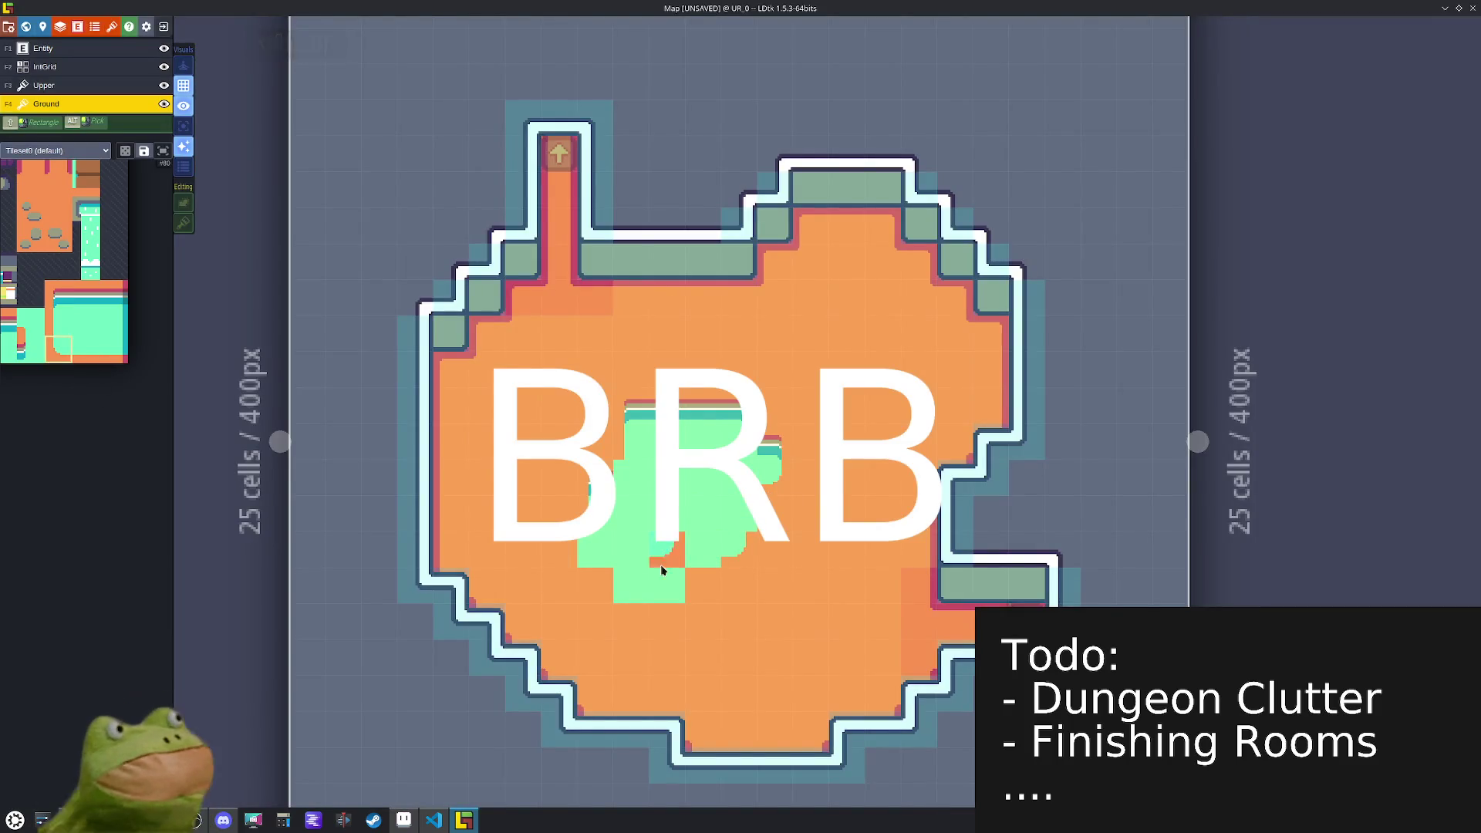
pyautogui.press('x')
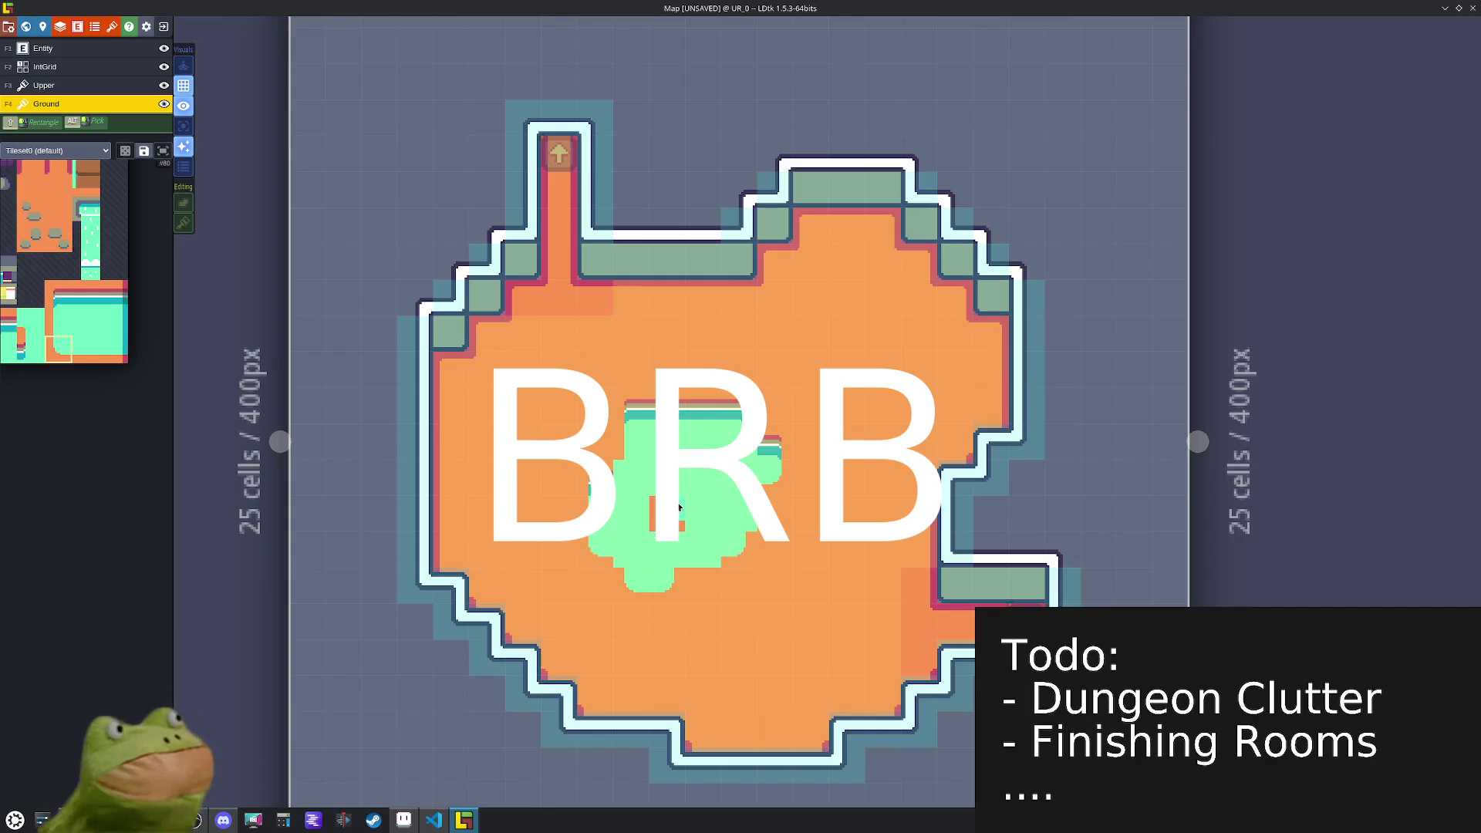
pyautogui.moveTo(80, 333)
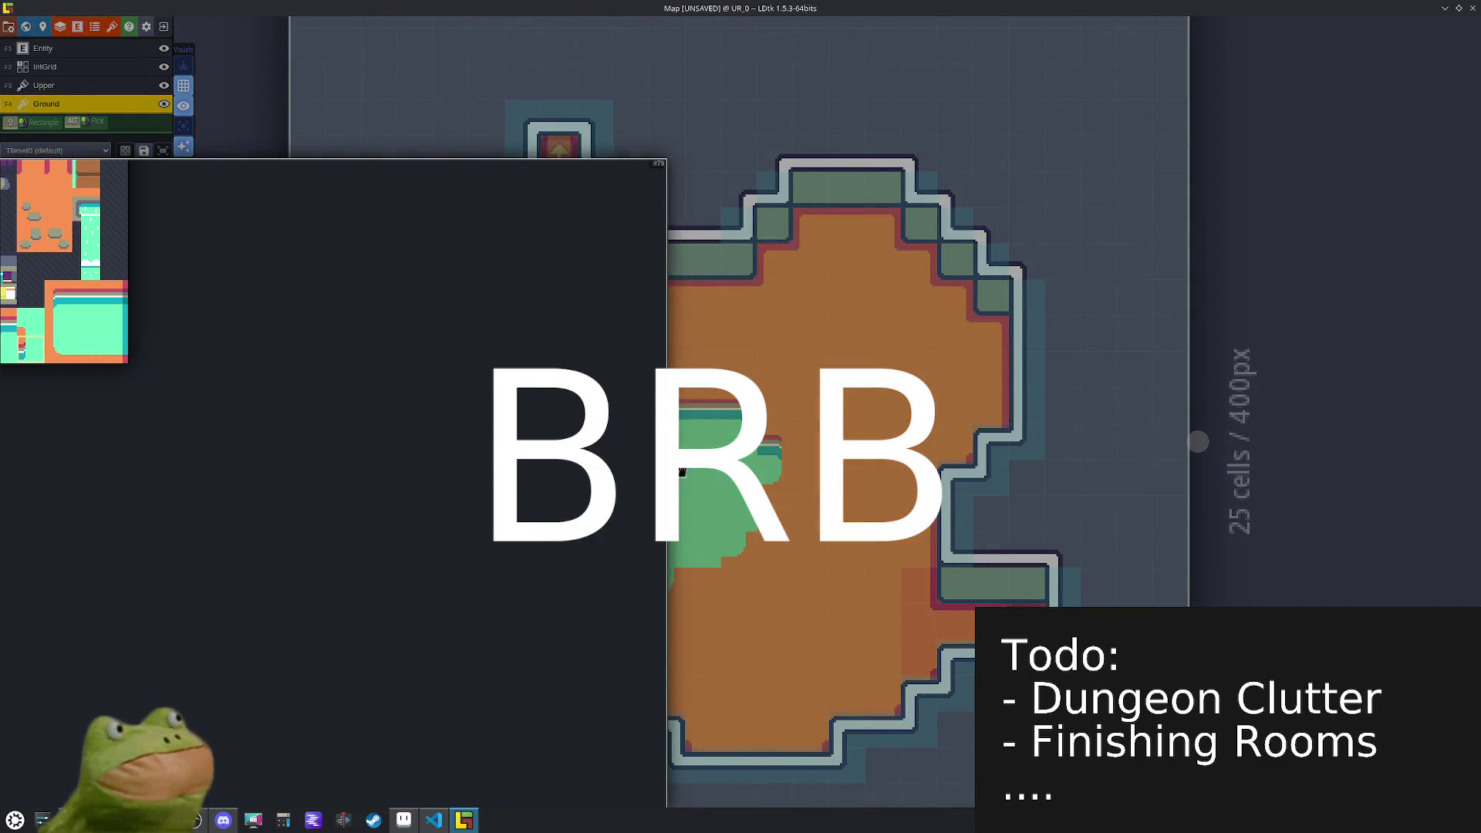
pyautogui.press('x')
pyautogui.press('x')
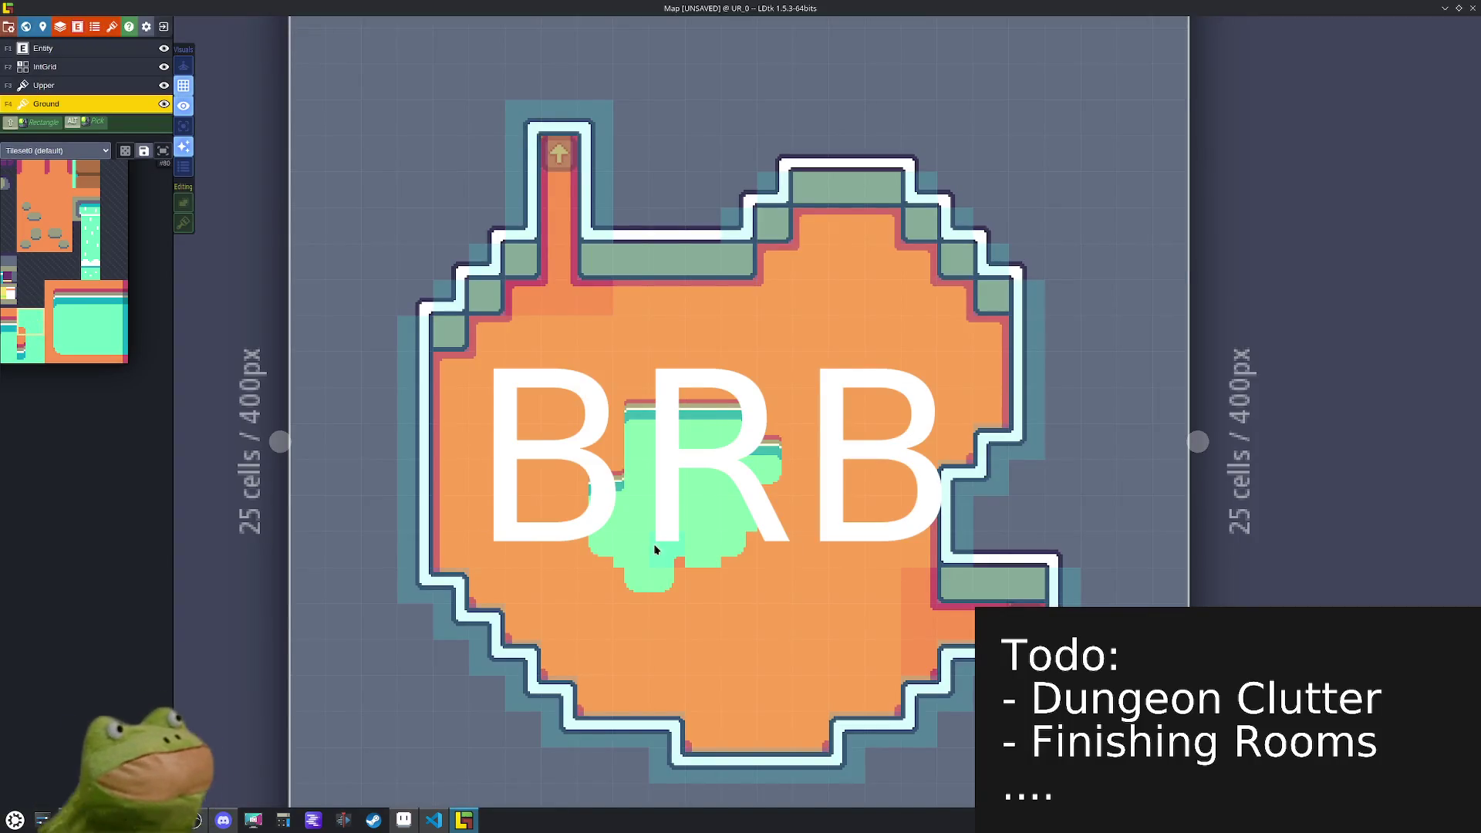
pyautogui.press('x')
pyautogui.press('x')
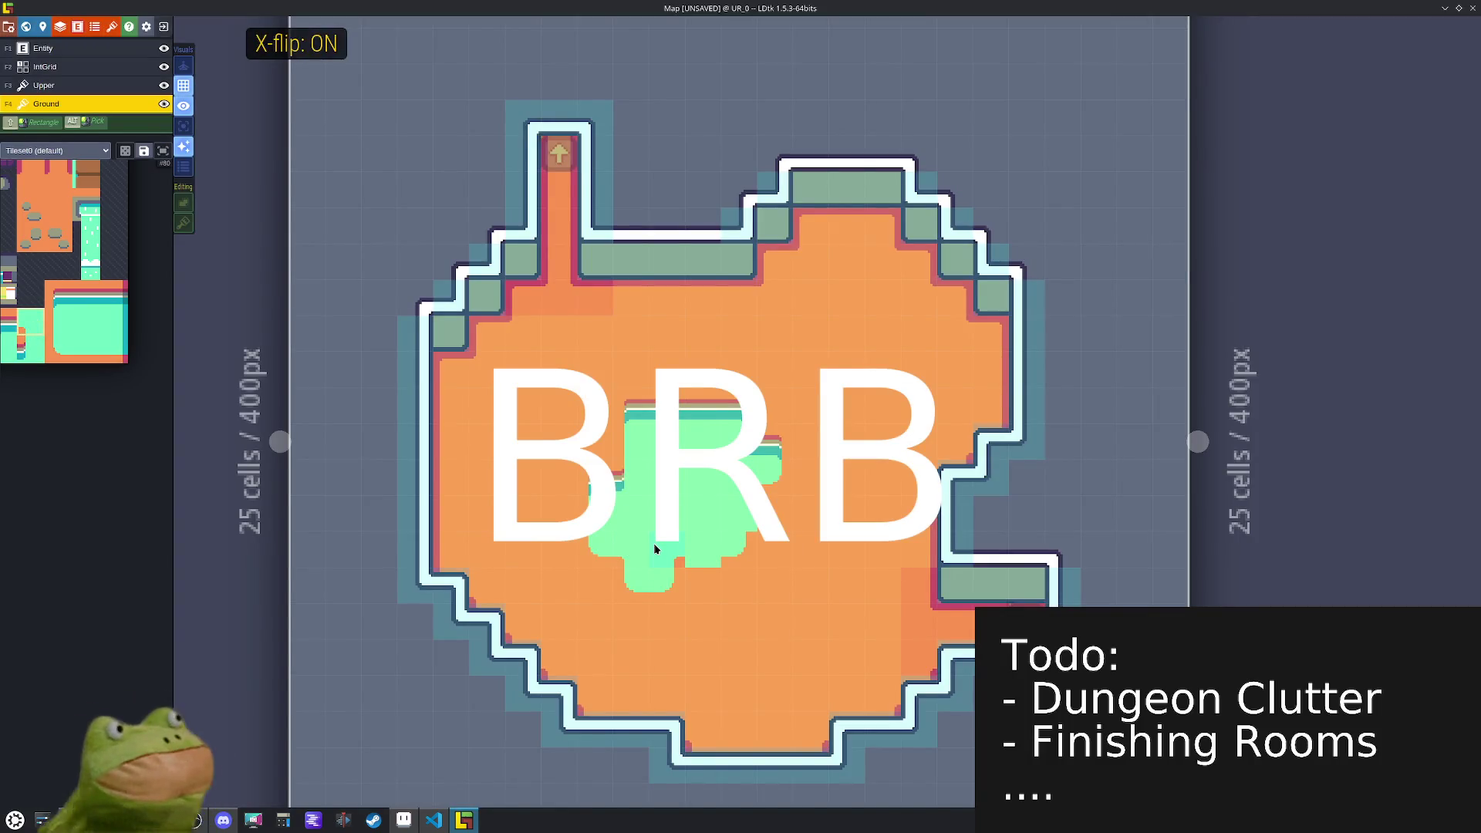
pyautogui.moveTo(121, 360)
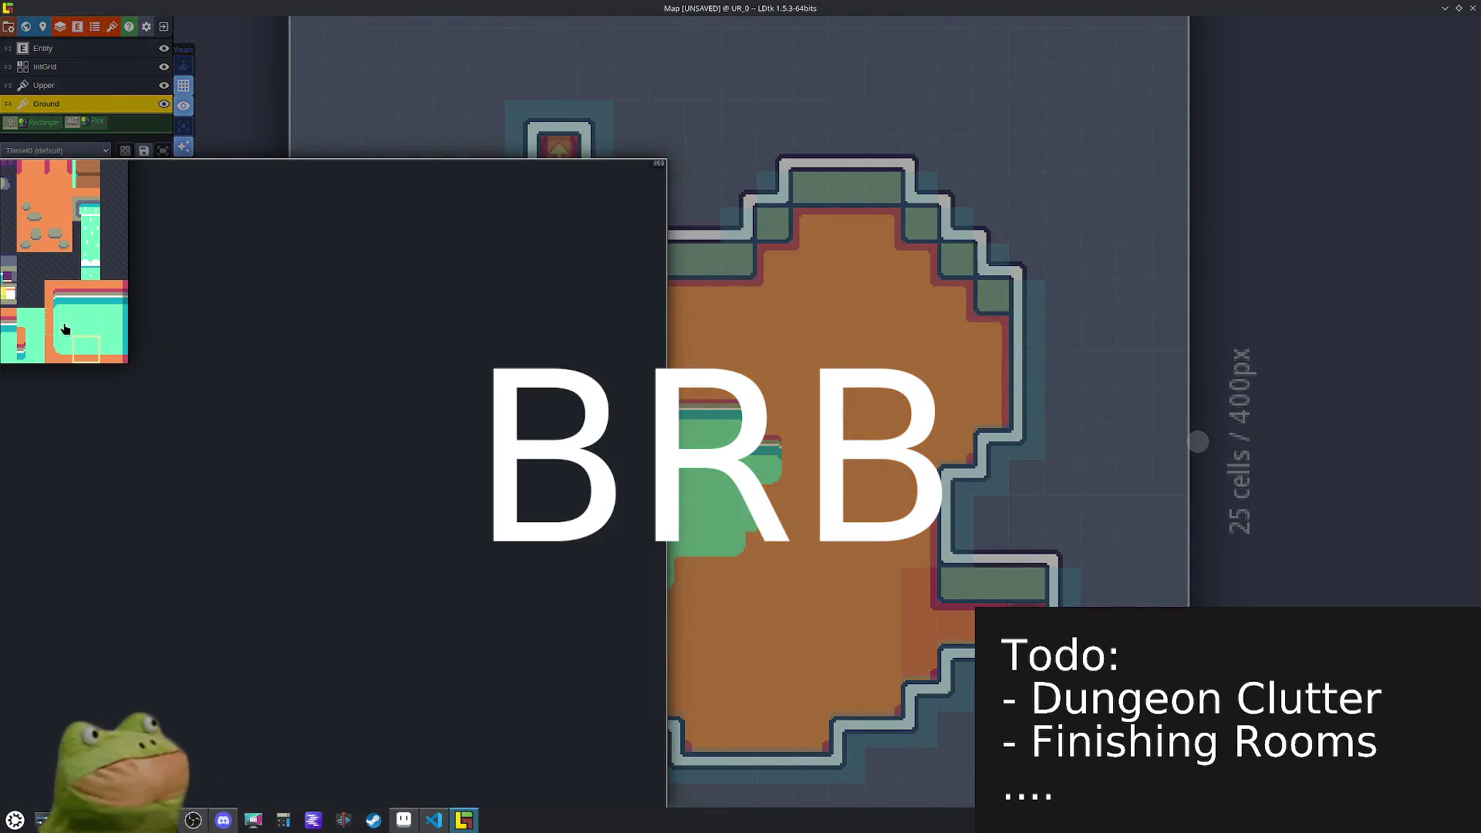
pyautogui.click(66, 329)
pyautogui.press('x')
pyautogui.click(772, 588)
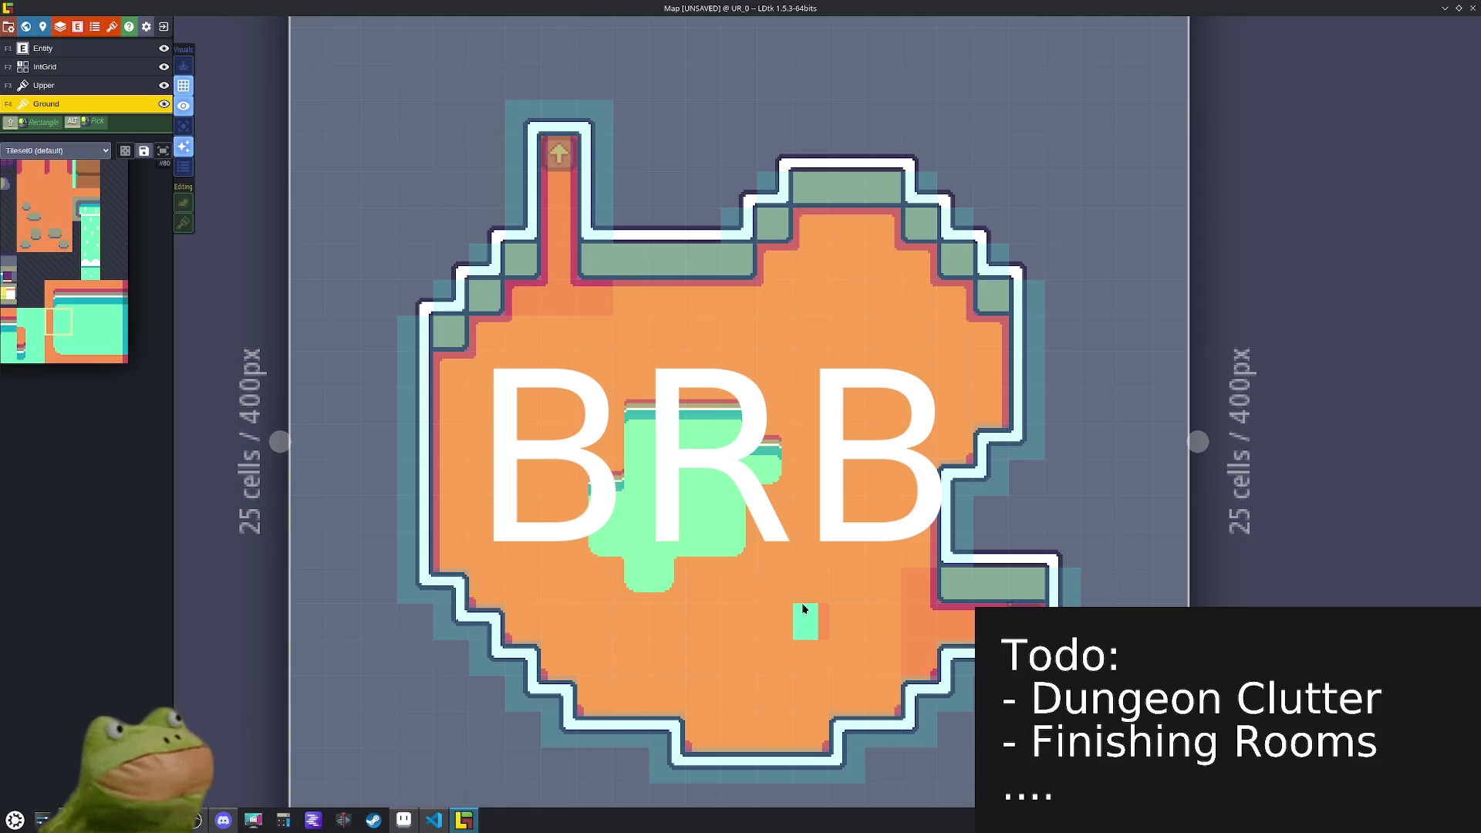
pyautogui.hotkey('ctrl', 's')
pyautogui.moveTo(788, 586); pyautogui.dragTo(945, 604)
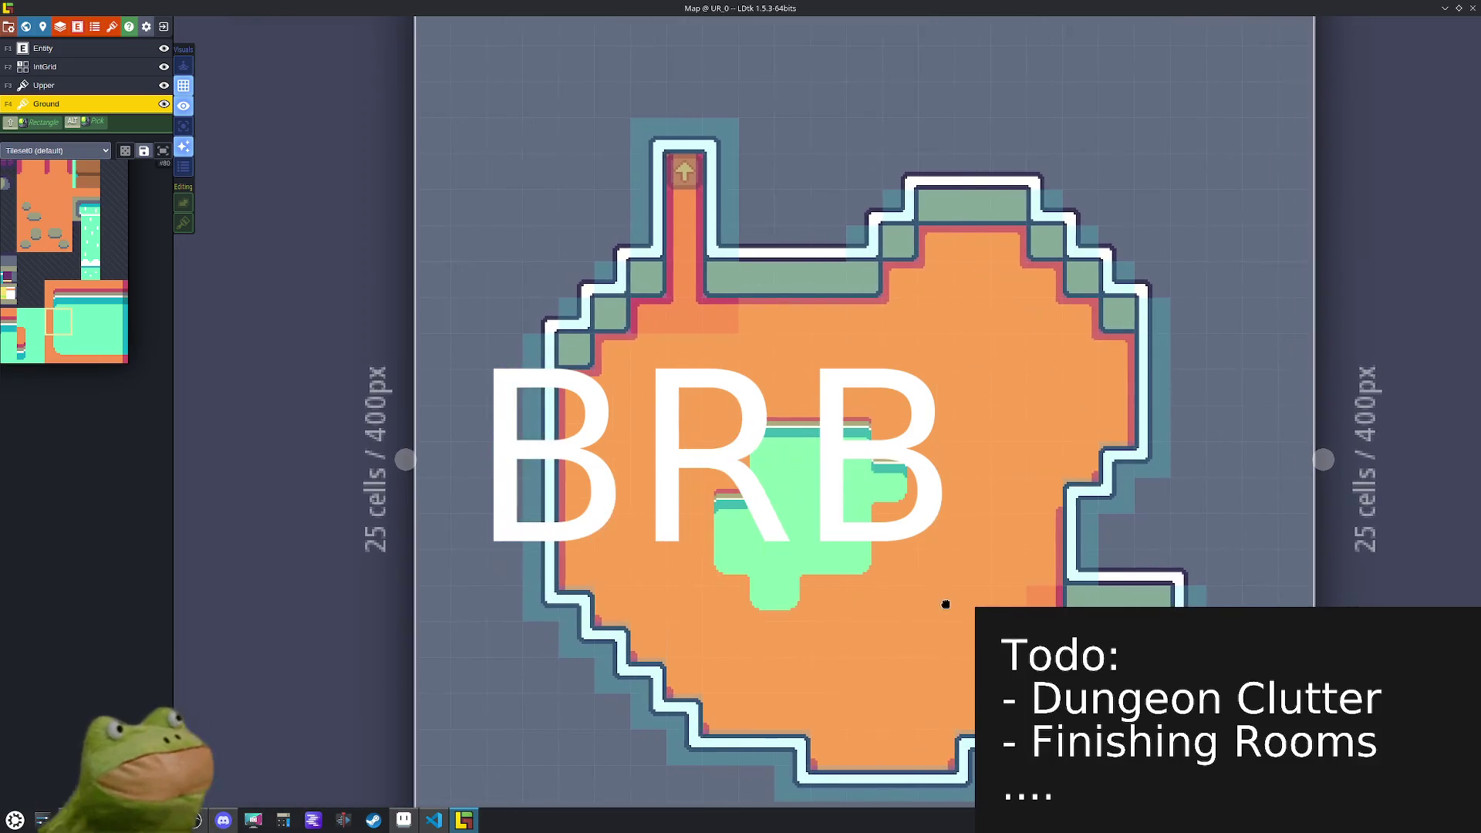
# - Paint Collision IntGrid cells over the whole UR_0 pool and save
pyautogui.press('F2')
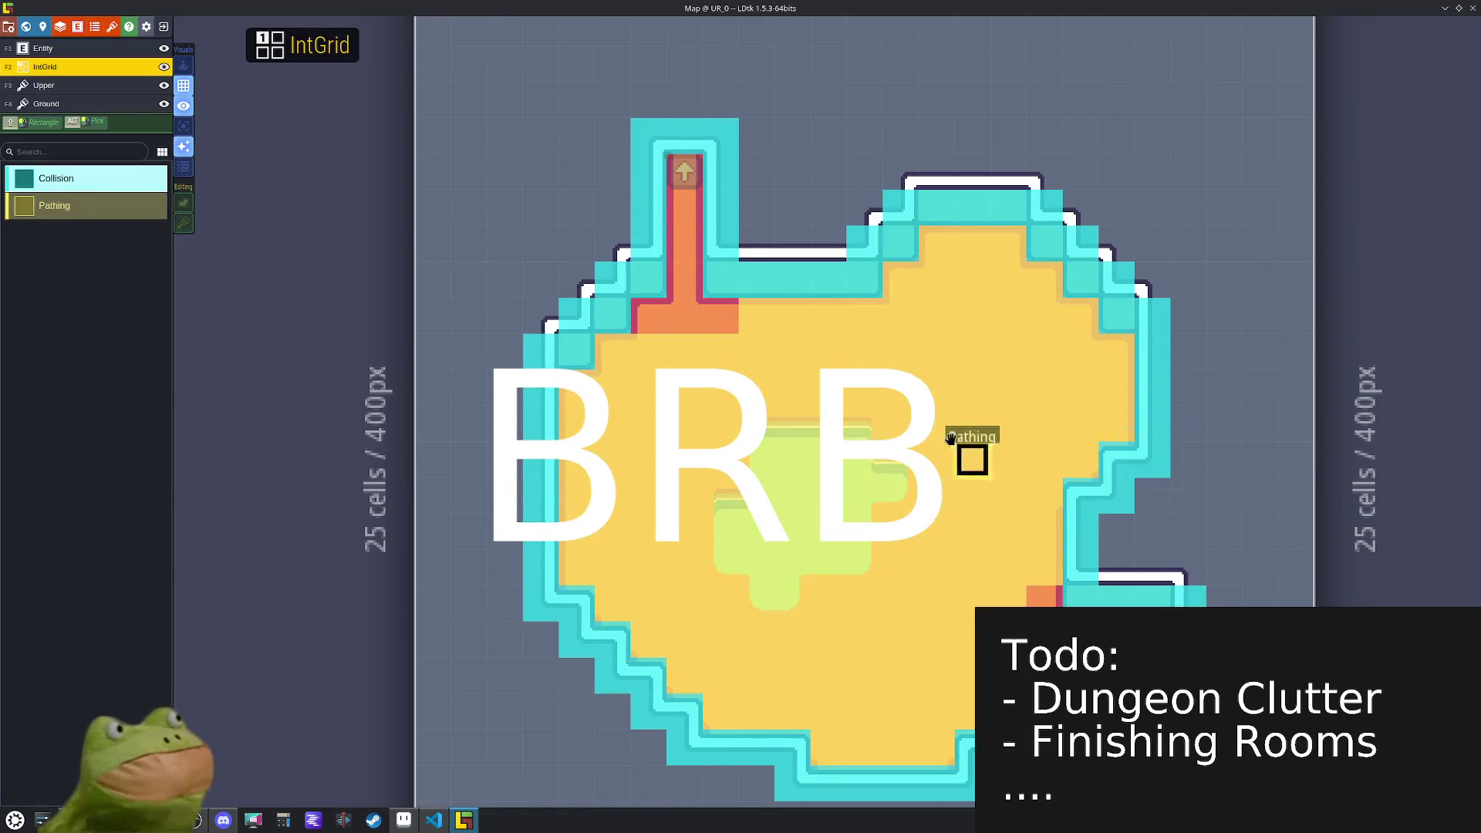
pyautogui.click(863, 422)
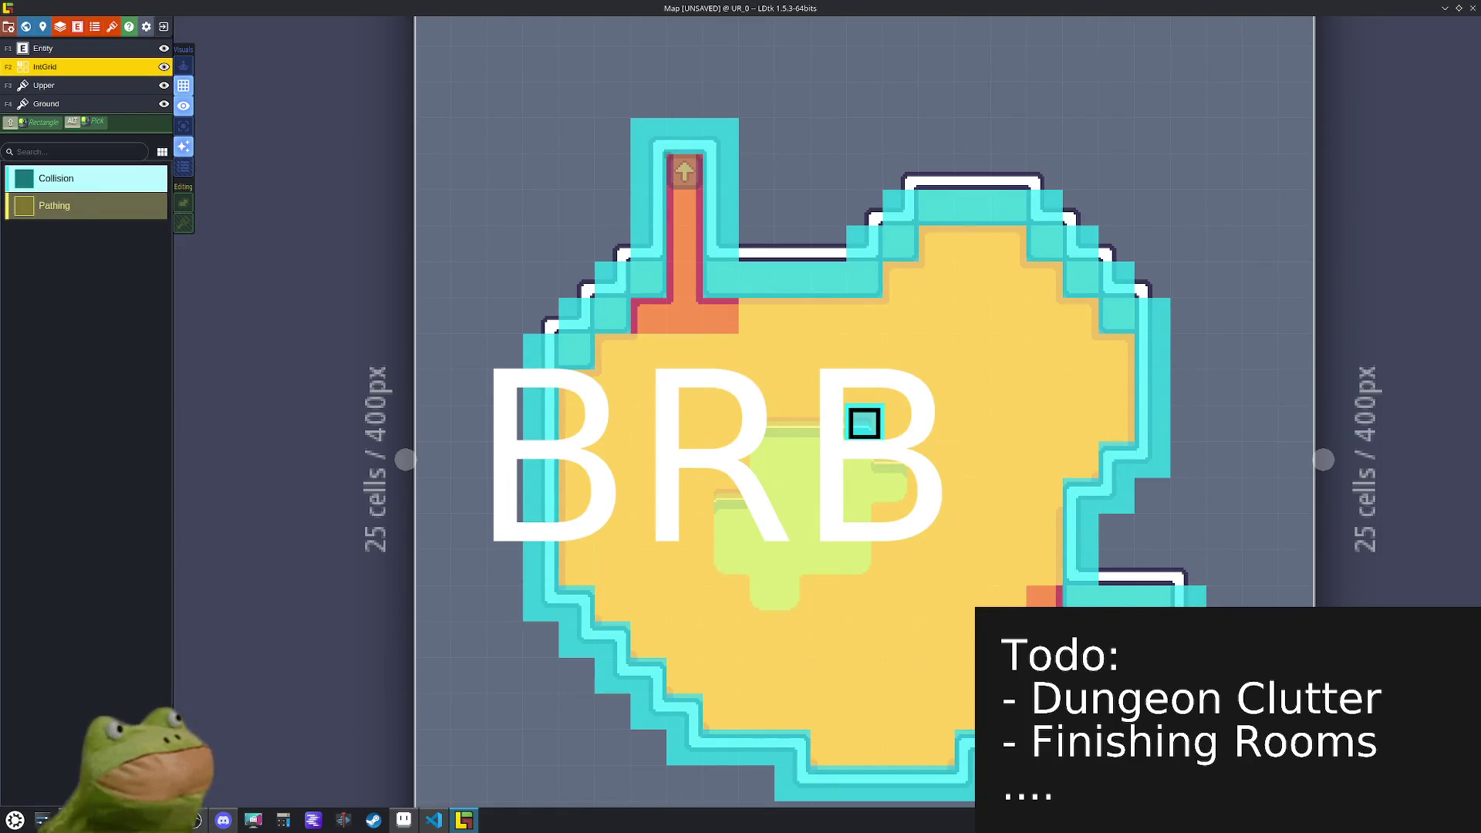
pyautogui.moveTo(865, 437)
pyautogui.mouseDown()
pyautogui.moveTo(791, 425)
pyautogui.moveTo(725, 509)
pyautogui.moveTo(767, 567)
pyautogui.moveTo(799, 572)
pyautogui.moveTo(853, 486)
pyautogui.moveTo(887, 486)
pyautogui.moveTo(815, 487)
pyautogui.moveTo(813, 501)
pyautogui.mouseUp()
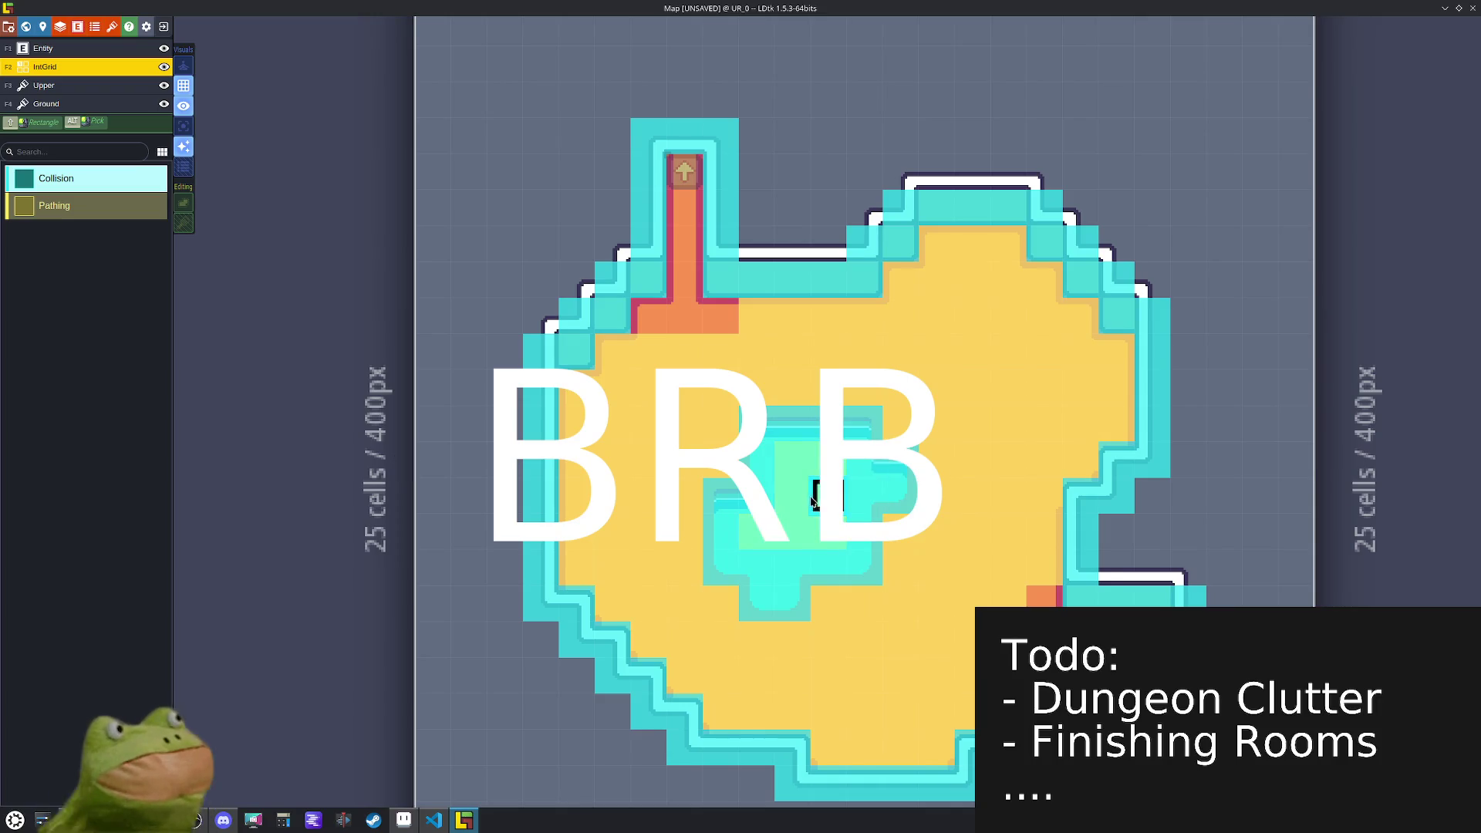
pyautogui.hotkey('ctrl', 's')
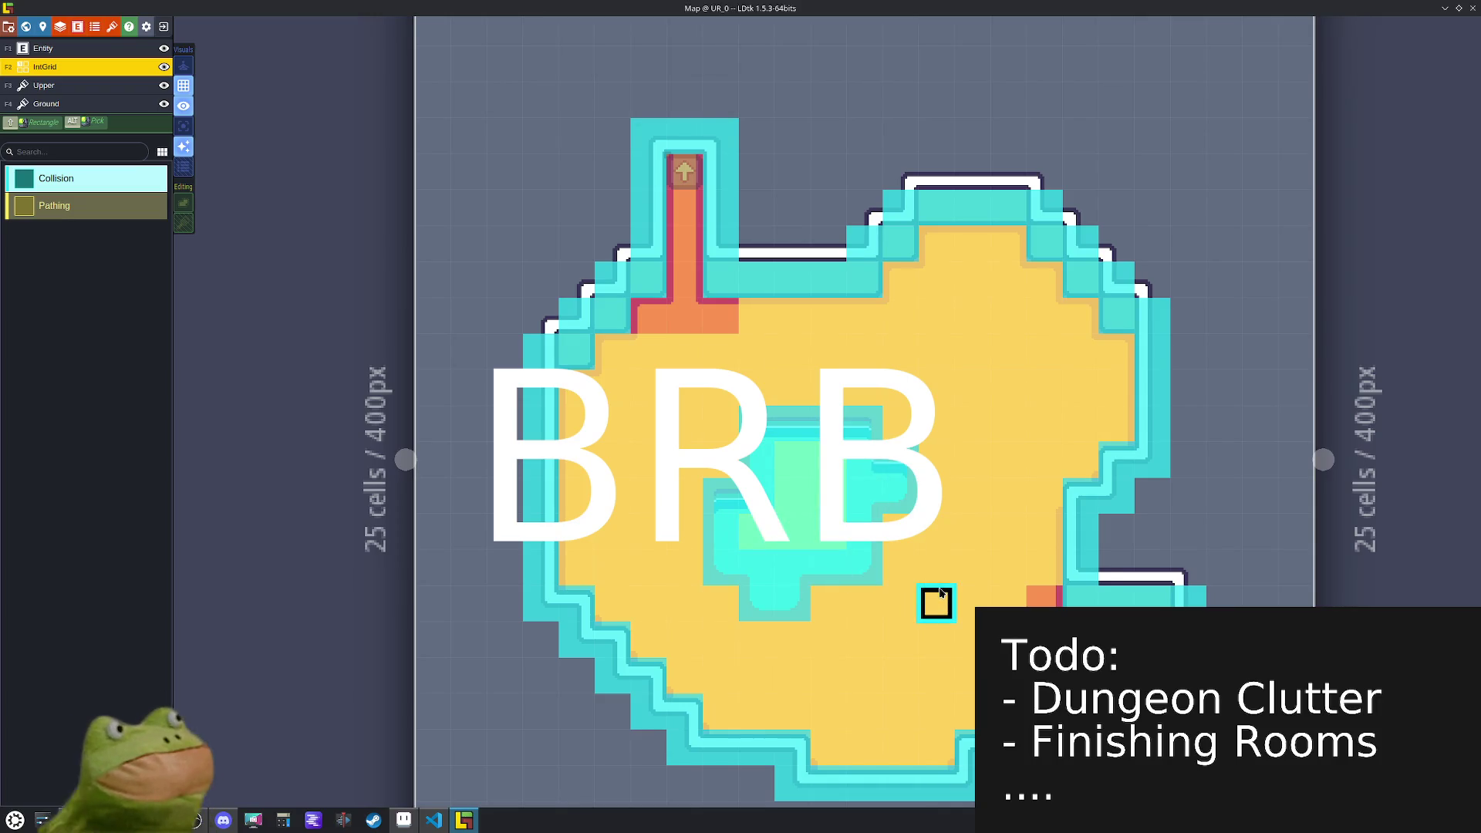
pyautogui.click(46, 104)
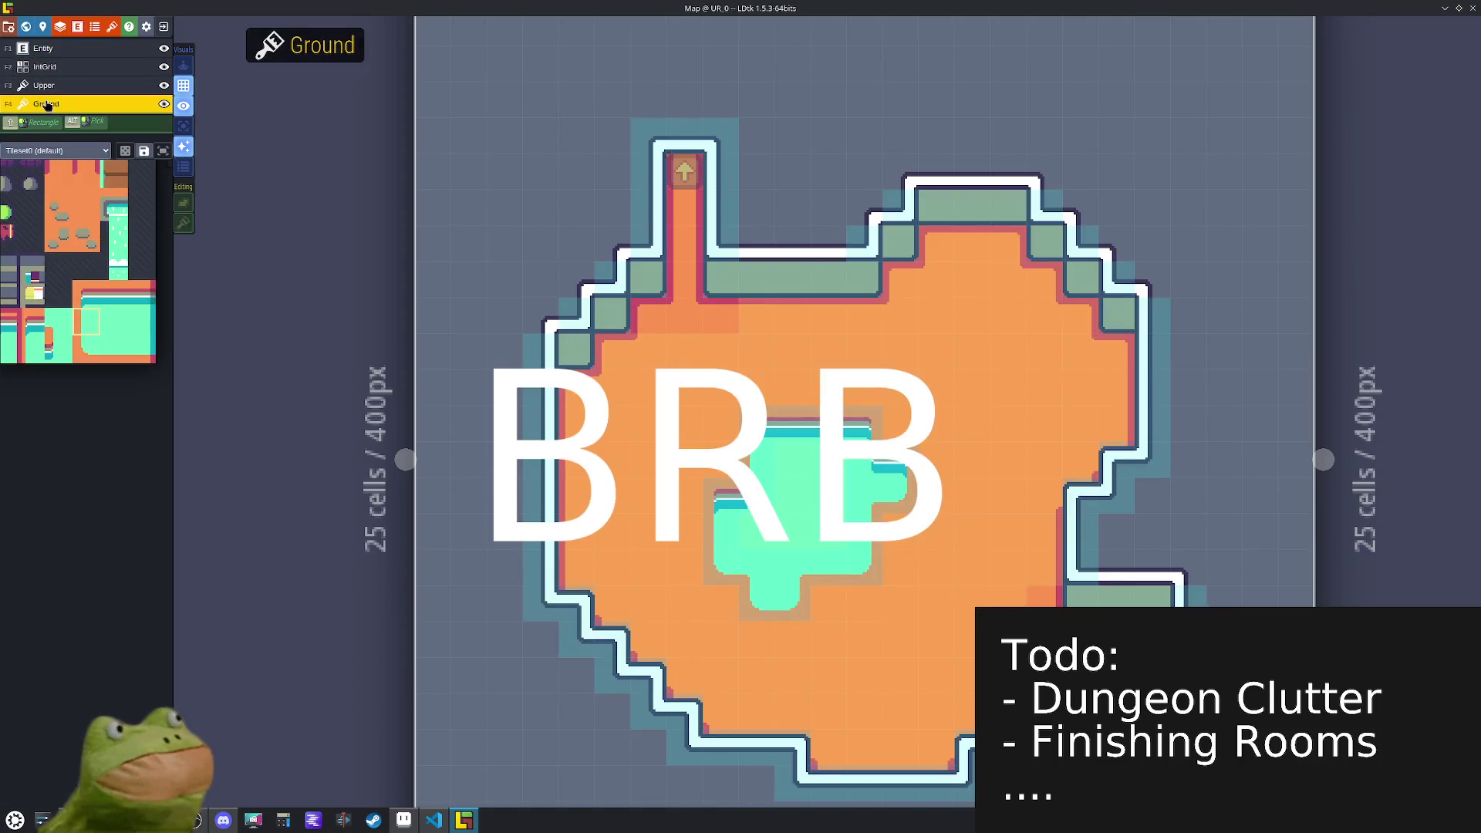
# - Randomly place green bushes around the pool on the Upper layer
pyautogui.moveTo(300, 350); pyautogui.dragTo(318, 349)
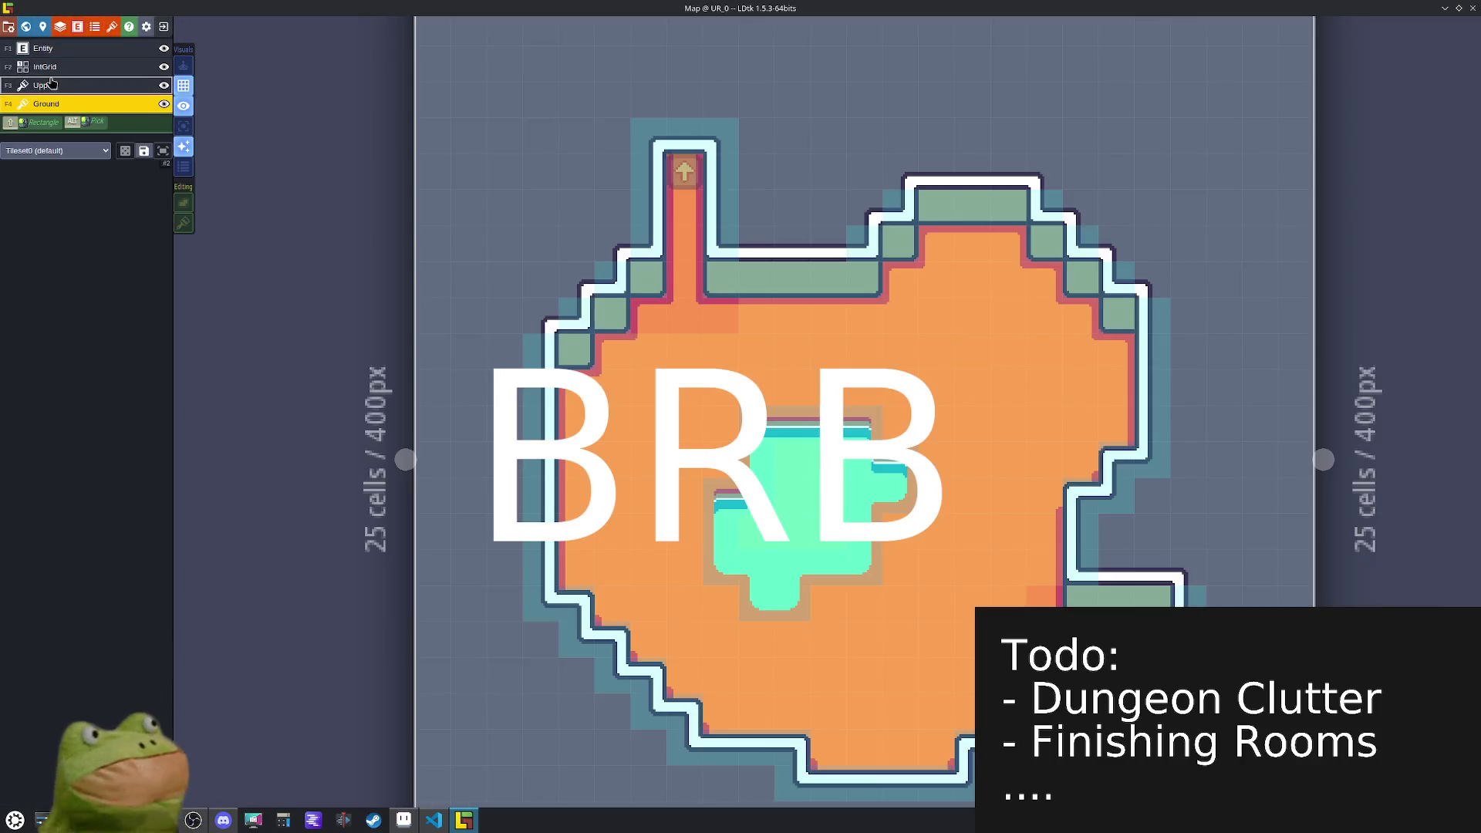
pyautogui.press('F3')
pyautogui.press('r')
pyautogui.click(898, 424)
pyautogui.click(792, 317)
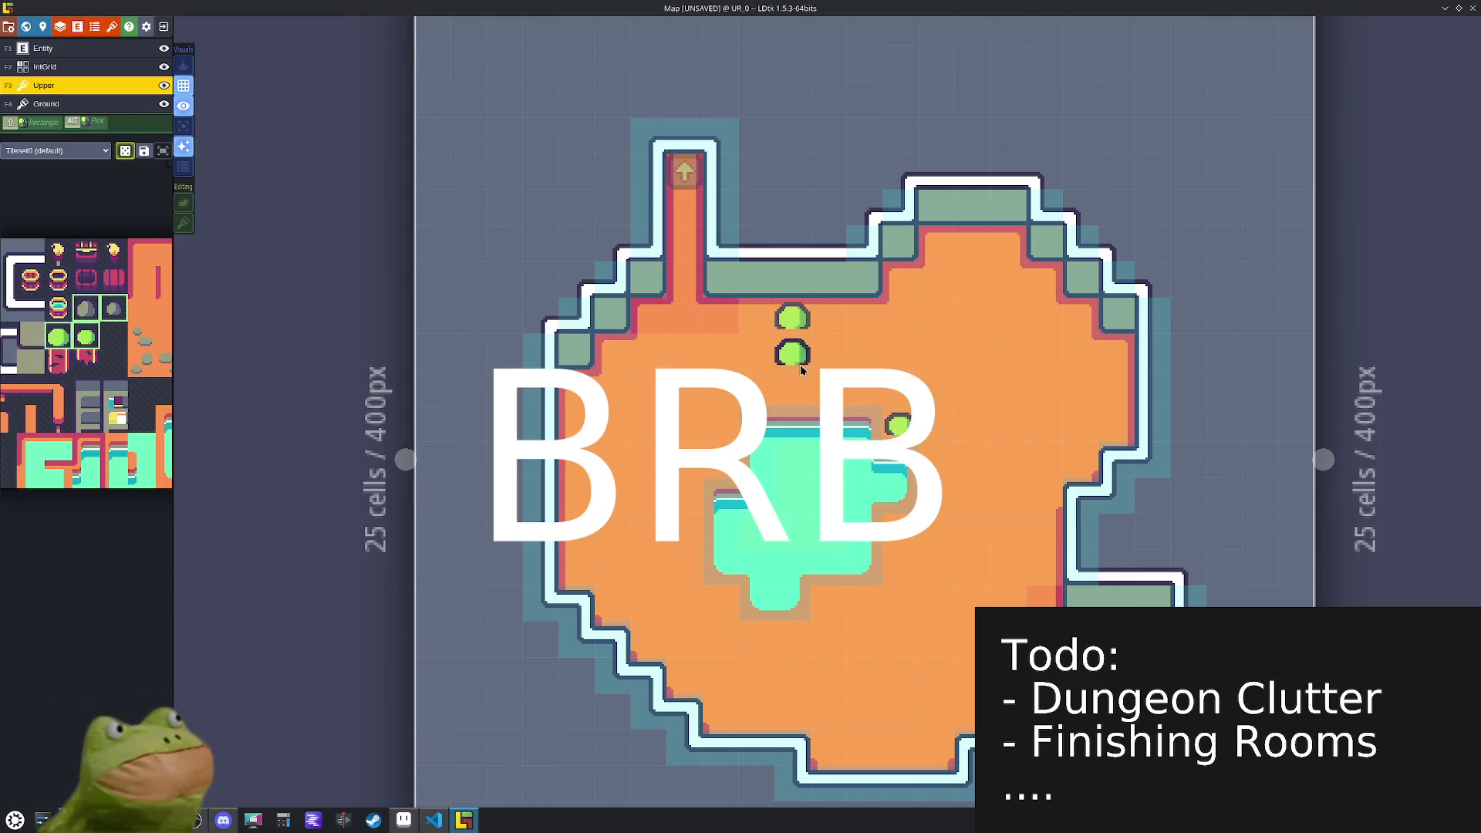
pyautogui.click(696, 540)
pyautogui.click(722, 639)
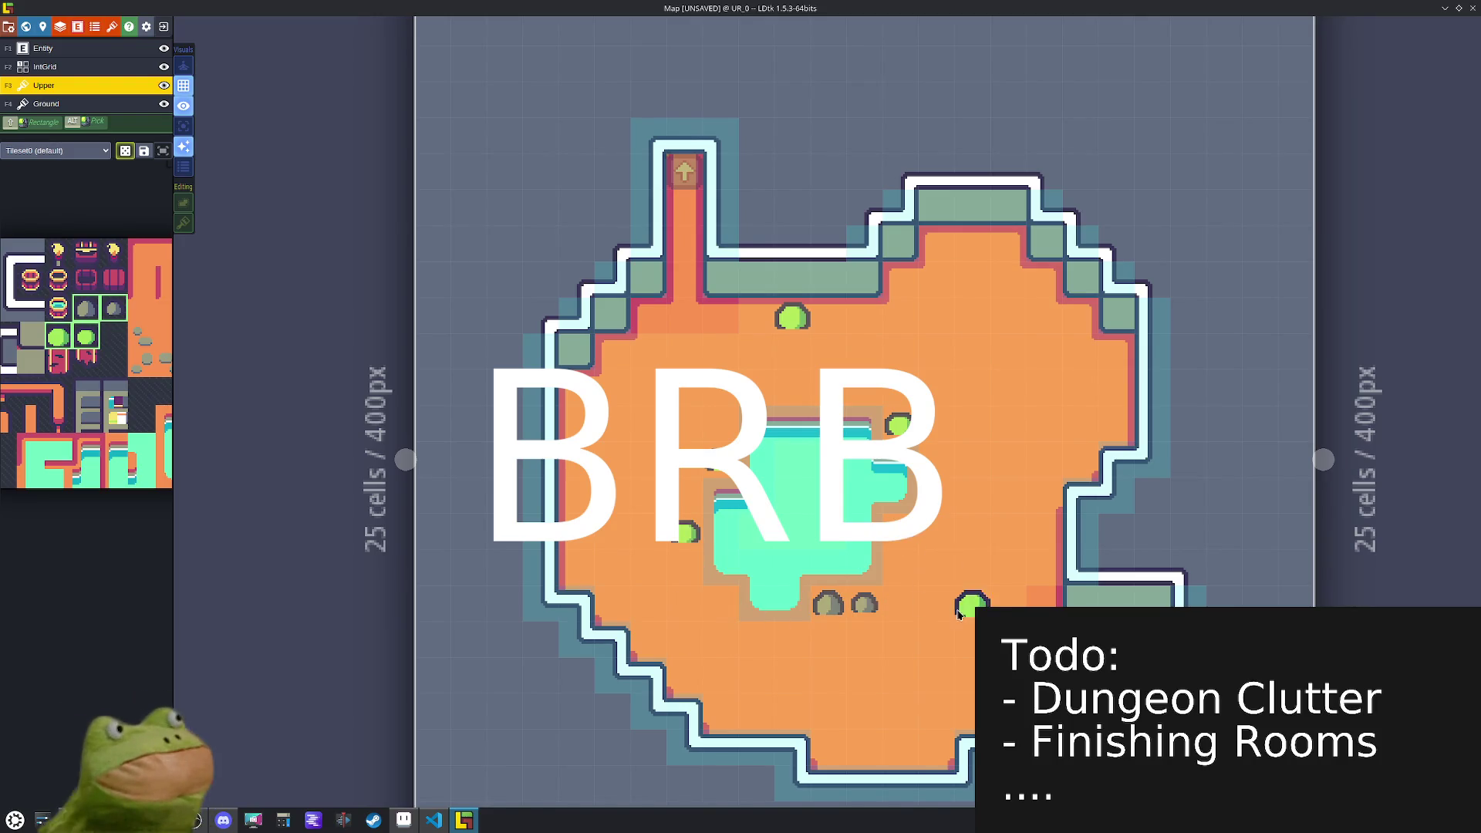
# - Add grey rocks and more bushes around the room, then select the 2x2 floor-rock tiles
pyautogui.click(828, 603)
pyautogui.click(1035, 538)
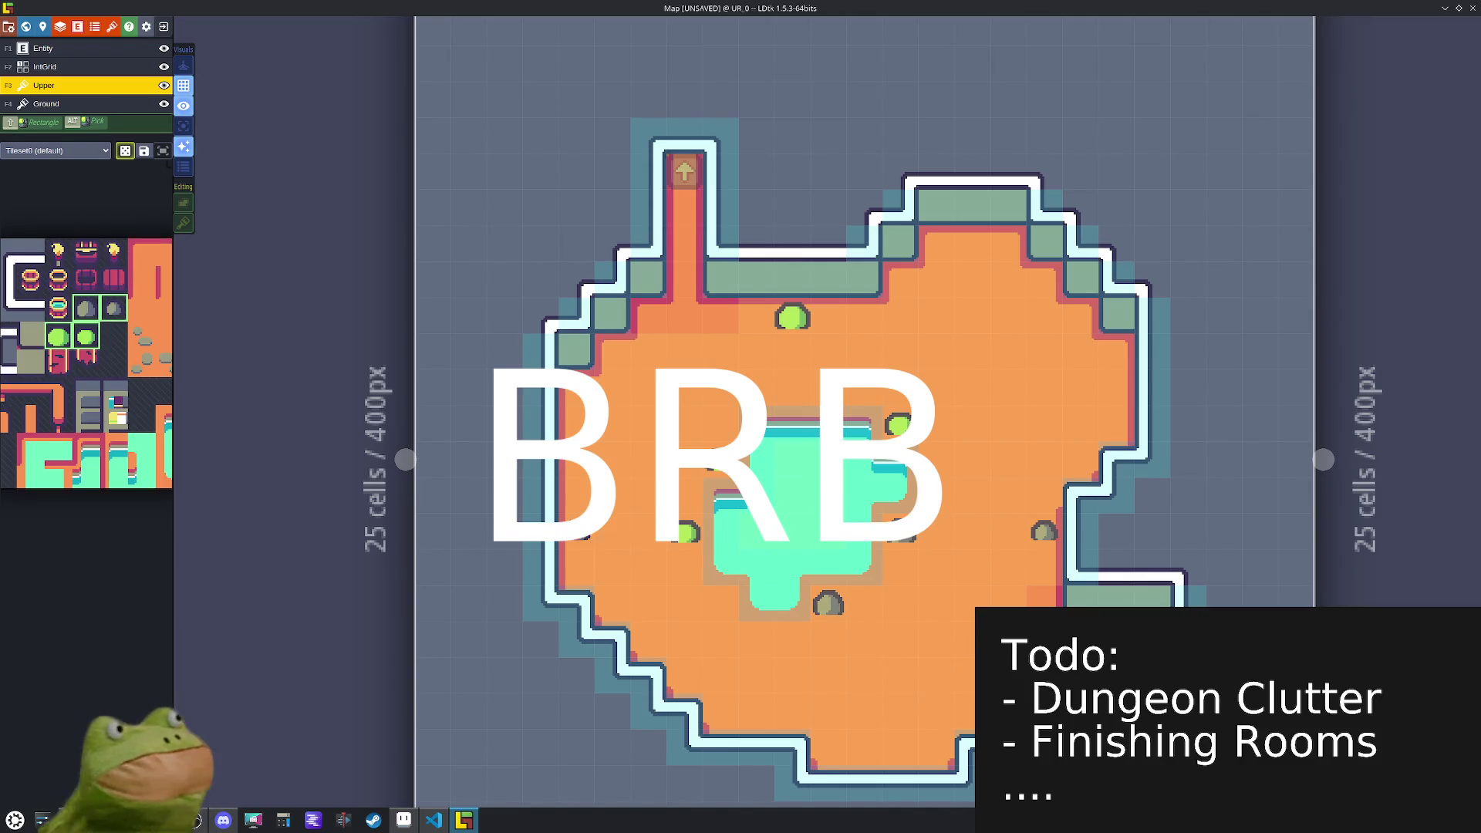
pyautogui.click(1044, 283)
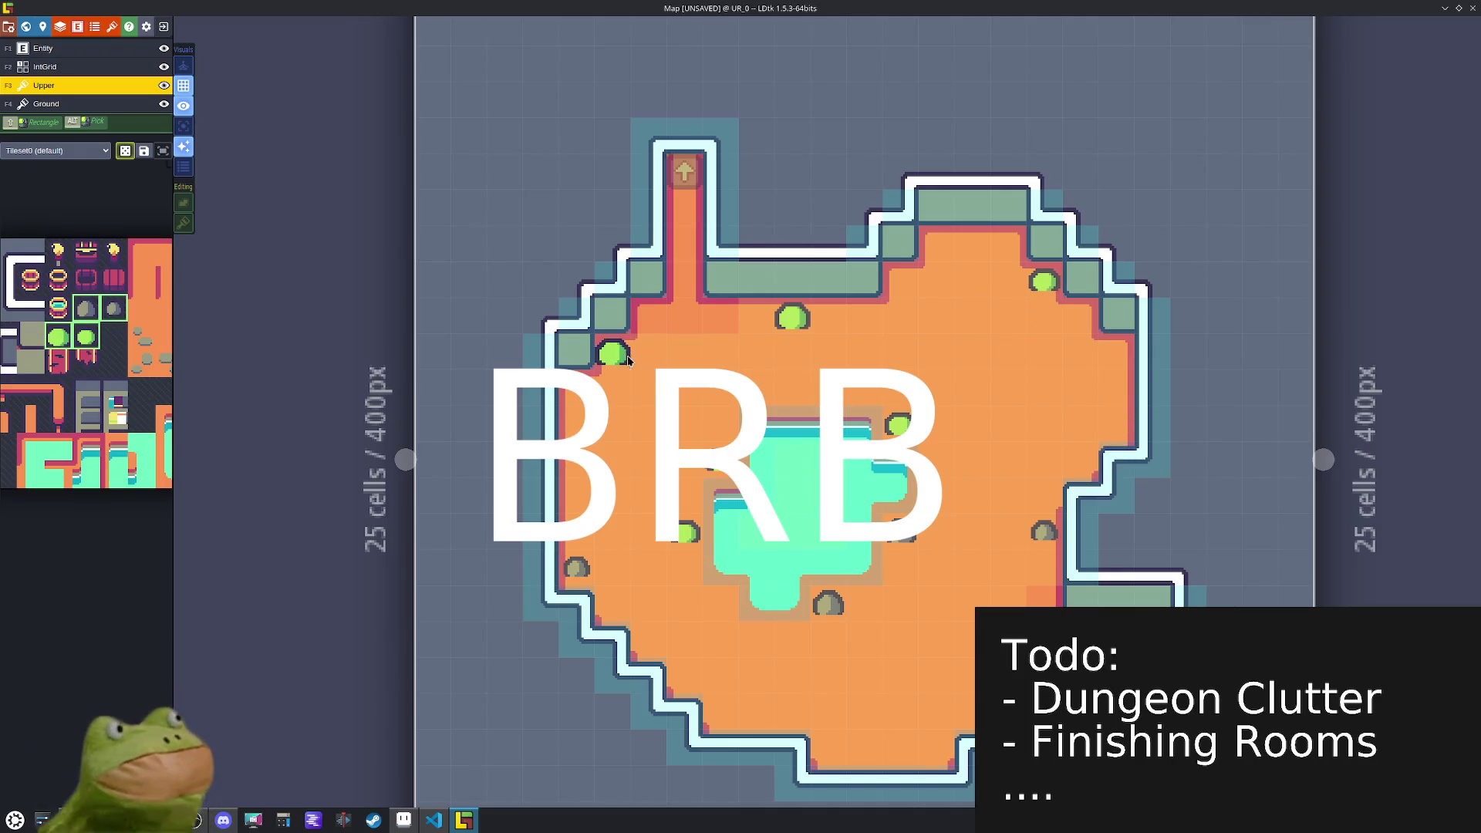
pyautogui.click(899, 746)
pyautogui.moveTo(140, 416)
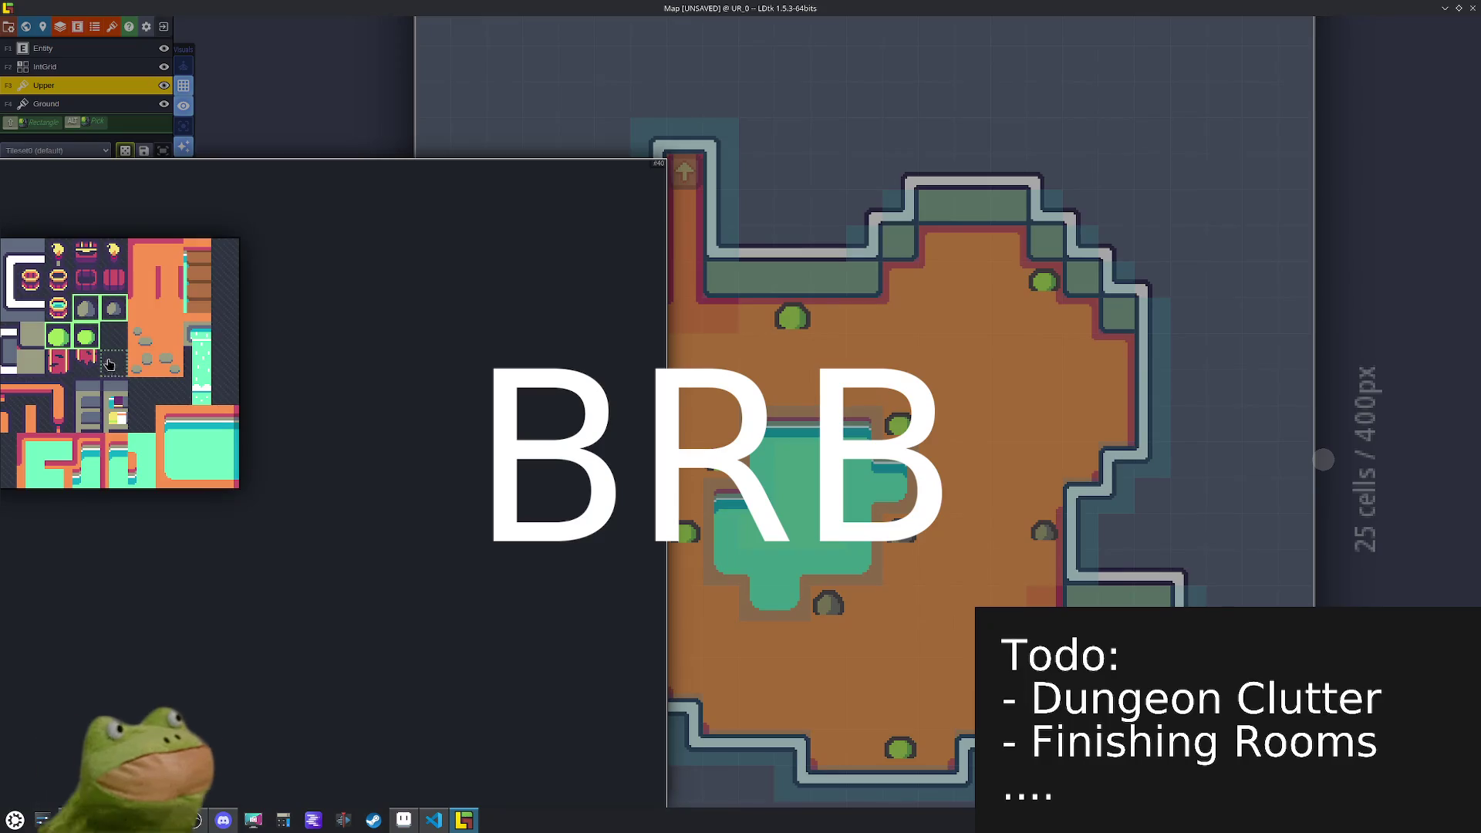
pyautogui.moveTo(141, 349); pyautogui.dragTo(169, 364)
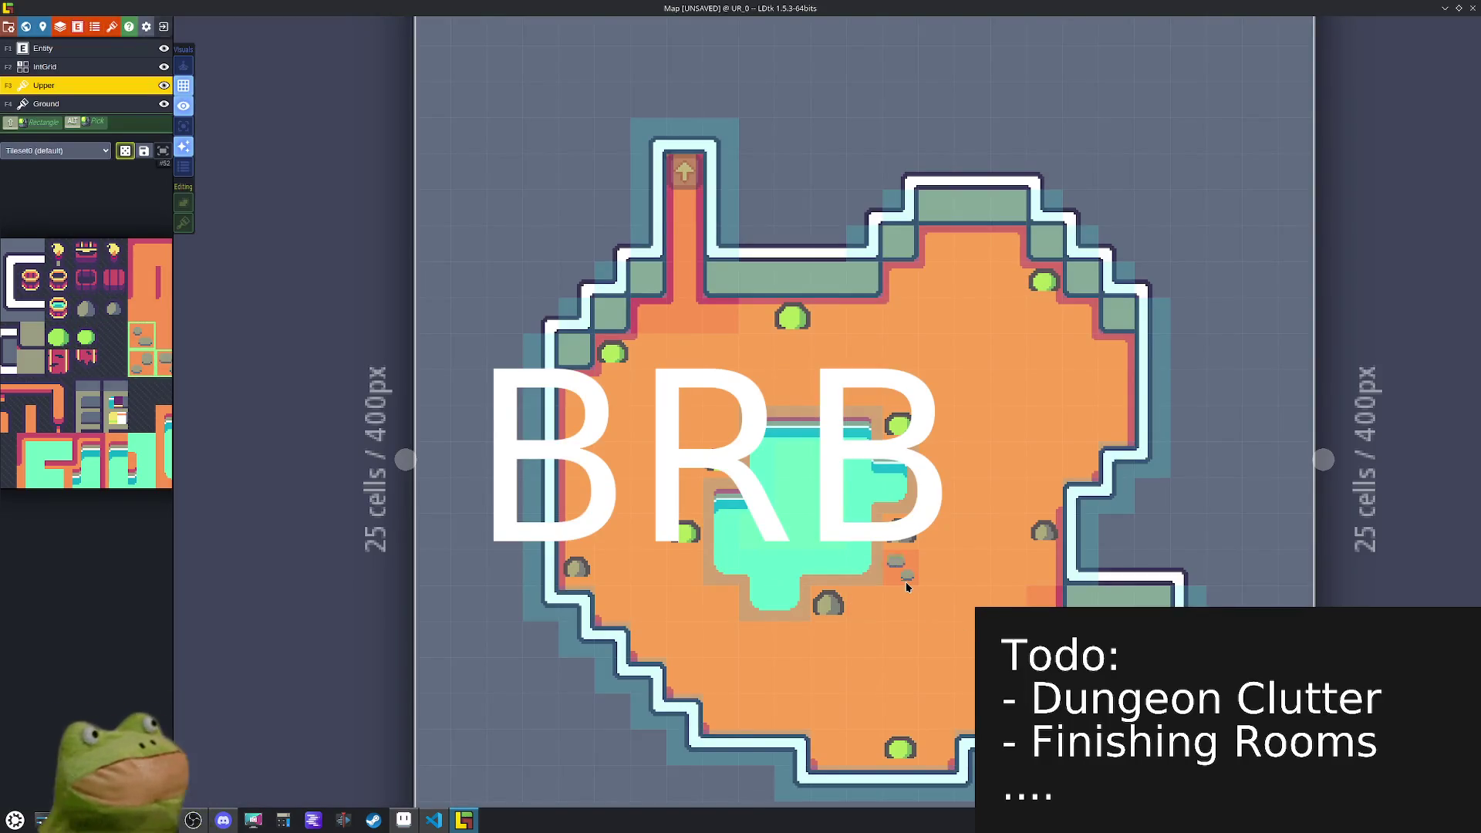
# - Scatter small pebble clusters across the floor around the pool
pyautogui.moveTo(907, 586)
pyautogui.mouseDown()
pyautogui.moveTo(939, 552)
pyautogui.moveTo(872, 615)
pyautogui.moveTo(684, 640)
pyautogui.moveTo(691, 495)
pyautogui.moveTo(614, 565)
pyautogui.moveTo(625, 599)
pyautogui.mouseUp()
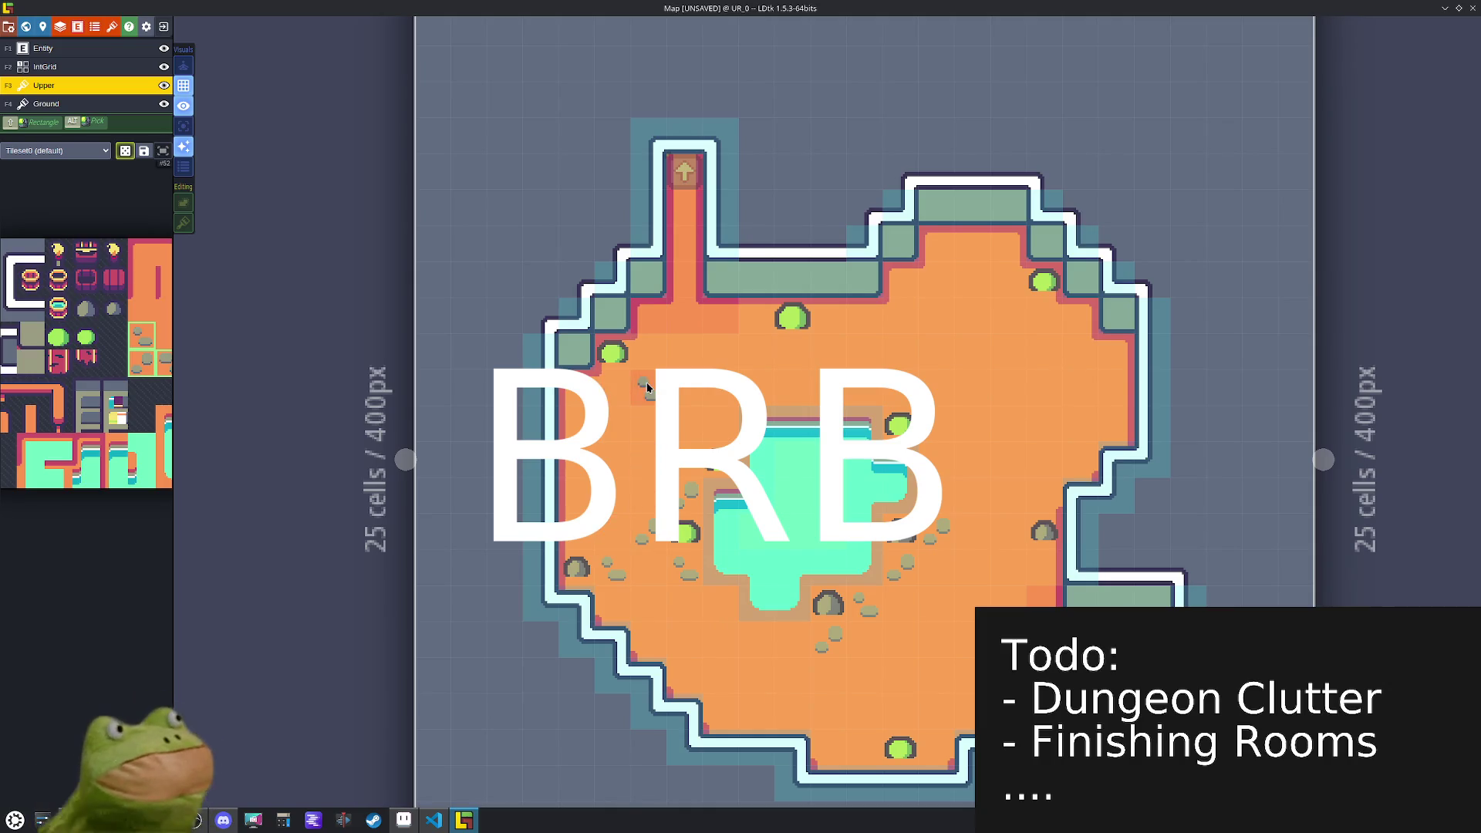
pyautogui.click(791, 353)
pyautogui.click(939, 423)
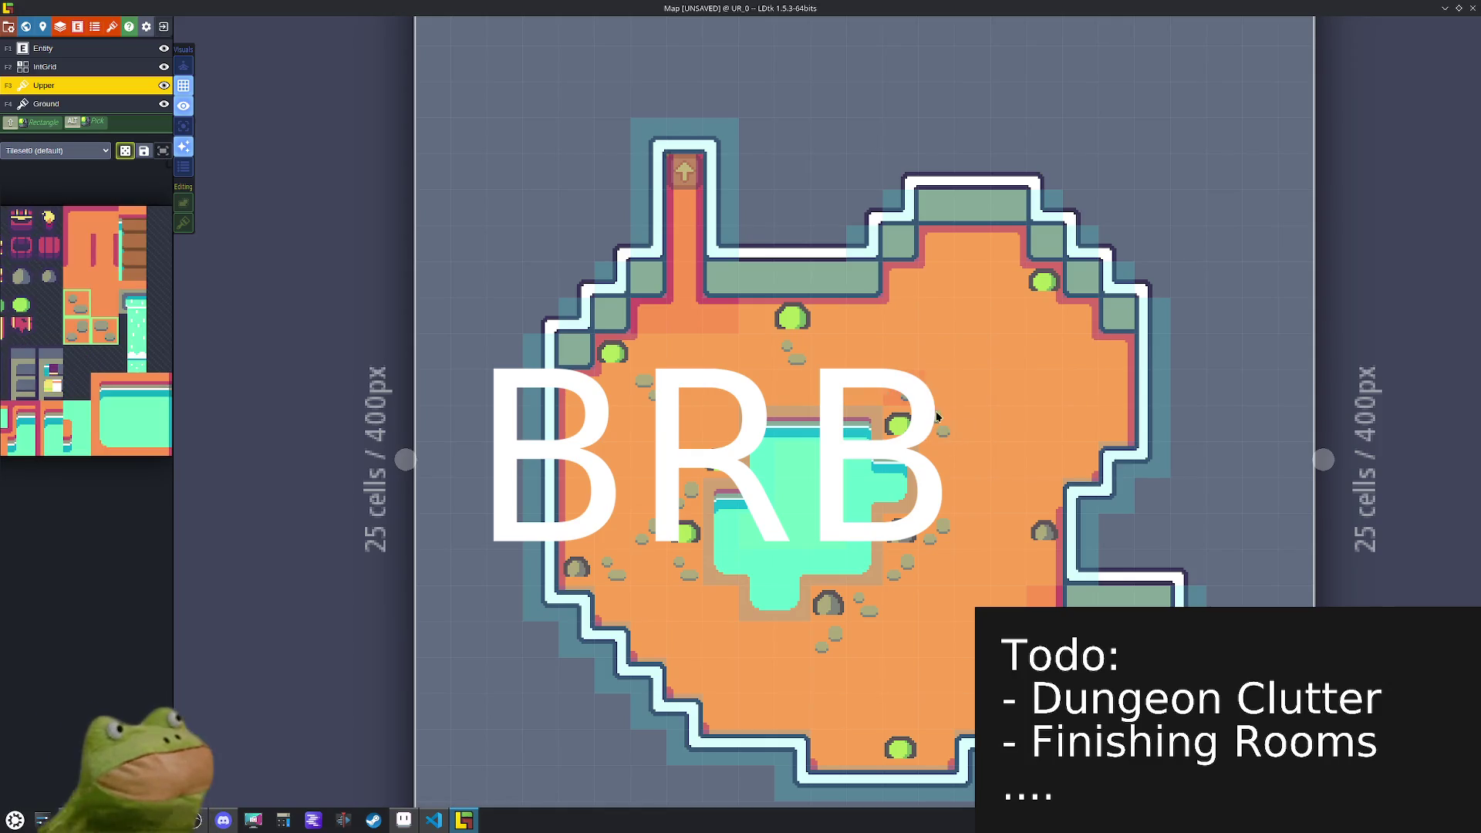
pyautogui.click(1008, 316)
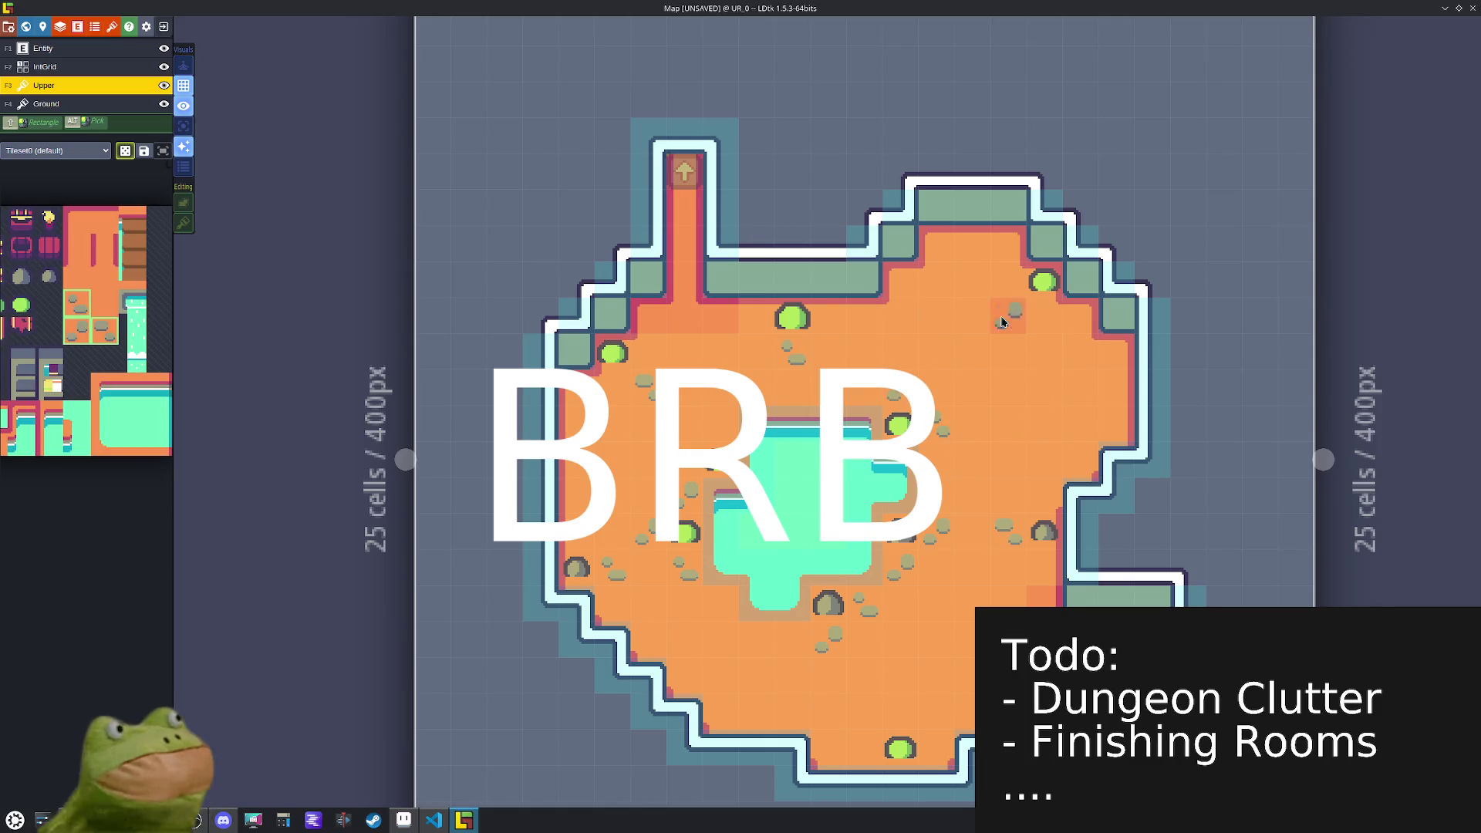
pyautogui.click(897, 709)
pyautogui.click(756, 676)
pyautogui.click(963, 640)
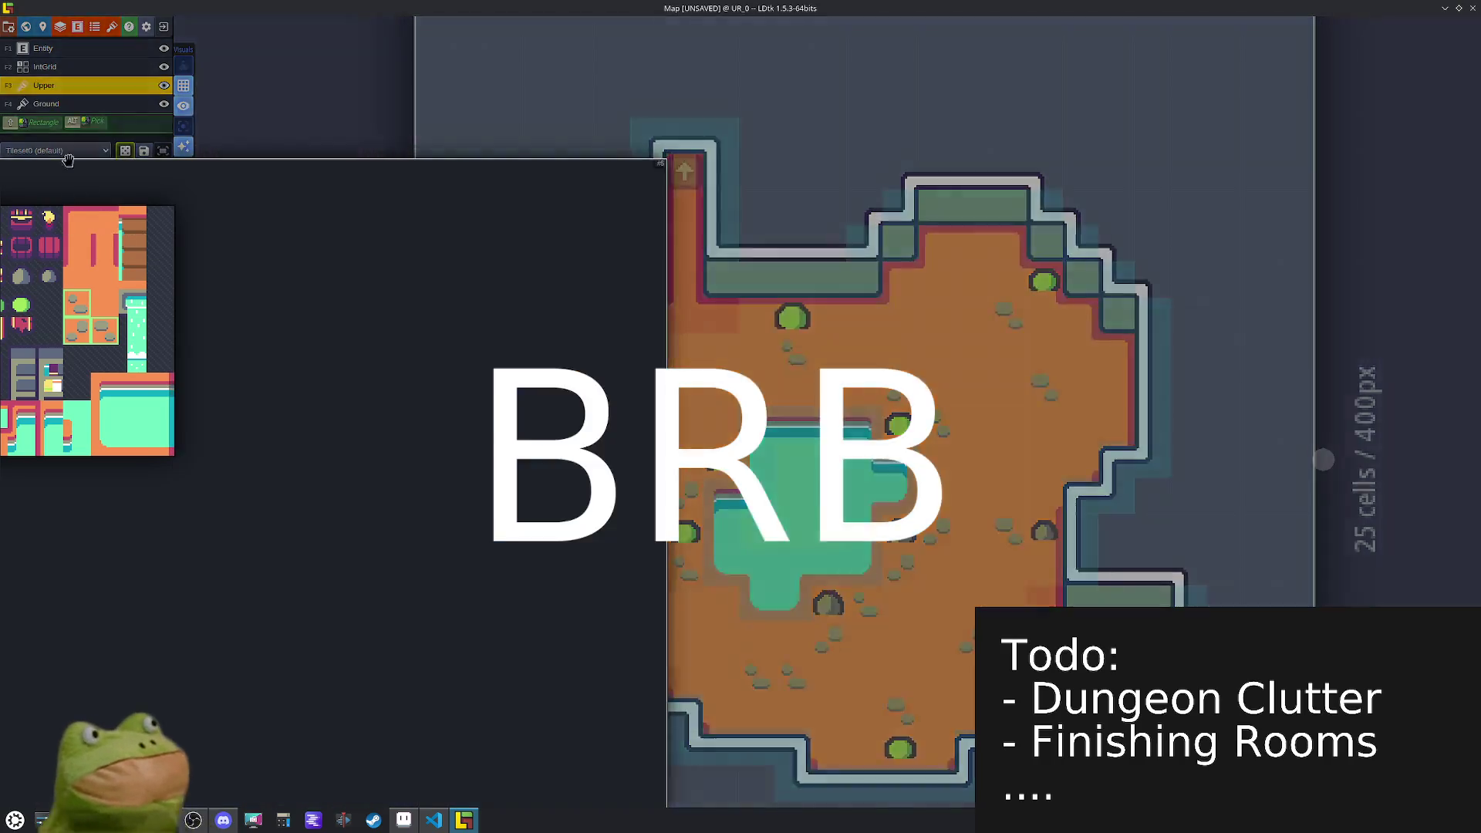
# - Select the red wall-decoration tile from the Upper layer's tileset
pyautogui.click(46, 103)
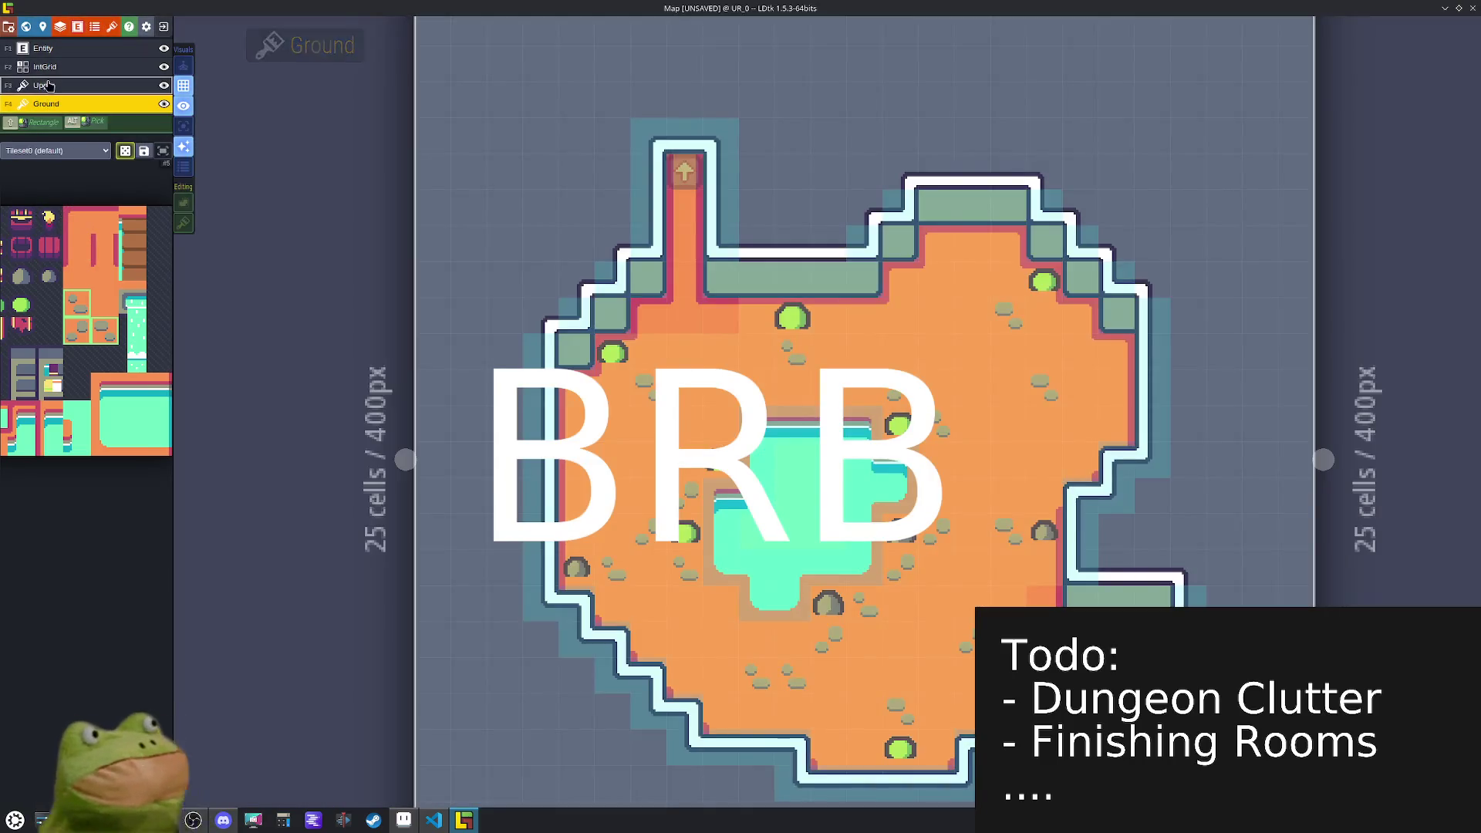
pyautogui.click(47, 85)
pyautogui.moveTo(85, 231)
pyautogui.moveTo(172, 327); pyautogui.dragTo(173, 329)
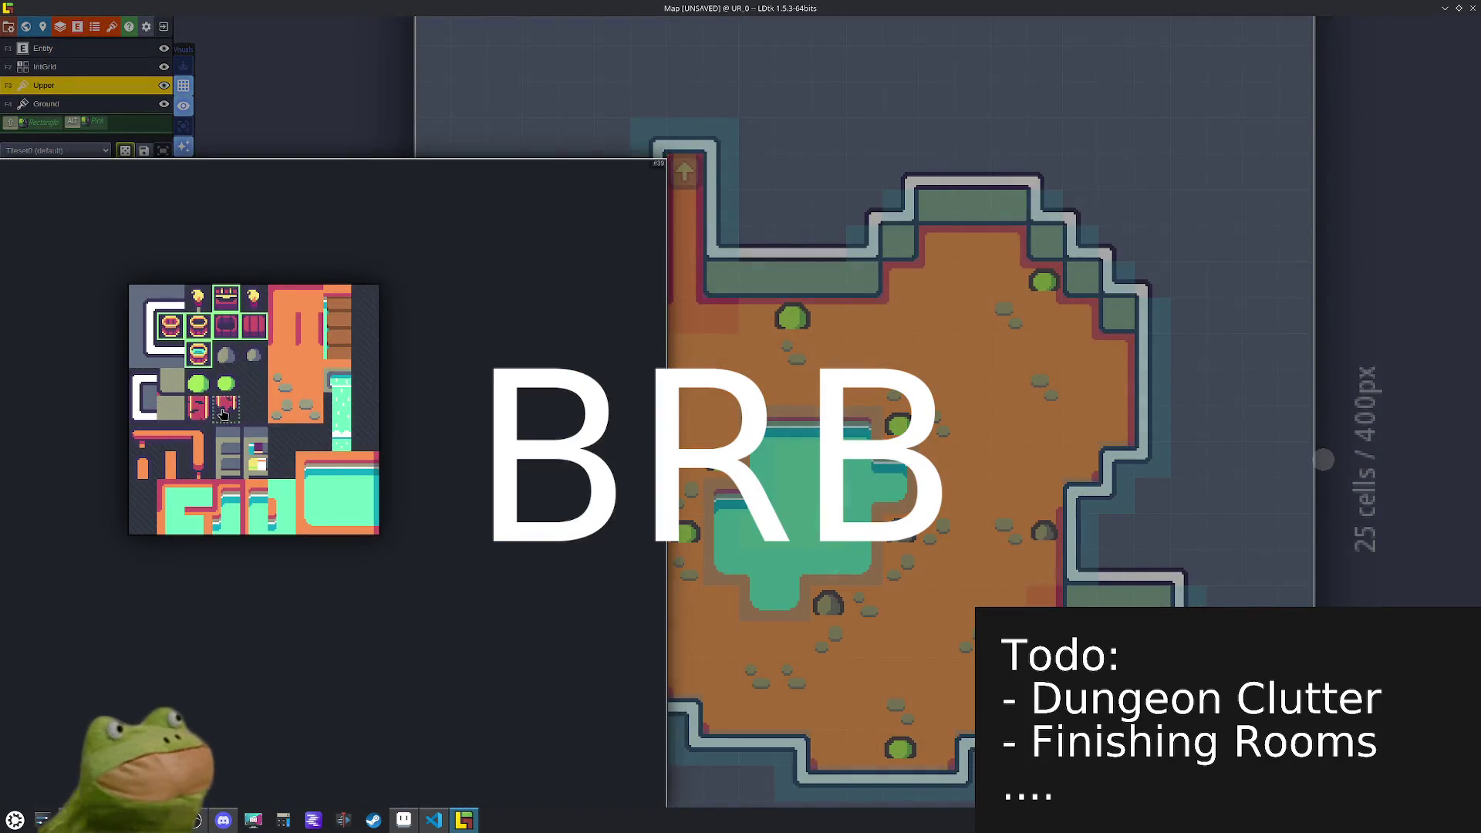
pyautogui.click(202, 415)
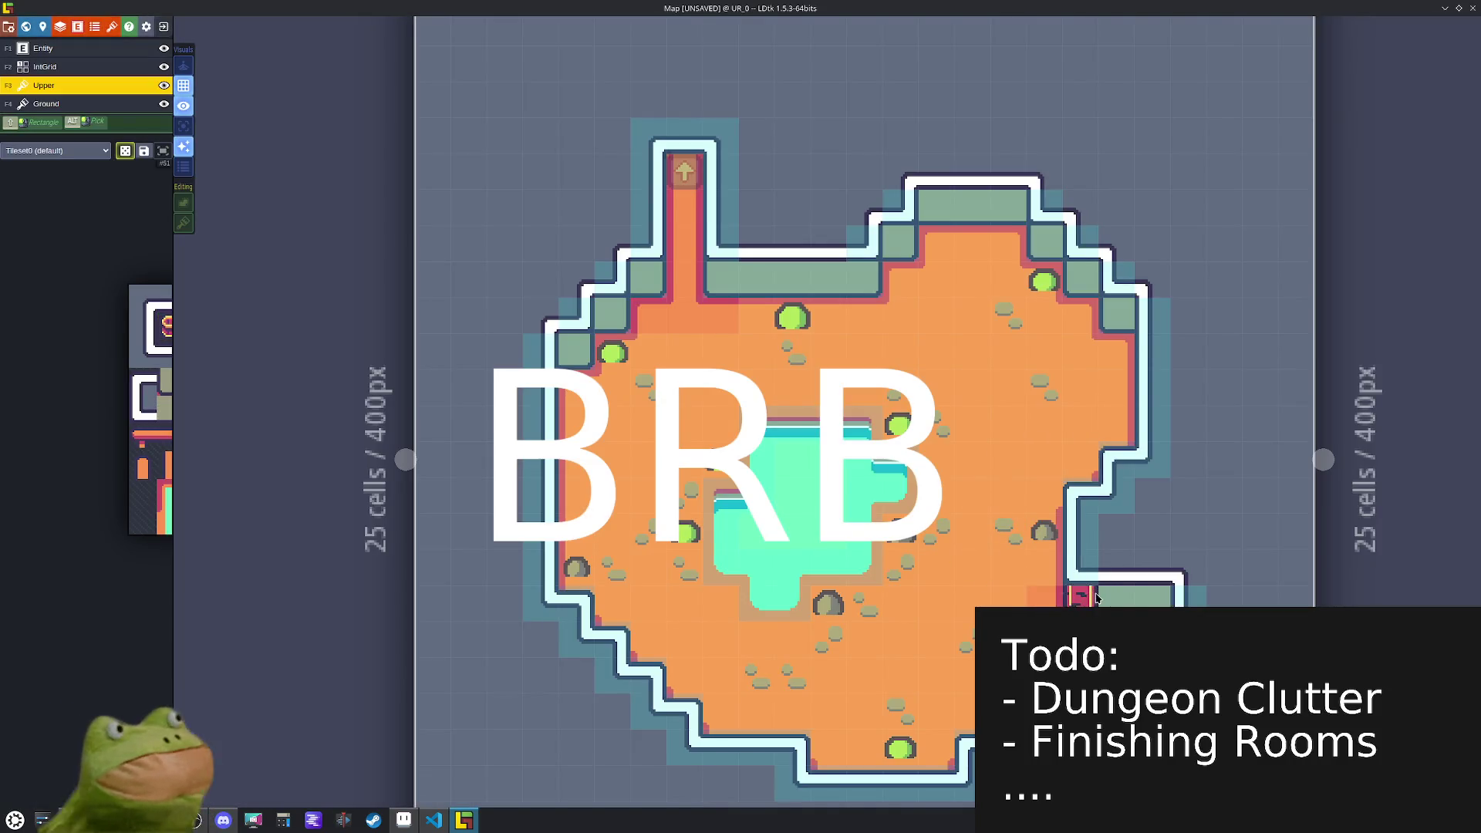
# - Place two X-flipped red ornaments on the top wall
pyautogui.press('x')
pyautogui.press('x')
pyautogui.click(956, 208)
pyautogui.click(753, 280)
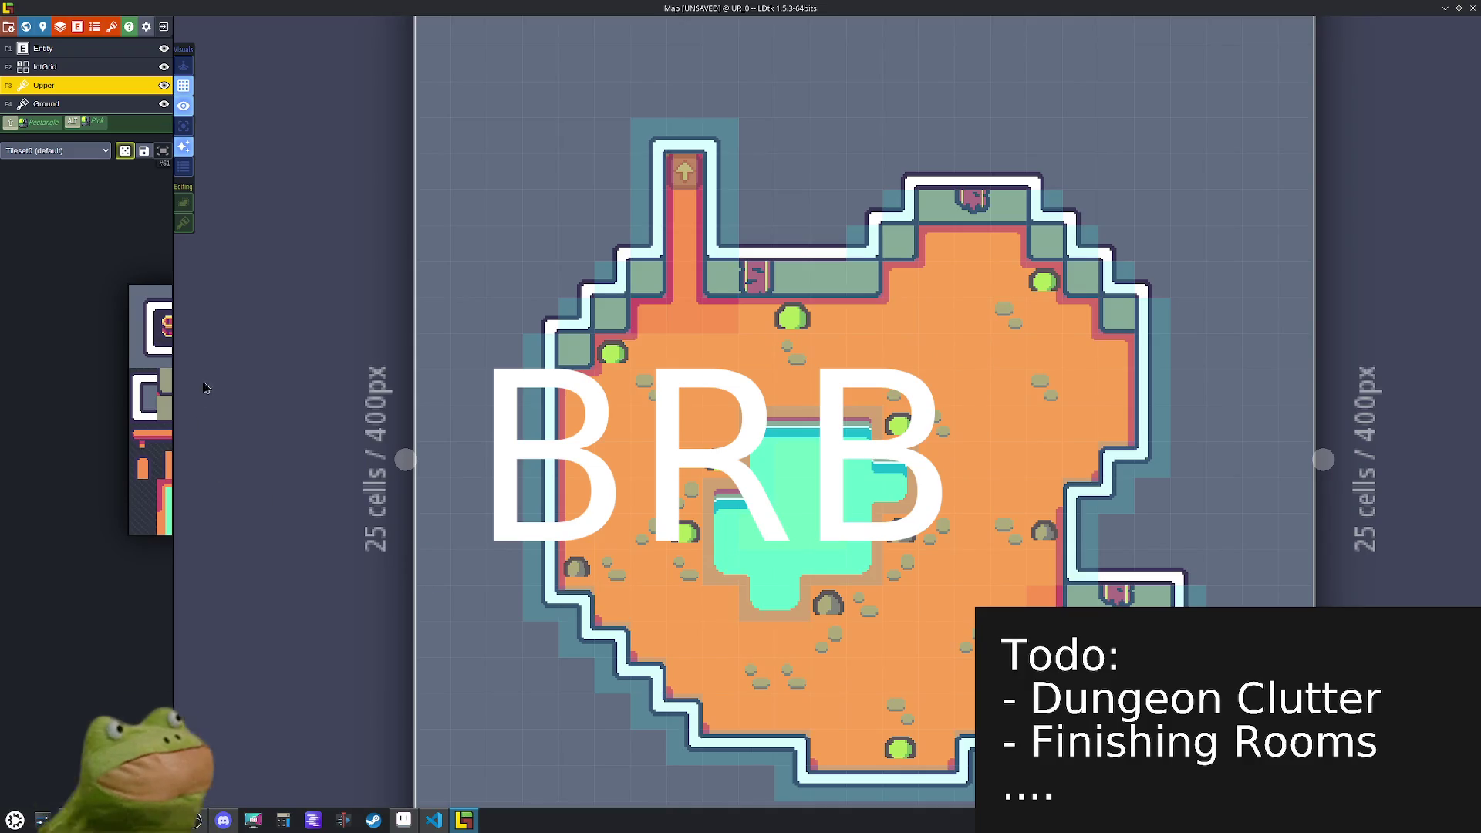
# - Stamp a barrel and two red crates along the upper wall
pyautogui.moveTo(251, 415)
pyautogui.click(244, 357)
pyautogui.moveTo(176, 330); pyautogui.dragTo(172, 328)
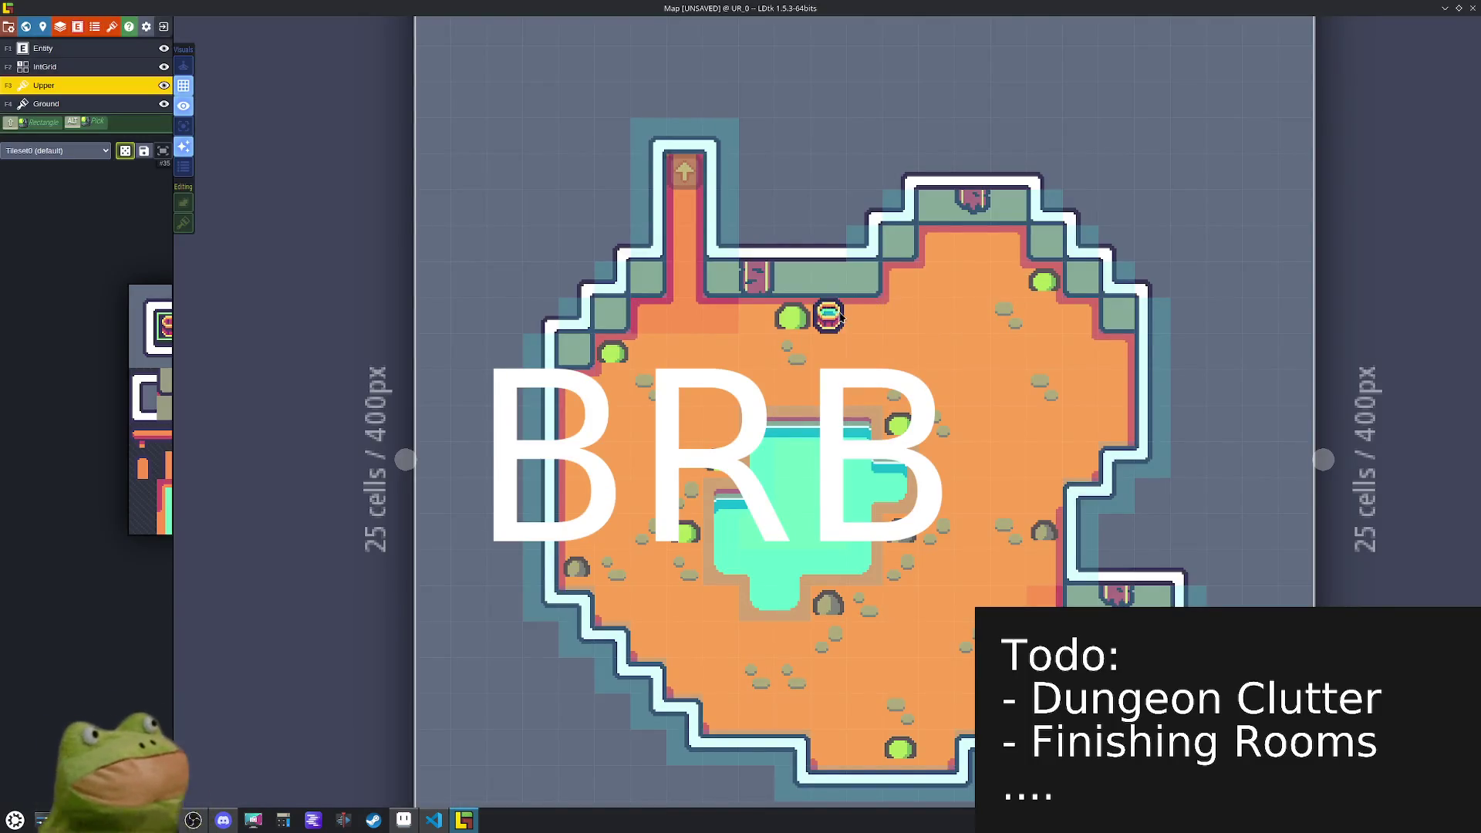
pyautogui.click(827, 316)
pyautogui.click(911, 287)
pyautogui.click(937, 243)
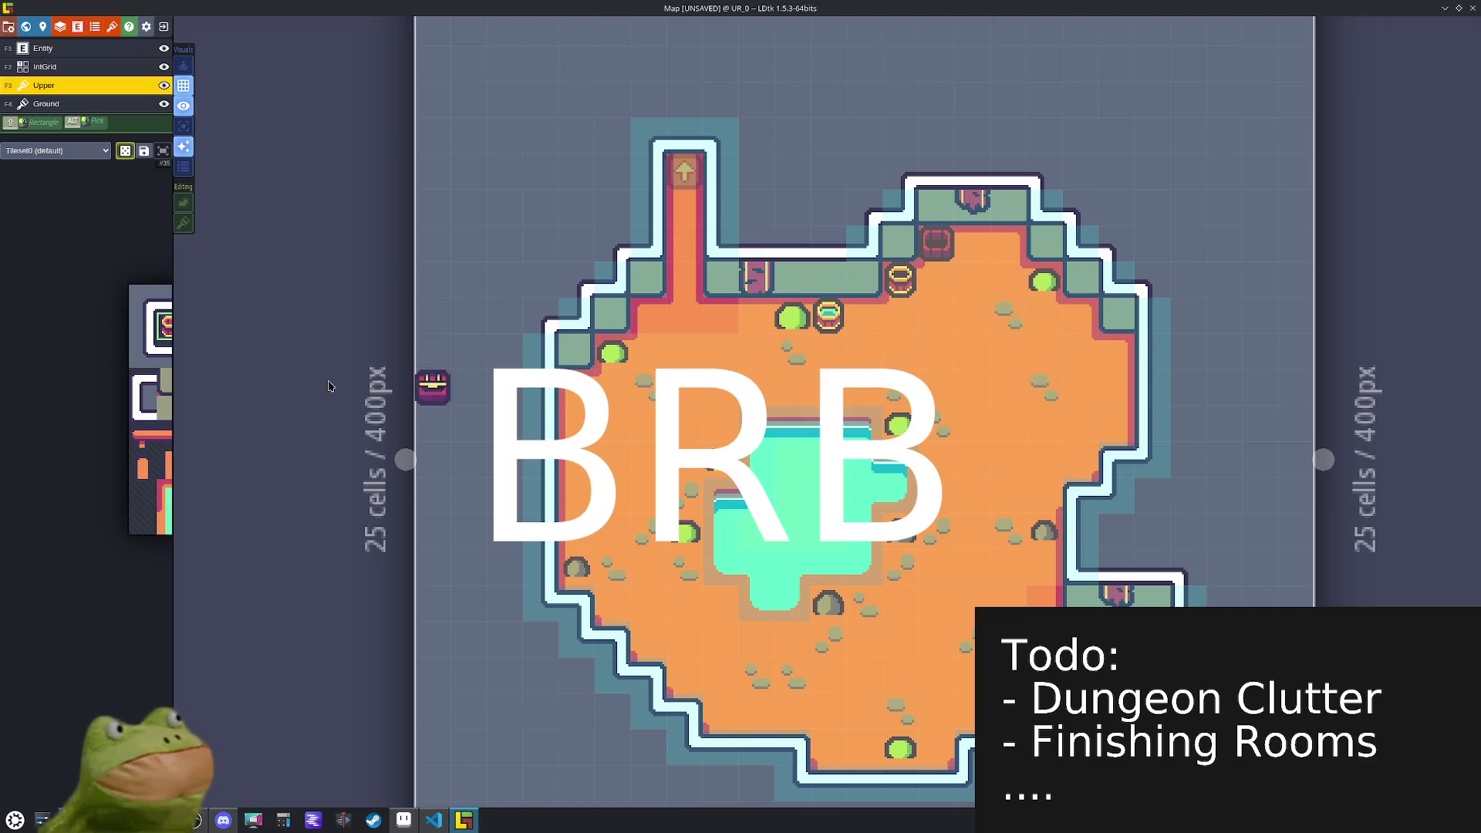
pyautogui.moveTo(163, 356)
pyautogui.moveTo(230, 442); pyautogui.dragTo(230, 455)
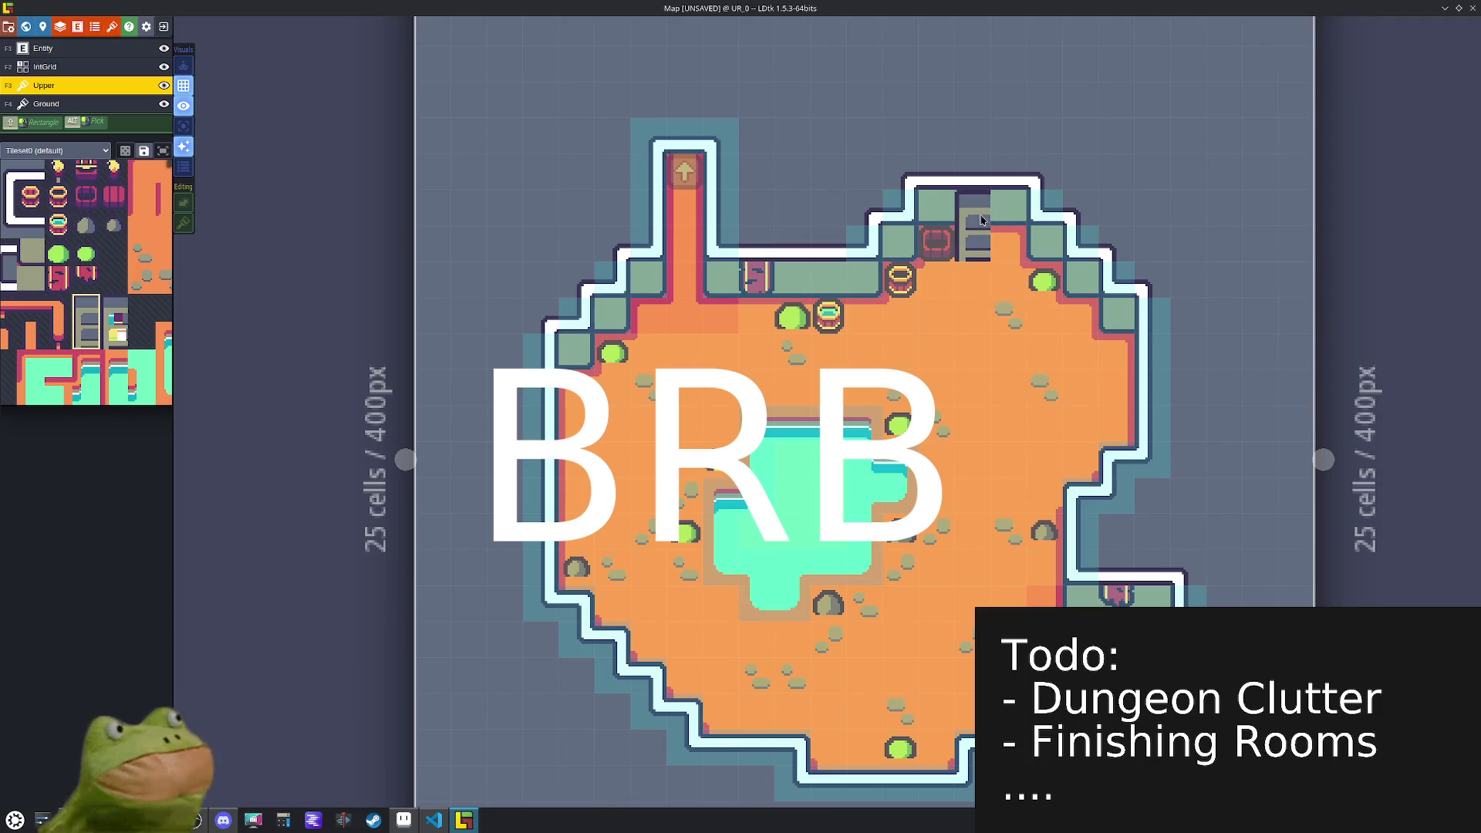
# - Stamp an X-flipped shelf into the top wall beside the existing one
pyautogui.press('r')
pyautogui.press('r')
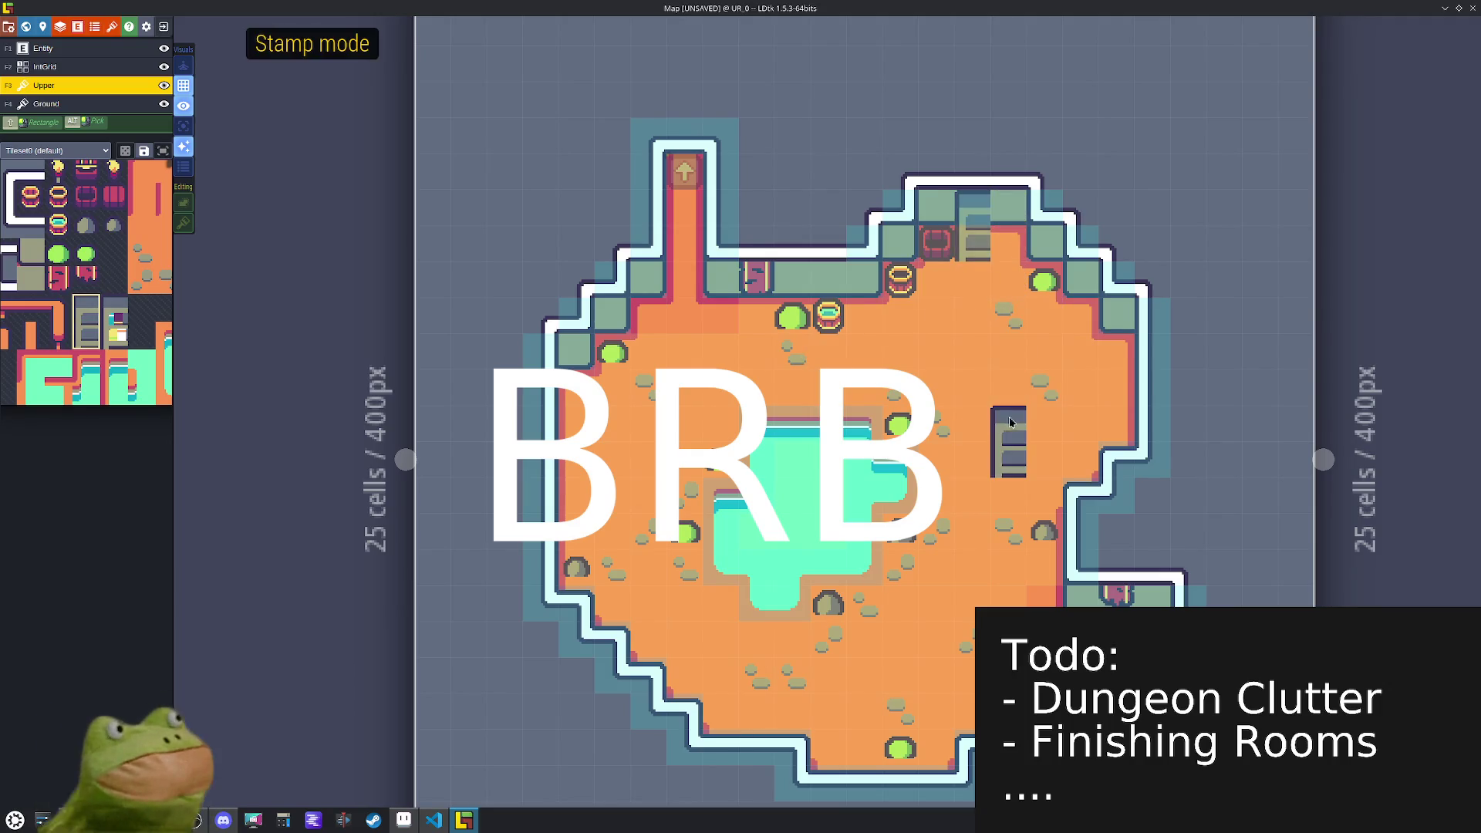
pyautogui.moveTo(134, 310)
pyautogui.moveTo(127, 336); pyautogui.dragTo(115, 337)
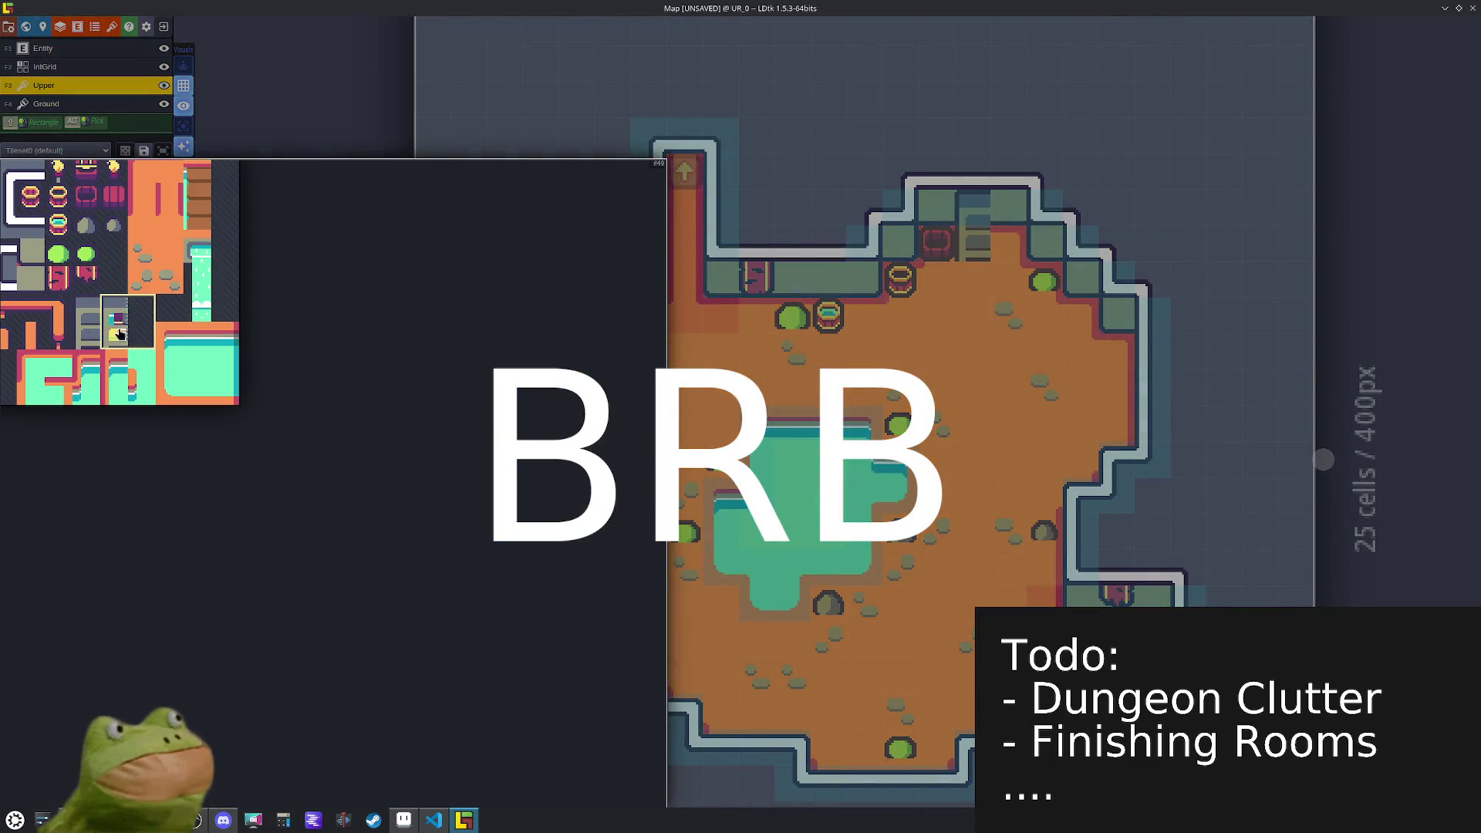
pyautogui.press('r')
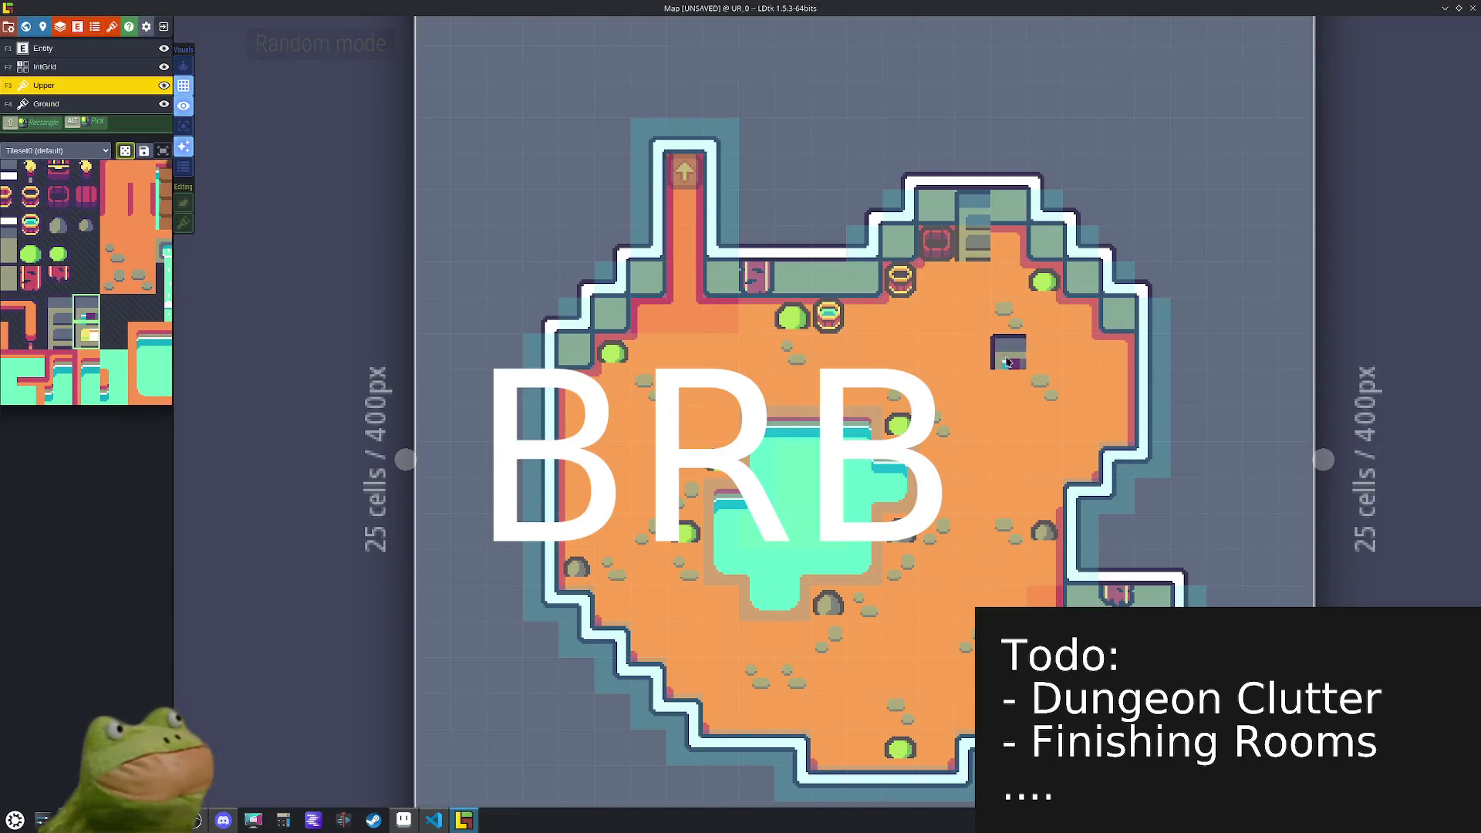
pyautogui.press('r')
pyautogui.press('x')
pyautogui.click(1000, 208)
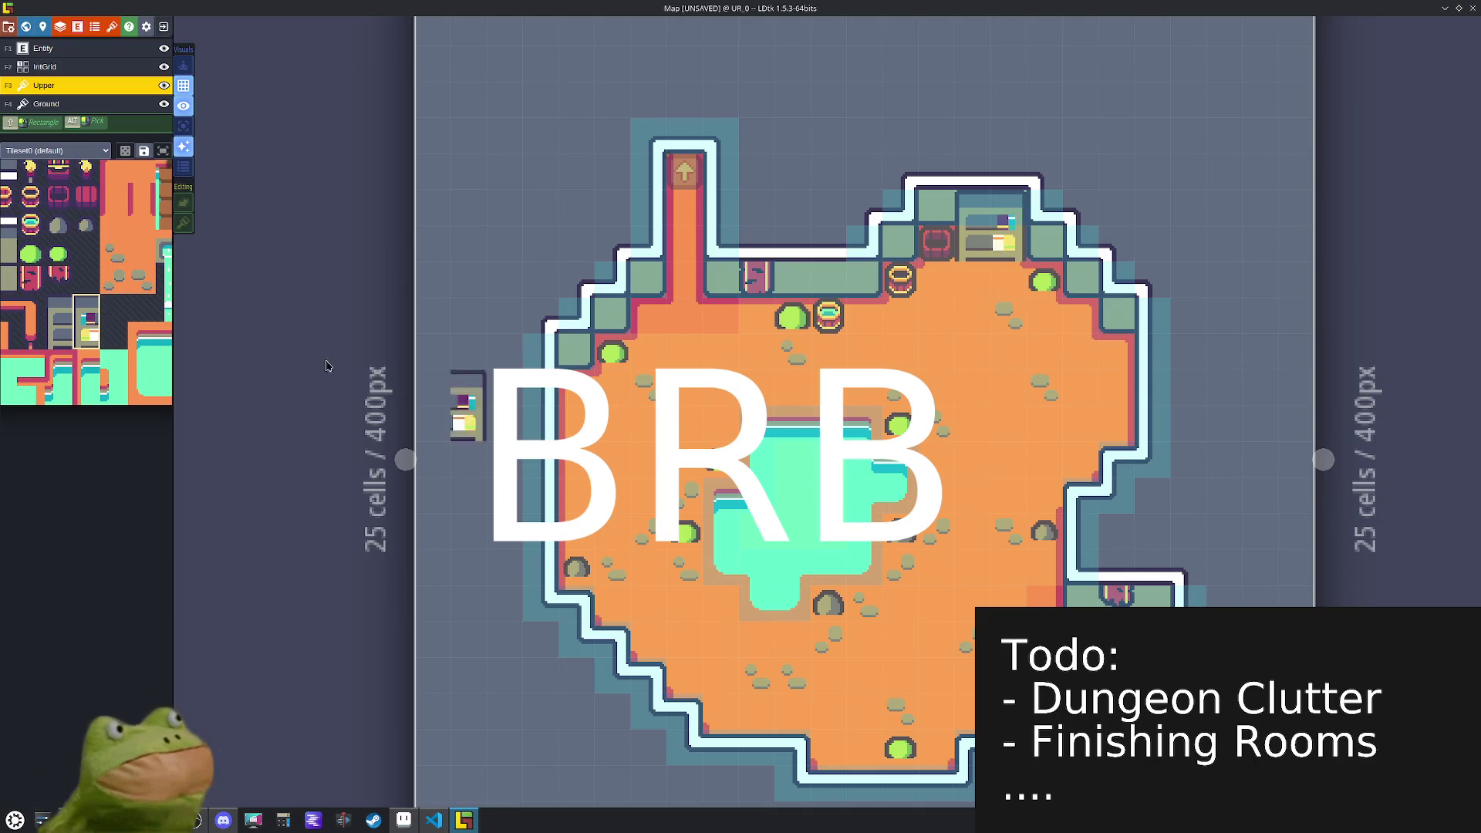
# - Select the barrel, chest and cabinet tile row with random placement enabled
pyautogui.moveTo(112, 327)
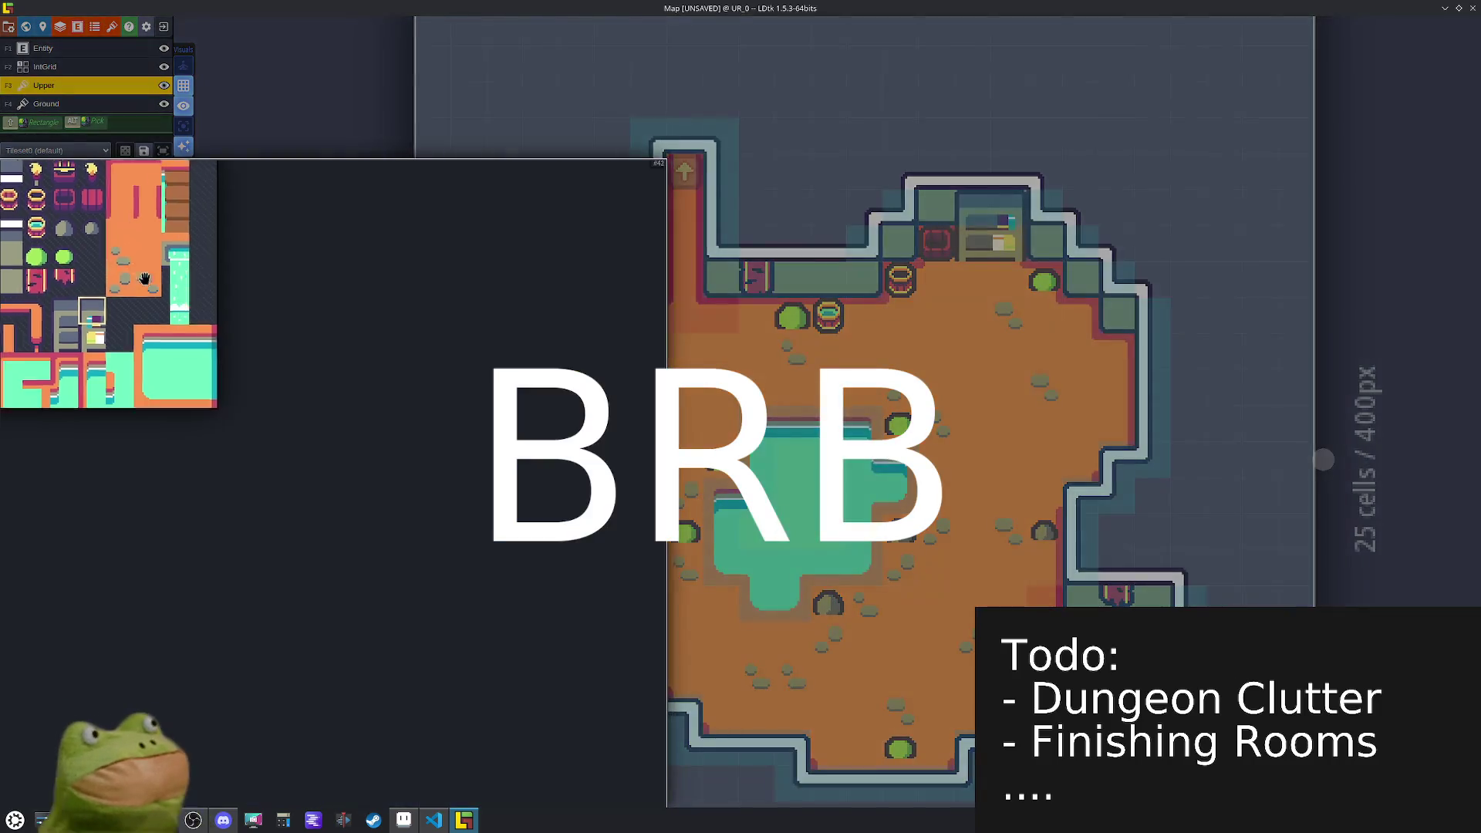
pyautogui.moveTo(255, 354)
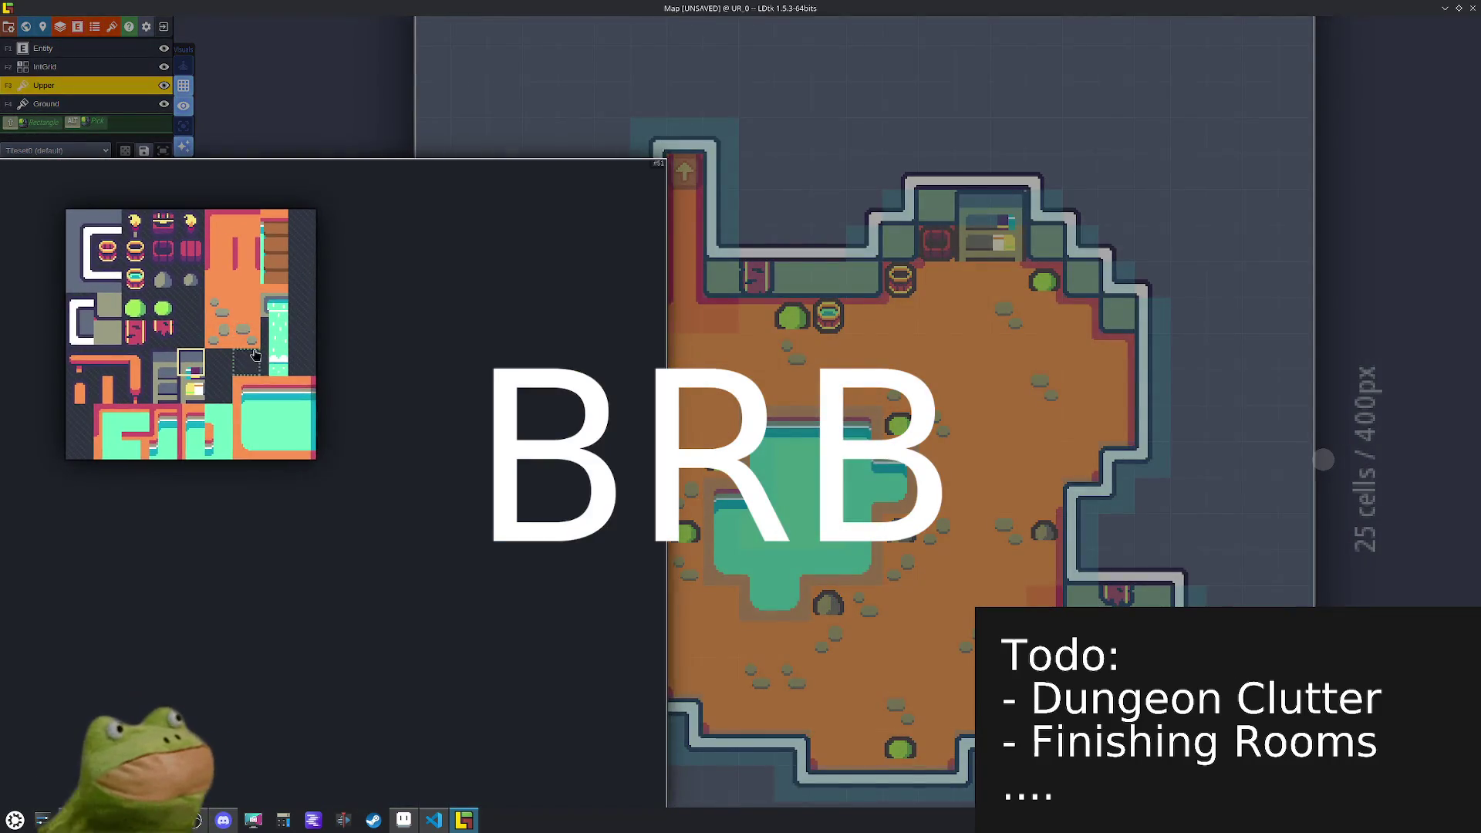
pyautogui.moveTo(194, 259); pyautogui.dragTo(113, 252)
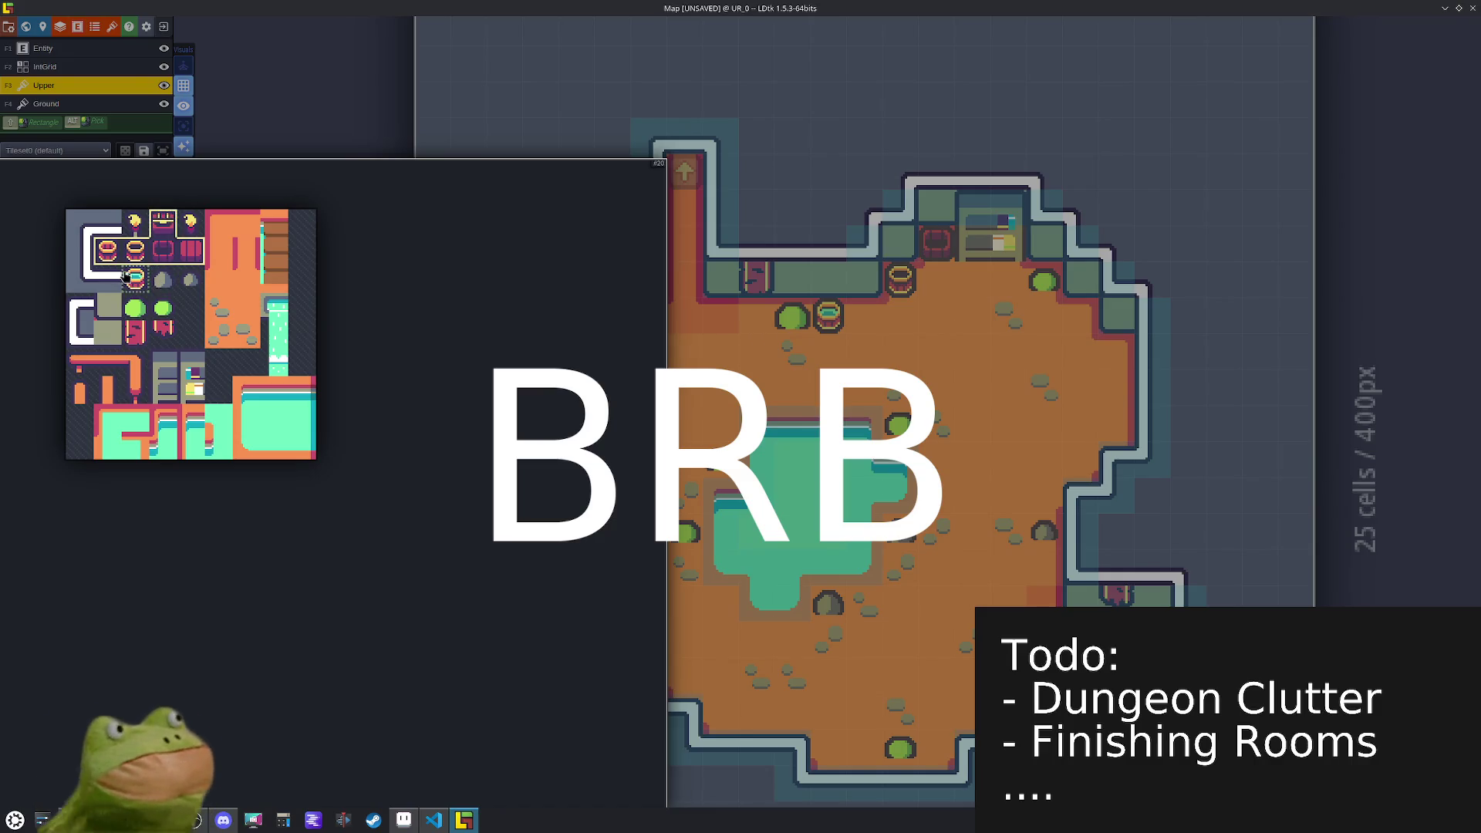
pyautogui.press('r')
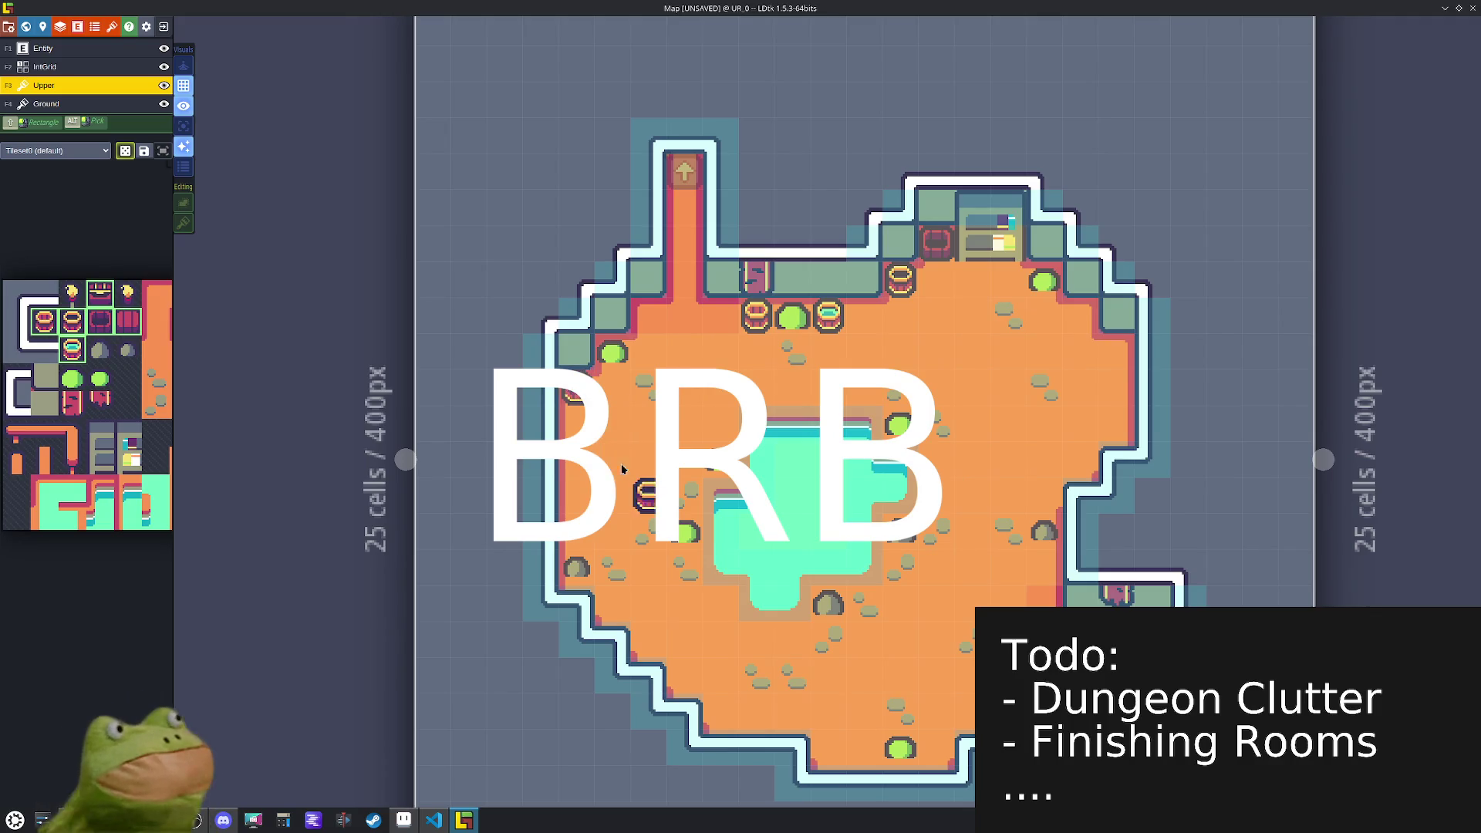
# - Randomly stamp barrels, chests and red cabinets along the left, bottom and right walls
pyautogui.click(613, 387)
pyautogui.click(572, 421)
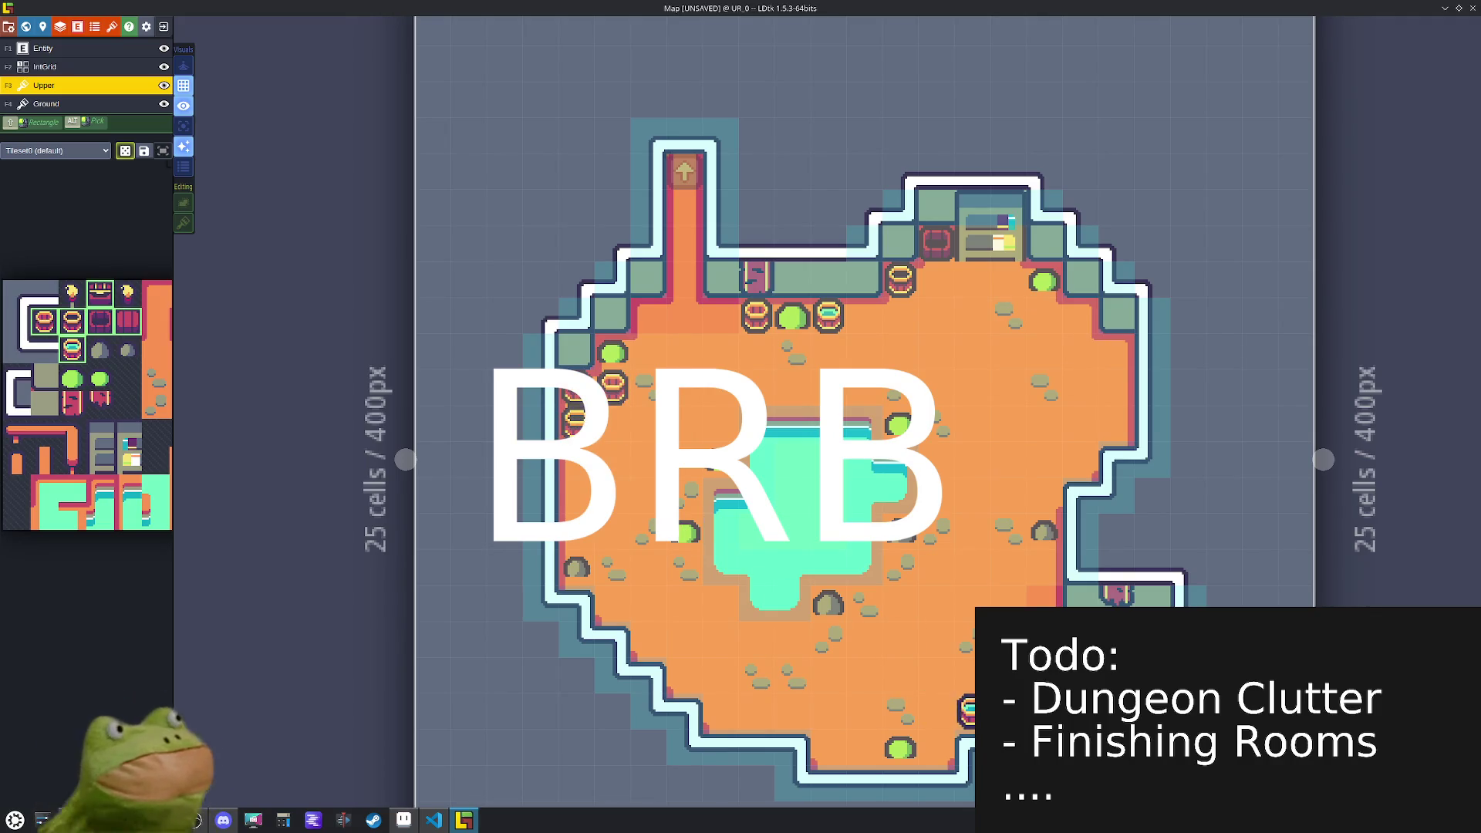
pyautogui.click(936, 747)
pyautogui.click(827, 746)
pyautogui.click(720, 710)
pyautogui.click(684, 675)
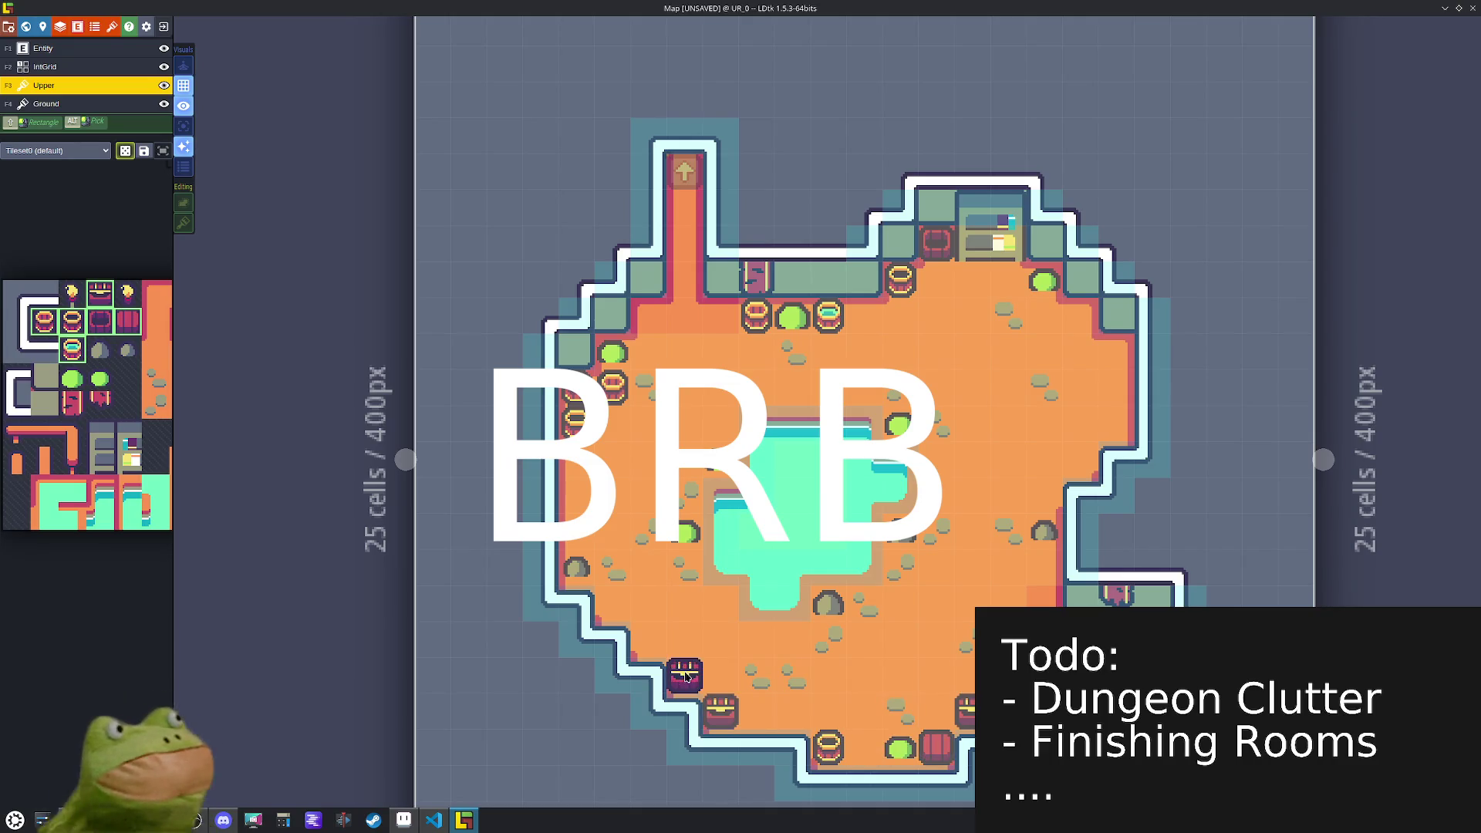
pyautogui.click(720, 603)
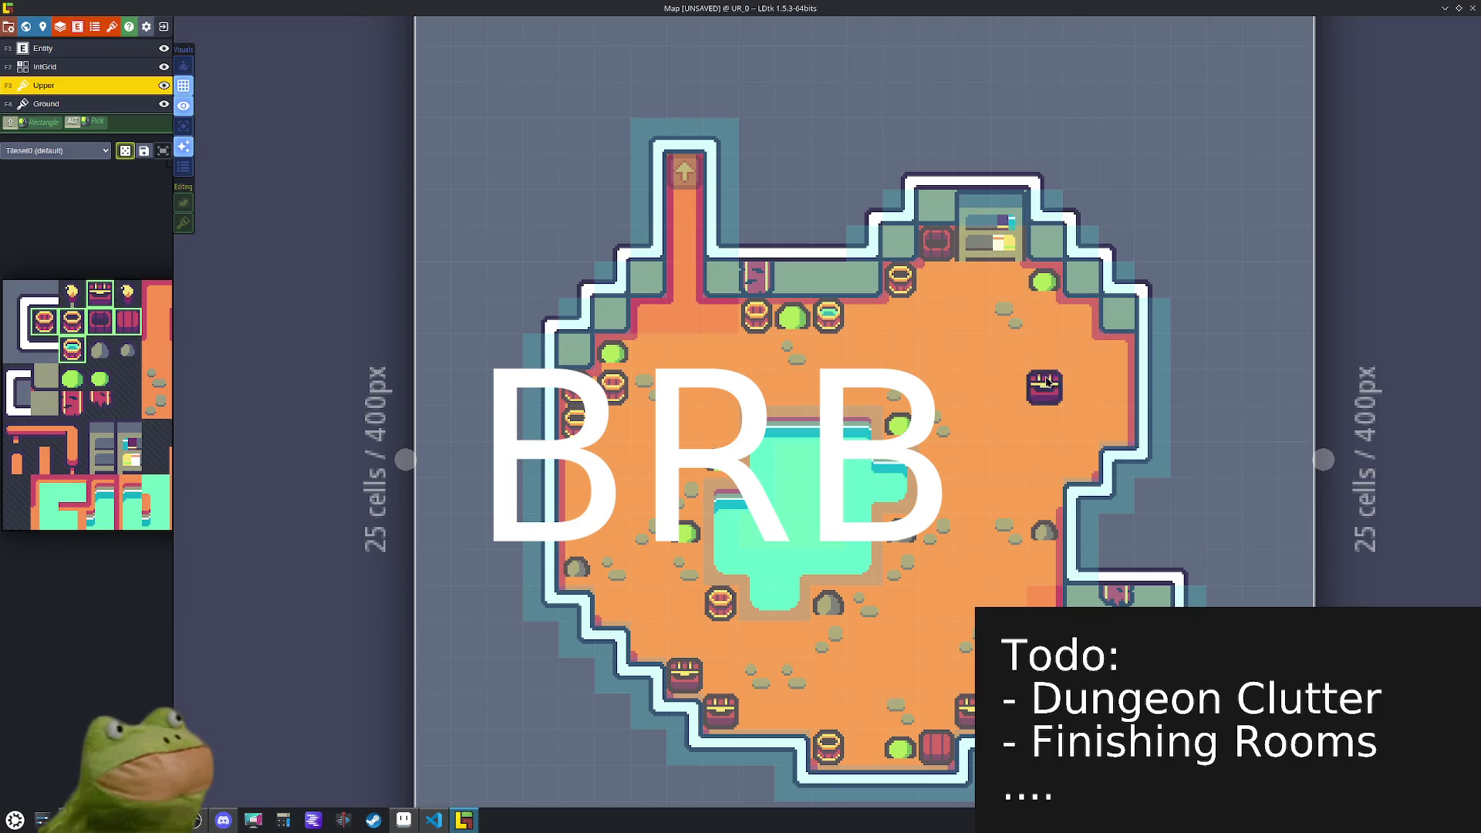
pyautogui.click(1079, 353)
pyautogui.click(1116, 353)
pyautogui.click(1116, 387)
pyautogui.click(1080, 314)
pyautogui.click(720, 422)
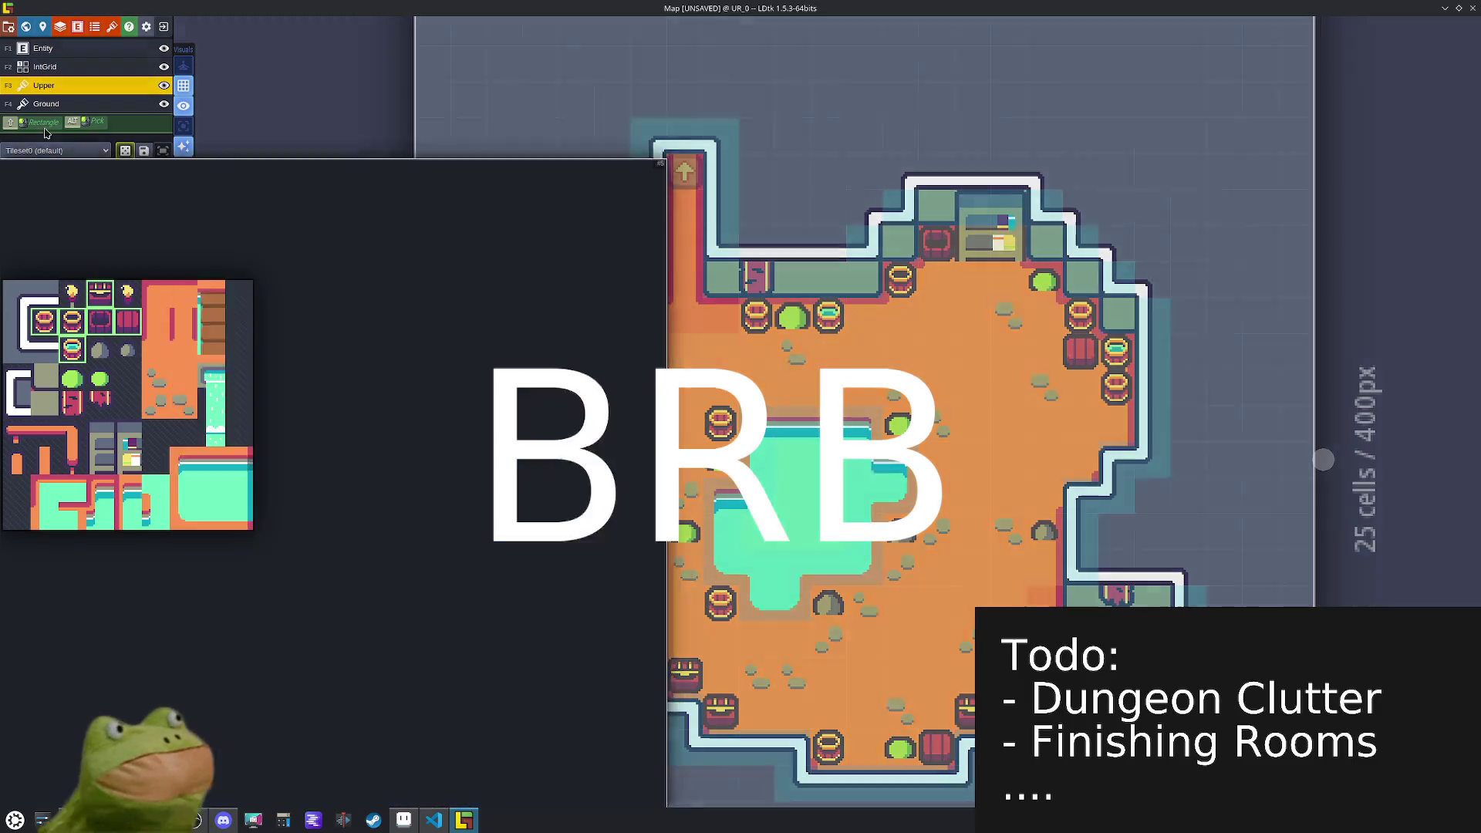
pyautogui.click(47, 48)
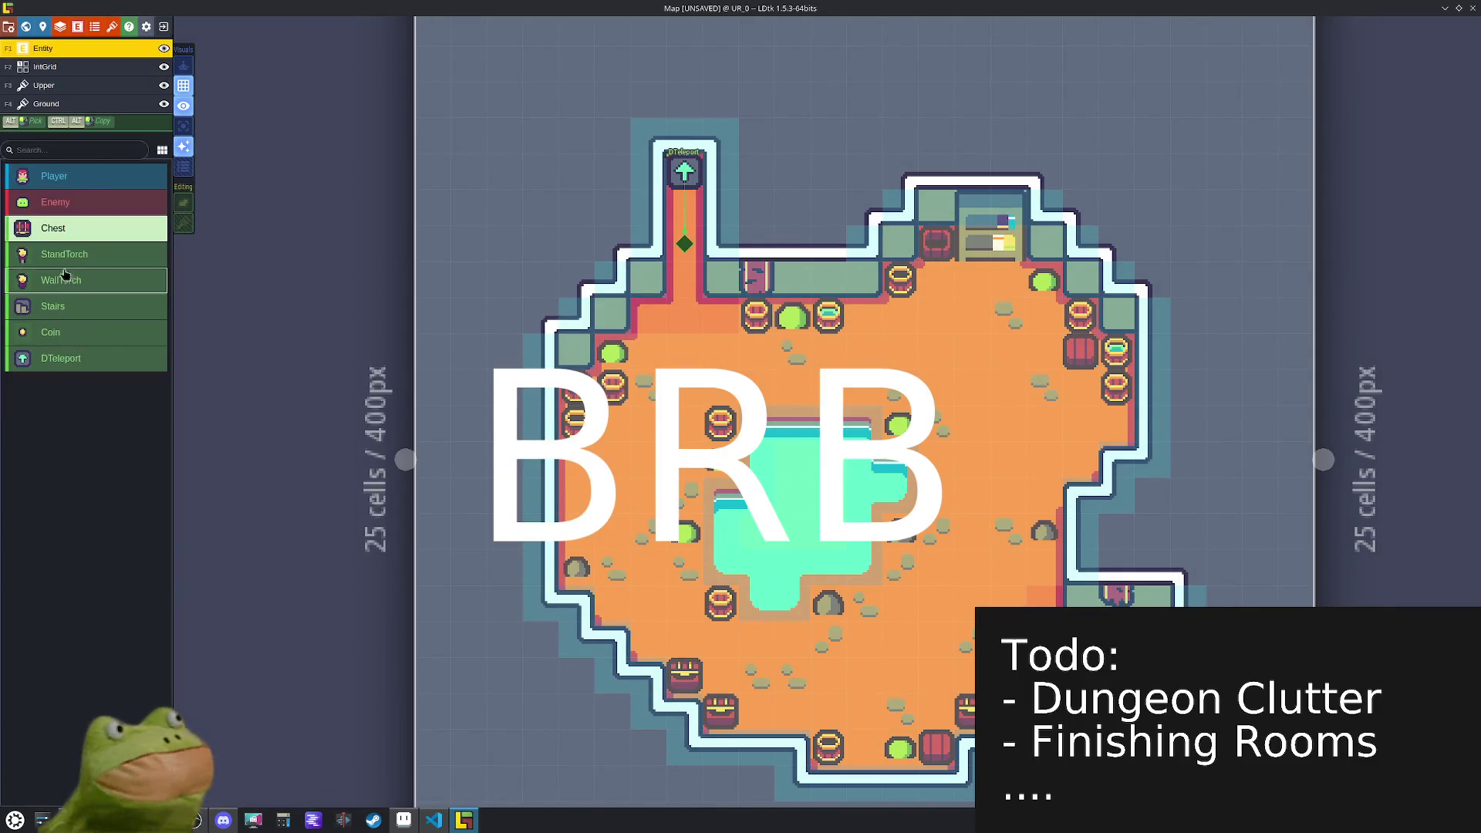
# - Place two Enemy entities, one on the left floor and one near the lower right
pyautogui.click(55, 202)
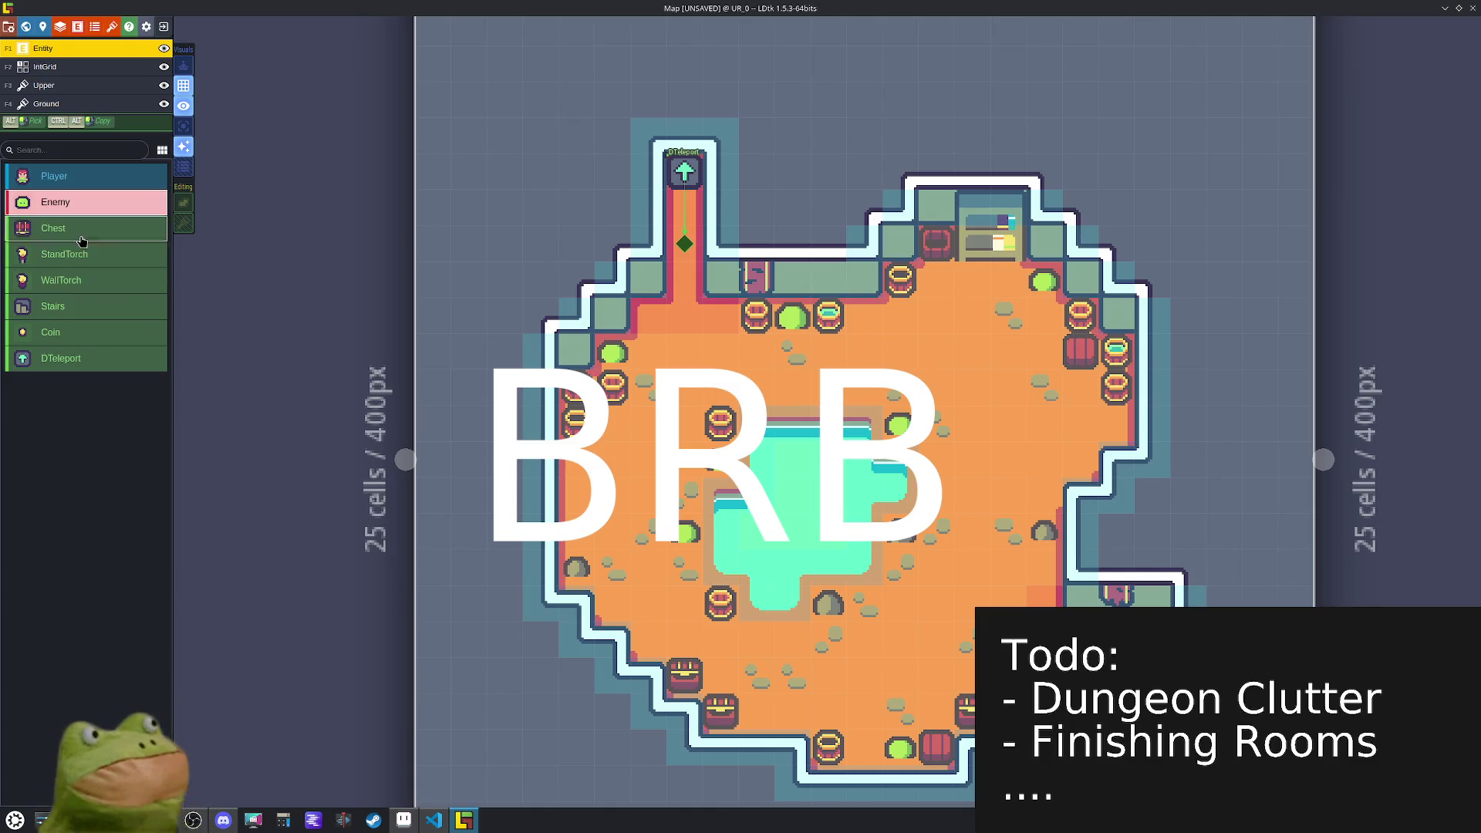
pyautogui.click(637, 470)
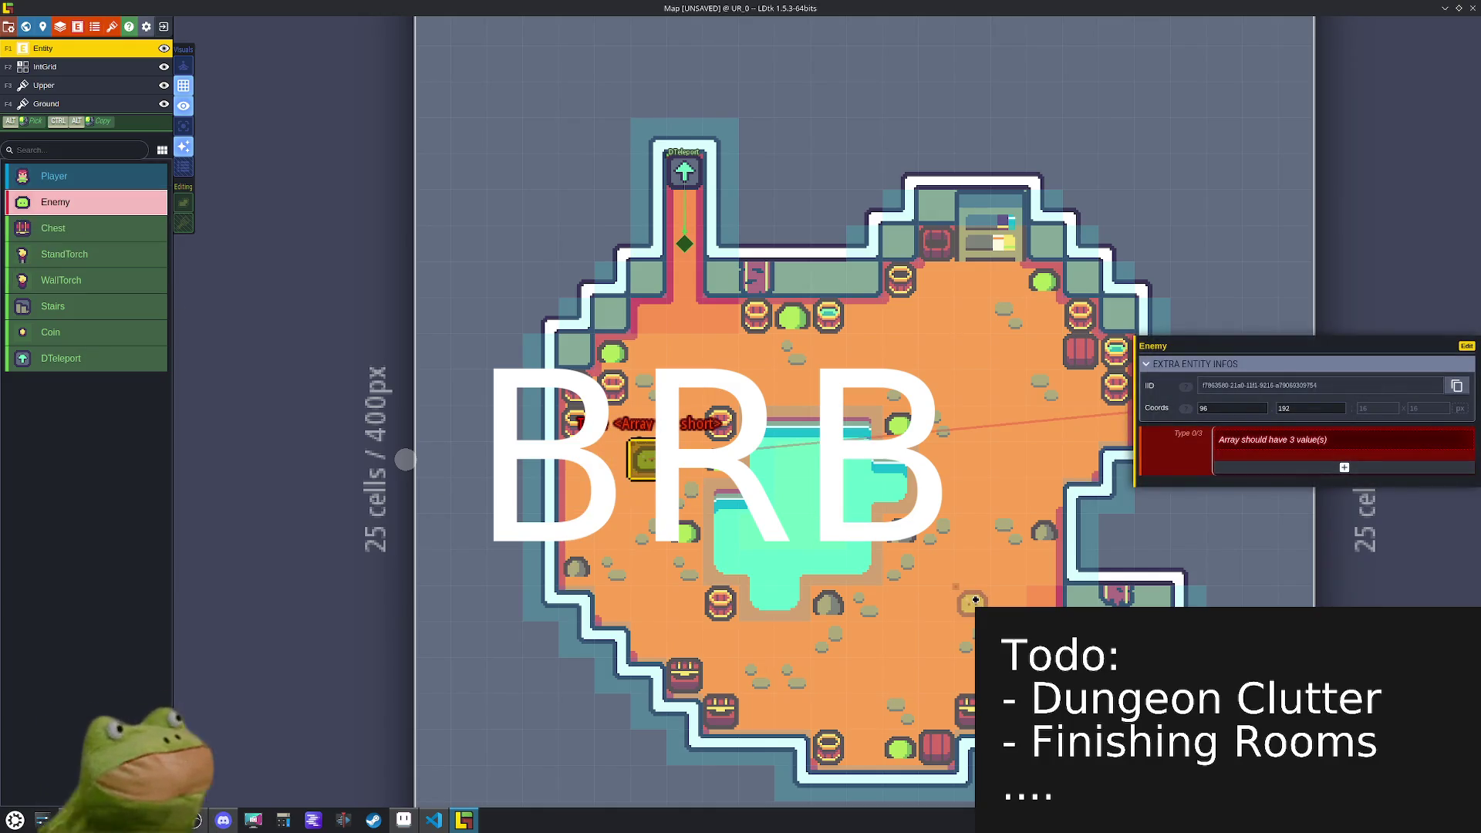
pyautogui.click(973, 600)
# - Add three type slots to an enemy and set the first two to Skeleton and Slime
pyautogui.click(1263, 469)
pyautogui.click(1262, 478)
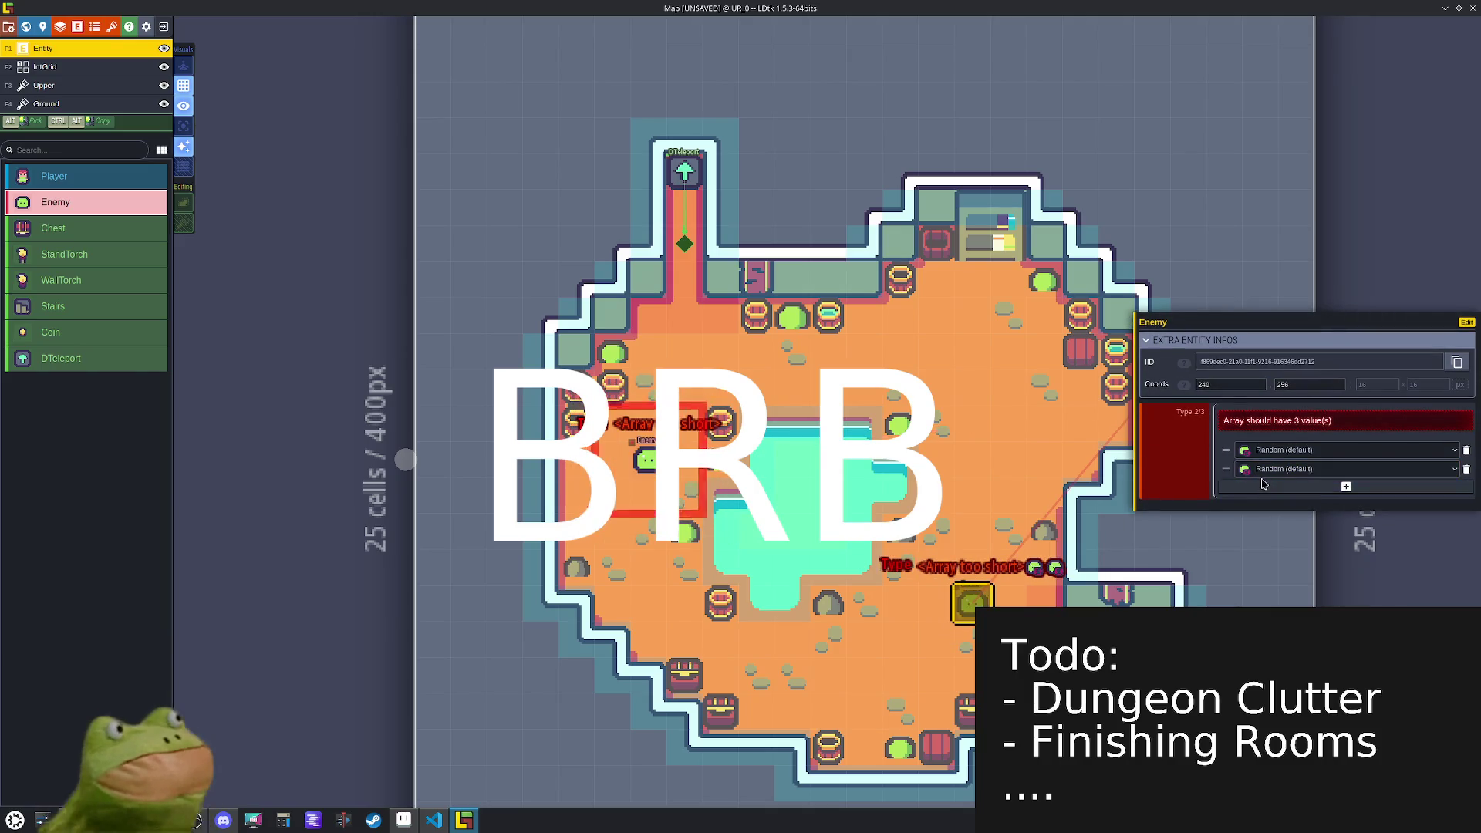
pyautogui.click(1262, 486)
pyautogui.click(1273, 436)
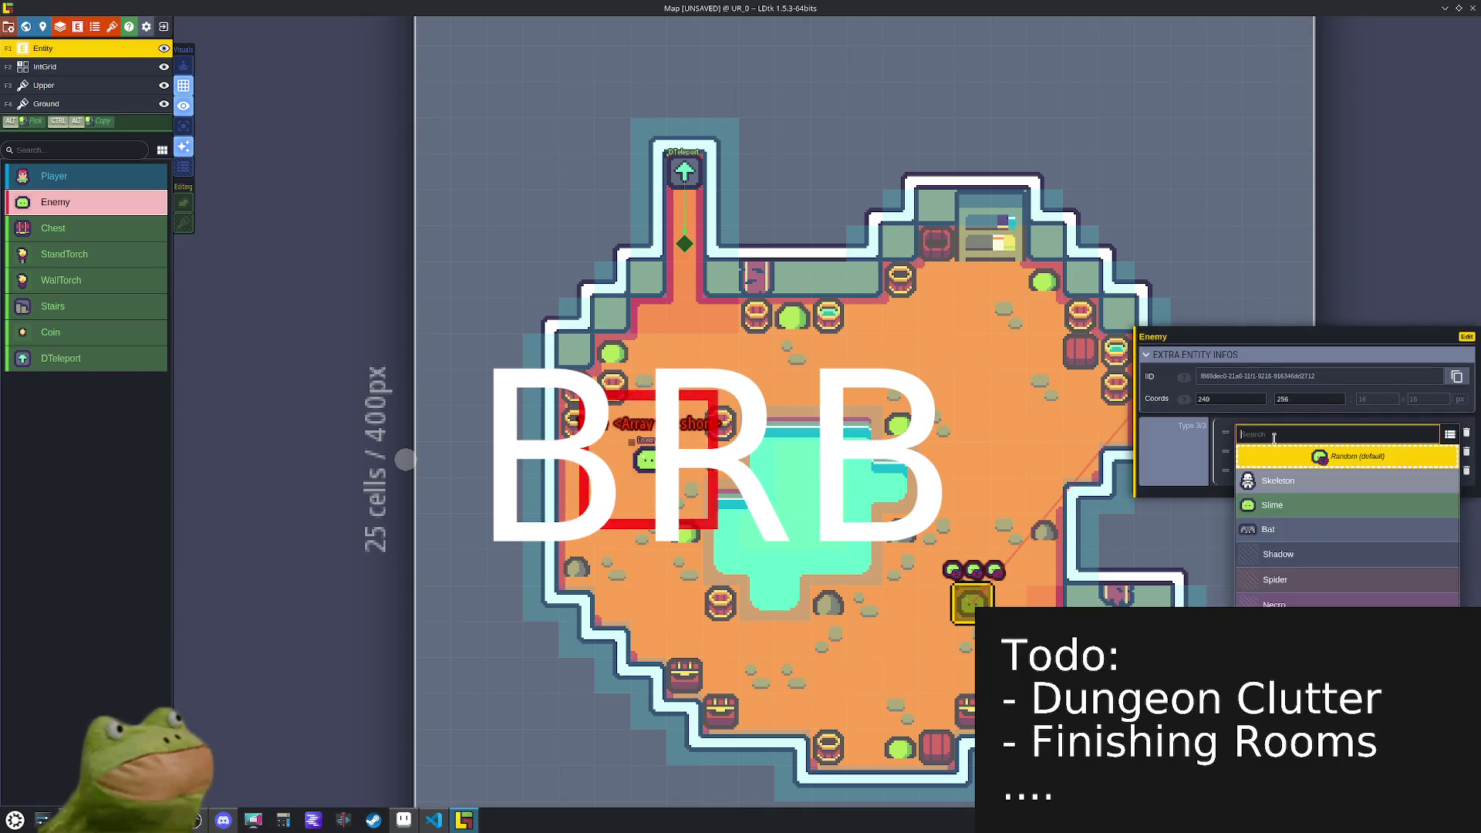
pyautogui.click(1276, 480)
pyautogui.click(1276, 451)
pyautogui.click(1273, 520)
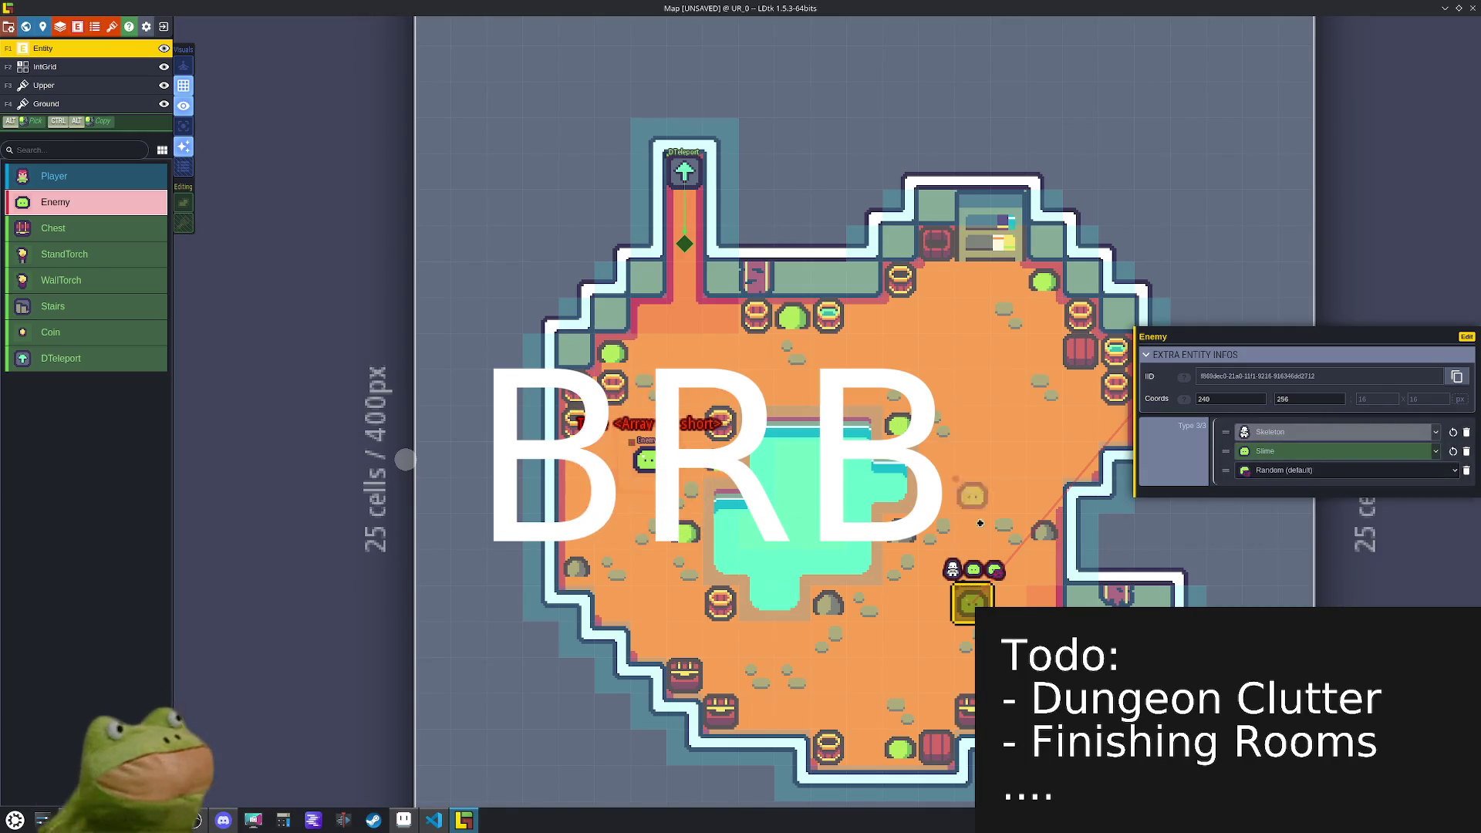
# - Give the left enemy three types: Skeleton, Slime and Bat
pyautogui.click(644, 460)
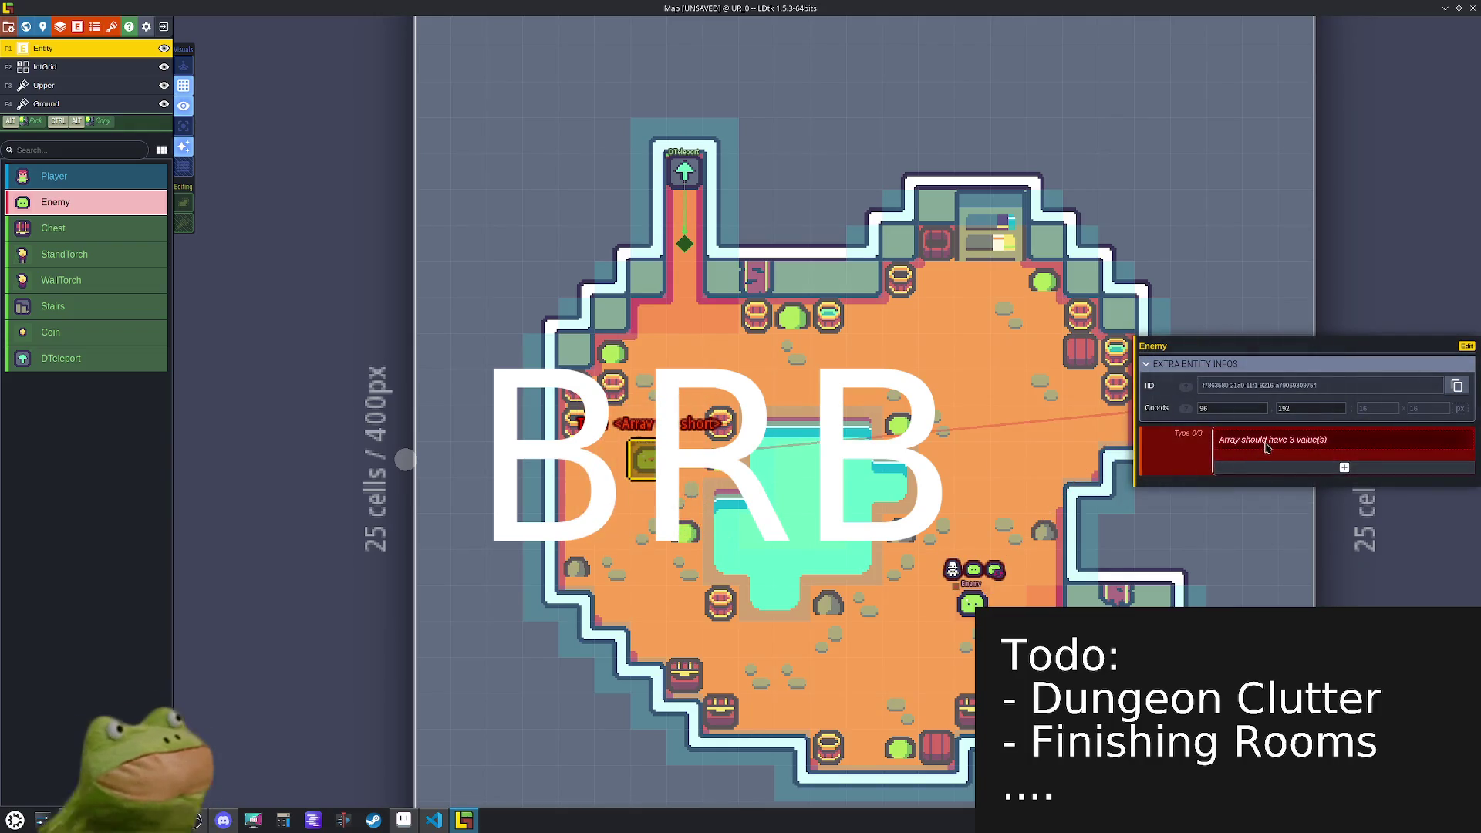
pyautogui.click(1276, 467)
pyautogui.click(1280, 459)
pyautogui.click(1283, 452)
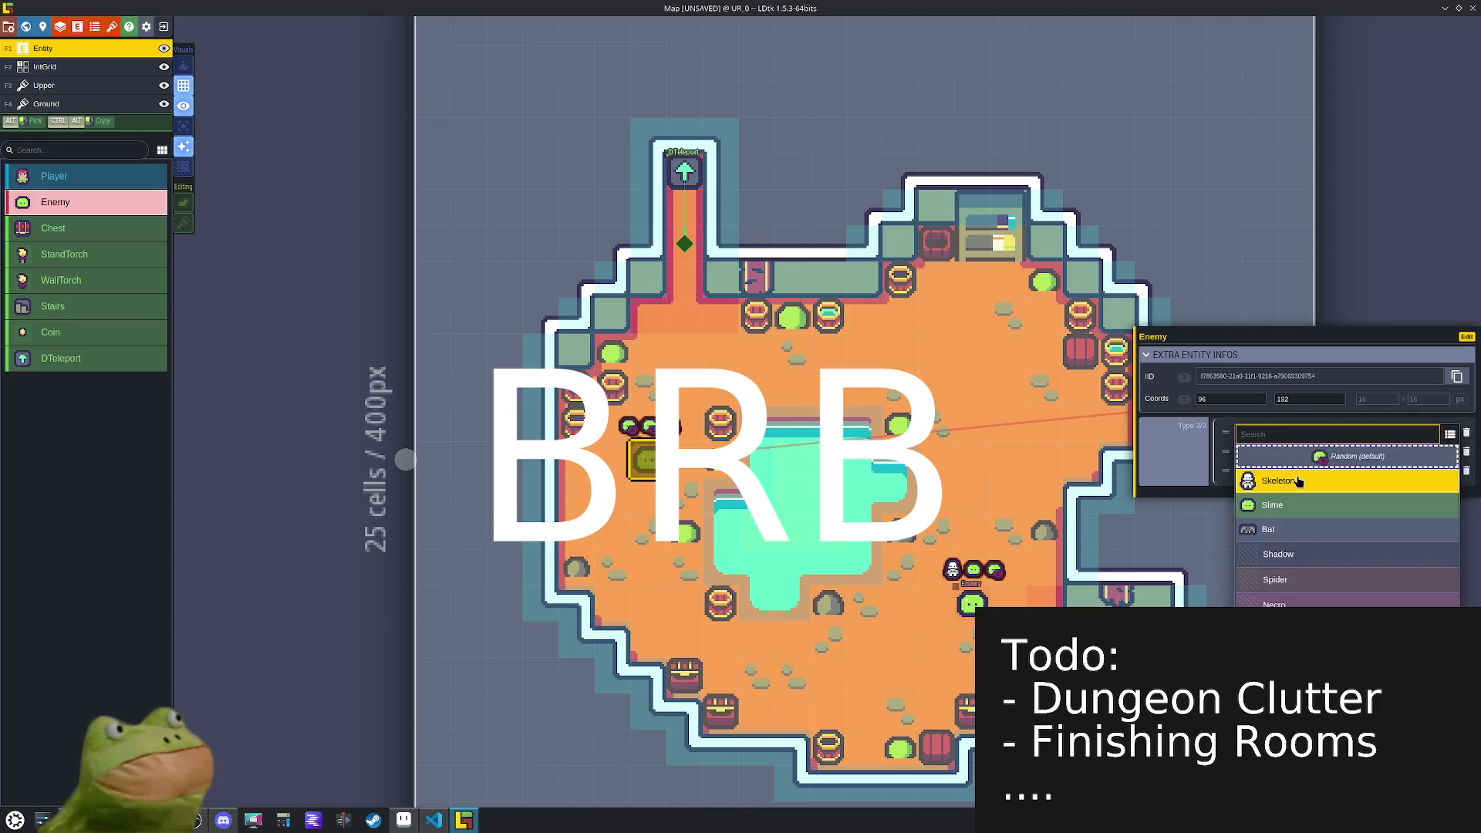
pyautogui.click(1295, 481)
pyautogui.click(1289, 454)
pyautogui.click(1287, 523)
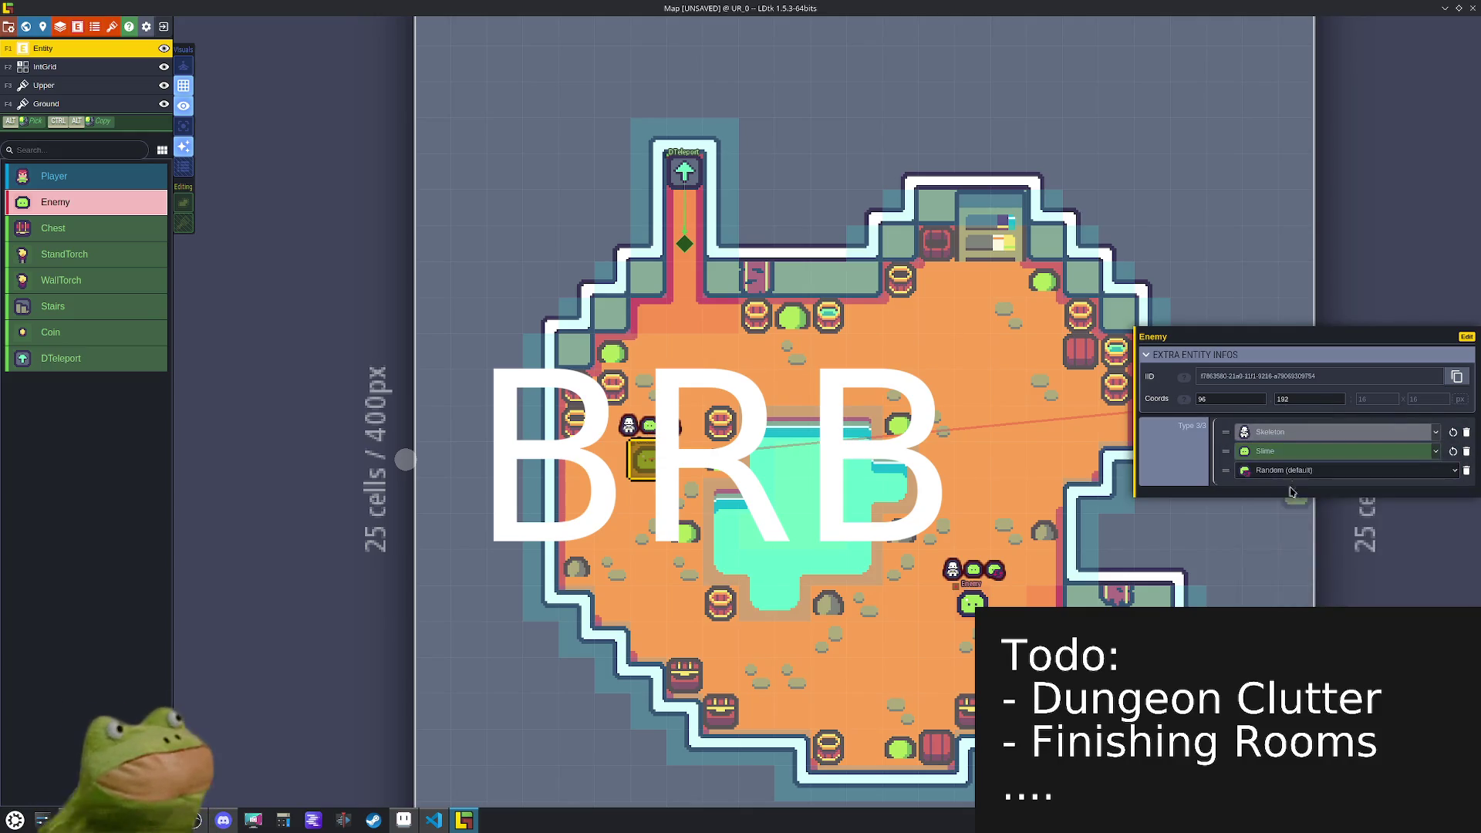
pyautogui.click(1303, 452)
pyautogui.click(1280, 548)
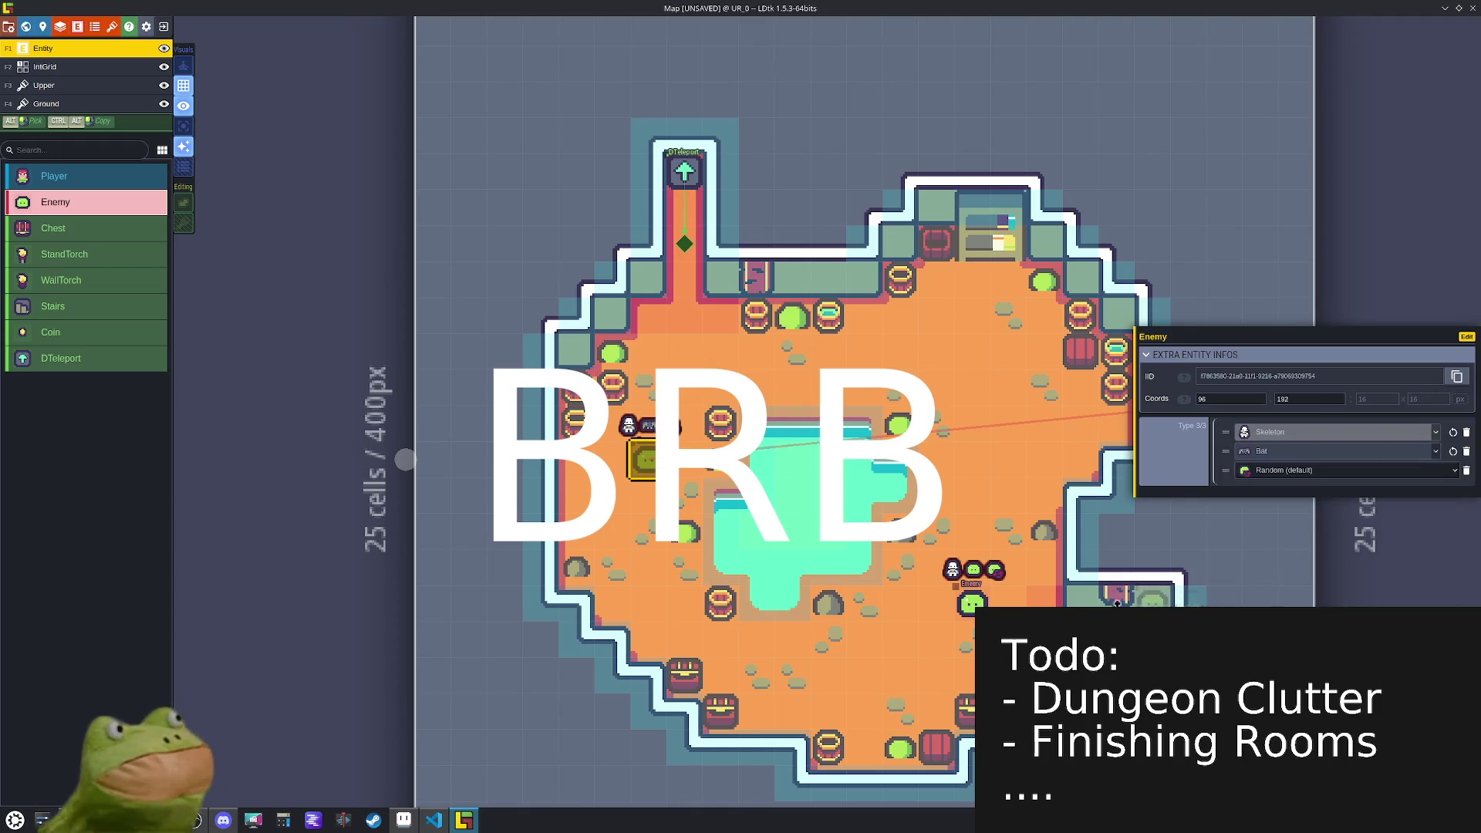
pyautogui.press('Escape')
# - Save the project and place a StandTorch in the lower room
pyautogui.hotkey('ctrl', 's')
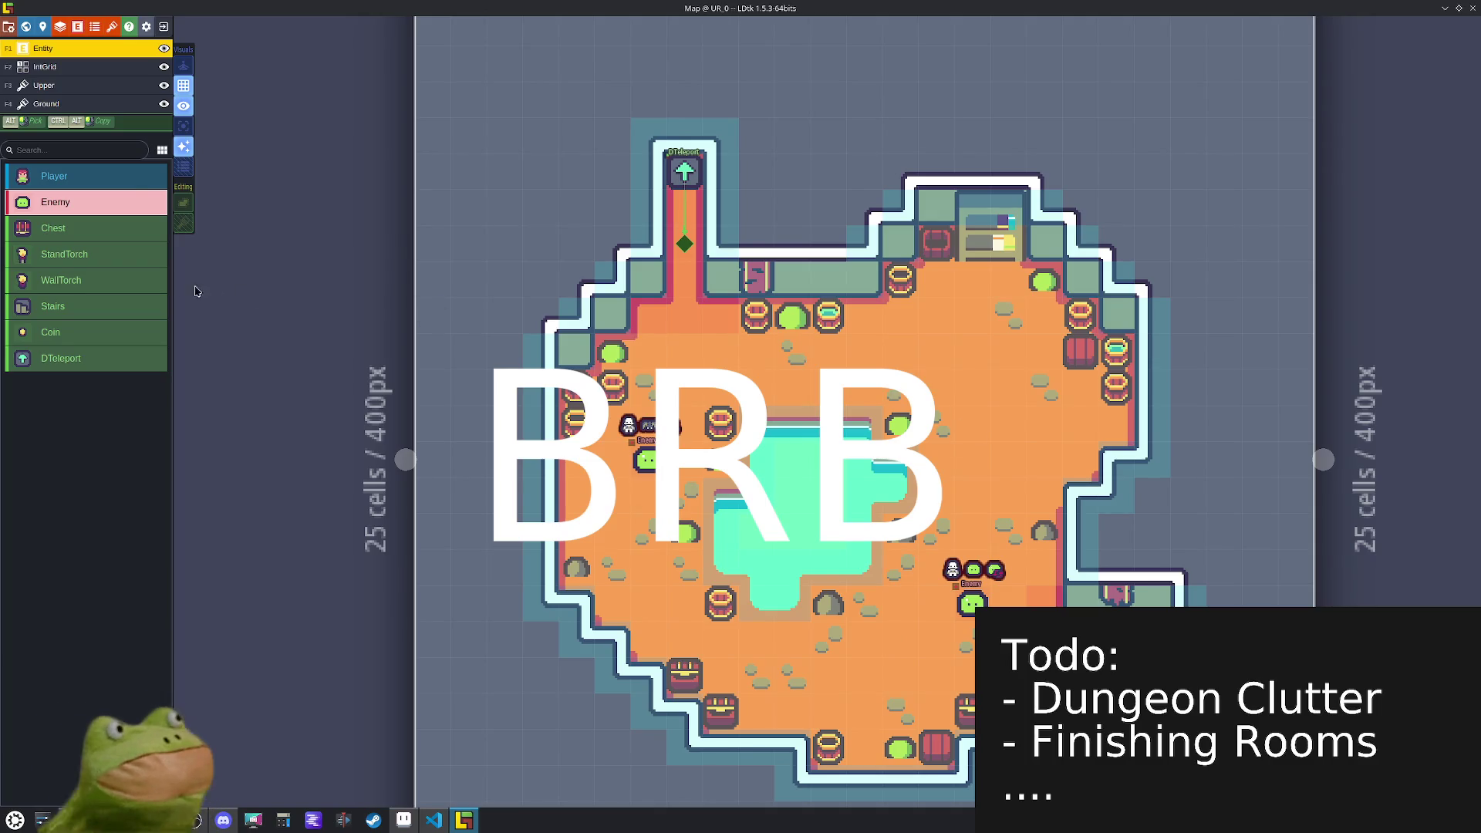
pyautogui.click(78, 257)
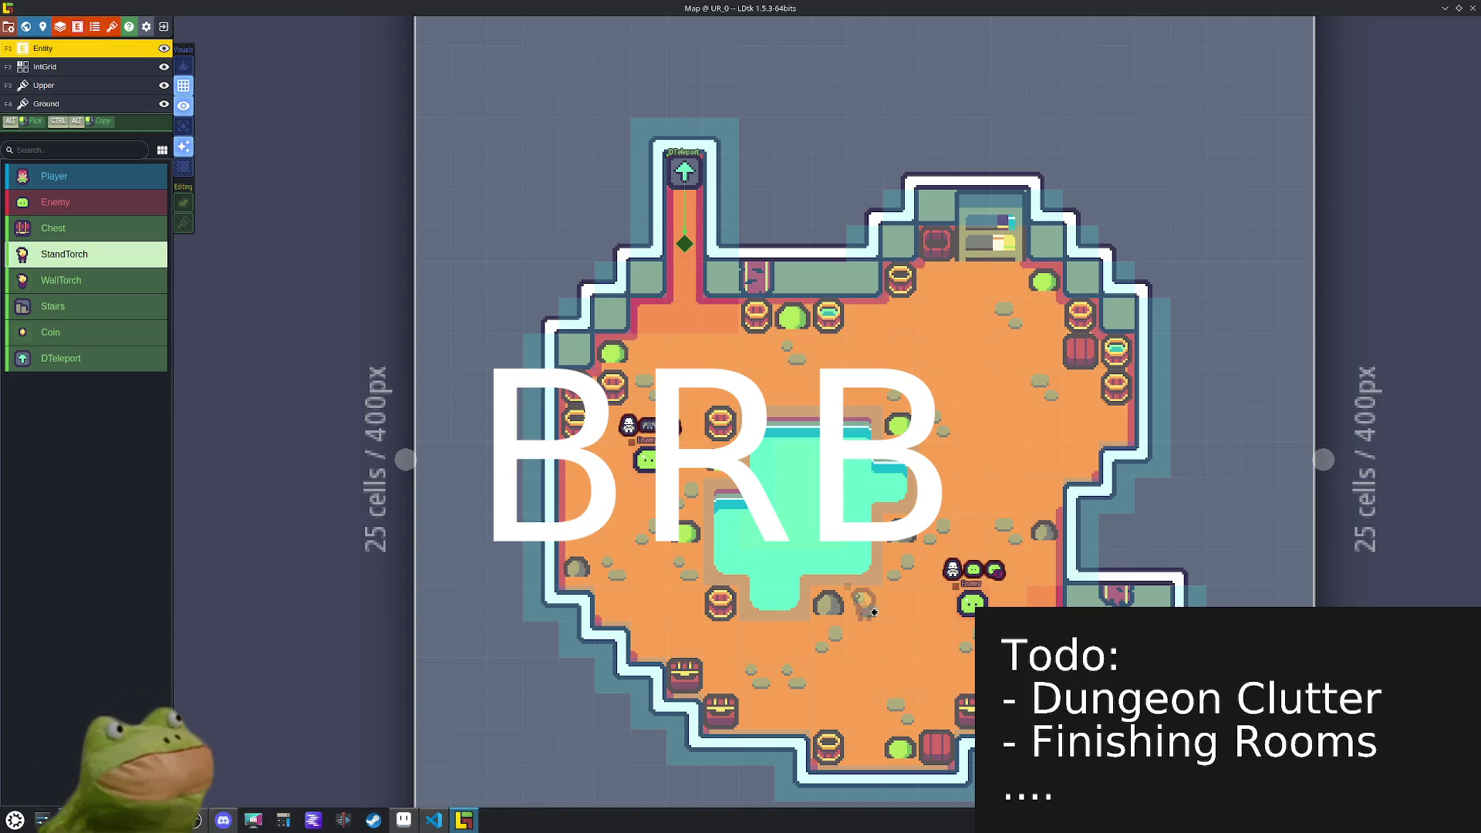
pyautogui.click(788, 637)
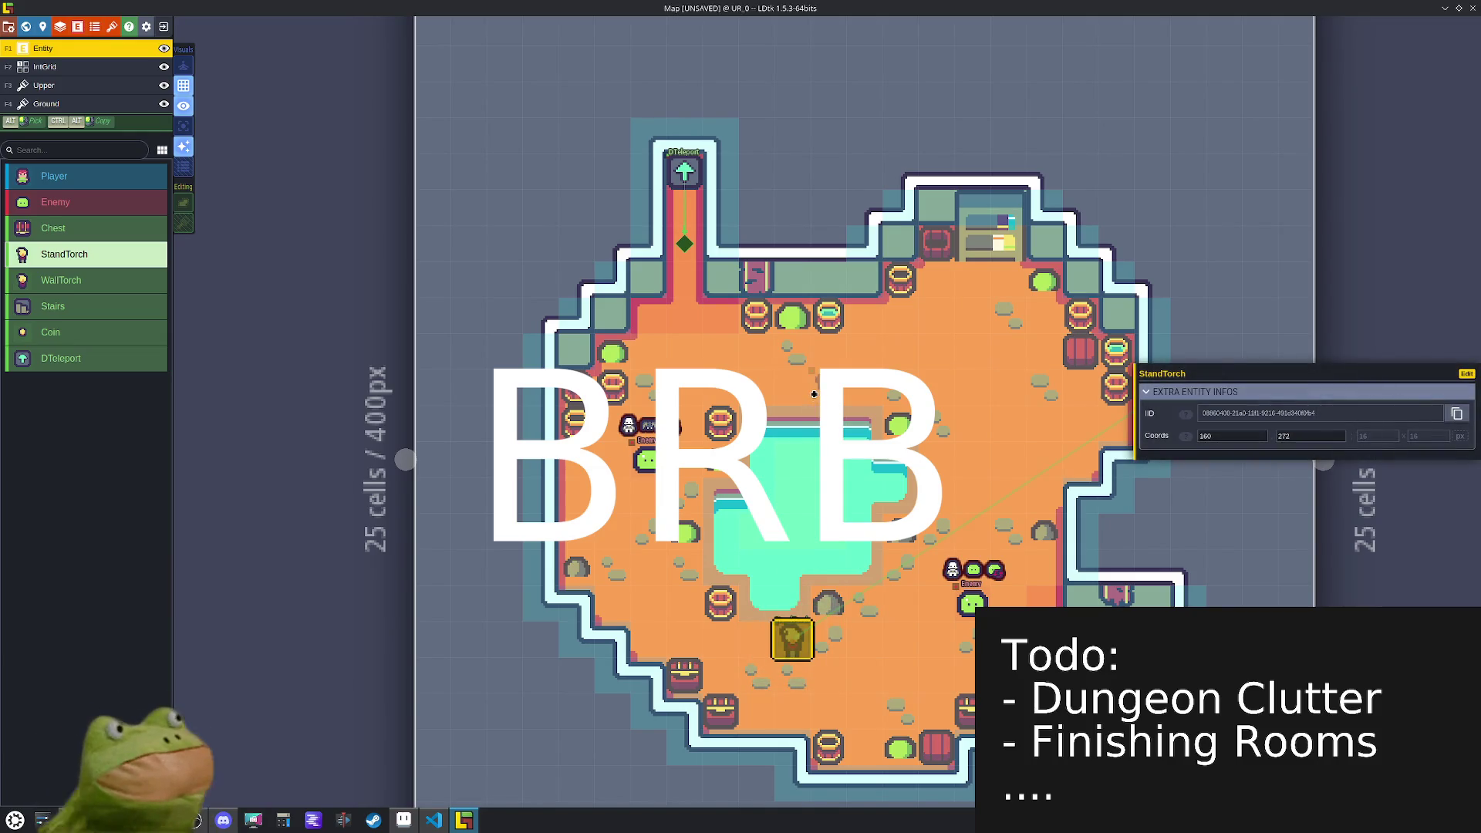
# - Place WallTorch entities on the top, left, lower-right and right walls
pyautogui.click(63, 283)
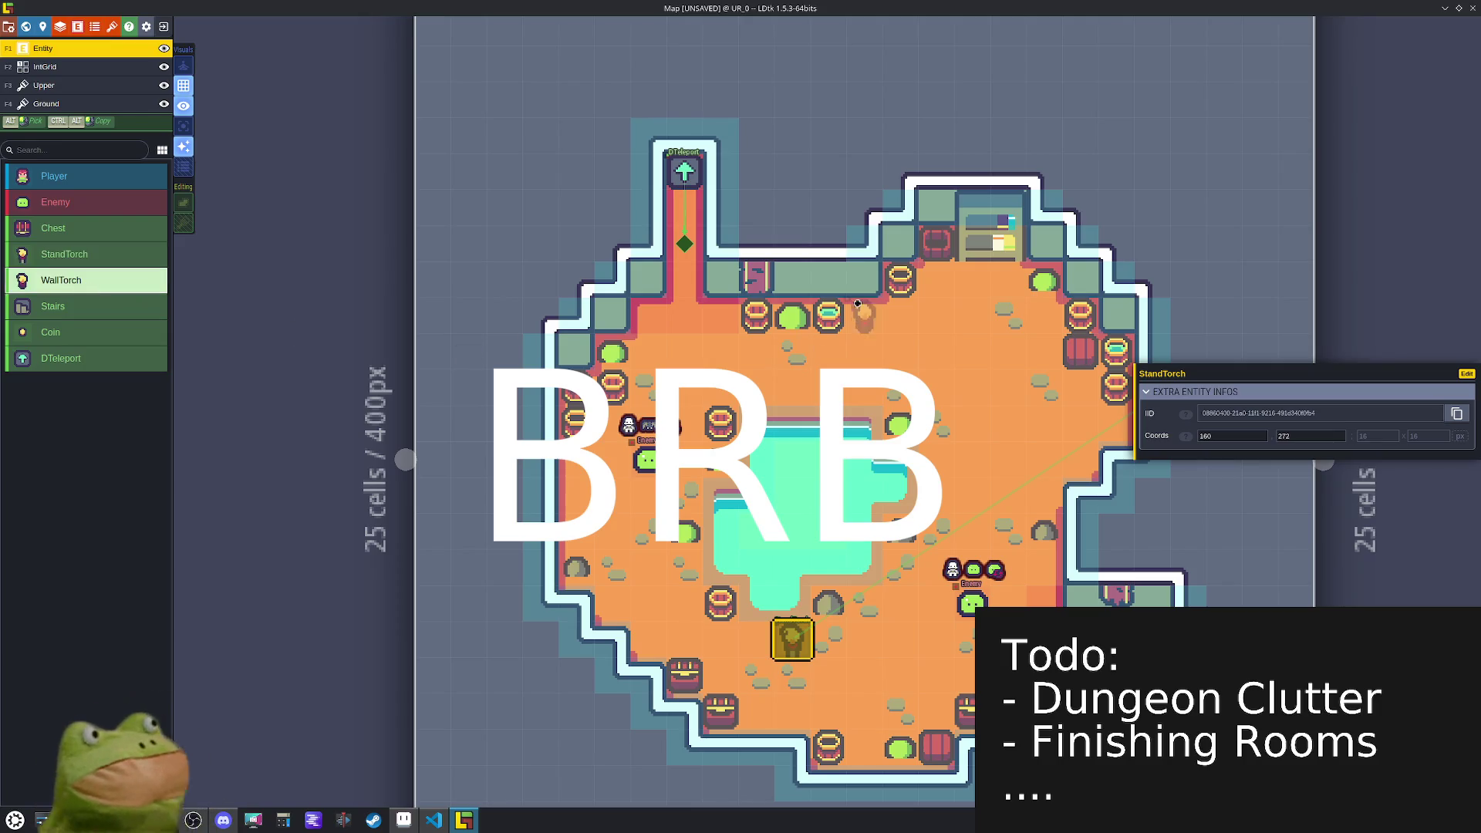
pyautogui.click(806, 287)
pyautogui.click(612, 314)
pyautogui.click(1146, 597)
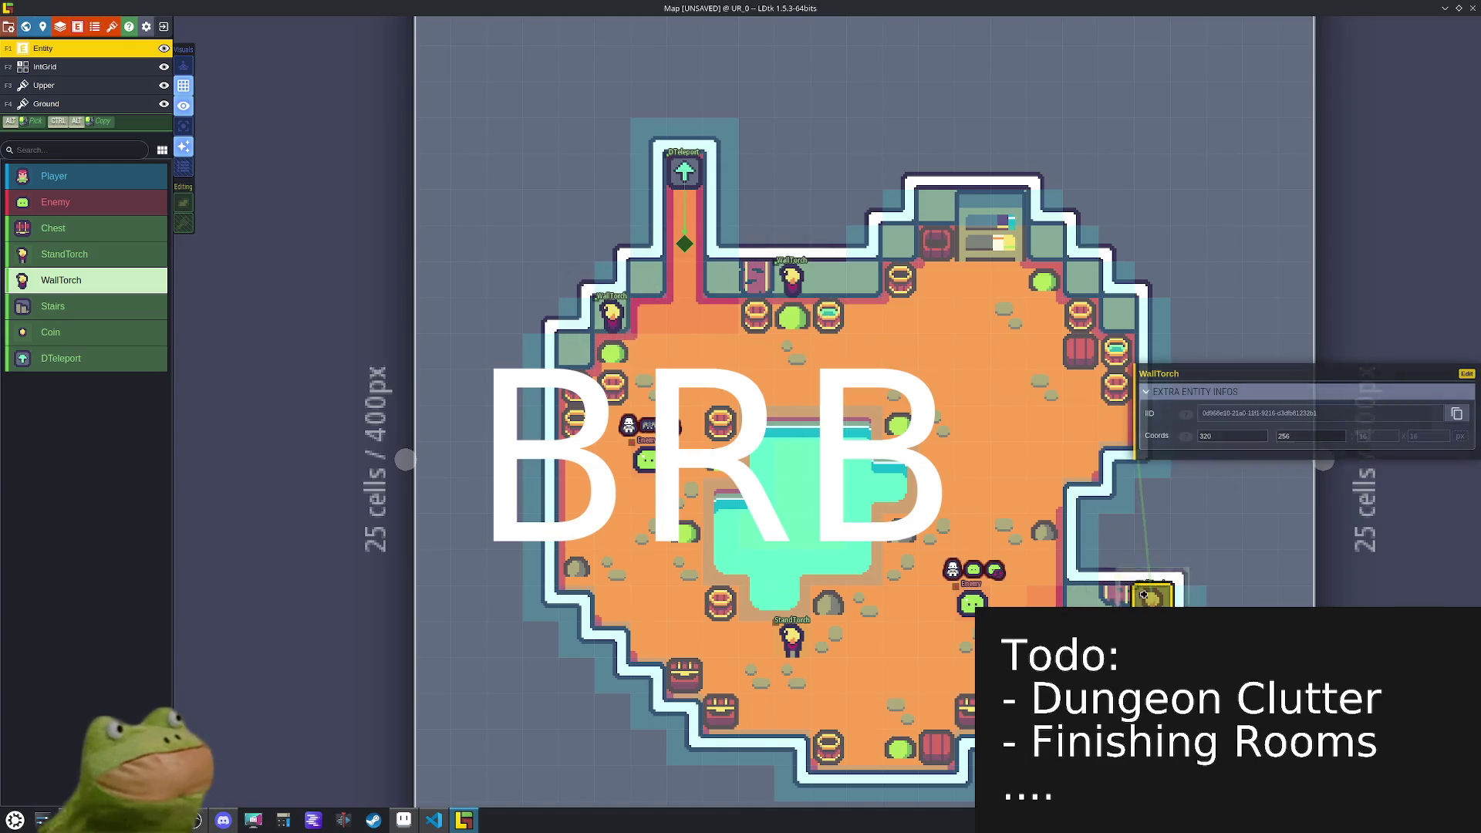
pyautogui.click(1107, 302)
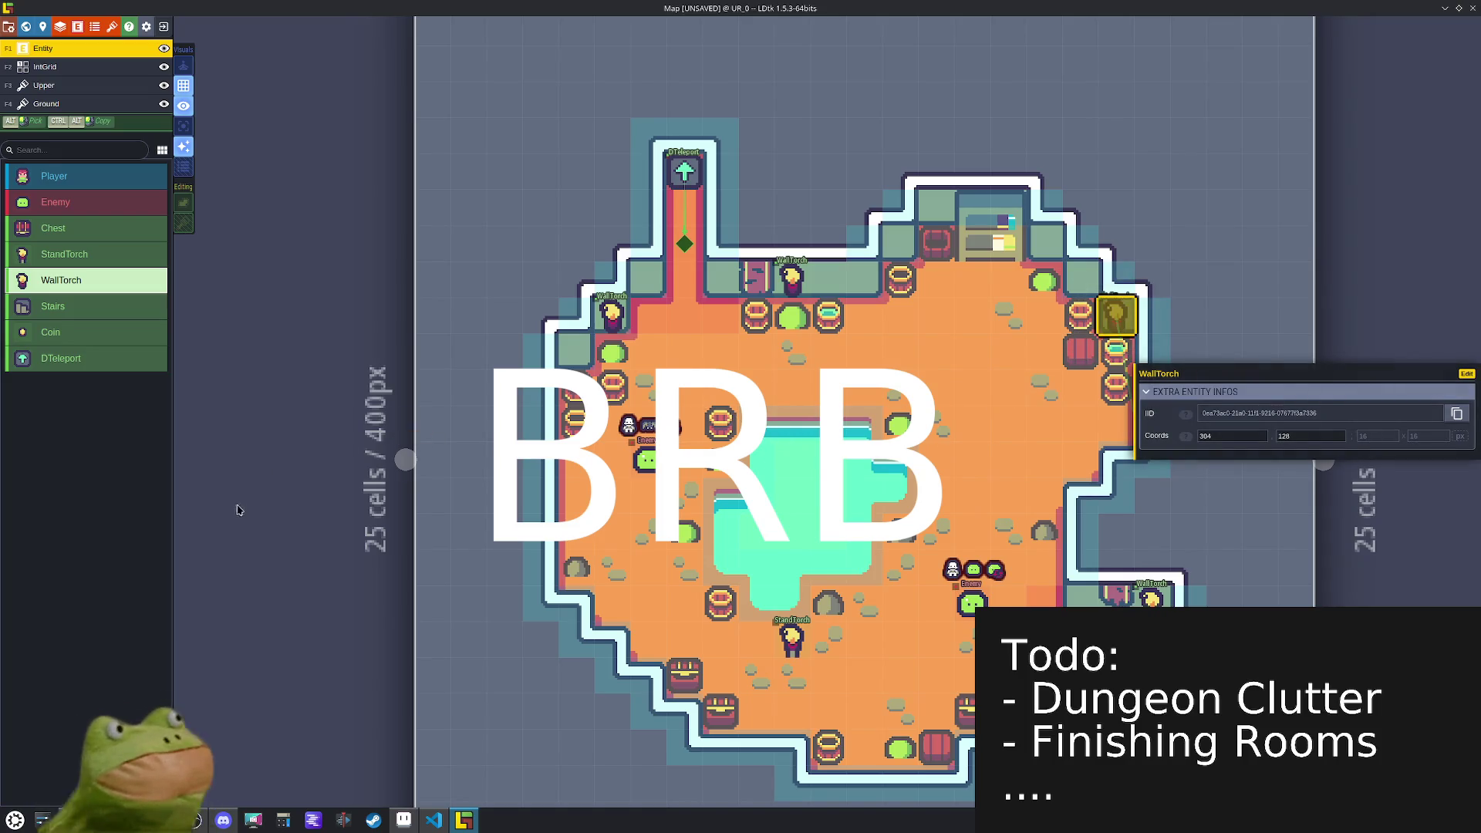
# - Place two coins, one near the standing torch and one by the top-right wall
pyautogui.click(67, 338)
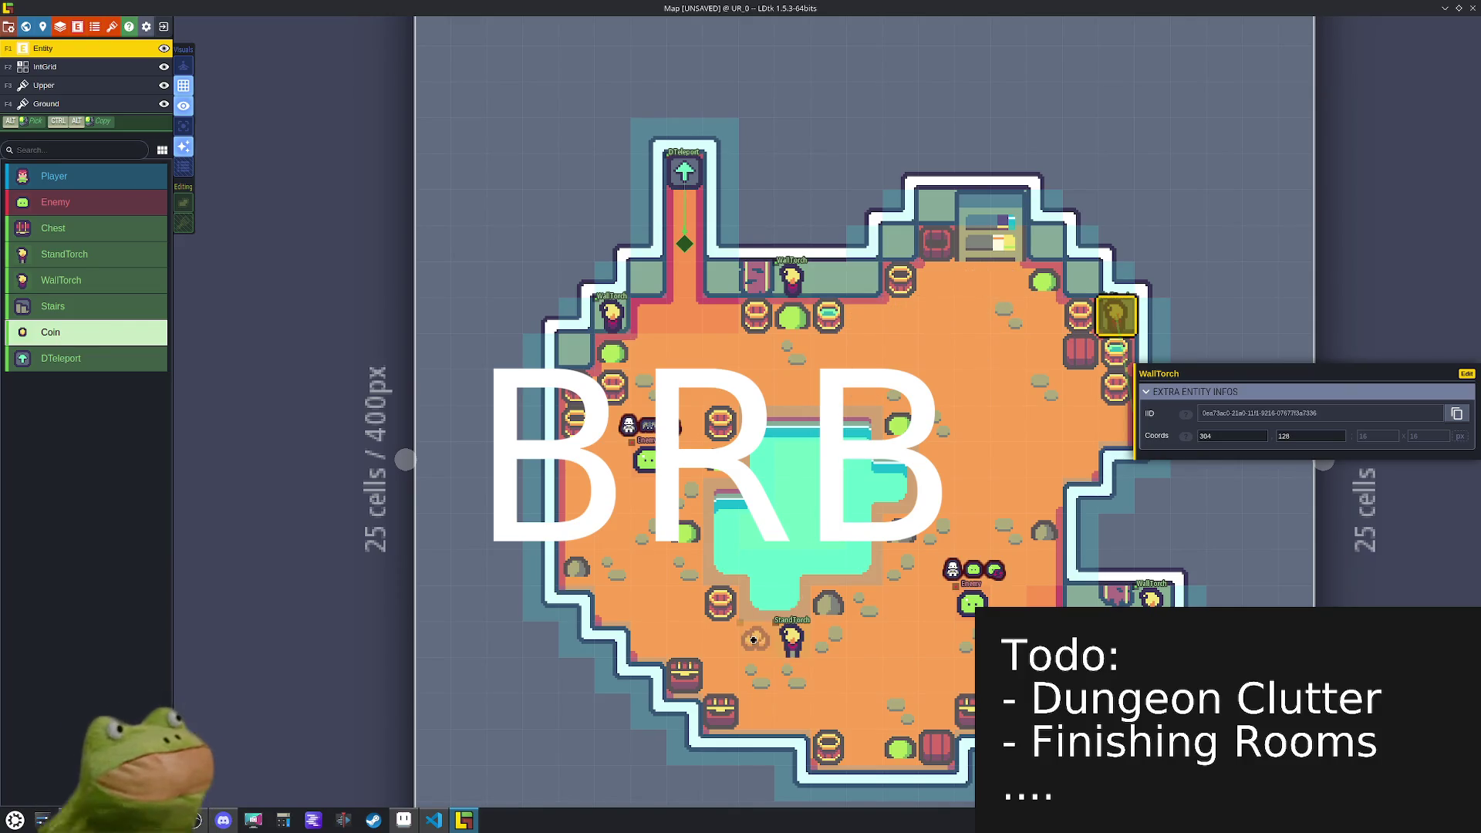
pyautogui.click(682, 577)
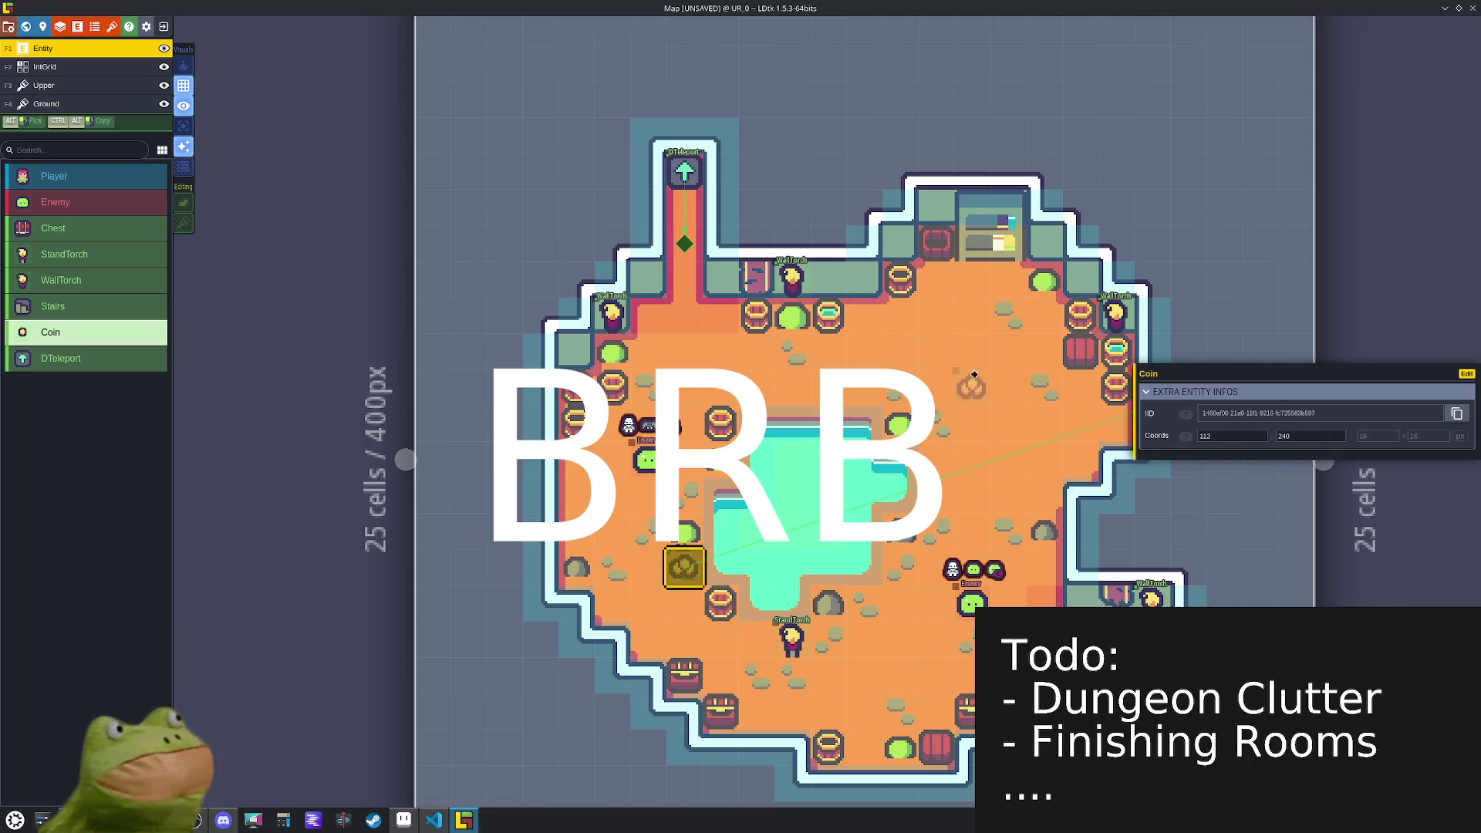
pyautogui.click(1006, 282)
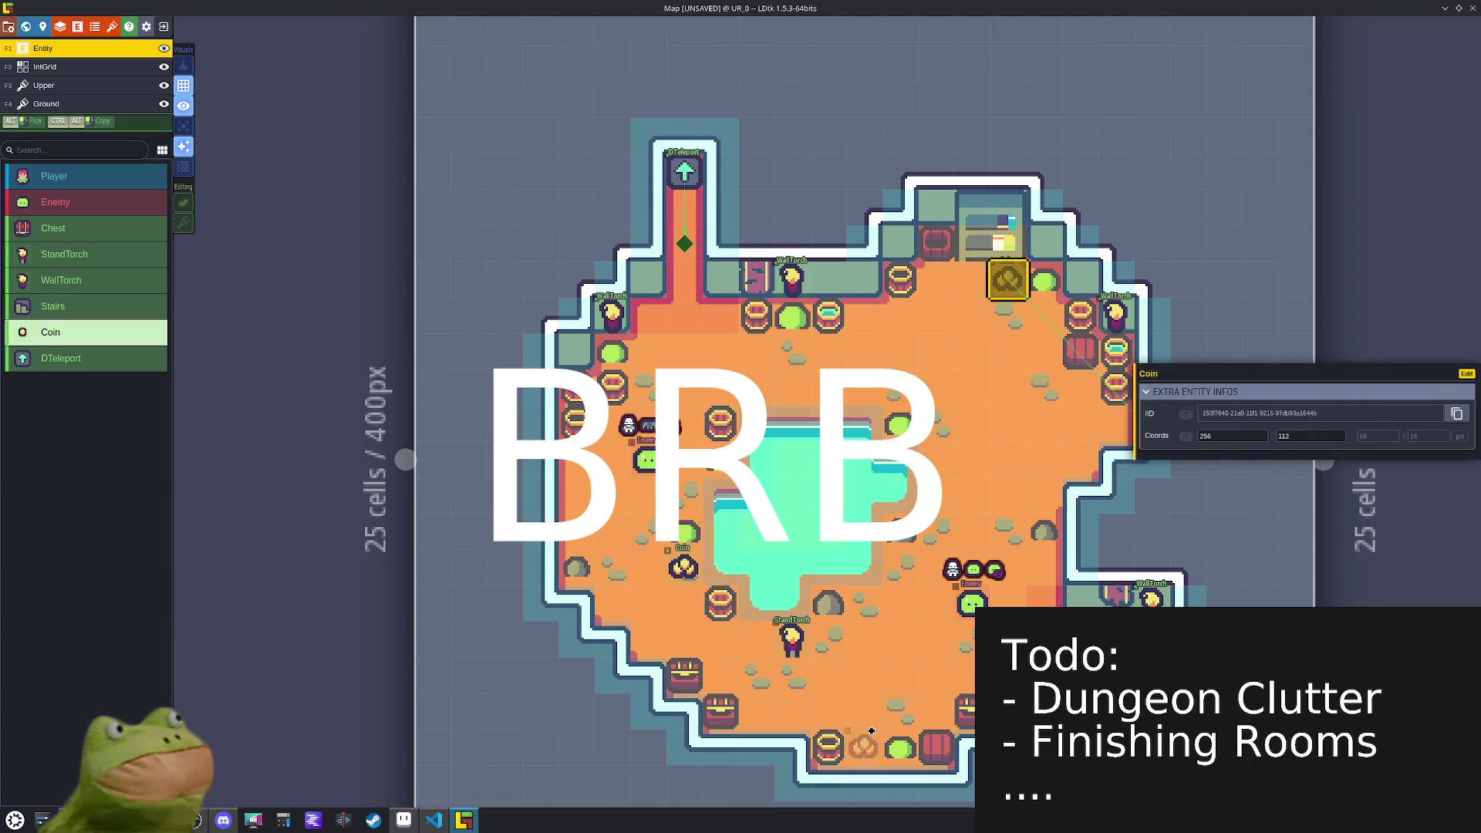
pyautogui.scroll(4, 757, 621)
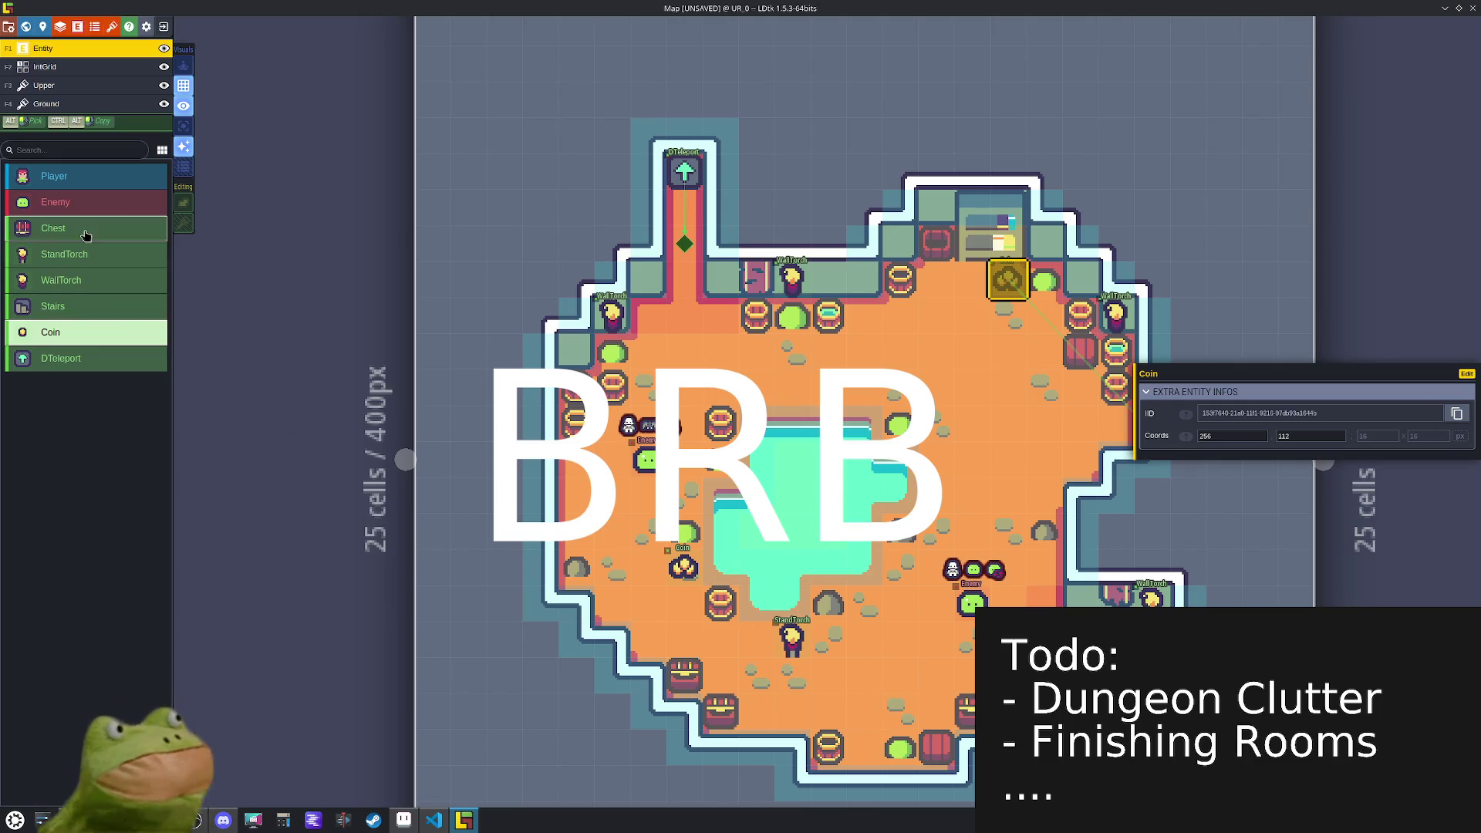
# - Place five chests: lower middle, top wall, upper left, left side and bottom wall
pyautogui.click(900, 555)
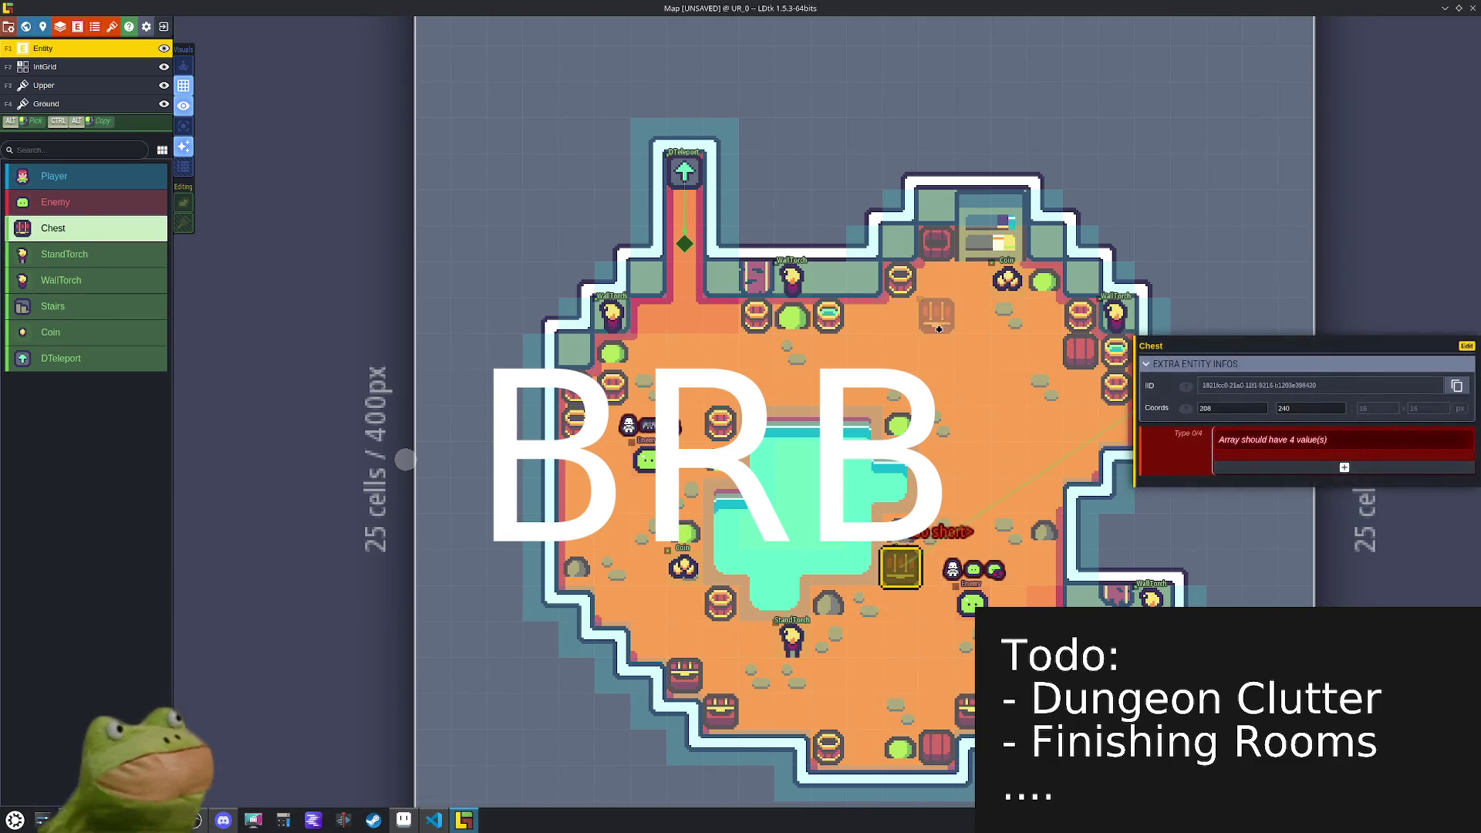
pyautogui.click(936, 281)
pyautogui.click(719, 314)
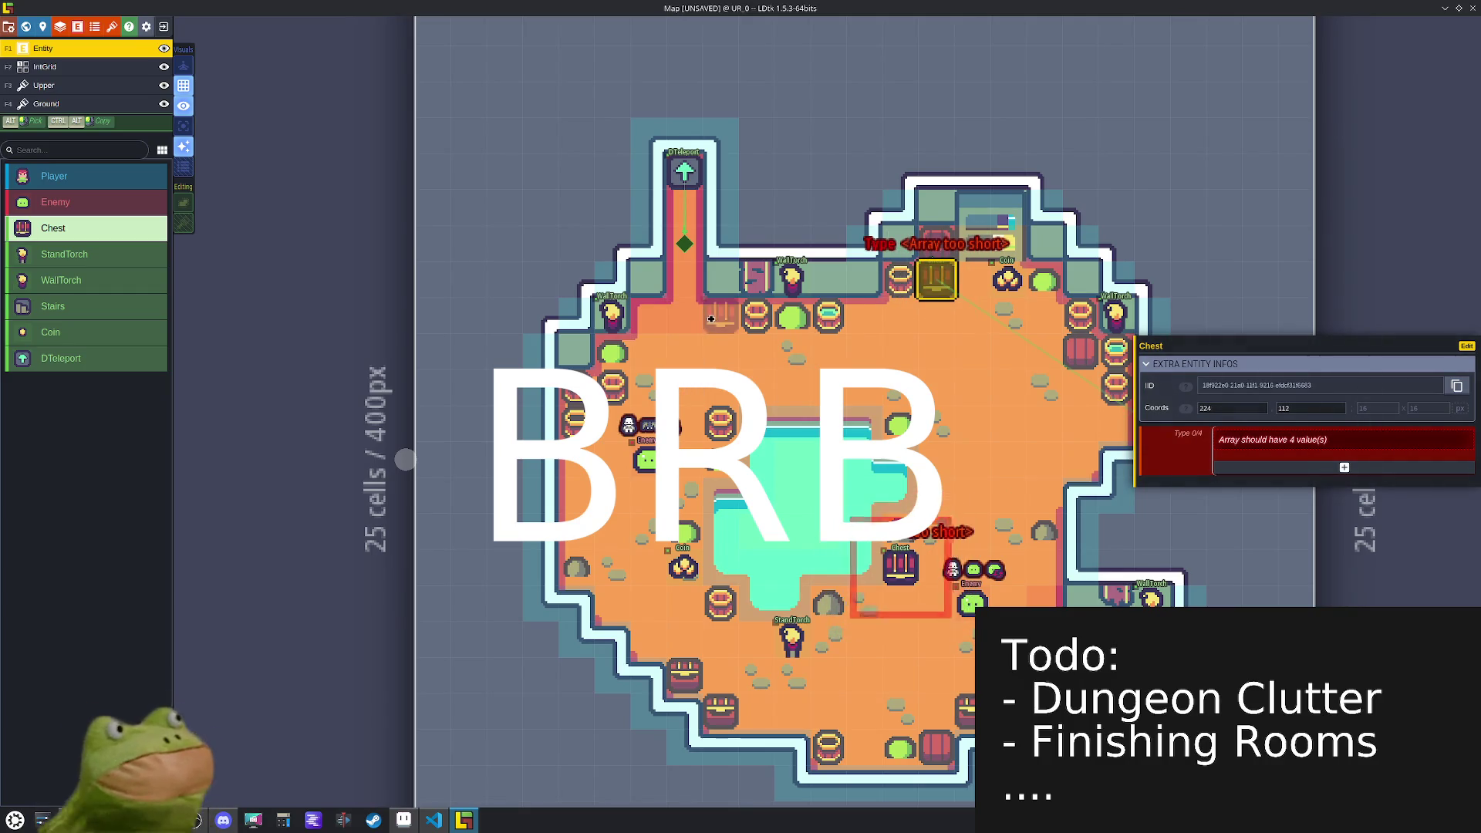
pyautogui.click(575, 458)
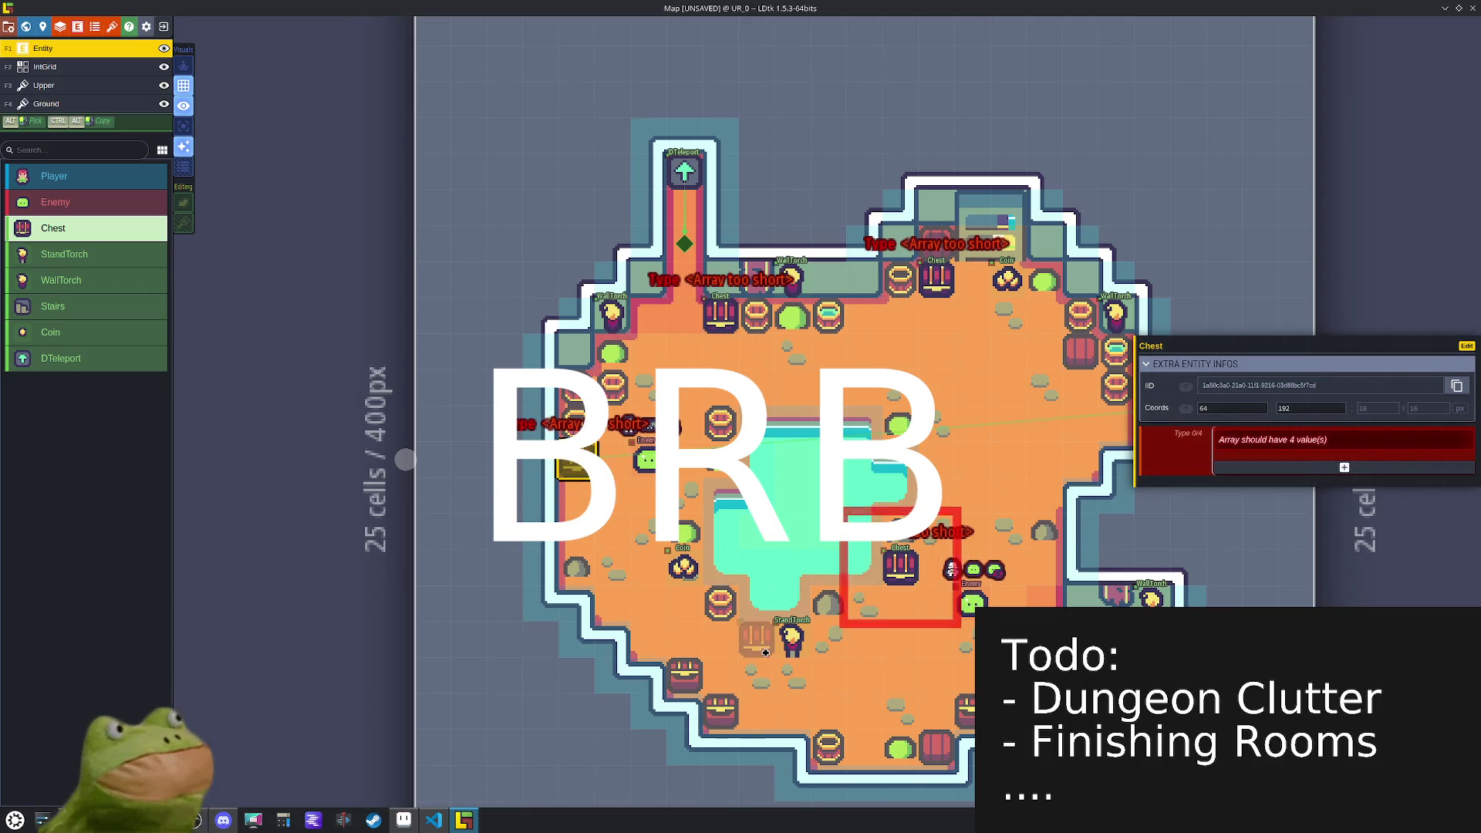
pyautogui.click(864, 744)
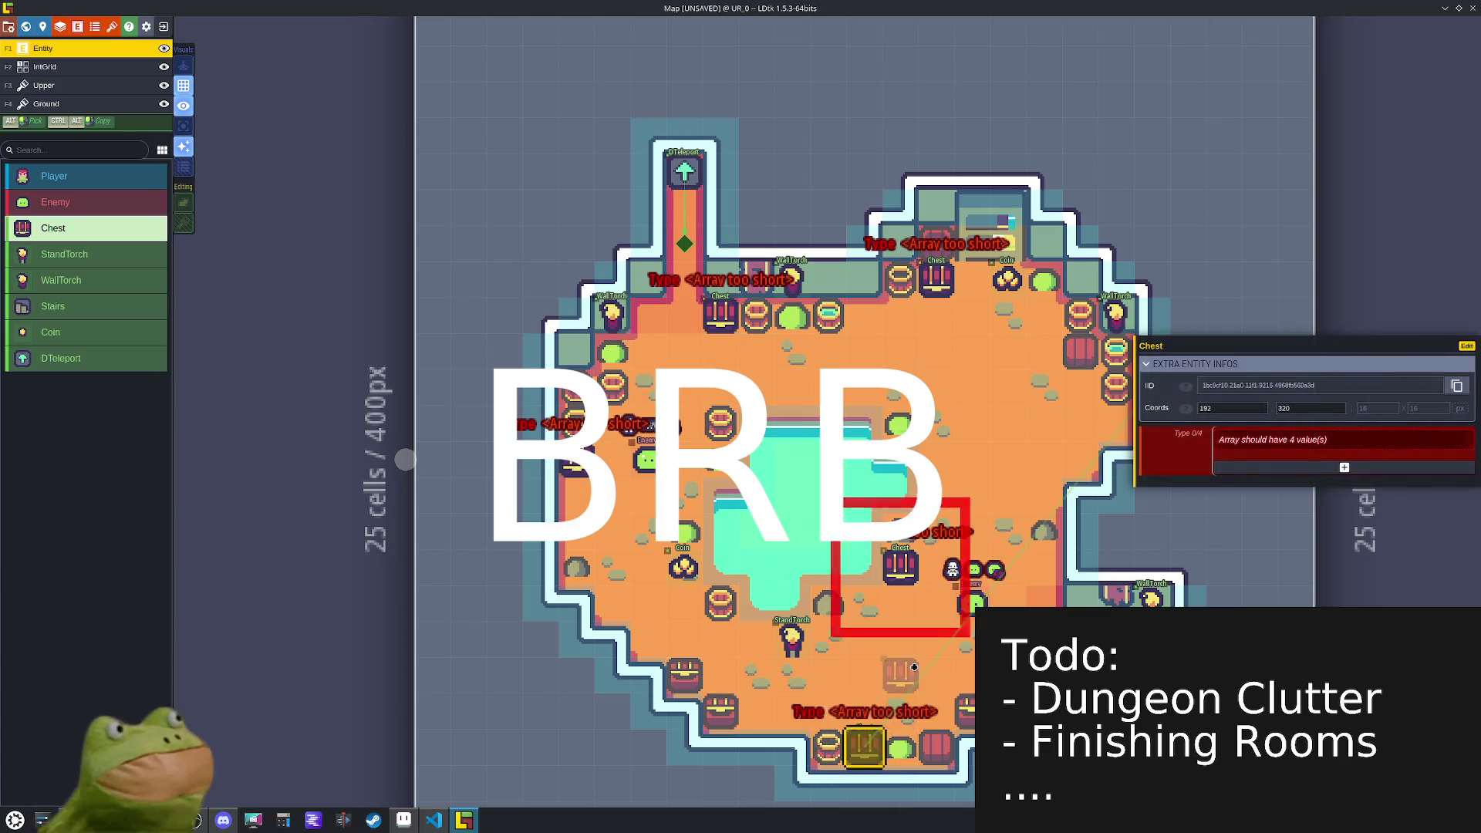
# - Give the bottom and lower-middle chests four Type slots each
pyautogui.click(1275, 467)
pyautogui.click(1274, 478)
pyautogui.click(1275, 486)
pyautogui.click(1275, 496)
pyautogui.click(900, 567)
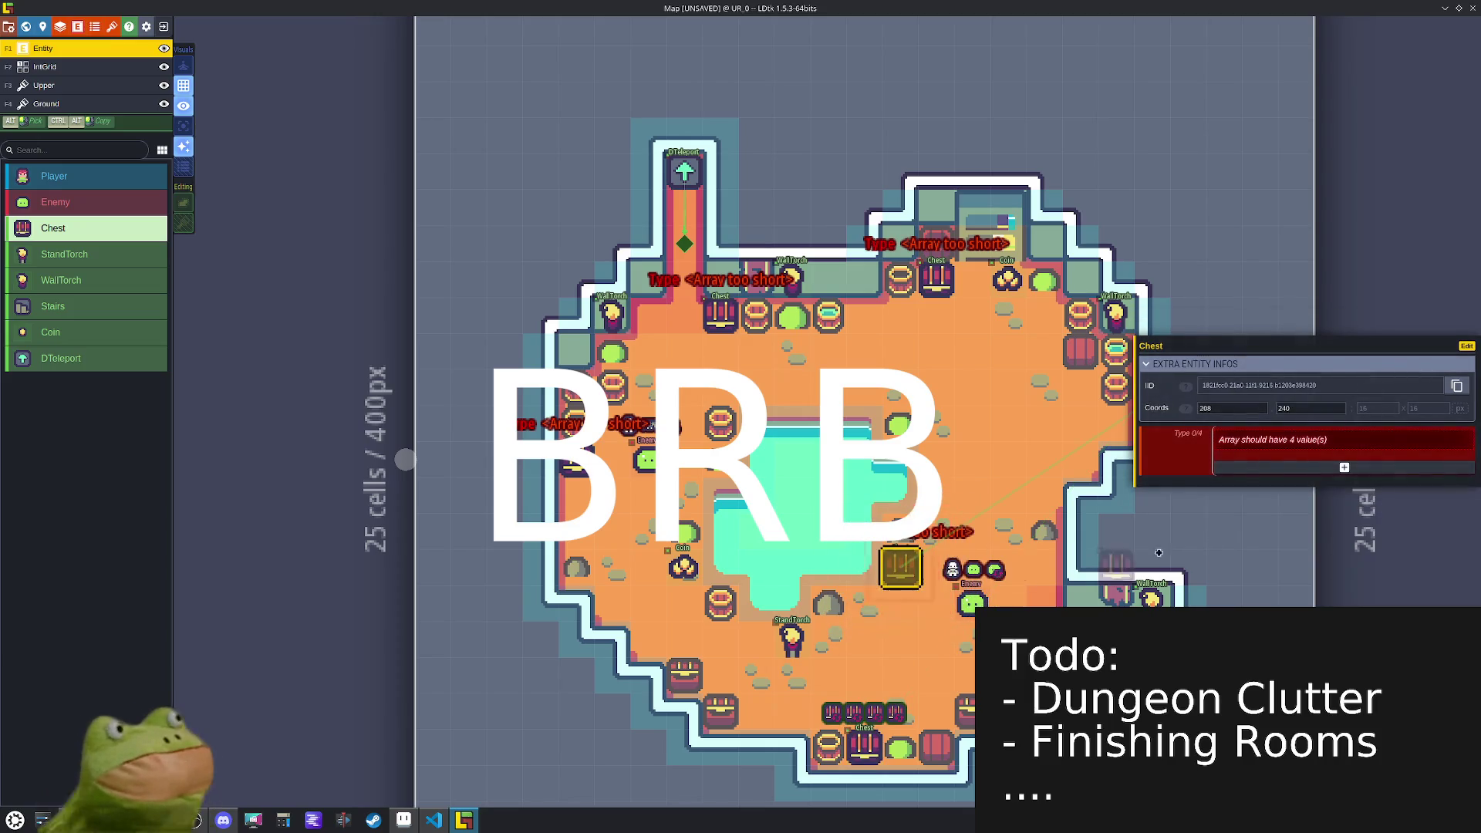
pyautogui.click(1314, 469)
pyautogui.click(1307, 478)
pyautogui.click(1294, 487)
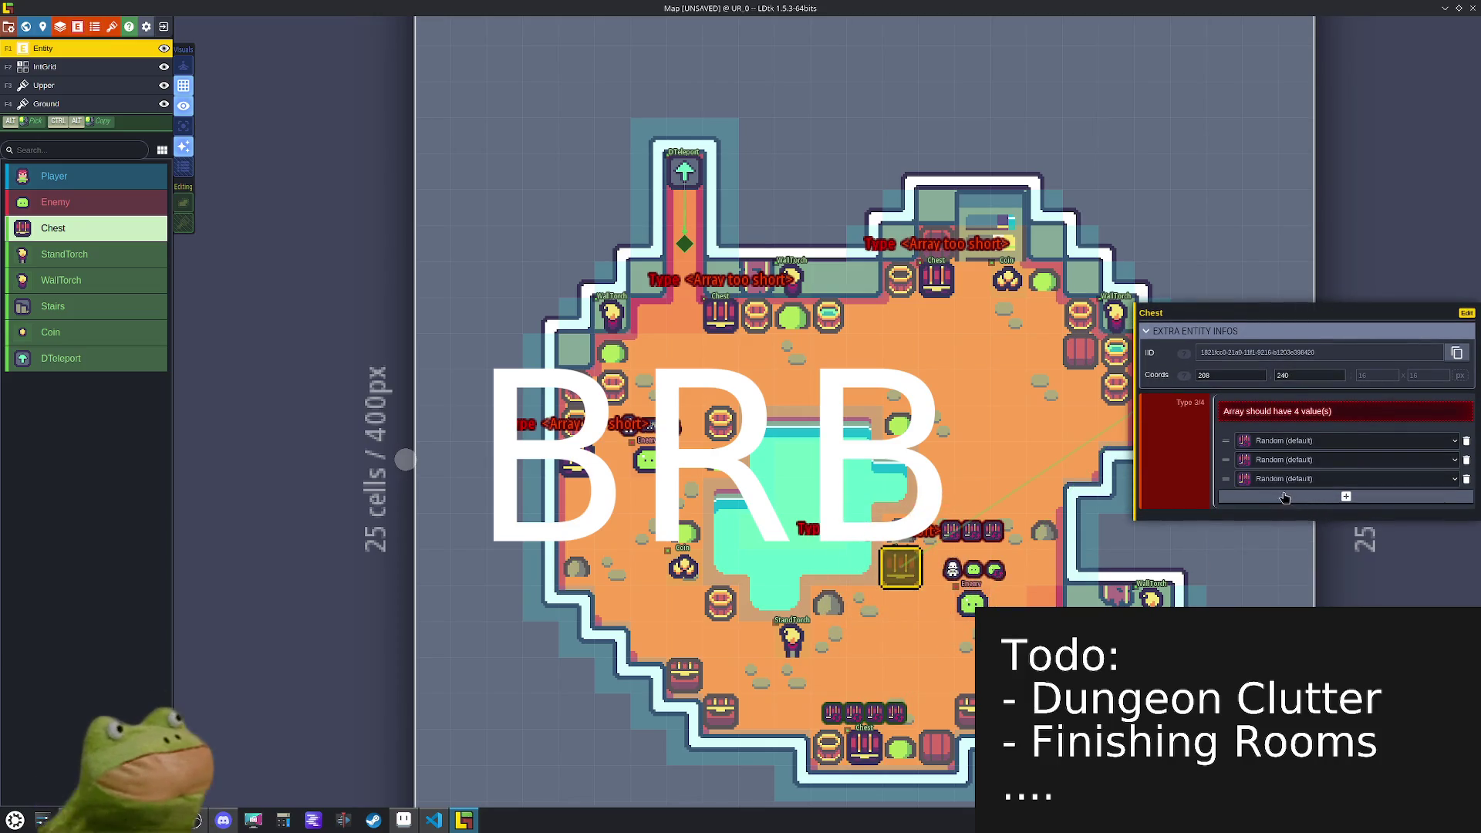
pyautogui.click(1281, 496)
# - Give the top-wall and upper-left chests four Type slots each
pyautogui.click(936, 279)
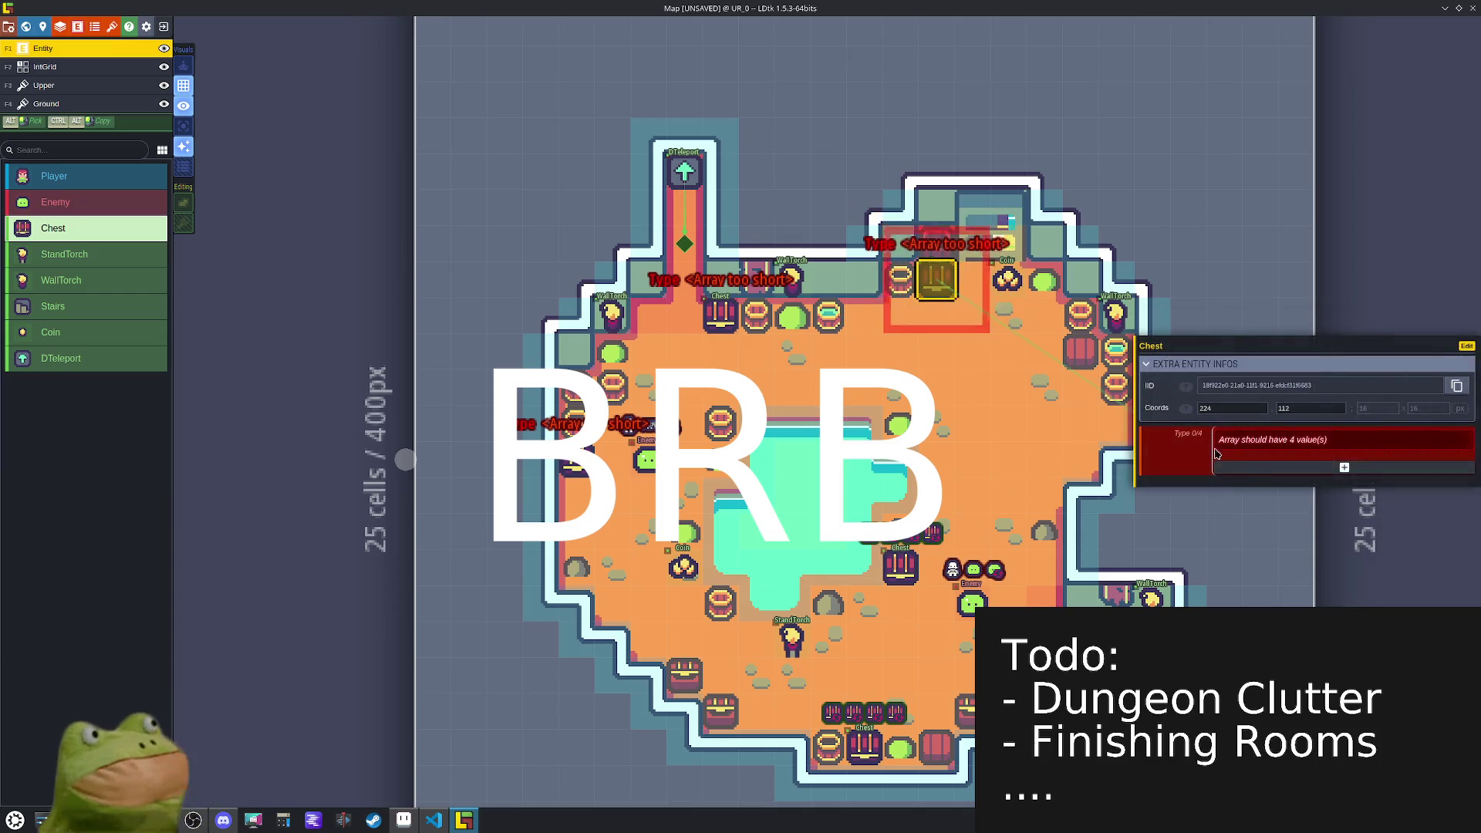
pyautogui.click(1265, 465)
pyautogui.click(1264, 479)
pyautogui.click(1255, 490)
pyautogui.click(1248, 500)
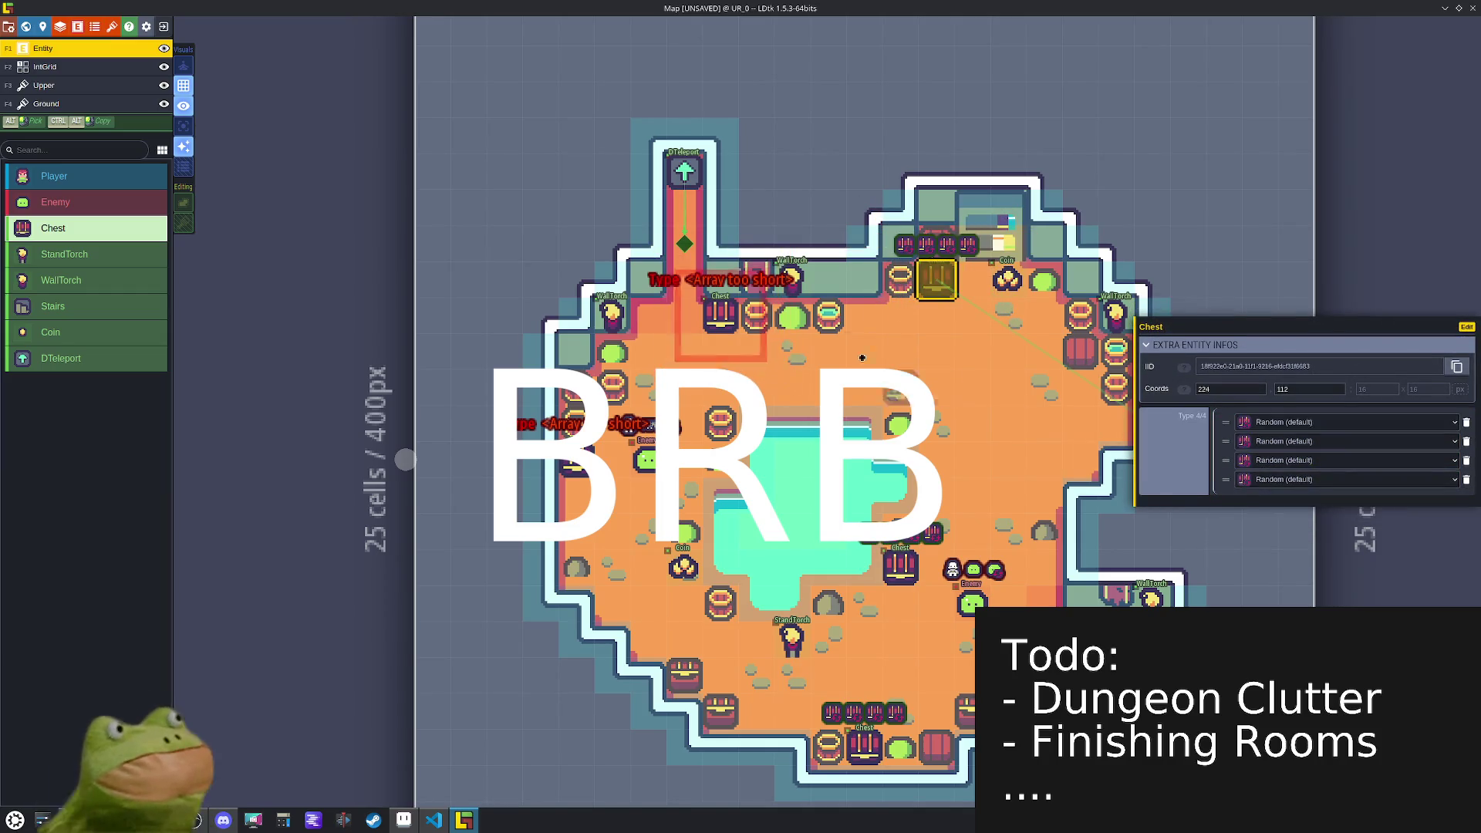
pyautogui.click(724, 316)
pyautogui.click(1257, 460)
pyautogui.click(1253, 477)
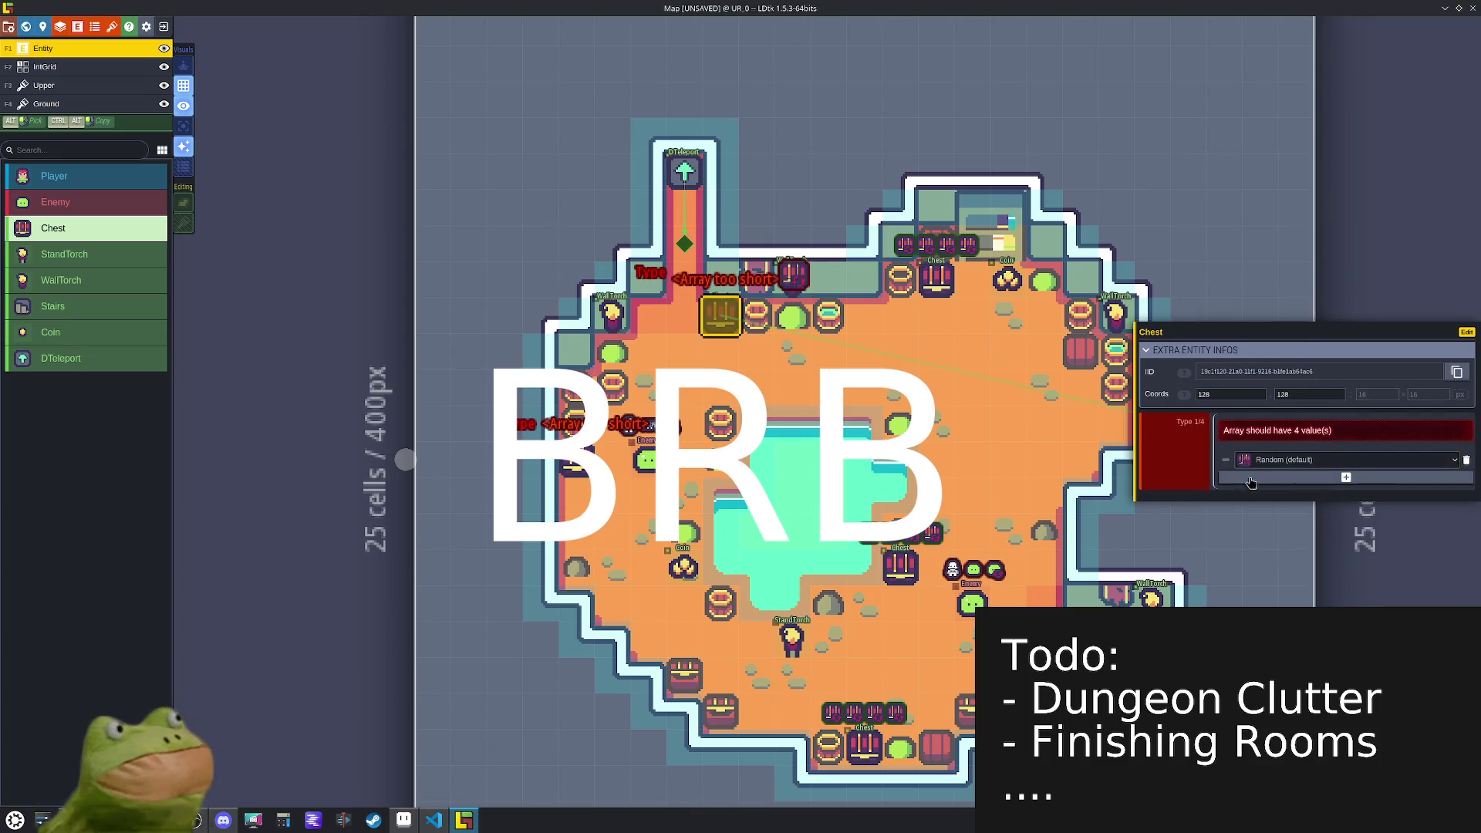
pyautogui.click(1247, 488)
pyautogui.click(1246, 506)
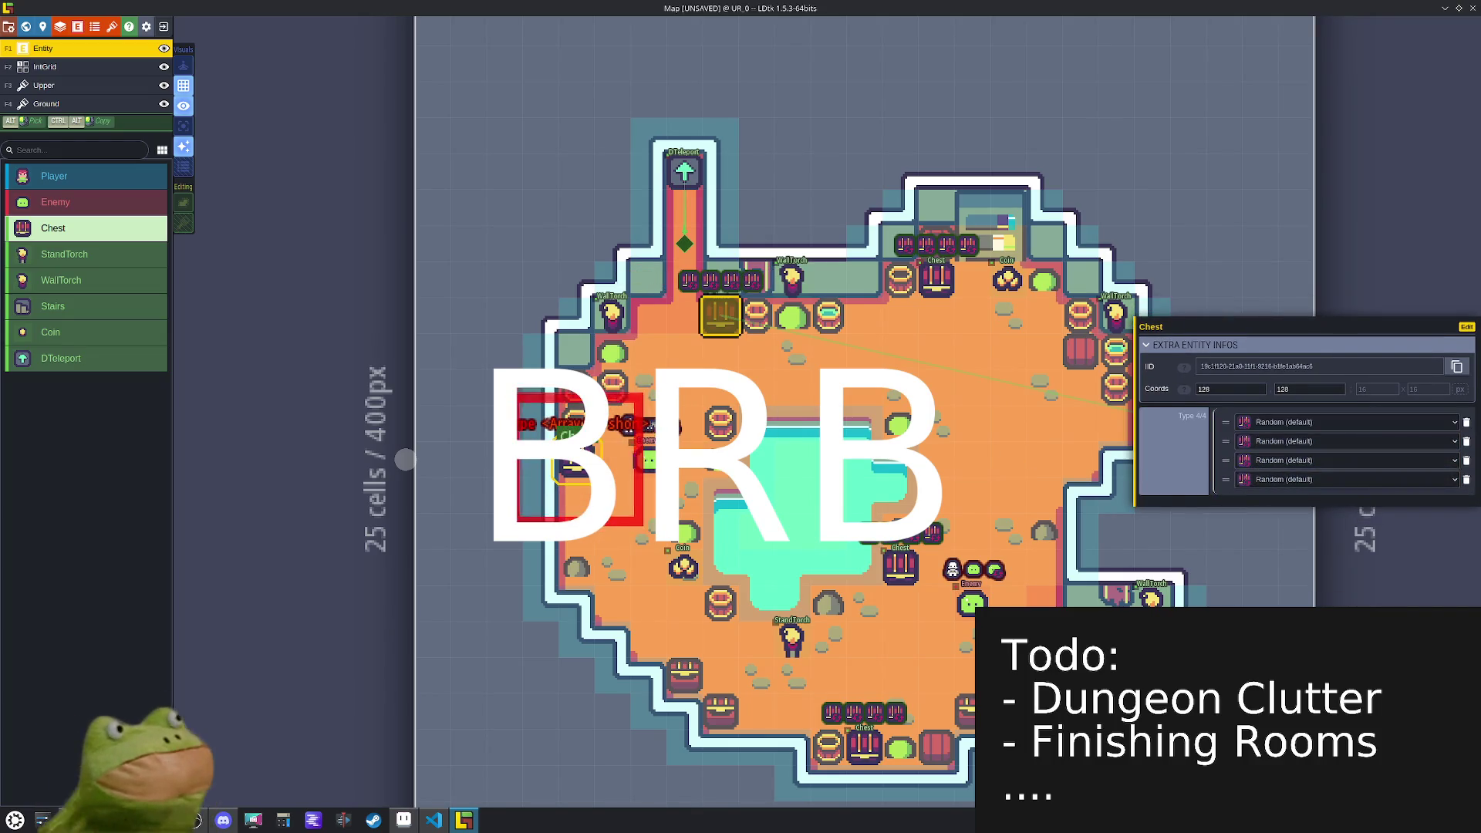
# - Give the left-side chest four Type slots
pyautogui.click(571, 463)
pyautogui.click(1277, 467)
pyautogui.click(1268, 478)
pyautogui.click(1264, 488)
pyautogui.click(1265, 506)
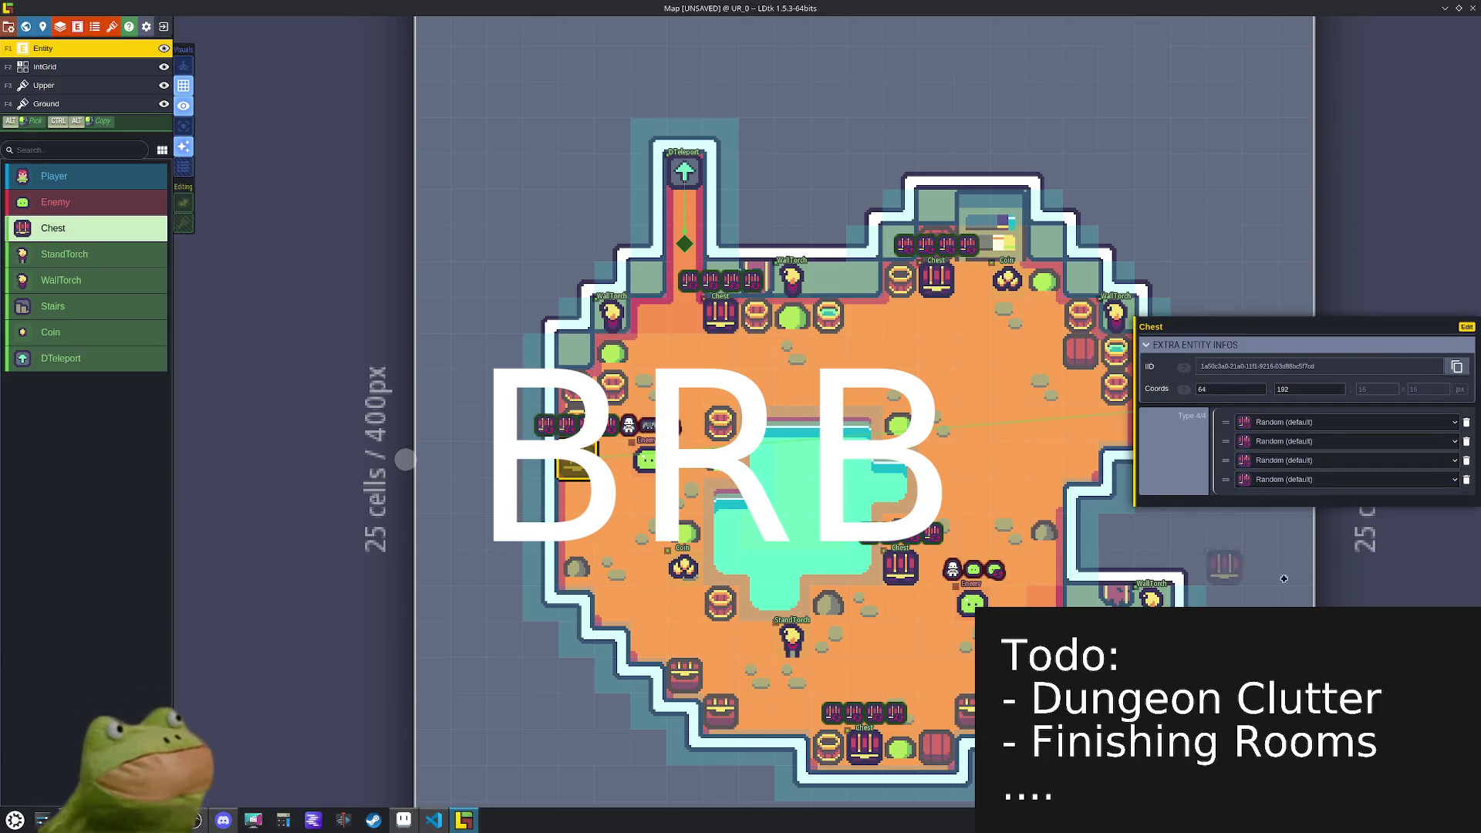
pyautogui.click(1311, 422)
# - Set the left chest's types to Utility, Potion and Weapon
pyautogui.click(1321, 512)
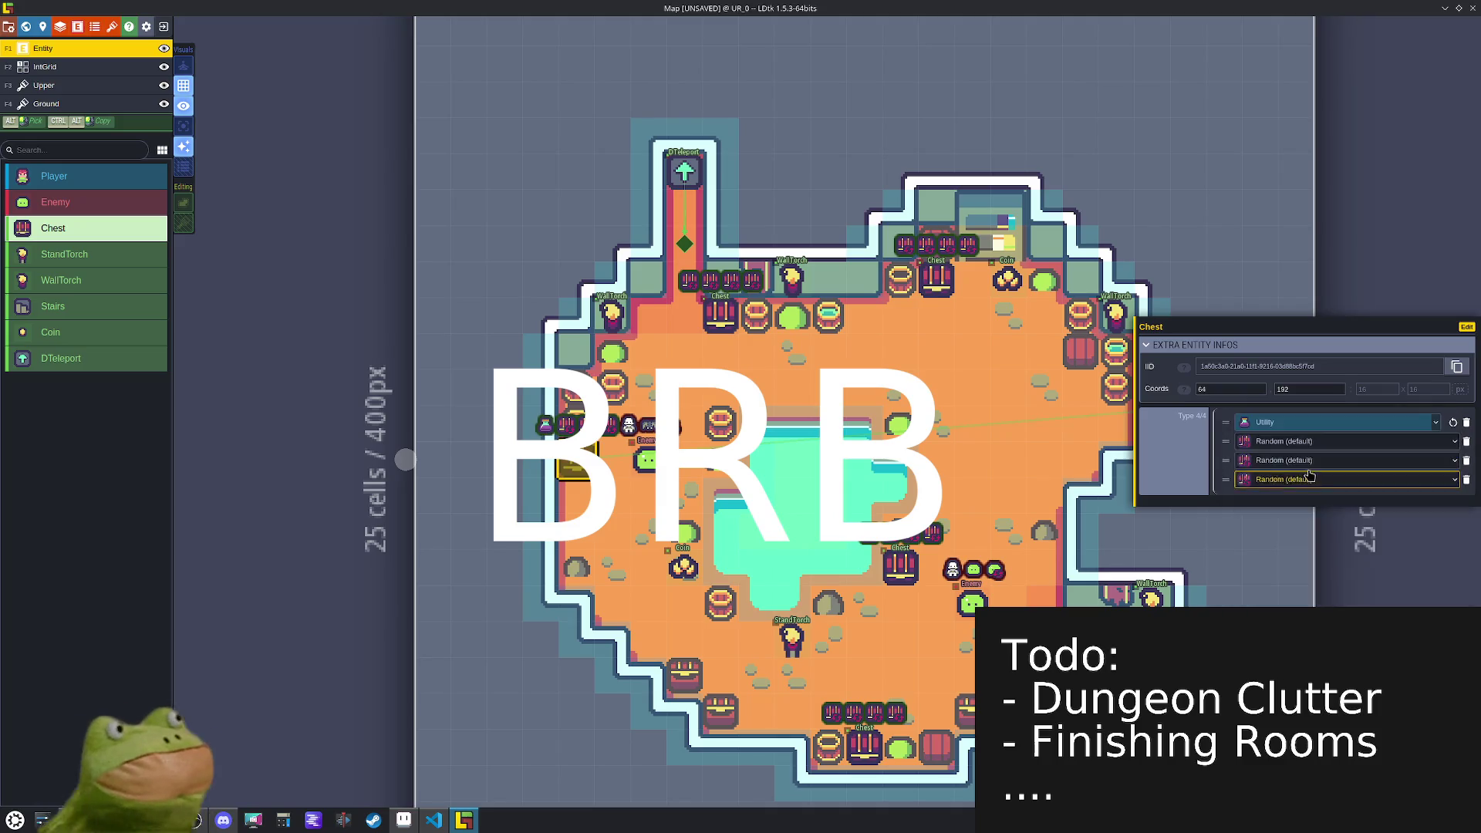
pyautogui.click(1305, 448)
pyautogui.click(1311, 513)
pyautogui.click(1311, 460)
pyautogui.click(1323, 557)
# - Set the upper-left chest's first two types to Food and Armor
pyautogui.click(720, 316)
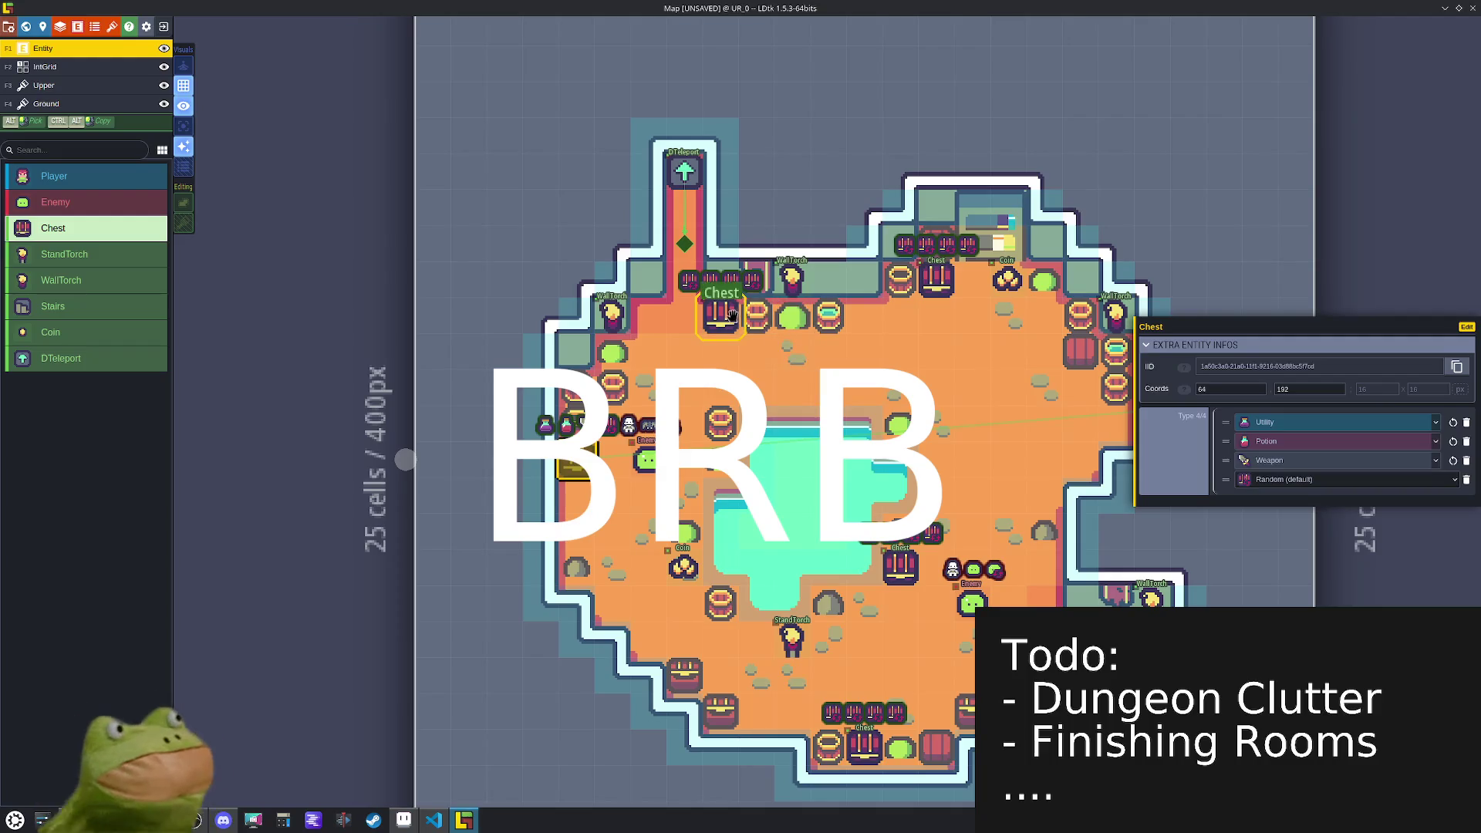
pyautogui.click(1262, 463)
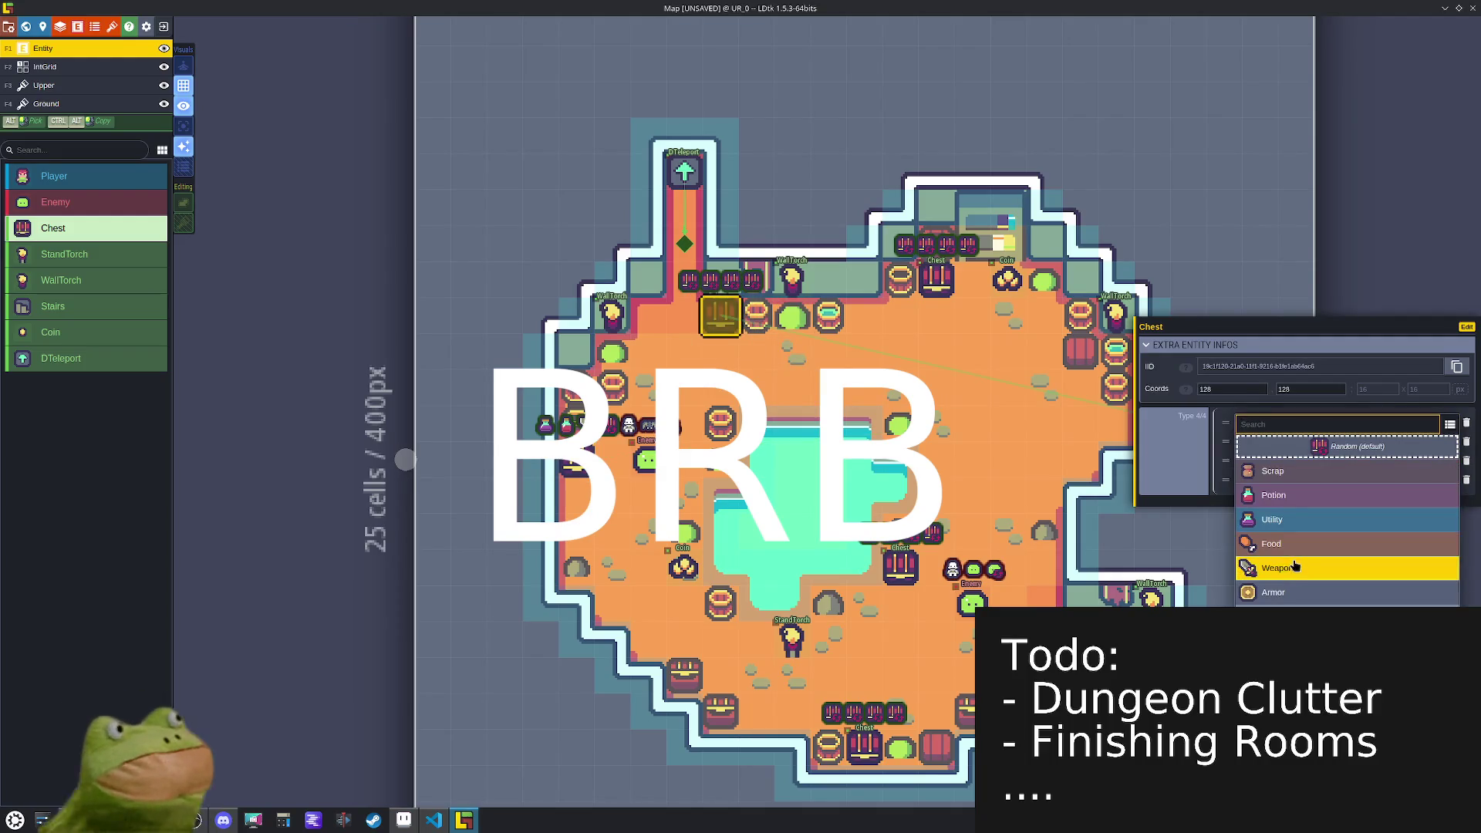
pyautogui.click(1292, 544)
pyautogui.click(1284, 441)
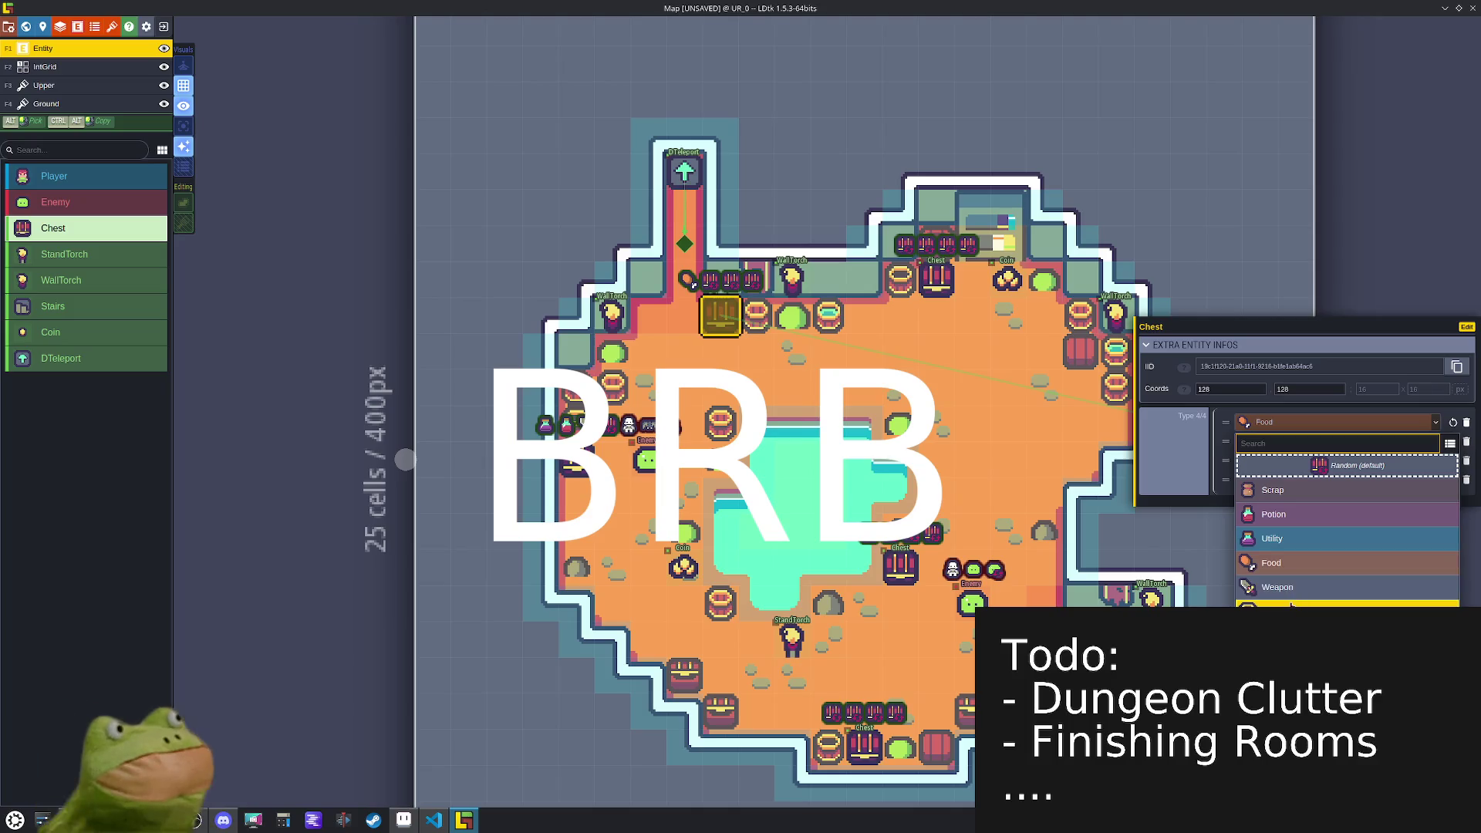
pyautogui.click(1280, 591)
pyautogui.click(1284, 461)
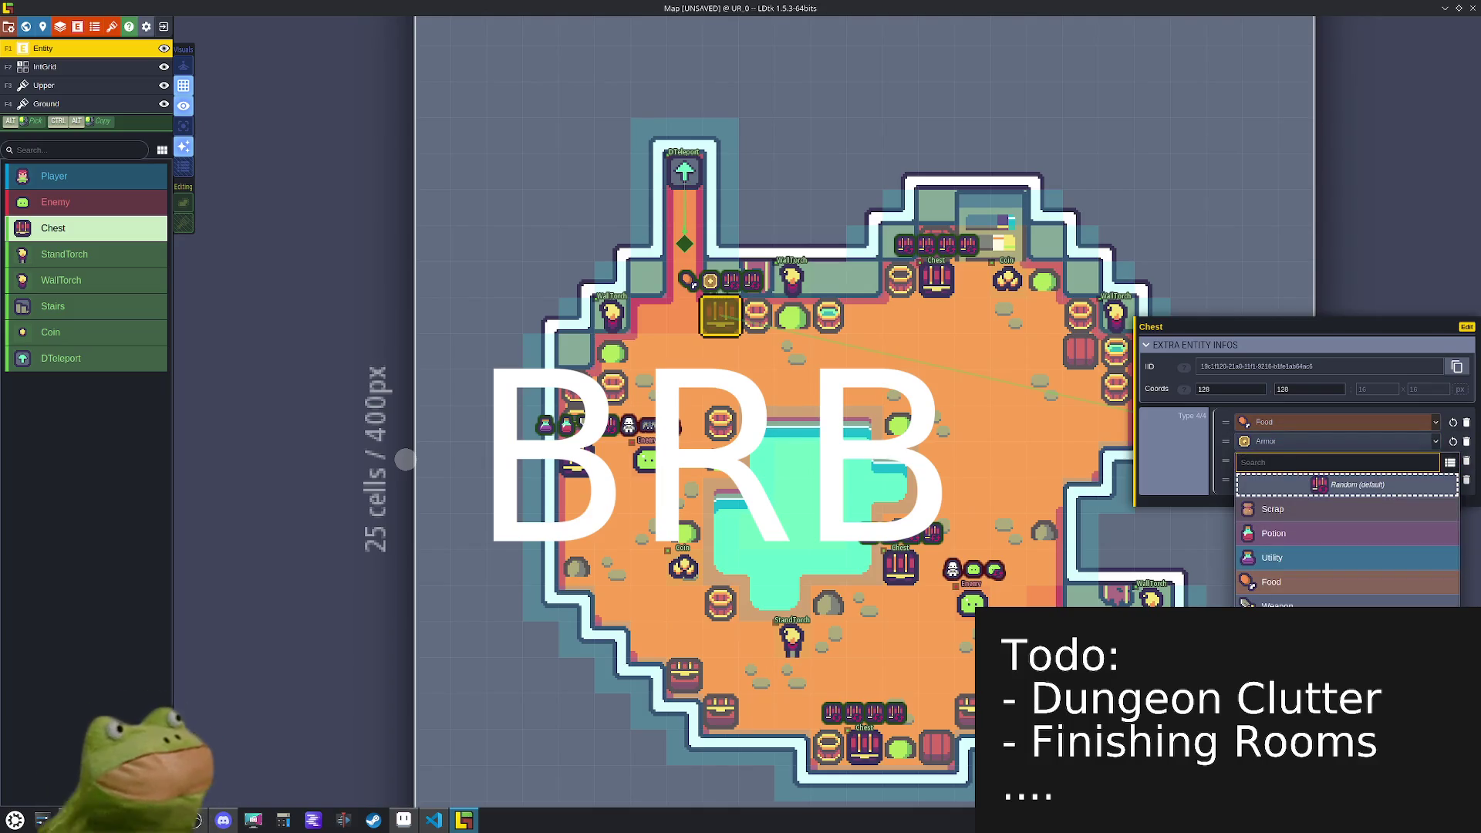
pyautogui.press('Escape')
# - Set the top-wall chest's first two items to Potion and Utility
pyautogui.click(935, 280)
pyautogui.click(1272, 424)
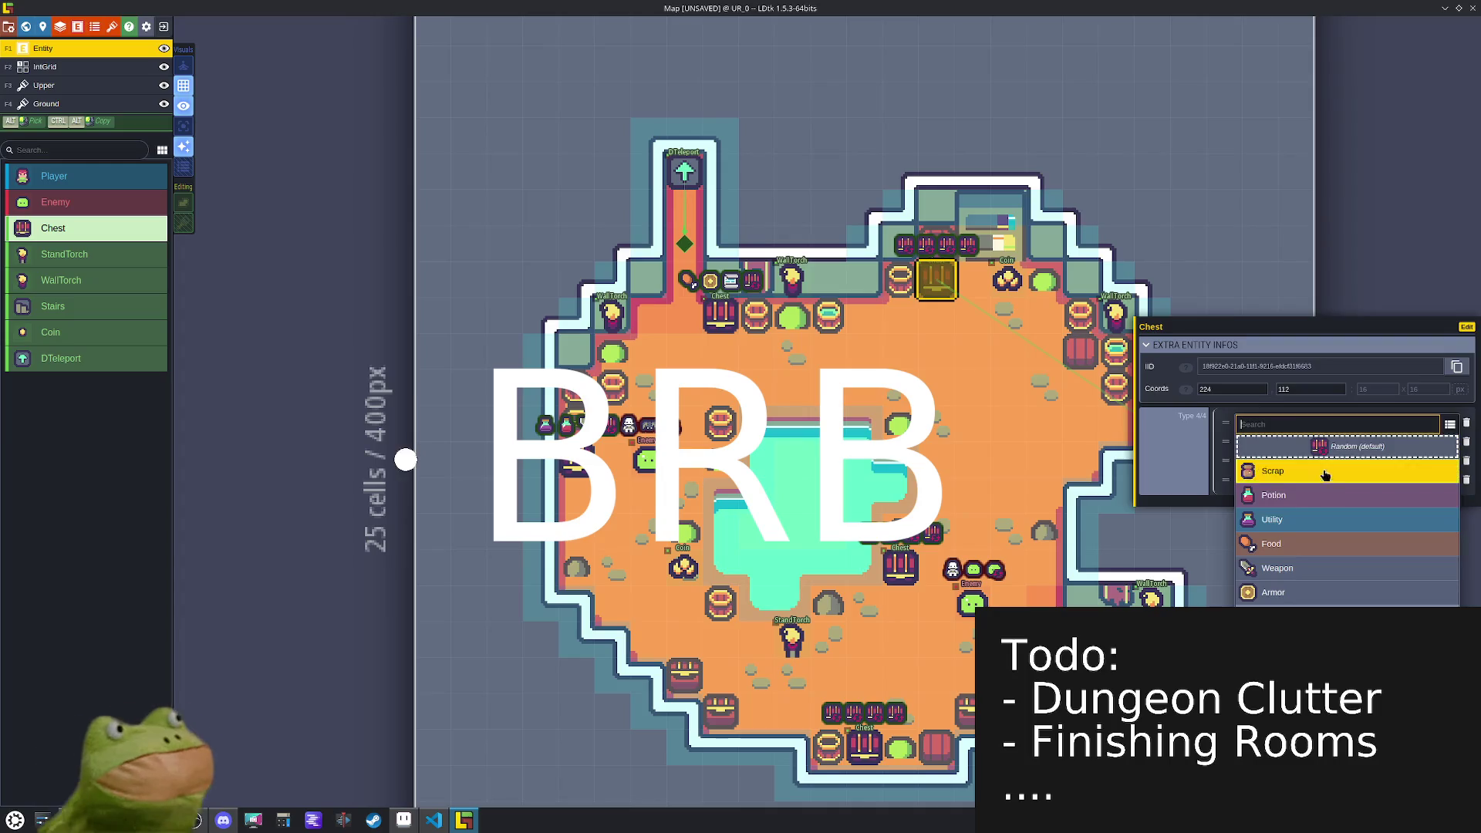
pyautogui.click(1287, 494)
pyautogui.click(1280, 441)
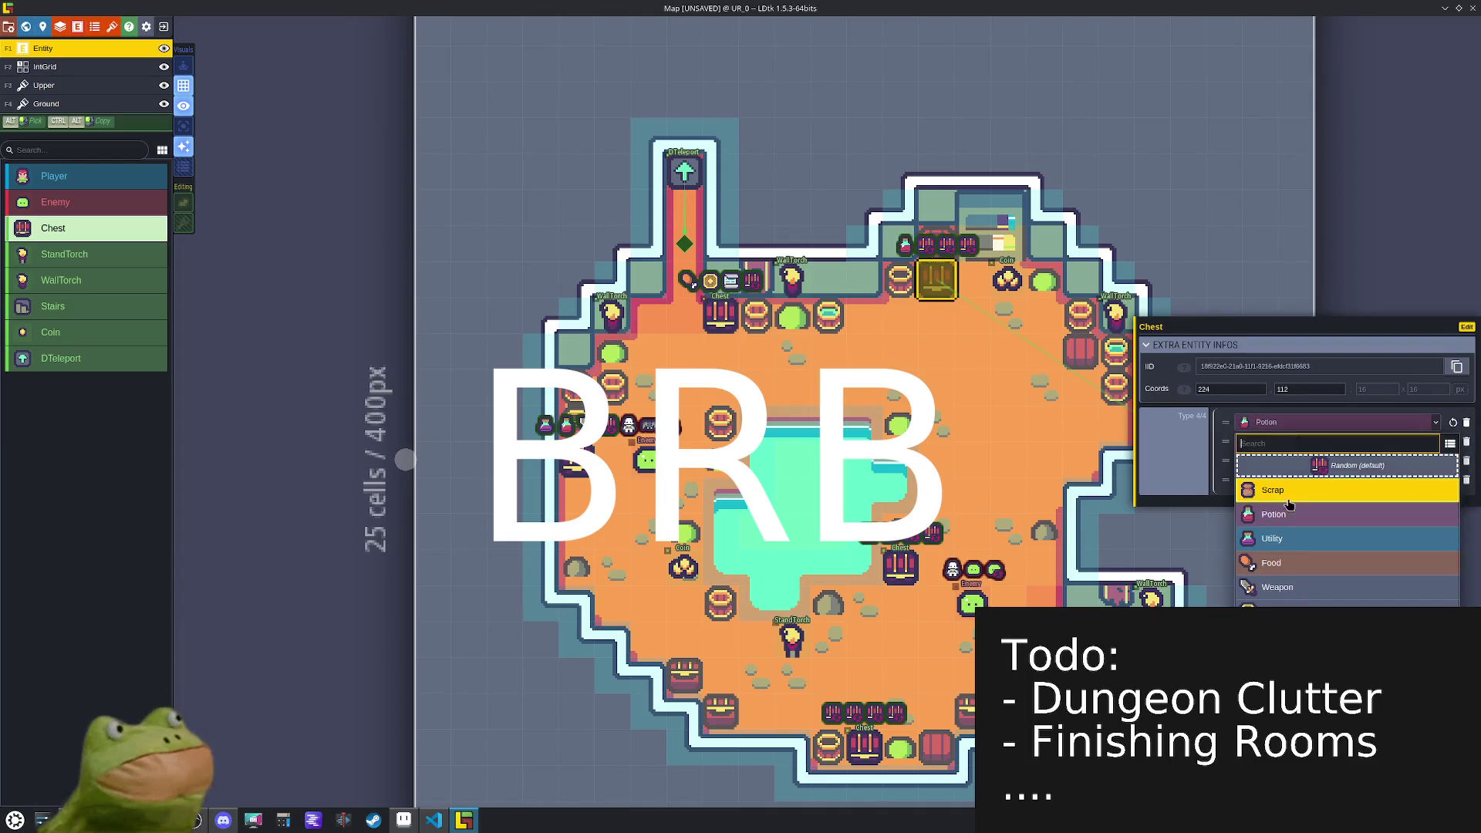
pyautogui.click(1280, 513)
pyautogui.click(1272, 441)
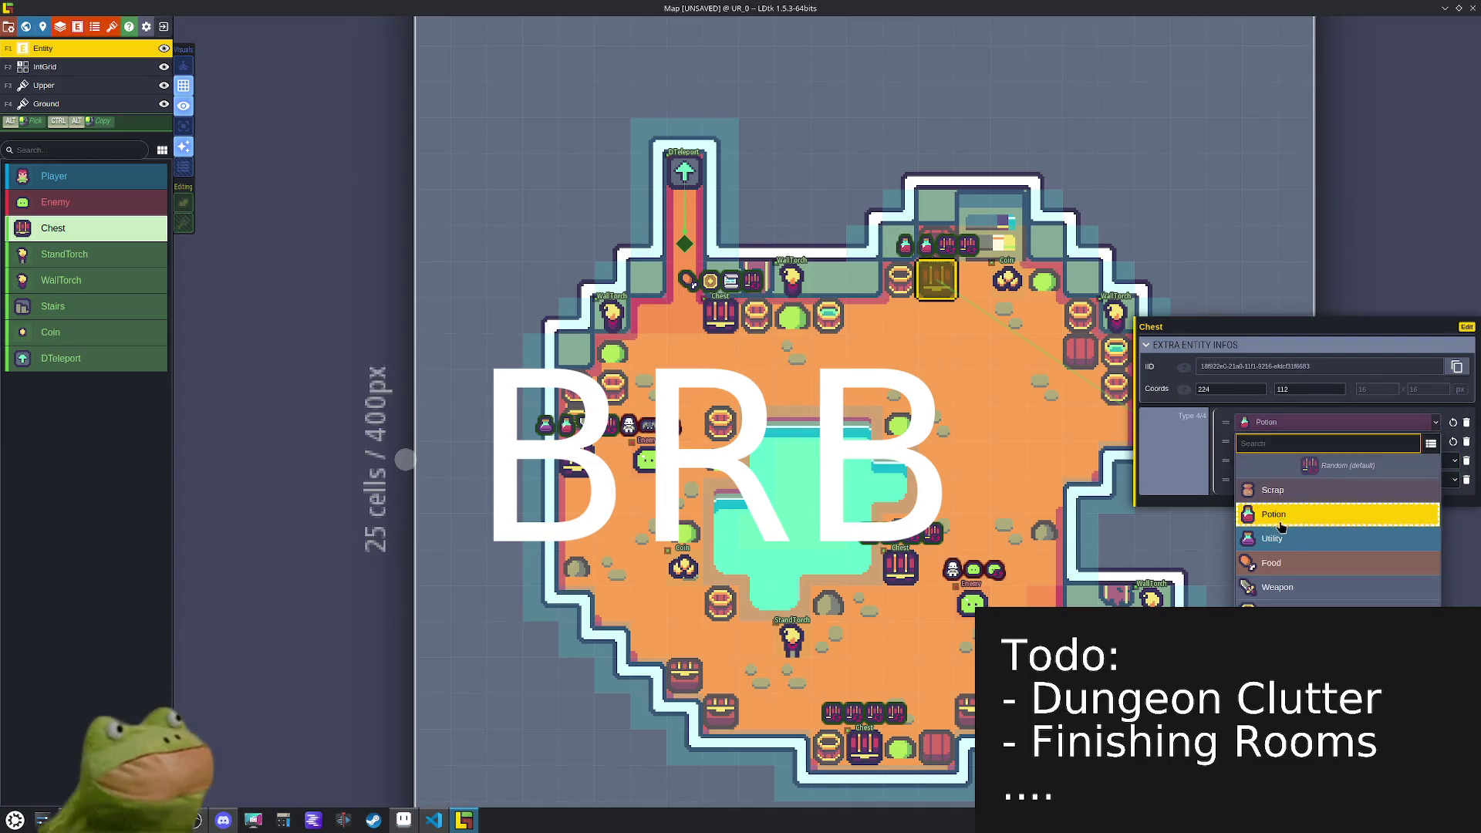
pyautogui.click(1280, 531)
pyautogui.click(1271, 461)
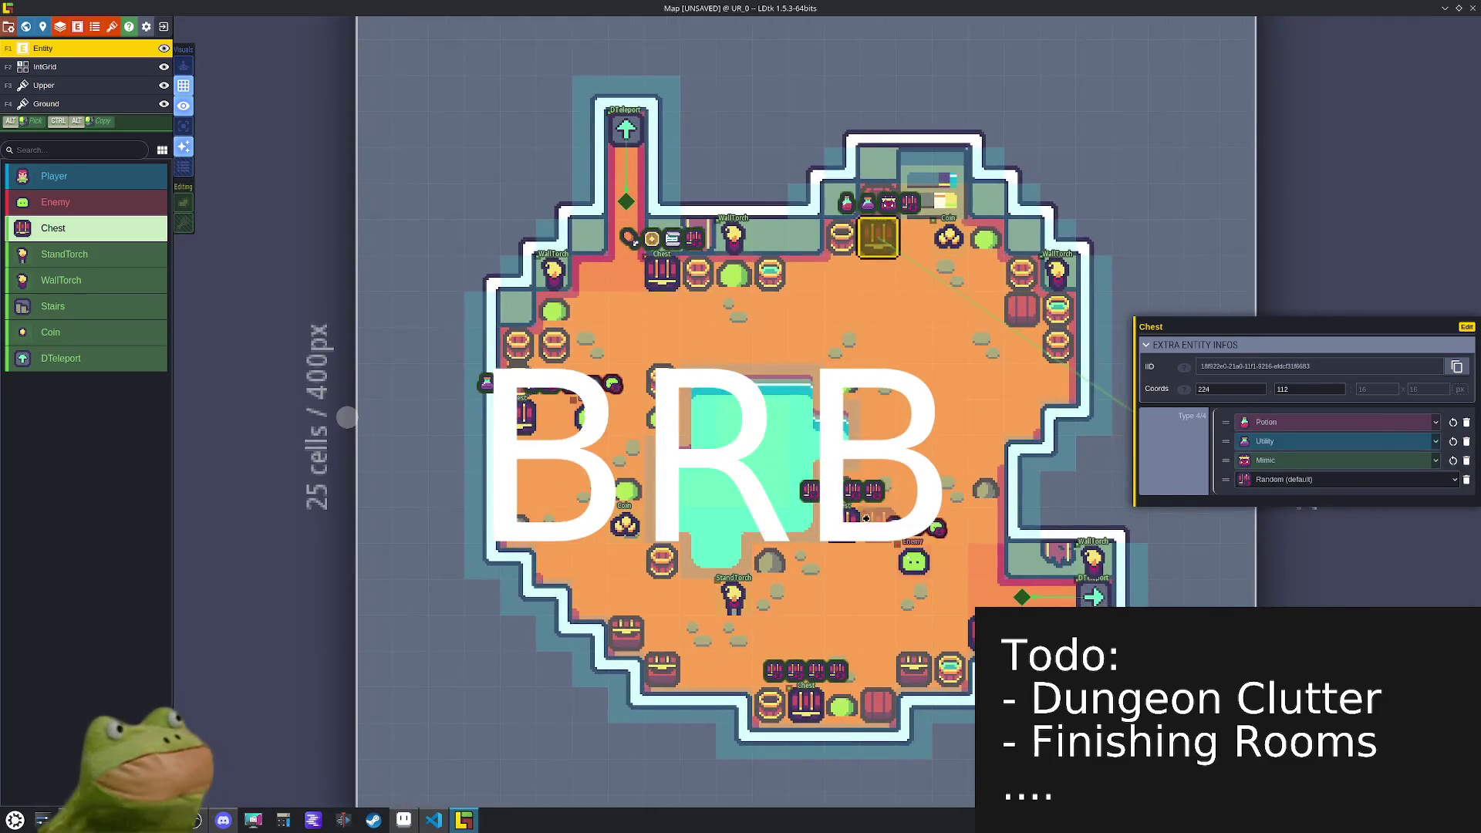
# - Set another chest's first two items to Armor and Potion
pyautogui.click(844, 514)
pyautogui.click(1326, 423)
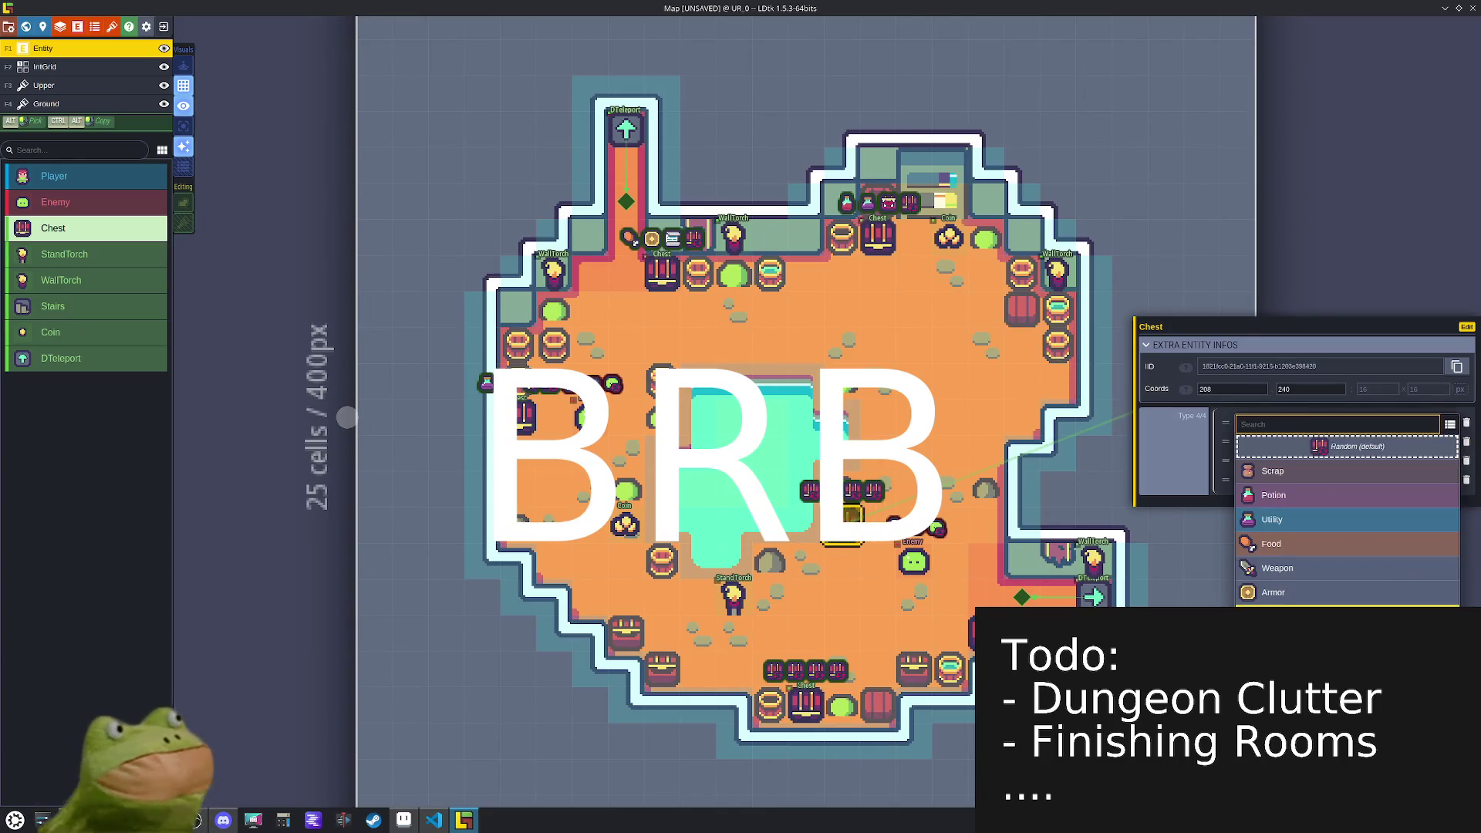
pyautogui.click(1343, 599)
pyautogui.click(1311, 441)
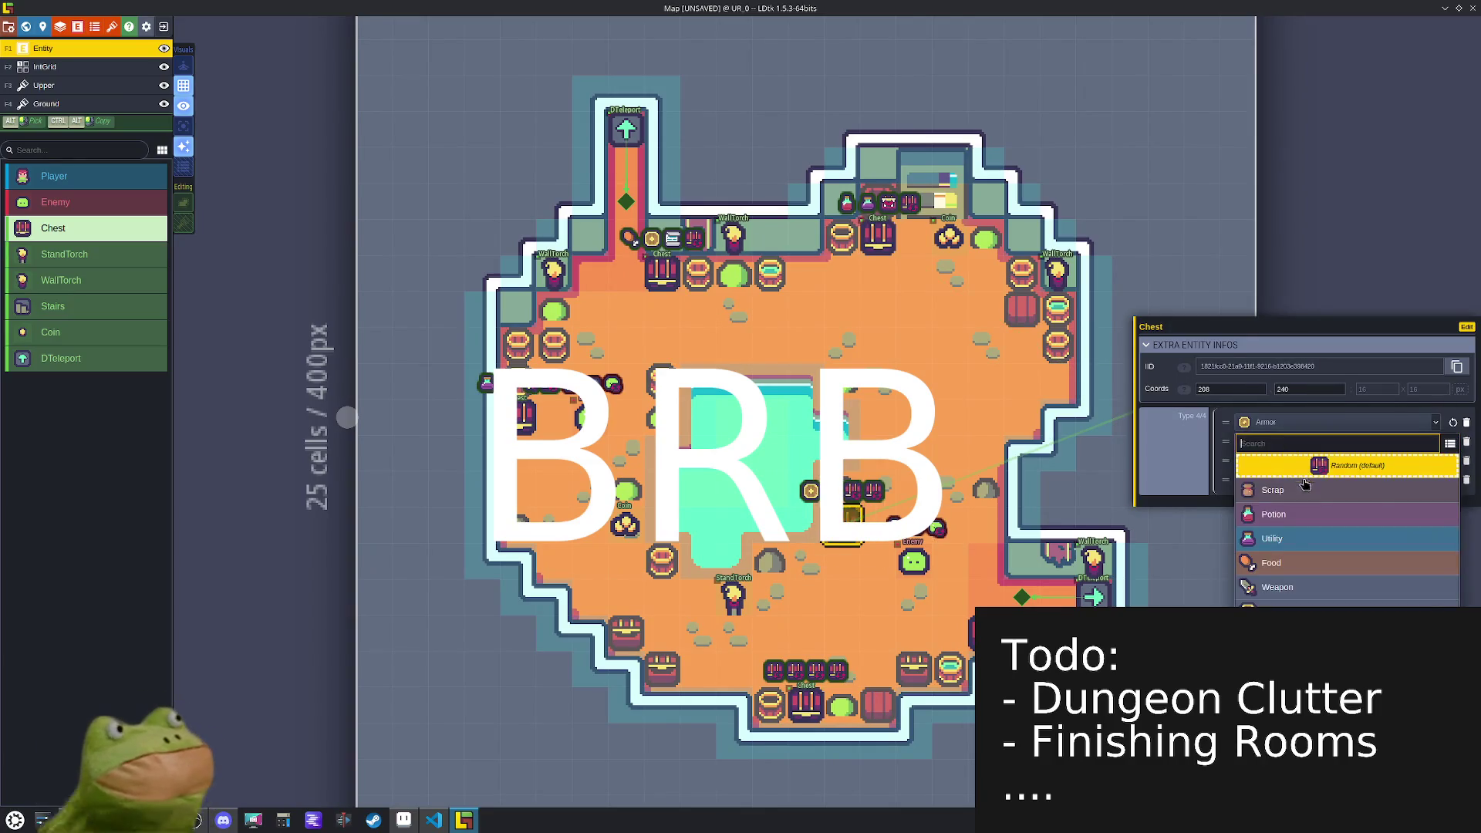
pyautogui.click(1285, 515)
pyautogui.click(1310, 460)
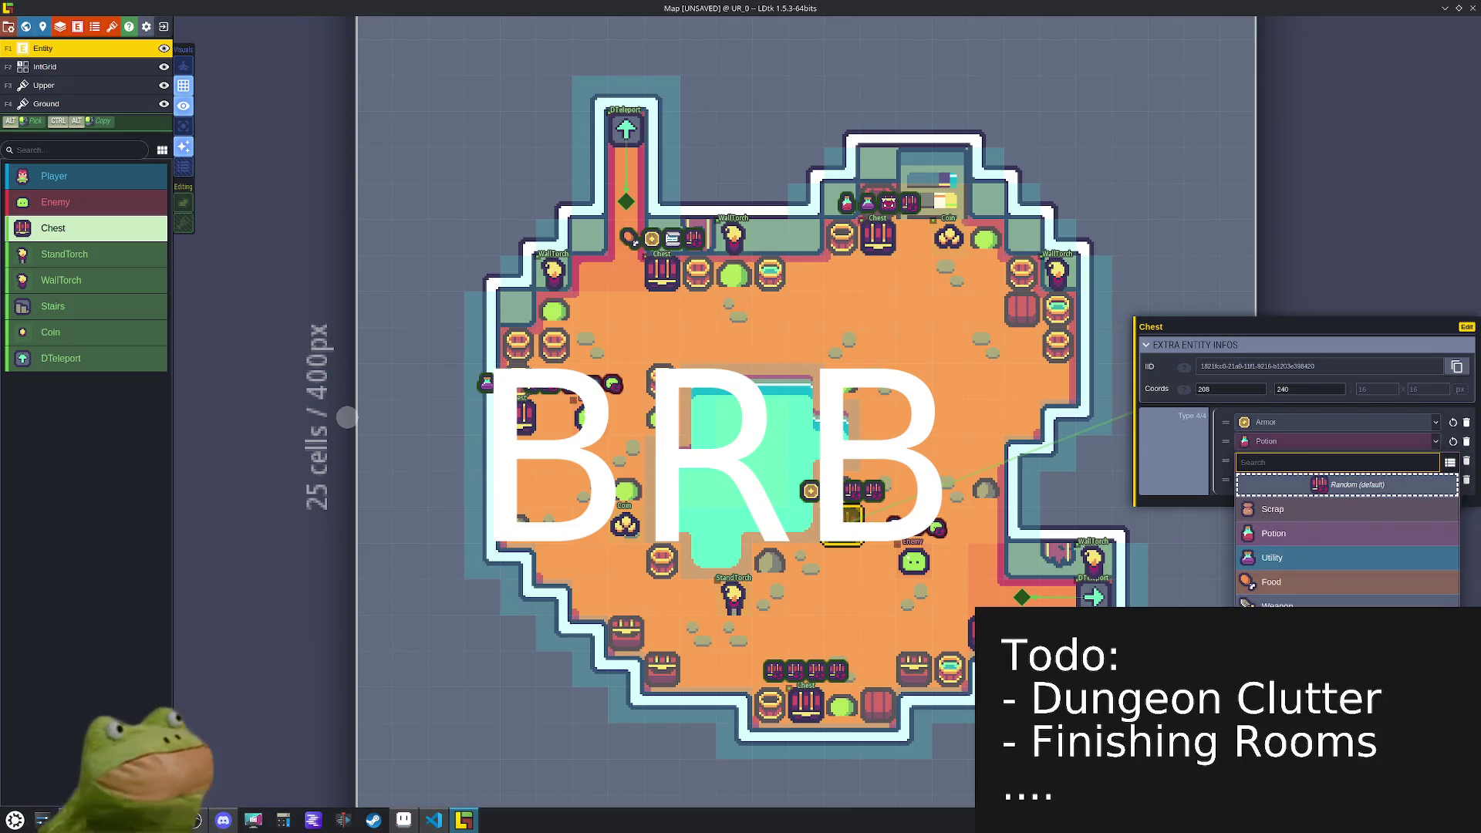
pyautogui.press('Return')
# - Give the bottom-wall chest Scroll, Utility and Scrap items
pyautogui.click(806, 704)
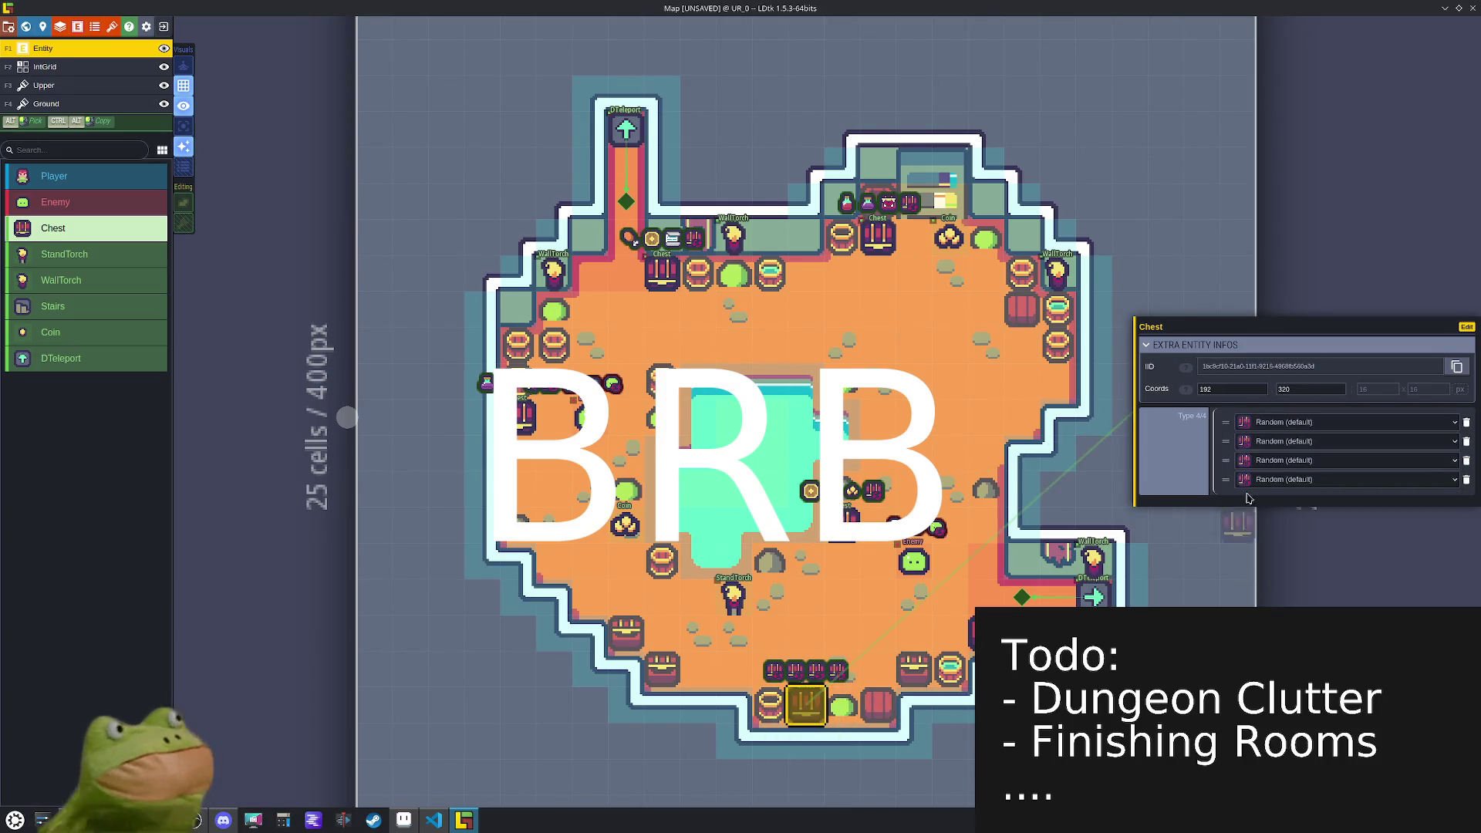
pyautogui.click(1264, 424)
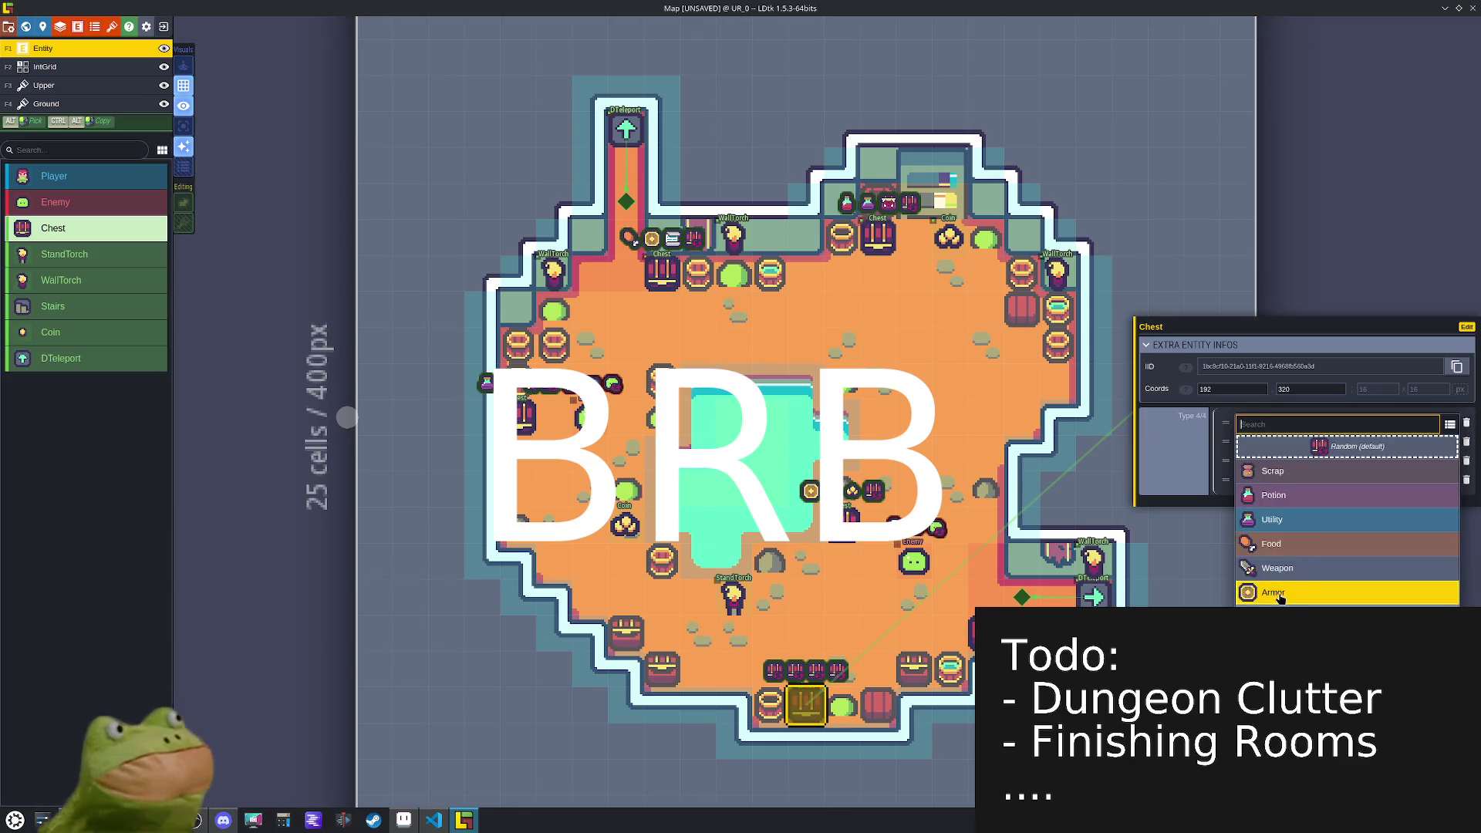
pyautogui.click(1311, 617)
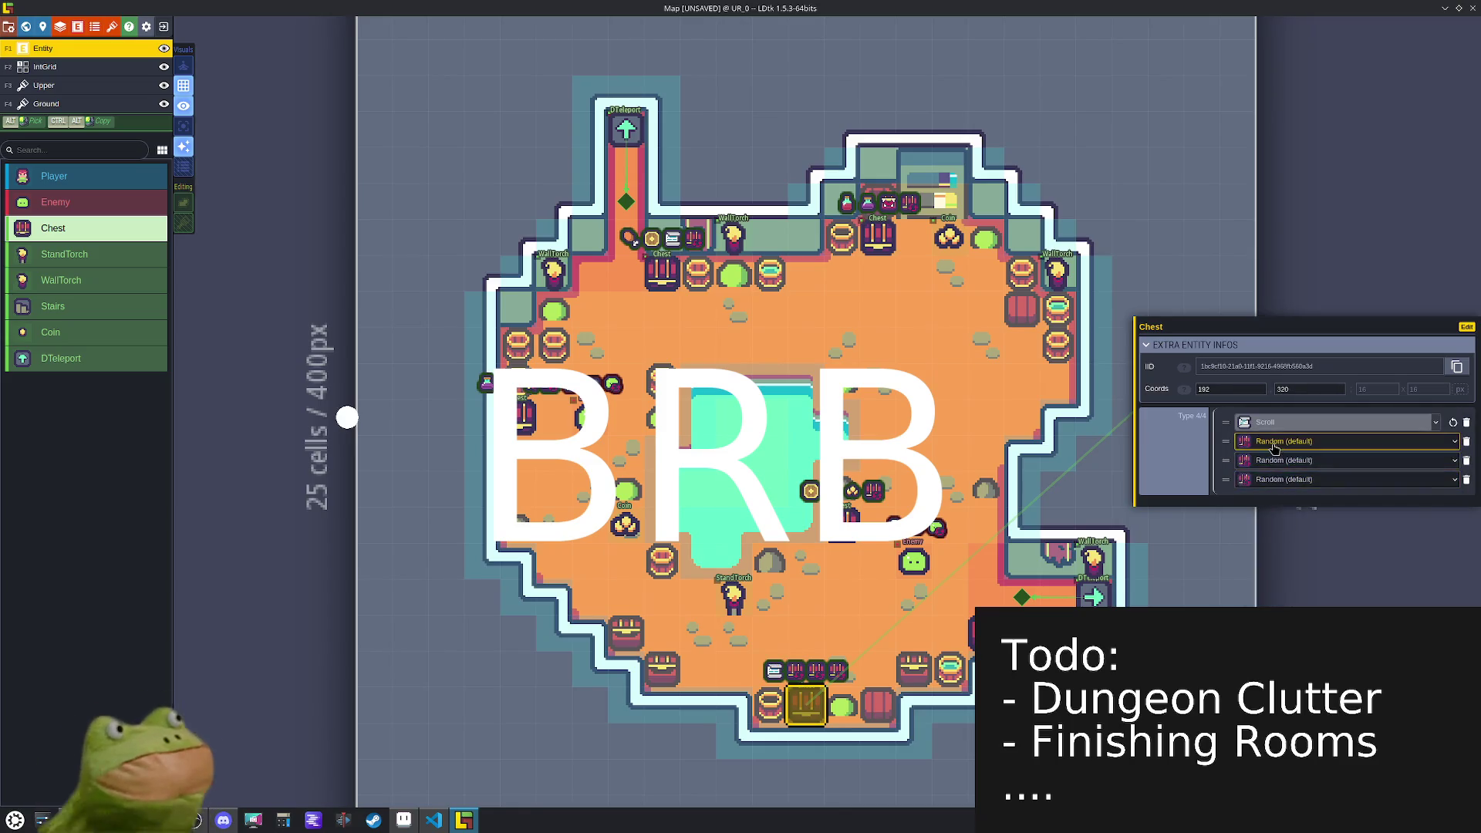
pyautogui.click(1311, 441)
pyautogui.click(1301, 540)
pyautogui.click(1301, 460)
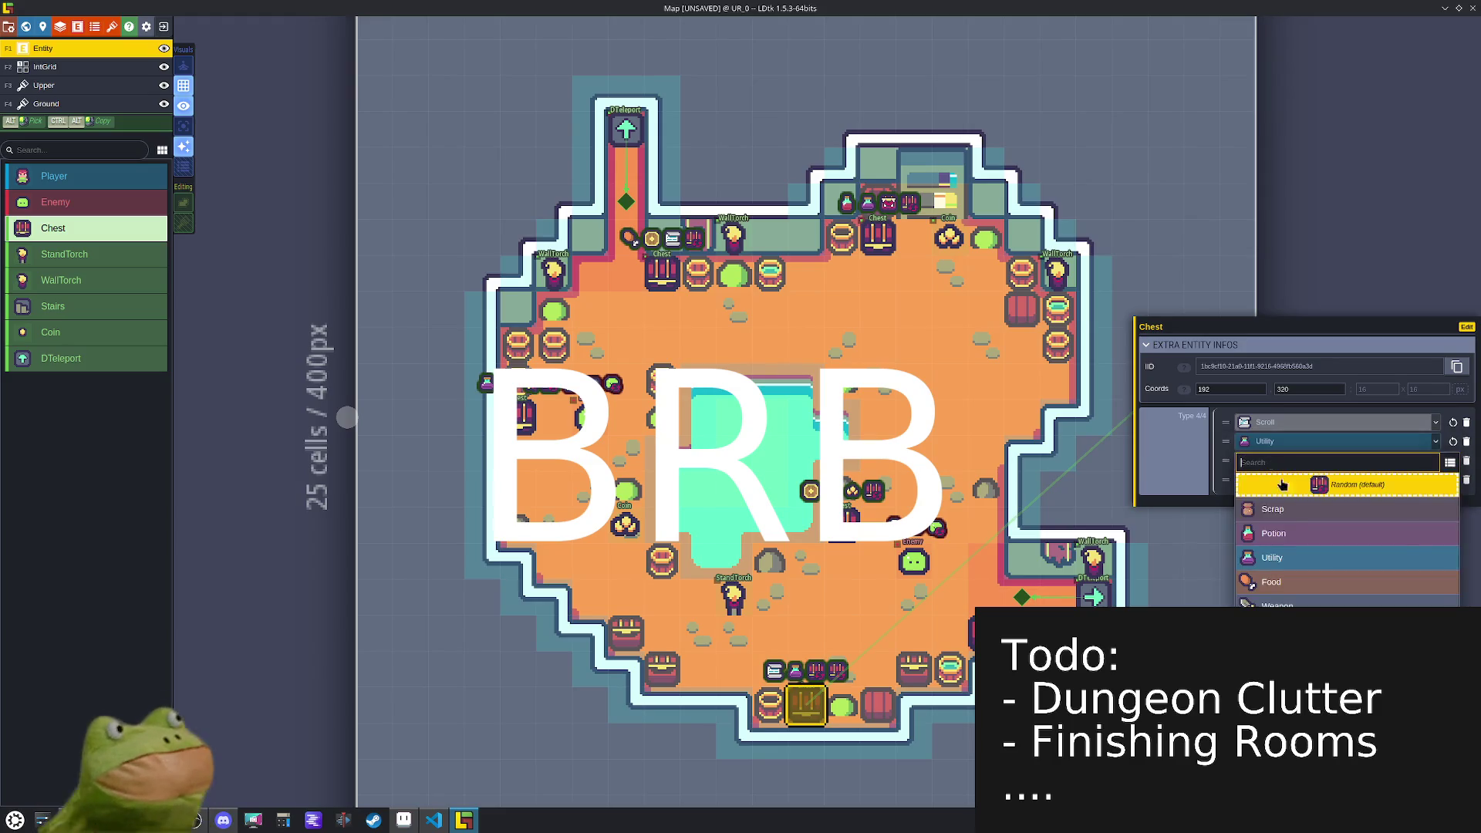
pyautogui.click(1300, 512)
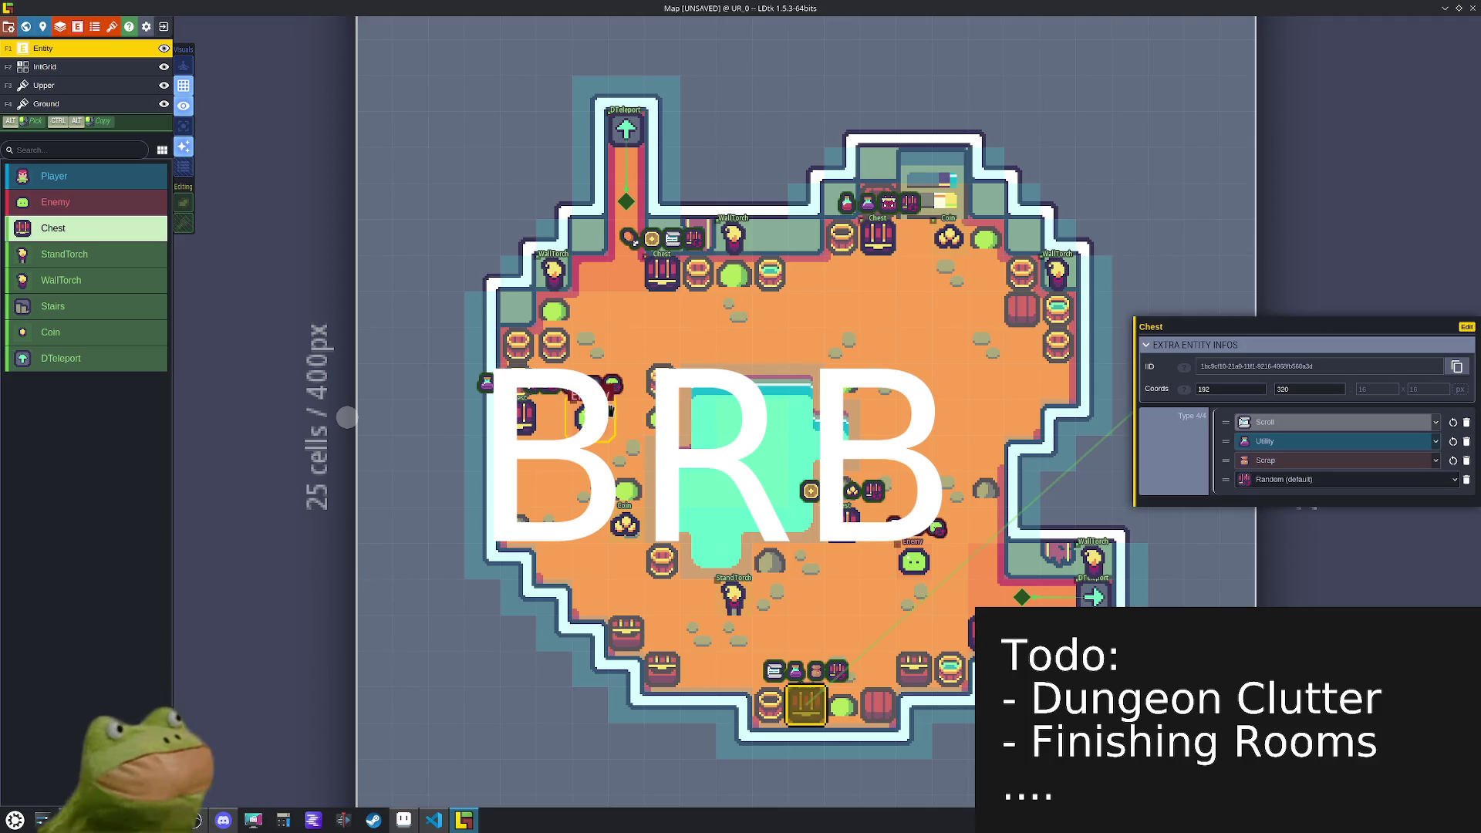
# - Select the enemy left of the pool, save, and switch to the IntGrid layer
pyautogui.click(594, 451)
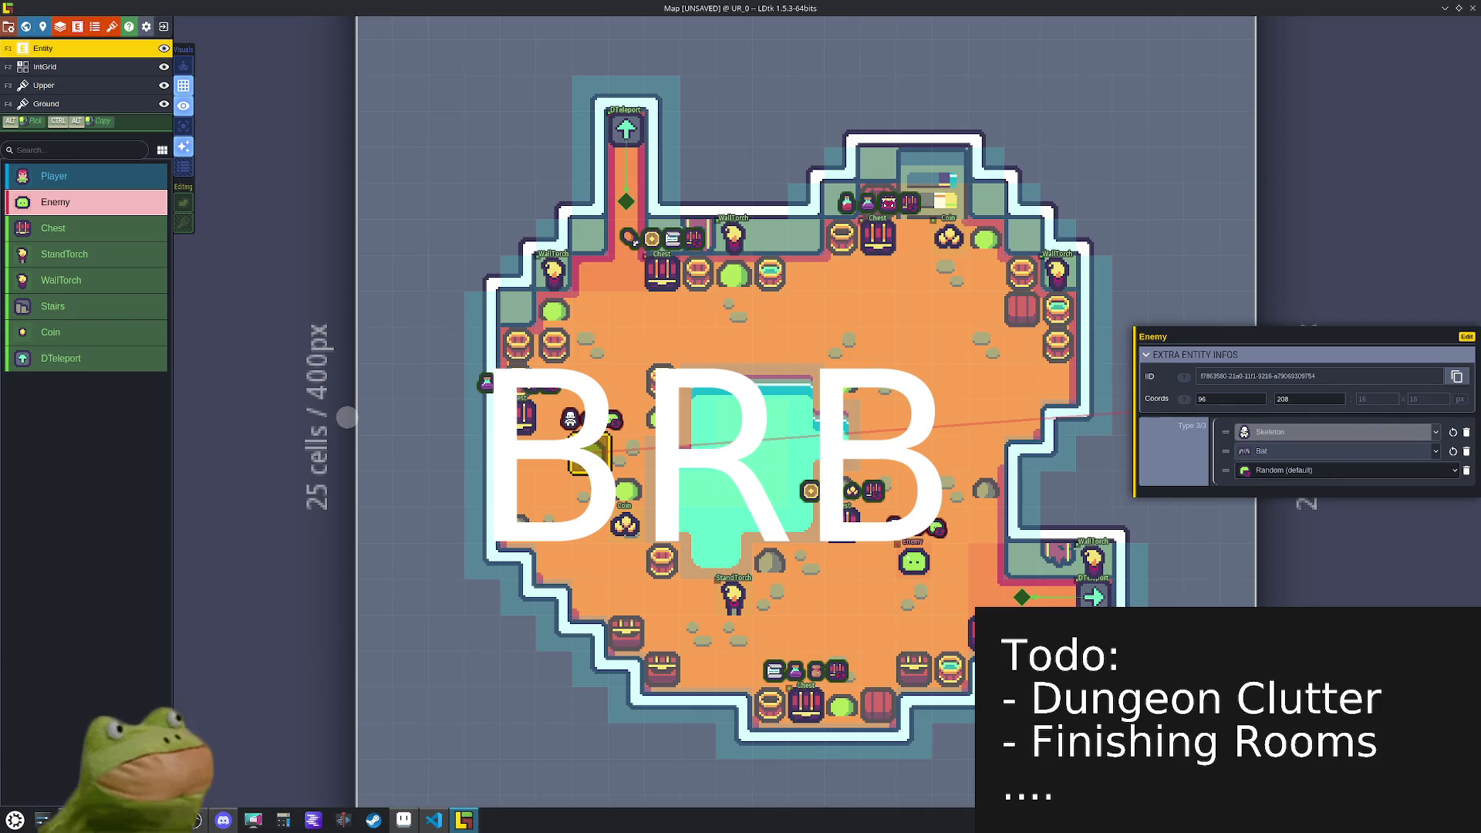
pyautogui.hotkey('ctrl', 's')
pyautogui.press('F2')
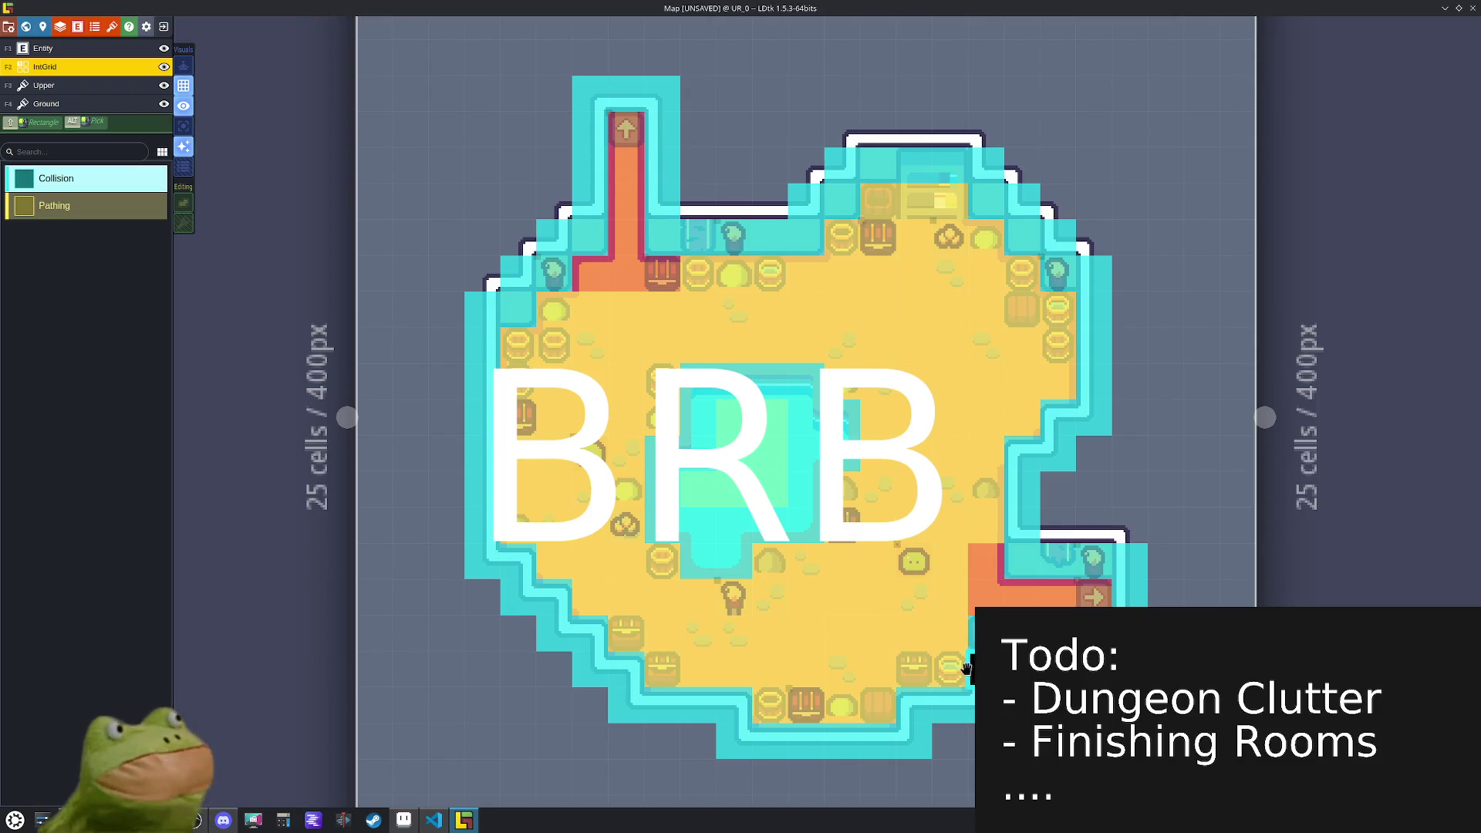
# - Paint Collision along the bottom-right edge and left of the pool, marking one Pathing cell
pyautogui.moveTo(932, 667)
pyautogui.mouseDown()
pyautogui.moveTo(864, 690)
pyautogui.moveTo(685, 689)
pyautogui.moveTo(622, 626)
pyautogui.moveTo(788, 572)
pyautogui.mouseUp()
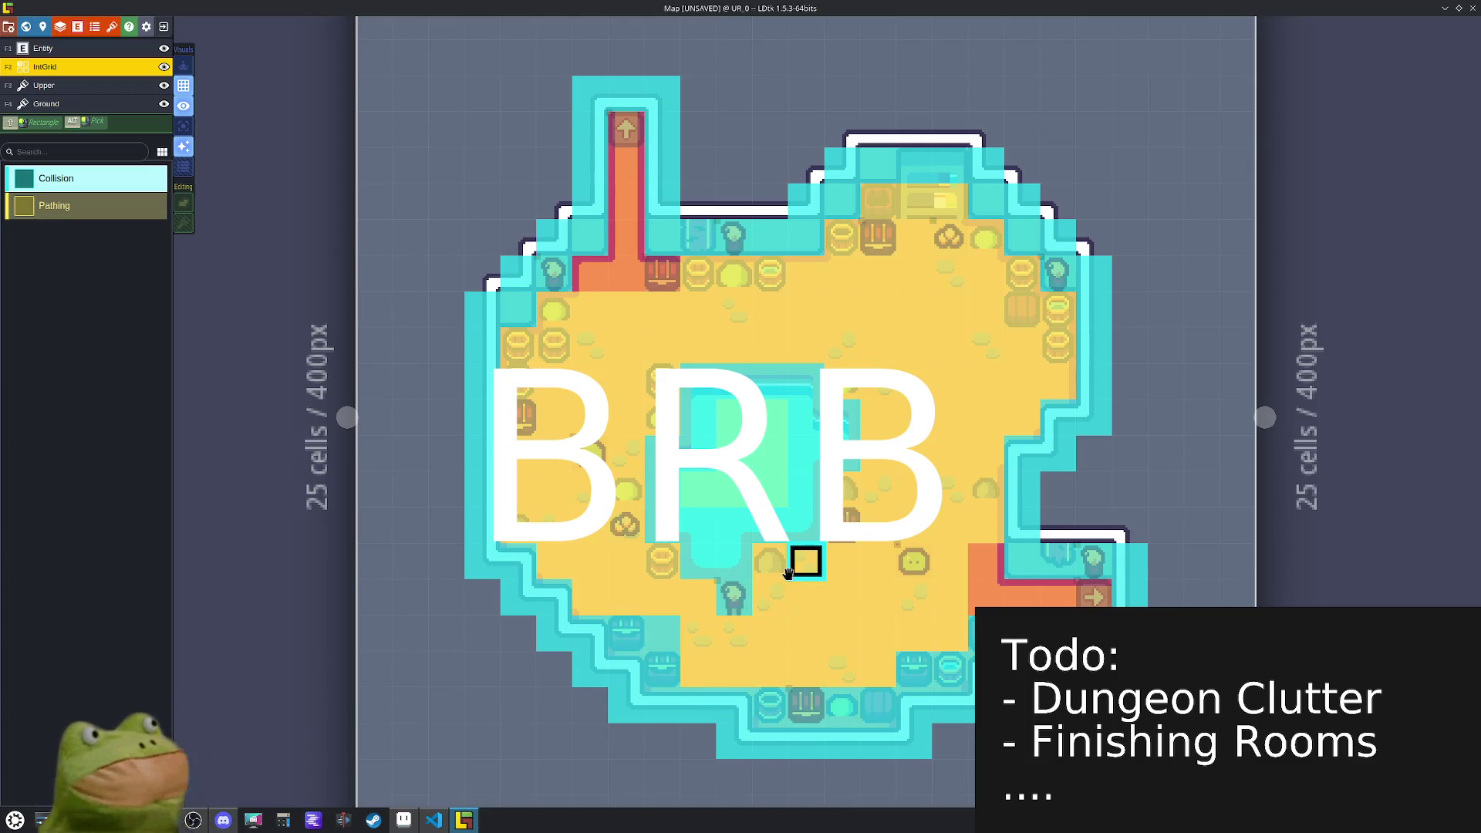
pyautogui.keyDown('alt'); pyautogui.click(839, 598); pyautogui.keyUp('alt')
pyautogui.keyDown('alt'); pyautogui.click(768, 560); pyautogui.keyUp('alt')
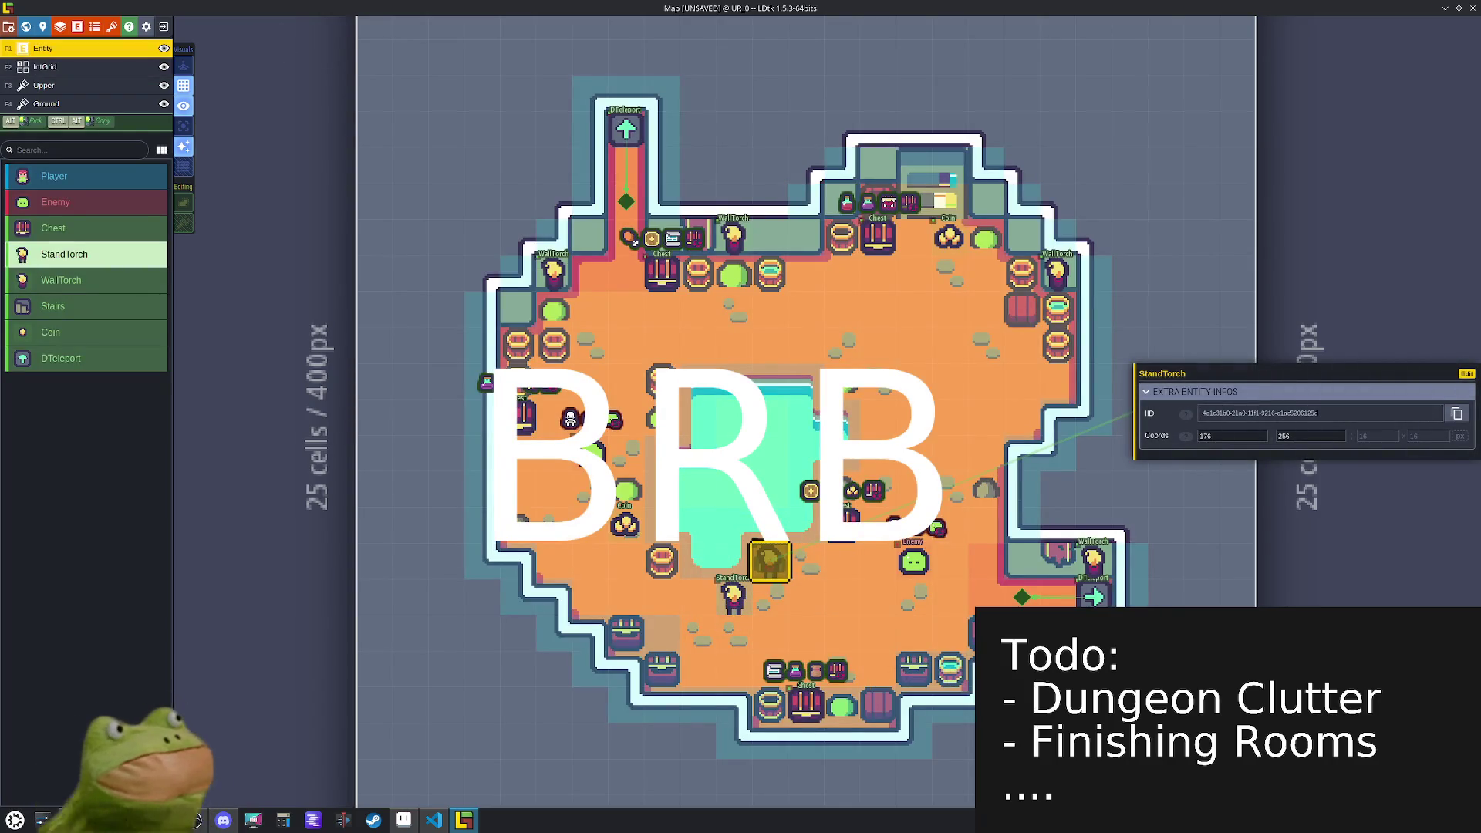
pyautogui.keyDown('alt'); pyautogui.click(768, 560); pyautogui.keyUp('alt')
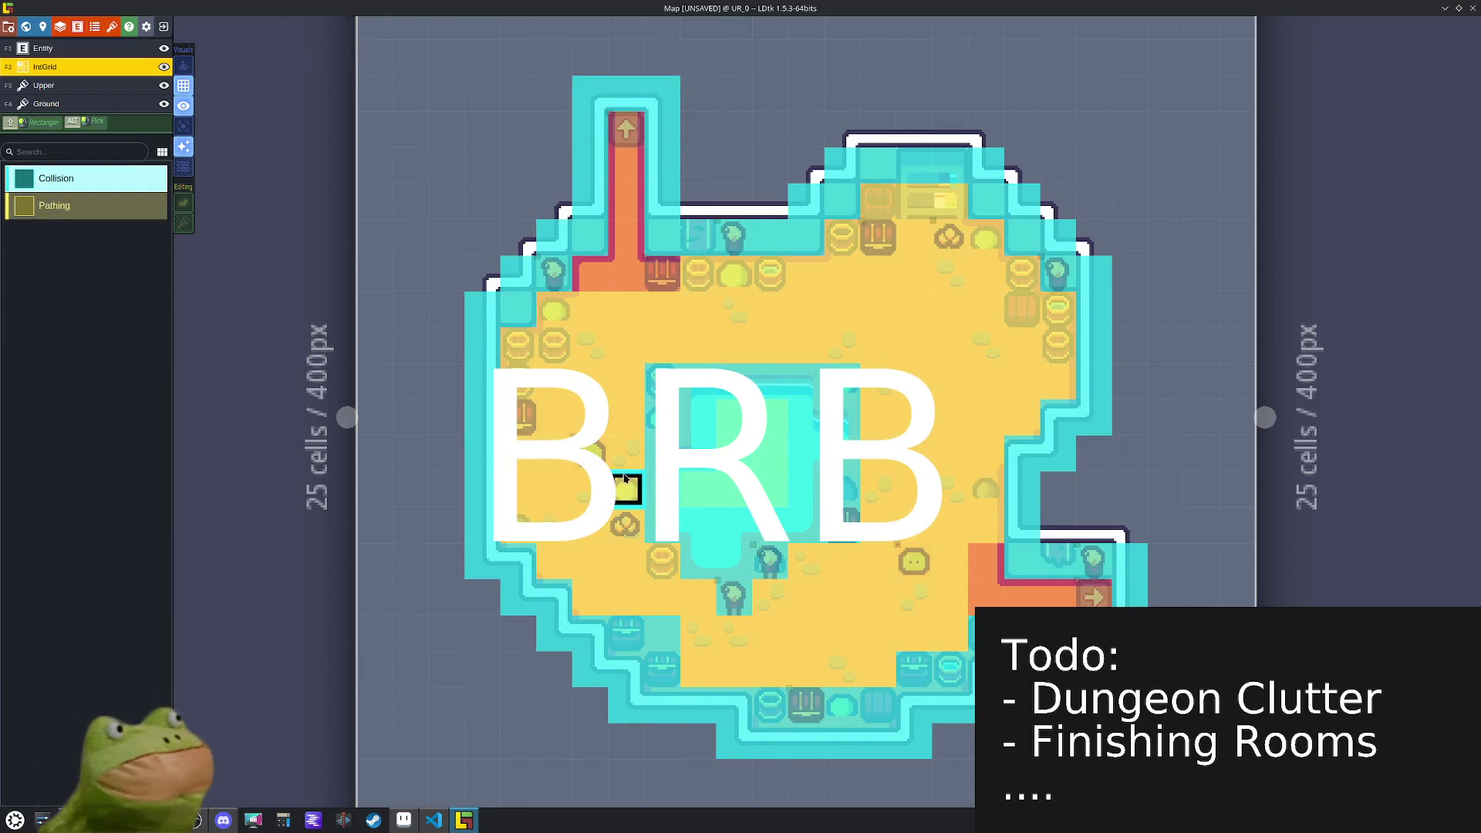
pyautogui.moveTo(629, 493); pyautogui.dragTo(637, 524)
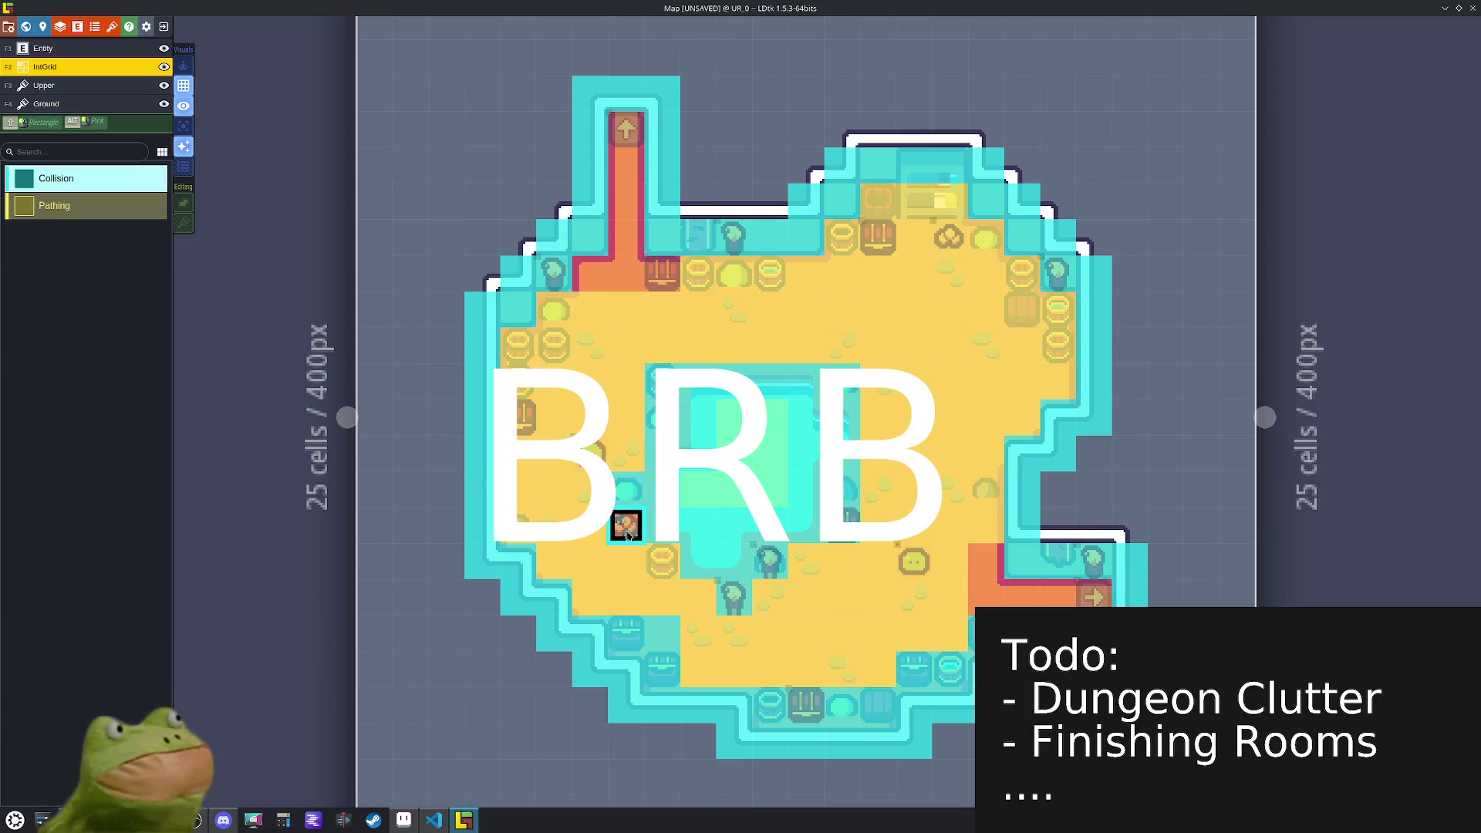
pyautogui.keyDown('alt'); pyautogui.click(617, 568); pyautogui.keyUp('alt')
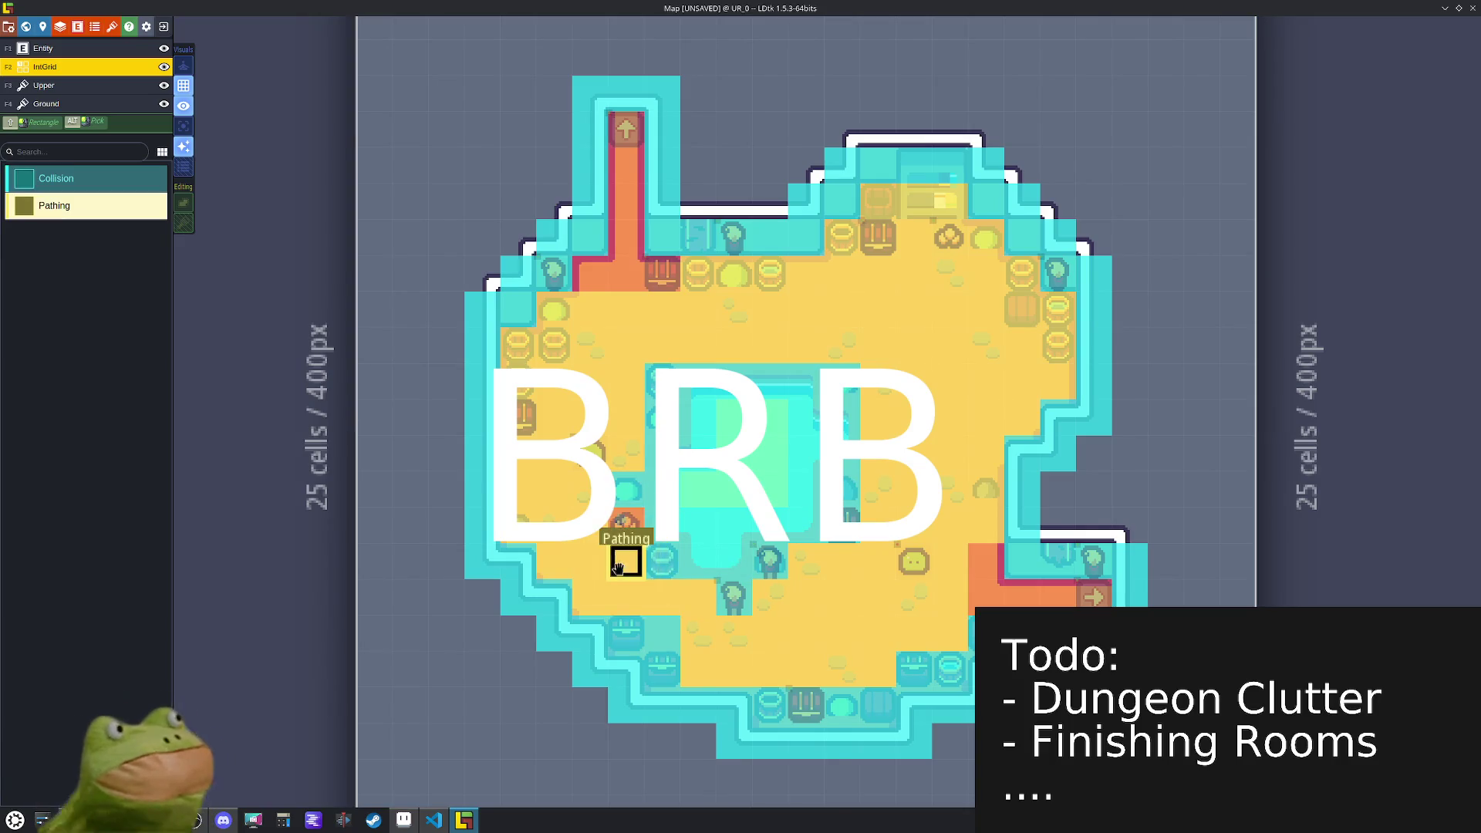
pyautogui.click(624, 522)
pyautogui.keyDown('alt'); pyautogui.click(651, 528); pyautogui.keyUp('alt')
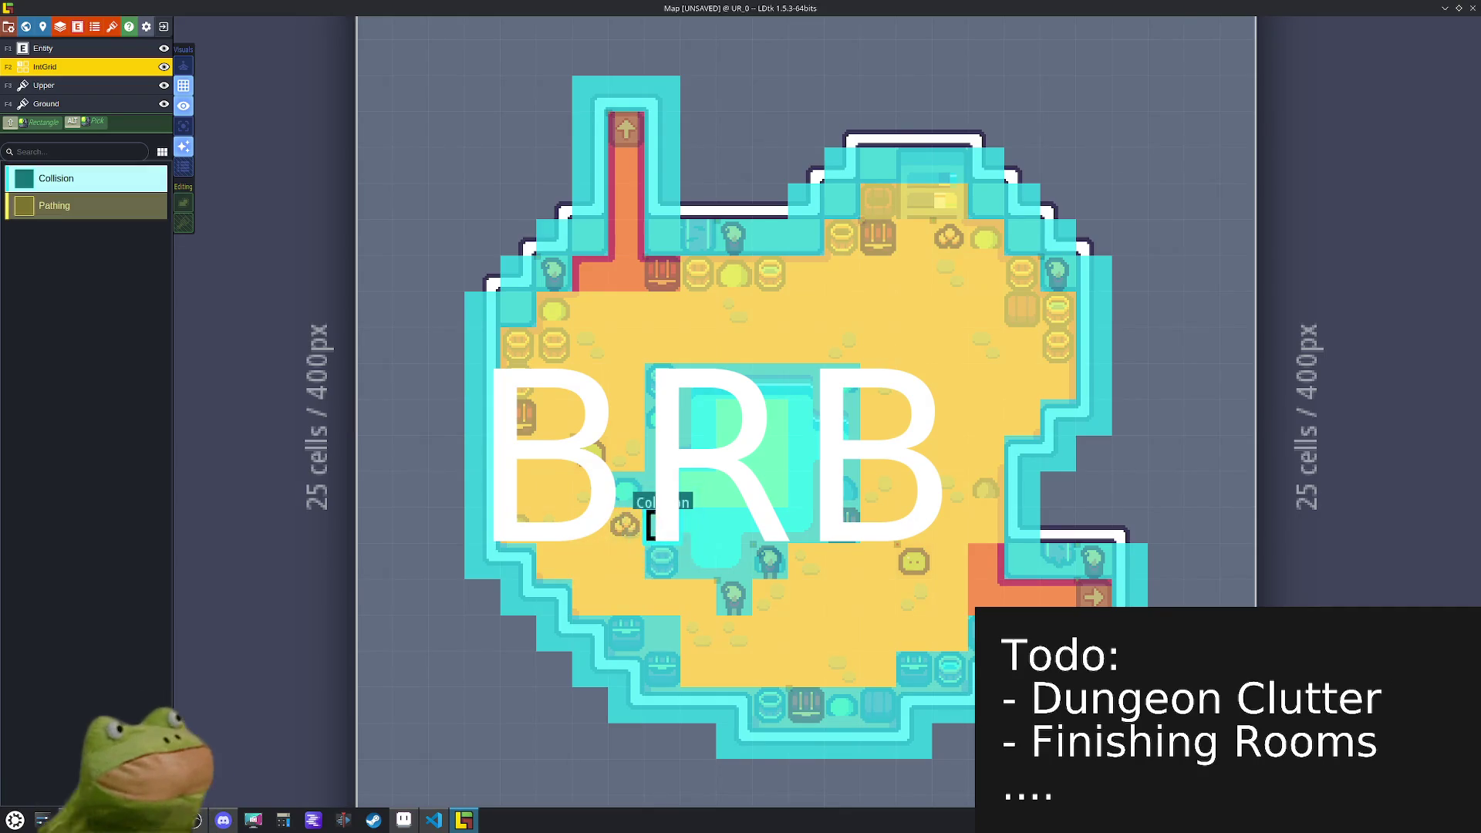
# - Paint Collision up the left side and along the upper obstacles, then save
pyautogui.moveTo(534, 417)
pyautogui.mouseDown()
pyautogui.moveTo(520, 385)
pyautogui.moveTo(555, 307)
pyautogui.mouseUp()
pyautogui.moveTo(661, 274)
pyautogui.mouseDown()
pyautogui.moveTo(876, 235)
pyautogui.moveTo(843, 235)
pyautogui.moveTo(888, 201)
pyautogui.moveTo(949, 199)
pyautogui.moveTo(1058, 343)
pyautogui.mouseUp()
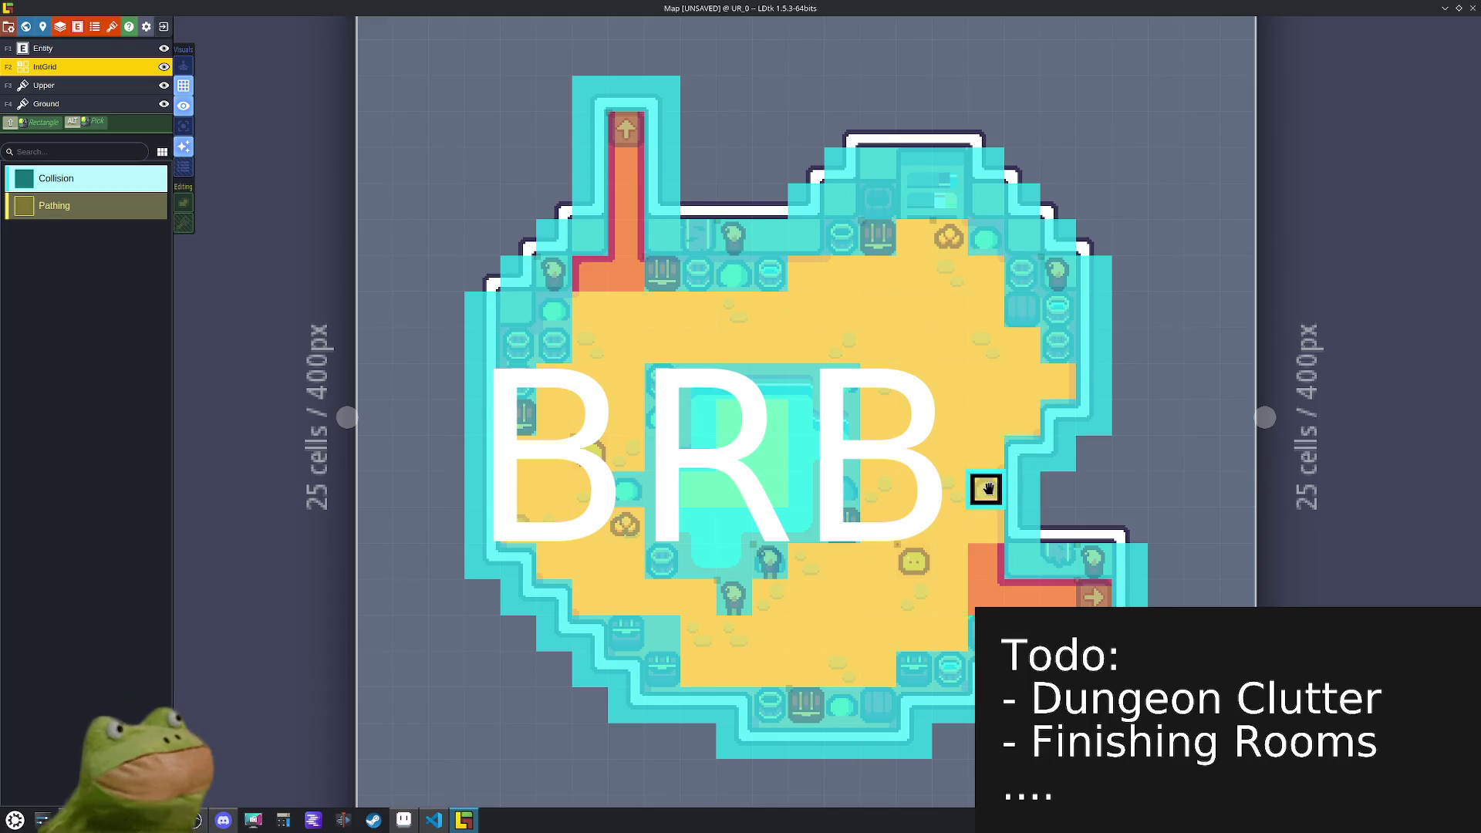
pyautogui.click(983, 487)
pyautogui.hotkey('ctrl', 's')
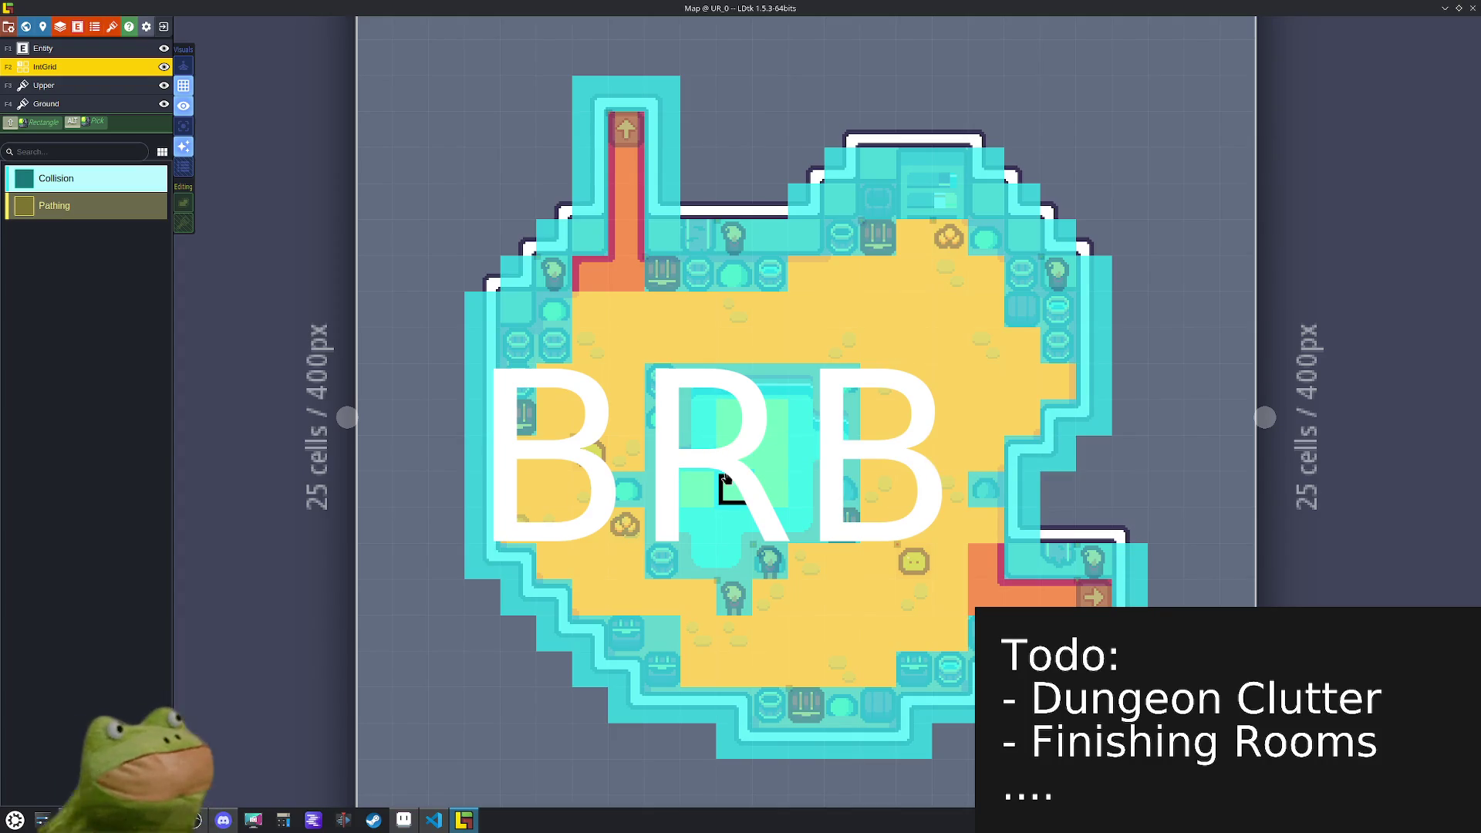
# - Erase stray Collision from the bottom, left and top walls, touch up the pool, and save
pyautogui.rightClick(625, 671)
pyautogui.rightClick(622, 700)
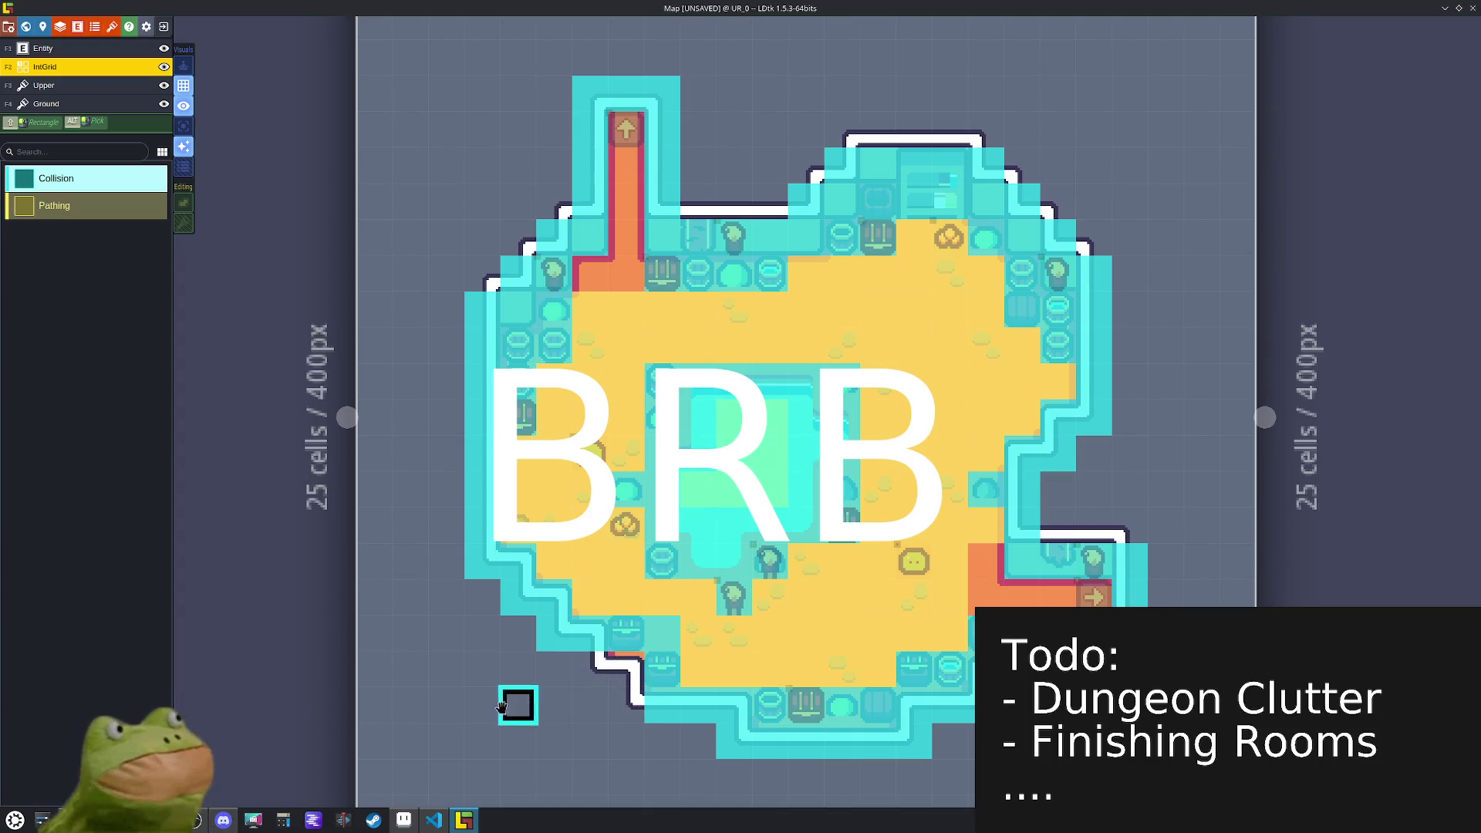
pyautogui.moveTo(733, 740); pyautogui.dragTo(953, 740)
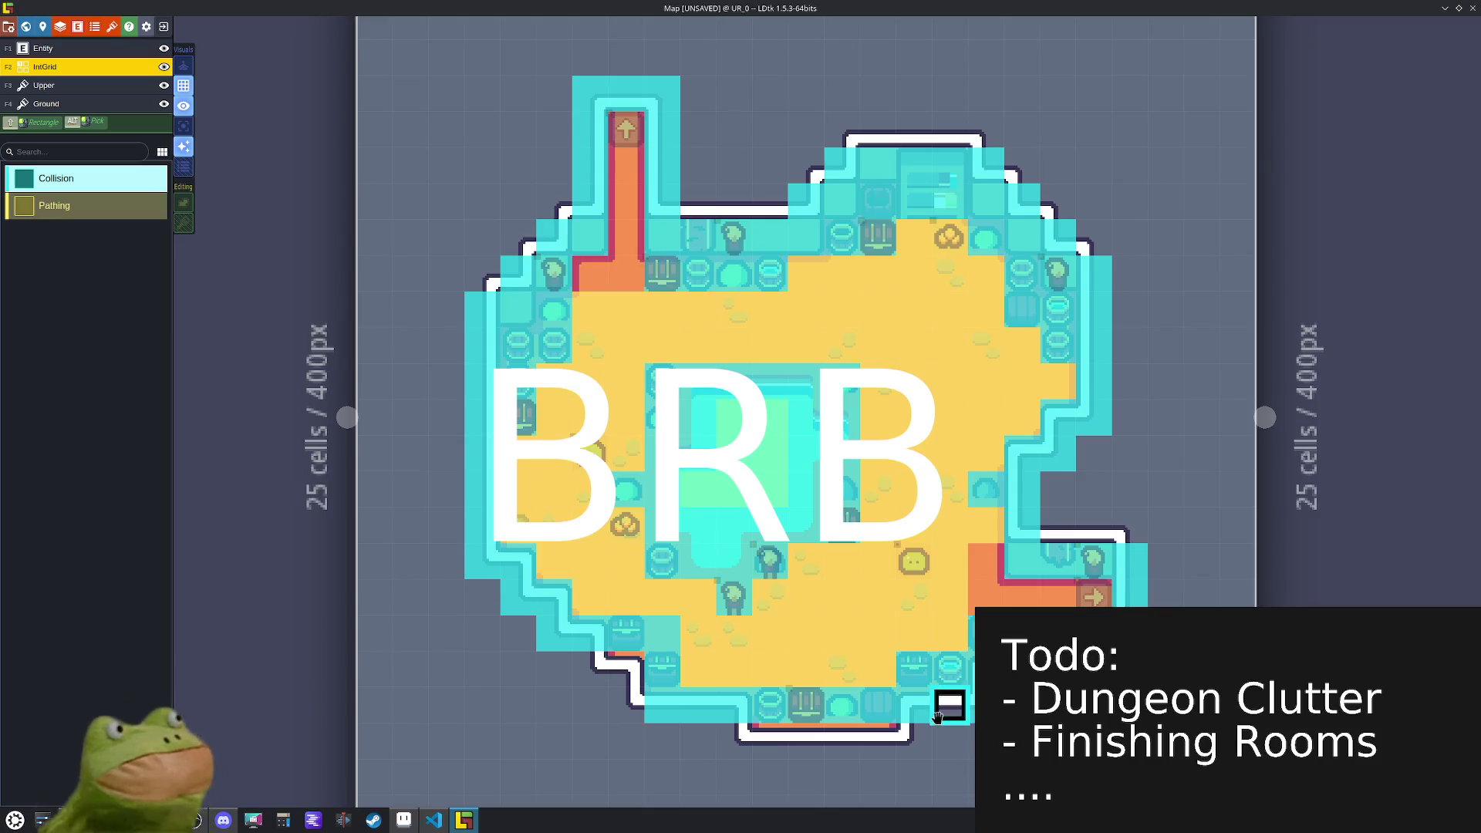
pyautogui.moveTo(481, 382); pyautogui.dragTo(503, 230)
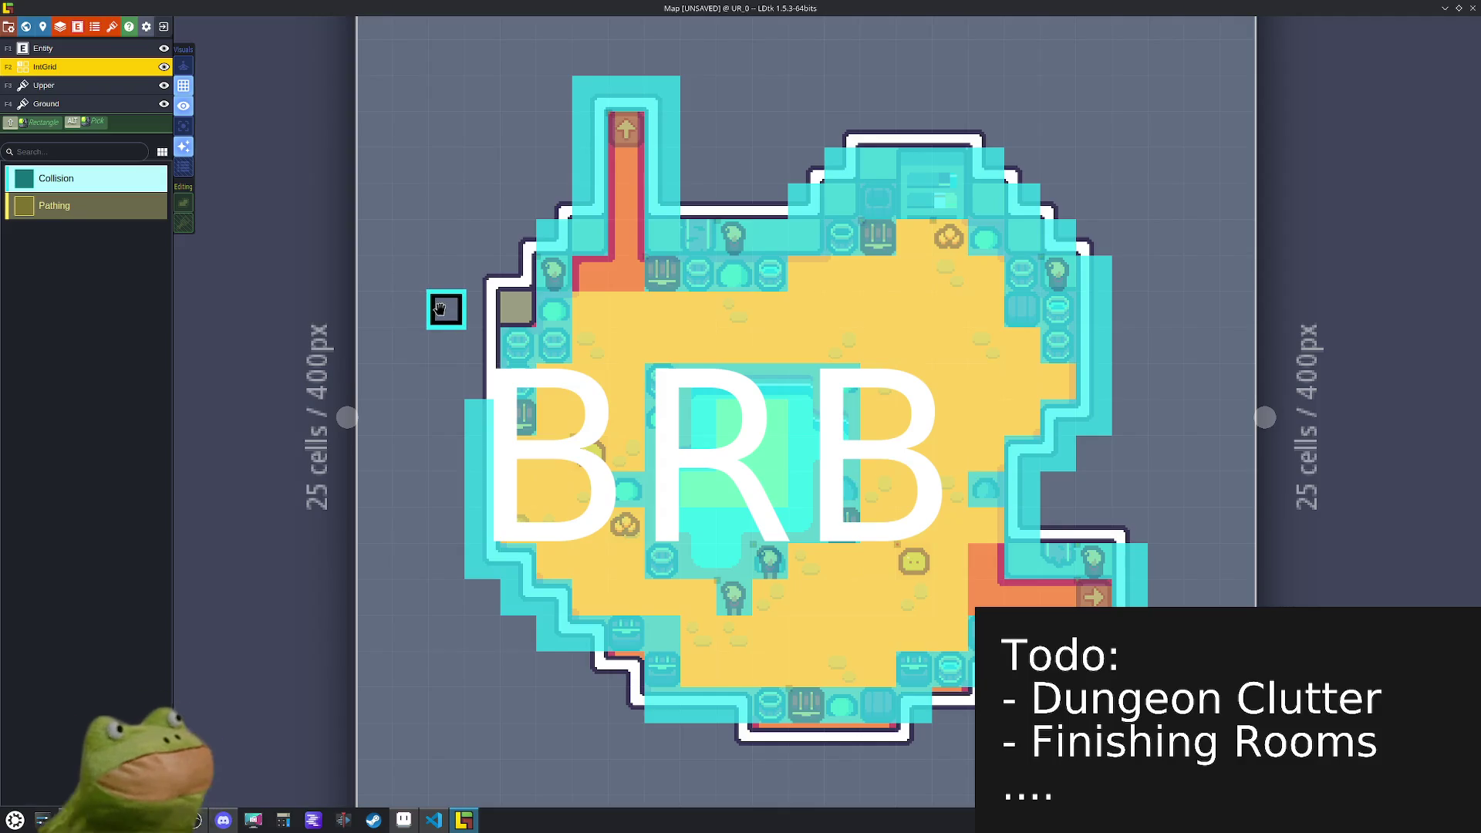
pyautogui.moveTo(836, 155)
pyautogui.mouseDown()
pyautogui.moveTo(1022, 159)
pyautogui.moveTo(1094, 308)
pyautogui.moveTo(1129, 308)
pyautogui.moveTo(1164, 271)
pyautogui.moveTo(1070, 274)
pyautogui.moveTo(1062, 236)
pyautogui.mouseUp()
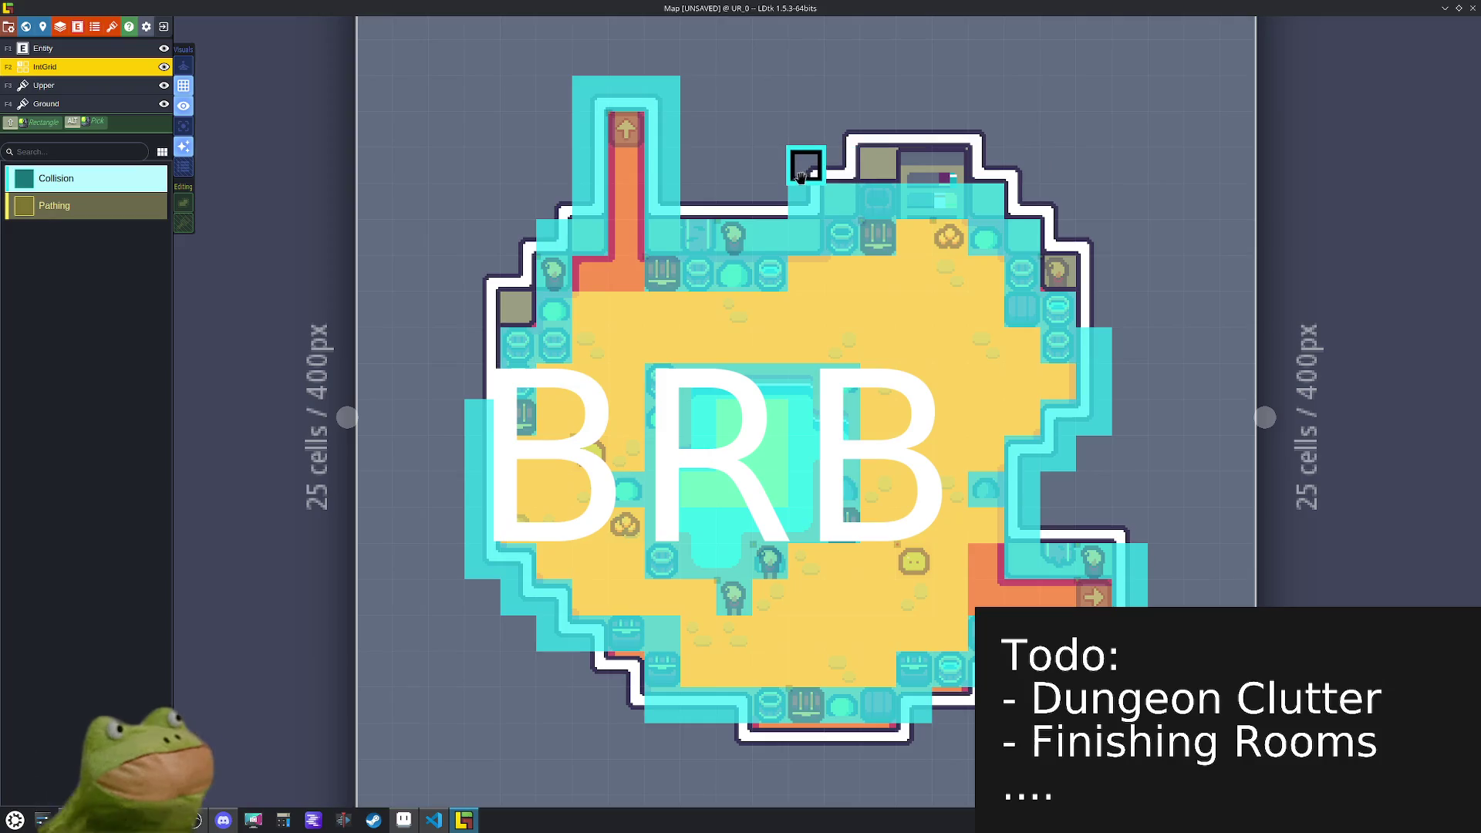
pyautogui.rightClick(837, 197)
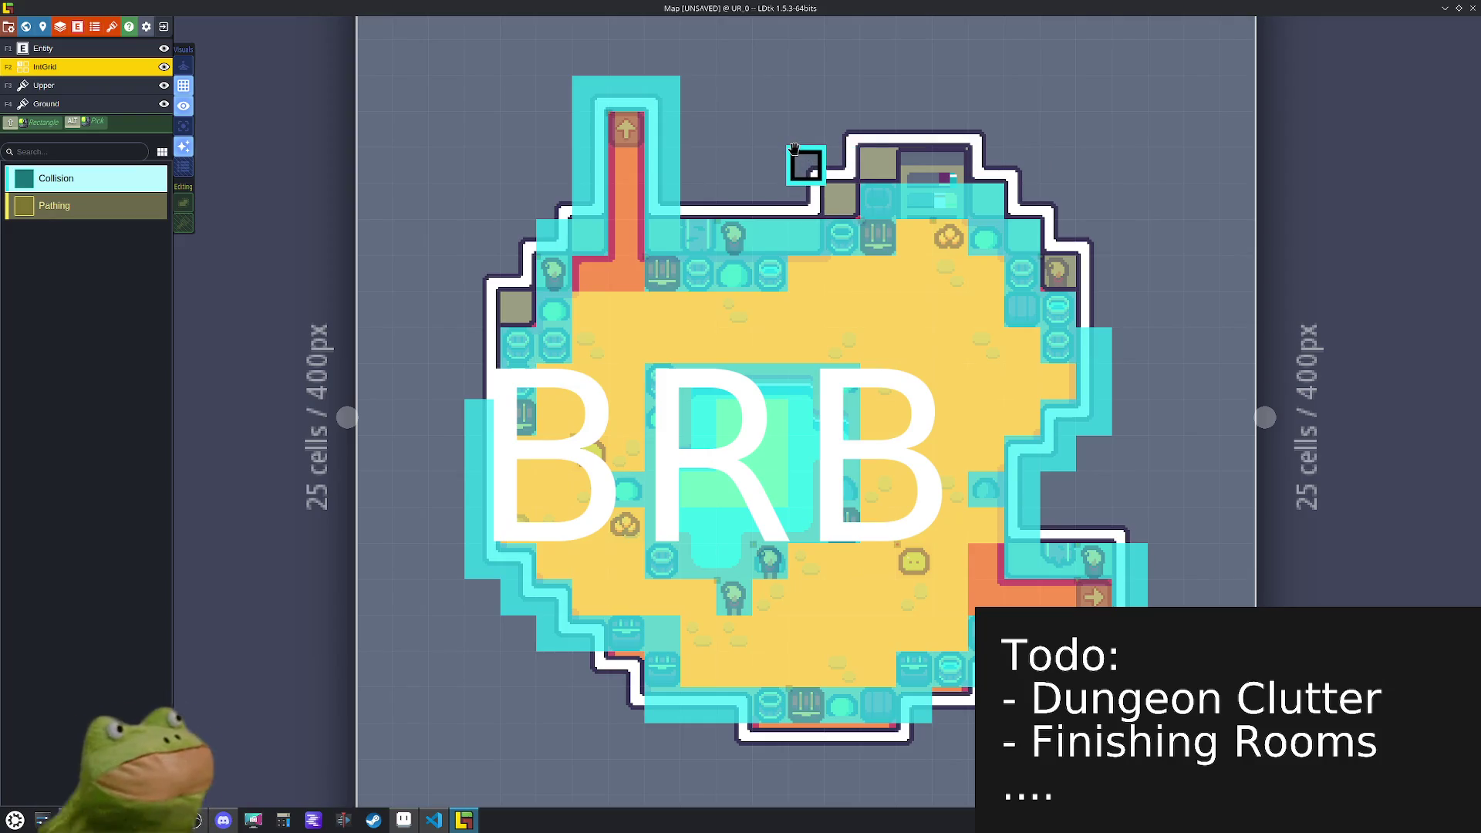
pyautogui.rightClick(733, 235)
pyautogui.rightClick(698, 235)
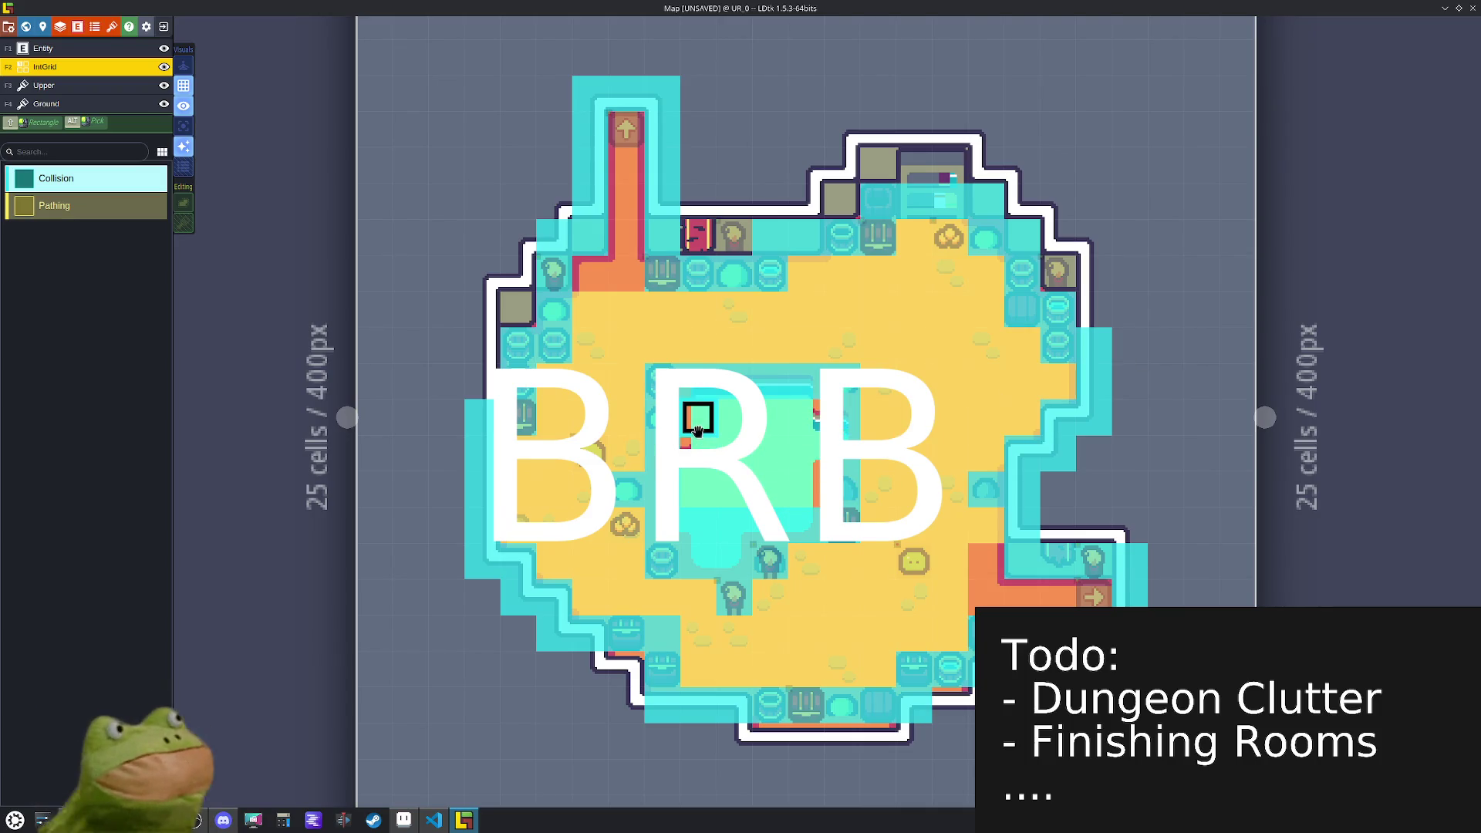
pyautogui.moveTo(725, 481)
pyautogui.mouseDown()
pyautogui.moveTo(733, 522)
pyautogui.moveTo(701, 522)
pyautogui.moveTo(753, 456)
pyautogui.mouseUp()
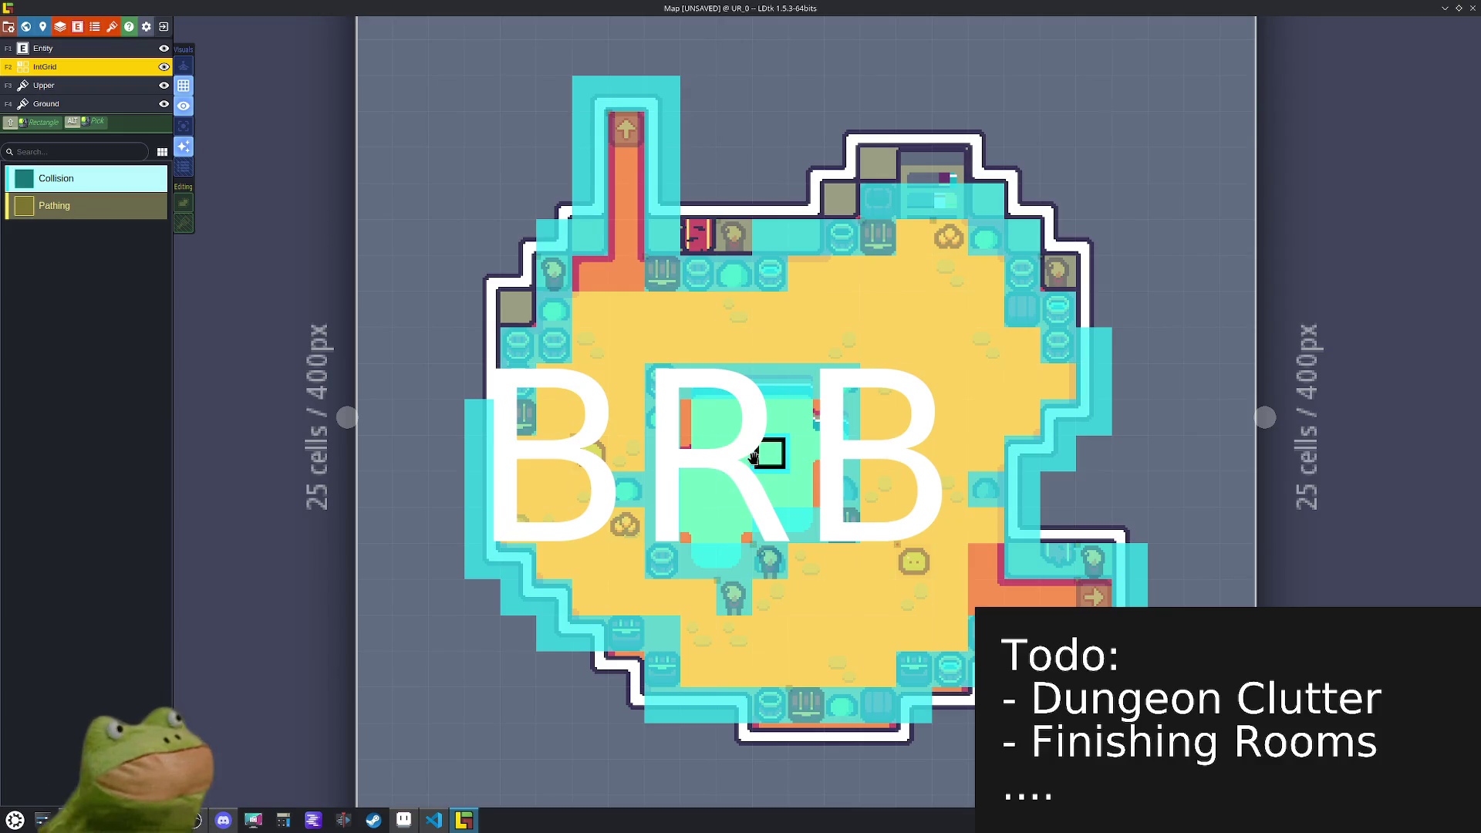
pyautogui.hotkey('ctrl', 's')
# - Paint a plain orange floor tile into the room on the Ground layer
pyautogui.click(85, 103)
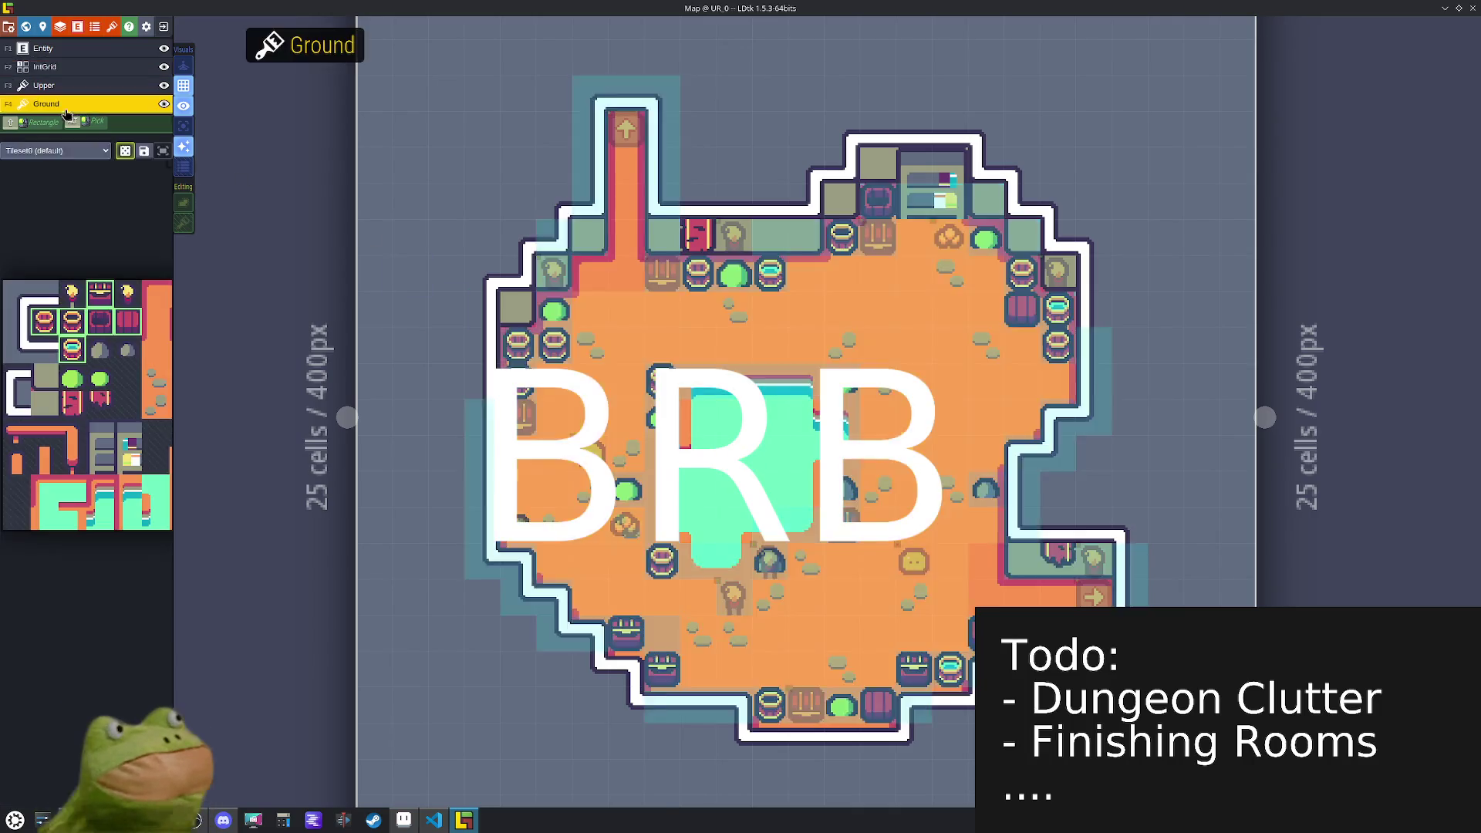
pyautogui.keyDown('alt'); pyautogui.click(908, 538); pyautogui.keyUp('alt')
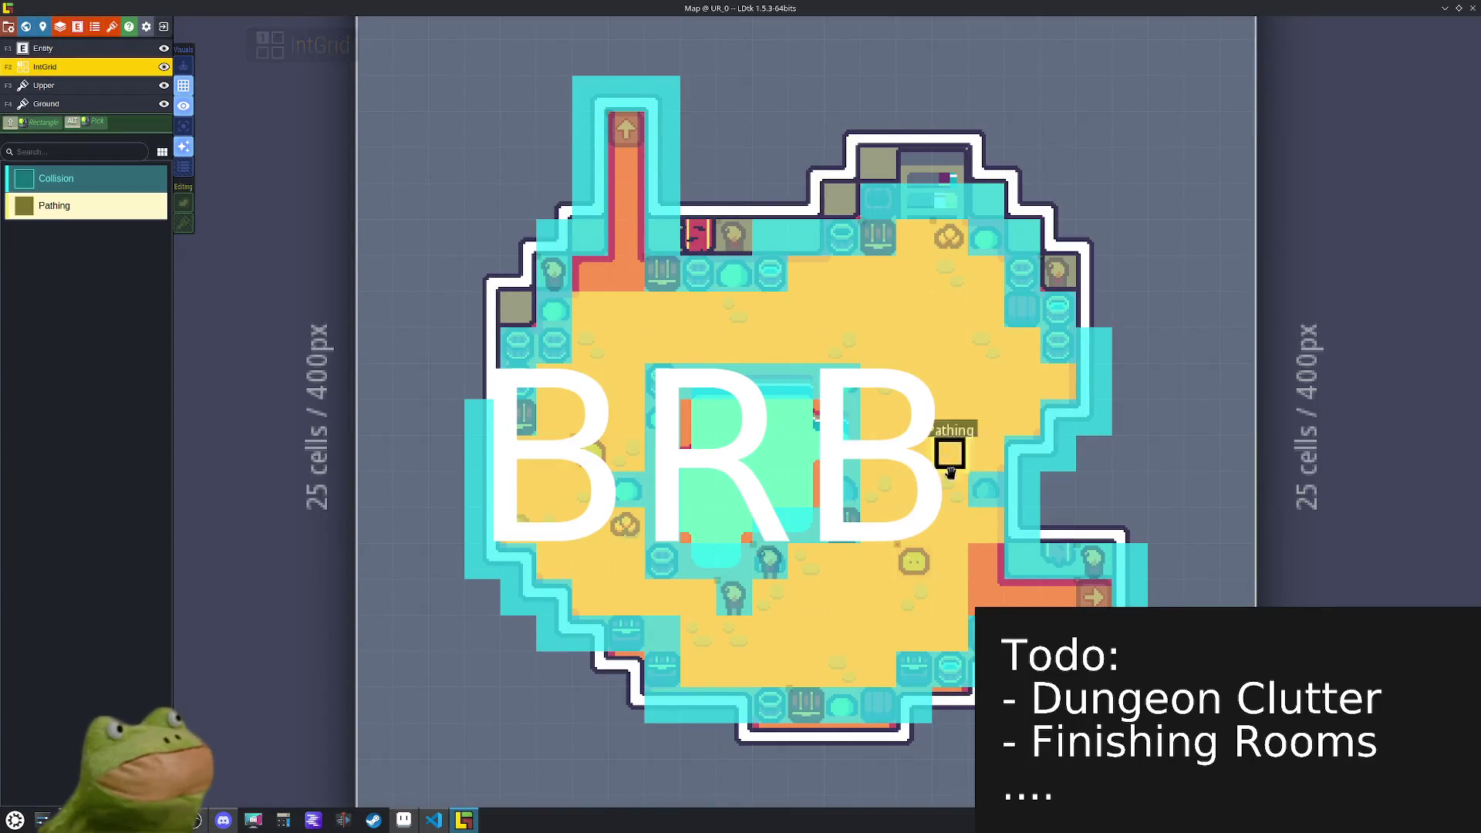
pyautogui.click(58, 103)
pyautogui.click(174, 359)
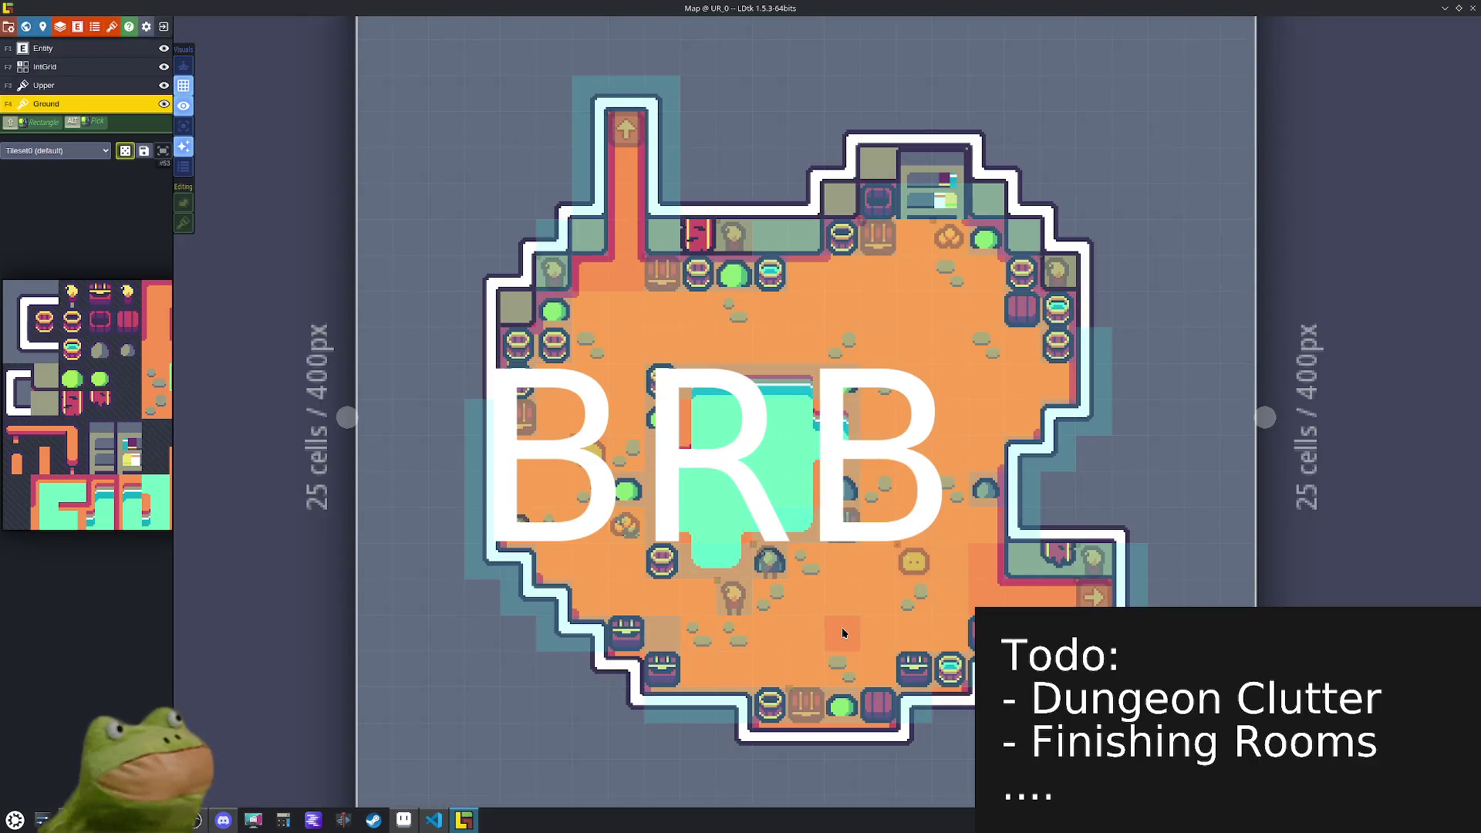
pyautogui.click(773, 575)
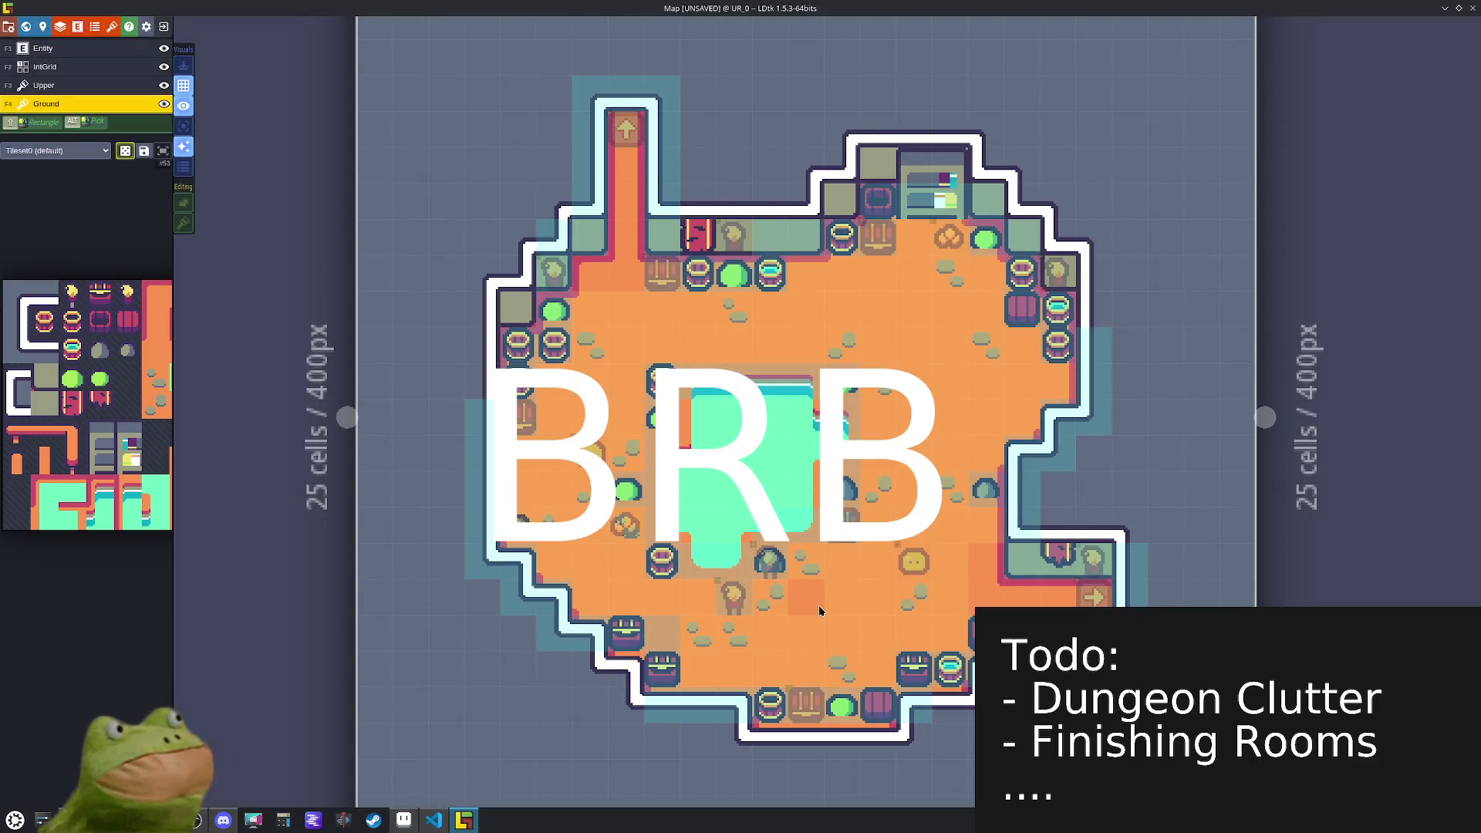
pyautogui.scroll(5, 818, 605)
# - Move the standing torch to sit beside the other torch below the pool
pyautogui.moveTo(744, 531); pyautogui.dragTo(825, 609)
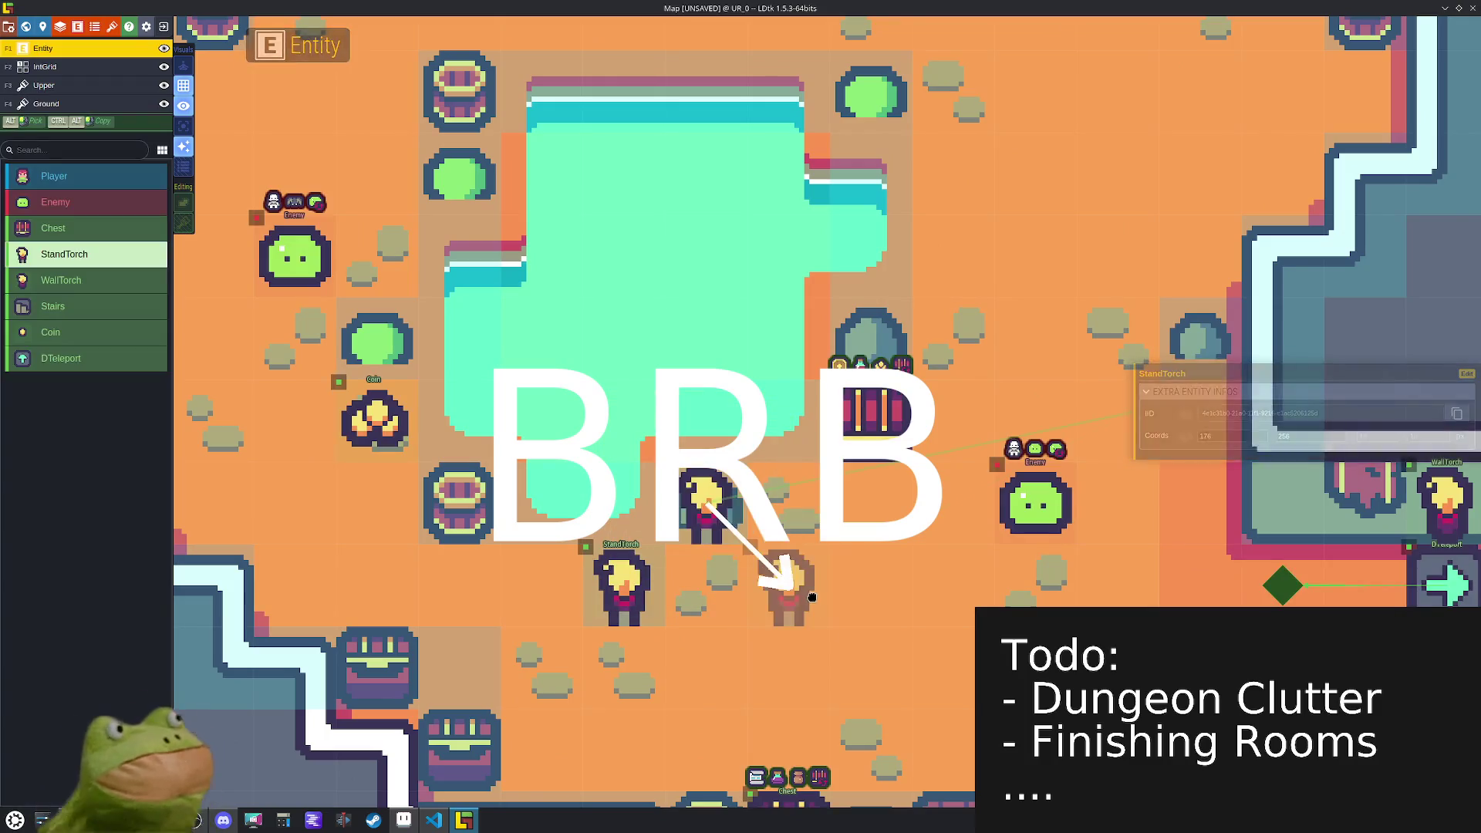
pyautogui.keyDown('alt'); pyautogui.click(714, 506); pyautogui.keyUp('alt')
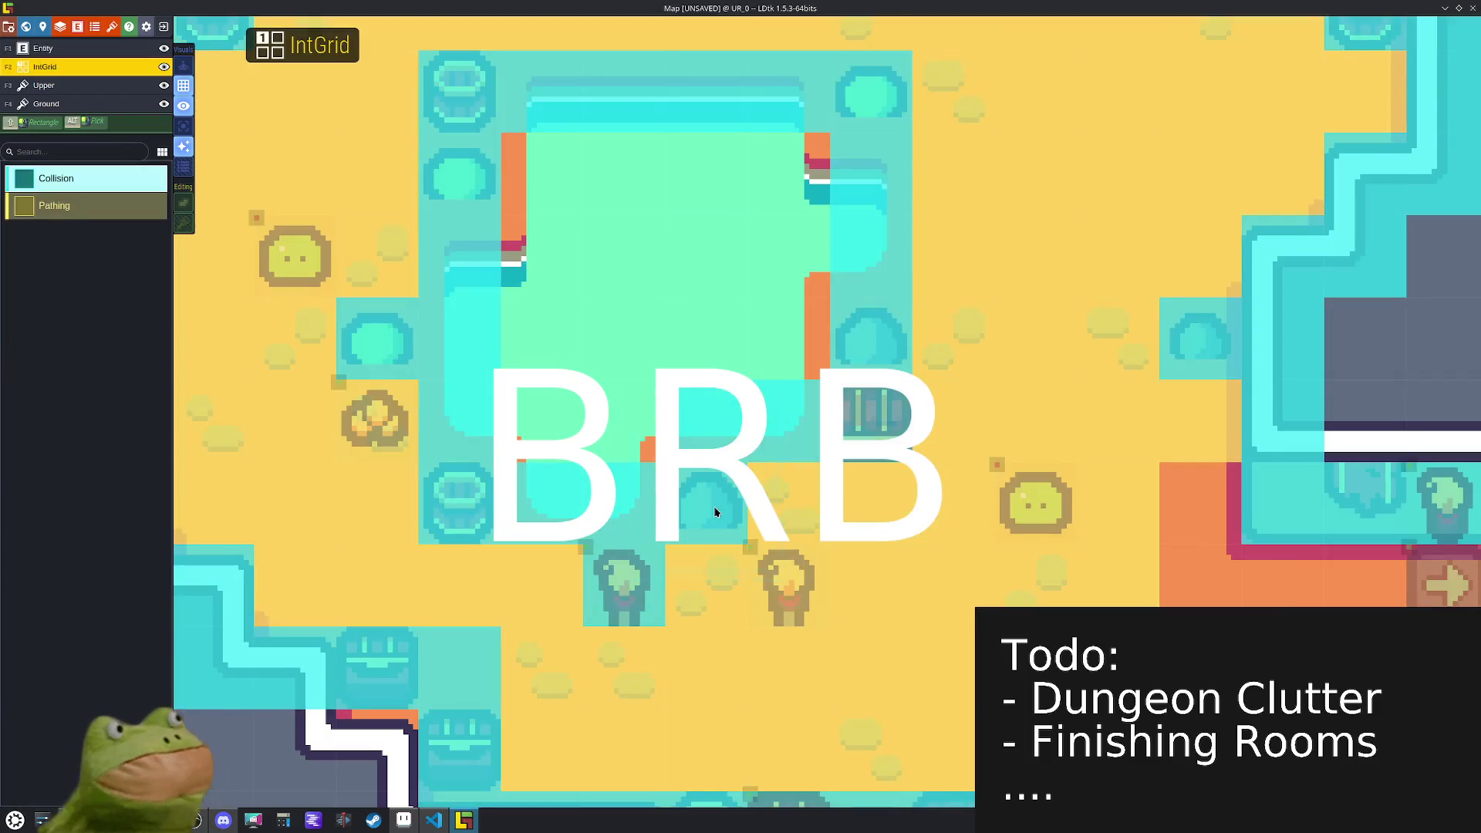
pyautogui.keyDown('alt'); pyautogui.click(714, 508); pyautogui.keyUp('alt')
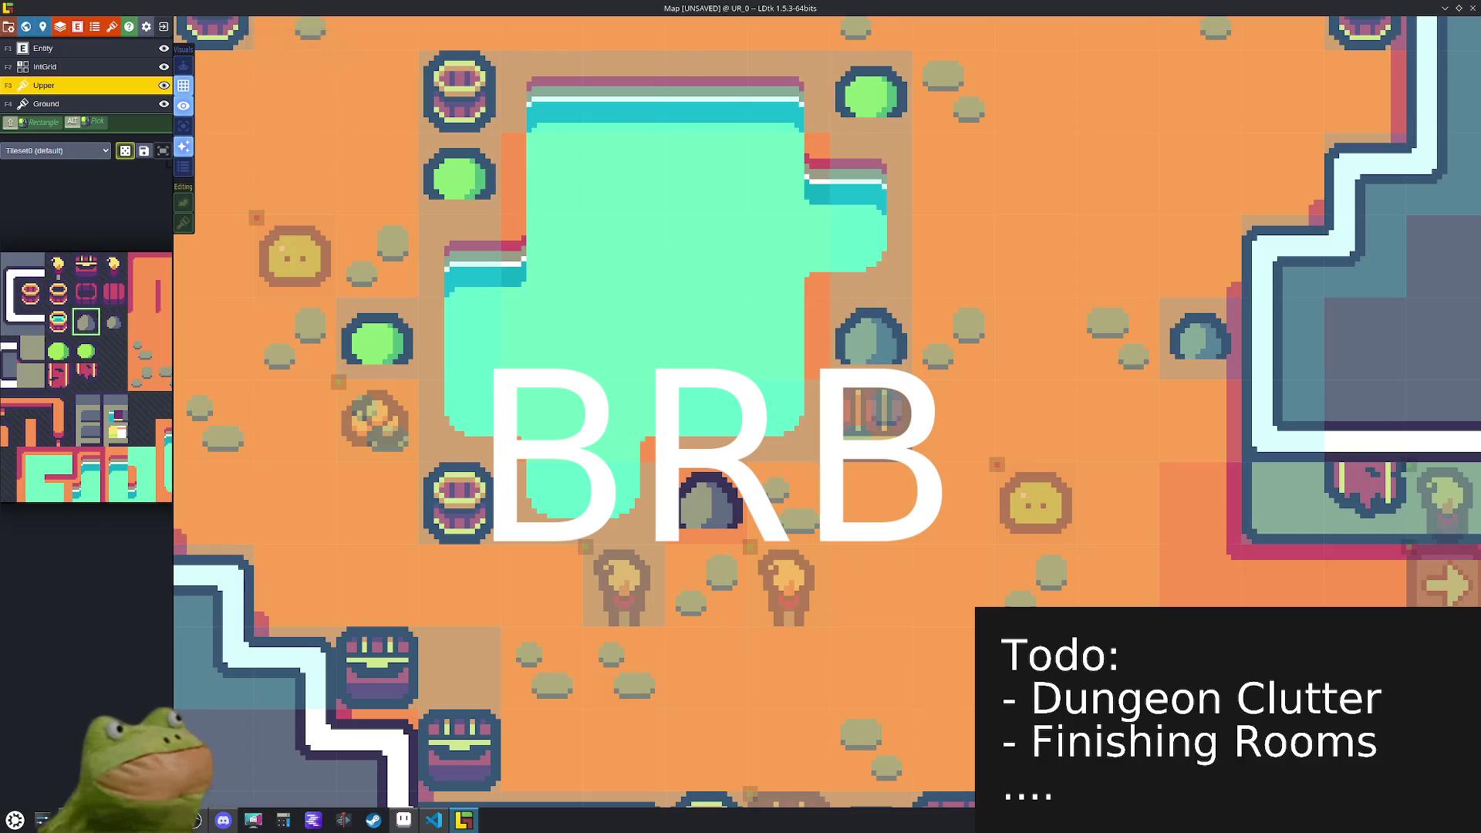
pyautogui.keyDown('alt'); pyautogui.click(799, 603); pyautogui.keyUp('alt')
pyautogui.moveTo(798, 603); pyautogui.dragTo(715, 514)
# - Save the level, fit it into view, and briefly fade other layers to check entities
pyautogui.press('f')
pyautogui.hotkey('ctrl', 's')
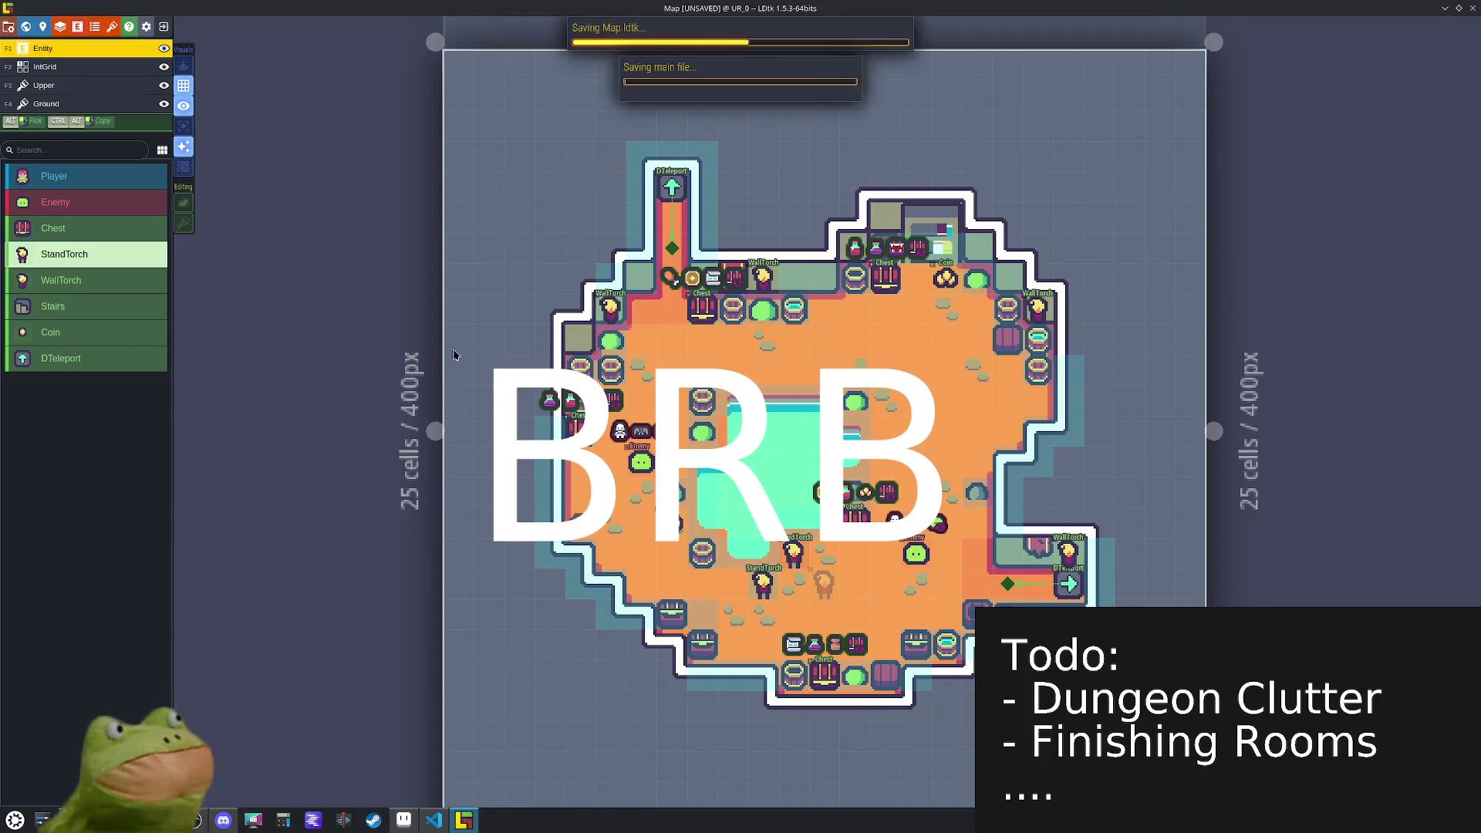
pyautogui.click(179, 128)
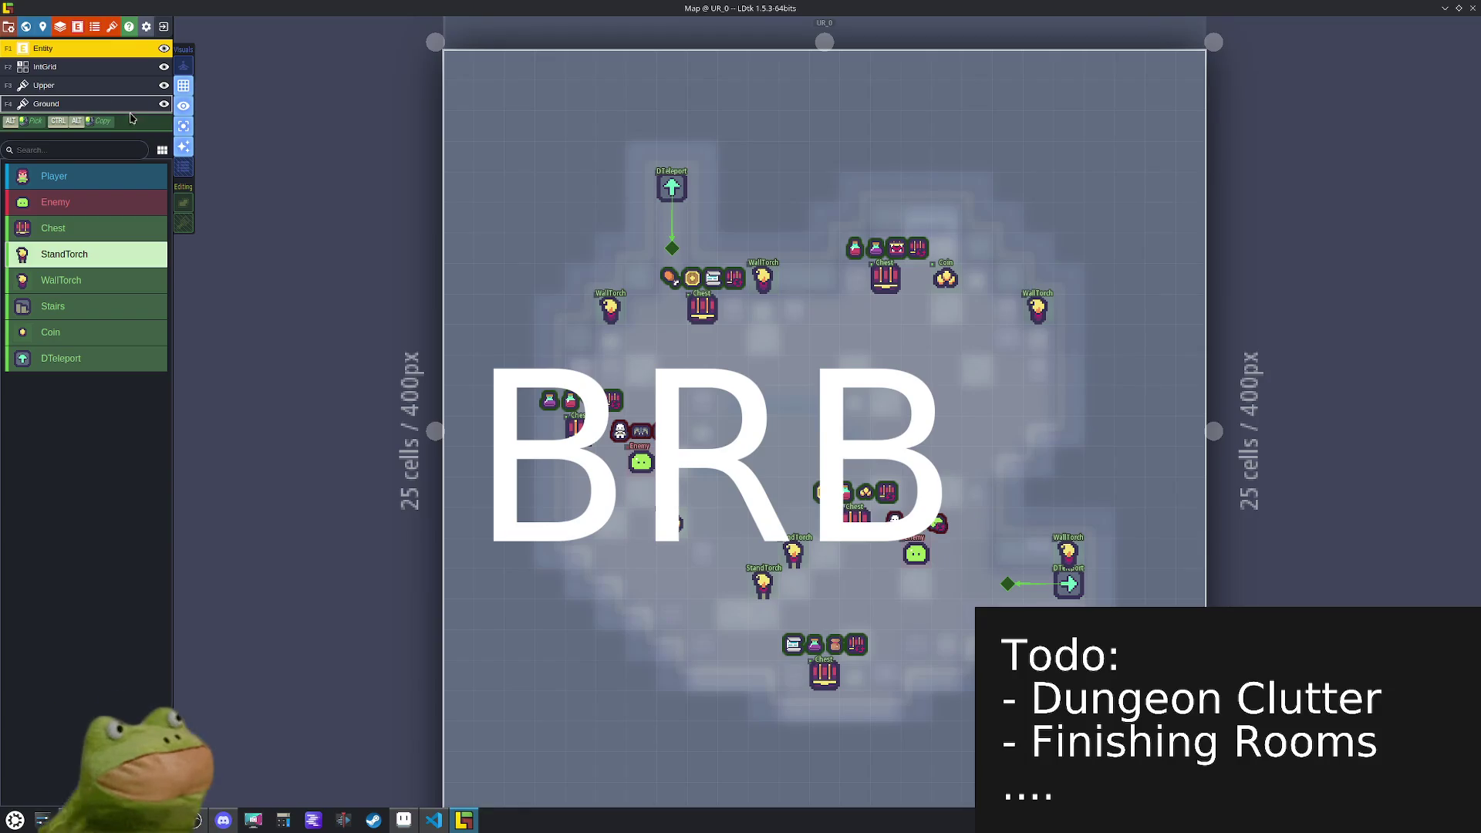
pyautogui.click(184, 128)
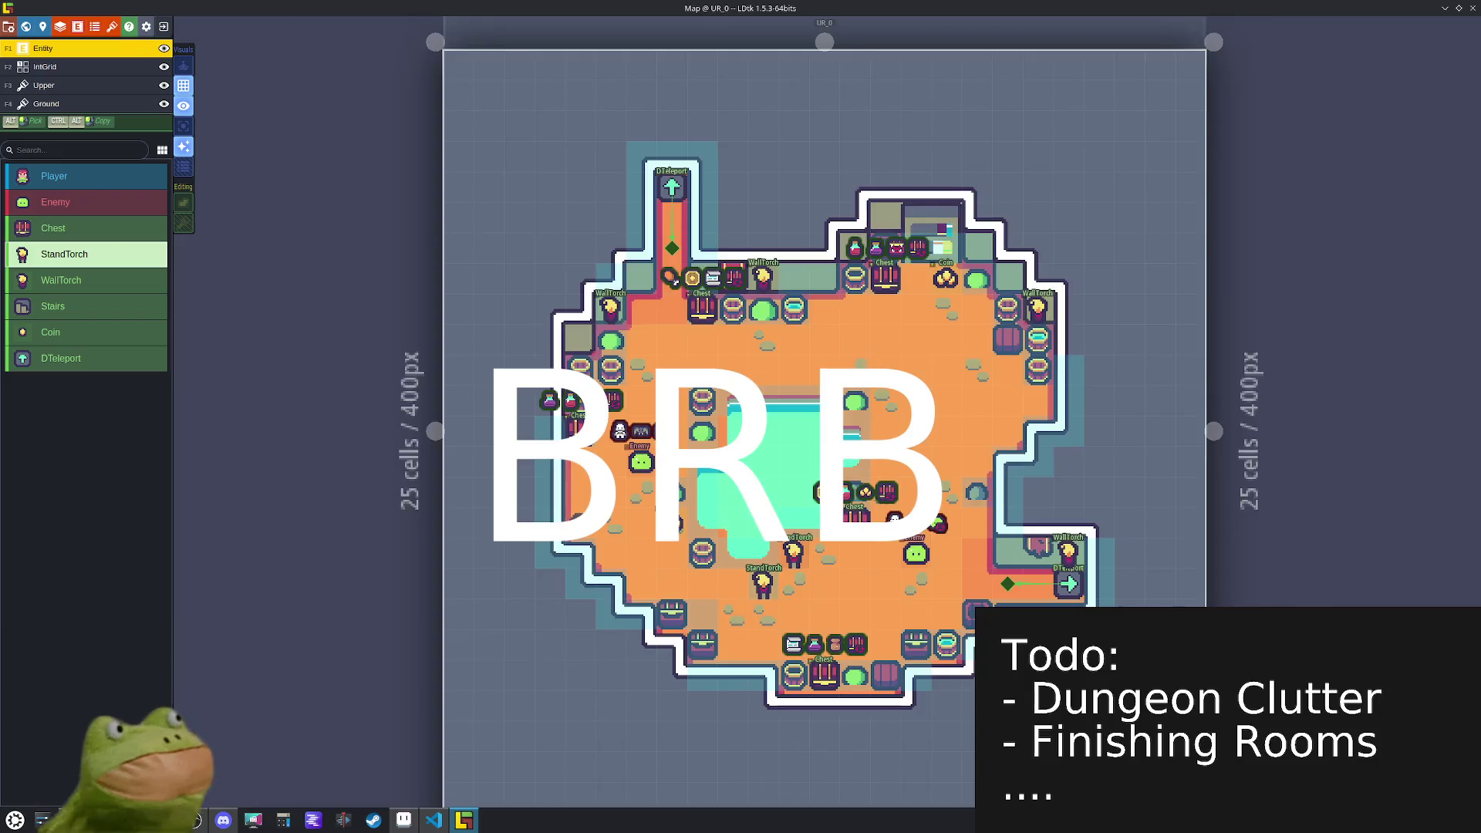
# - Paint Collision on the standing torch's cell in the IntGrid layer and save UR_0
pyautogui.scroll(2, 1067, 715)
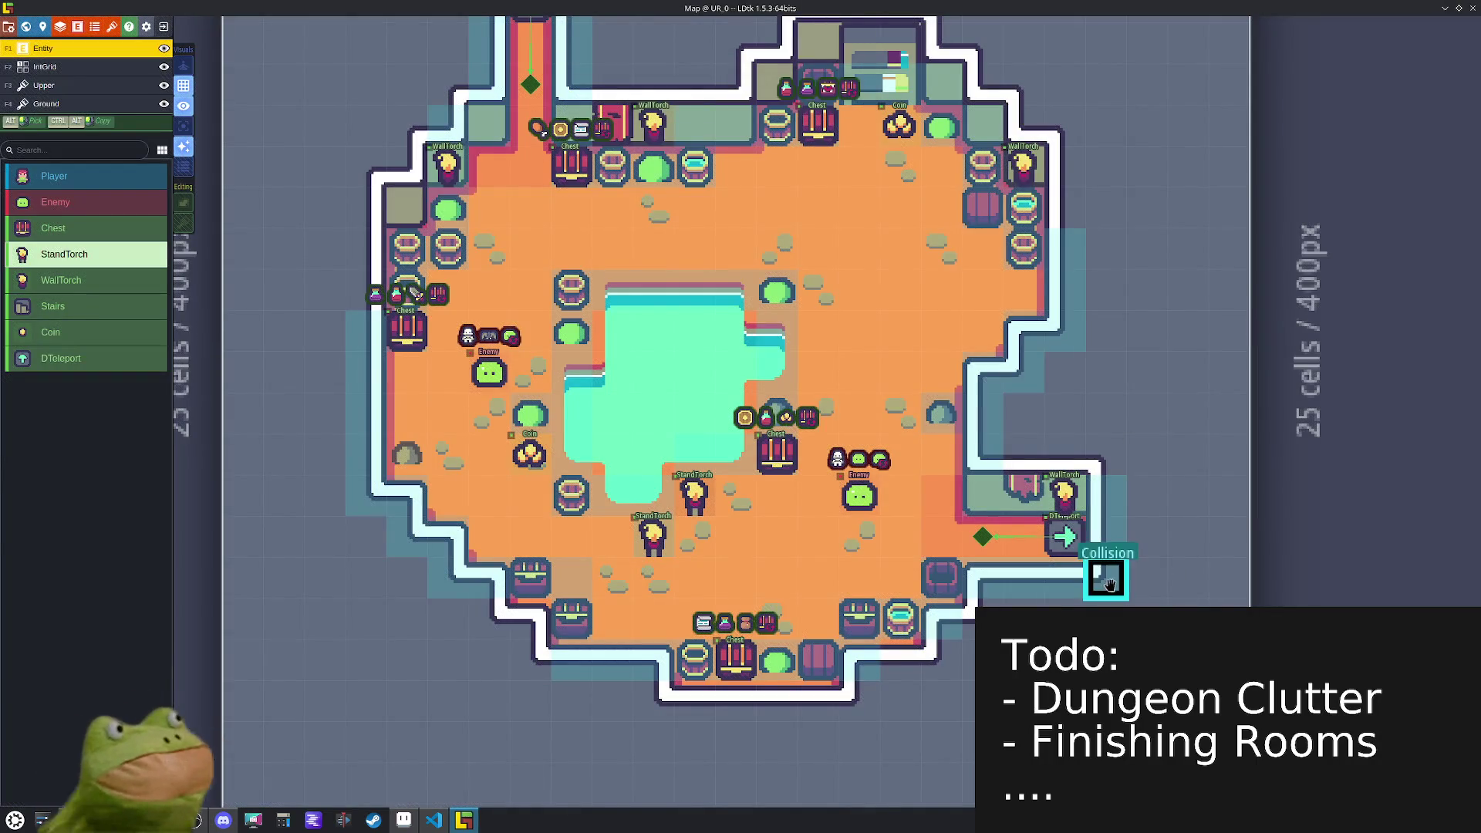
pyautogui.press('F2')
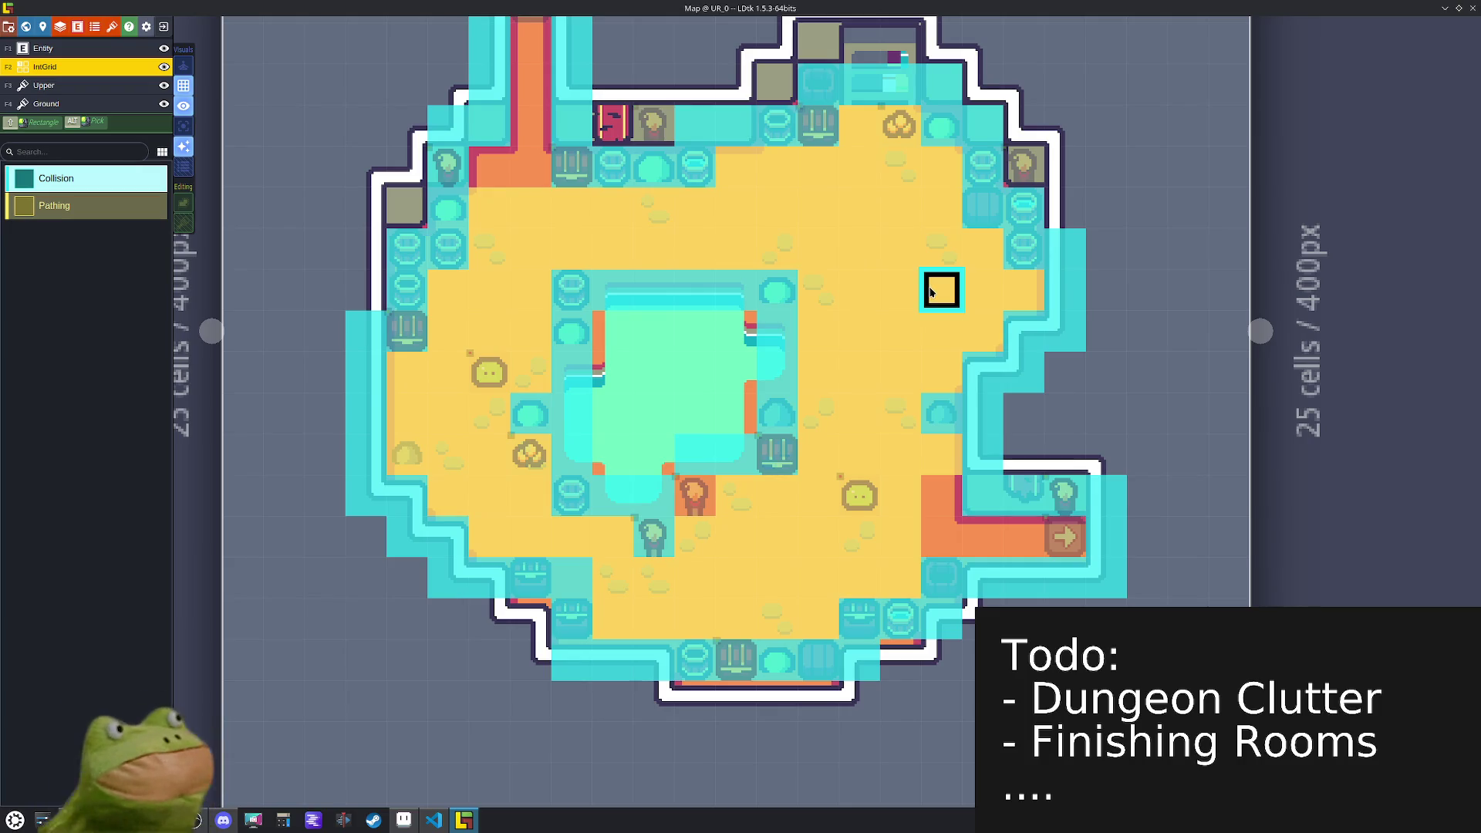
pyautogui.click(695, 495)
pyautogui.hotkey('ctrl', 's')
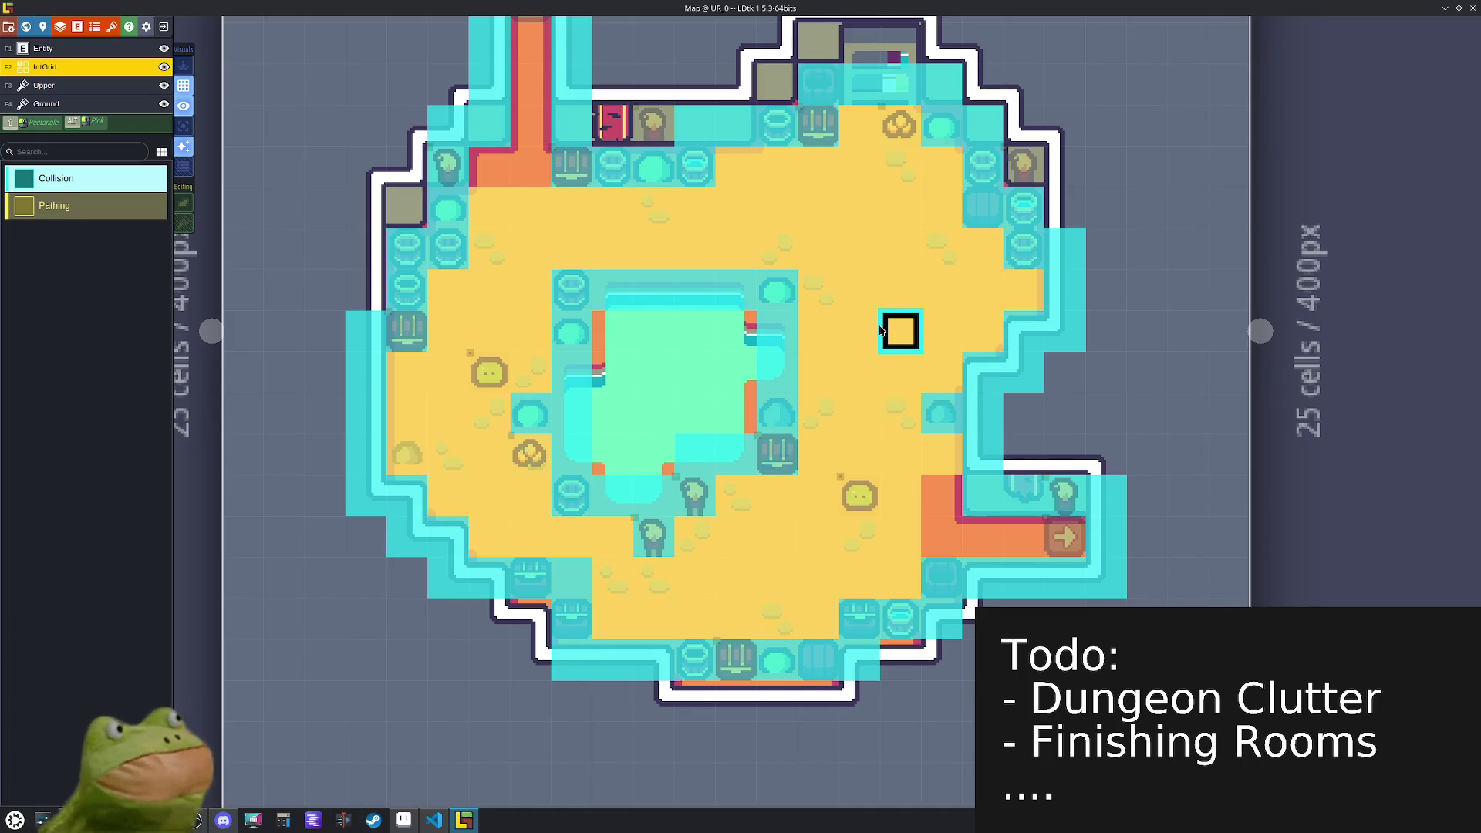
# - Open room RD_0 for editing from the world view
pyautogui.scroll(-5, 881, 330)
pyautogui.click(859, 489)
pyautogui.scroll(3, 877, 453)
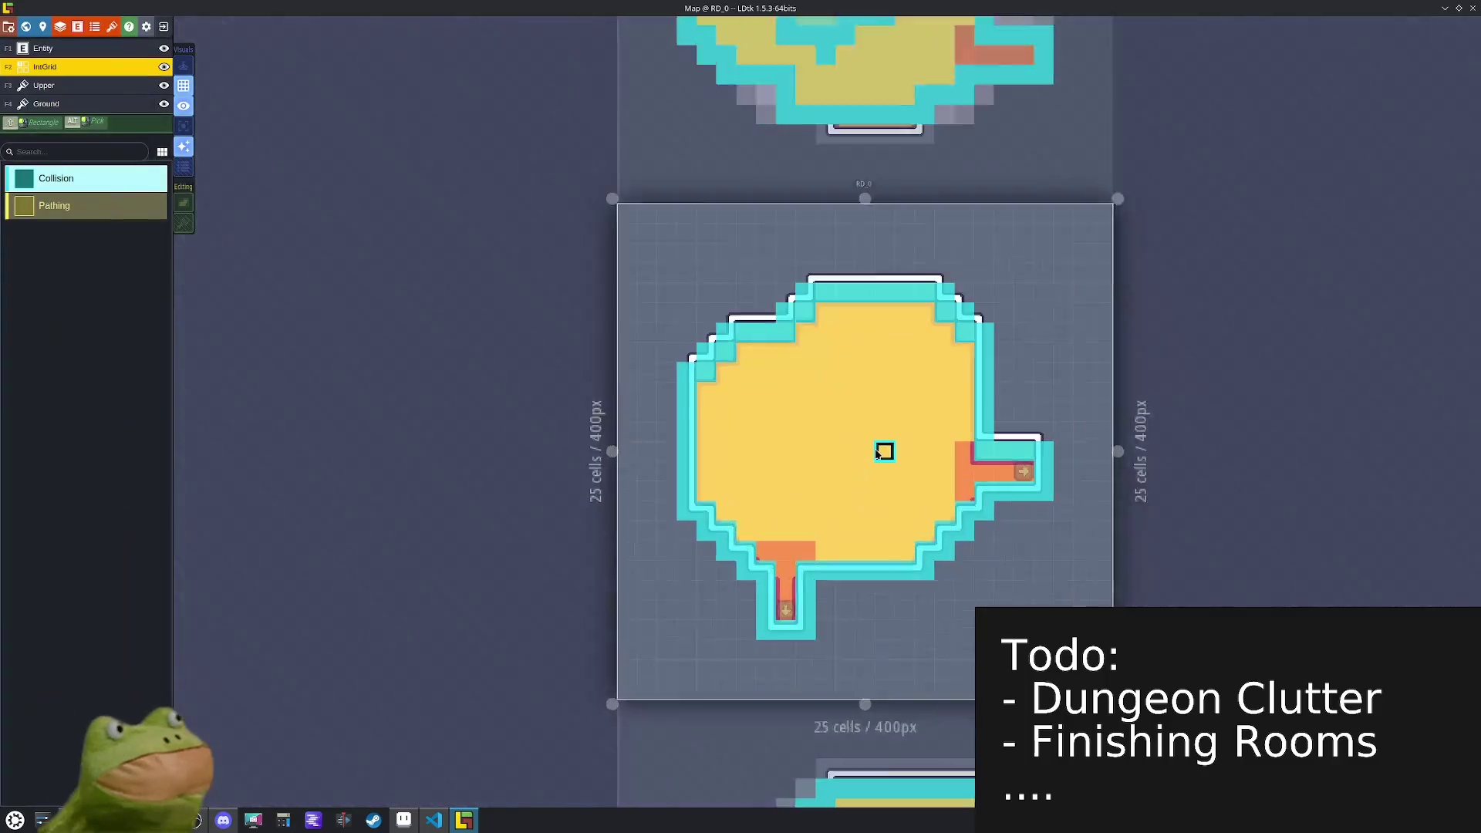
# - On the Ground layer, paint a block of wall tiles near the middle of RD_0
pyautogui.scroll(2, 877, 454)
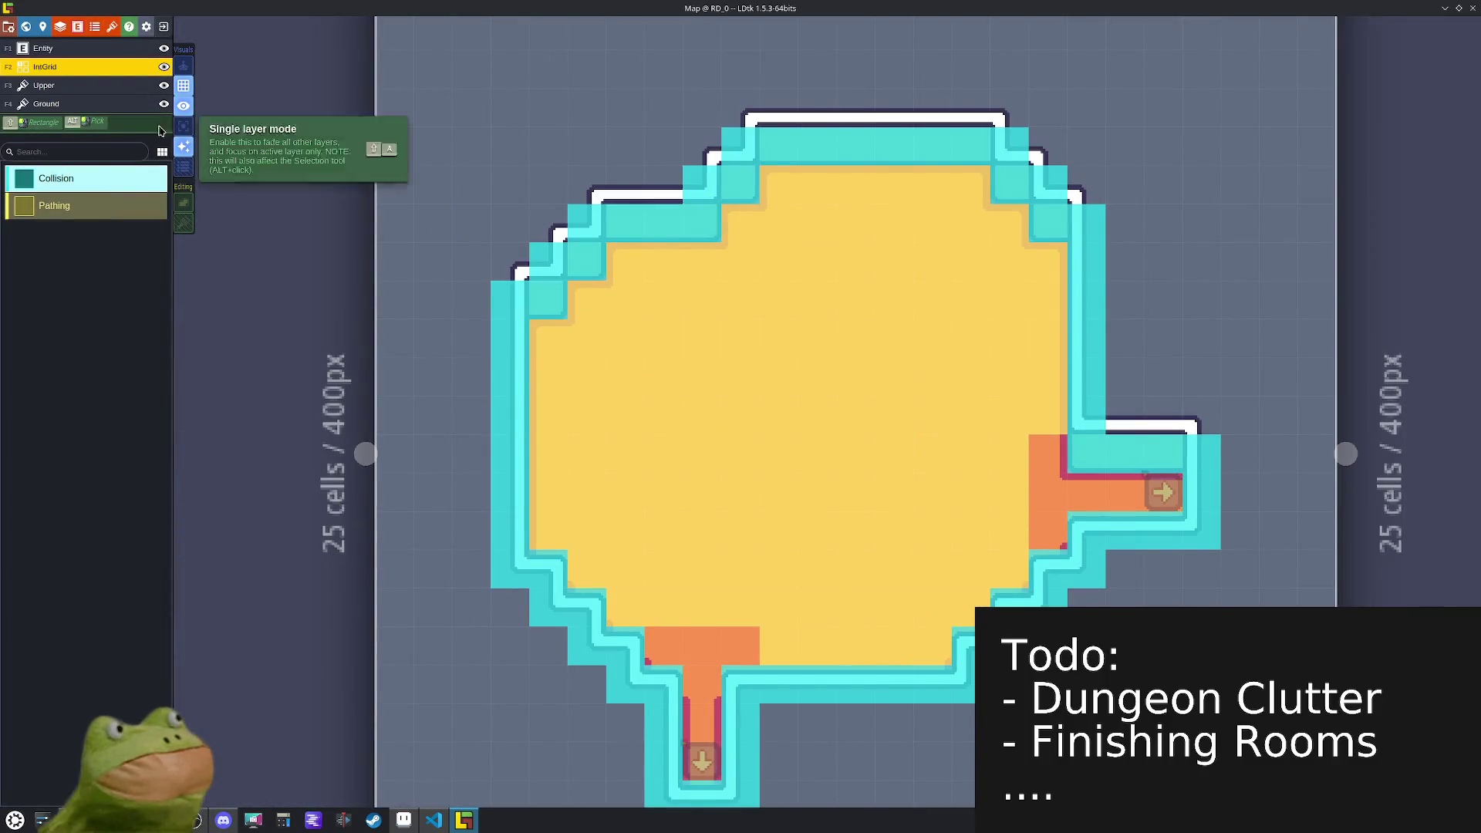
pyautogui.click(93, 104)
pyautogui.click(132, 386)
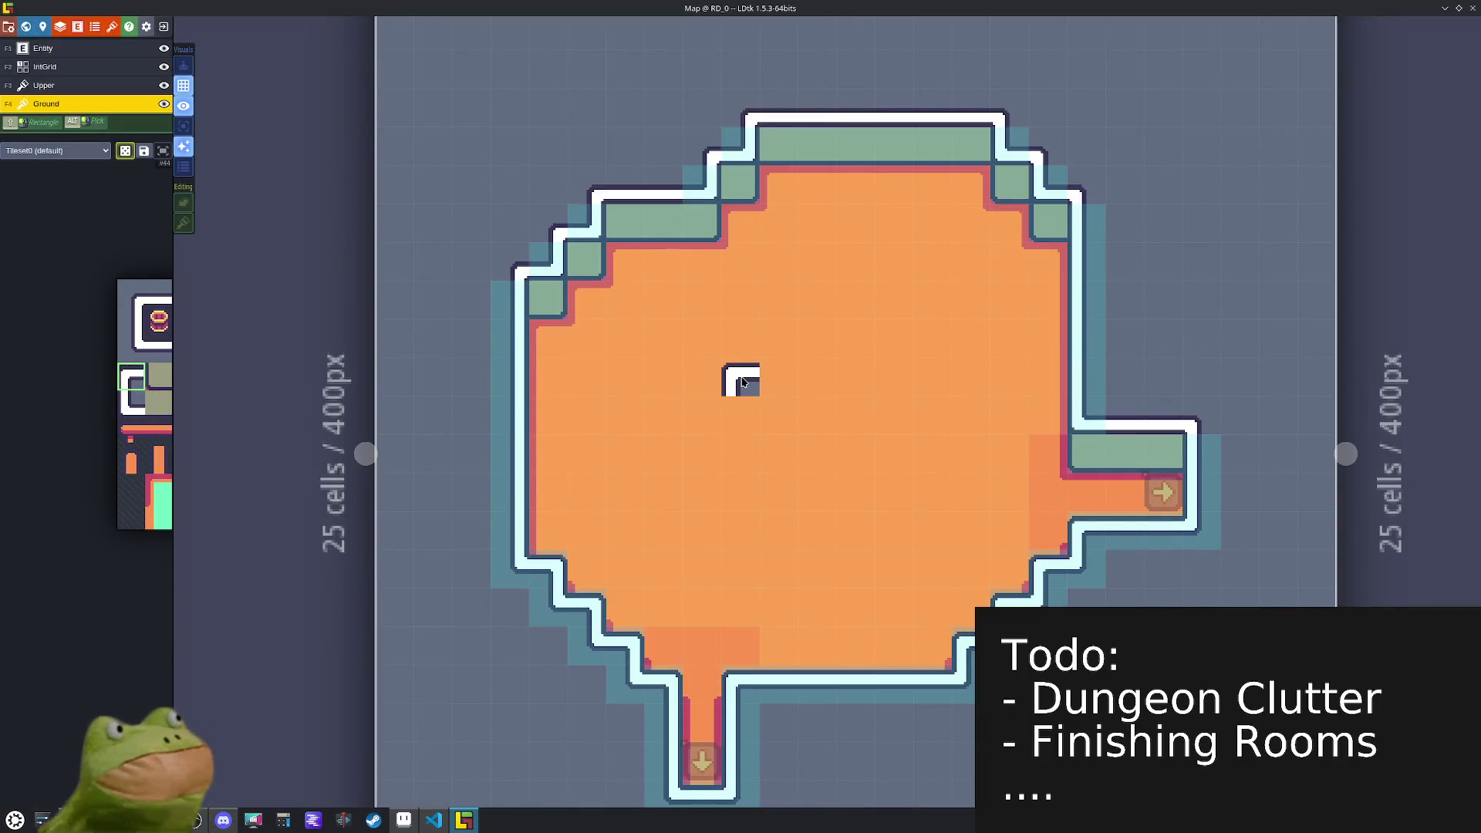
pyautogui.click(743, 382)
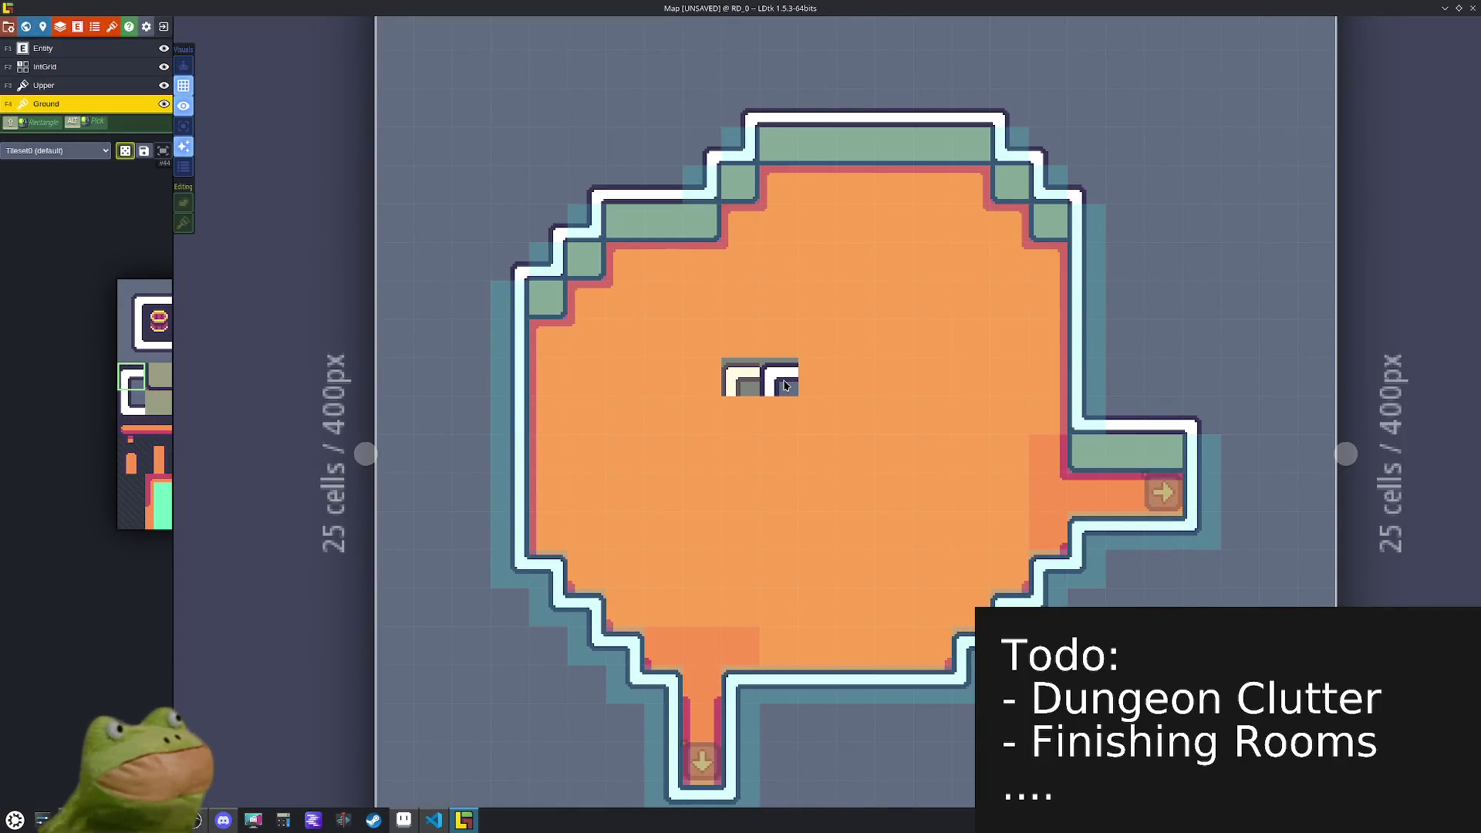
pyautogui.scroll(1, 785, 384)
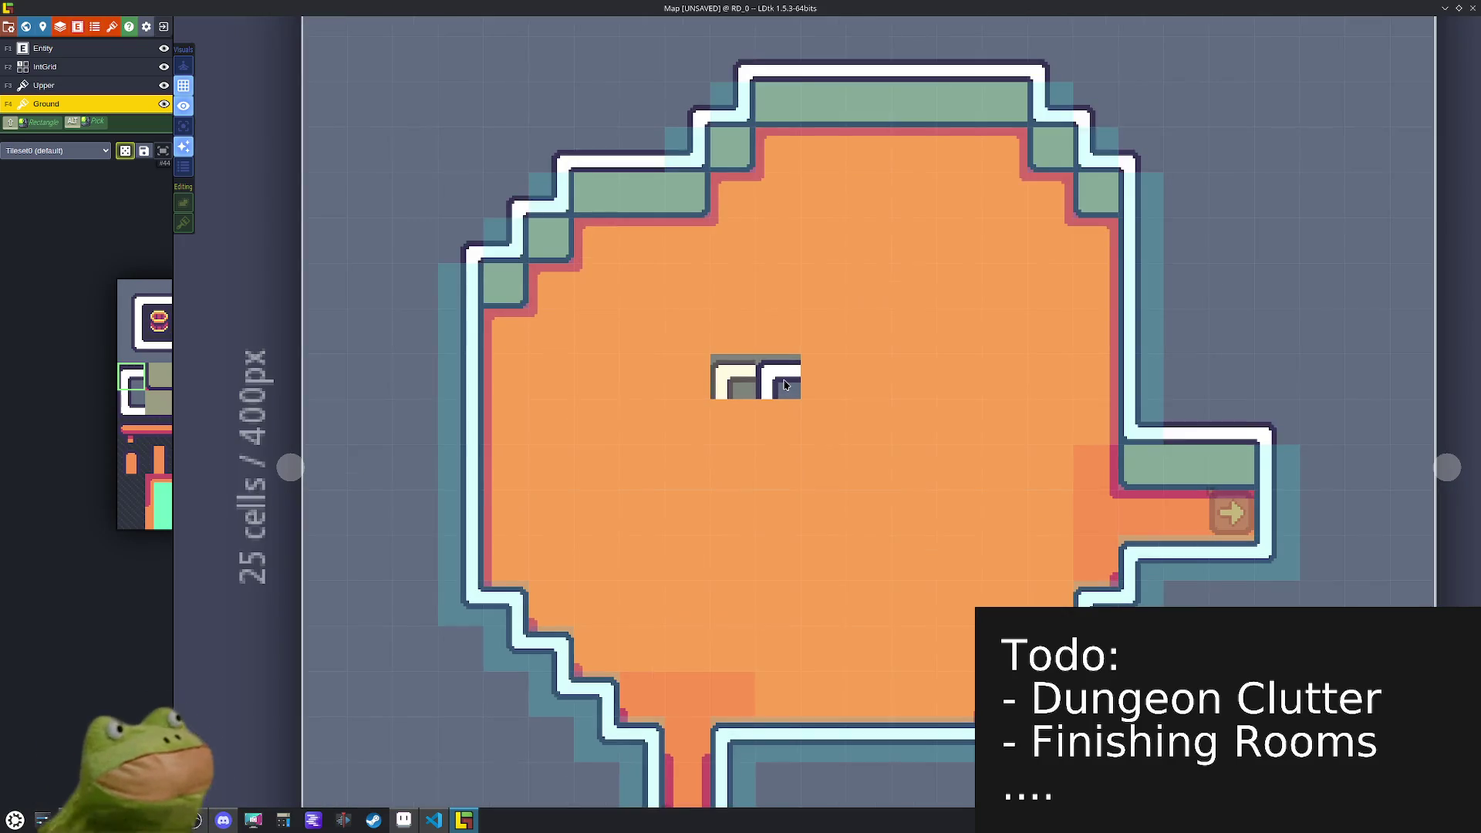
pyautogui.moveTo(779, 380); pyautogui.dragTo(819, 379)
pyautogui.click(813, 349)
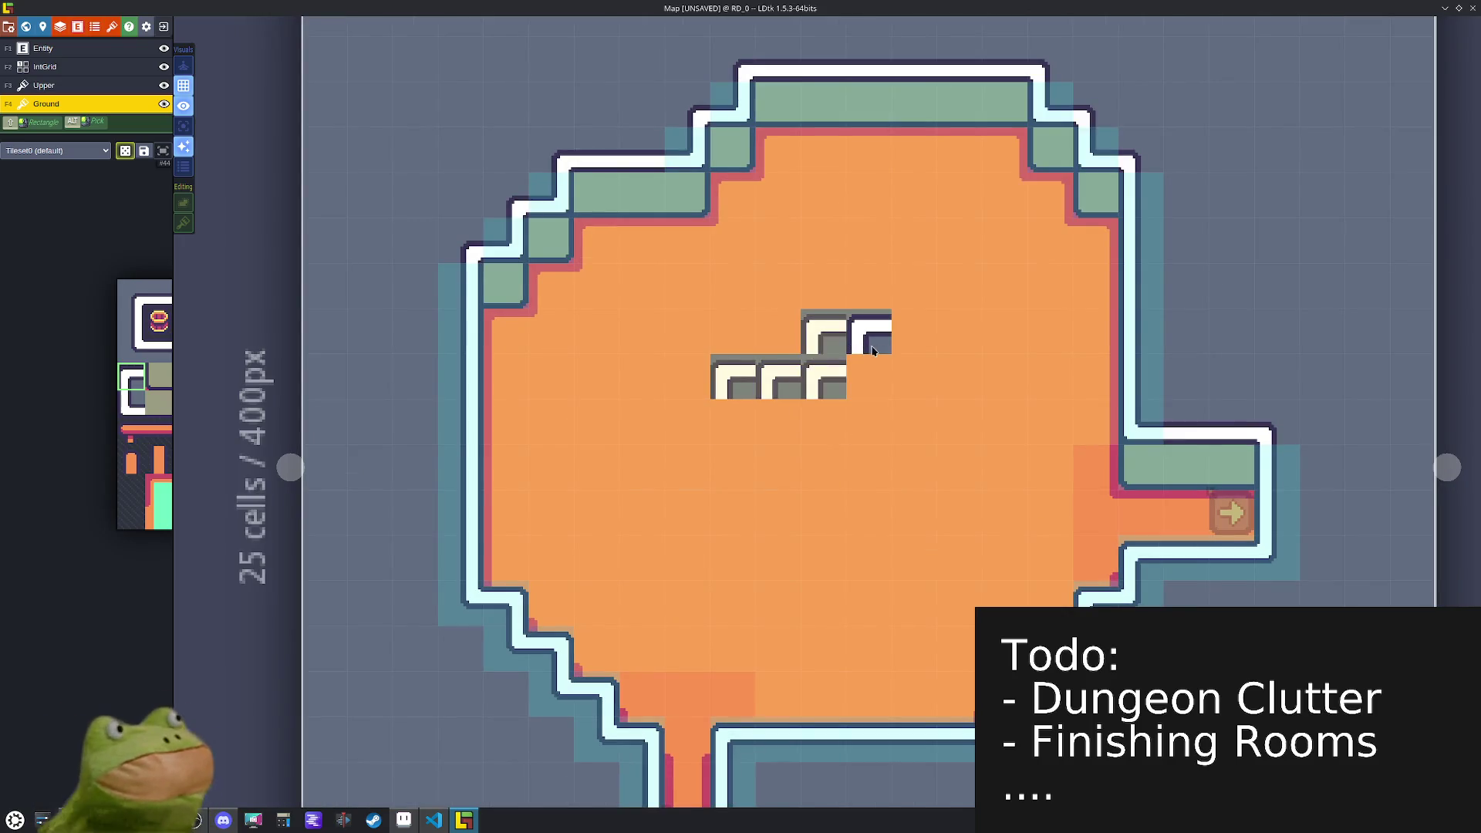
pyautogui.click(870, 349)
pyautogui.moveTo(912, 349)
pyautogui.mouseDown()
pyautogui.moveTo(914, 513)
pyautogui.moveTo(854, 507)
pyautogui.moveTo(771, 557)
pyautogui.moveTo(731, 558)
pyautogui.mouseUp()
pyautogui.hotkey('ctrl', 'z')
pyautogui.hotkey('ctrl', 'z')
pyautogui.hotkey('ctrl', 'z')
pyautogui.moveTo(824, 378)
pyautogui.mouseDown()
pyautogui.moveTo(914, 378)
pyautogui.moveTo(936, 472)
pyautogui.moveTo(794, 478)
pyautogui.moveTo(732, 421)
pyautogui.moveTo(870, 428)
pyautogui.mouseUp()
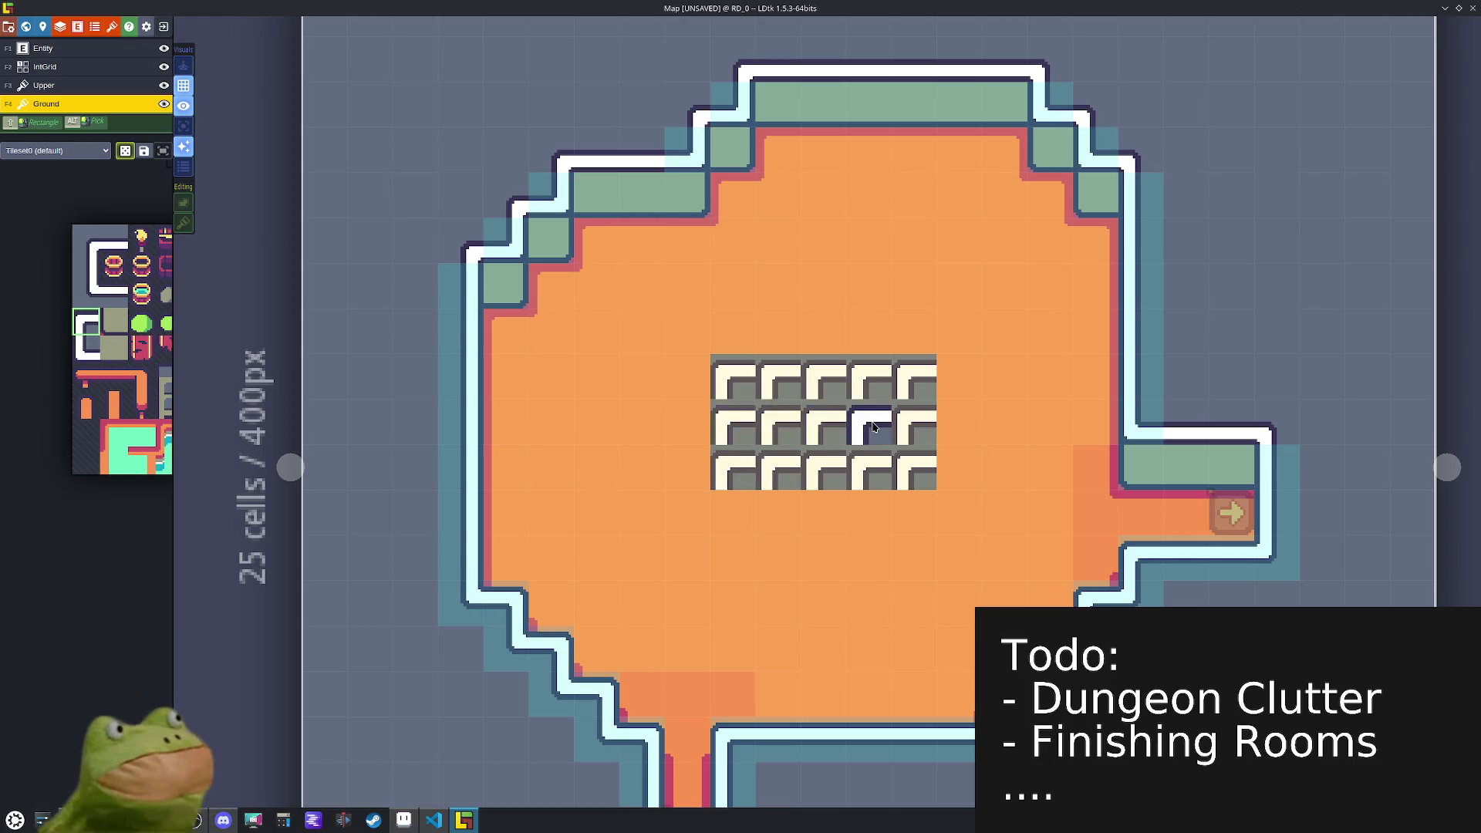
pyautogui.moveTo(794, 343)
pyautogui.mouseDown()
pyautogui.moveTo(954, 333)
pyautogui.moveTo(950, 402)
pyautogui.moveTo(917, 428)
pyautogui.moveTo(815, 420)
pyautogui.mouseUp()
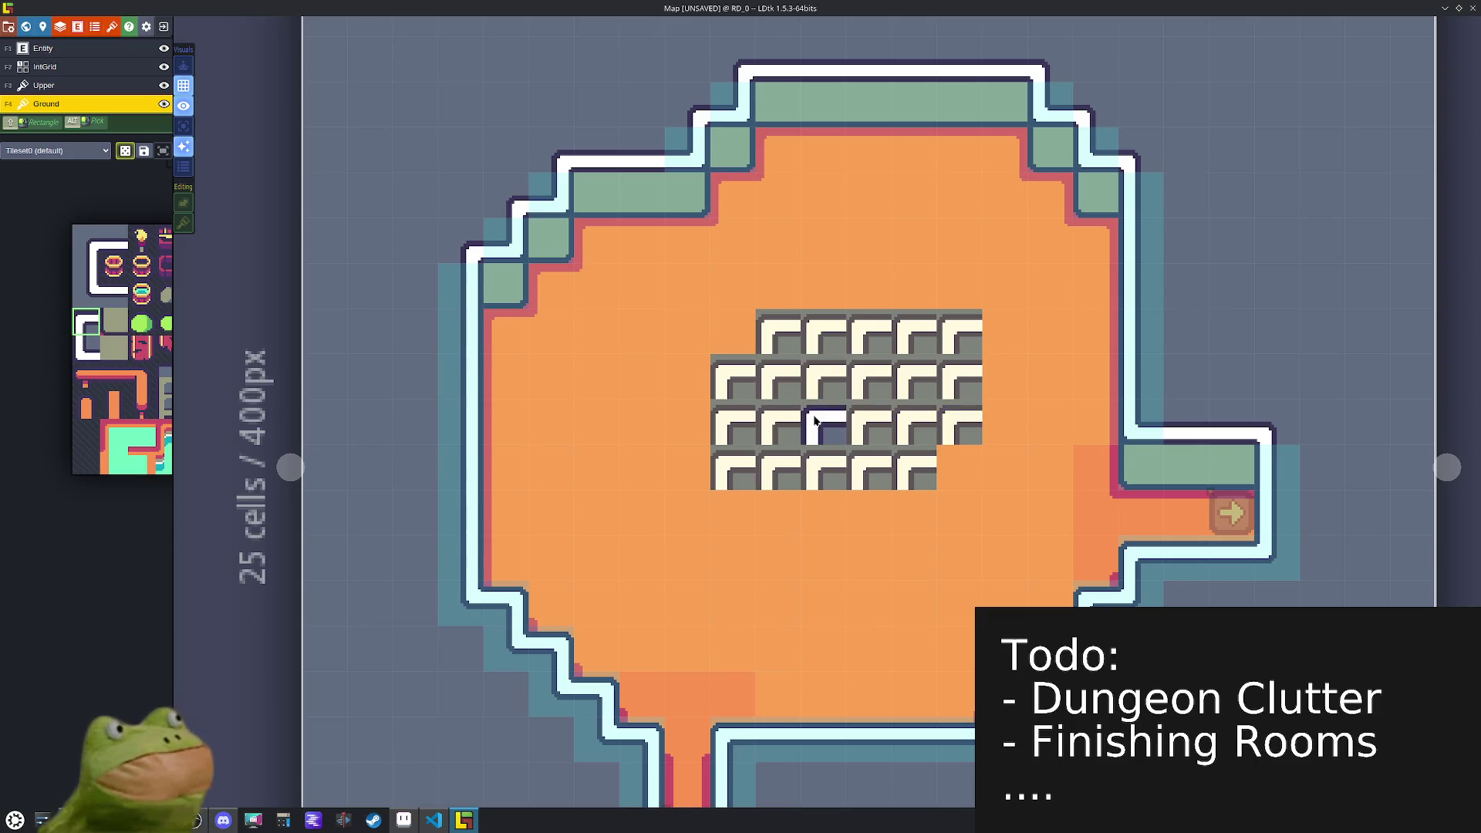
# - Fill the block's bottom edge with grey-green wall face tiles, some mirrored
pyautogui.moveTo(85, 358)
pyautogui.click(115, 322)
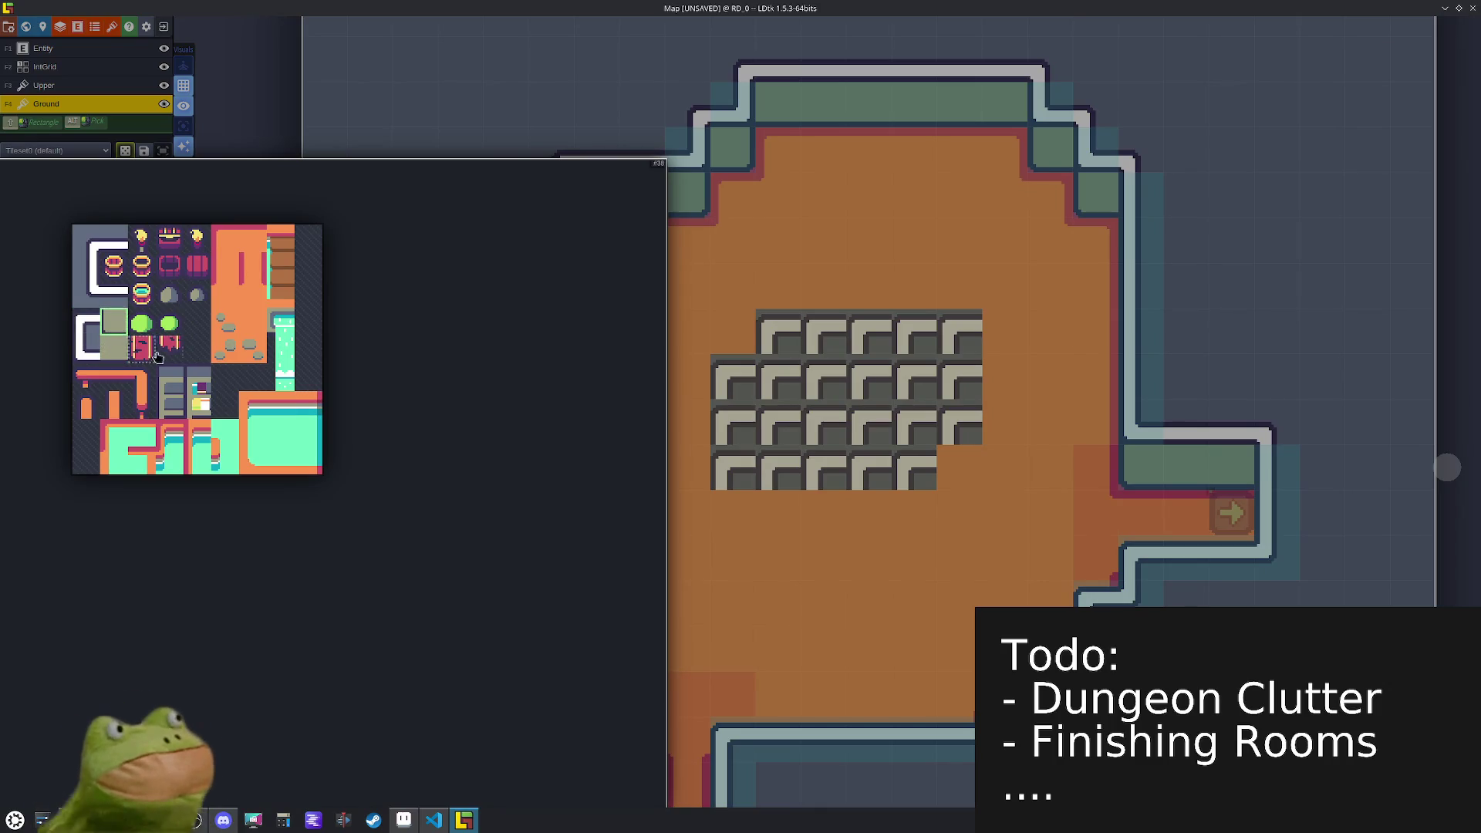
pyautogui.click(705, 476)
pyautogui.click(738, 479)
pyautogui.press('x')
pyautogui.click(914, 468)
pyautogui.click(959, 421)
pyautogui.moveTo(132, 390)
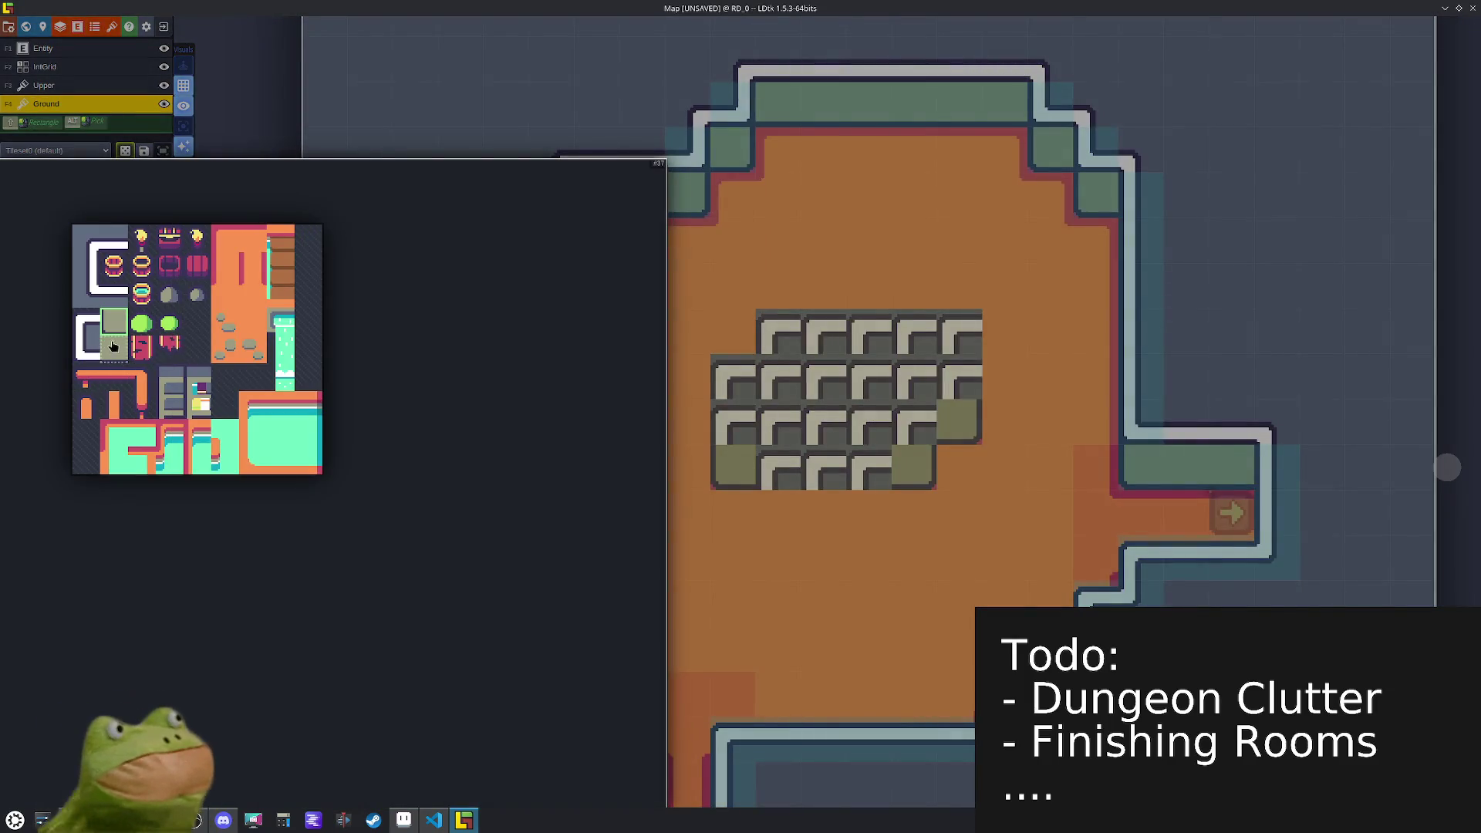
pyautogui.click(114, 349)
pyautogui.click(869, 466)
pyautogui.moveTo(800, 468); pyautogui.dragTo(779, 468)
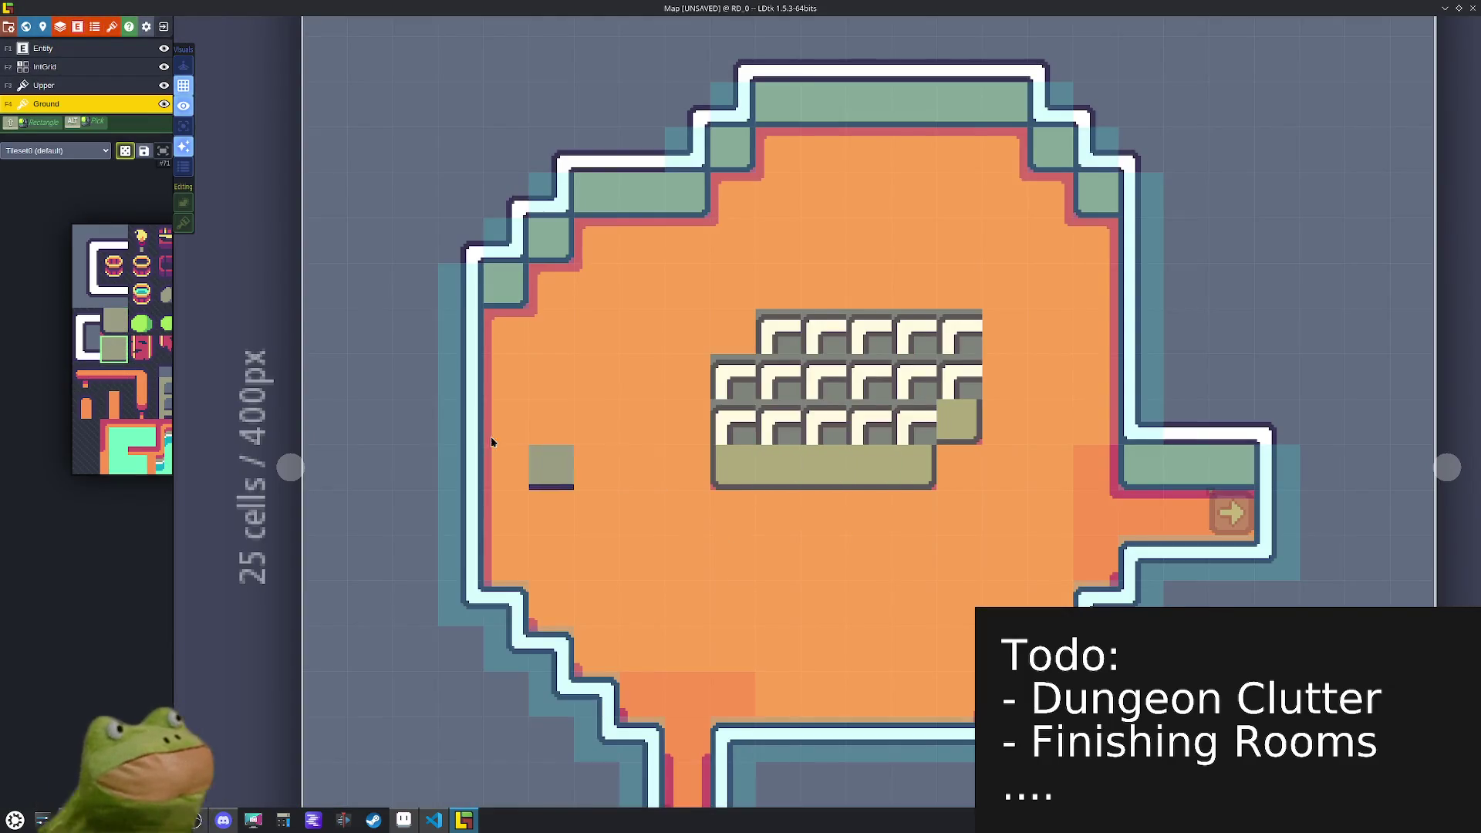
# - Place horizontally flipped corner wall tiles on the block's right side
pyautogui.click(86, 349)
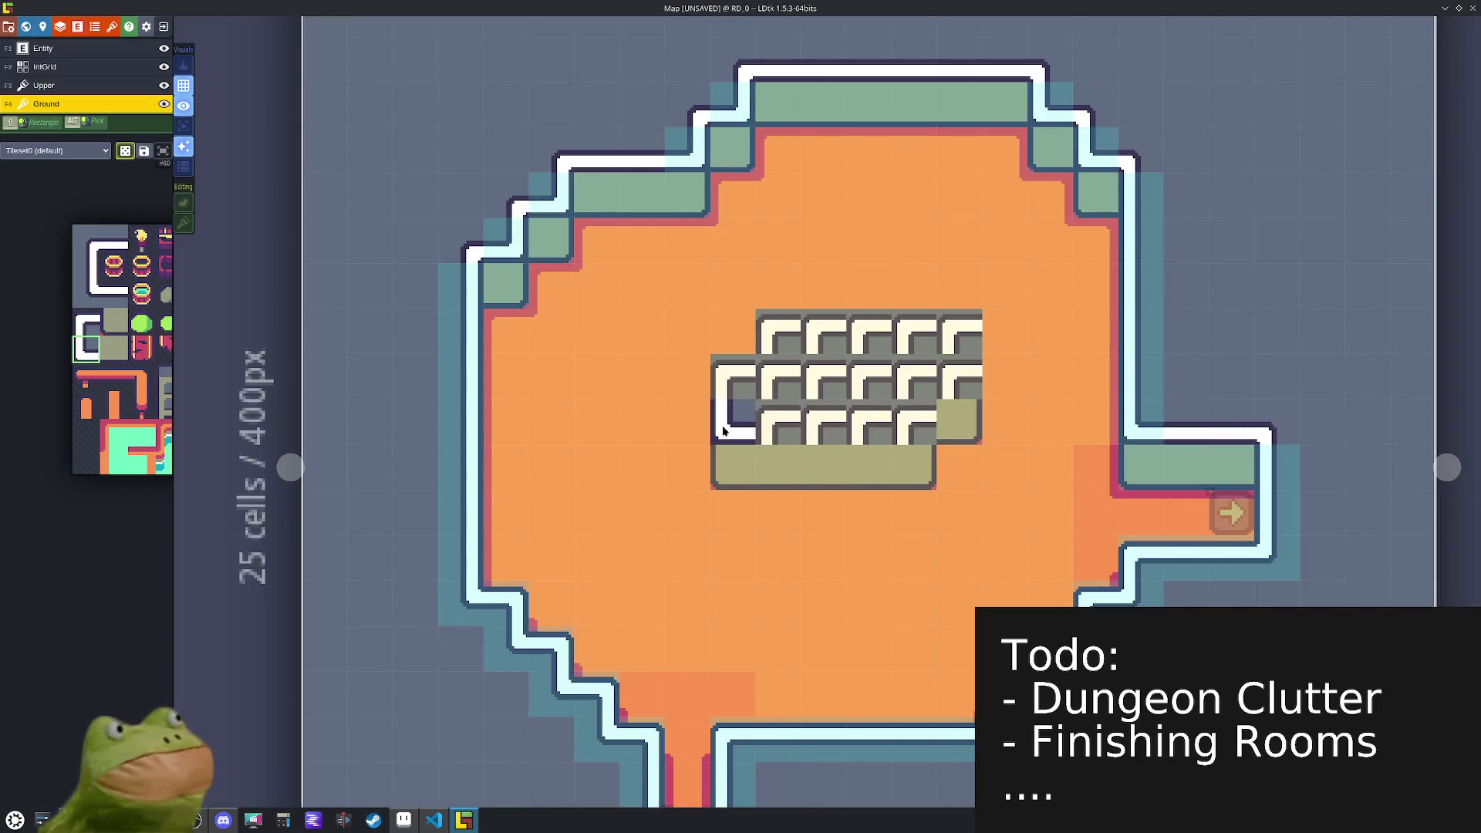
pyautogui.press('x')
pyautogui.click(915, 422)
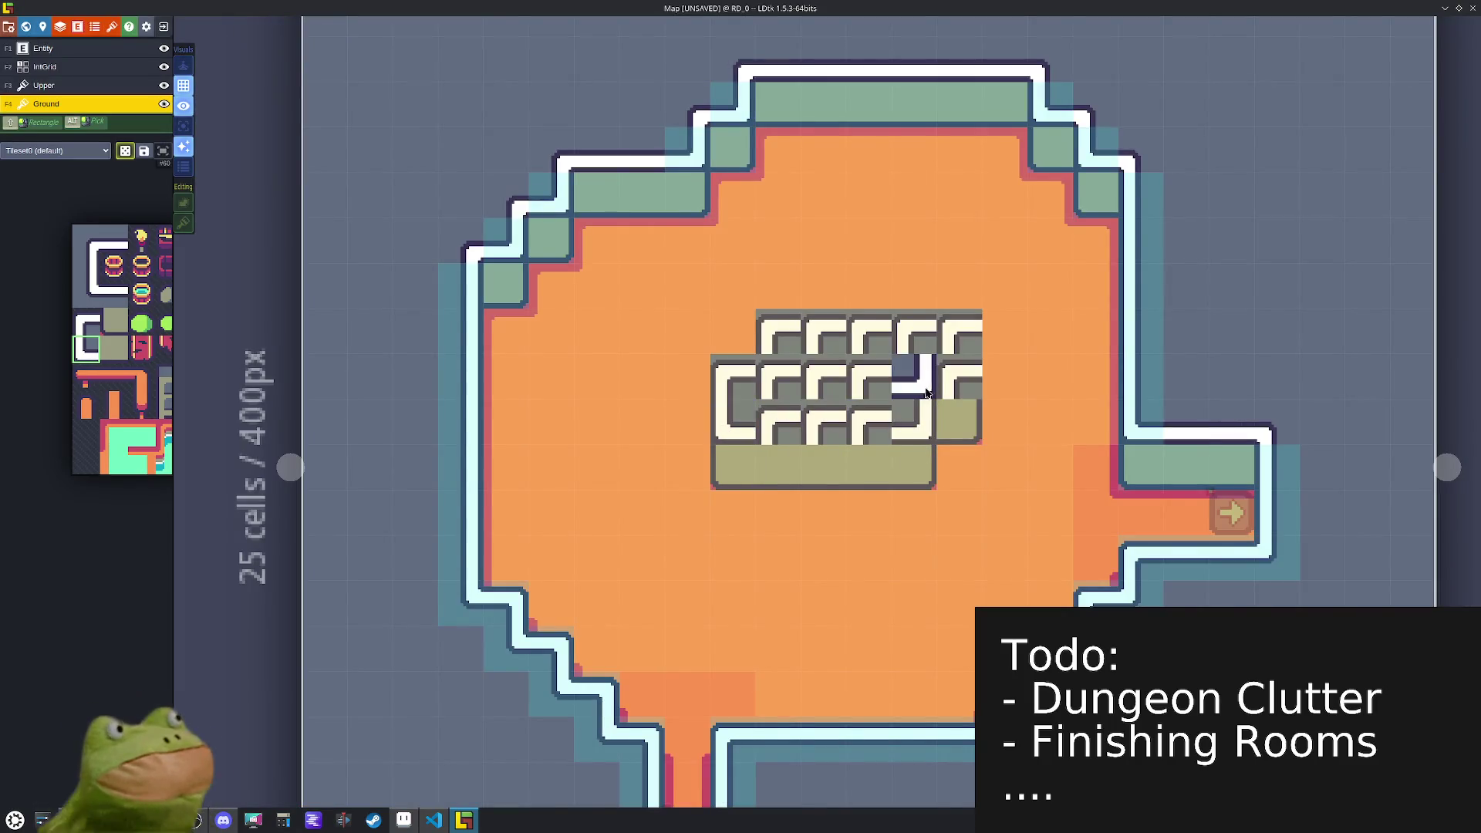
pyautogui.click(940, 384)
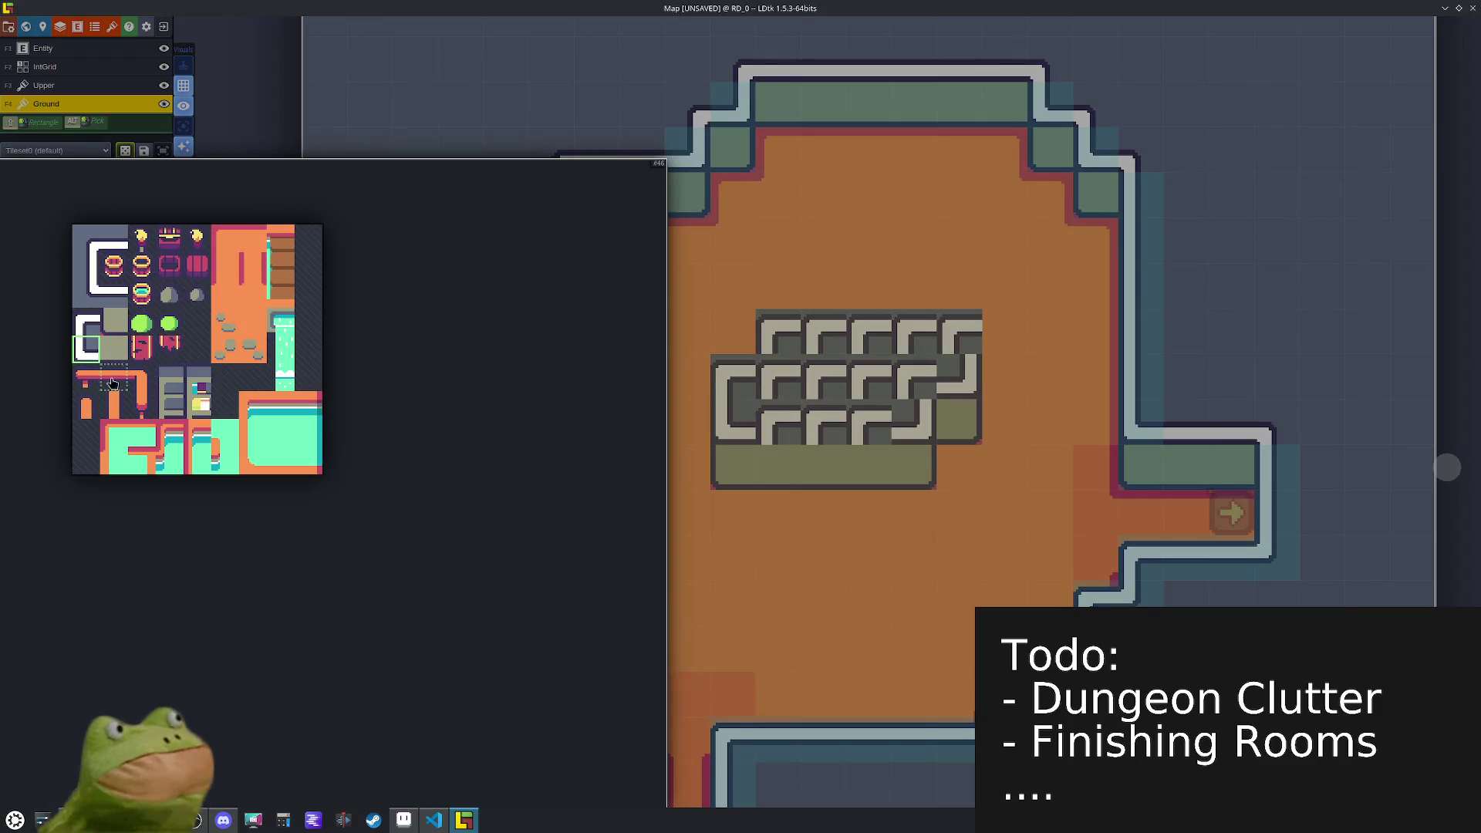